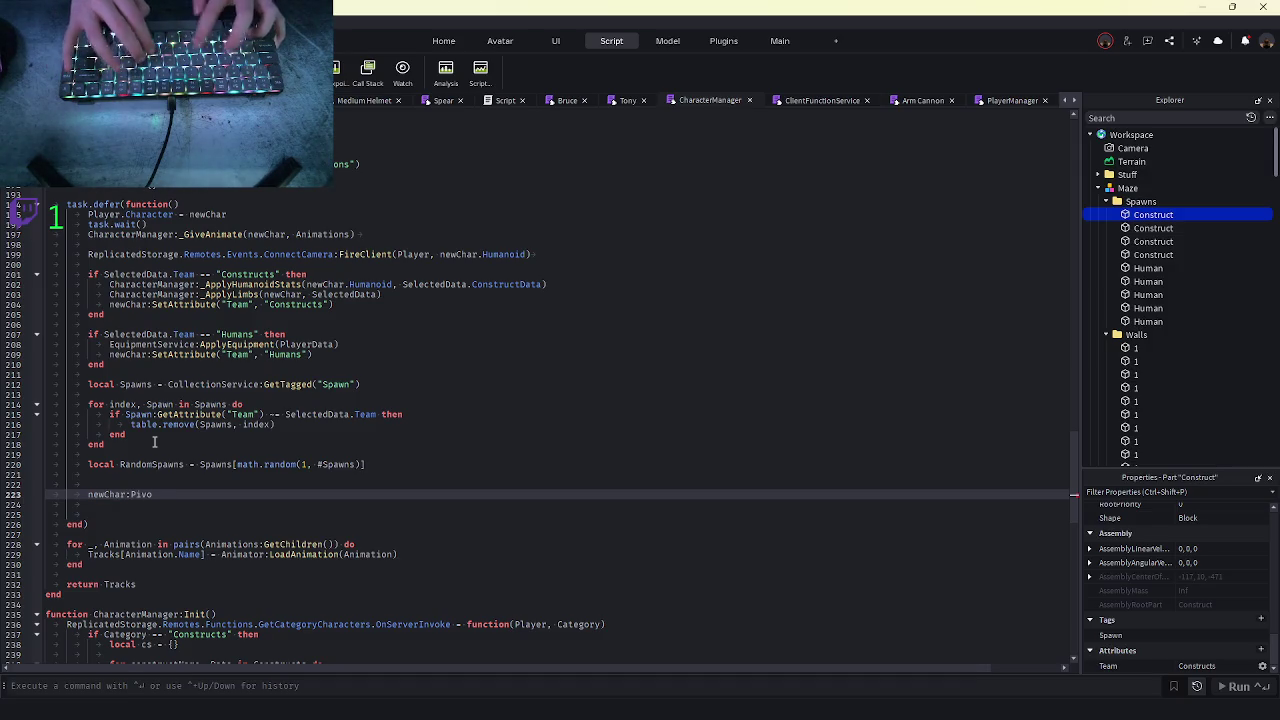
# - In CharacterManager, rename RandomSpawns to randomSpawn and pivot newChar to randomSpawn.CFrame
pyautogui.write('tTo(rand')
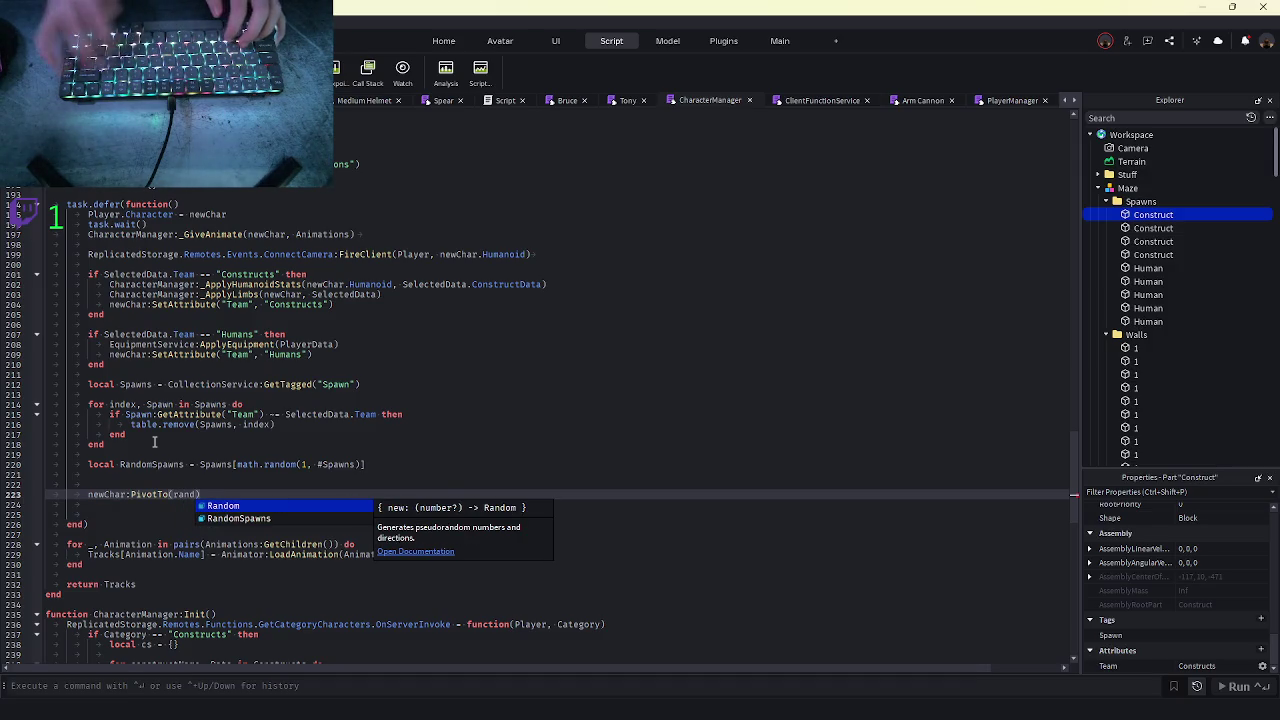
pyautogui.press('Tab')
pyautogui.click(184, 464)
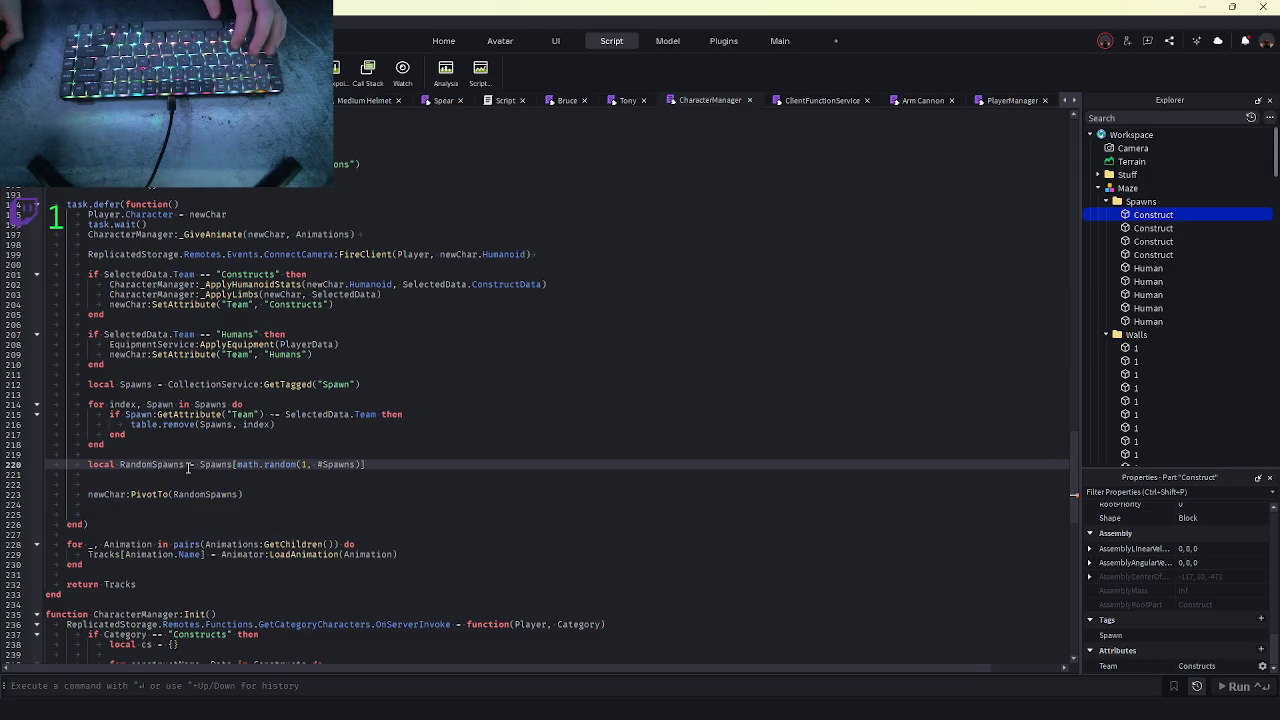
pyautogui.press('BackSpace')
pyautogui.hotkey('ctrl', 'BackSpace')
pyautogui.write('randomSpawn')
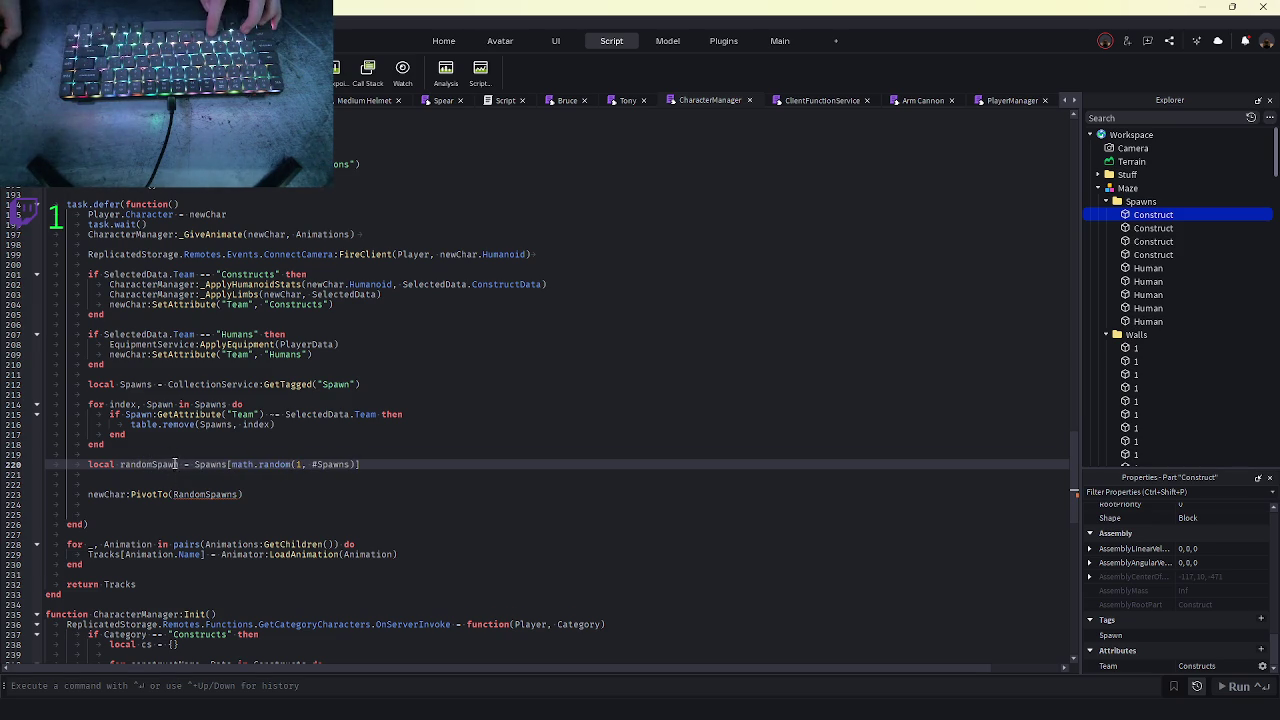
pyautogui.doubleClick(205, 494)
pyautogui.write('randomSpawn.CFrame')
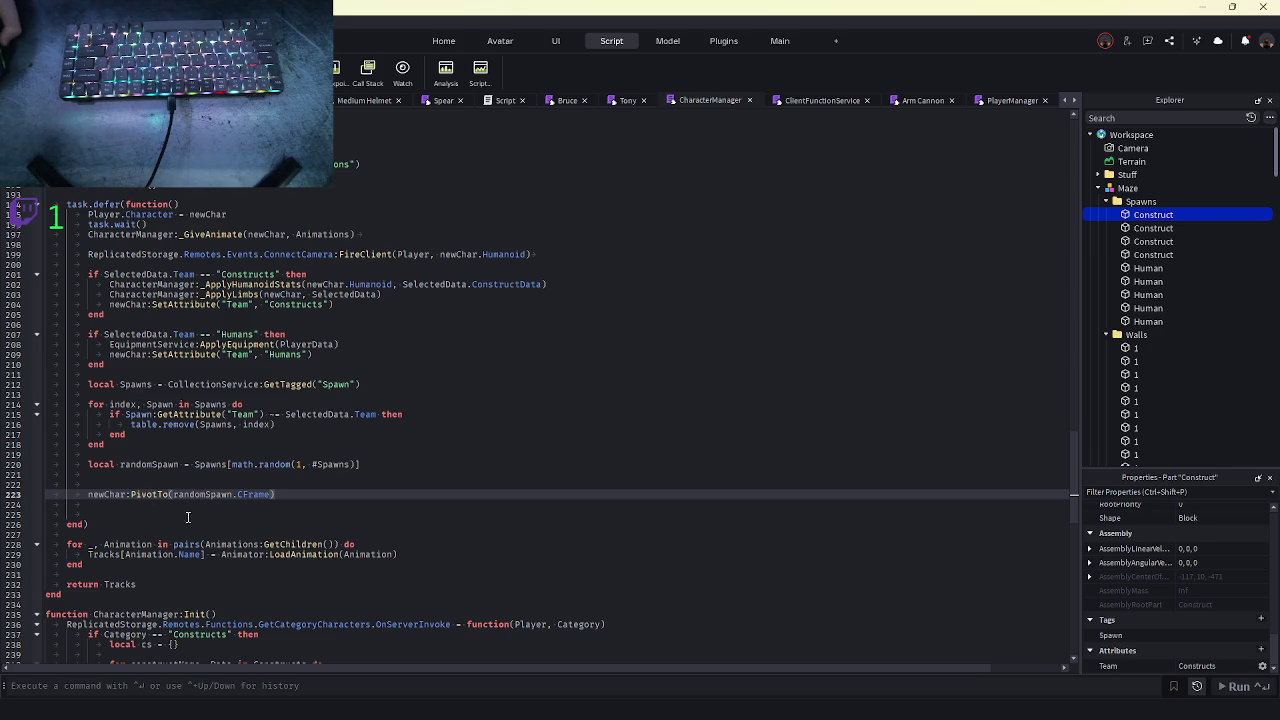
# - Browse the open script tabs: PlayerManager, ClientFunctionService, EquipmentService and ClientInputManager
pyautogui.click(1005, 103)
pyautogui.click(792, 100)
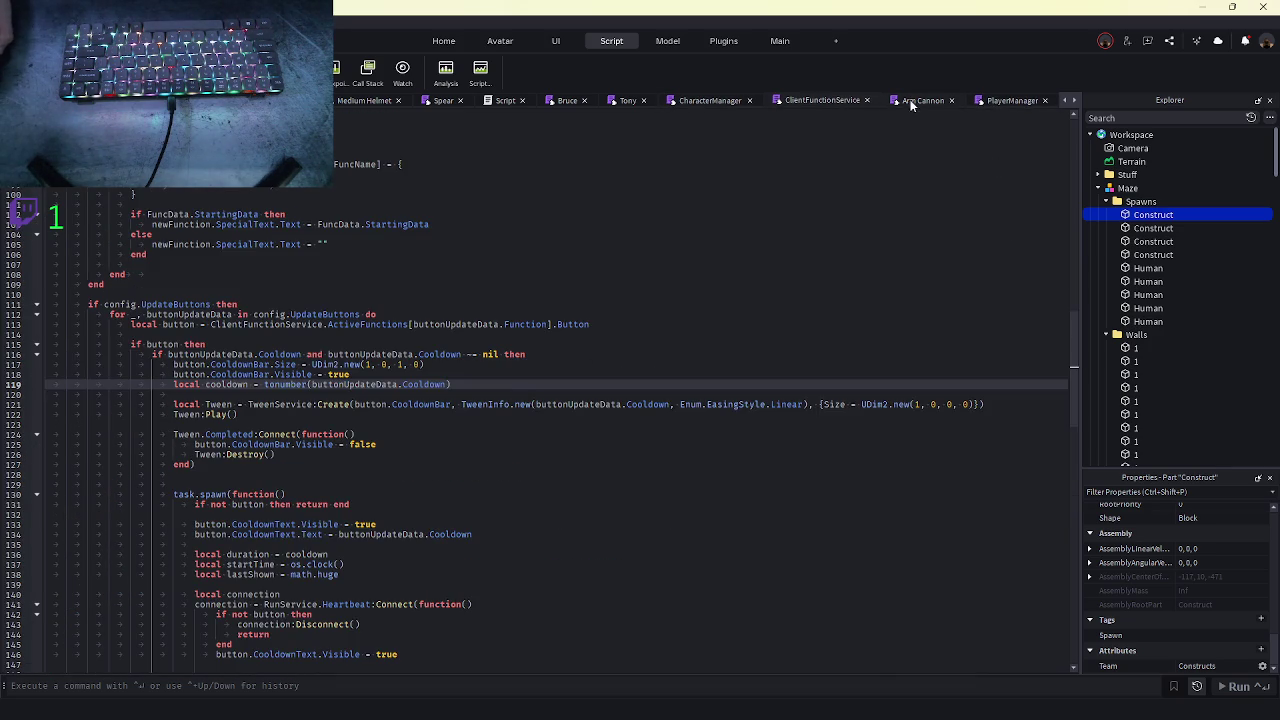
pyautogui.click(911, 103)
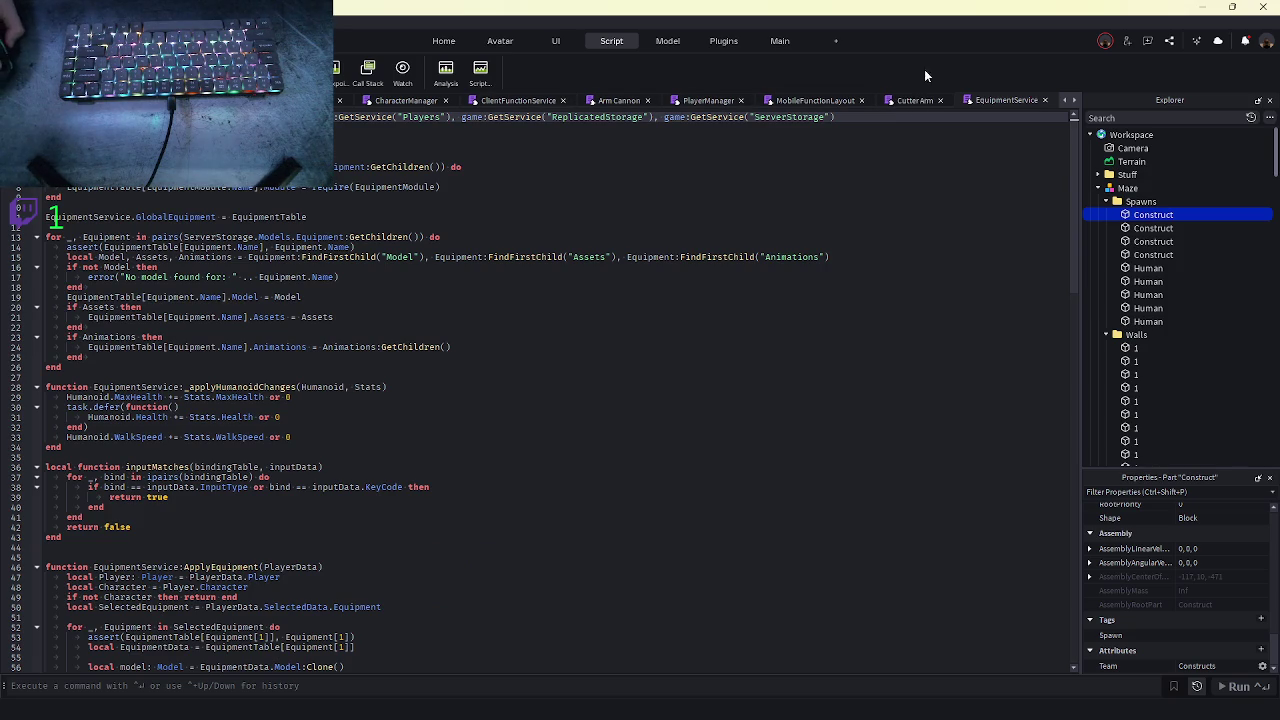
pyautogui.click(927, 101)
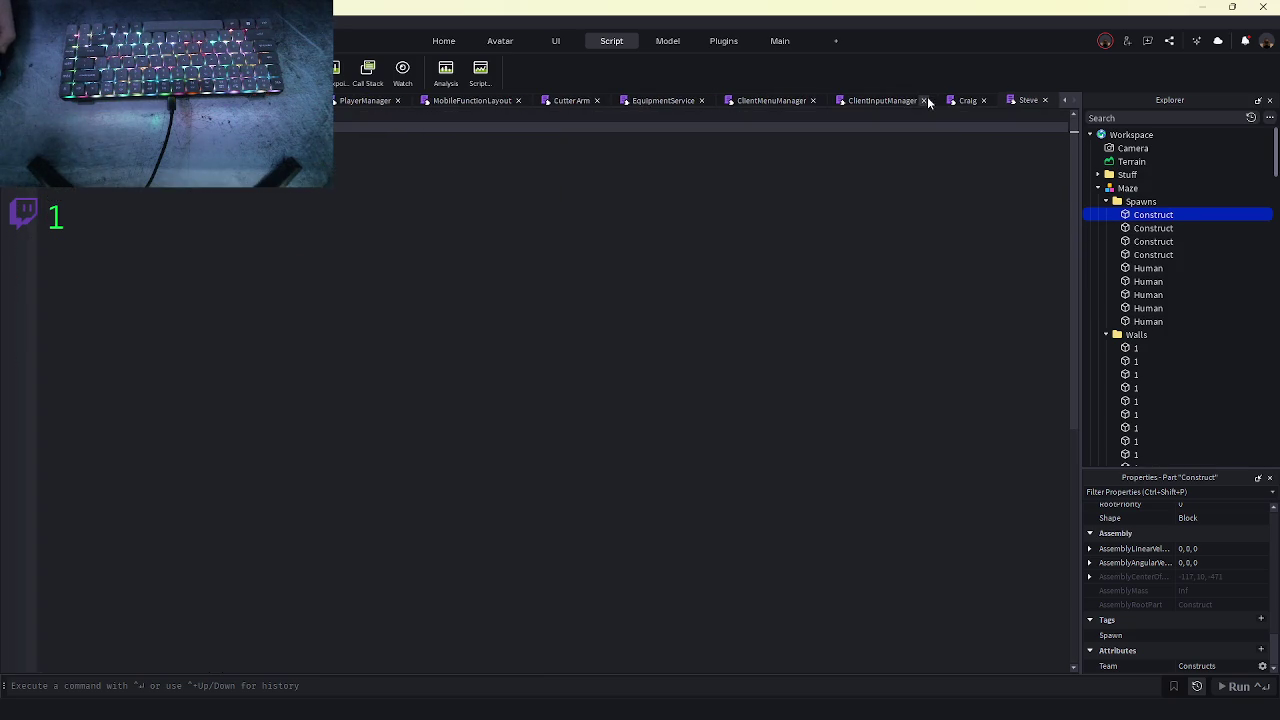
pyautogui.click(864, 101)
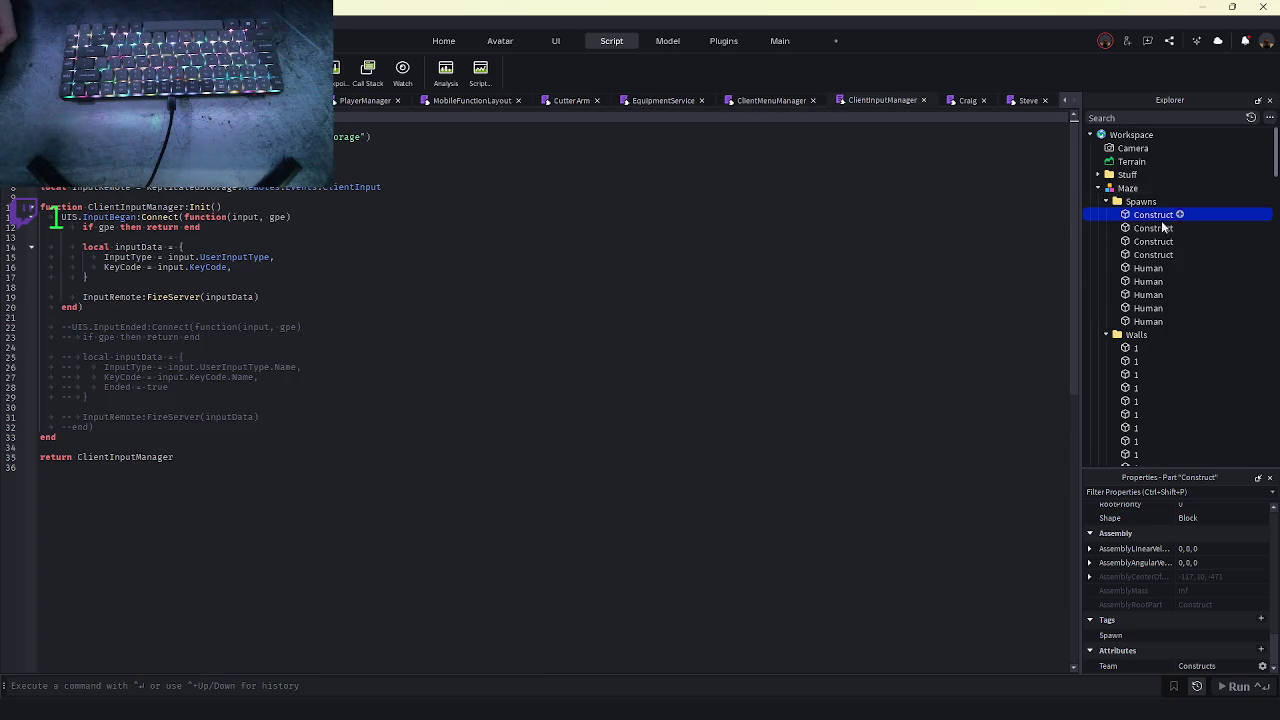
pyautogui.scroll(-6, 1155, 290)
pyautogui.scroll(6, 1145, 280)
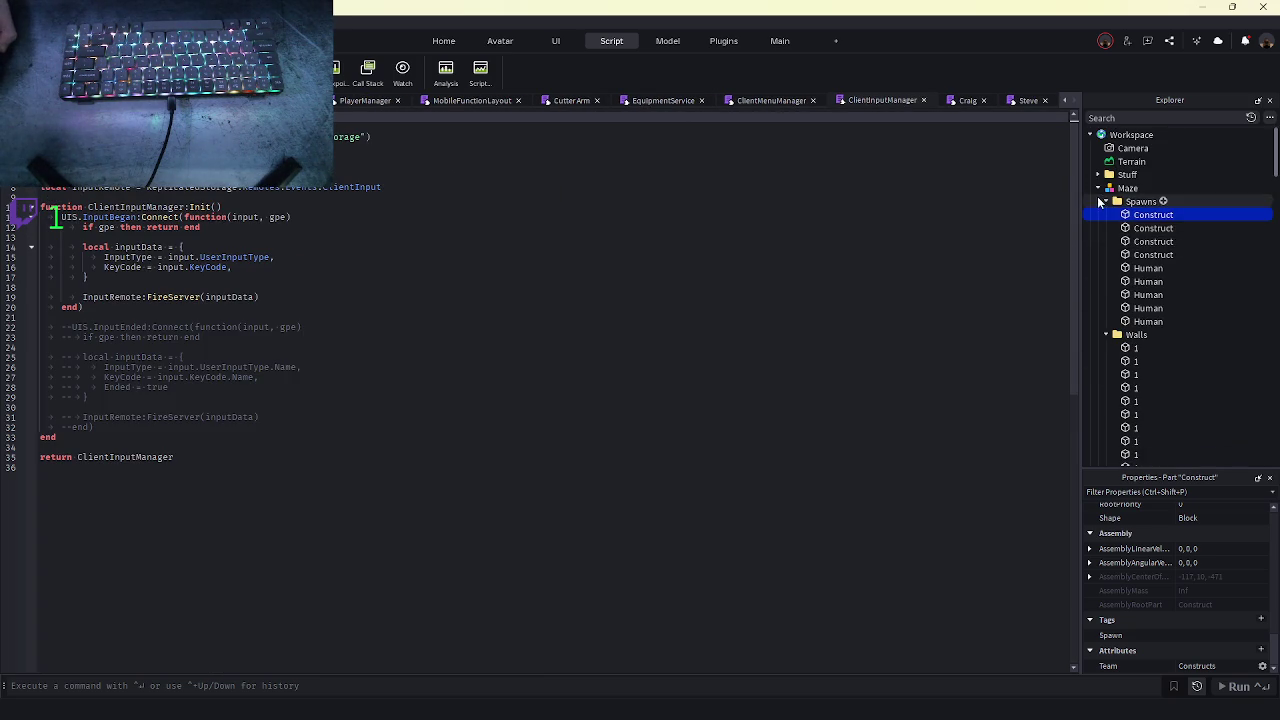
pyautogui.scroll(-10, 1150, 290)
# - Open PlayerManager from the Explorer and scroll to its _attemptPurchaseCharacter function
pyautogui.click(1150, 337)
pyautogui.doubleClick(1160, 337)
pyautogui.scroll(5, 311, 385)
pyautogui.scroll(-10, 311, 385)
pyautogui.scroll(-9, 311, 385)
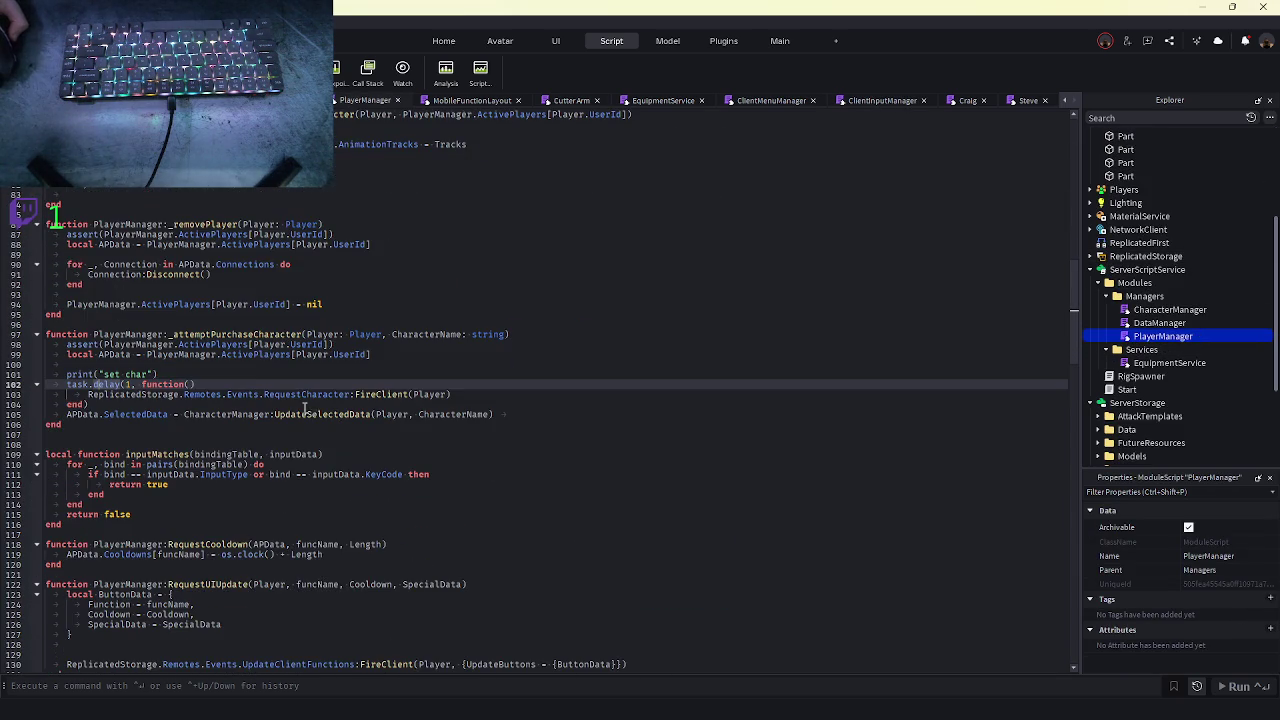
pyautogui.scroll(-6, 250, 315)
pyautogui.scroll(-5, 258, 317)
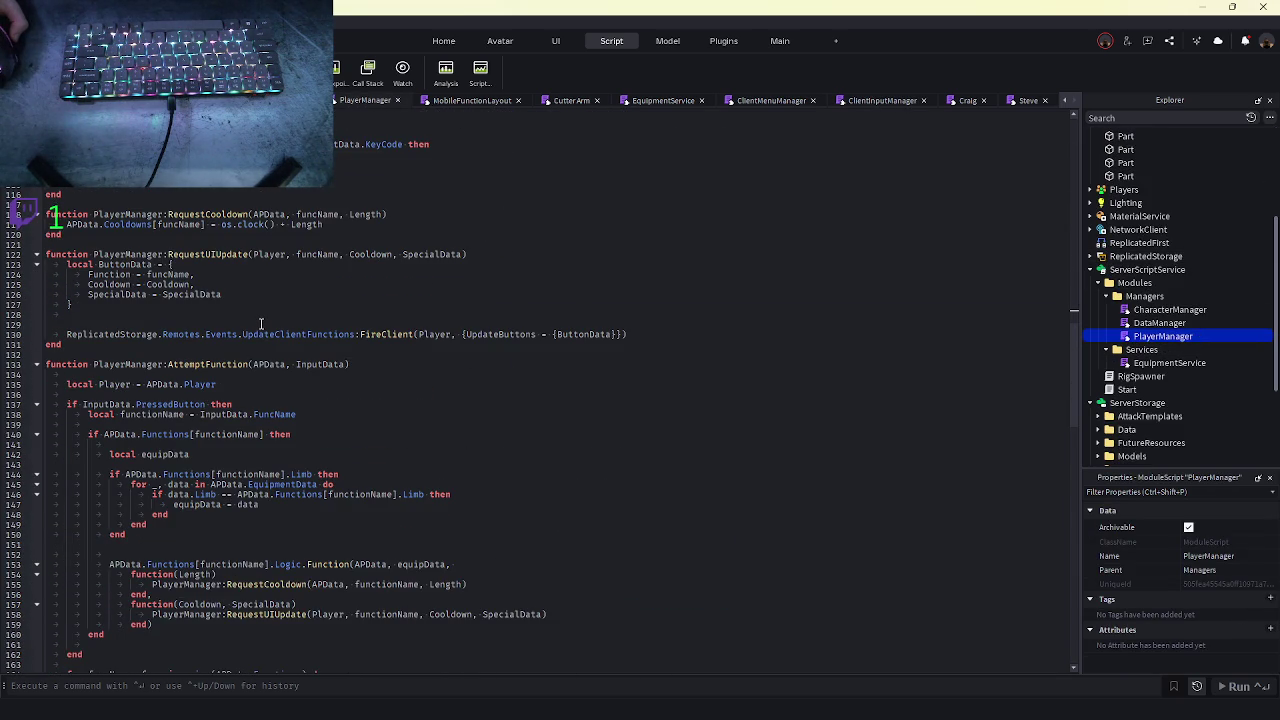
pyautogui.scroll(20, 261, 323)
pyautogui.scroll(-20, 261, 323)
pyautogui.scroll(-15, 266, 330)
pyautogui.scroll(20, 216, 240)
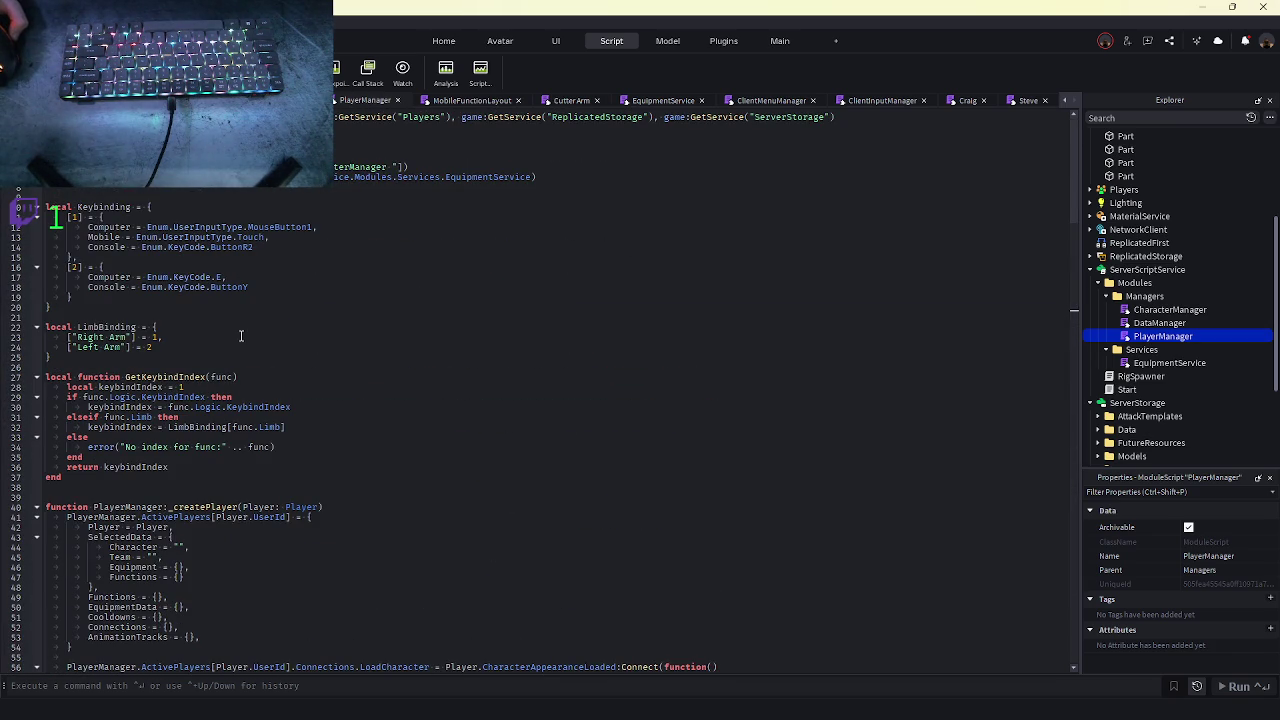
pyautogui.scroll(-10, 242, 338)
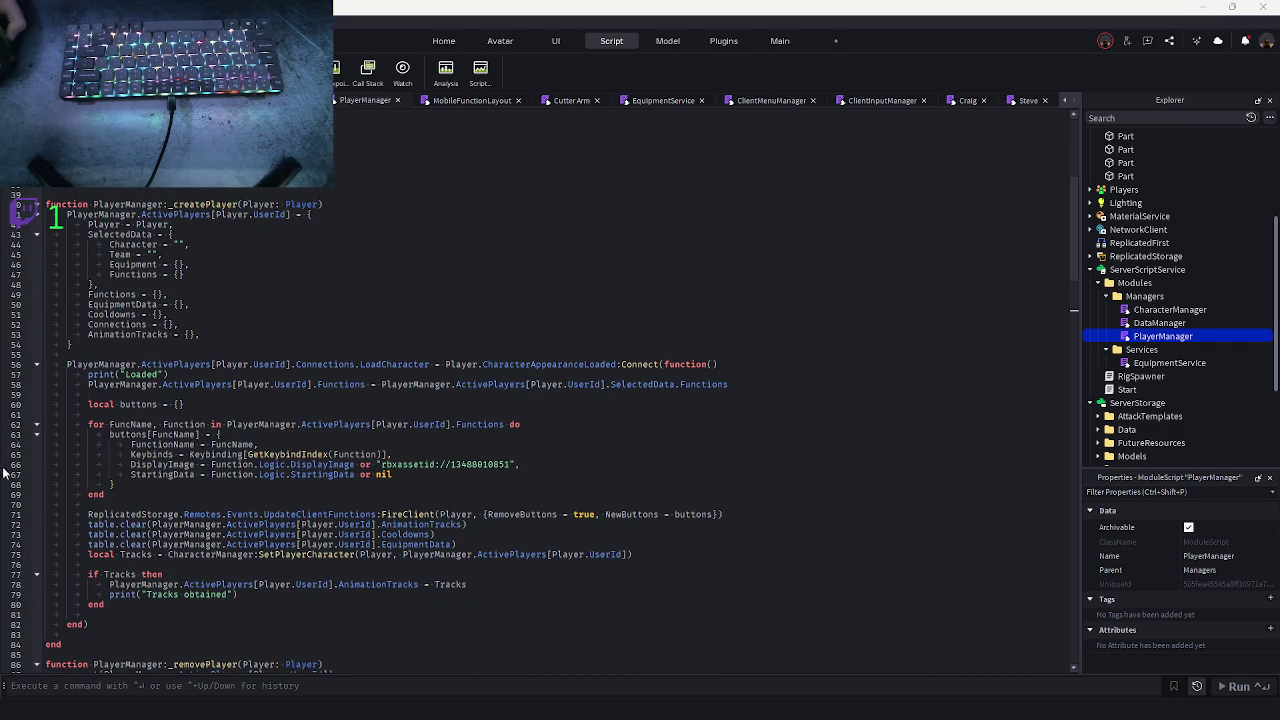
pyautogui.scroll(-11, 215, 441)
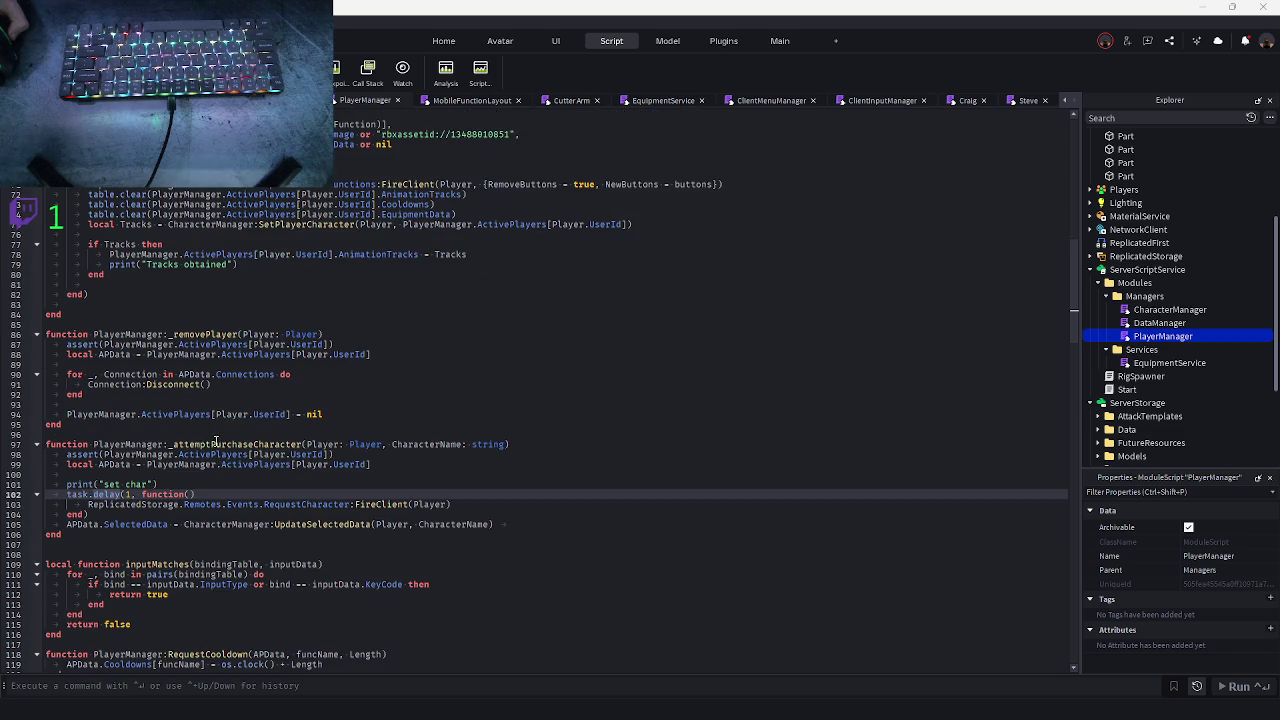
# - Add a new line after the delayed task block, trying then removing a CharacterManager call
pyautogui.doubleClick(215, 443)
pyautogui.click(133, 512)
pyautogui.press('Return')
pyautogui.press('Return')
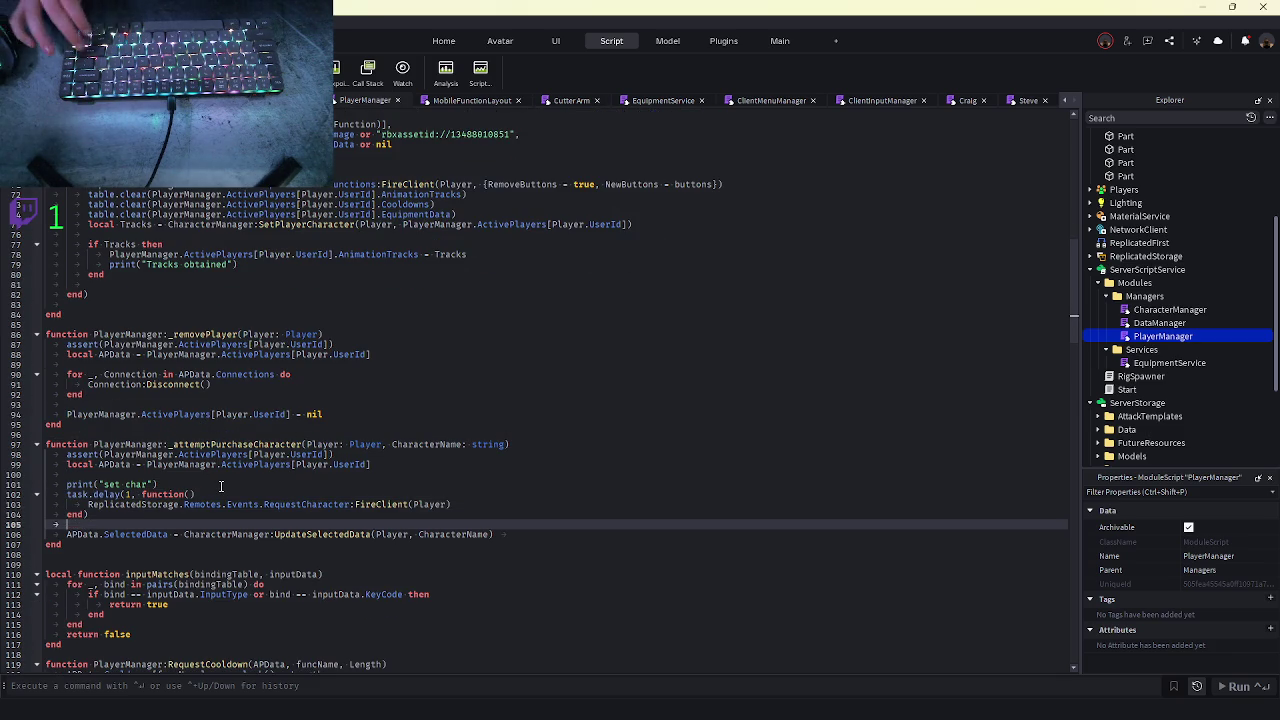
pyautogui.write('dc')
pyautogui.press('BackSpace')
pyautogui.press('BackSpace')
pyautogui.write('ch')
pyautogui.press('Down')
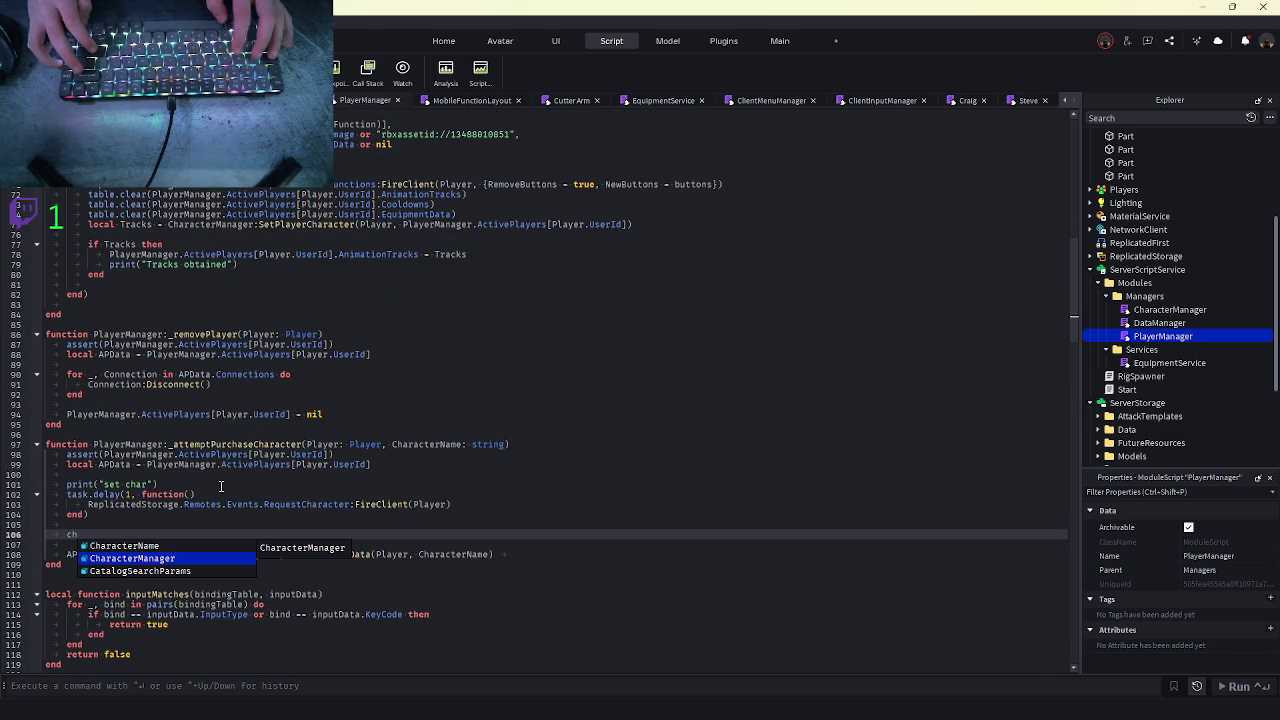
pyautogui.press('Tab')
pyautogui.hotkey('ctrl', 'BackSpace')
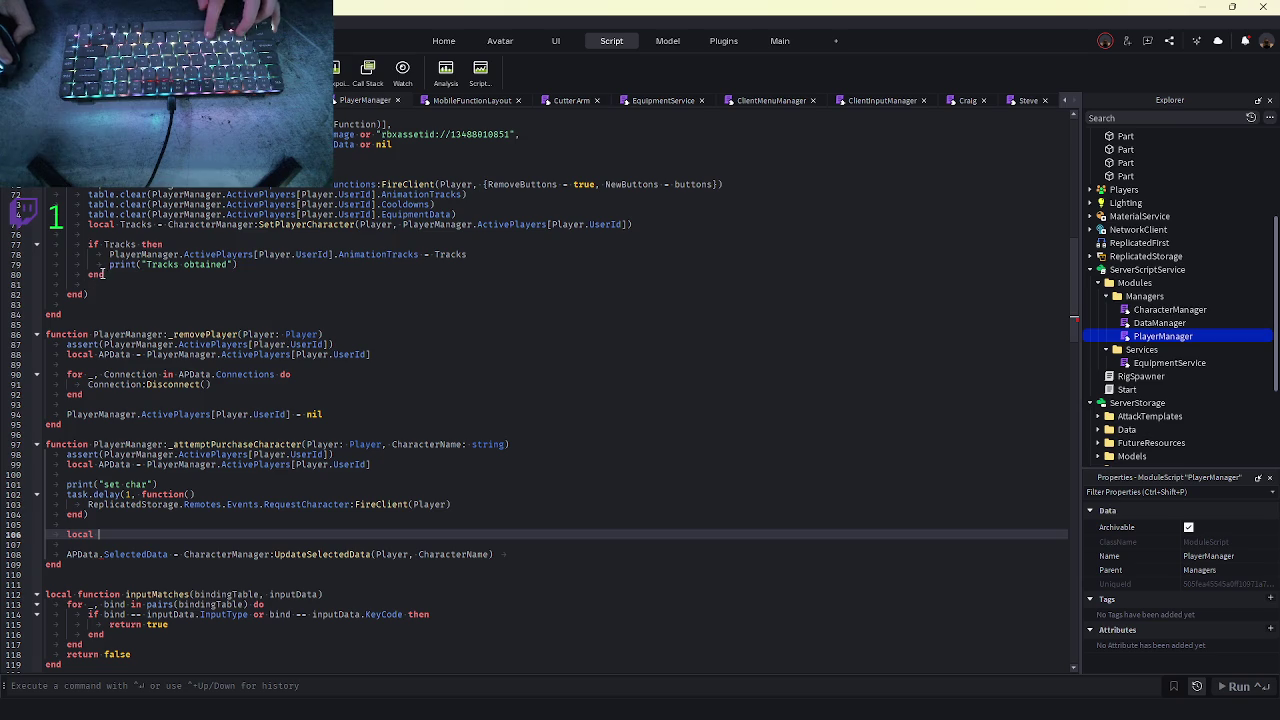
# - Copy the local Tracks block from lines 76–80 into _attemptPurchaseCharacter
pyautogui.moveTo(102, 274); pyautogui.dragTo(87, 224)
pyautogui.hotkey('ctrl', 'c')
pyautogui.click(84, 532)
pyautogui.hotkey('ctrl', 'BackSpace')
pyautogui.hotkey('ctrl', 'v')
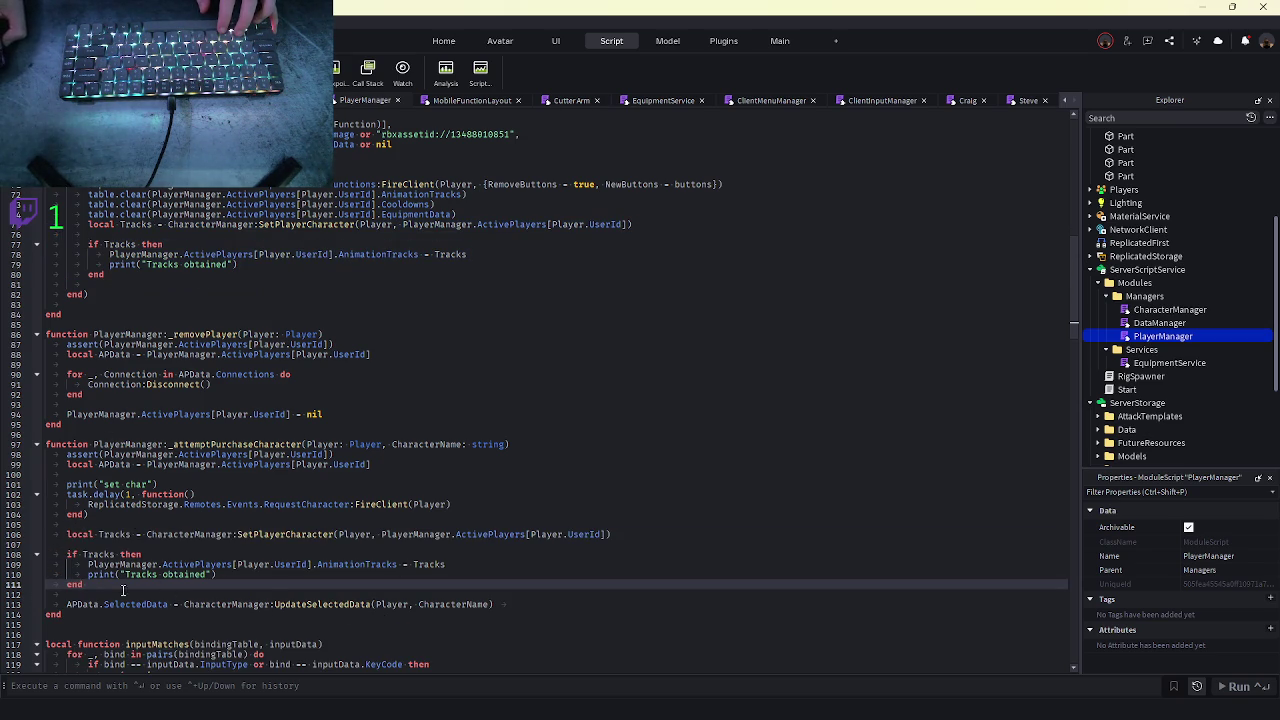
# - Move the pasted Tracks block below the SelectedData line and start a playtest
pyautogui.moveTo(99, 583)
pyautogui.mouseDown()
pyautogui.moveTo(20, 555)
pyautogui.moveTo(4, 533)
pyautogui.mouseUp()
pyautogui.press('BackSpace')
pyautogui.press('BackSpace')
pyautogui.press('BackSpace')
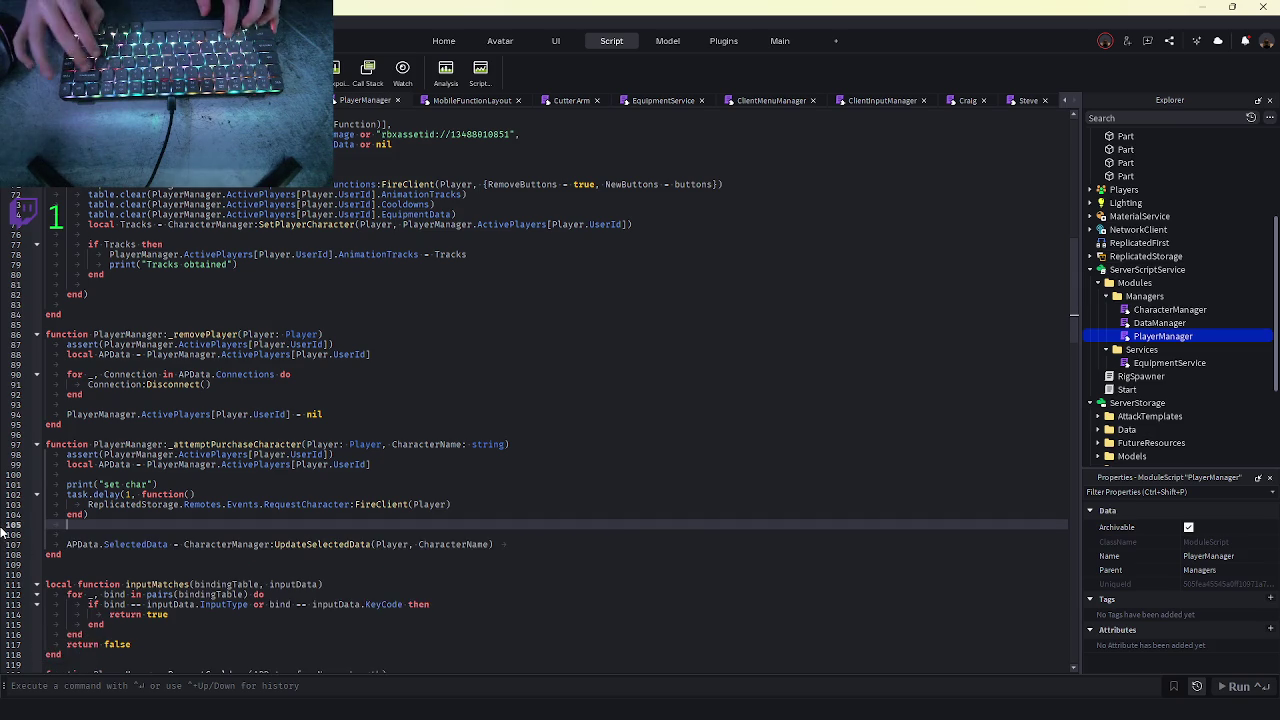
pyautogui.press('Delete')
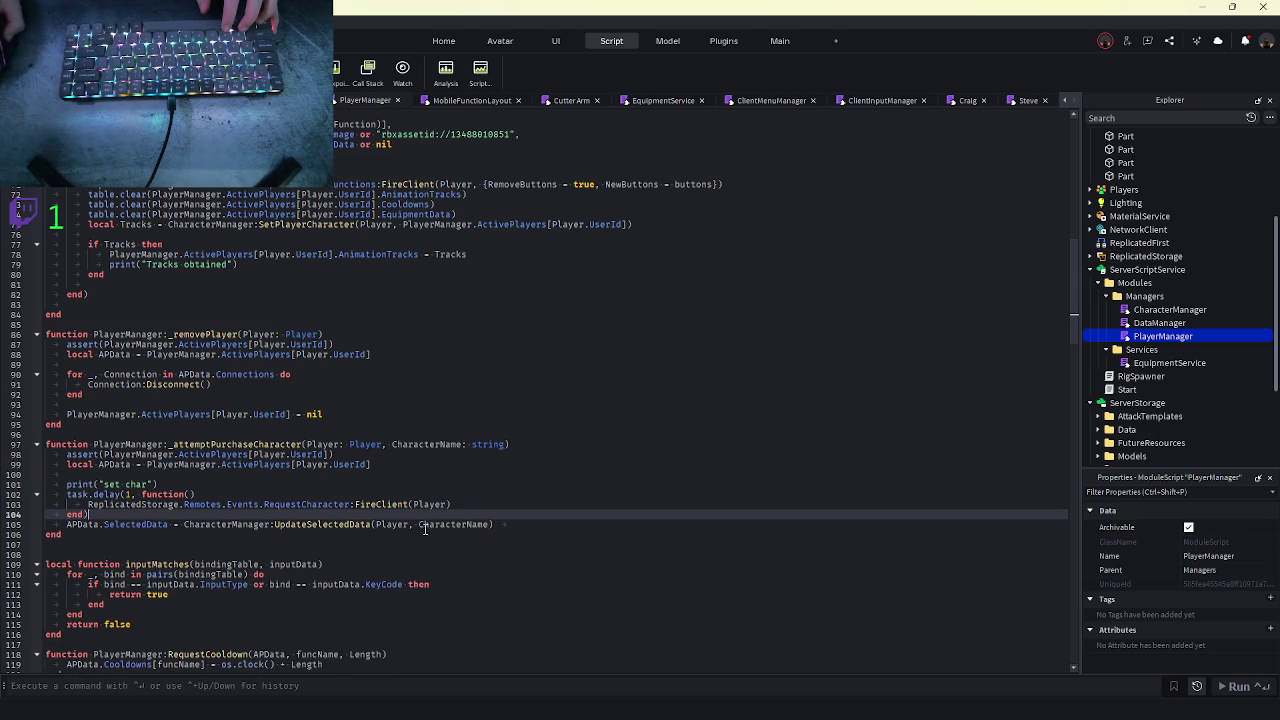
pyautogui.click(506, 524)
pyautogui.hotkey('ctrl', 'v')
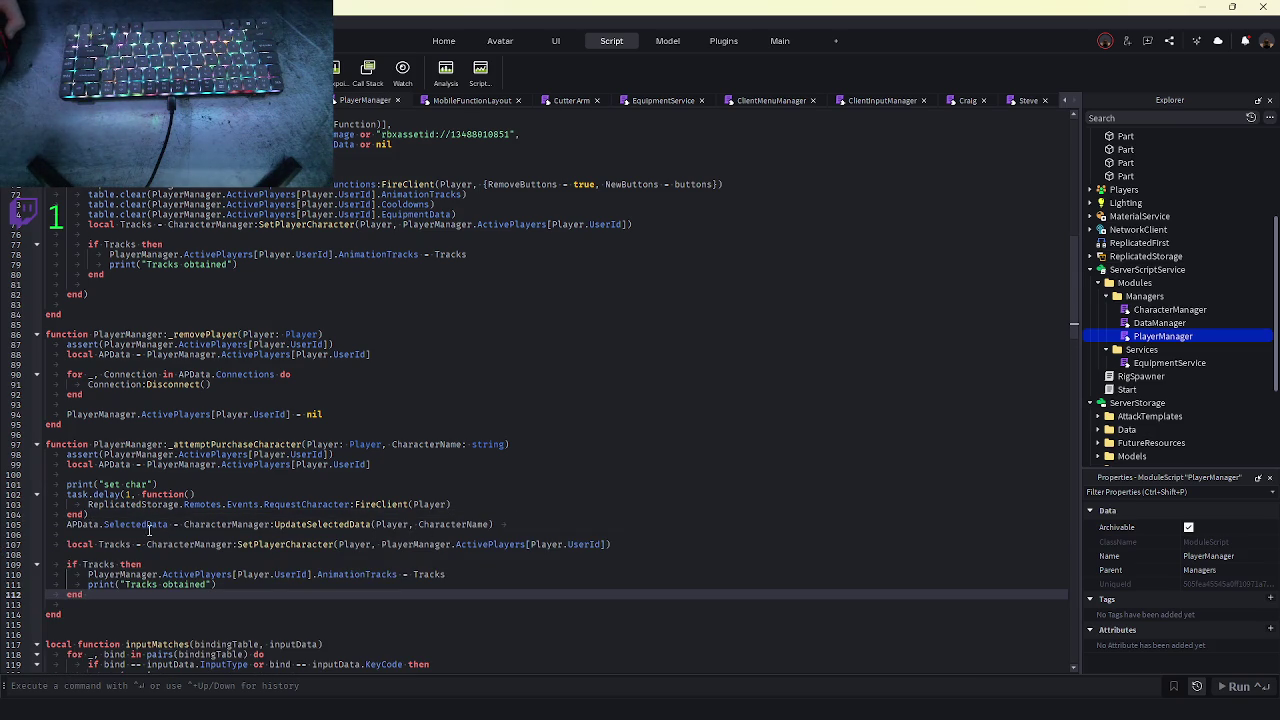
pyautogui.press('F5')
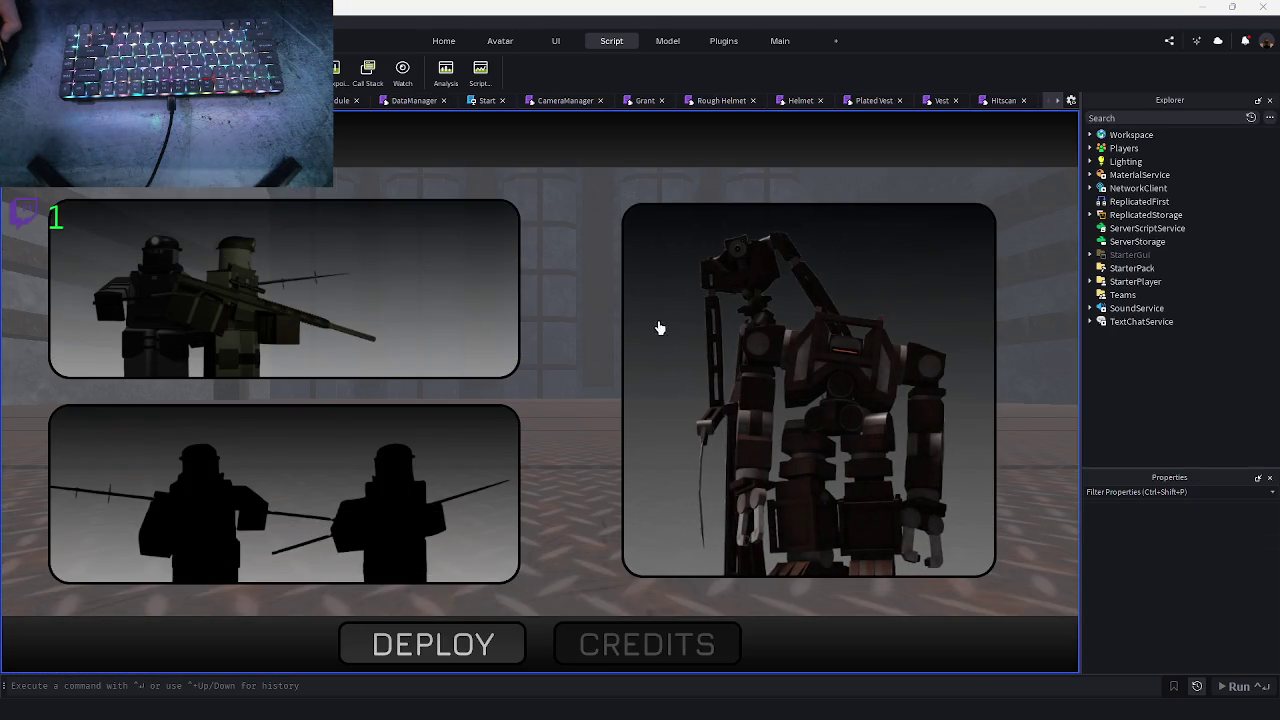
# - Select a character, deploy it into the maze, and stop the playtest
pyautogui.click(657, 329)
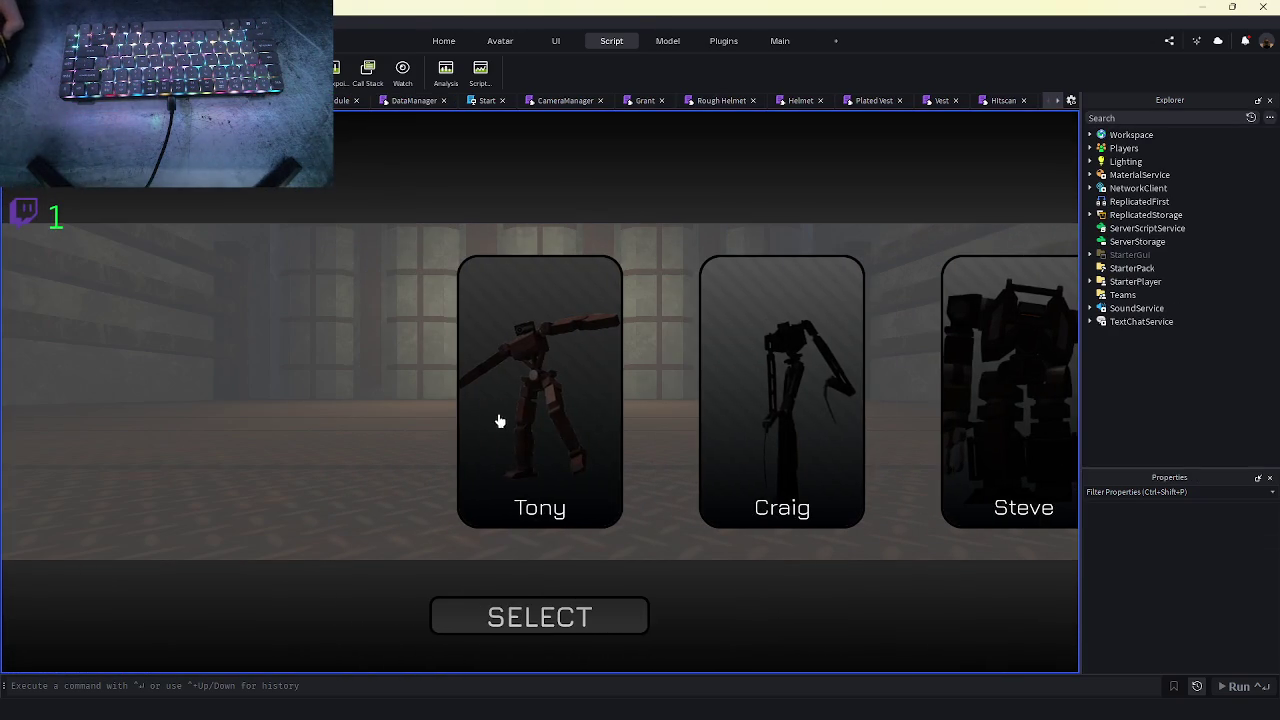
pyautogui.click(532, 618)
pyautogui.click(474, 643)
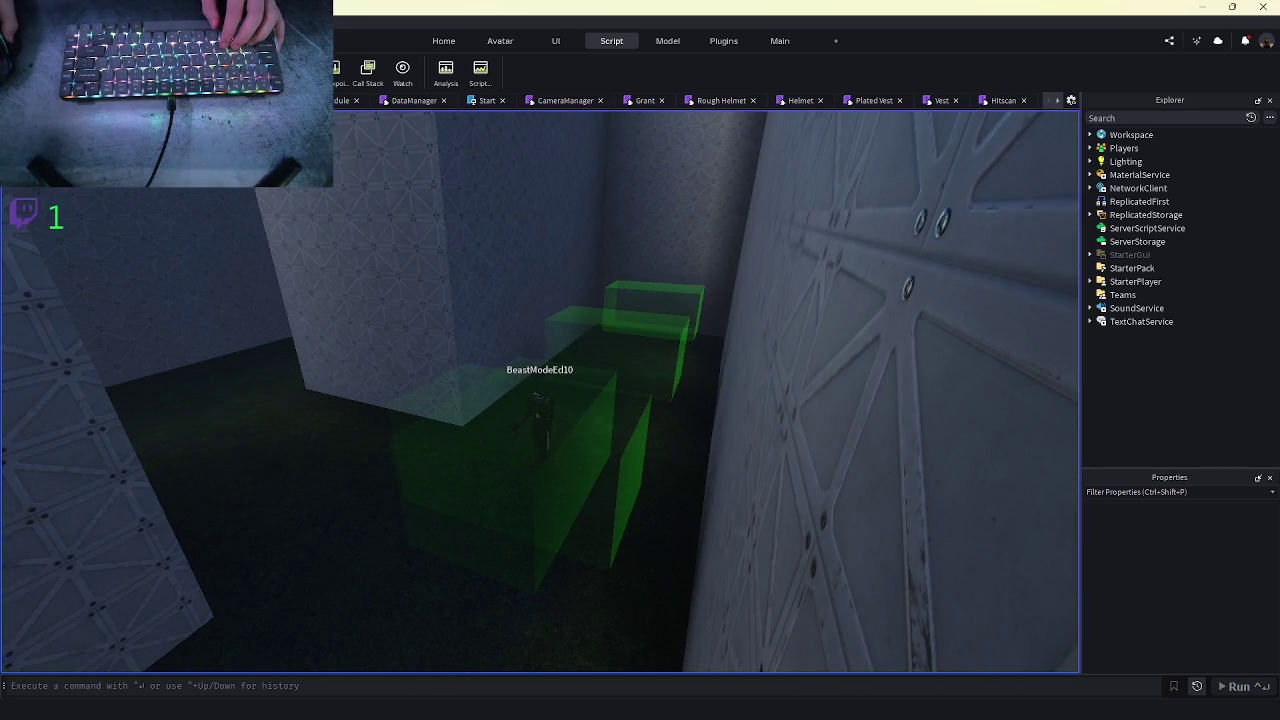
pyautogui.hotkey('shift', 'F5')
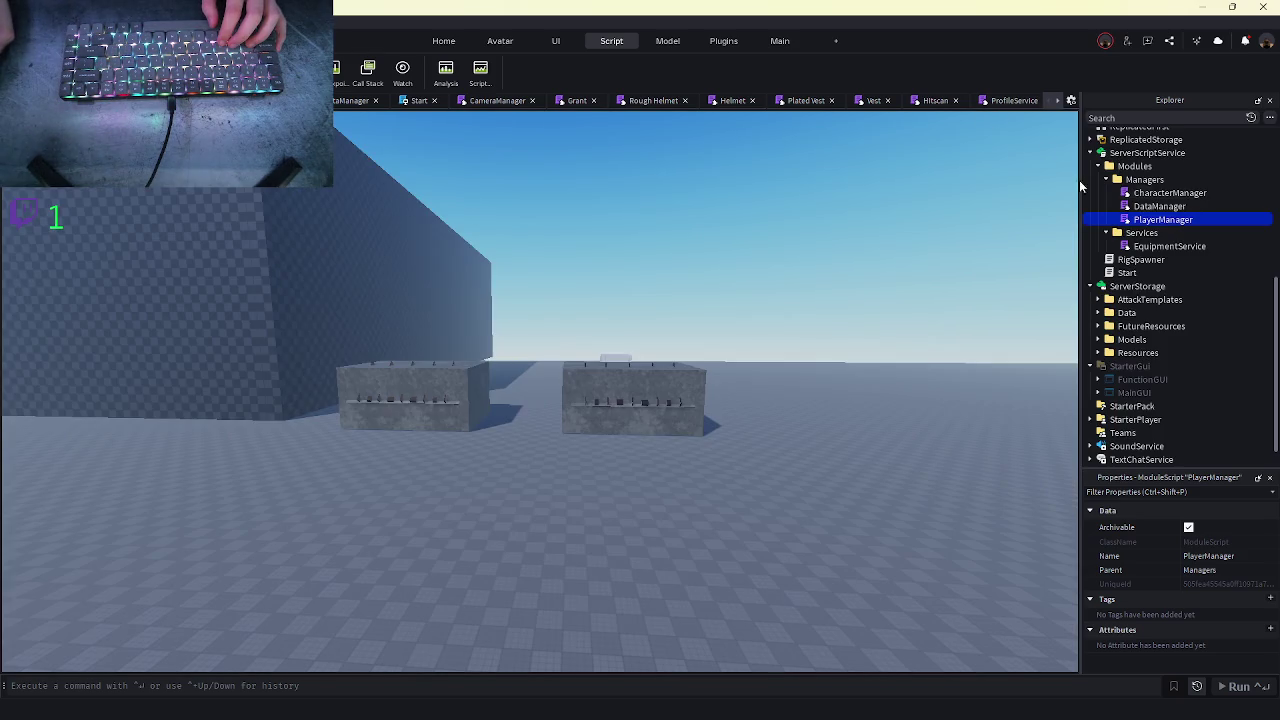
# - Reopen the CharacterManager script from the Explorer
pyautogui.click(1165, 208)
pyautogui.doubleClick(1165, 209)
pyautogui.doubleClick(1170, 192)
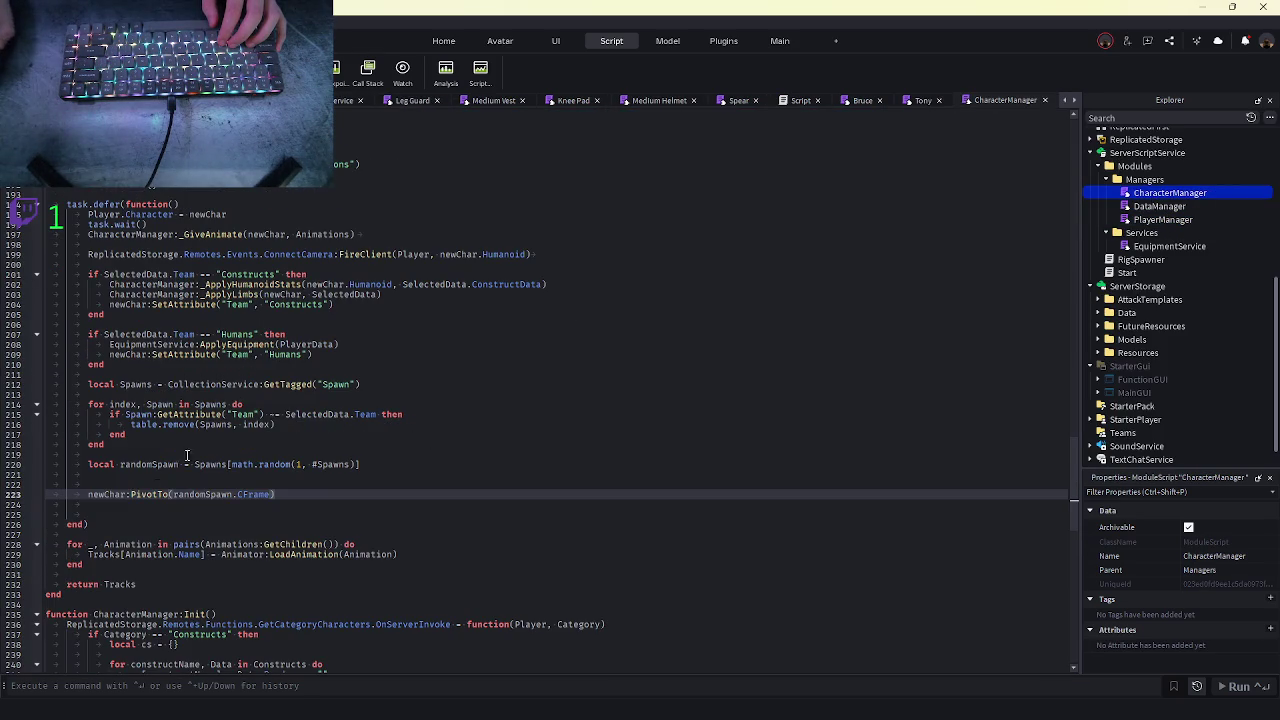
pyautogui.doubleClick(150, 464)
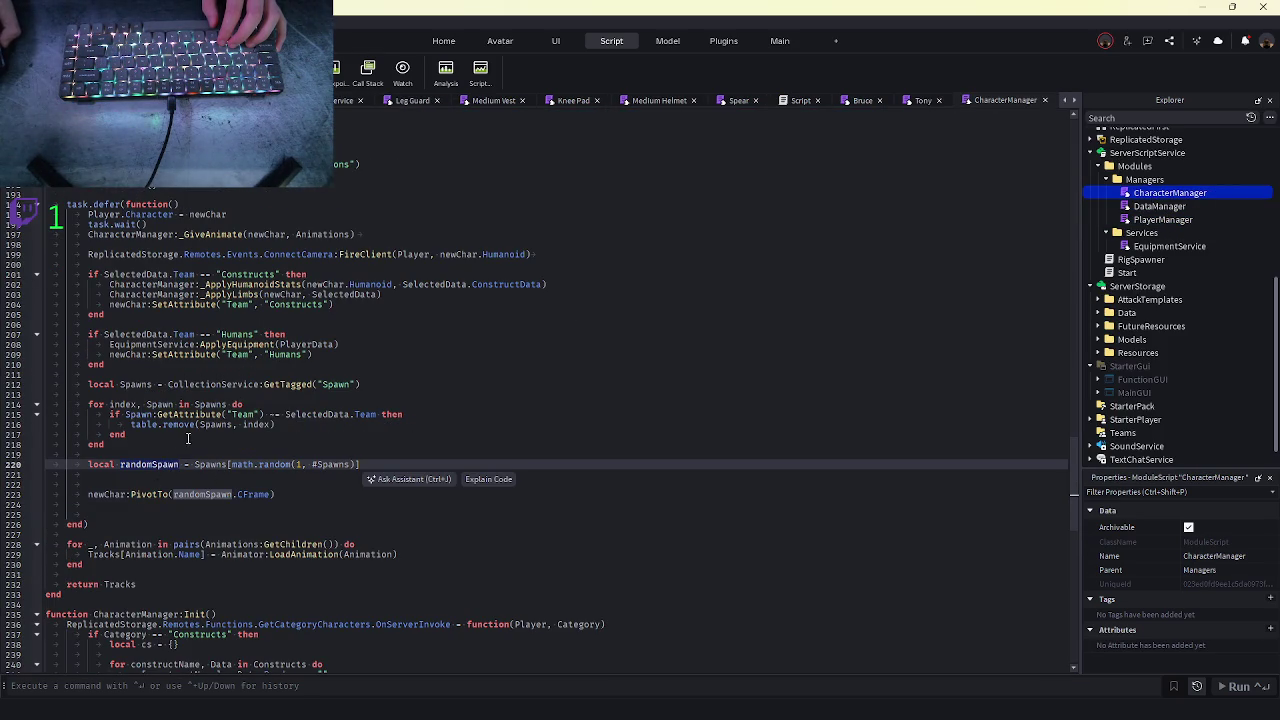
pyautogui.moveTo(266, 415); pyautogui.dragTo(284, 415)
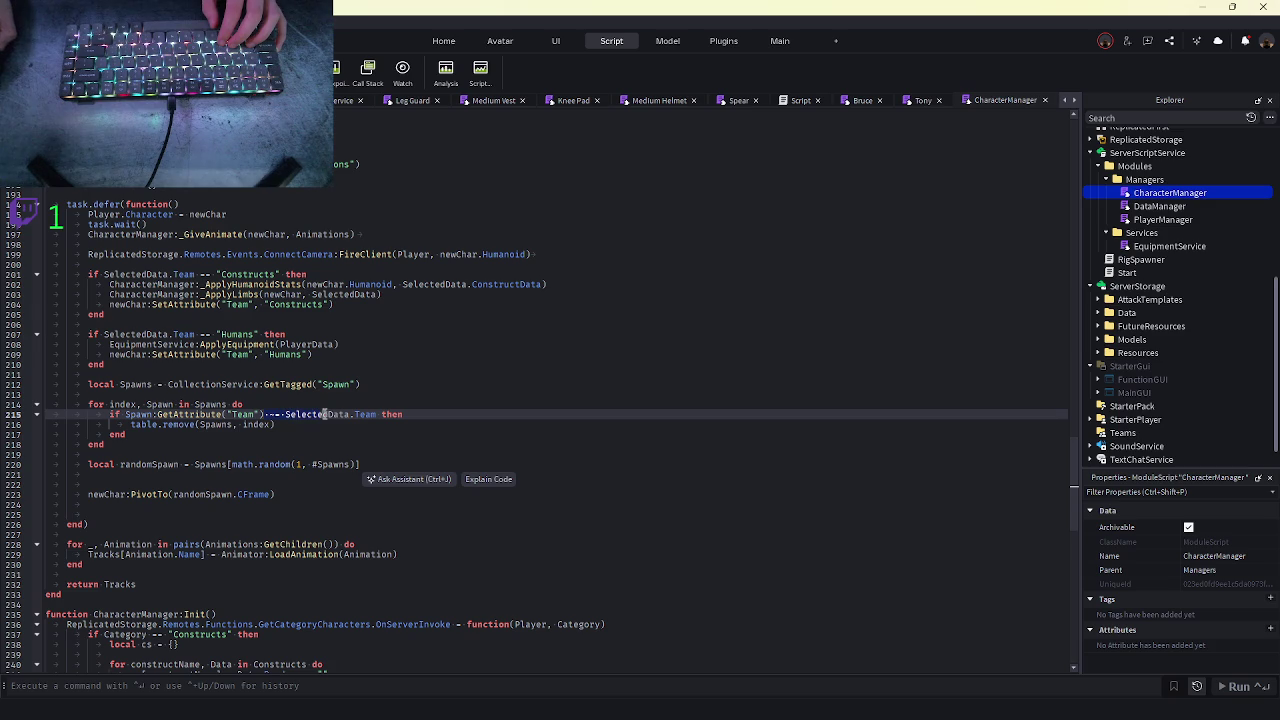
pyautogui.tripleClick(248, 414)
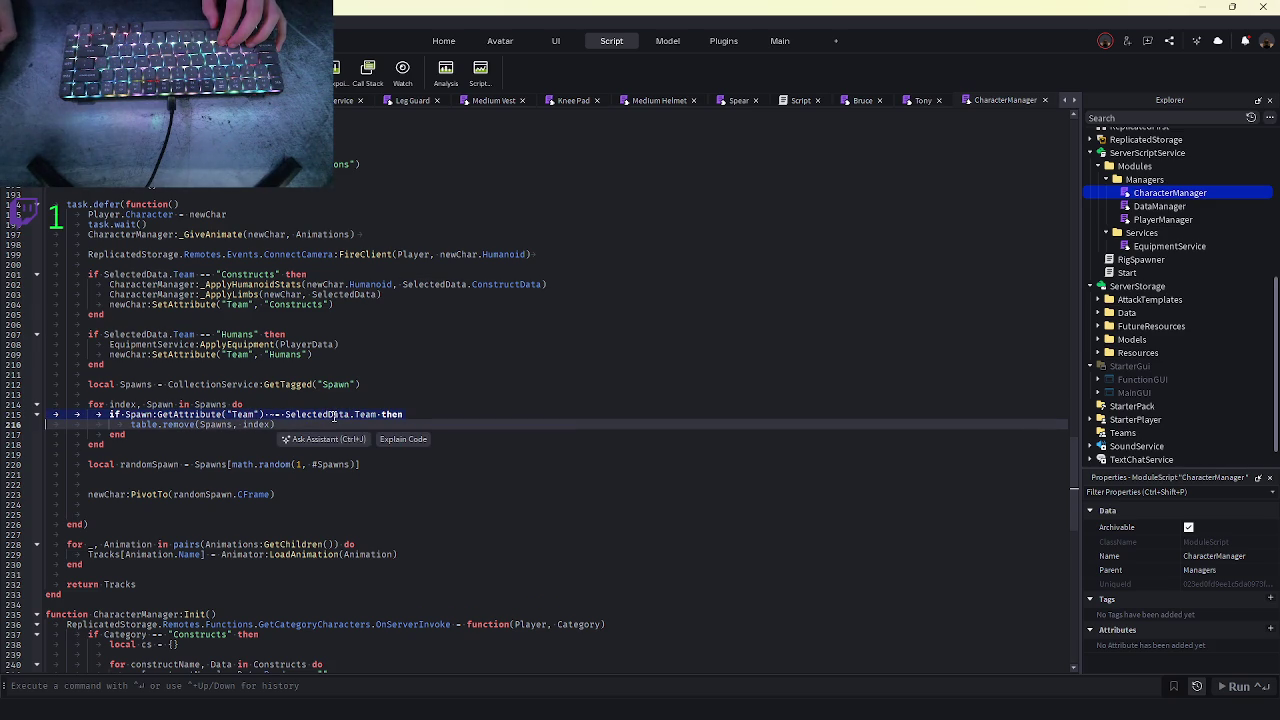
pyautogui.click(214, 440)
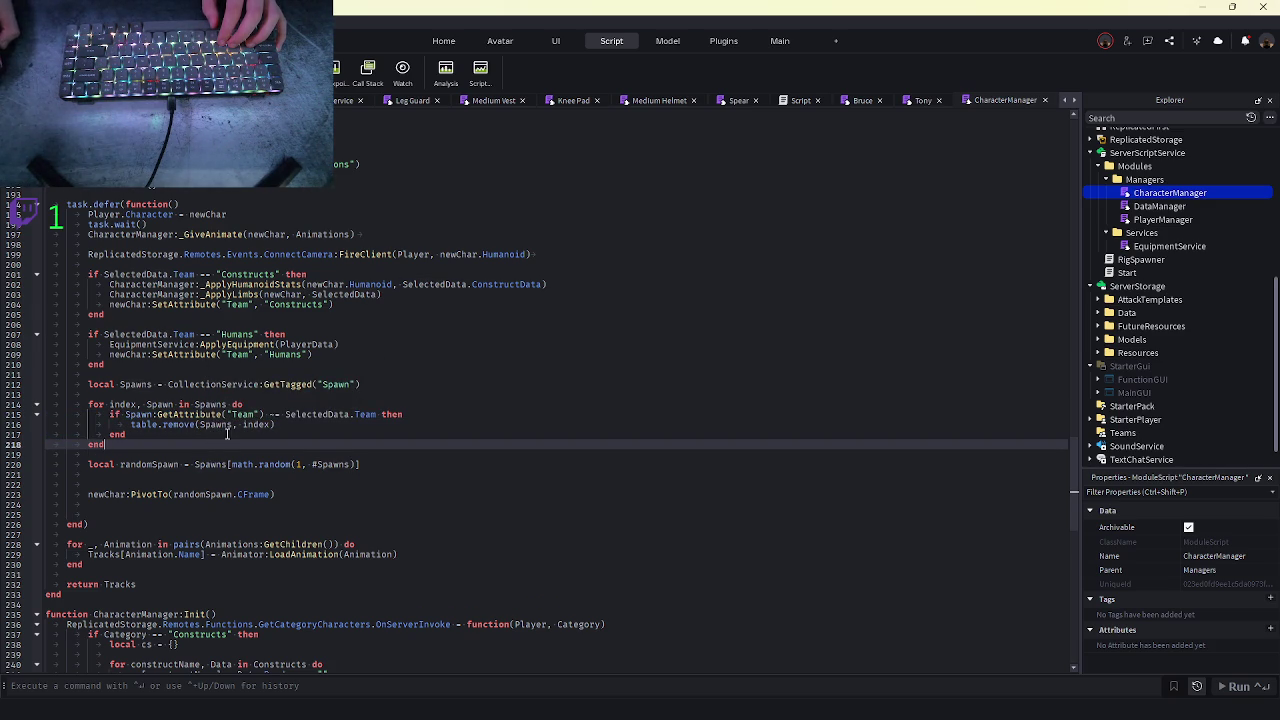
pyautogui.scroll(8, 1105, 335)
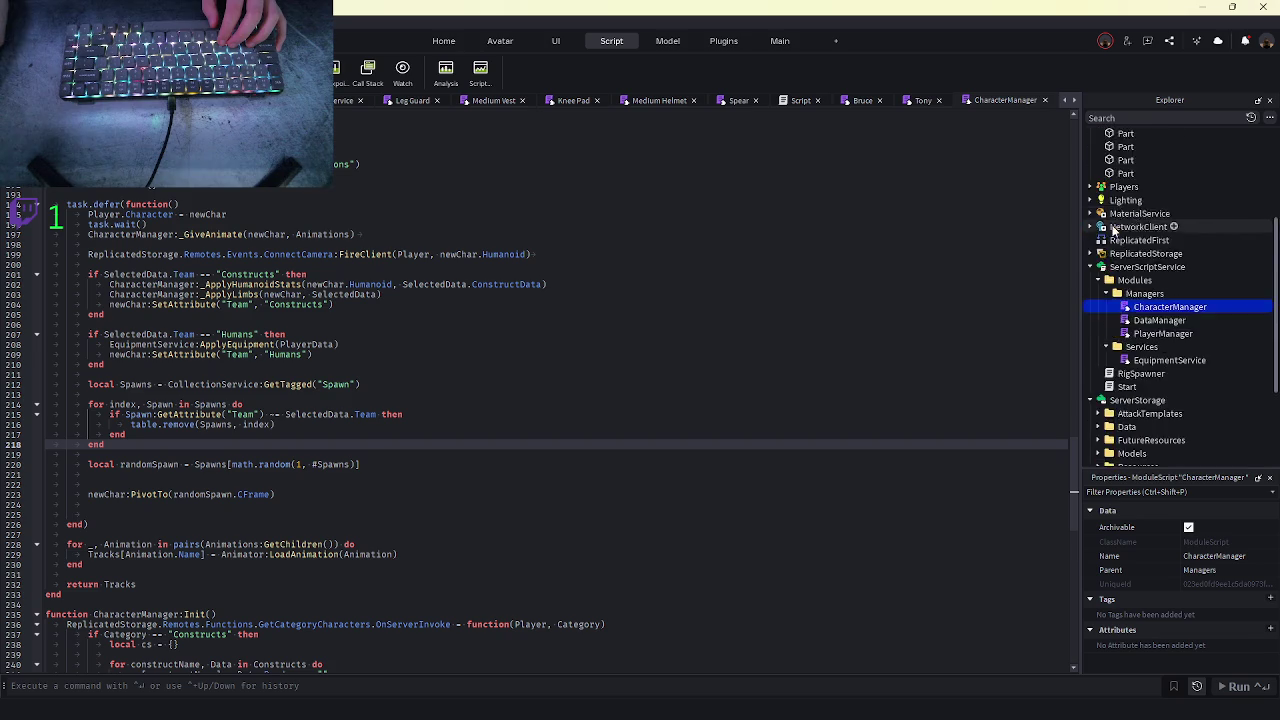
# - Expand Maze > Spawns and select the five Human and four Construct spawn parts
pyautogui.click(1098, 201)
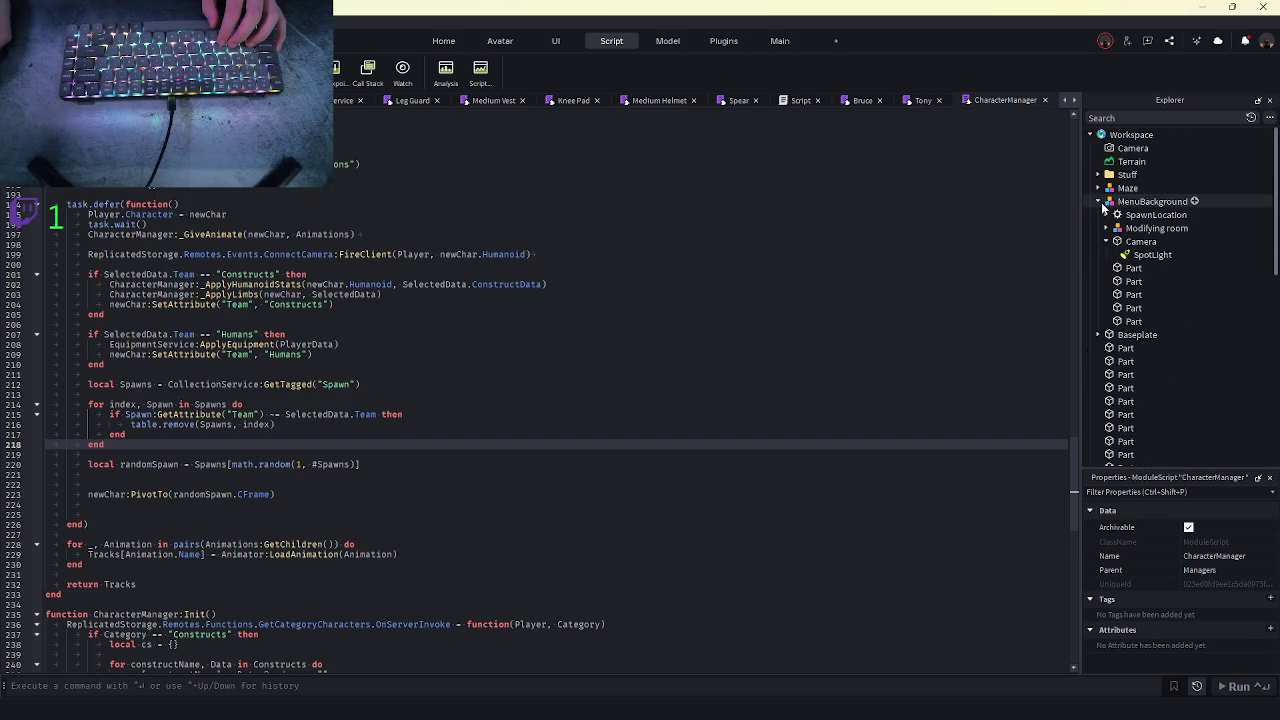
pyautogui.click(1098, 188)
pyautogui.click(1153, 214)
pyautogui.click(1148, 268)
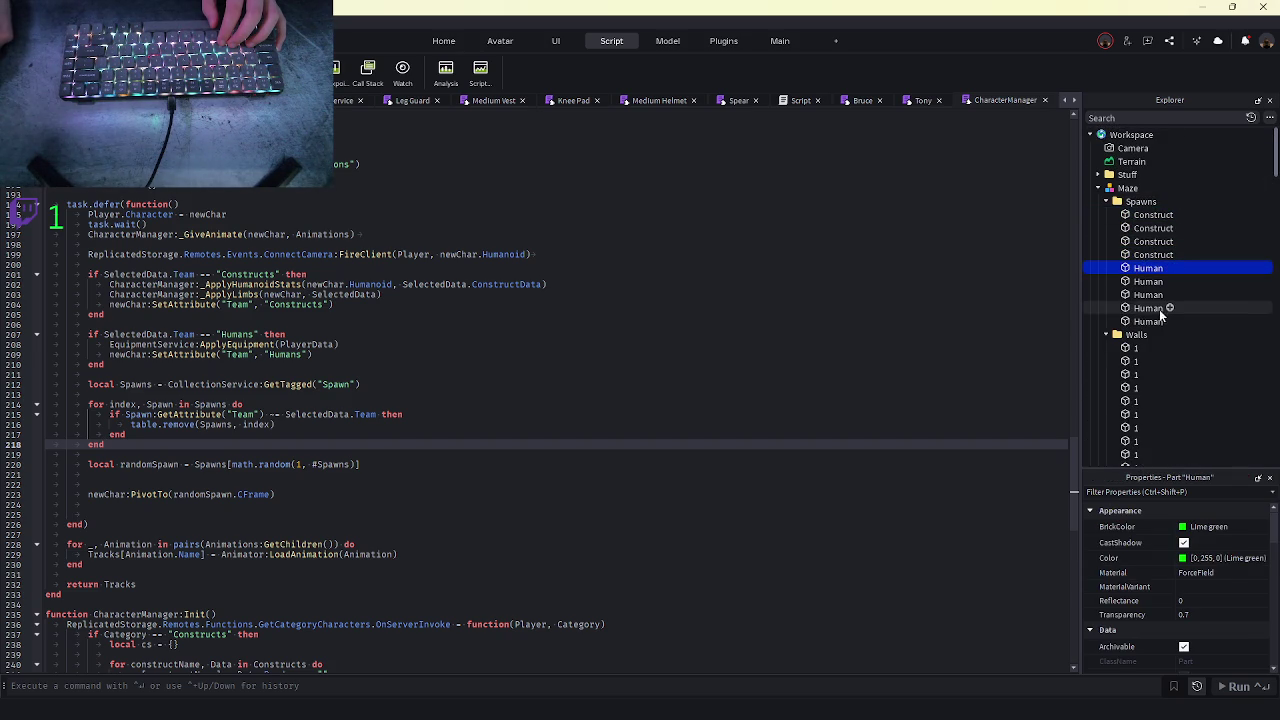
pyautogui.keyDown('shift'); pyautogui.click(1148, 321); pyautogui.keyUp('shift')
pyautogui.scroll(-5, 1172, 595)
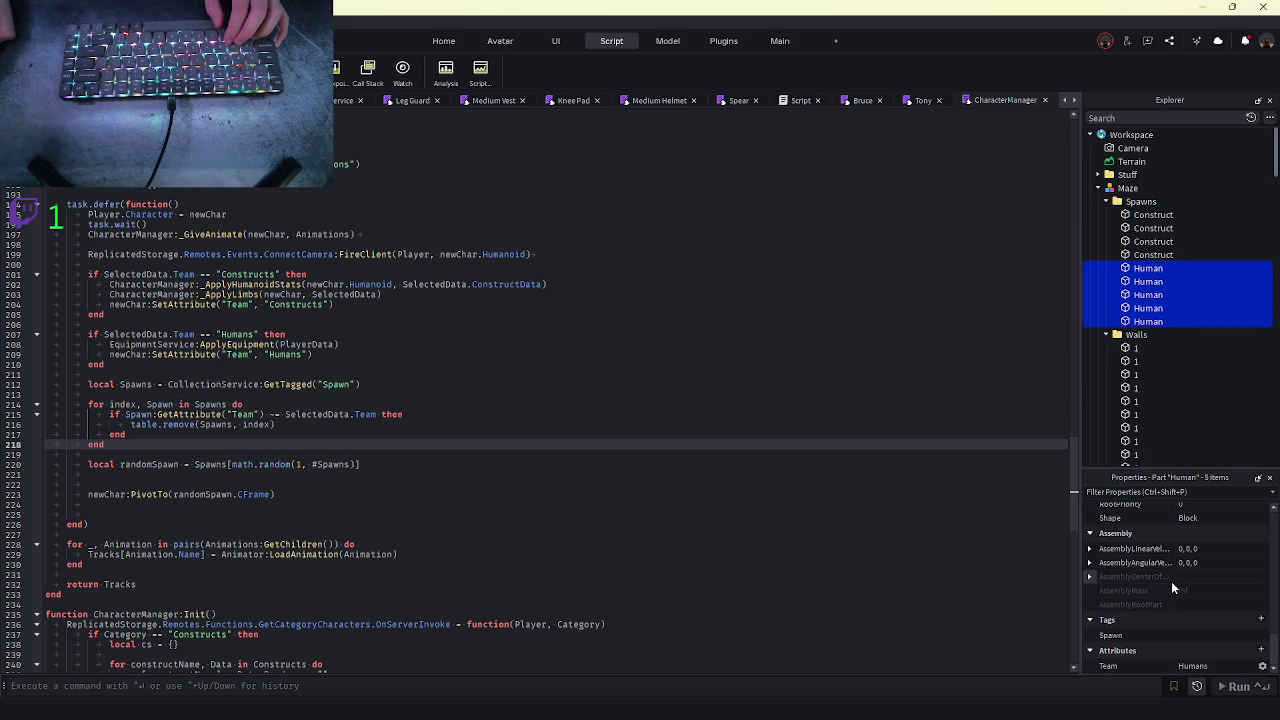
pyautogui.click(1152, 254)
pyautogui.keyDown('shift'); pyautogui.click(1153, 214); pyautogui.keyUp('shift')
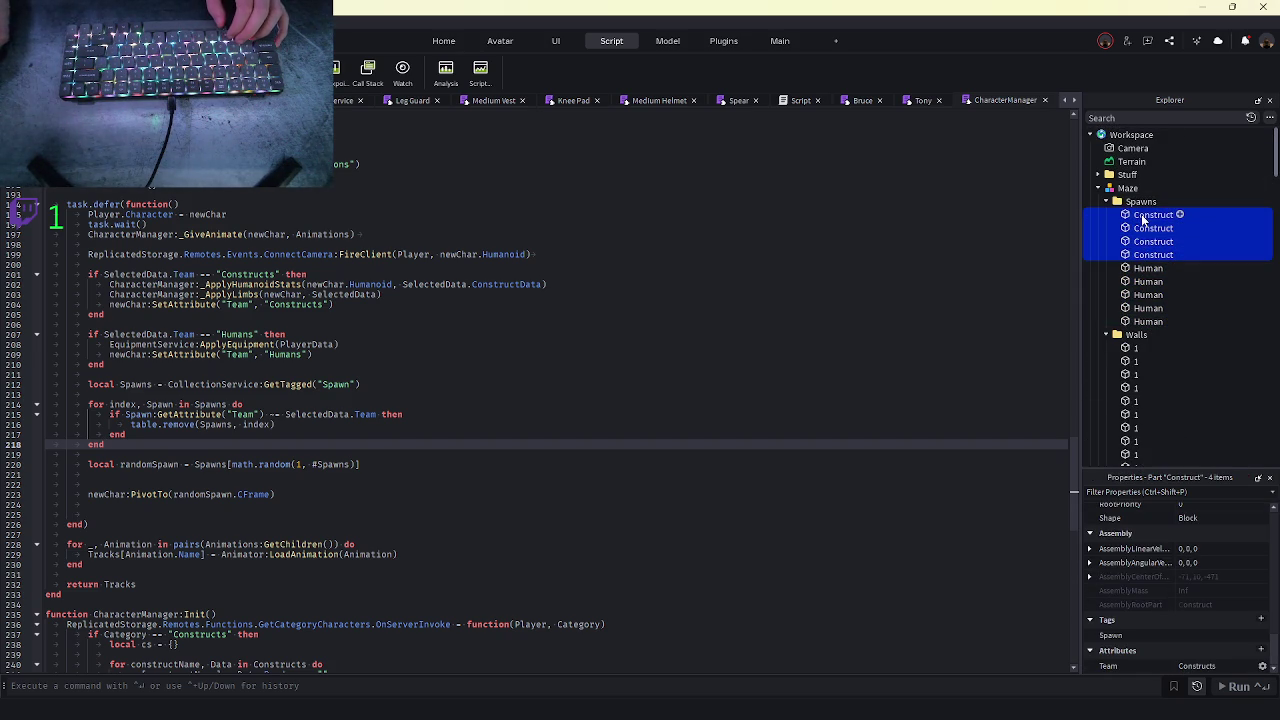
pyautogui.scroll(10, 1160, 560)
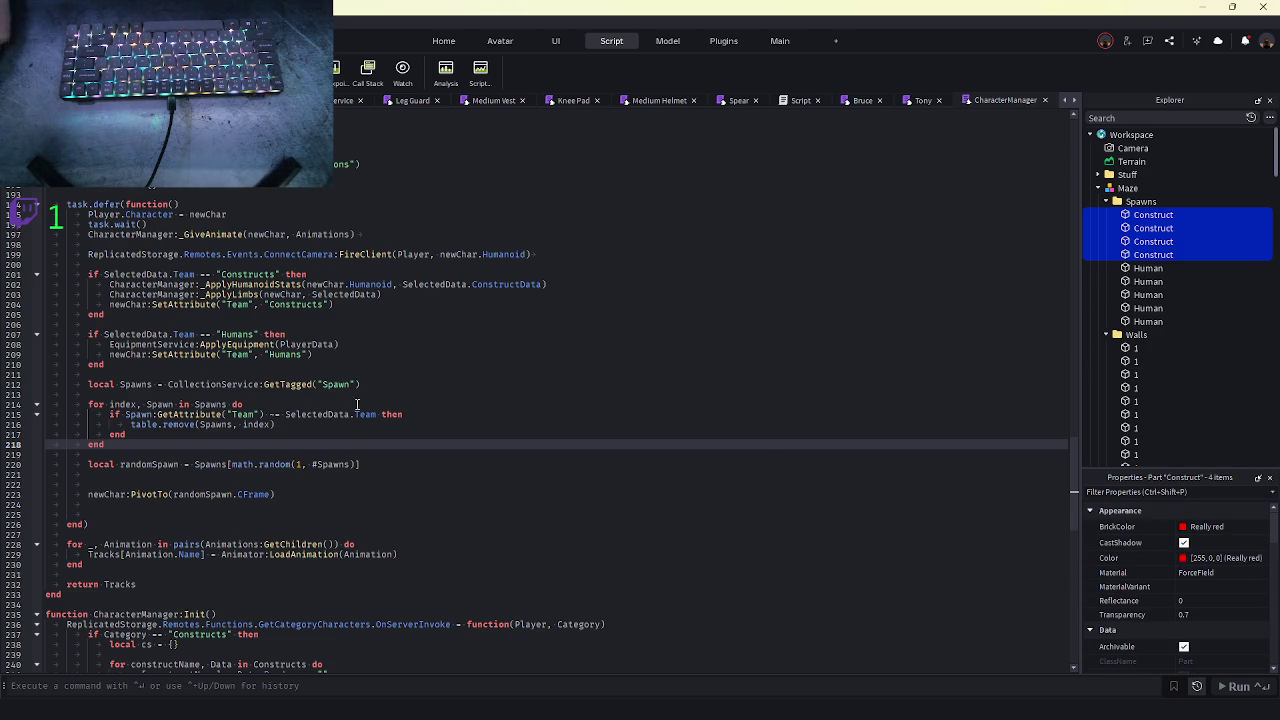
# - Review the Team comparison and table.remove lines against the last Human spawn's properties
pyautogui.click(320, 414)
pyautogui.doubleClick(360, 414)
pyautogui.click(357, 413)
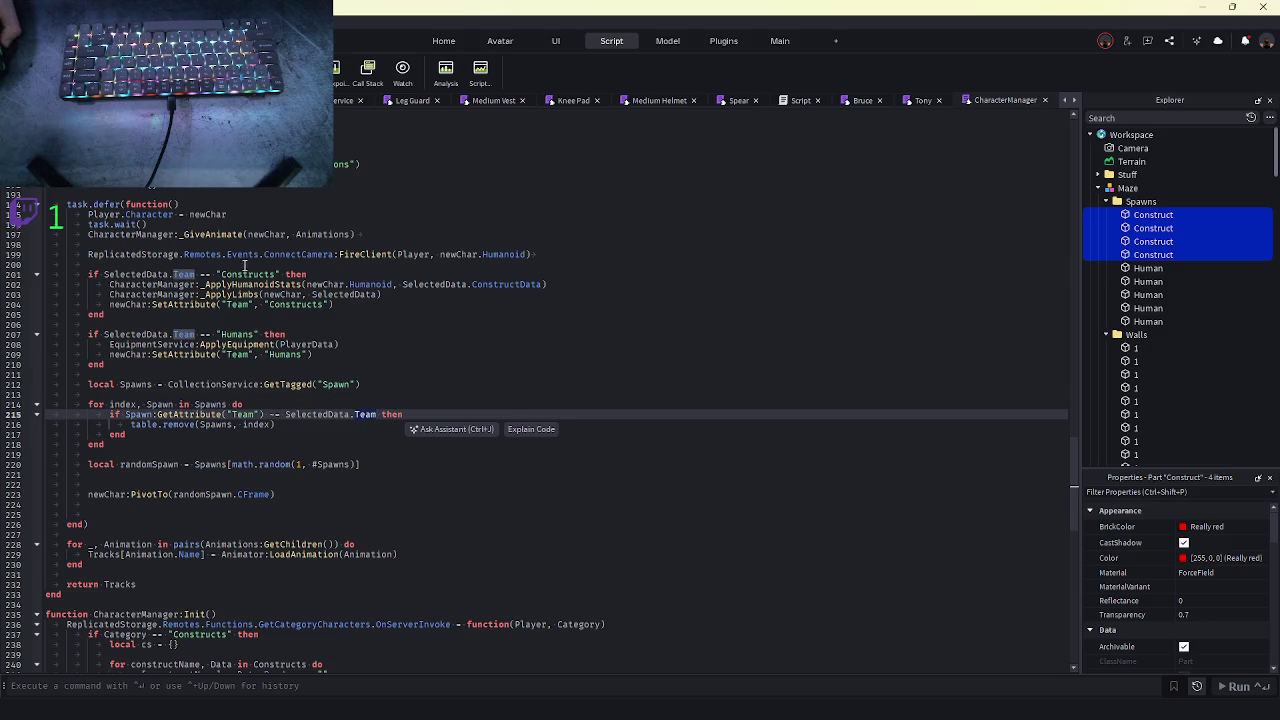
pyautogui.scroll(-10, 1210, 590)
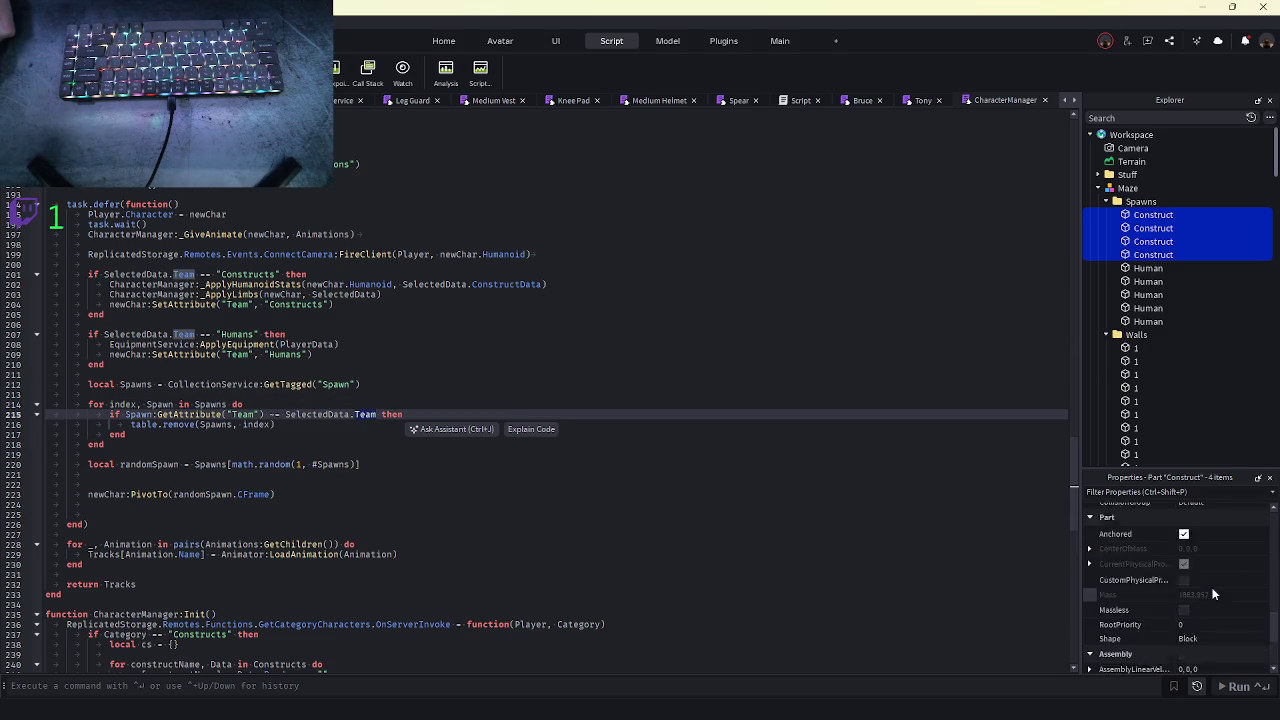
pyautogui.click(1148, 321)
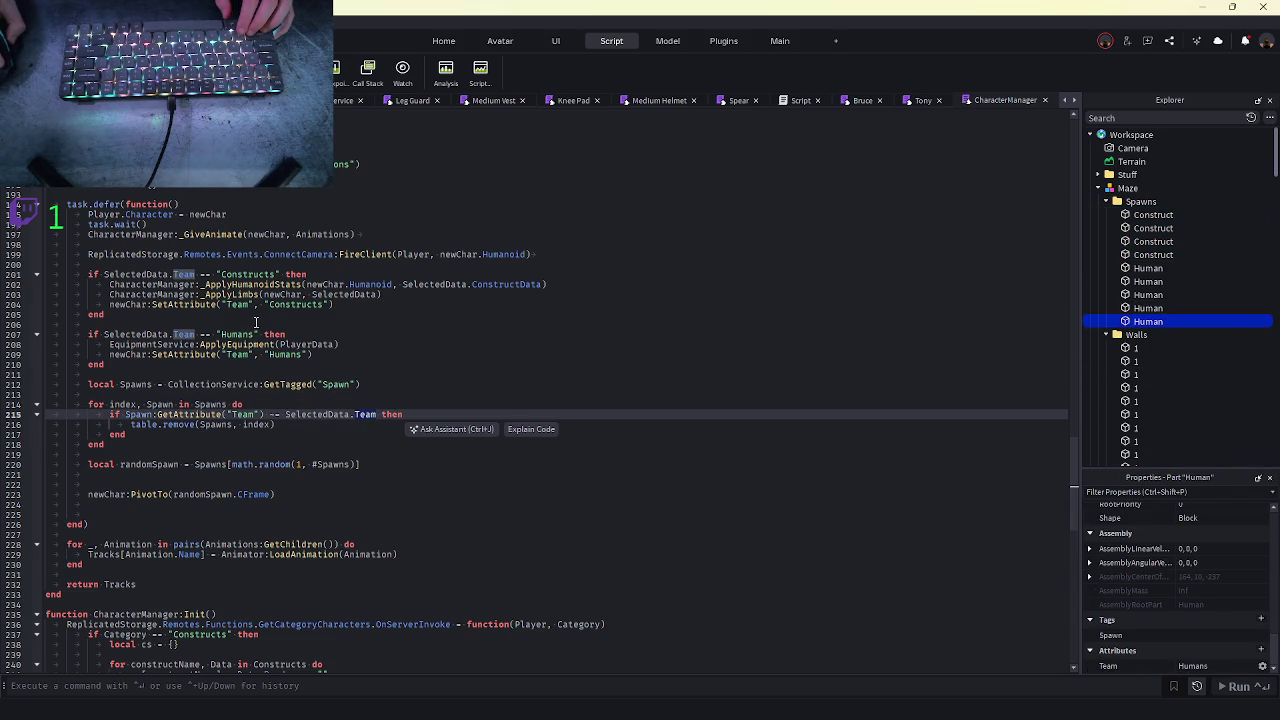
pyautogui.click(197, 426)
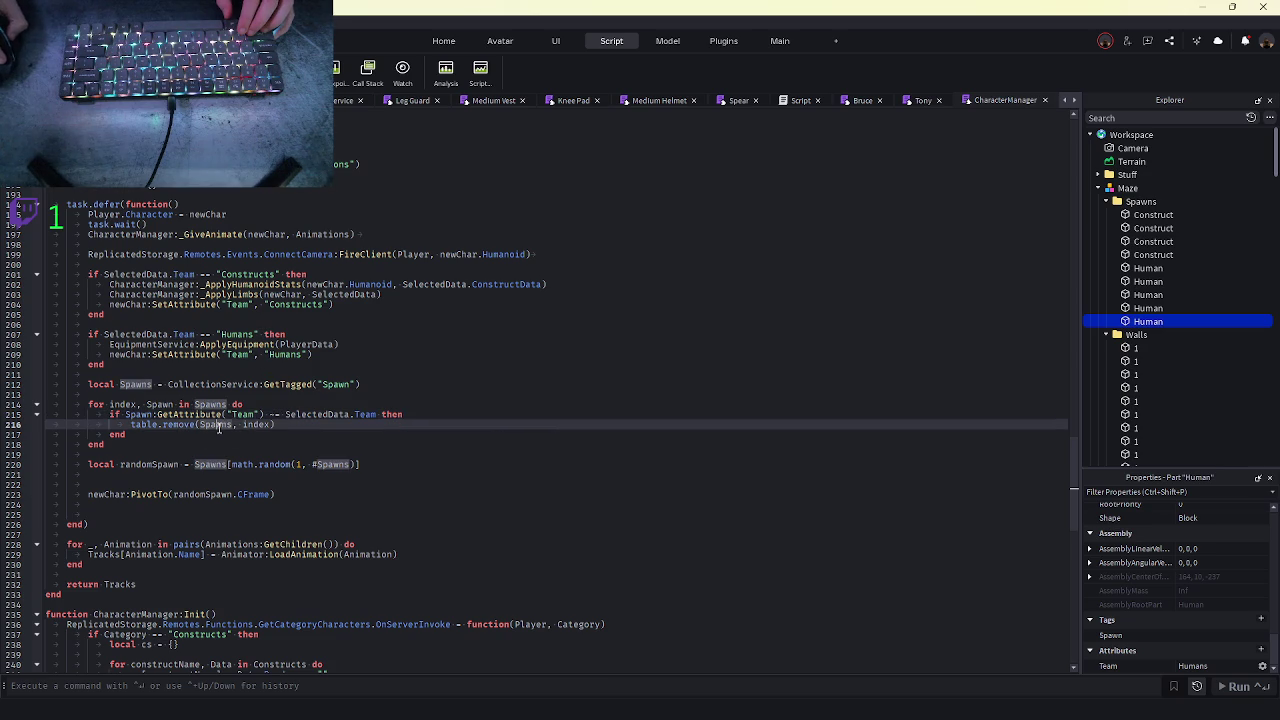
pyautogui.click(272, 425)
pyautogui.click(273, 416)
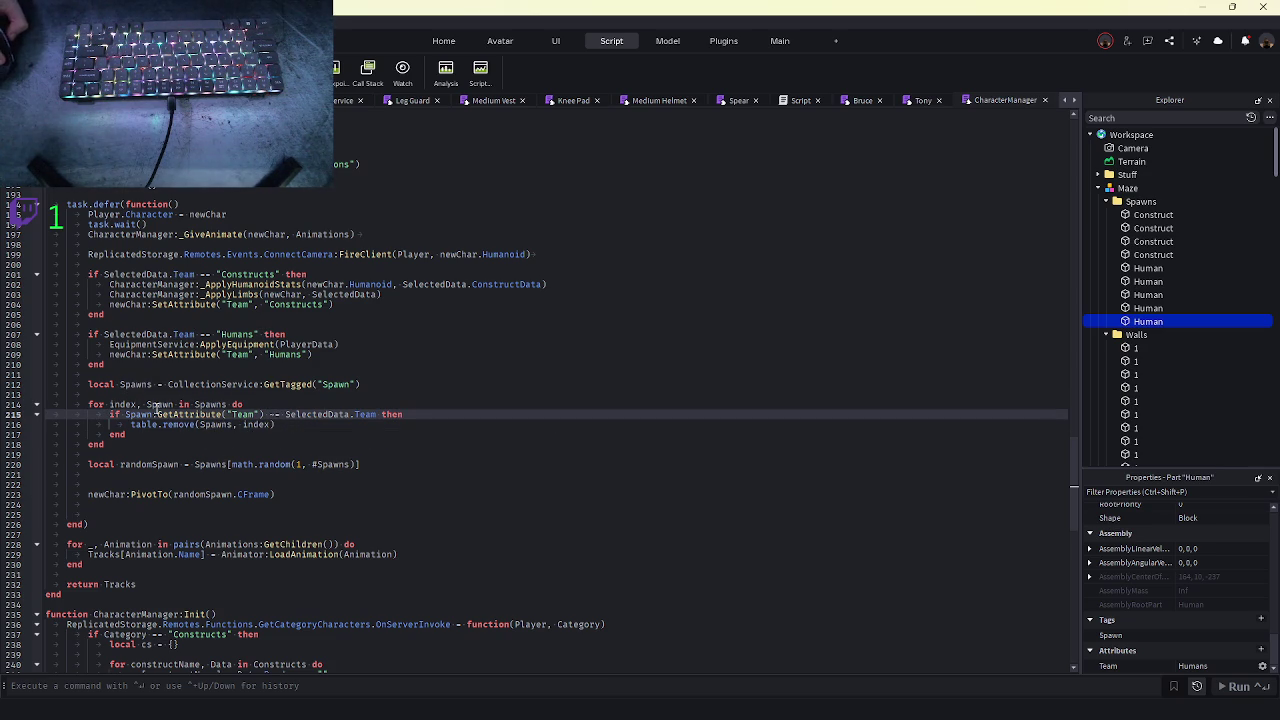
# - Select the loop variable Spawn on lines 214–215 for renaming
pyautogui.click(137, 379)
pyautogui.click(160, 414)
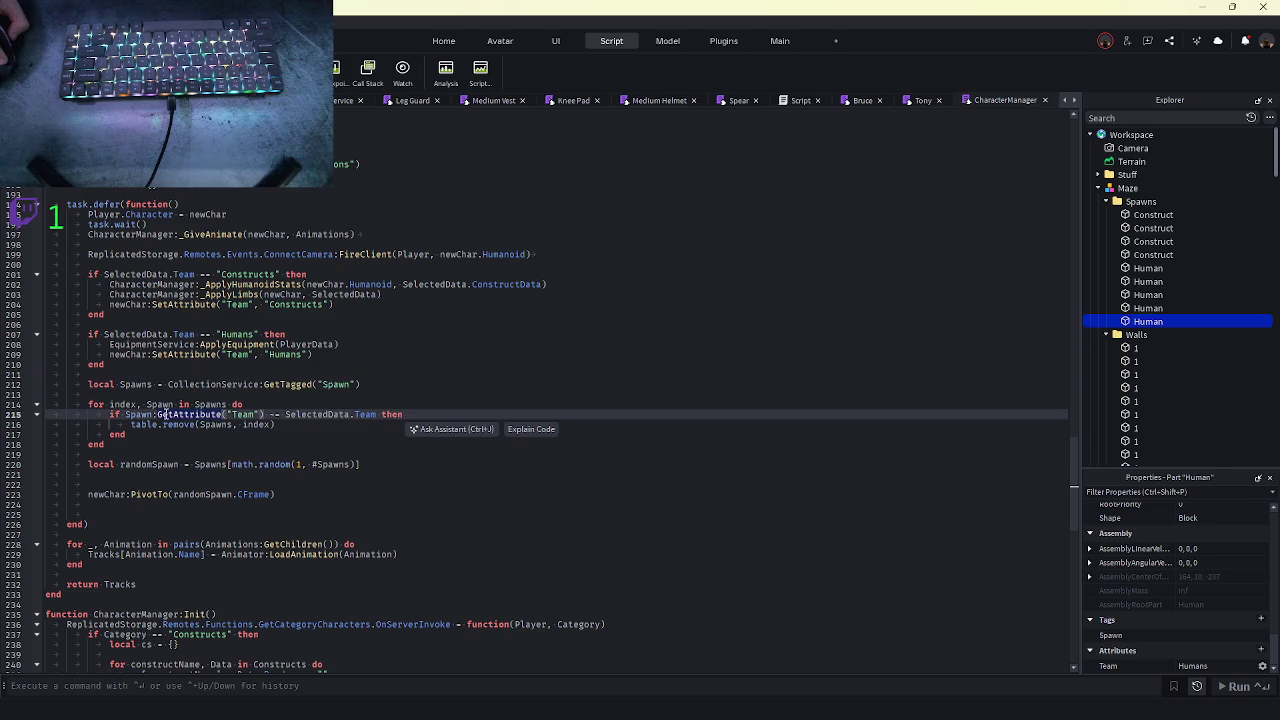
pyautogui.click(160, 404)
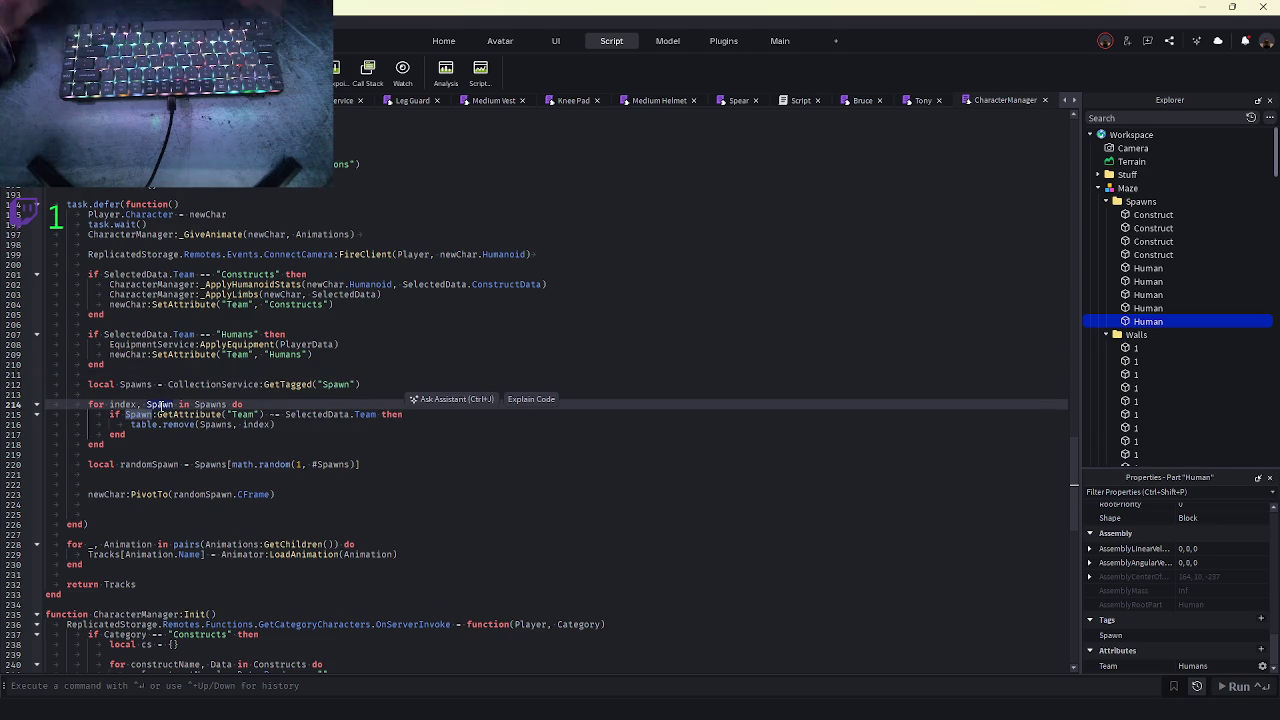
pyautogui.doubleClick(160, 404)
# - Rename the loop variable Spawn to spawn on lines 214 and 215
pyautogui.write('spawn')
pyautogui.doubleClick(137, 414)
pyautogui.write('spawn')
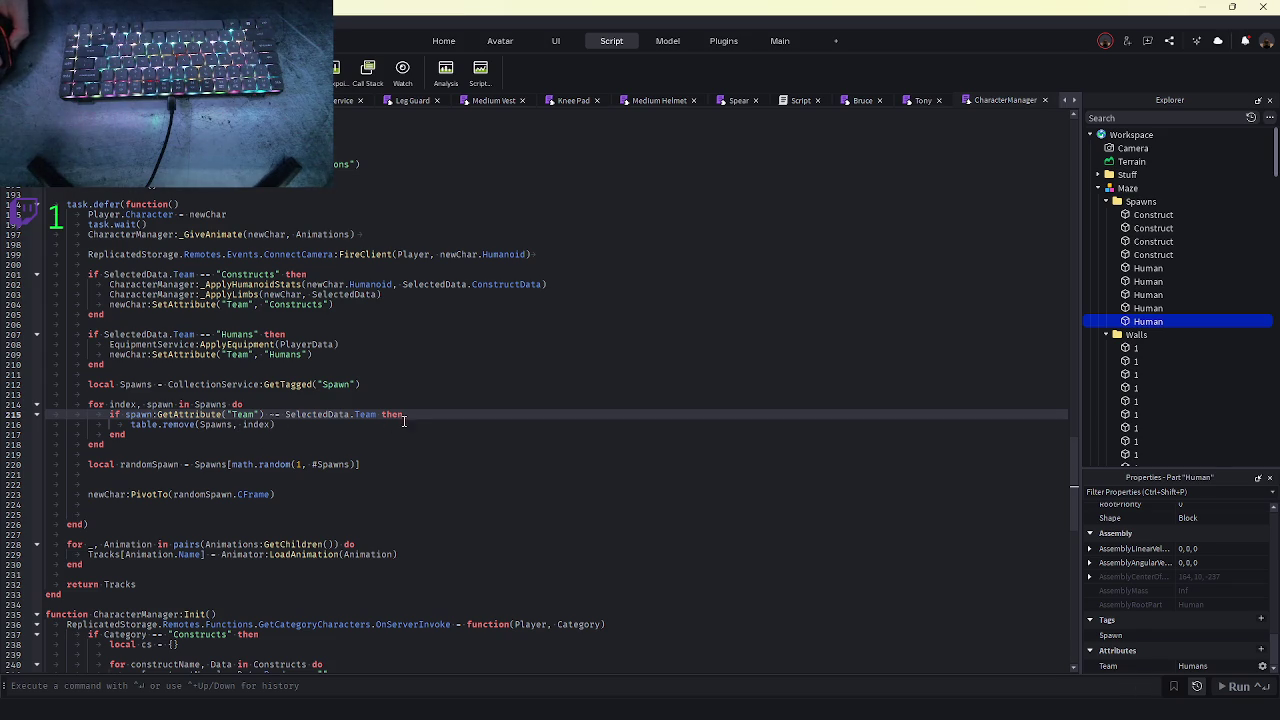
# - Add print(spawn.Name) inside the team check and start a playtest
pyautogui.press('Return')
pyautogui.write('pr')
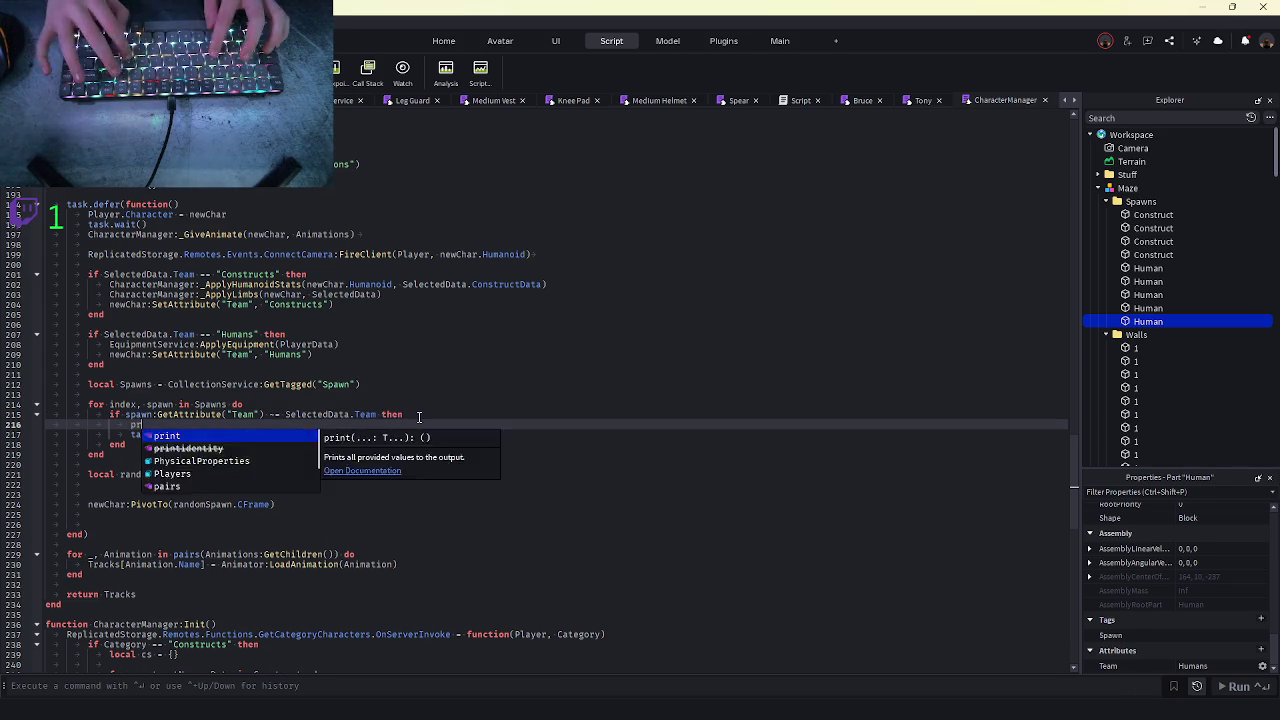
pyautogui.write('int(spawn.Name')
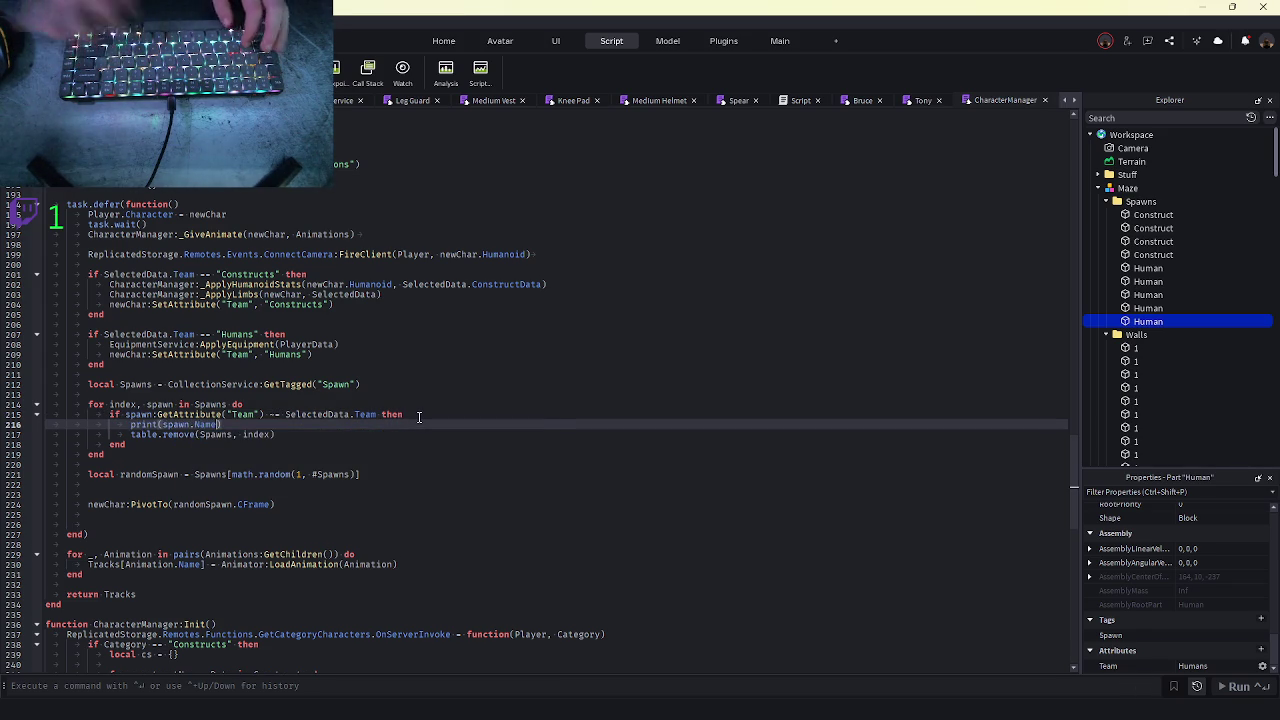
pyautogui.press('F5')
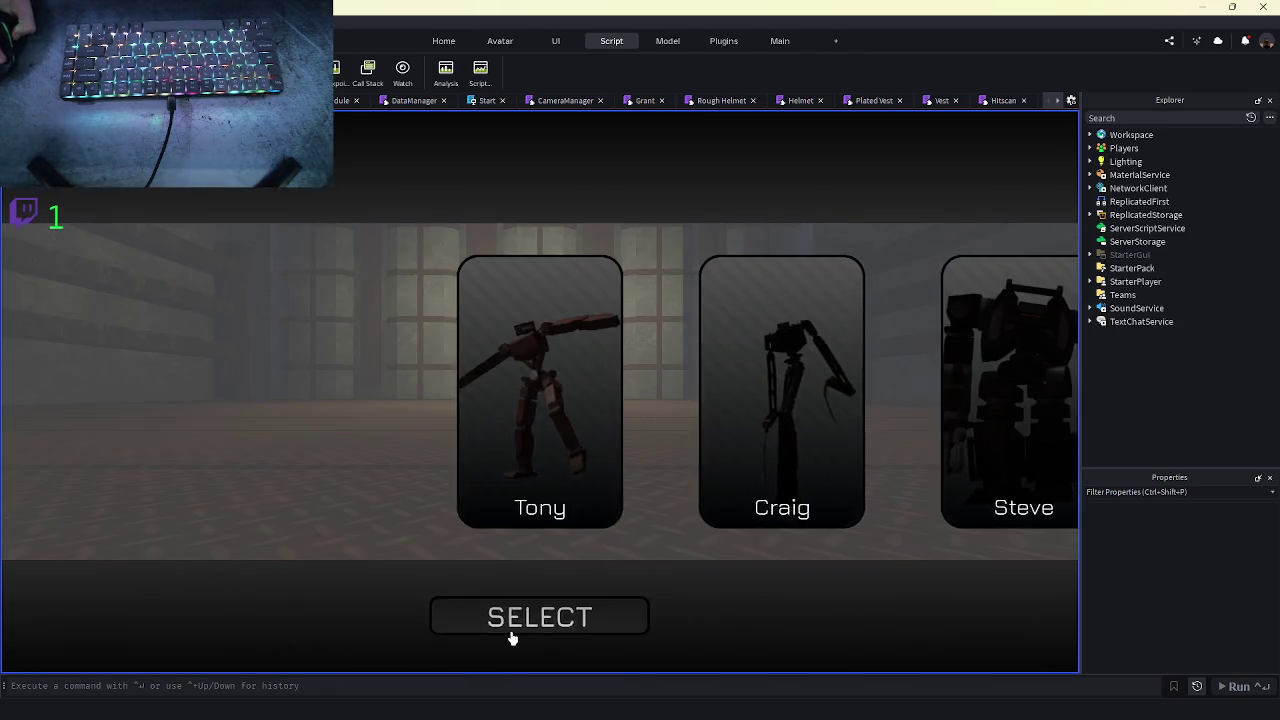
# - Select a character, walk it with S and W, then stop, restart and deploy again
pyautogui.click(514, 628)
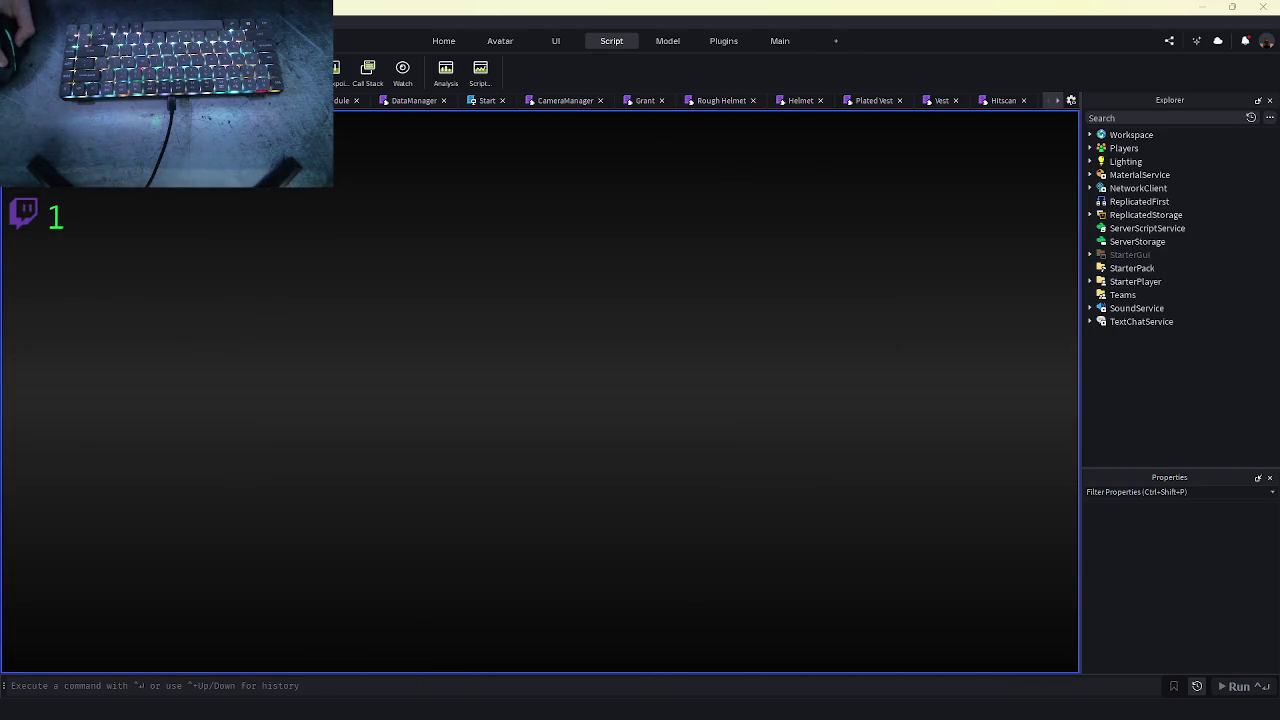
pyautogui.press('s')
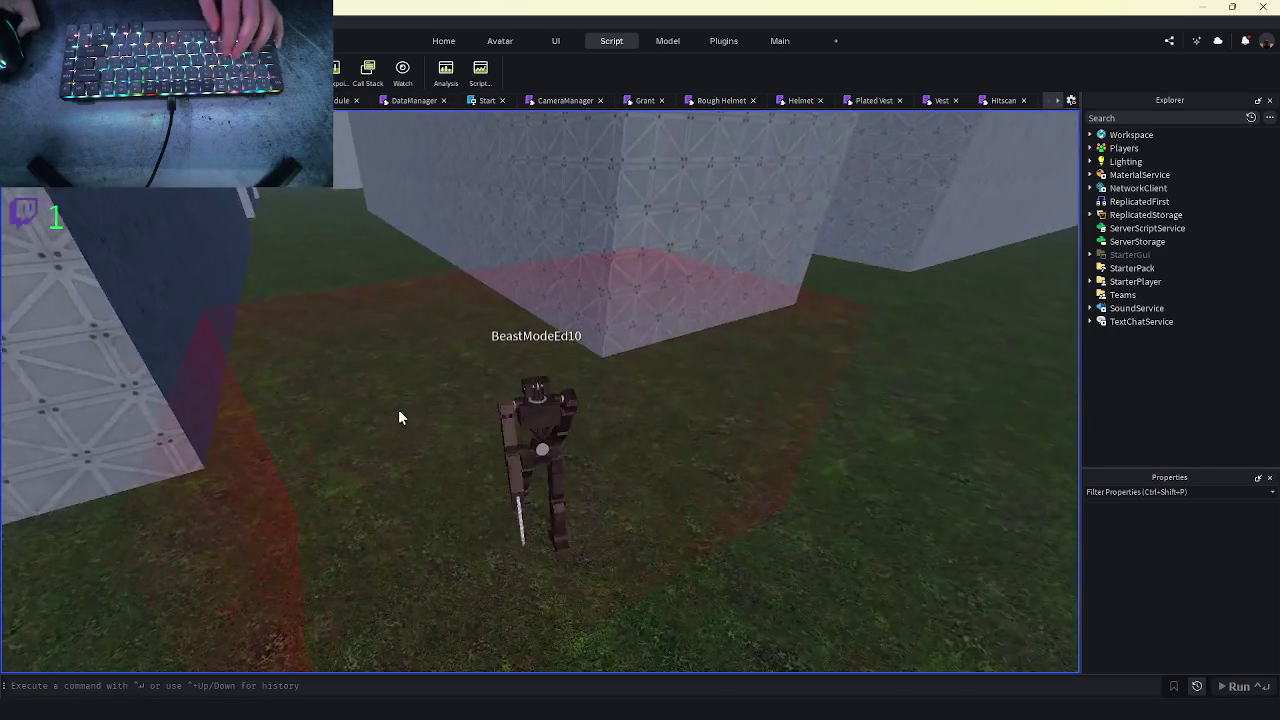
pyautogui.press('w')
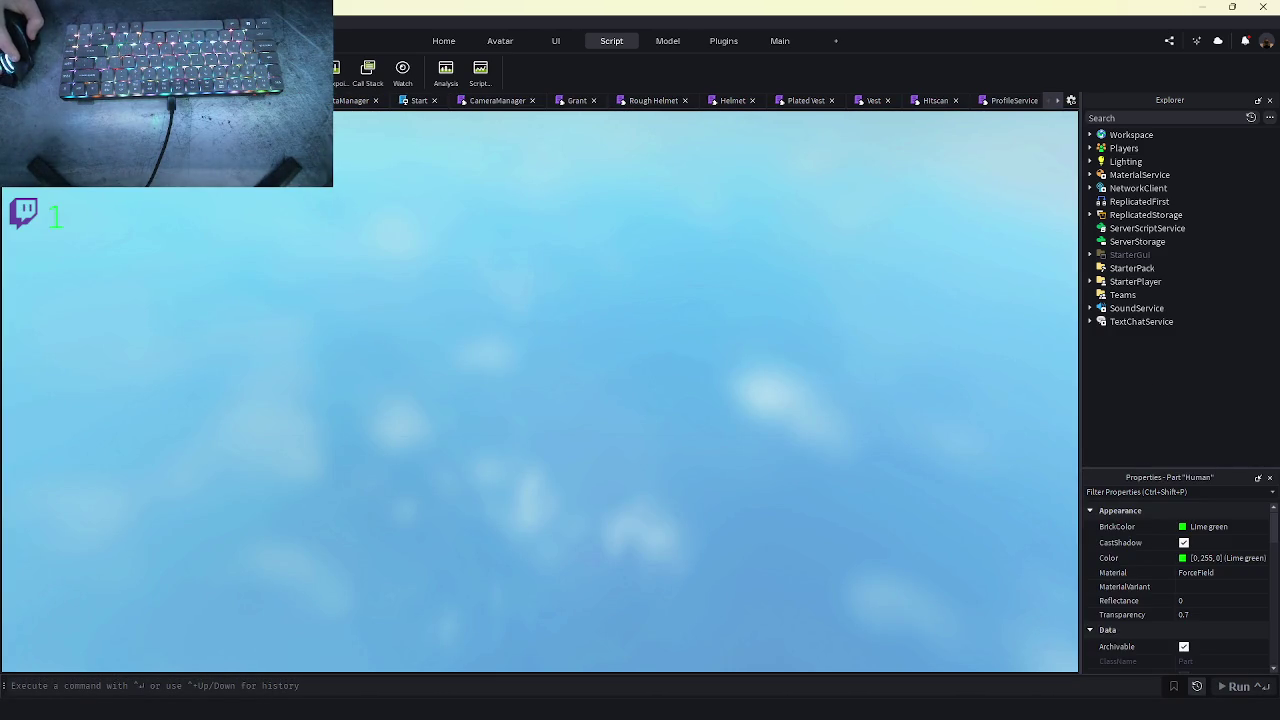
pyautogui.hotkey('shift', 'F5')
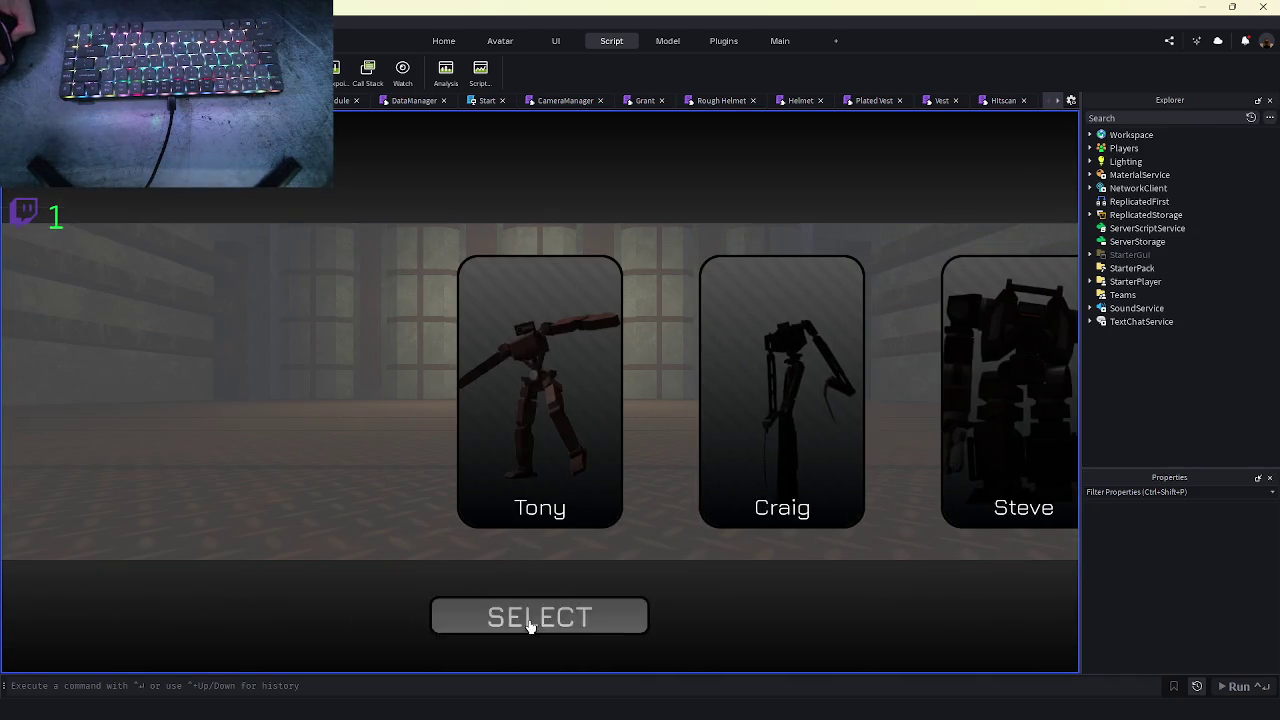
pyautogui.click(529, 620)
pyautogui.click(469, 637)
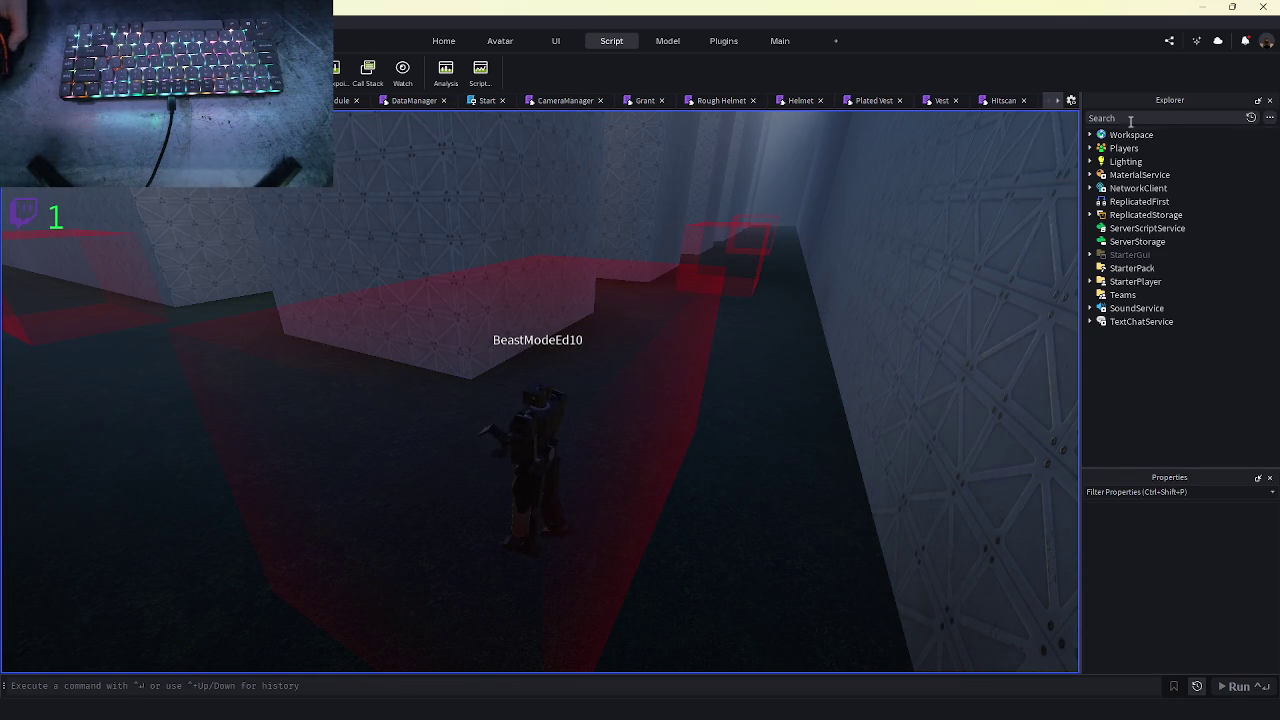
# - Expand Workspace > Maze > Spawns and select all five Human spawn parts
pyautogui.click(1090, 134)
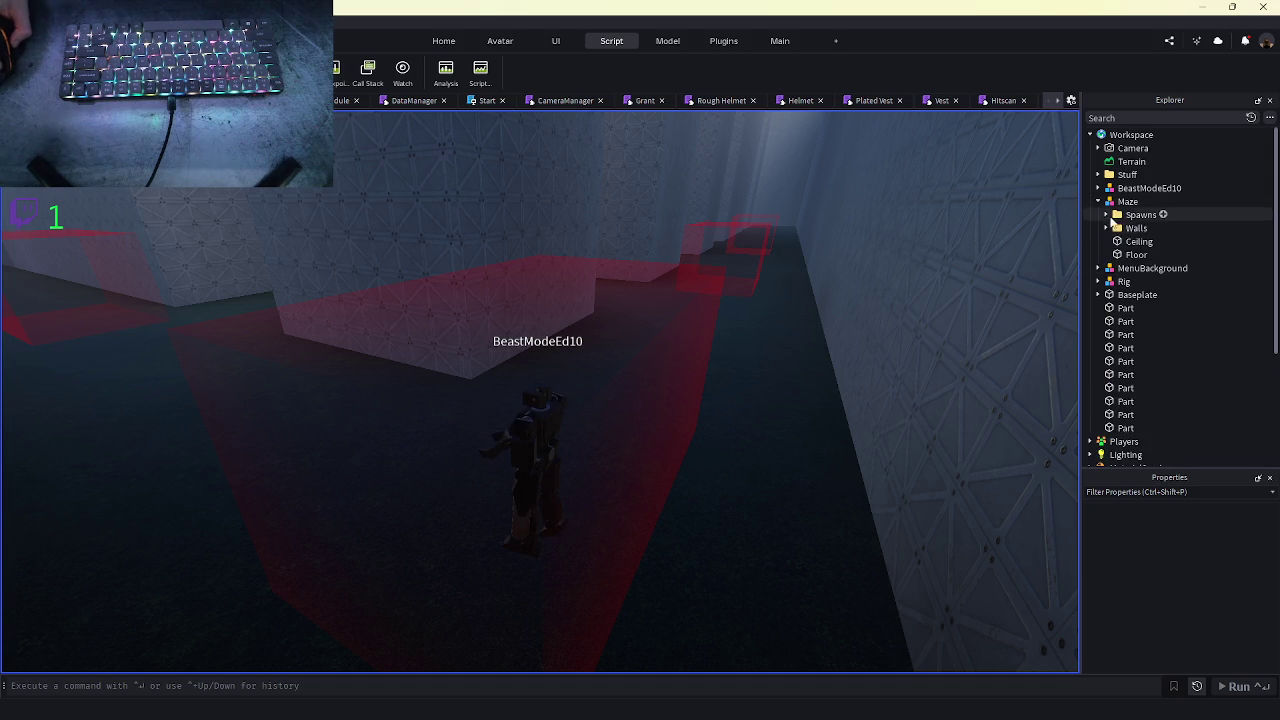
pyautogui.click(1105, 214)
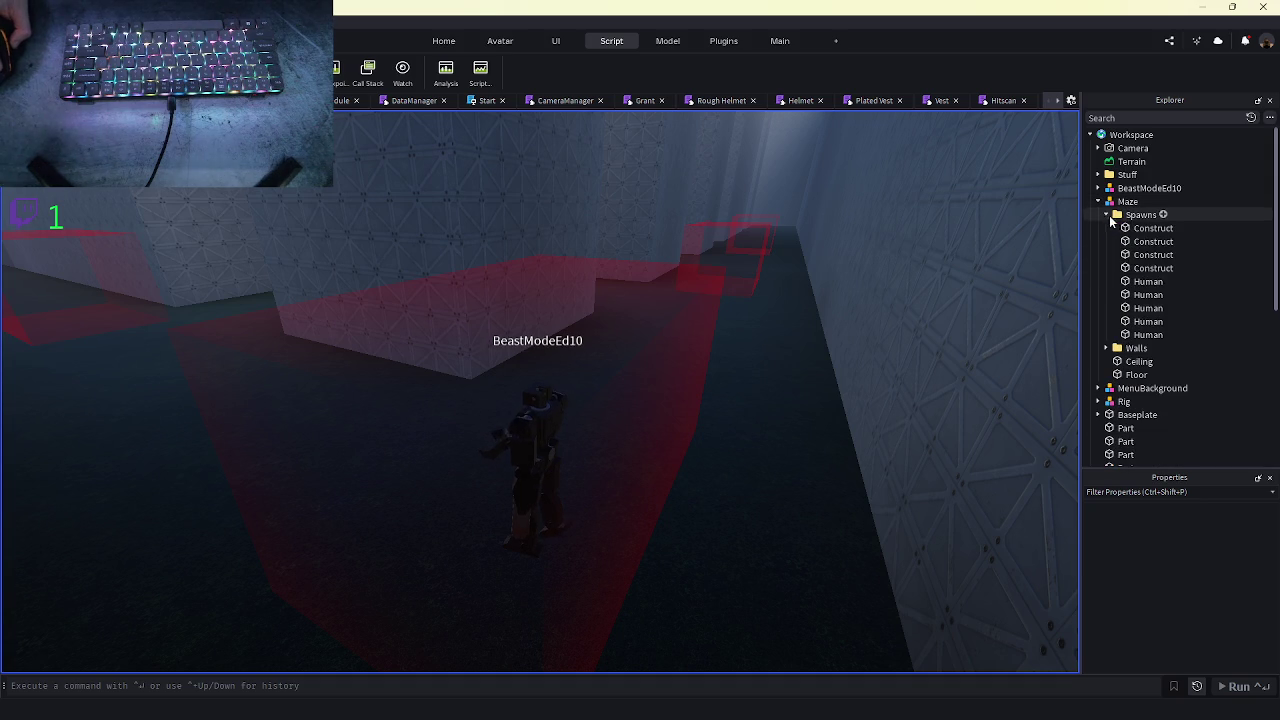
pyautogui.click(1145, 282)
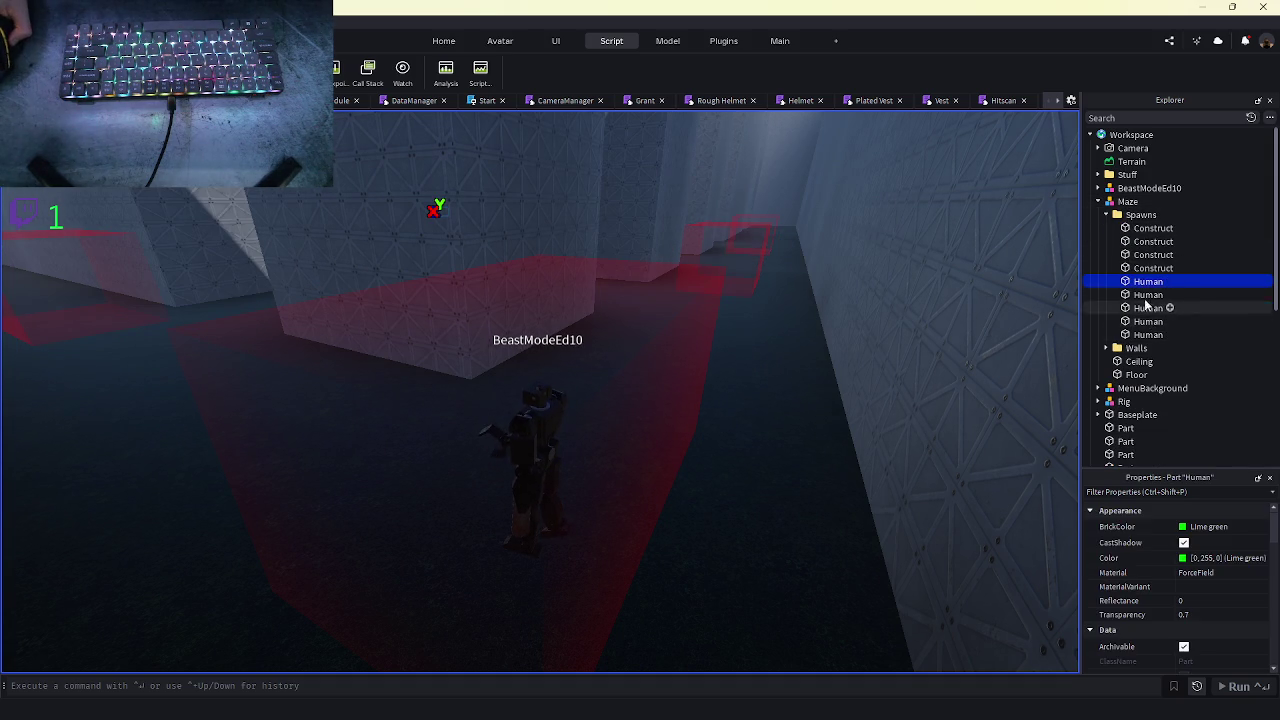
pyautogui.keyDown('shift'); pyautogui.click(1150, 334); pyautogui.keyUp('shift')
pyautogui.scroll(-15, 1190, 574)
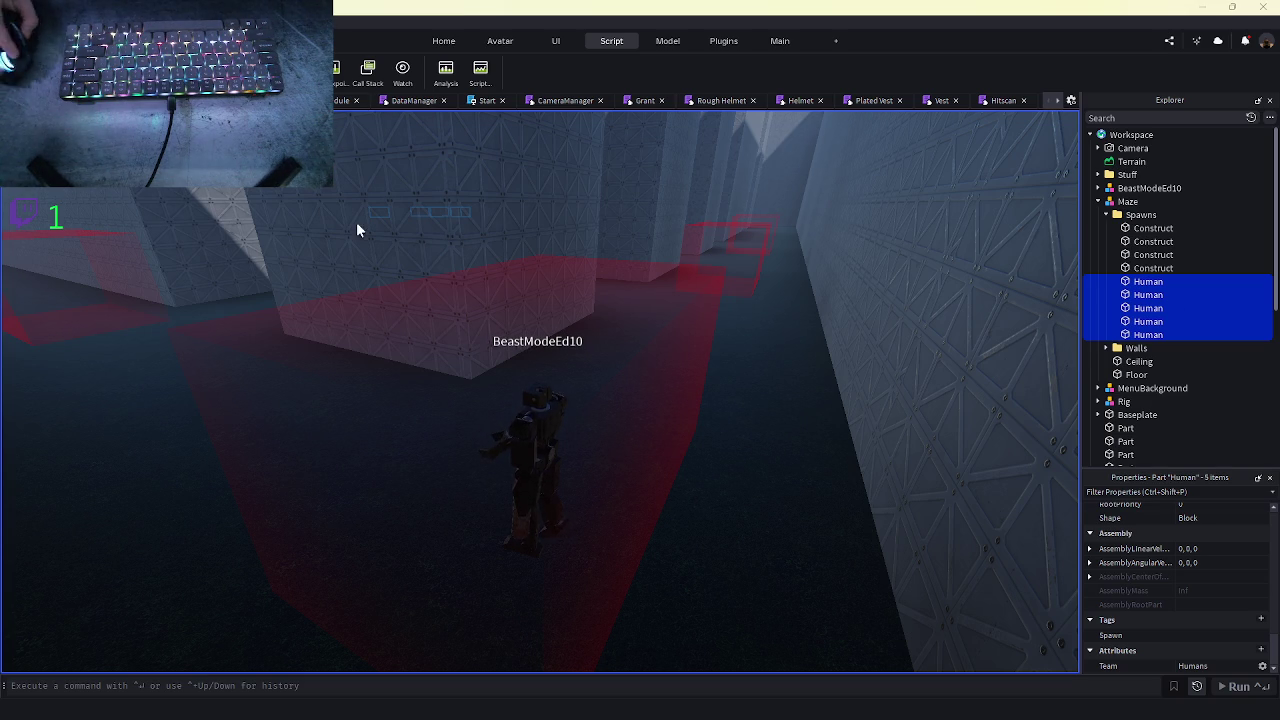
# - Click each Human and Construct spawn in turn to find the character's box
pyautogui.click(1141, 334)
pyautogui.click(1141, 334)
pyautogui.click(1140, 321)
pyautogui.click(1139, 308)
pyautogui.click(1139, 295)
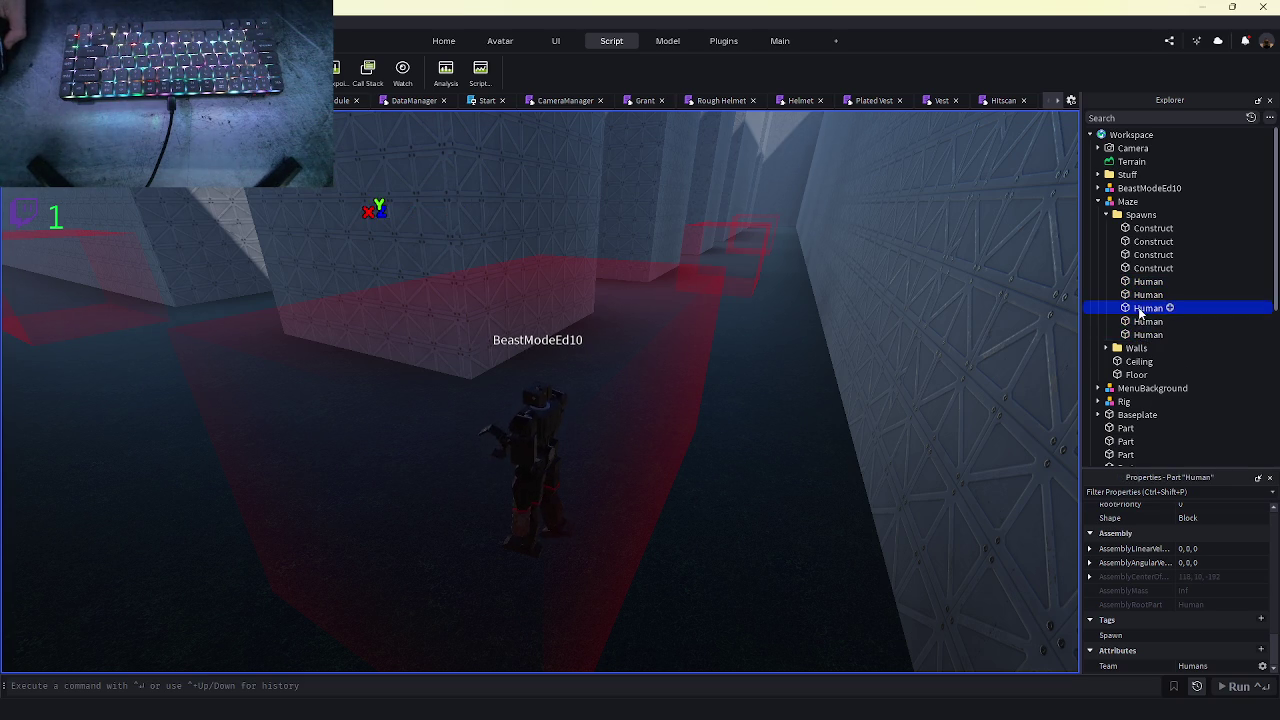
pyautogui.click(1138, 281)
pyautogui.click(1137, 268)
pyautogui.click(1136, 255)
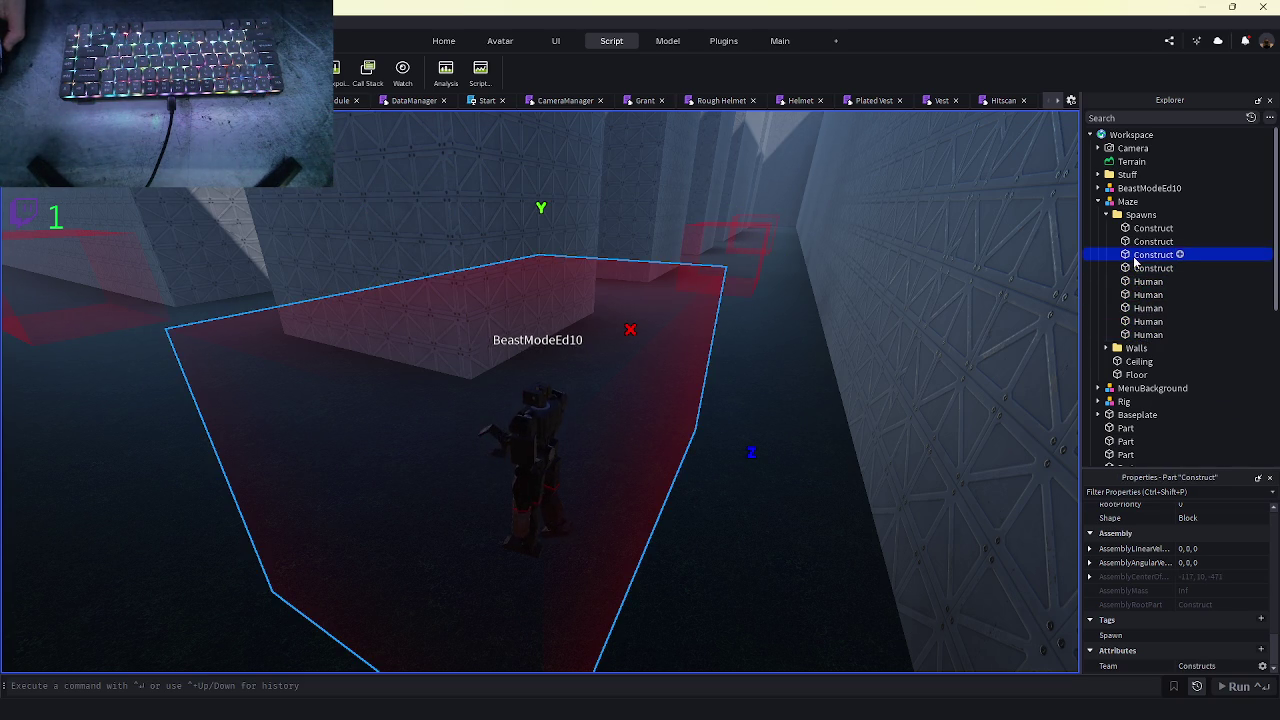
pyautogui.click(1136, 241)
pyautogui.click(1136, 228)
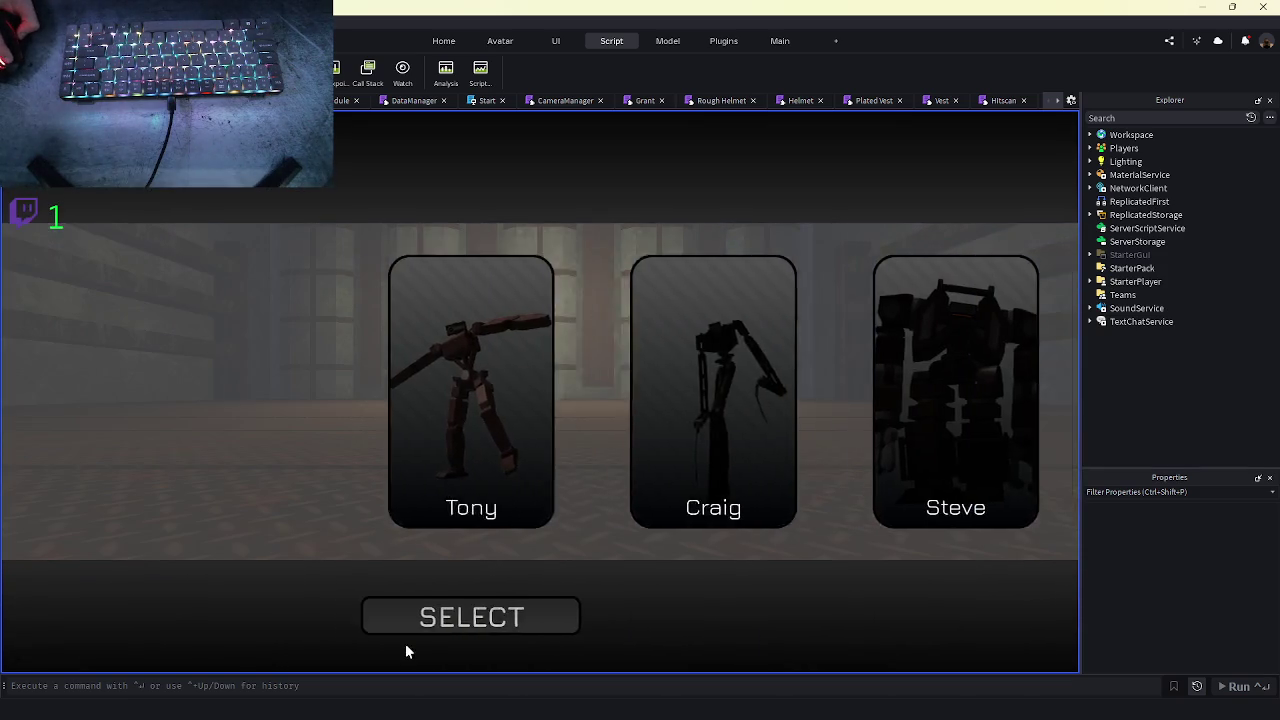
# - Deploy the chosen character and inspect the second Human and fourth Construct spawns
pyautogui.click(445, 625)
pyautogui.click(476, 643)
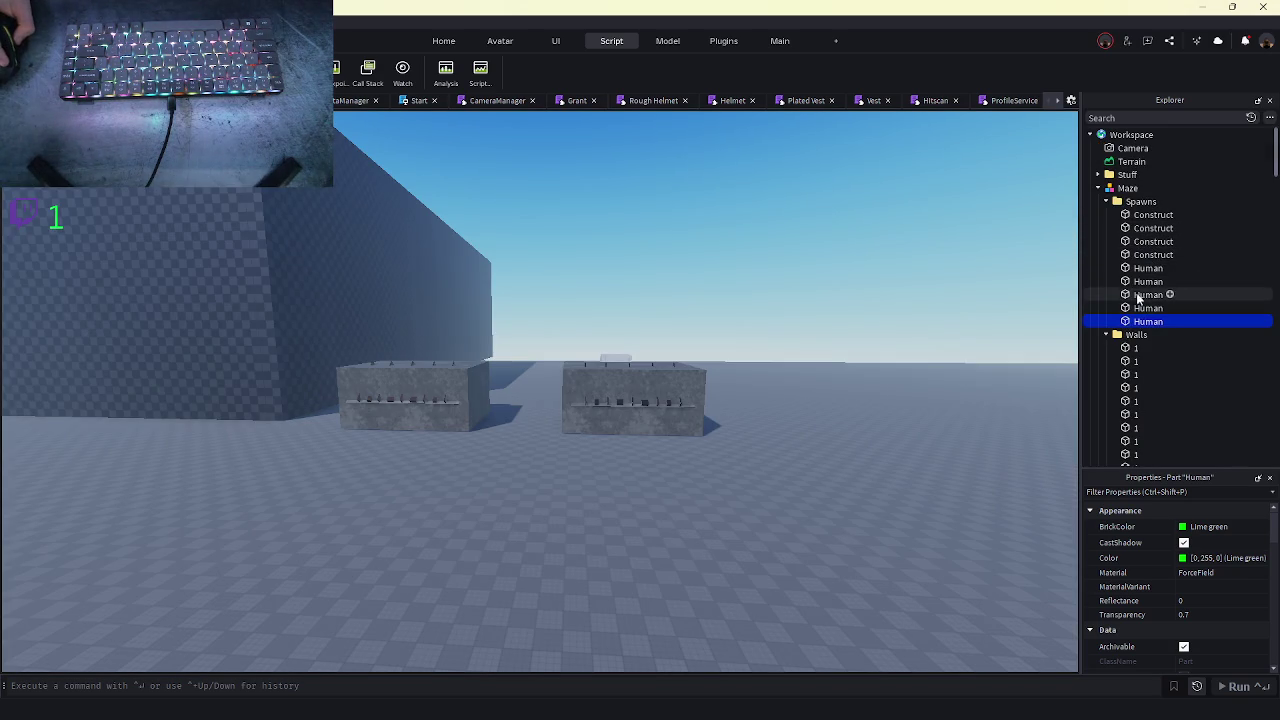
pyautogui.click(1138, 281)
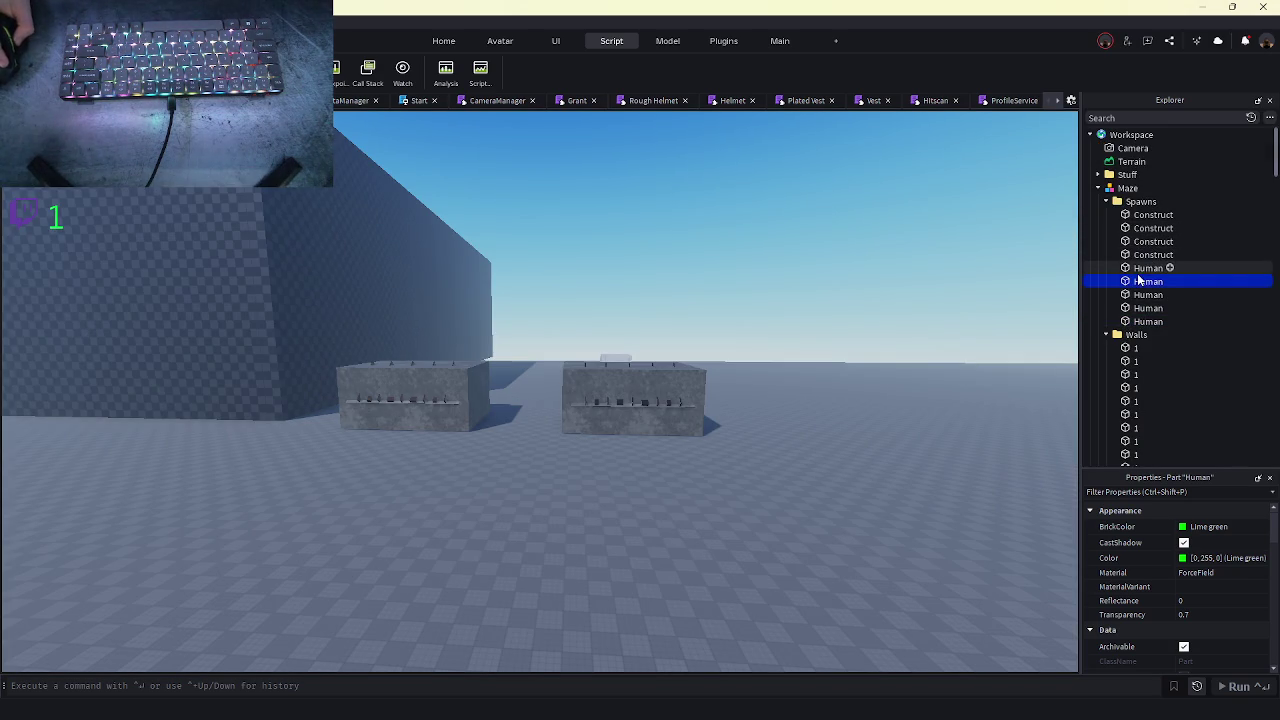
pyautogui.click(1150, 254)
pyautogui.scroll(-5, 1206, 566)
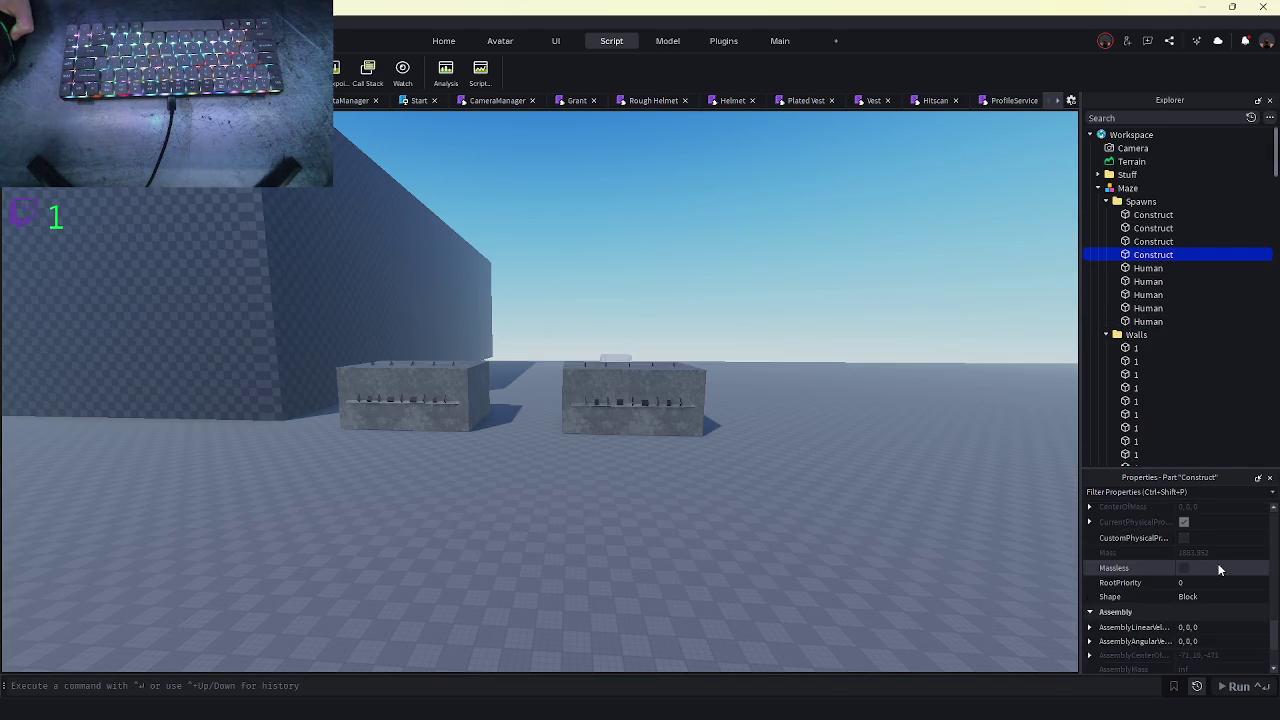
pyautogui.scroll(-3, 1222, 560)
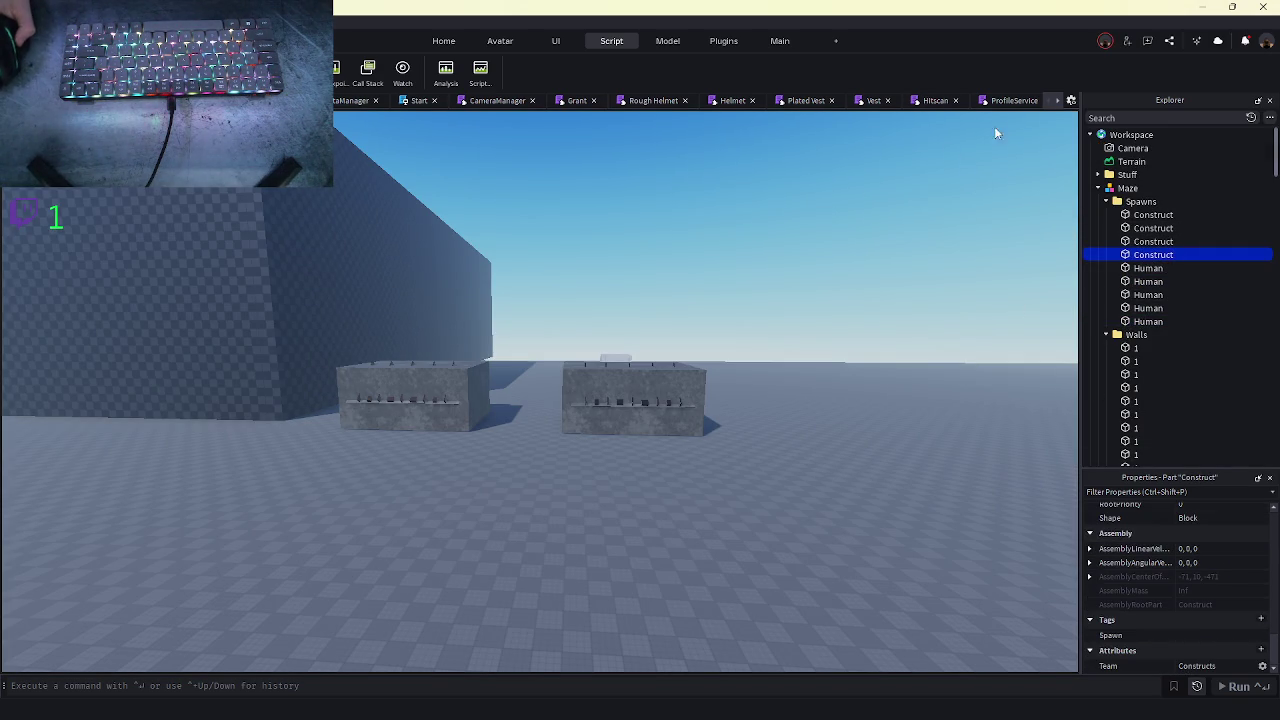
# - Switch script tabs, start a new playtest, and deploy the shown character
pyautogui.hotkey('ctrl', 'Tab')
pyautogui.hotkey('ctrl', 'Tab')
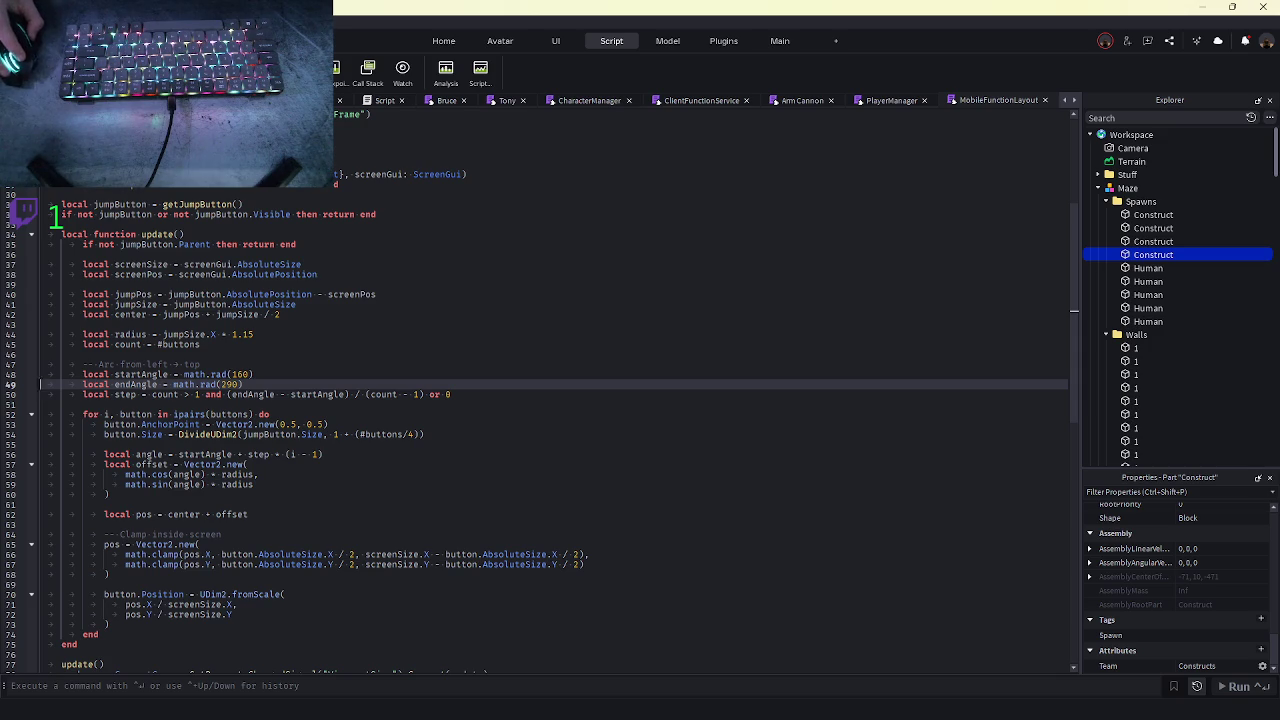
pyautogui.hotkey('ctrl', 'Tab')
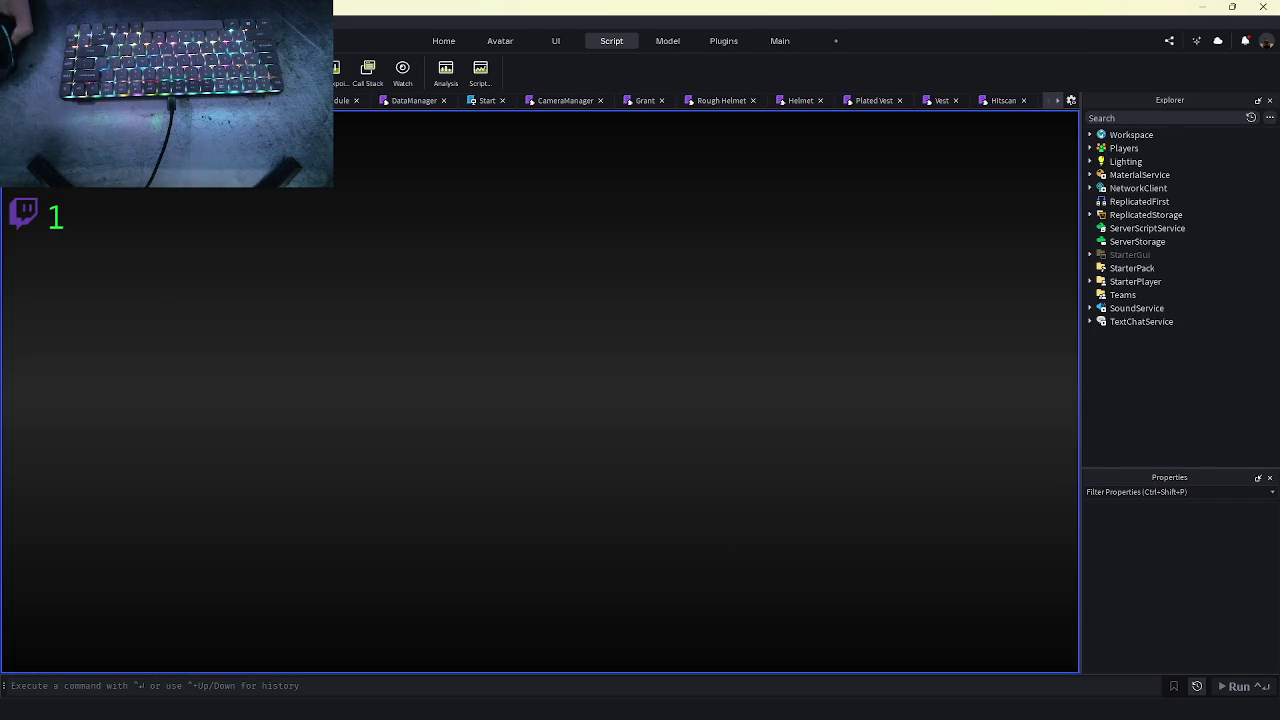
pyautogui.moveTo(526, 706)
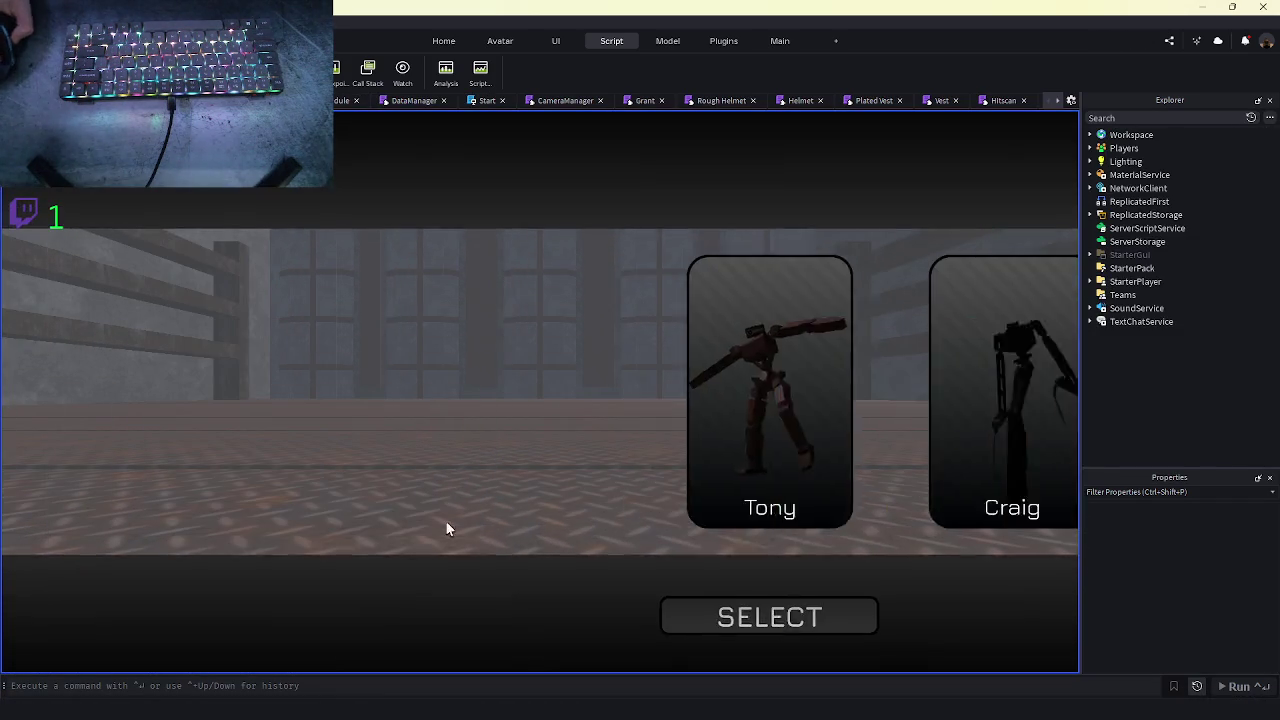
pyautogui.click(420, 626)
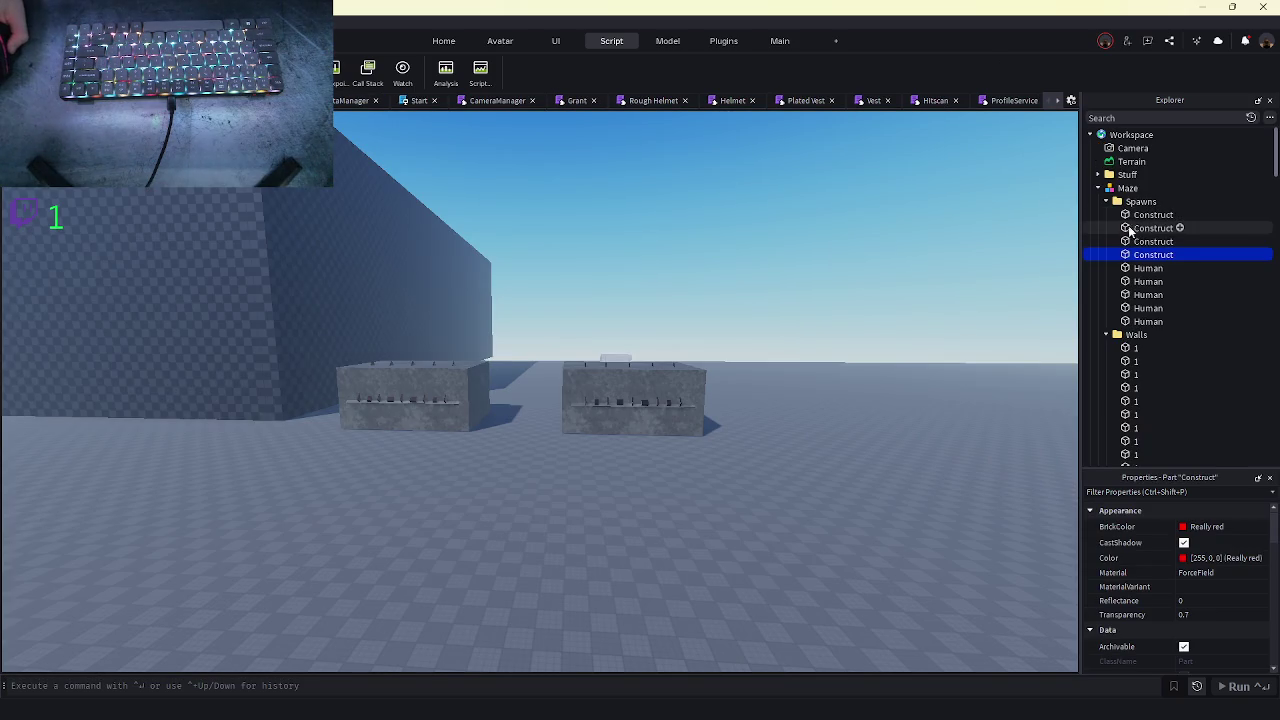
# - Click through all nine spawn parts to check each Team attribute, Constructs or Humans
pyautogui.click(1153, 214)
pyautogui.scroll(-10, 1214, 572)
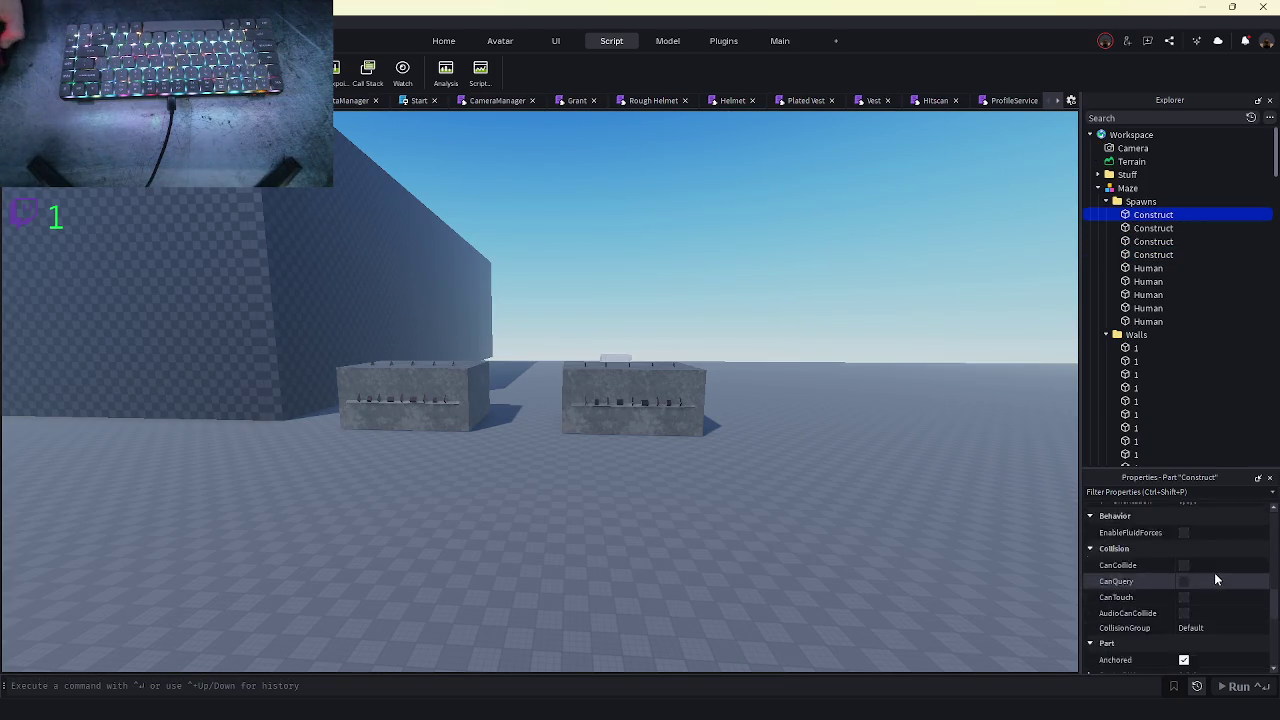
pyautogui.keyDown('shift'); pyautogui.click(1136, 321); pyautogui.keyUp('shift')
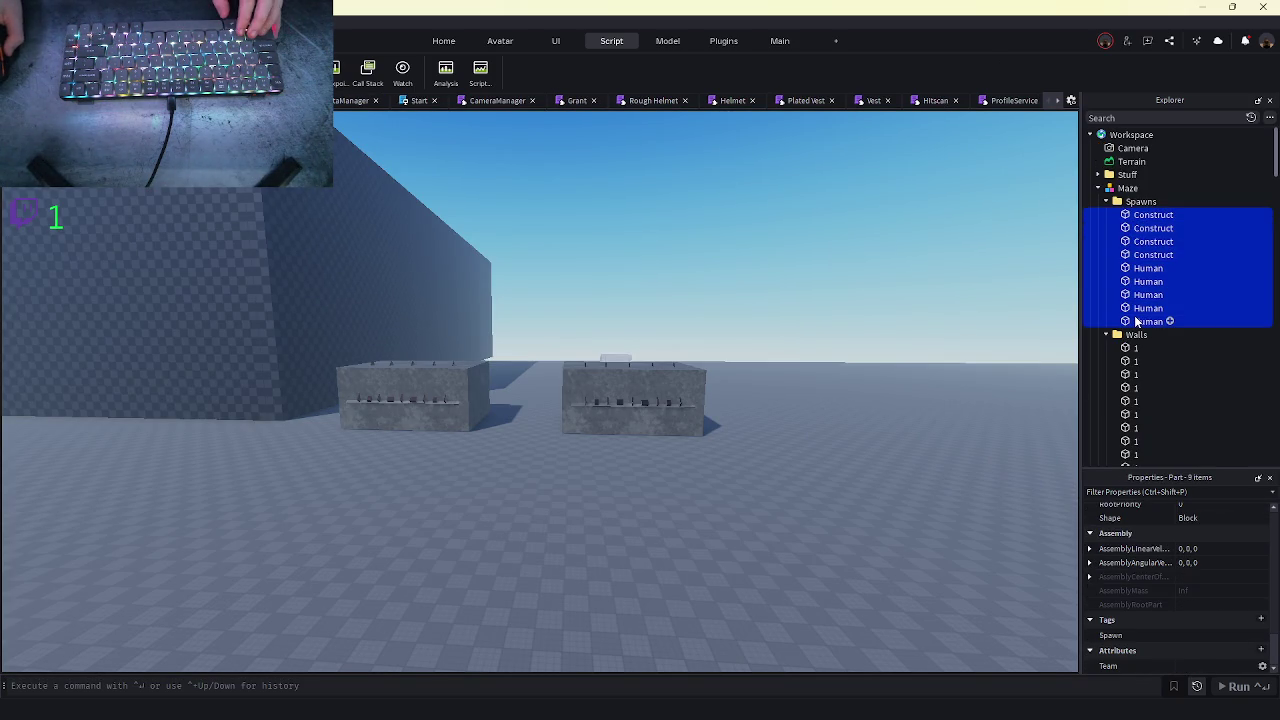
pyautogui.click(1136, 321)
pyautogui.click(1137, 308)
pyautogui.click(1140, 294)
pyautogui.click(1140, 281)
pyautogui.click(1140, 268)
pyautogui.click(1141, 254)
pyautogui.click(1142, 241)
pyautogui.click(1143, 228)
pyautogui.click(1141, 283)
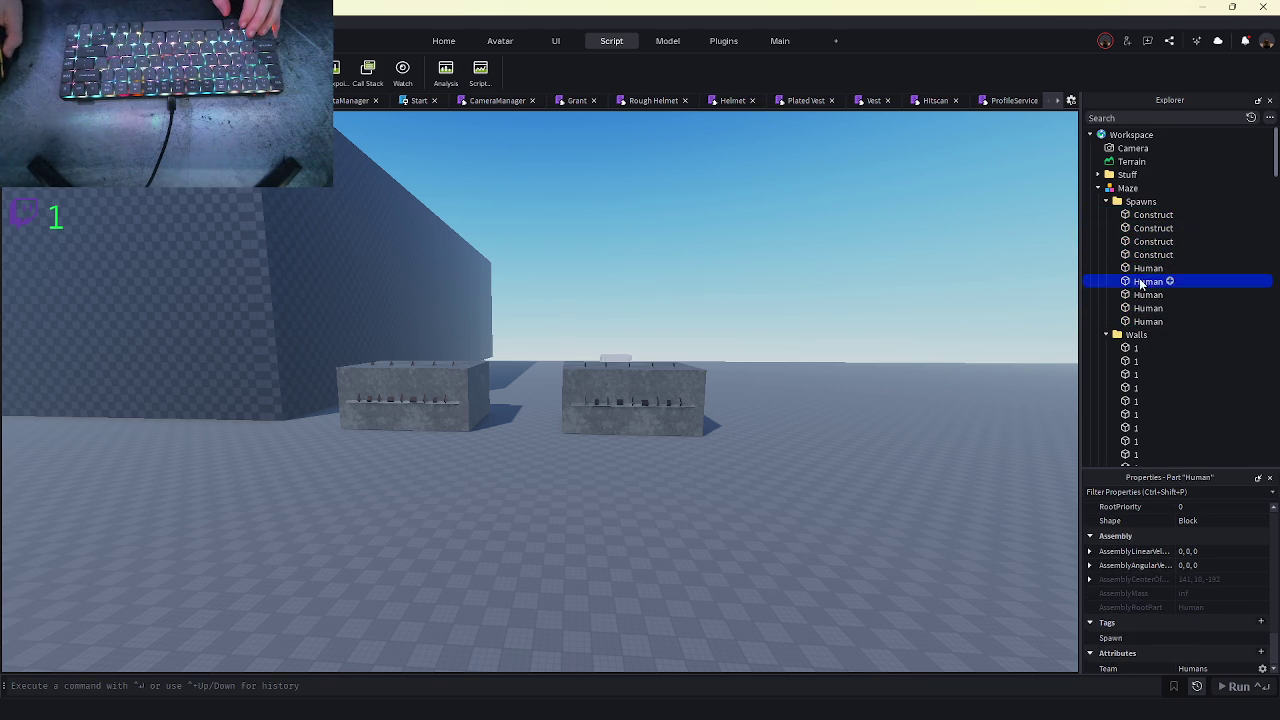
# - Scroll the script tab strip to reveal the other open scripts
pyautogui.click(1052, 103)
pyautogui.click(1031, 105)
pyautogui.click(1032, 105)
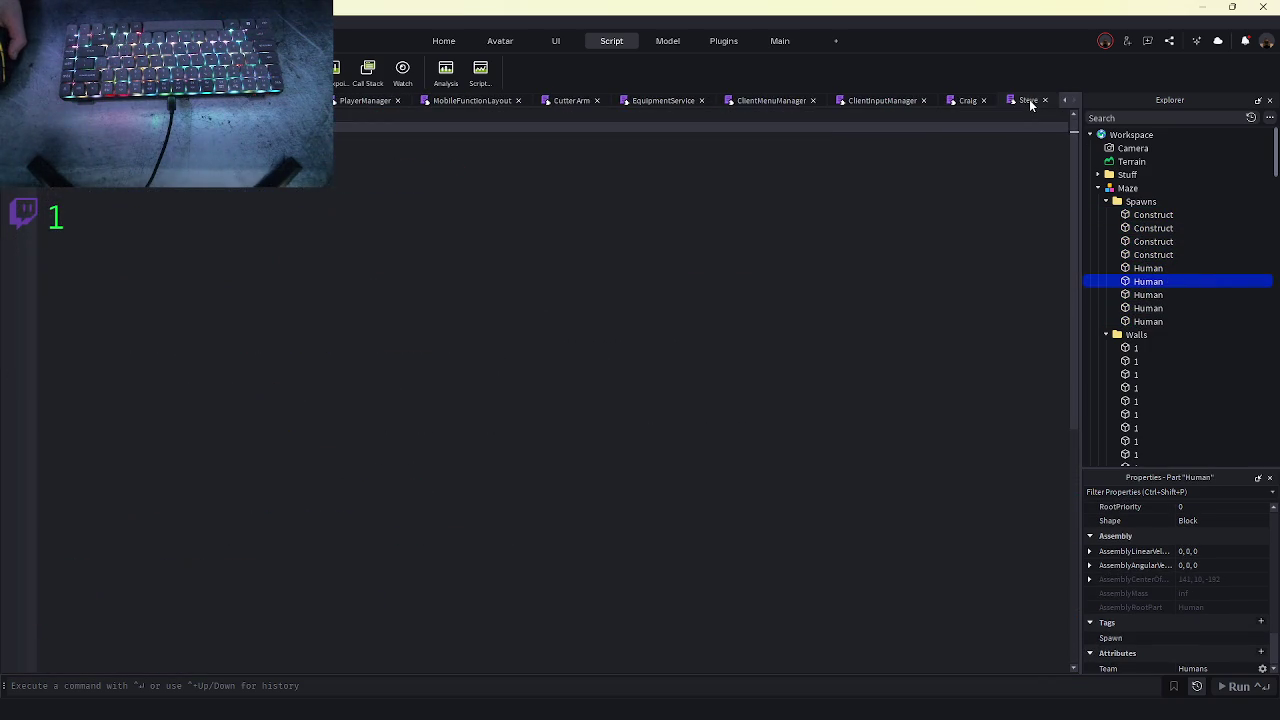
# - Open the ClientMenuManager script, collapse the Maze folder, and open PlayerManager
pyautogui.click(885, 100)
pyautogui.click(770, 100)
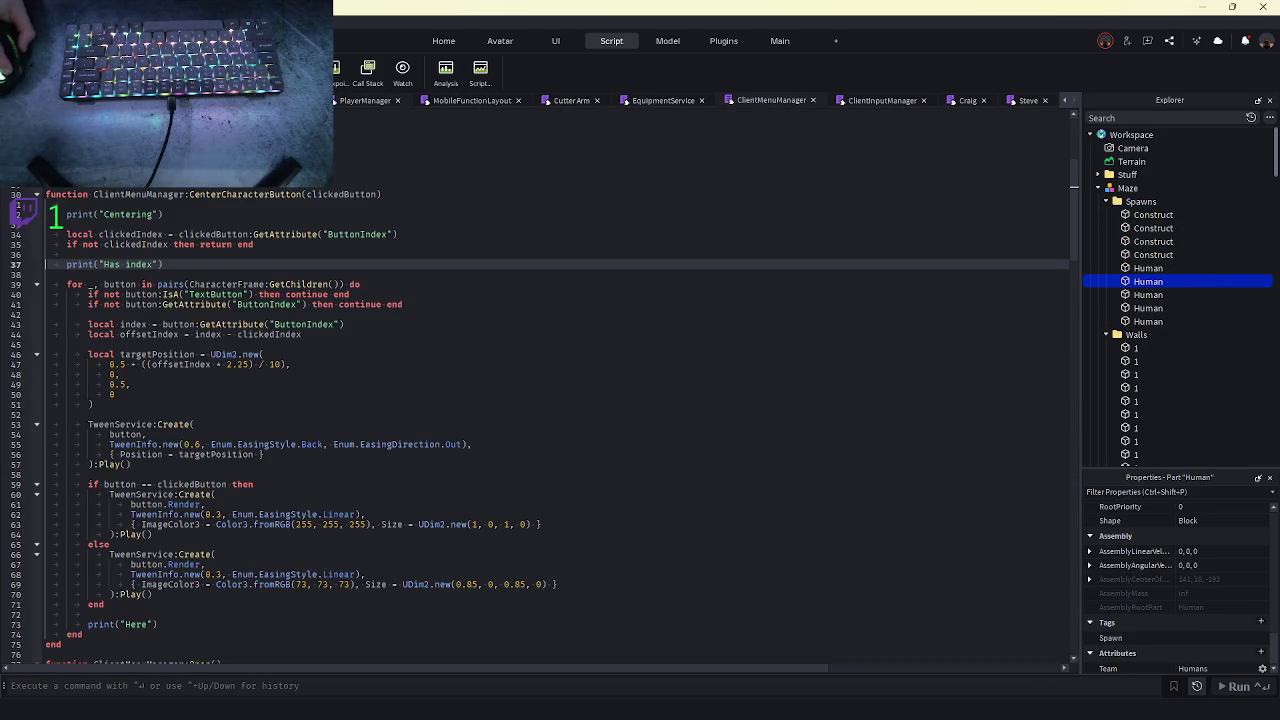
pyautogui.scroll(-3, 1189, 300)
pyautogui.click(1130, 428)
pyautogui.click(1105, 191)
pyautogui.click(1098, 188)
pyautogui.scroll(-5, 1150, 260)
pyautogui.doubleClick(1163, 280)
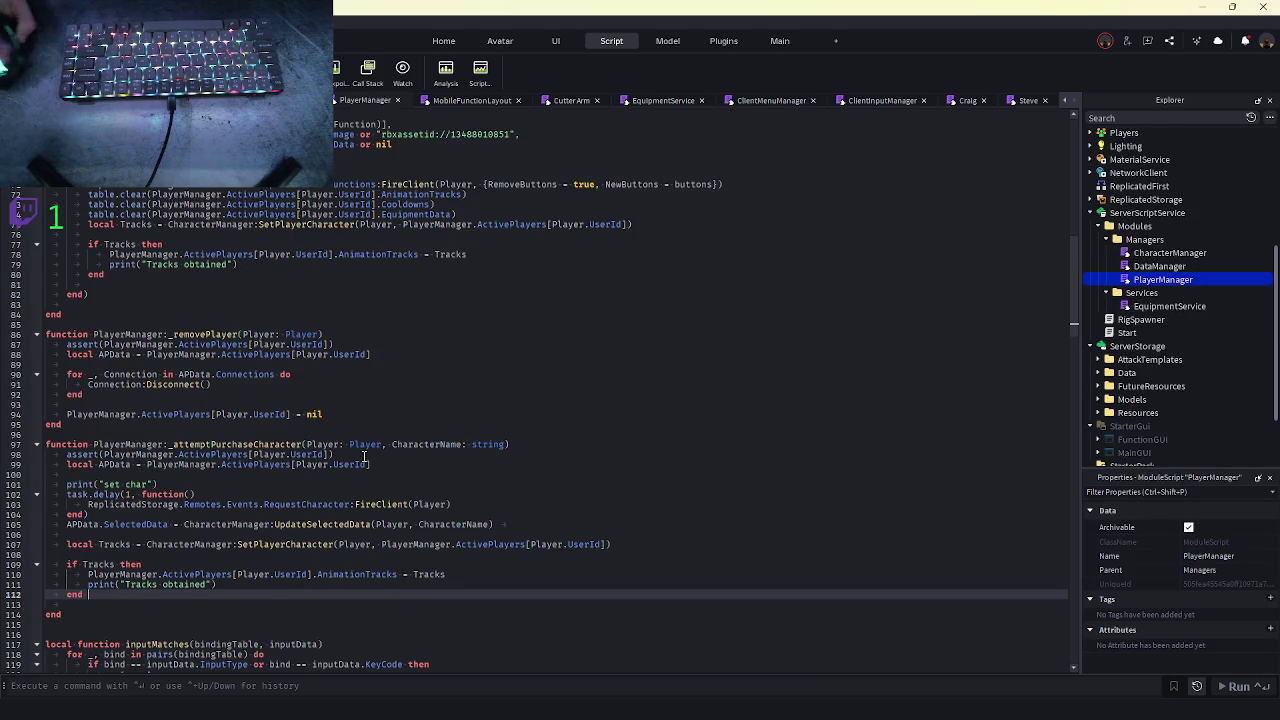
# - Open CharacterManager and inspect the spawn loop's index, SelectedData and GetAttribute uses
pyautogui.scroll(2, 227, 498)
pyautogui.scroll(-19, 210, 468)
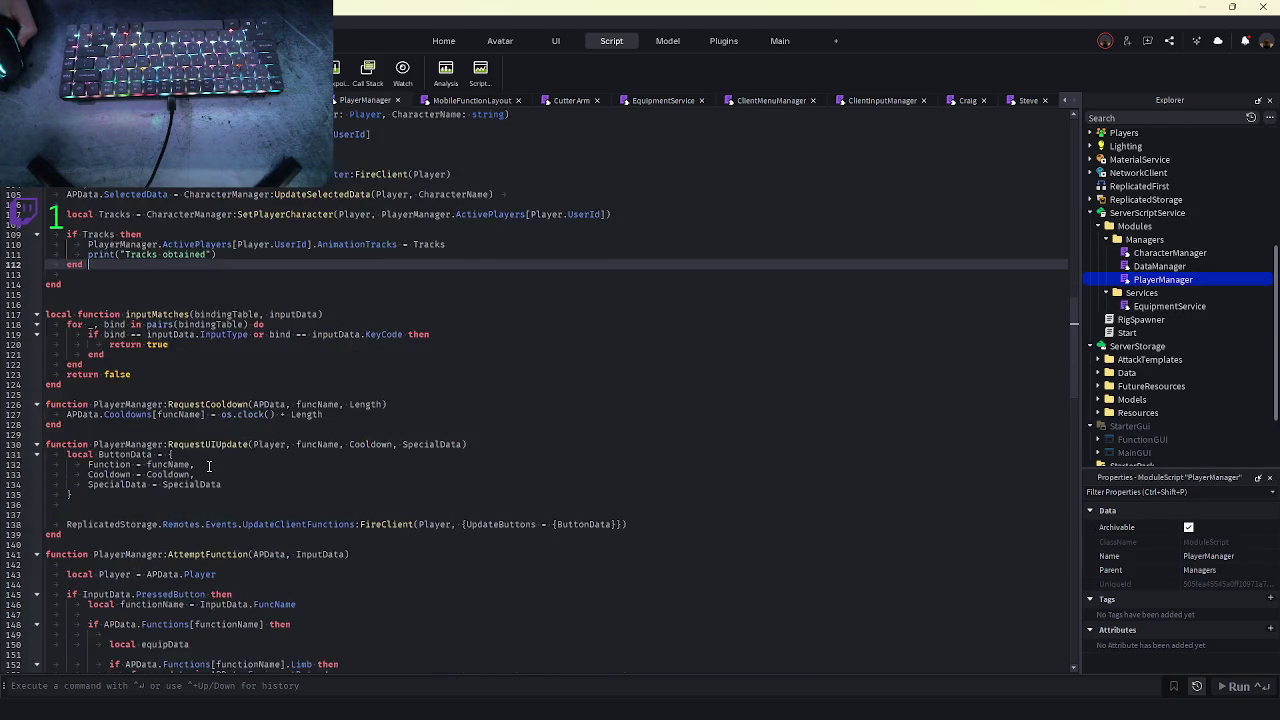
pyautogui.scroll(10, 210, 585)
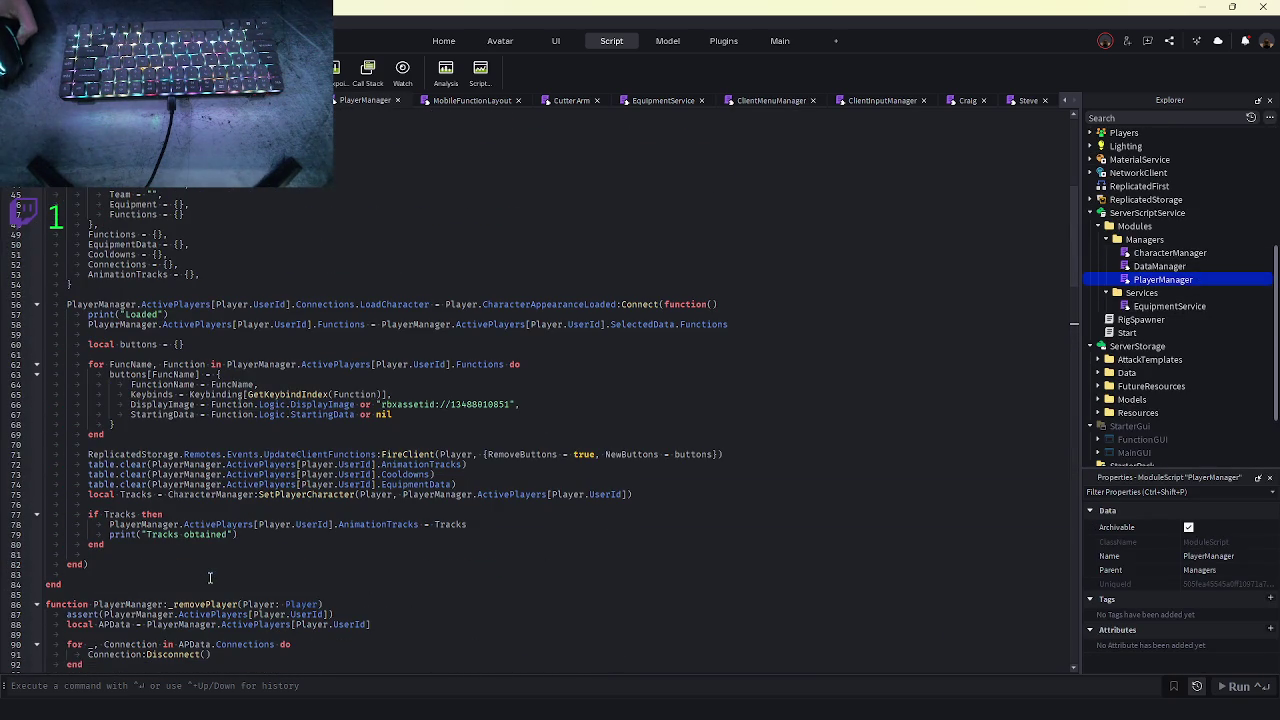
pyautogui.doubleClick(1170, 253)
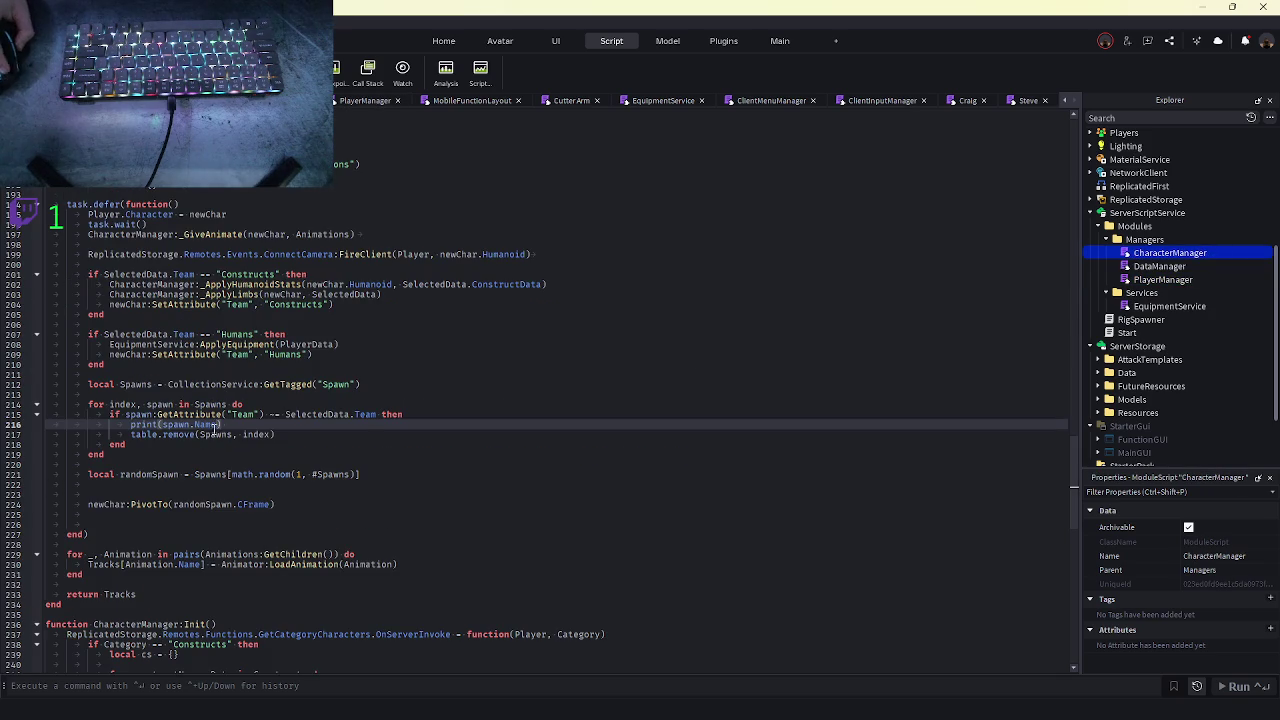
pyautogui.doubleClick(178, 424)
pyautogui.doubleClick(123, 404)
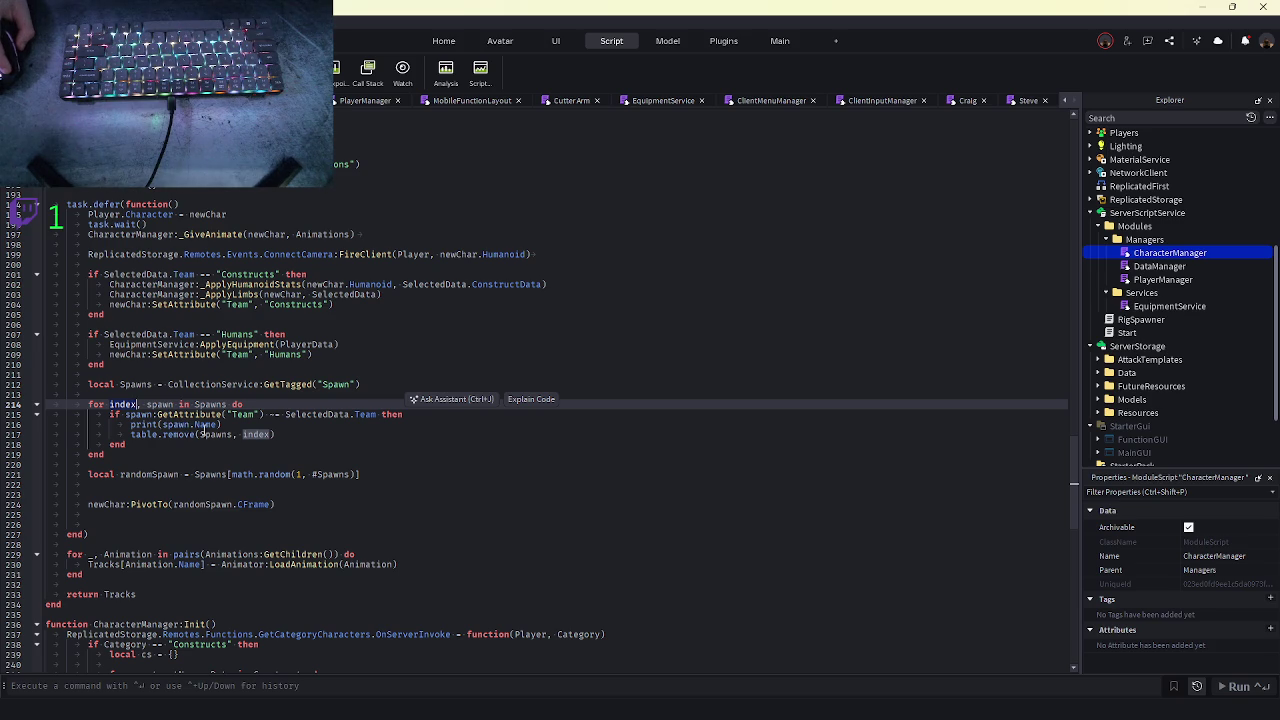
pyautogui.doubleClick(317, 414)
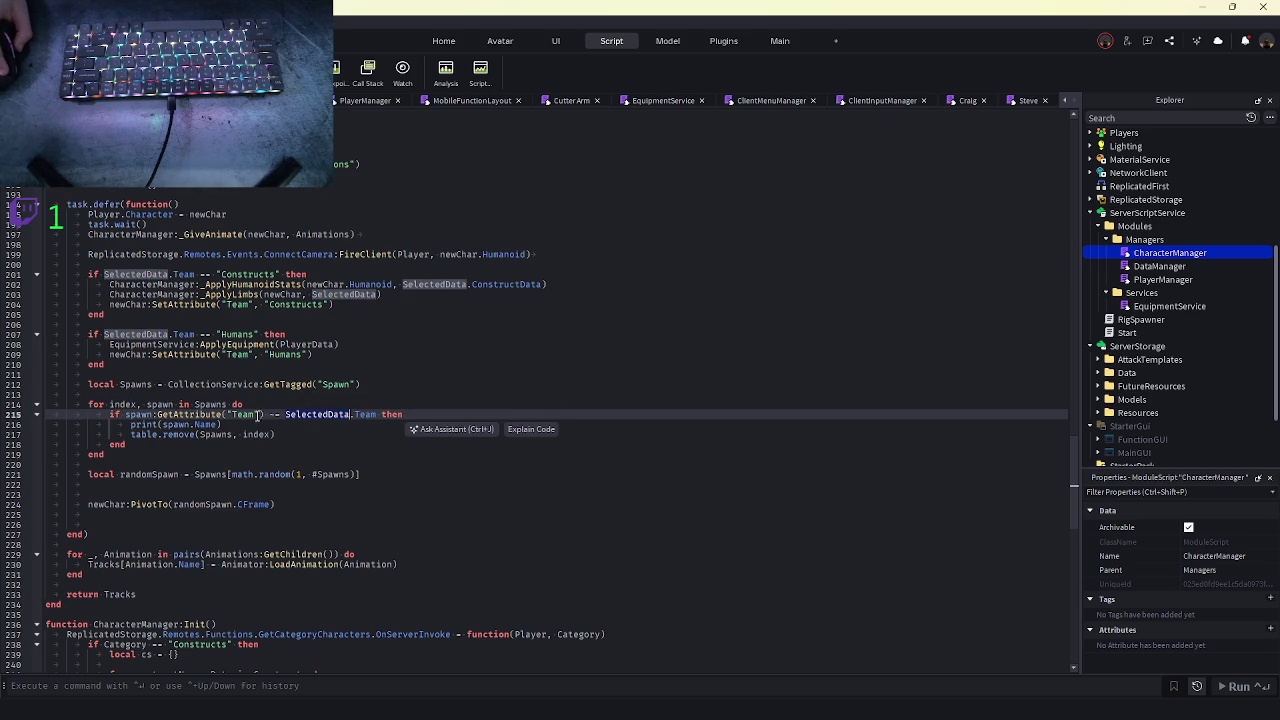
pyautogui.click(253, 413)
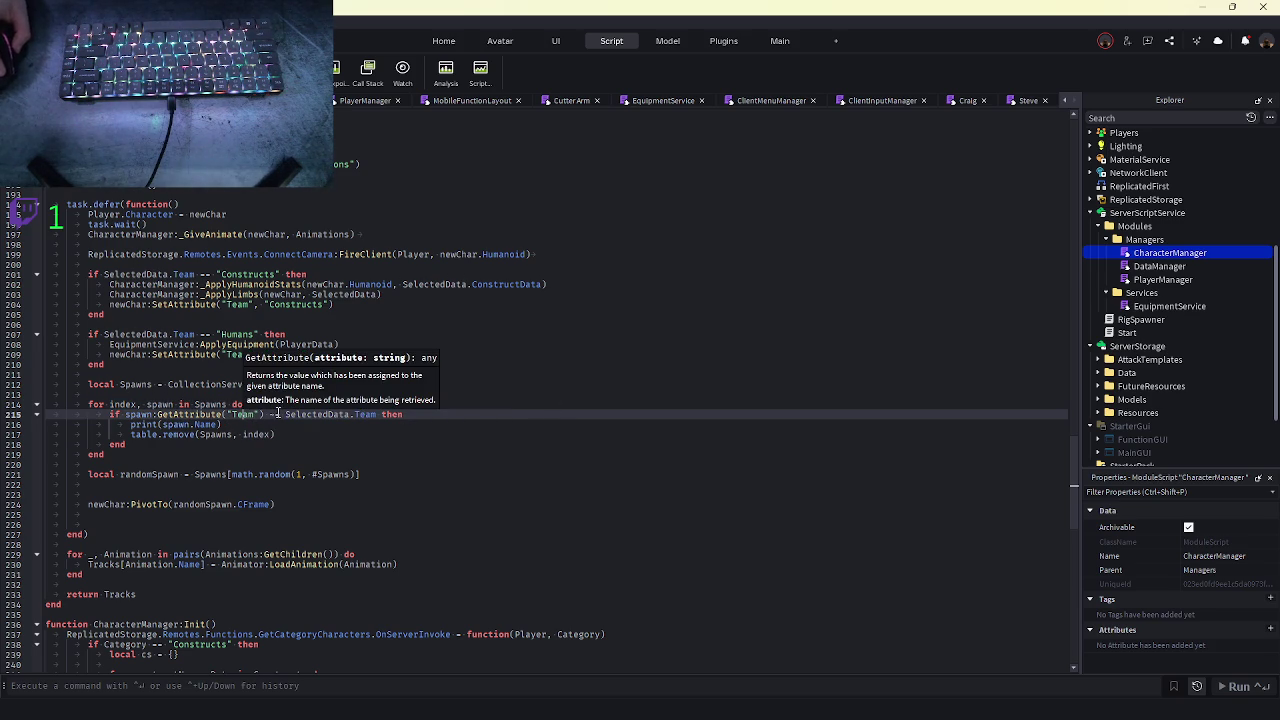
pyautogui.click(420, 415)
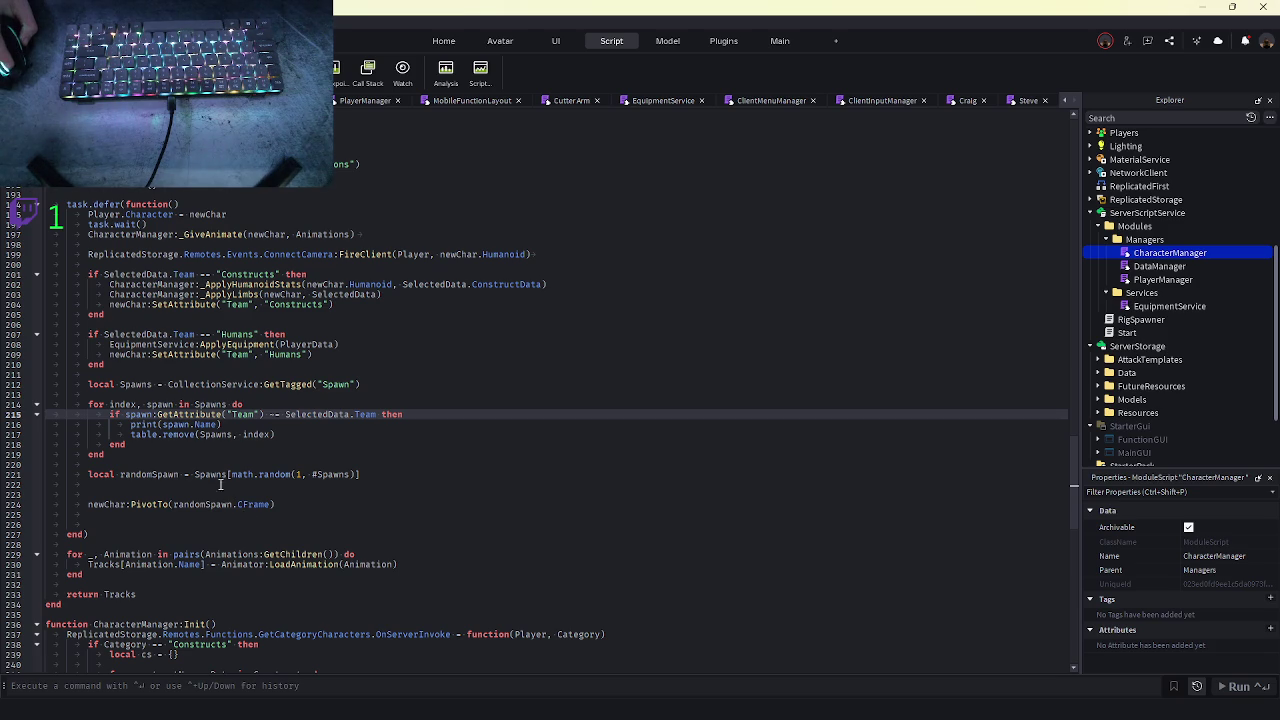
# - Add print(Spawns) below the GetTagged("Spawn") line in CharacterManager and launch a playtest
pyautogui.doubleClick(213, 476)
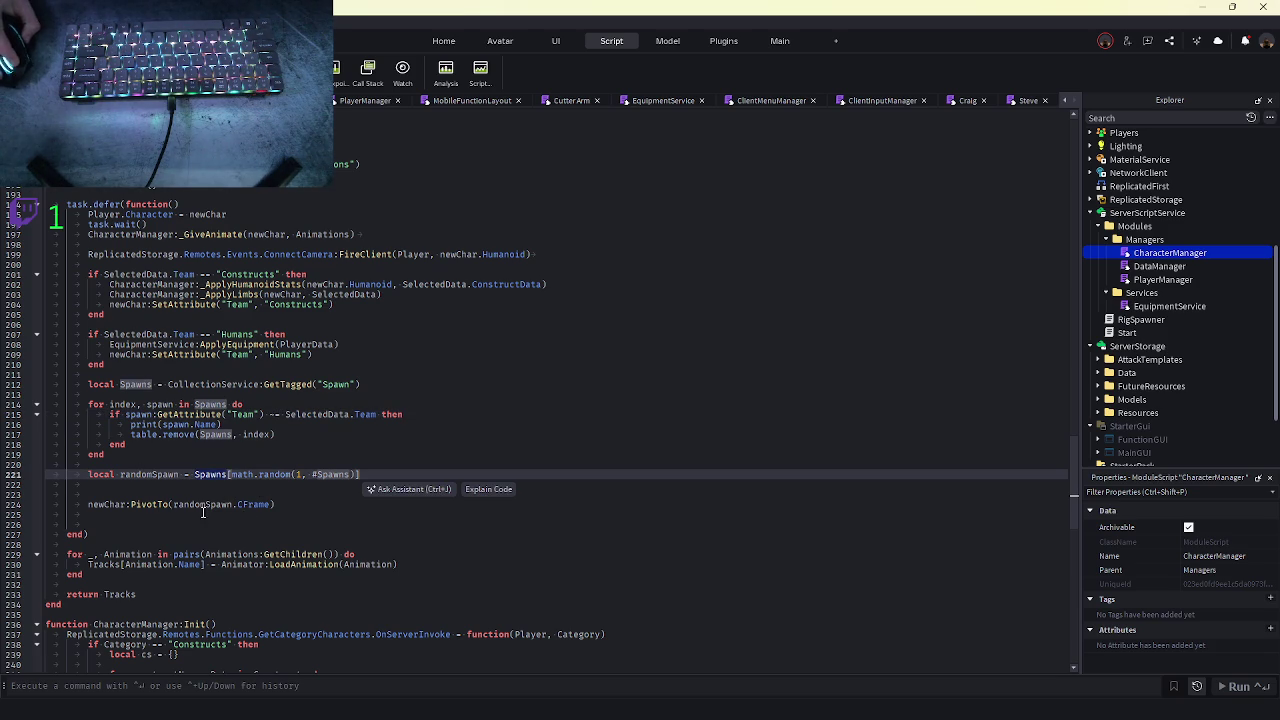
pyautogui.doubleClick(215, 506)
pyautogui.click(201, 485)
pyautogui.doubleClick(210, 474)
pyautogui.doubleClick(188, 385)
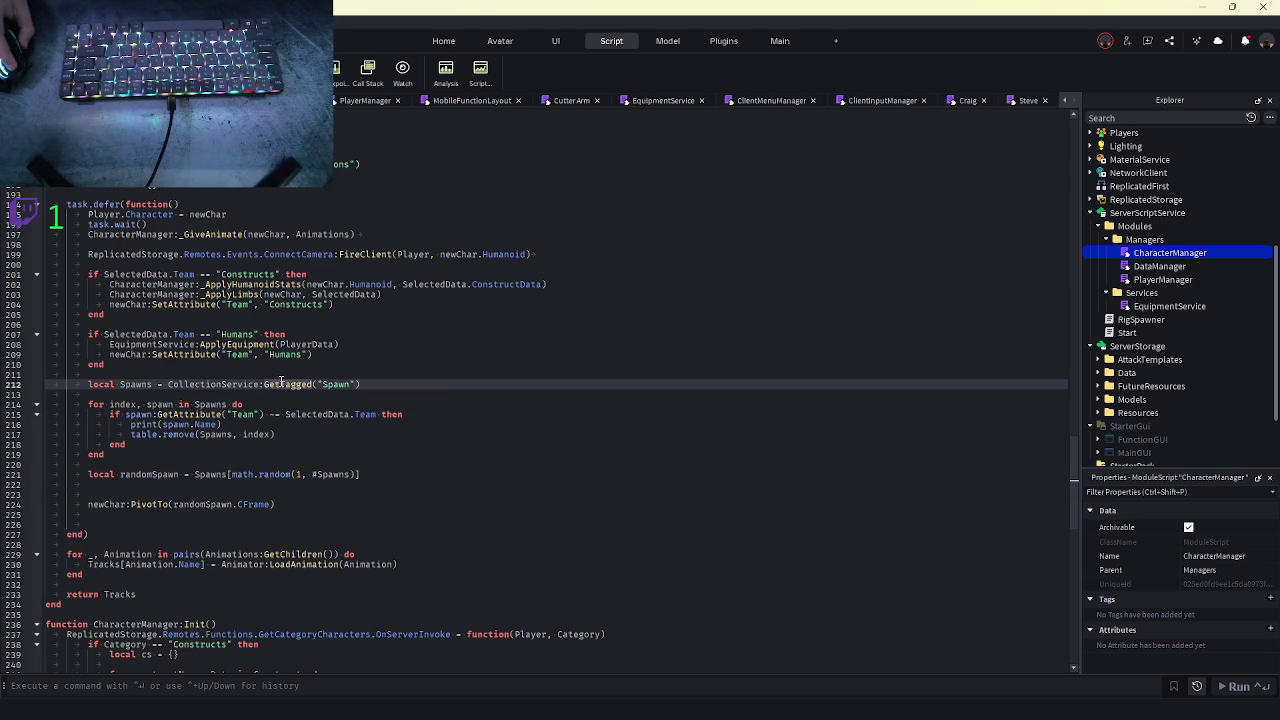
pyautogui.click(379, 386)
pyautogui.press('Return')
pyautogui.write('print(Spawns)')
pyautogui.press('F5')
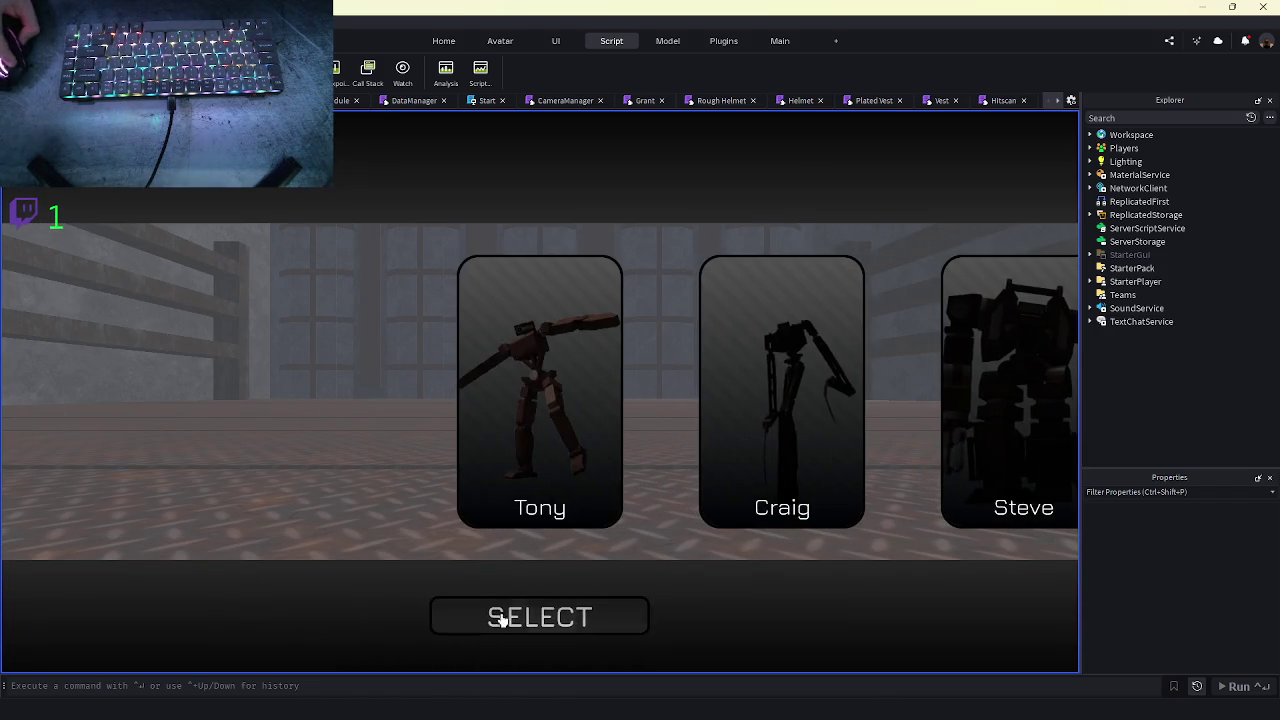
# - Deploy a character, walk it from the green spawn zone through the maze corridor, then stop
pyautogui.click(517, 610)
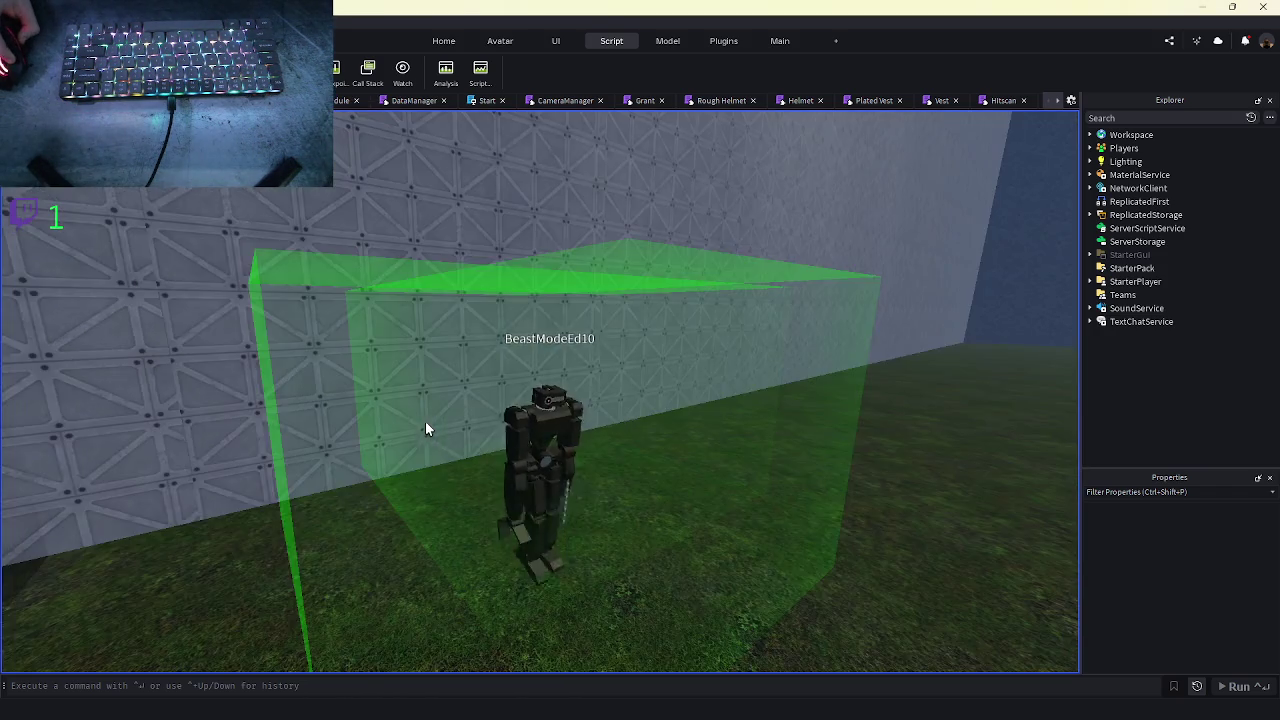
pyautogui.press('w')
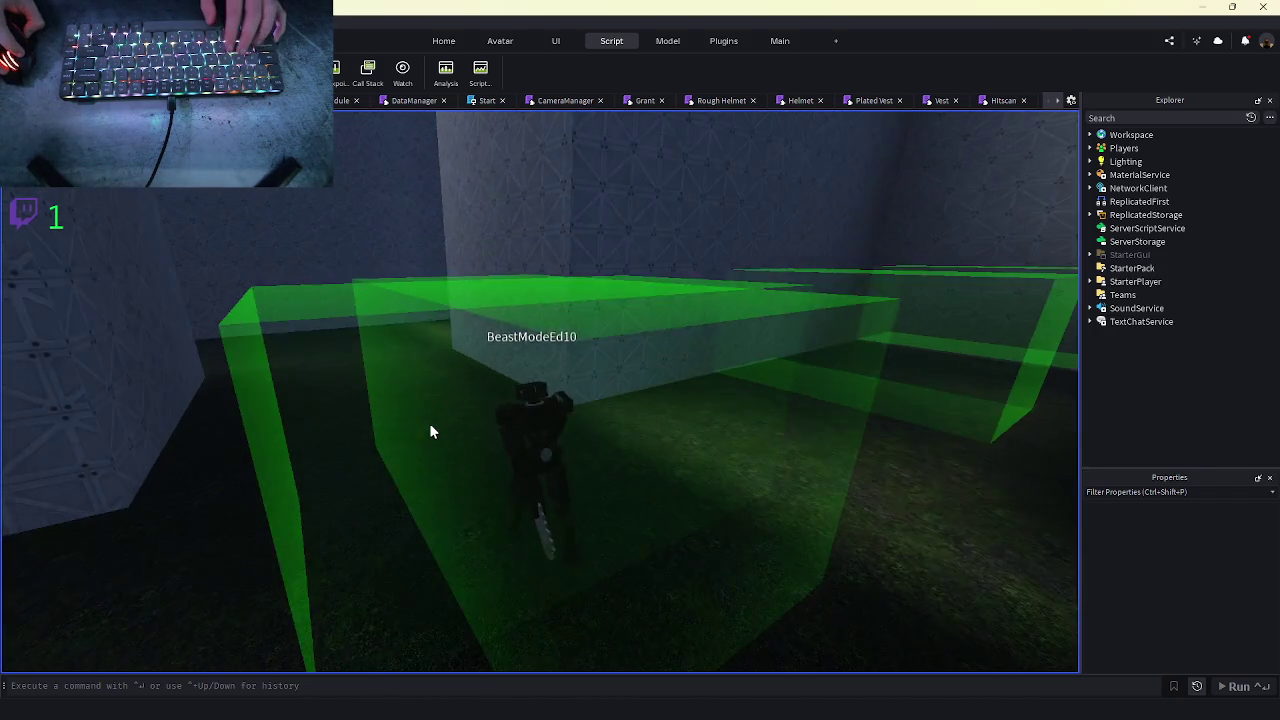
pyautogui.press('w')
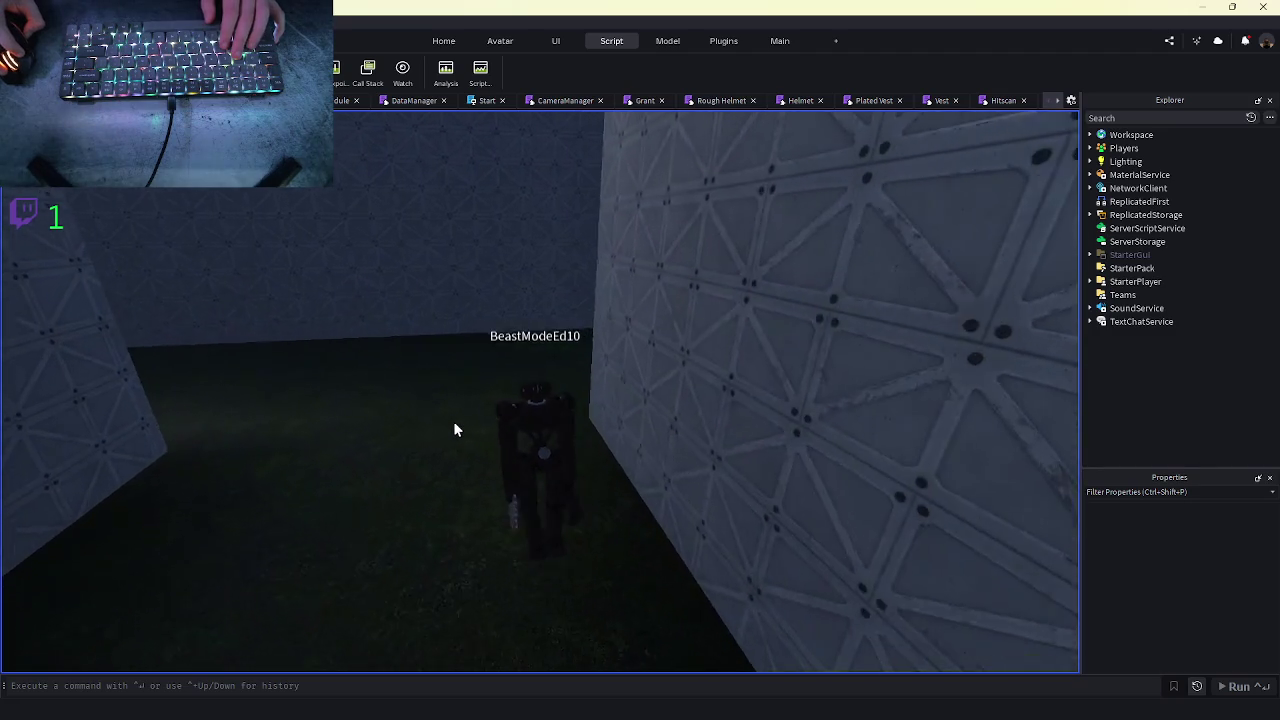
pyautogui.press('w')
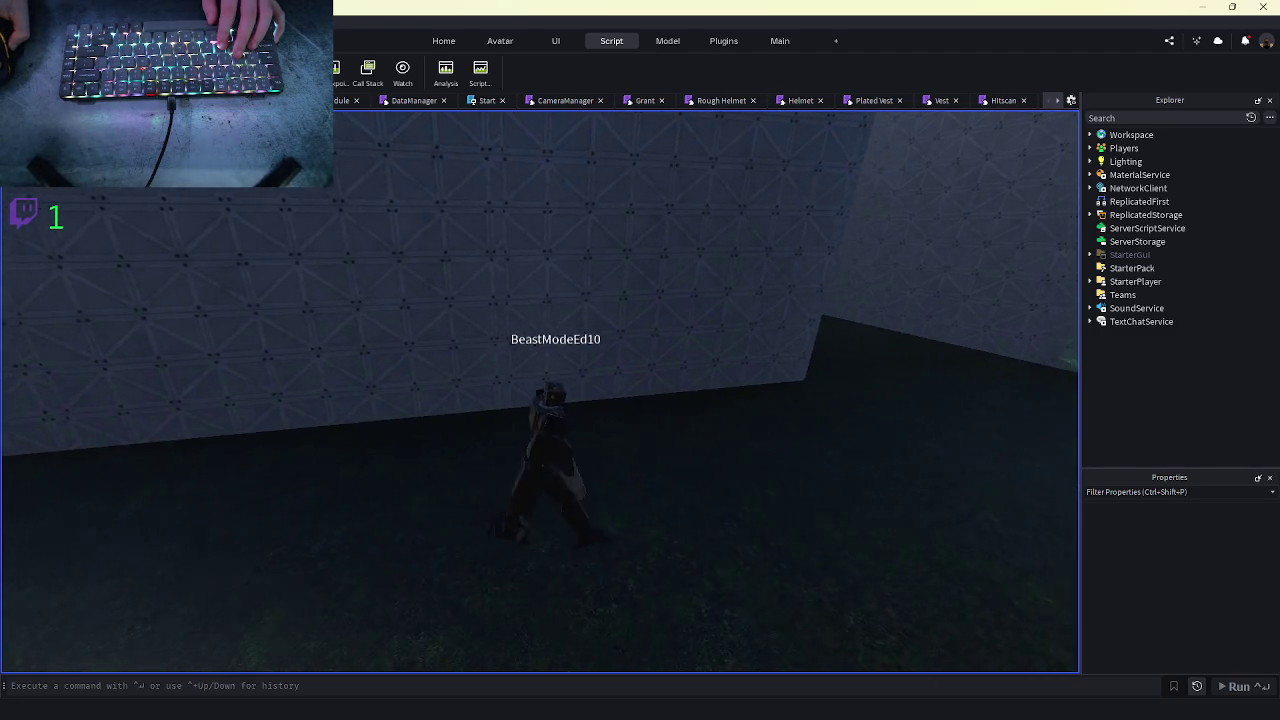
pyautogui.press('w')
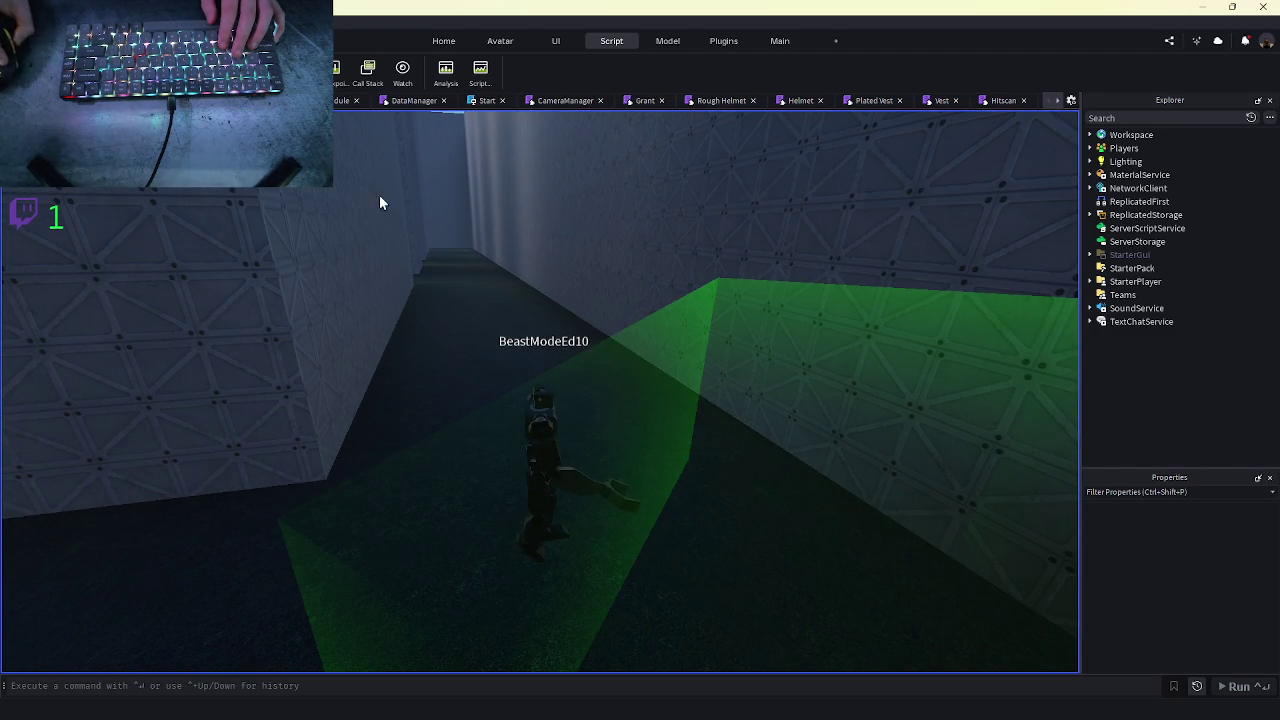
pyautogui.hotkey('shift', 'F5')
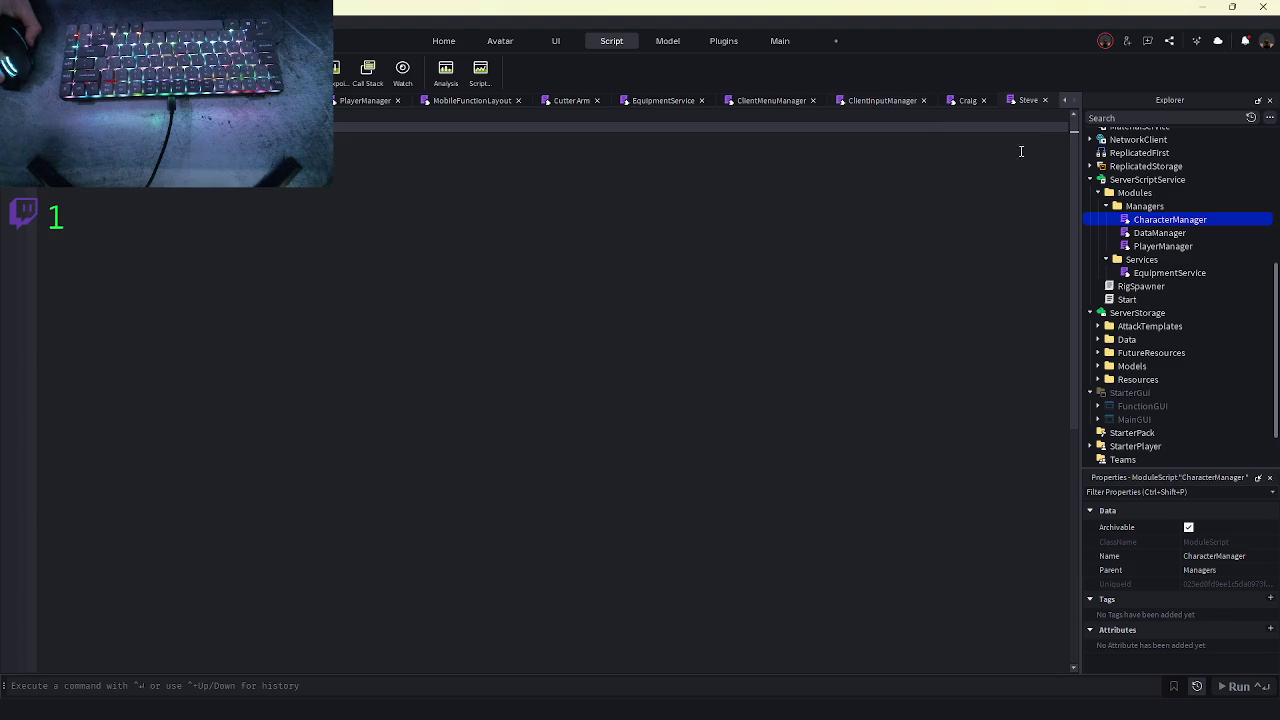
# - Open the DataManager, PlayerManager and CharacterManager scripts from Explorer
pyautogui.doubleClick(1150, 233)
pyautogui.click(1140, 247)
pyautogui.doubleClick(1138, 247)
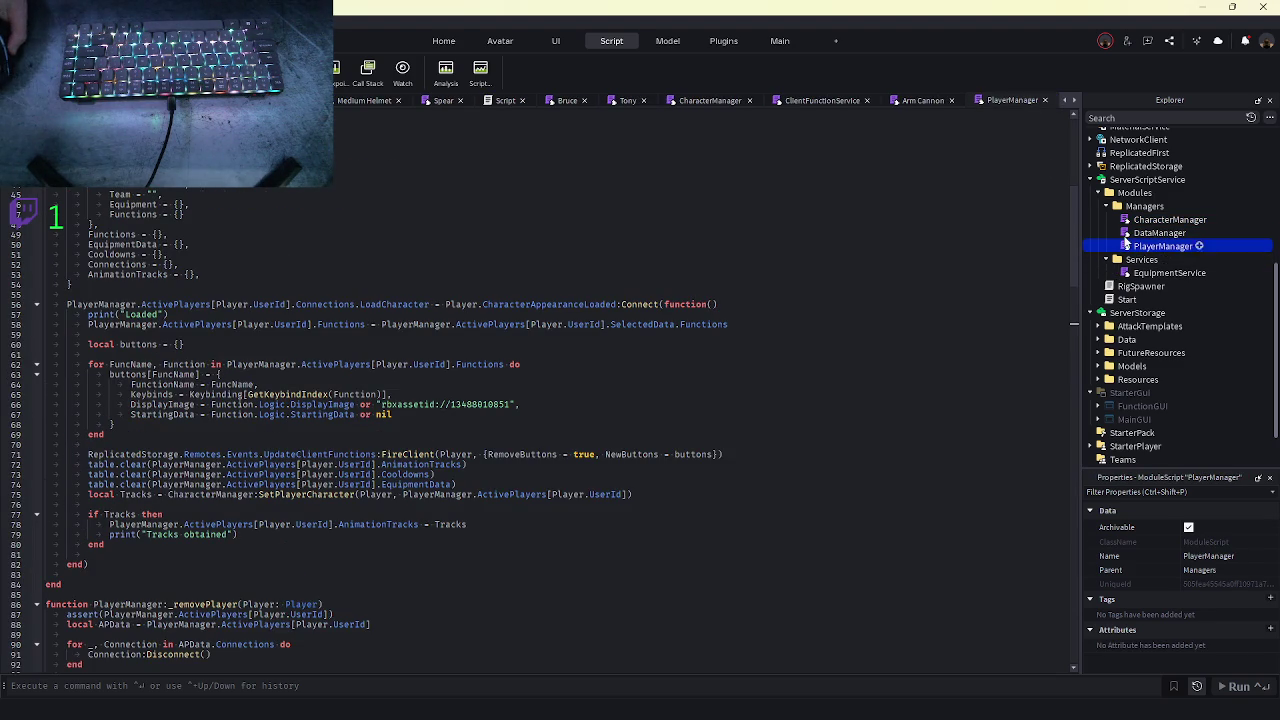
pyautogui.doubleClick(1125, 220)
pyautogui.scroll(1, 1170, 250)
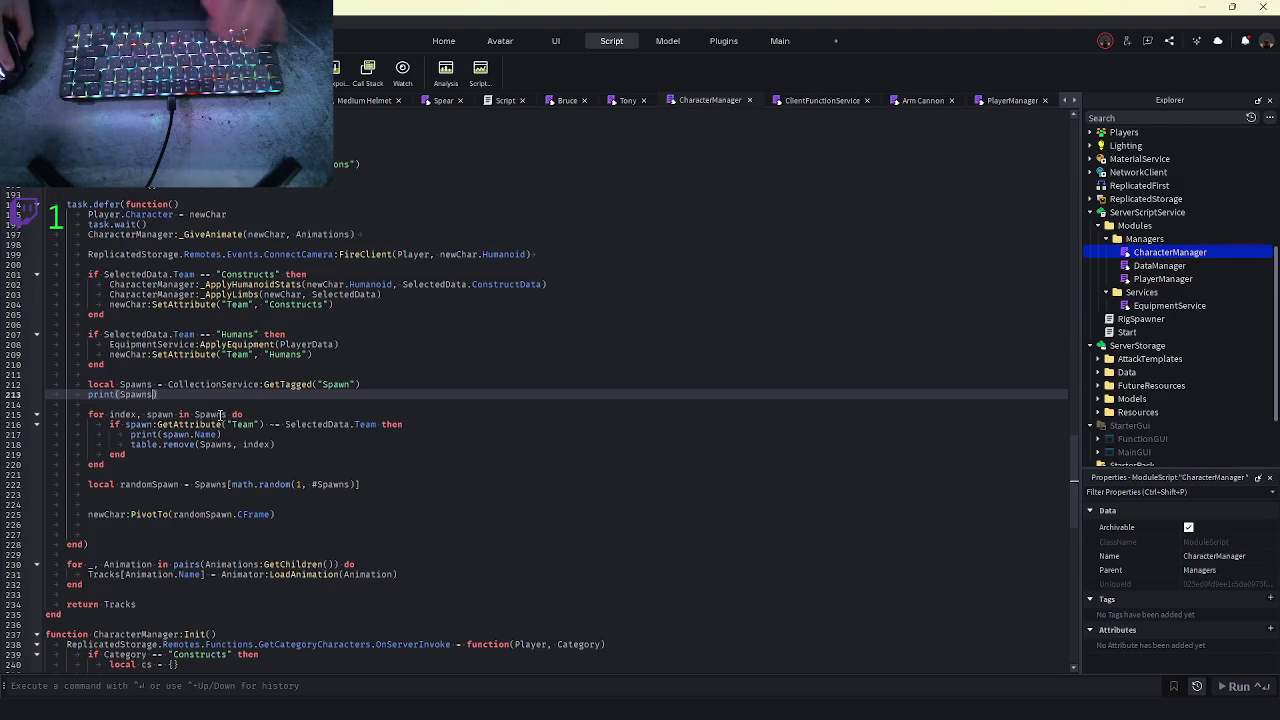
# - Rewrite the line 215 loop header to iterate over ipairs(Spawns)
pyautogui.doubleClick(224, 413)
pyautogui.write('(')
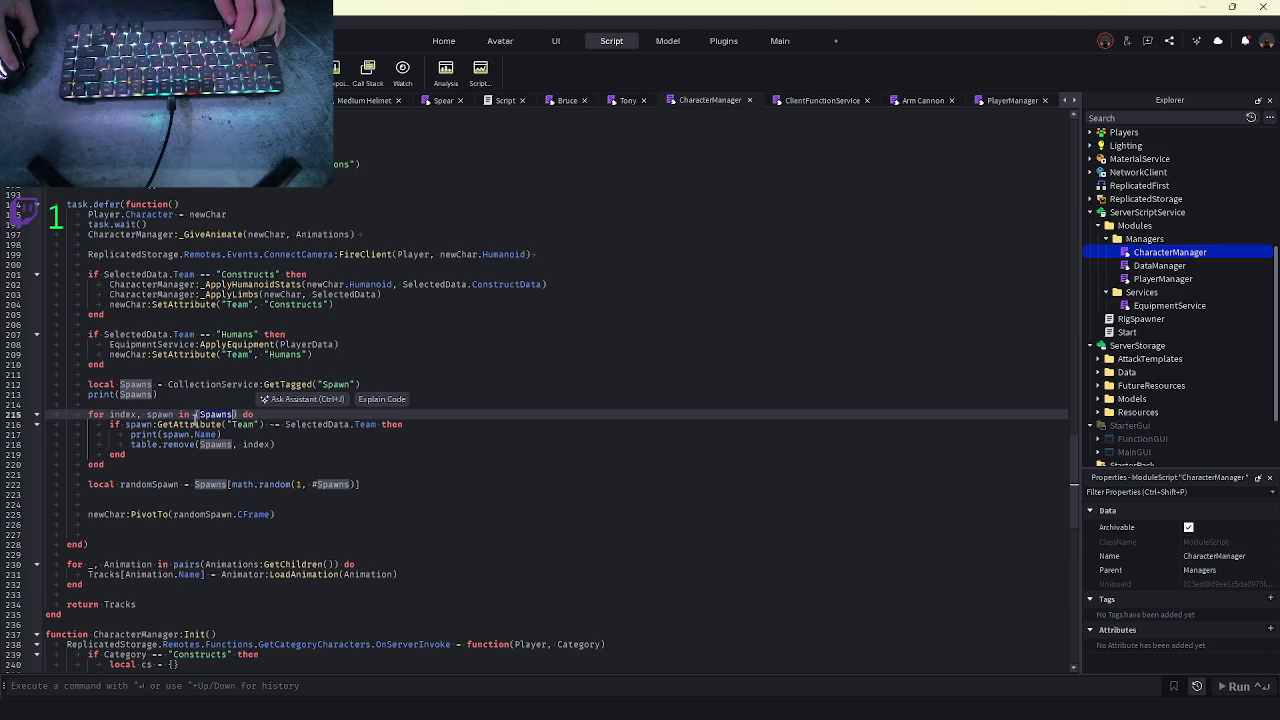
pyautogui.press('Left')
pyautogui.write('ipair')
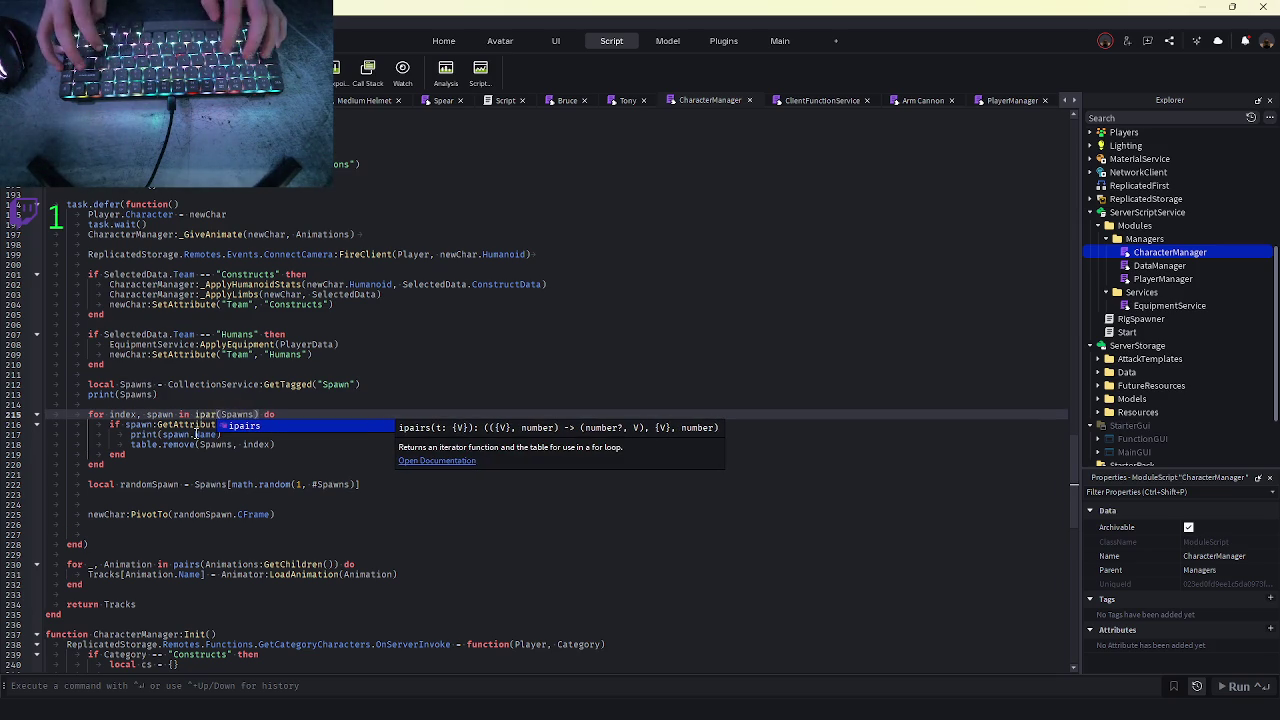
pyautogui.press('Tab')
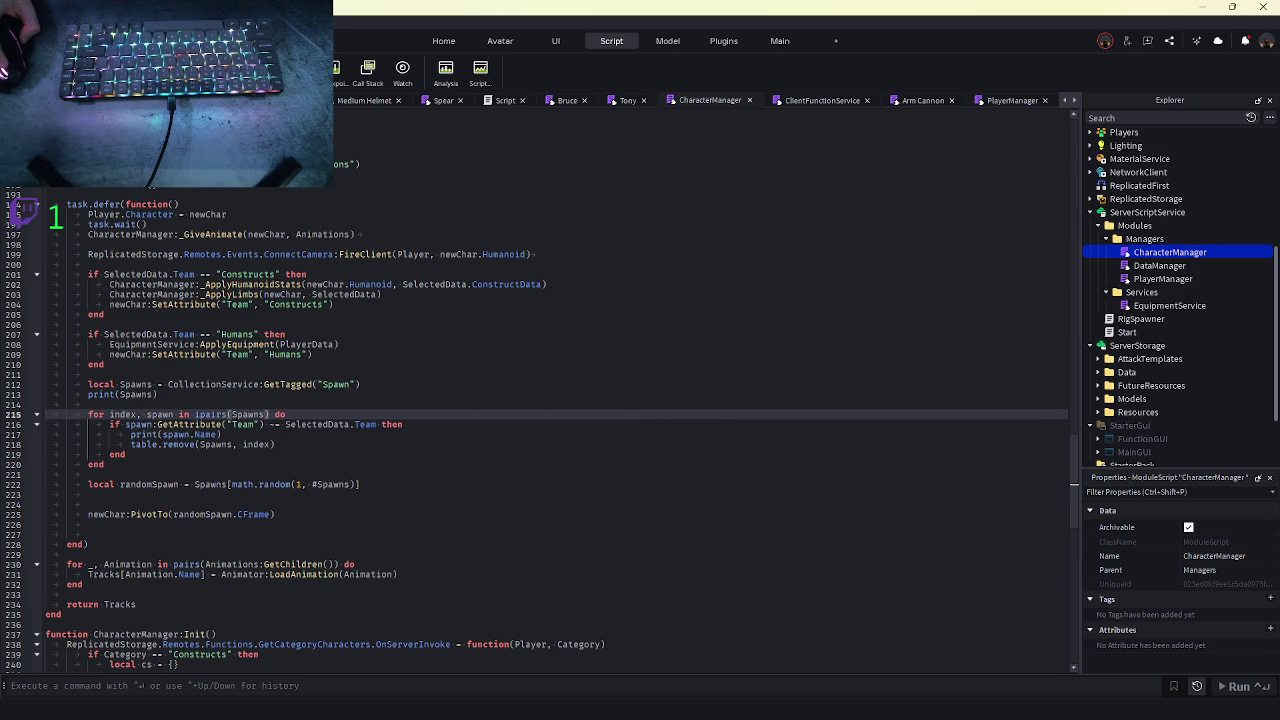
pyautogui.press('F5')
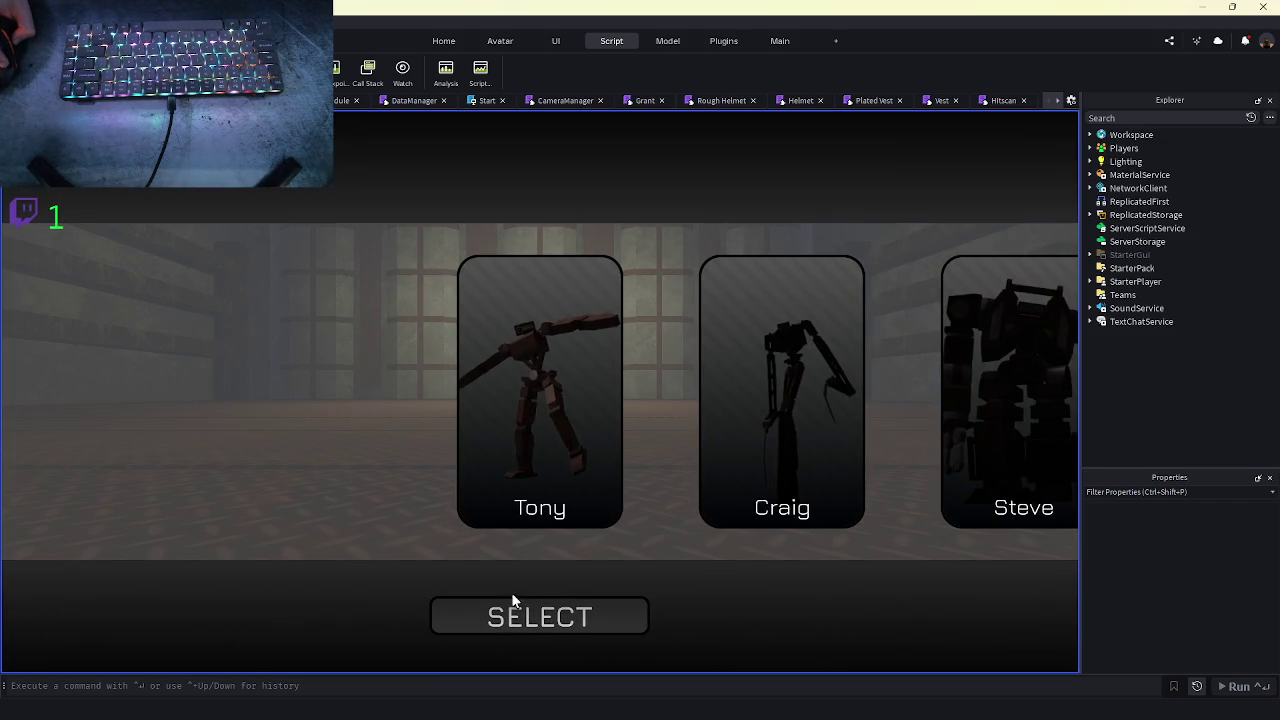
pyautogui.click(515, 605)
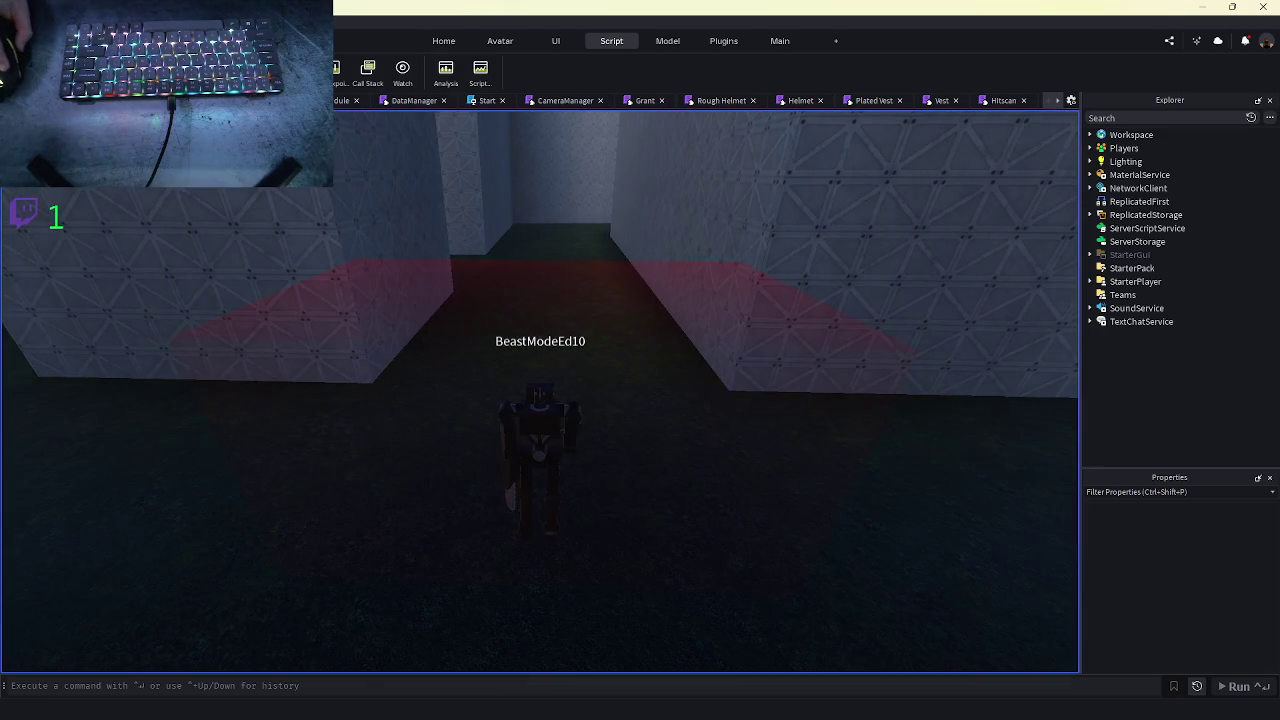
pyautogui.hotkey('shift', 'F5')
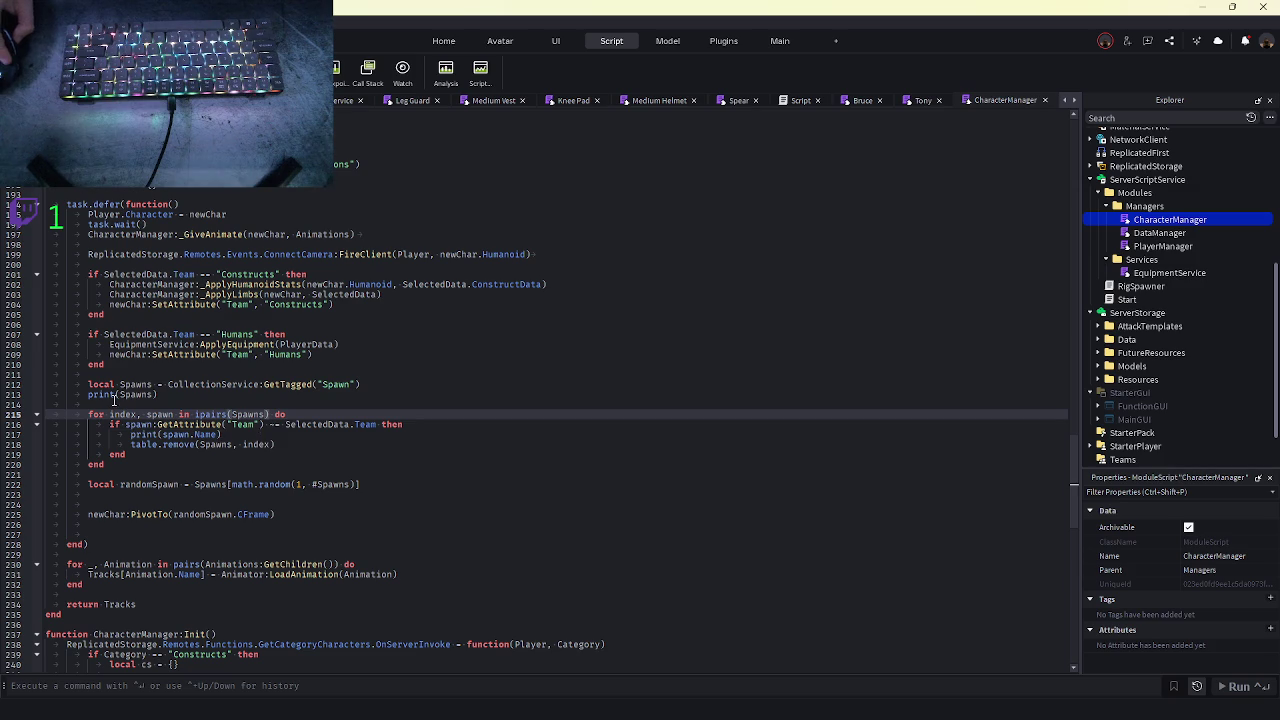
# - Replace the table.remove(Spawns, index) call with Spawns[index] = nil
pyautogui.doubleClick(117, 414)
pyautogui.tripleClick(248, 446)
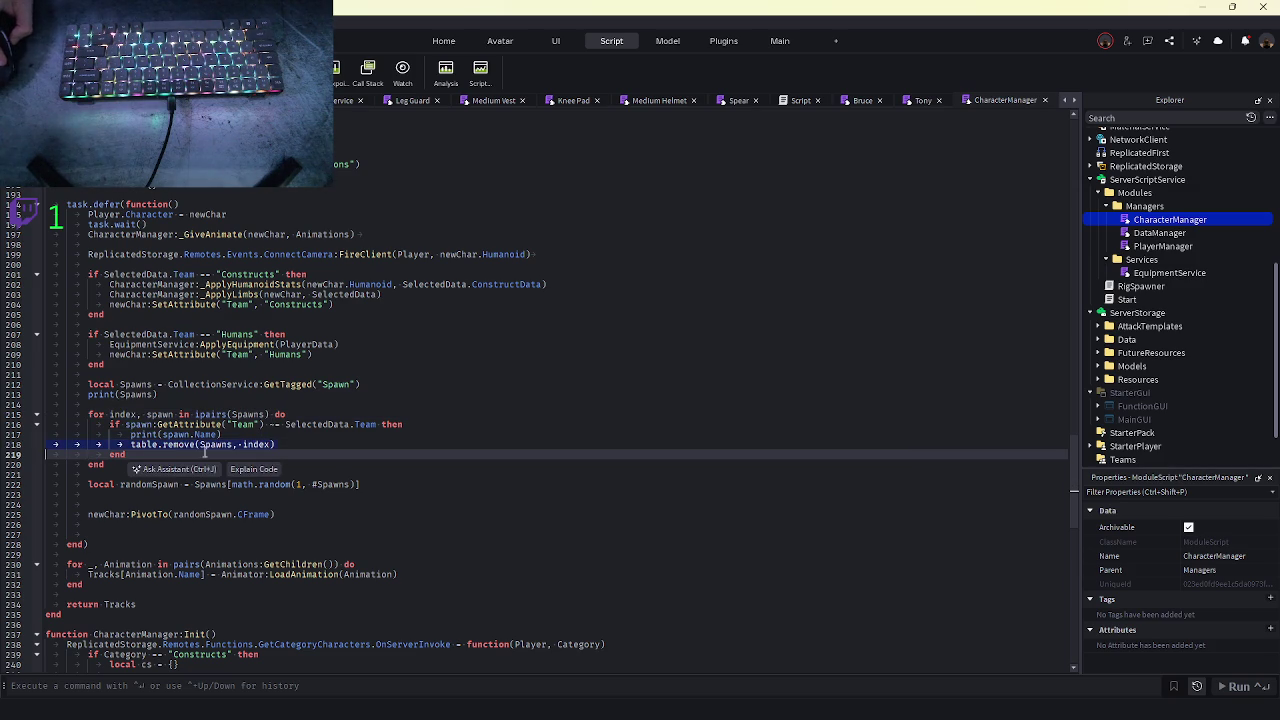
pyautogui.doubleClick(256, 444)
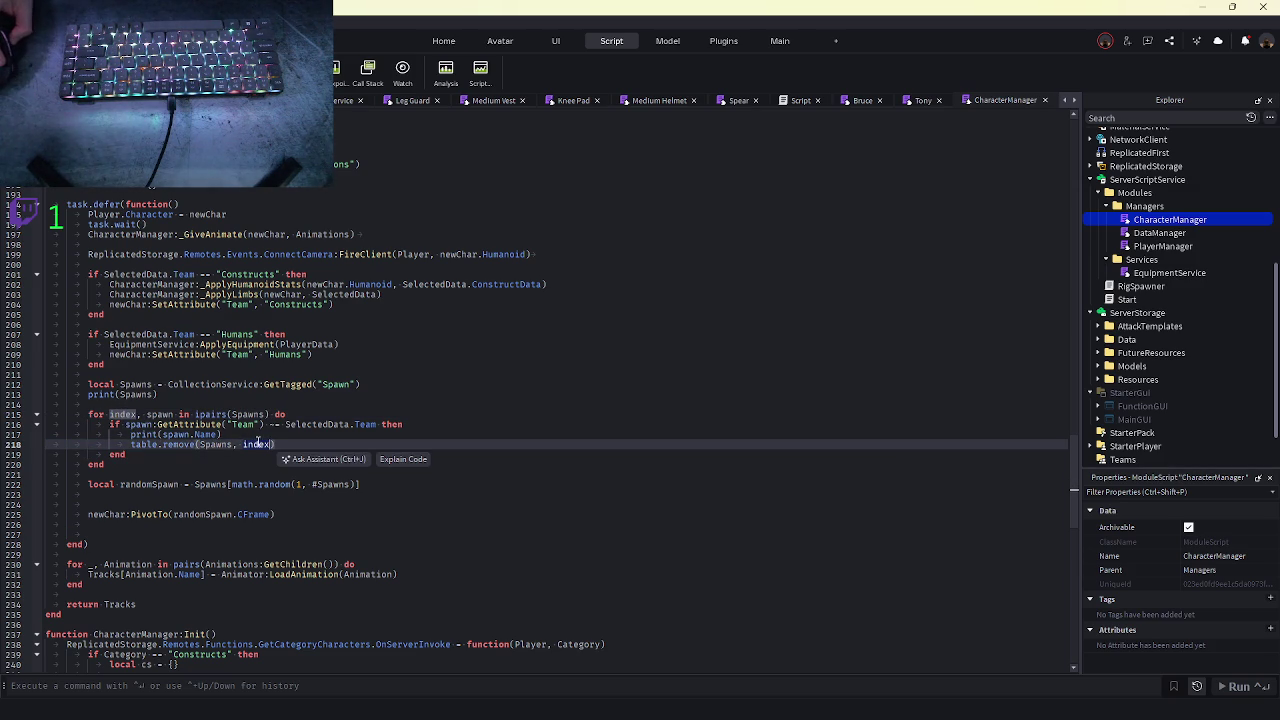
pyautogui.moveTo(276, 444); pyautogui.dragTo(132, 443)
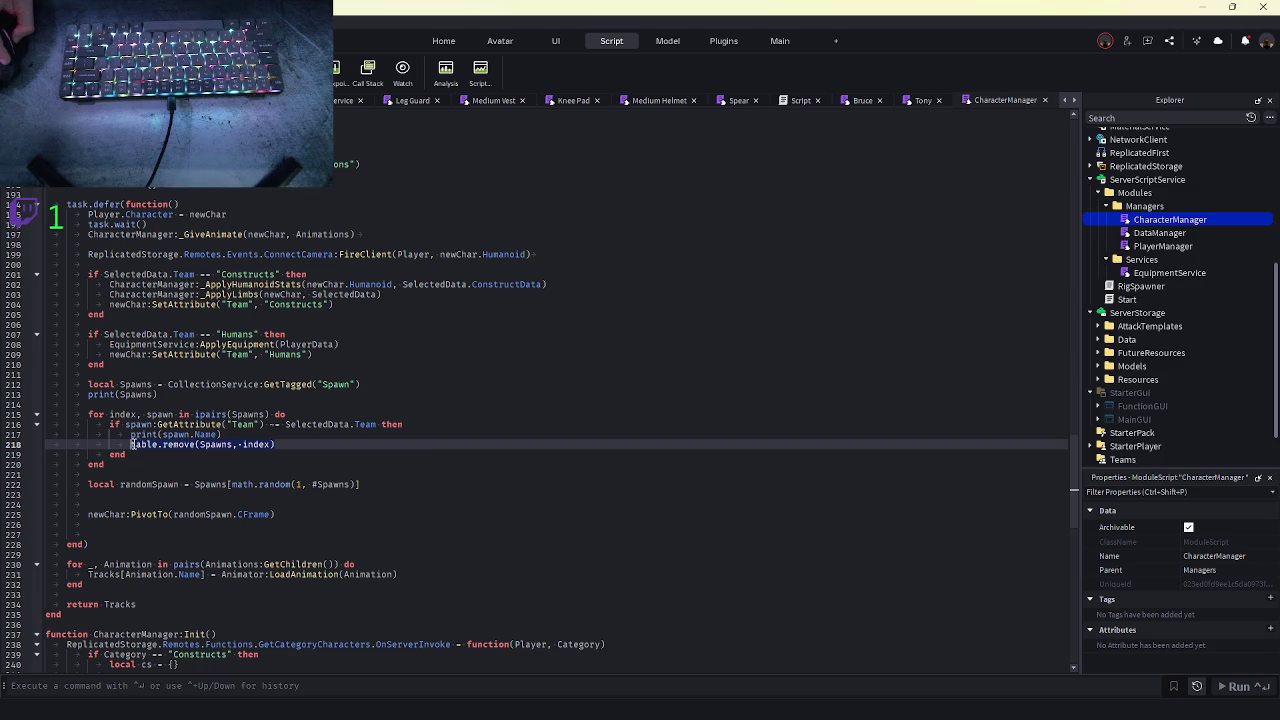
pyautogui.write('Spawns[ind')
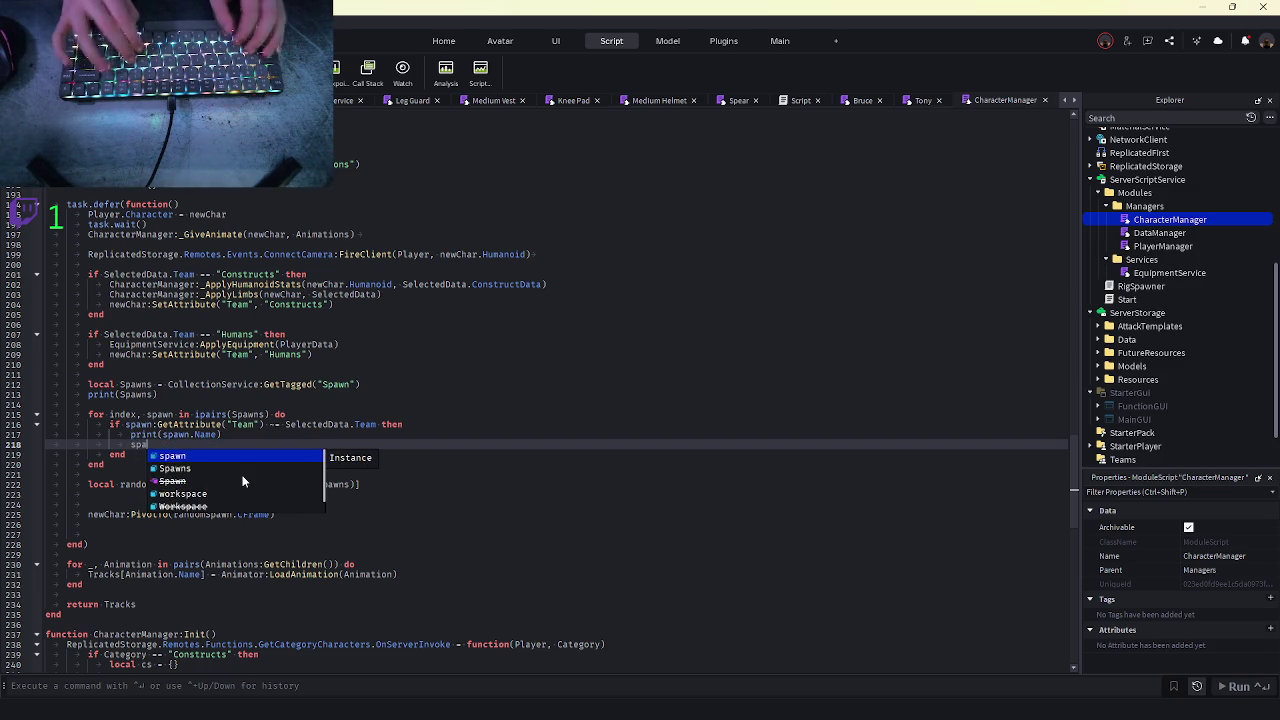
pyautogui.write('ex]')
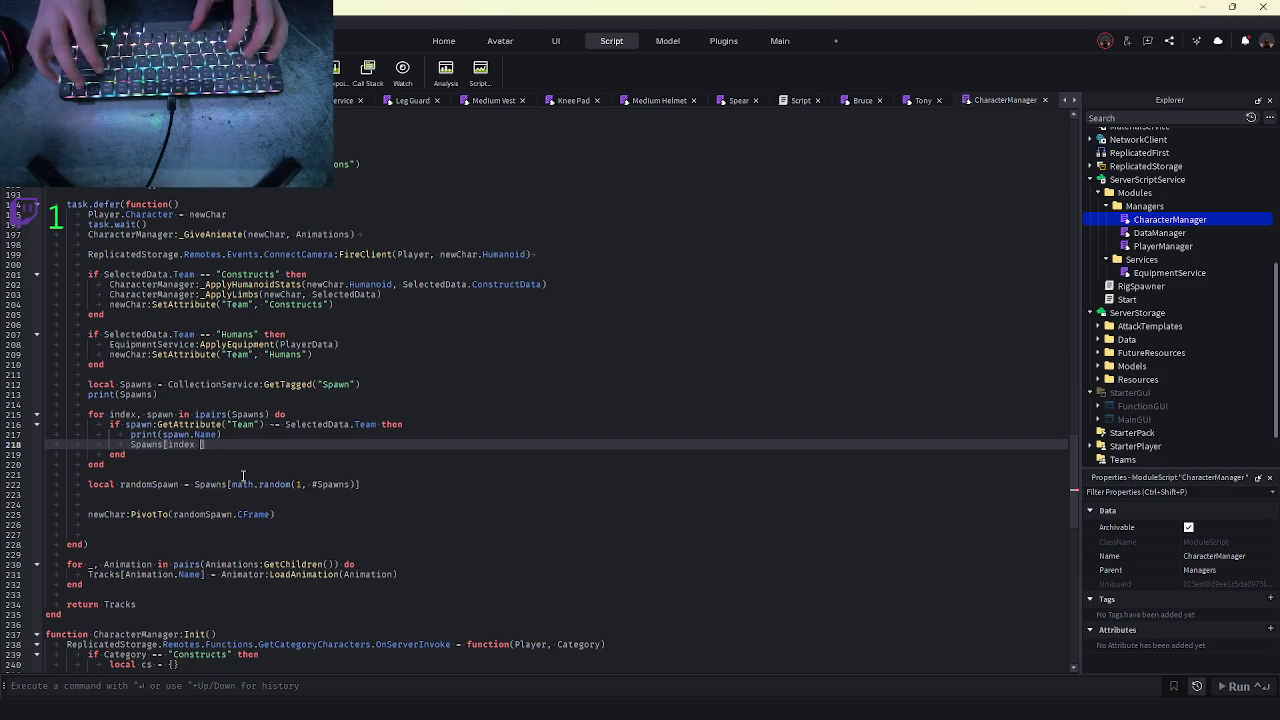
pyautogui.write(' = nil')
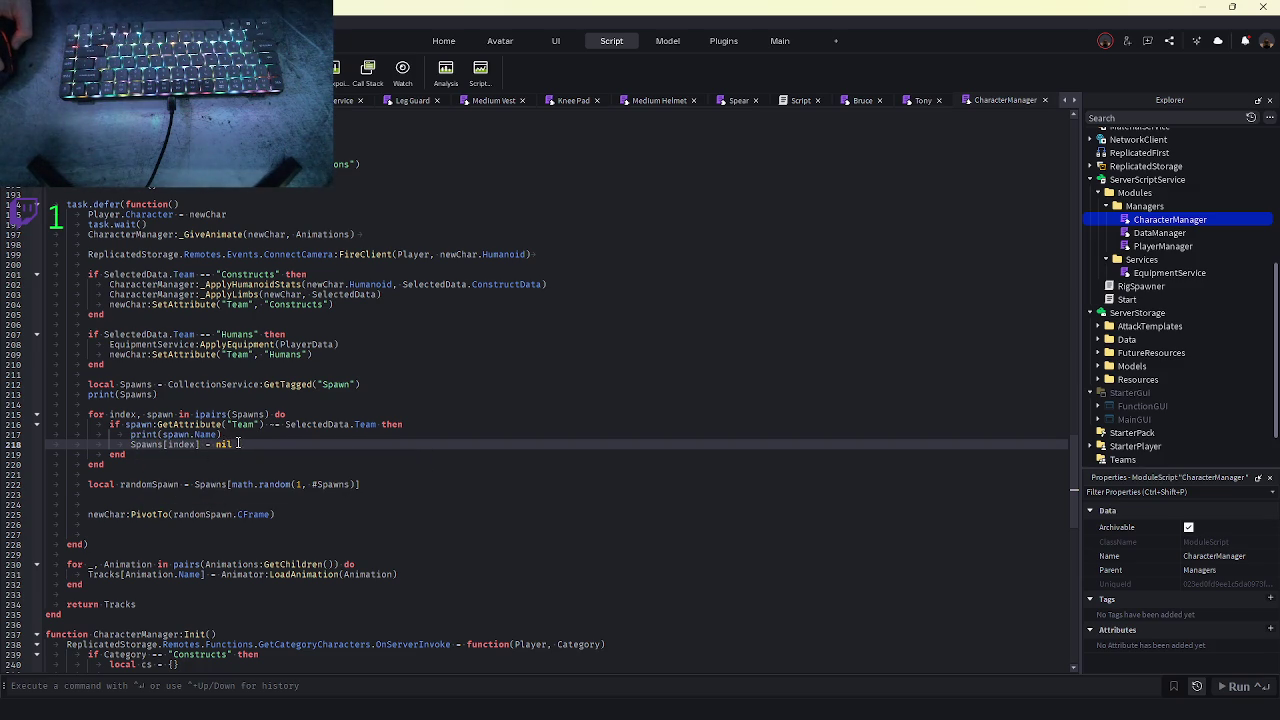
pyautogui.moveTo(242, 443); pyautogui.dragTo(128, 444)
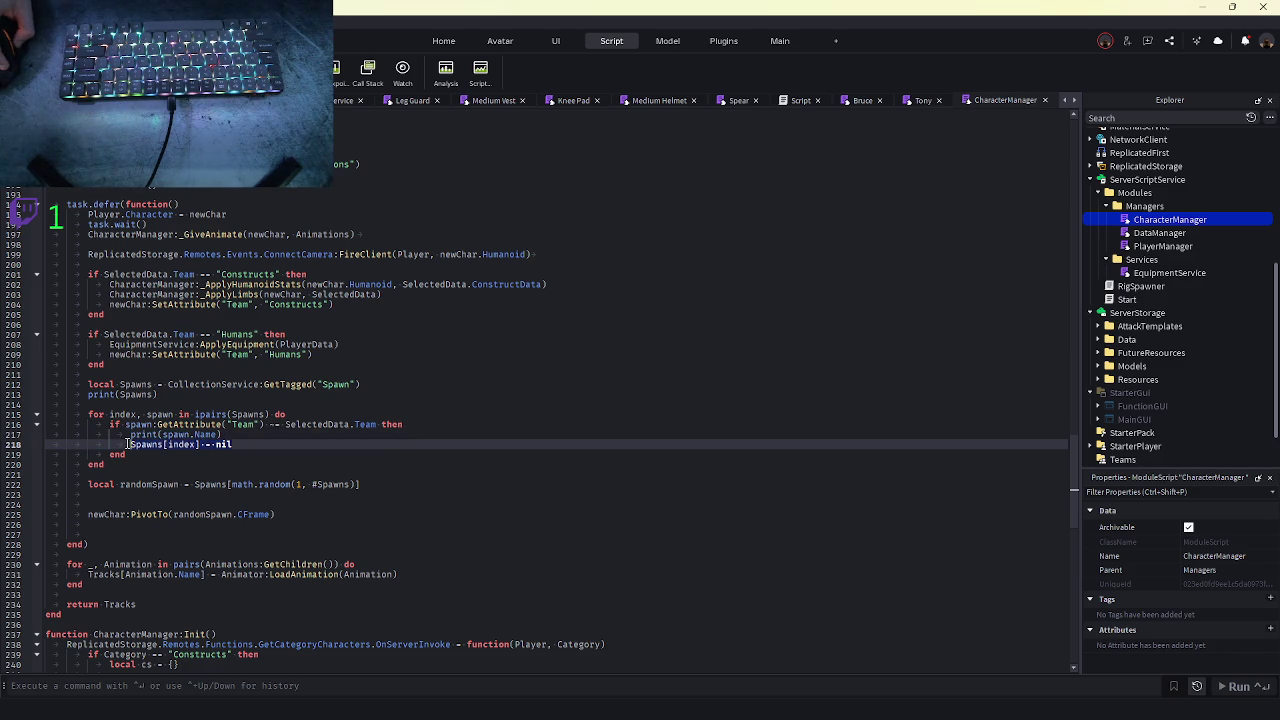
# - Begin a new local declaration line below print(Spawns)
pyautogui.click(184, 396)
pyautogui.press('Return')
pyautogui.press('Return')
pyautogui.write('local')
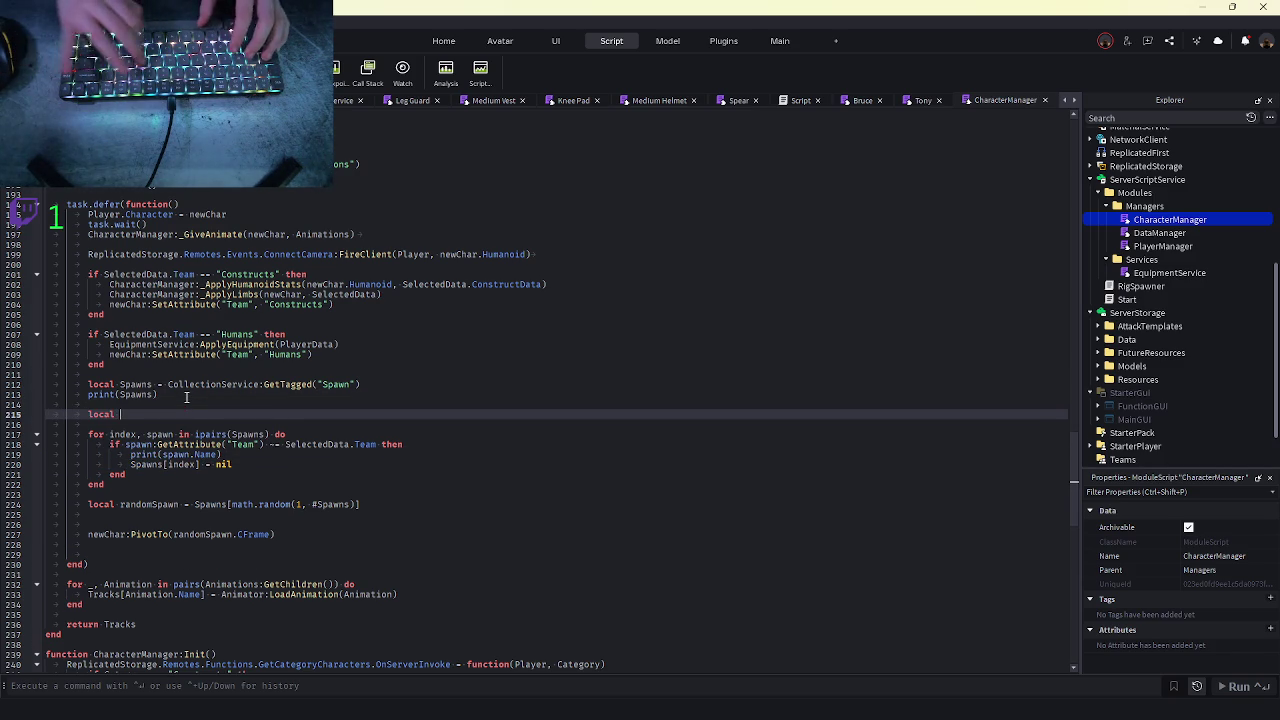
pyautogui.write('Spawns = {')
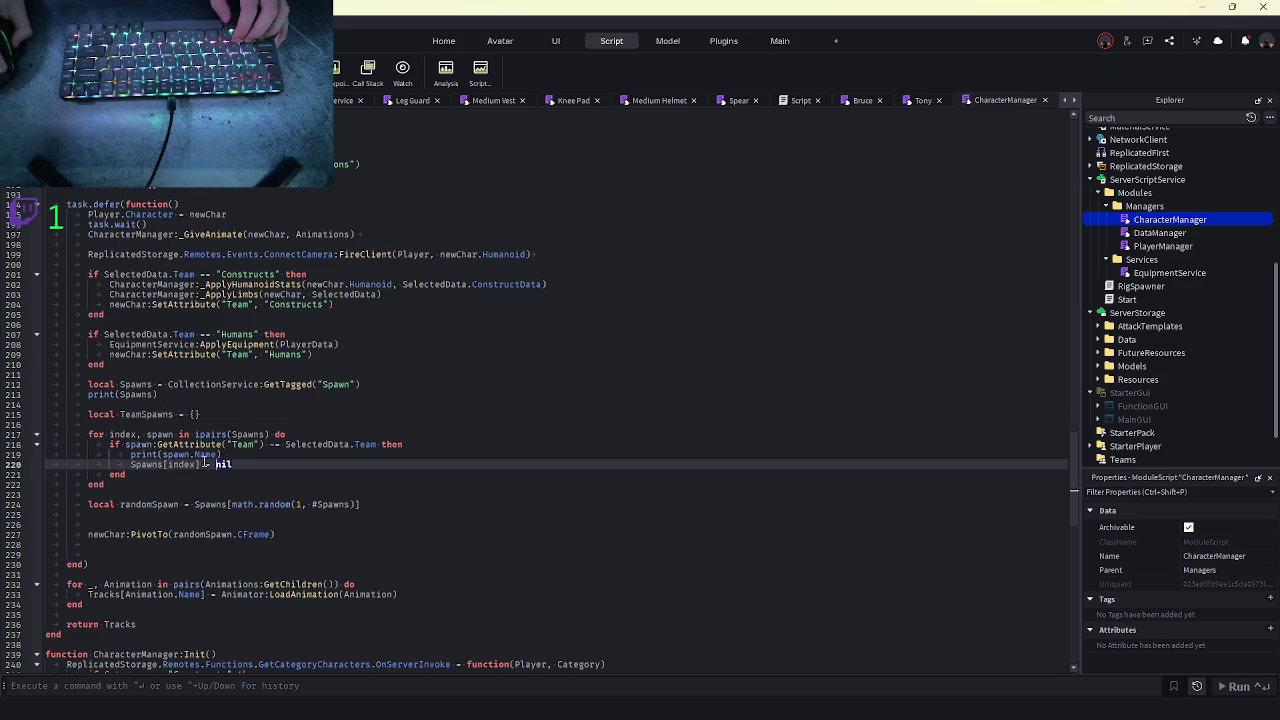
pyautogui.write('{}')
# - Replace the team-check body with table.insert(TeamSpawns, spawn)
pyautogui.moveTo(232, 464); pyautogui.dragTo(130, 453)
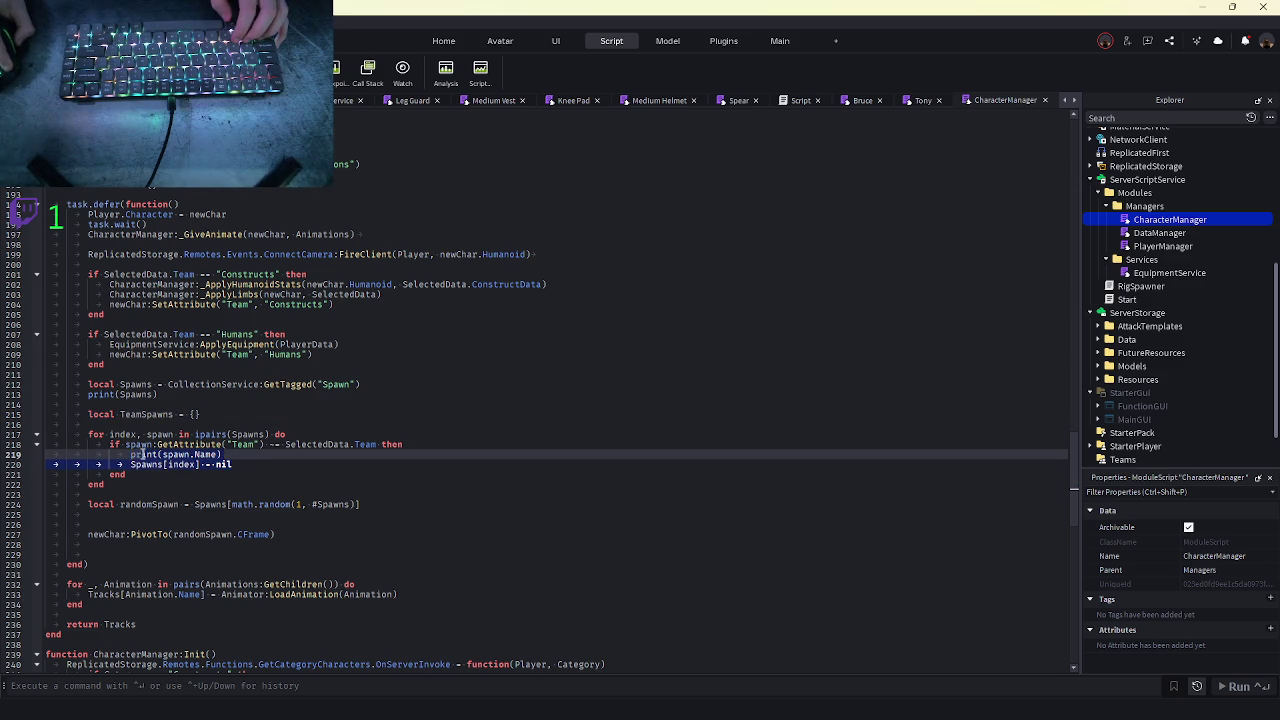
pyautogui.click(275, 447)
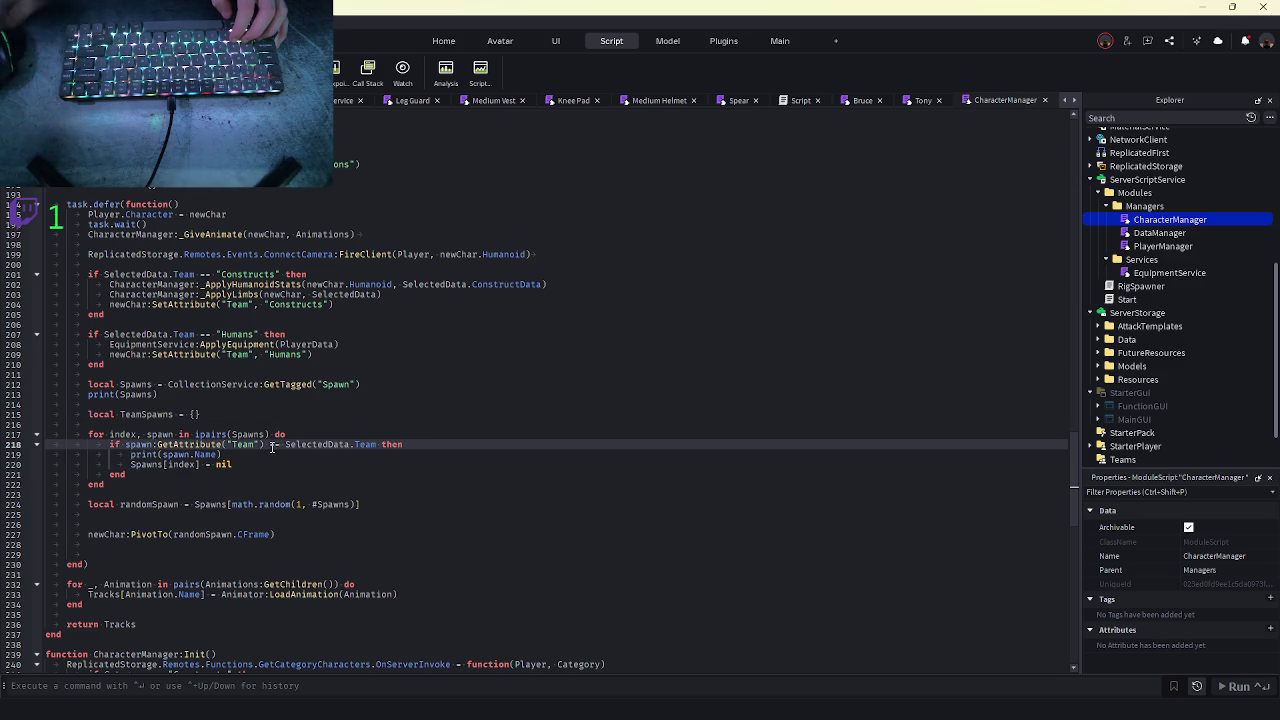
pyautogui.moveTo(232, 464); pyautogui.dragTo(130, 453)
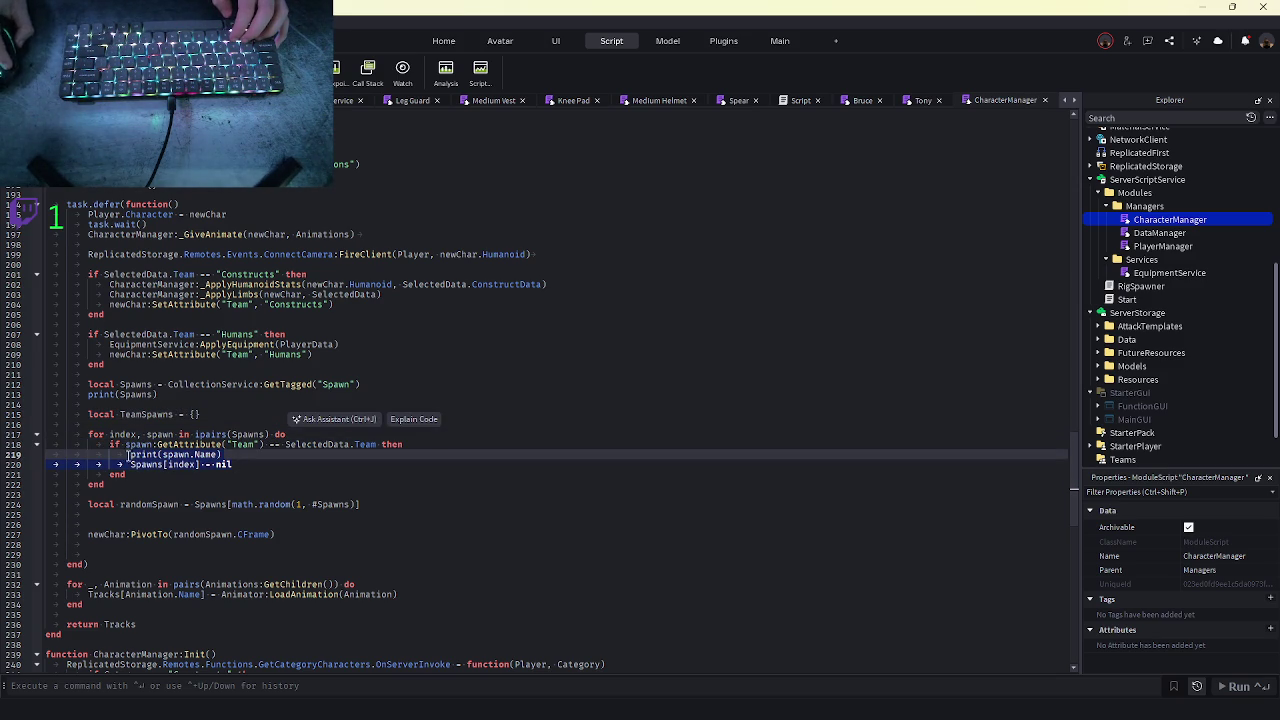
pyautogui.write('table')
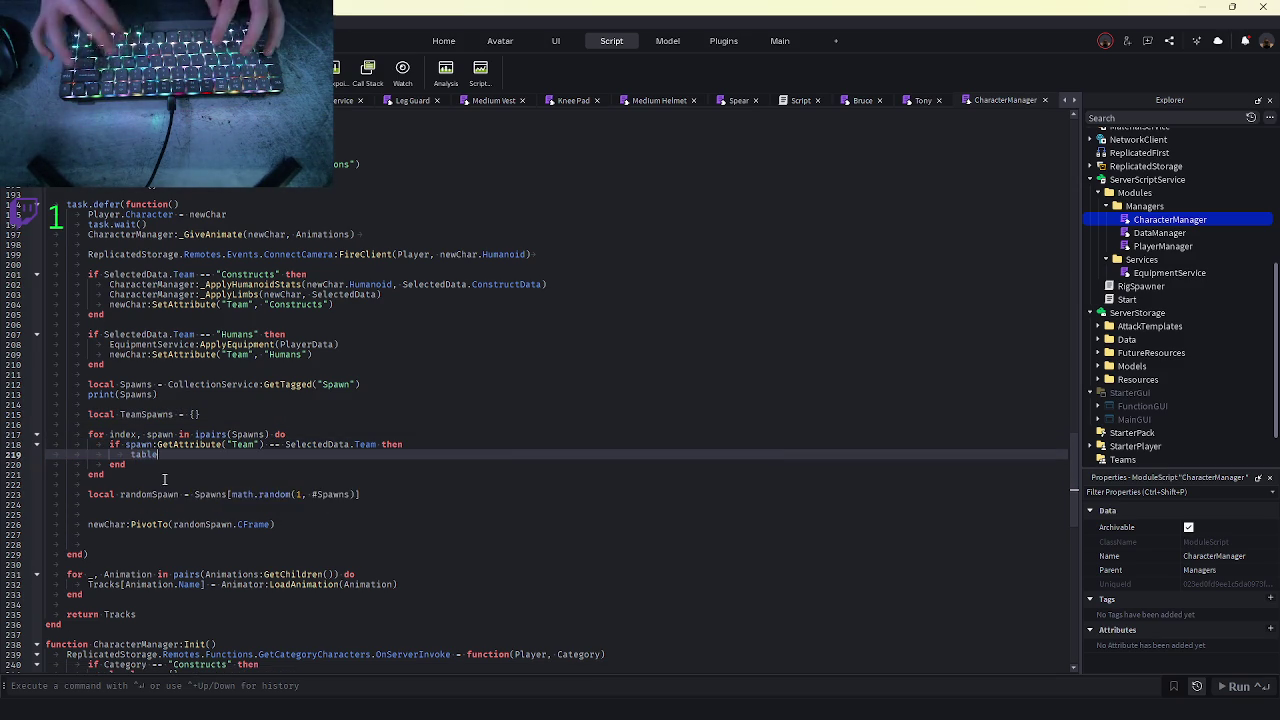
pyautogui.write('.insert(teamSpawns, sp')
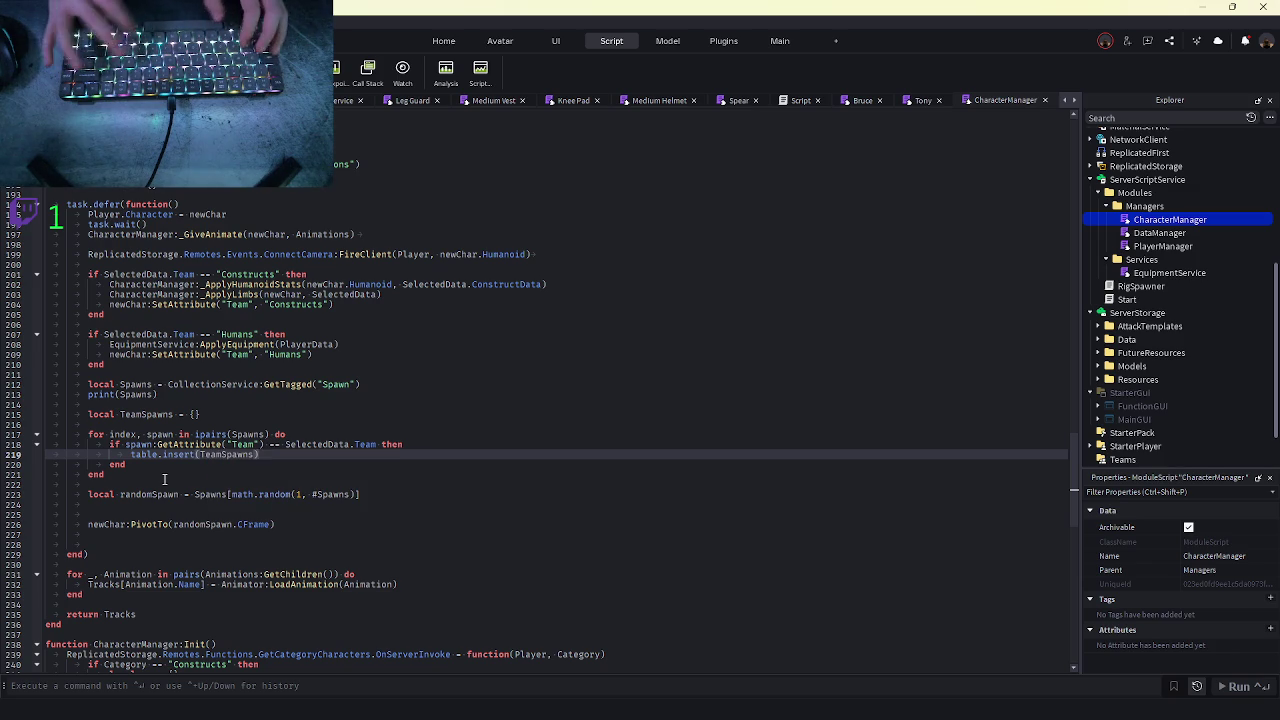
pyautogui.press('Tab')
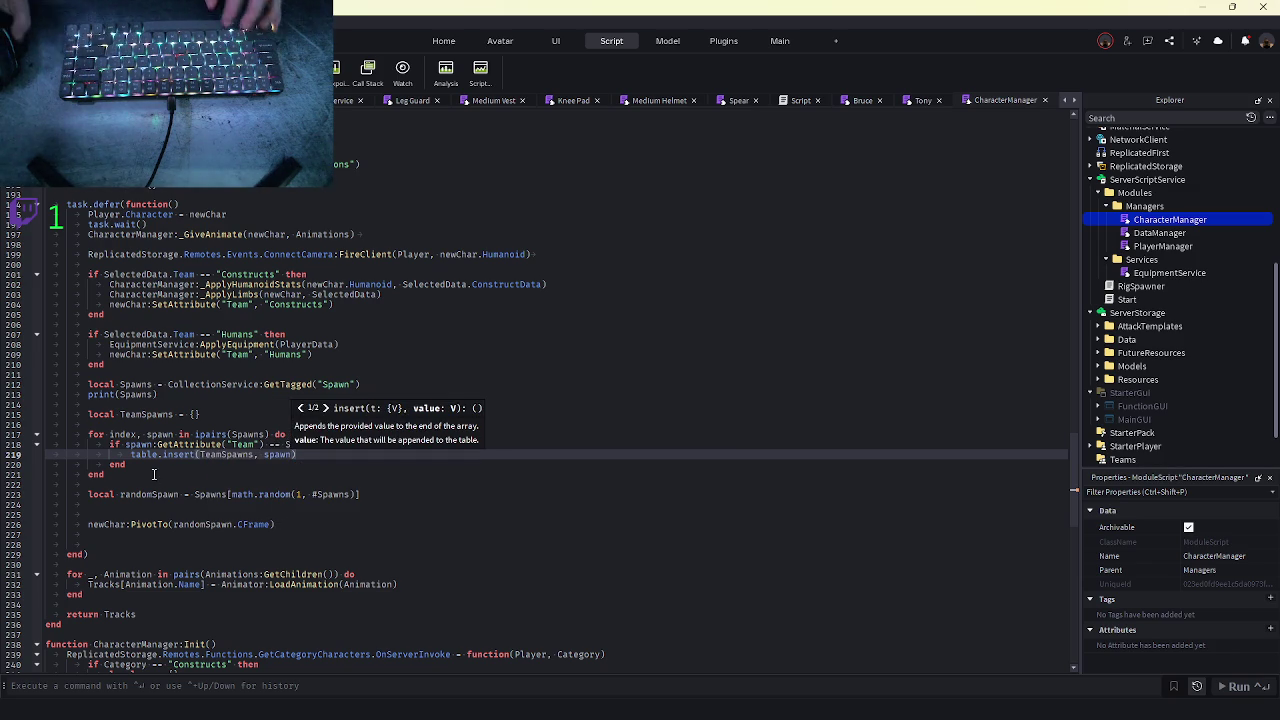
# - Swap both Spawns references in the random spawn line for TeamSpawns and start a playtest
pyautogui.doubleClick(146, 414)
pyautogui.hotkey('ctrl', 'c')
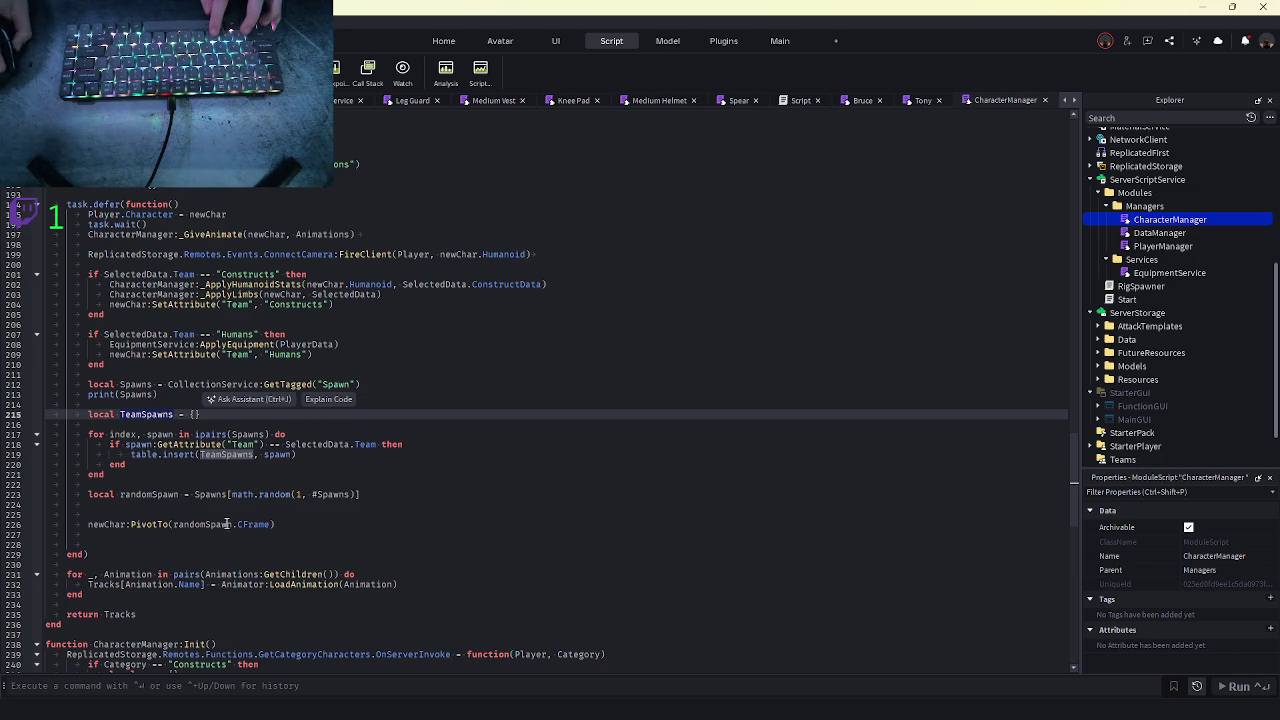
pyautogui.doubleClick(212, 494)
pyautogui.hotkey('ctrl', 'v')
pyautogui.doubleClick(355, 494)
pyautogui.hotkey('ctrl', 'v')
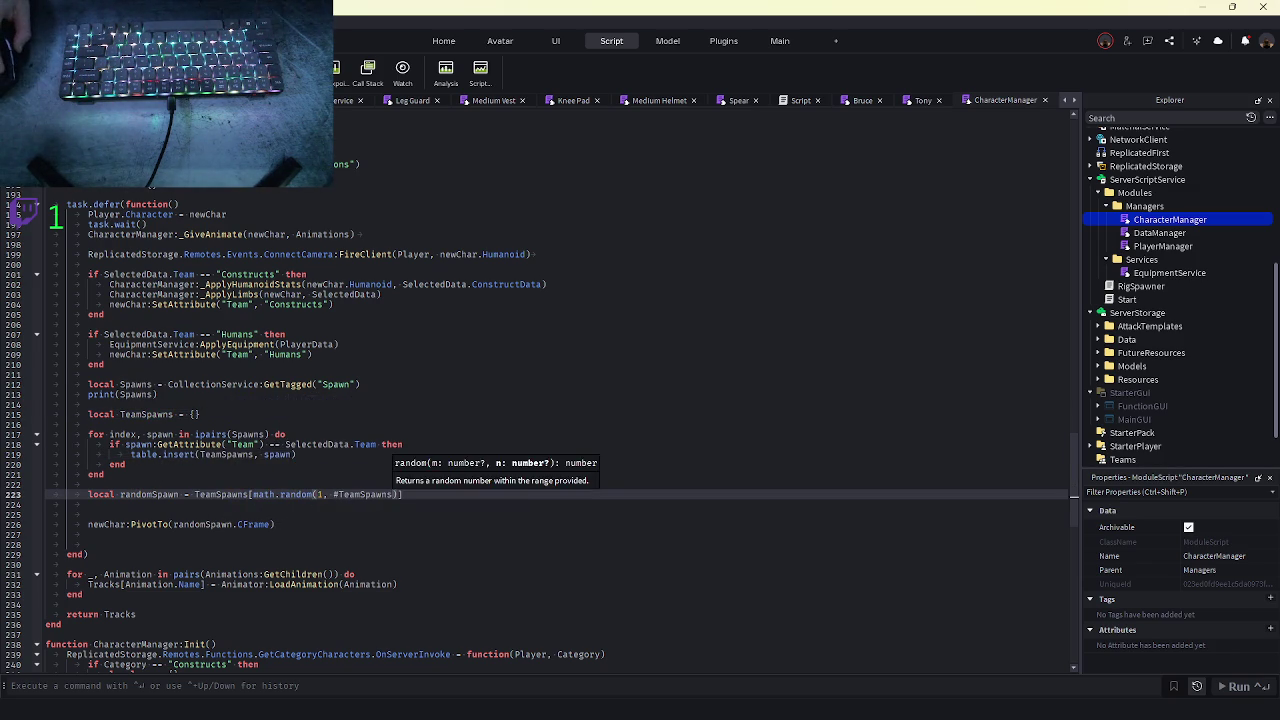
pyautogui.press('F5')
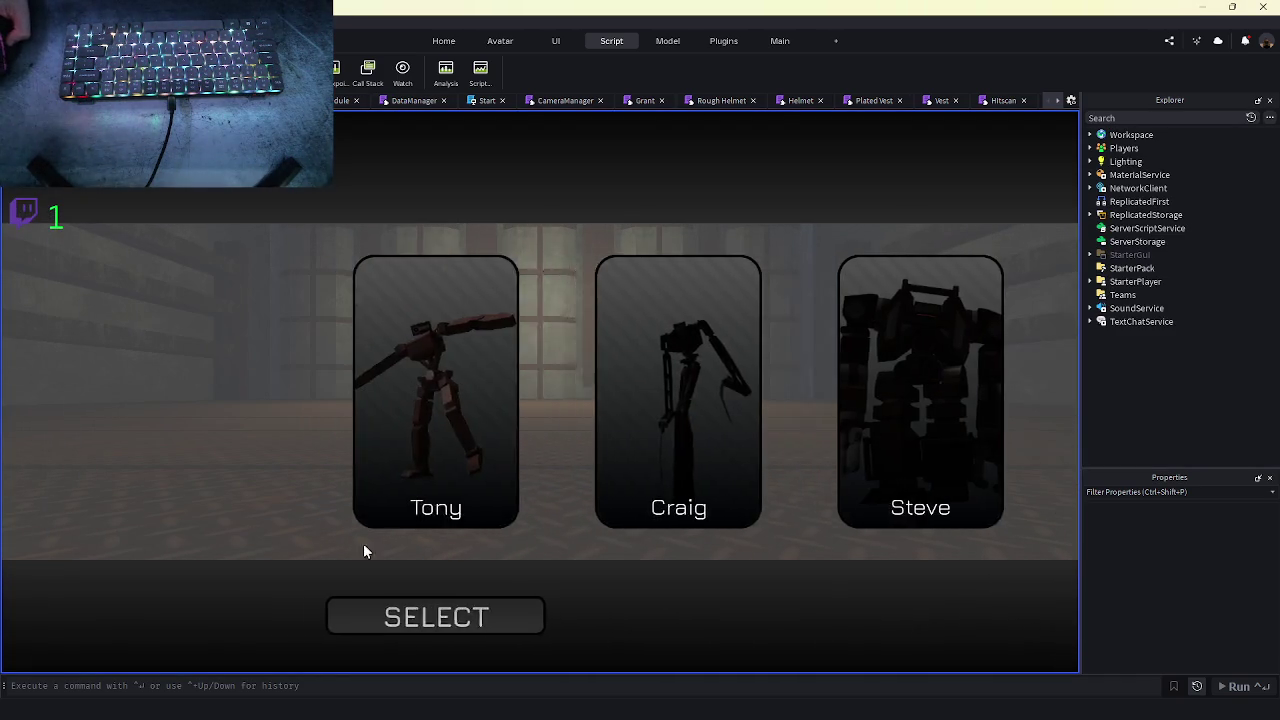
# - Choose and deploy a character into the maze, then reopen CharacterManager at the team check
pyautogui.click(469, 620)
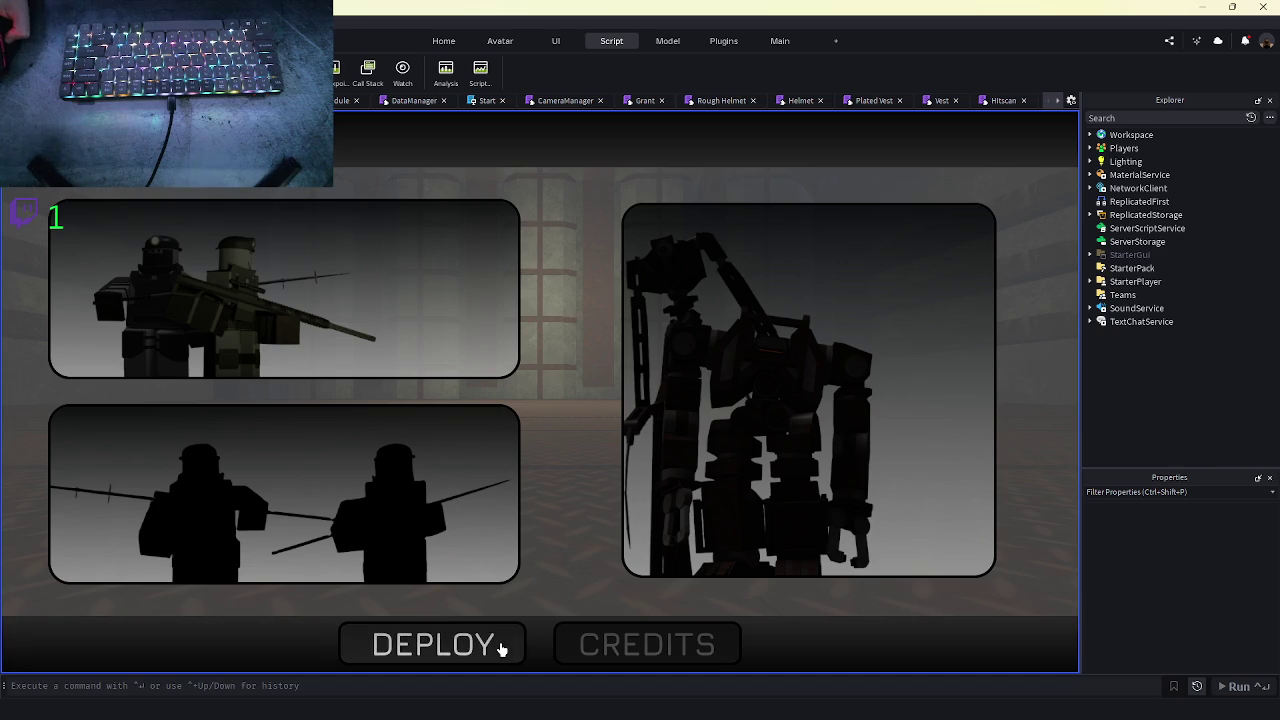
pyautogui.click(501, 648)
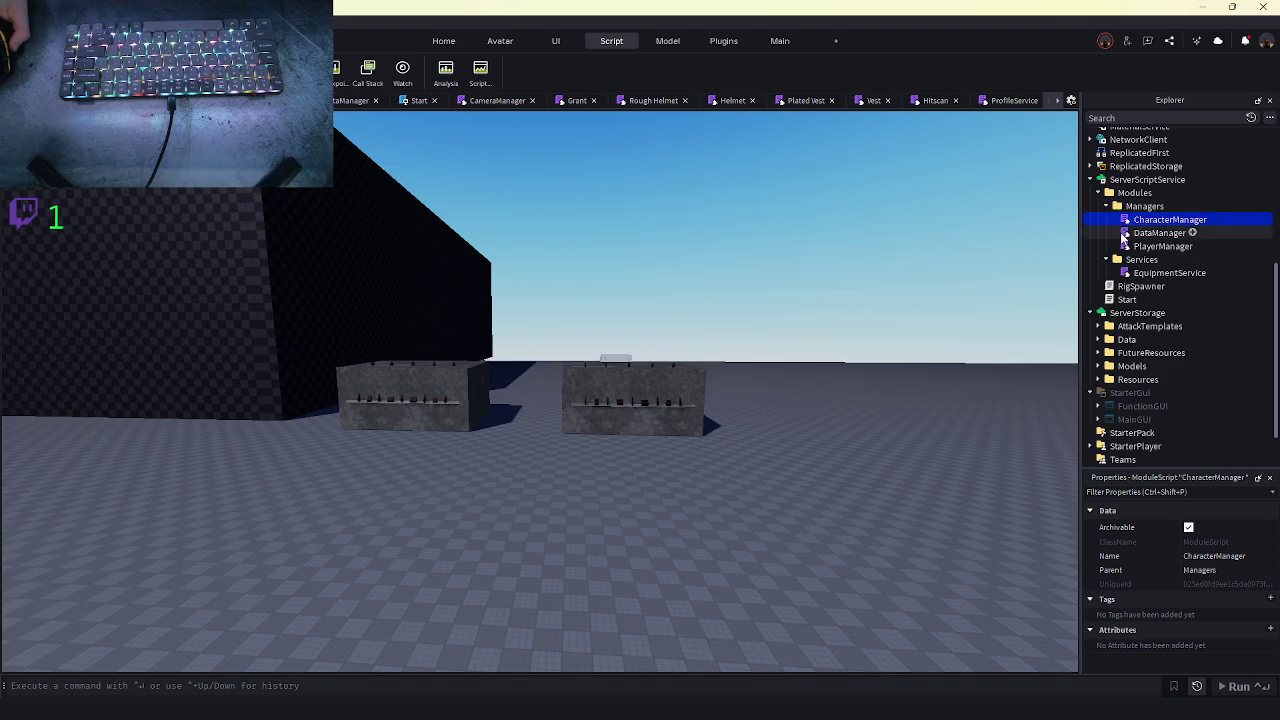
pyautogui.doubleClick(1130, 220)
pyautogui.click(422, 447)
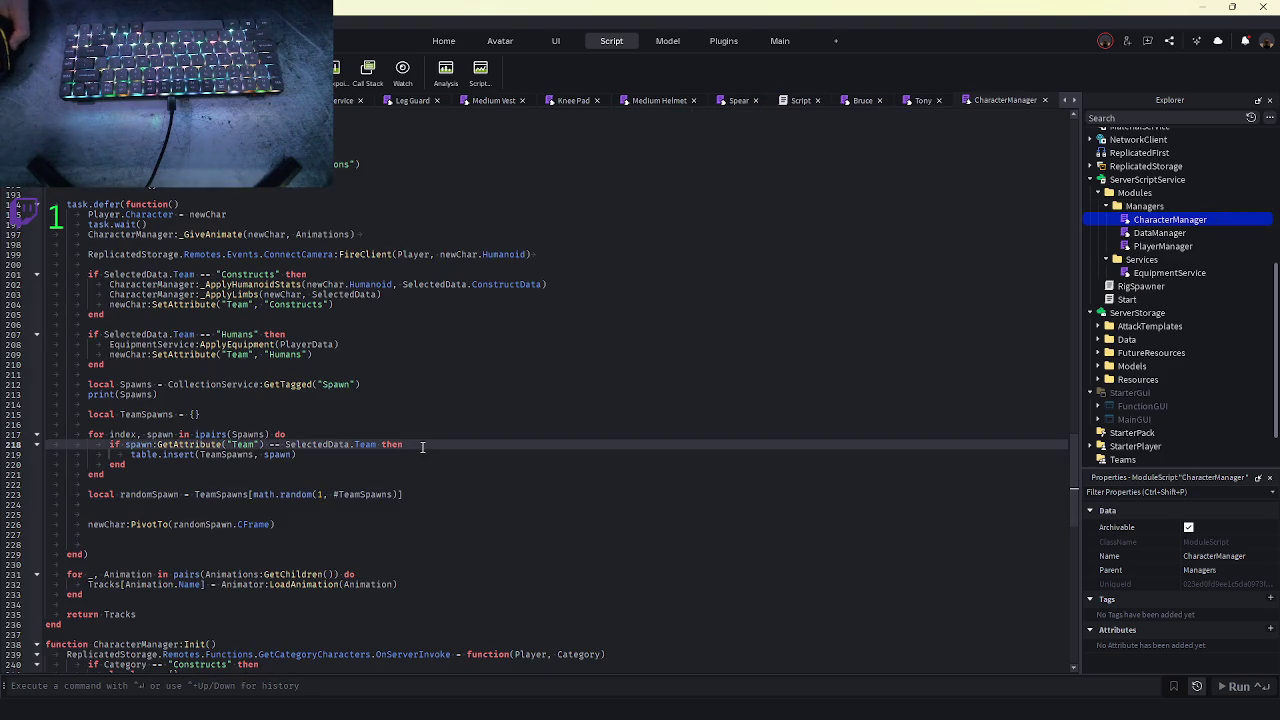
pyautogui.press('Return')
pyautogui.write('print("Constru')
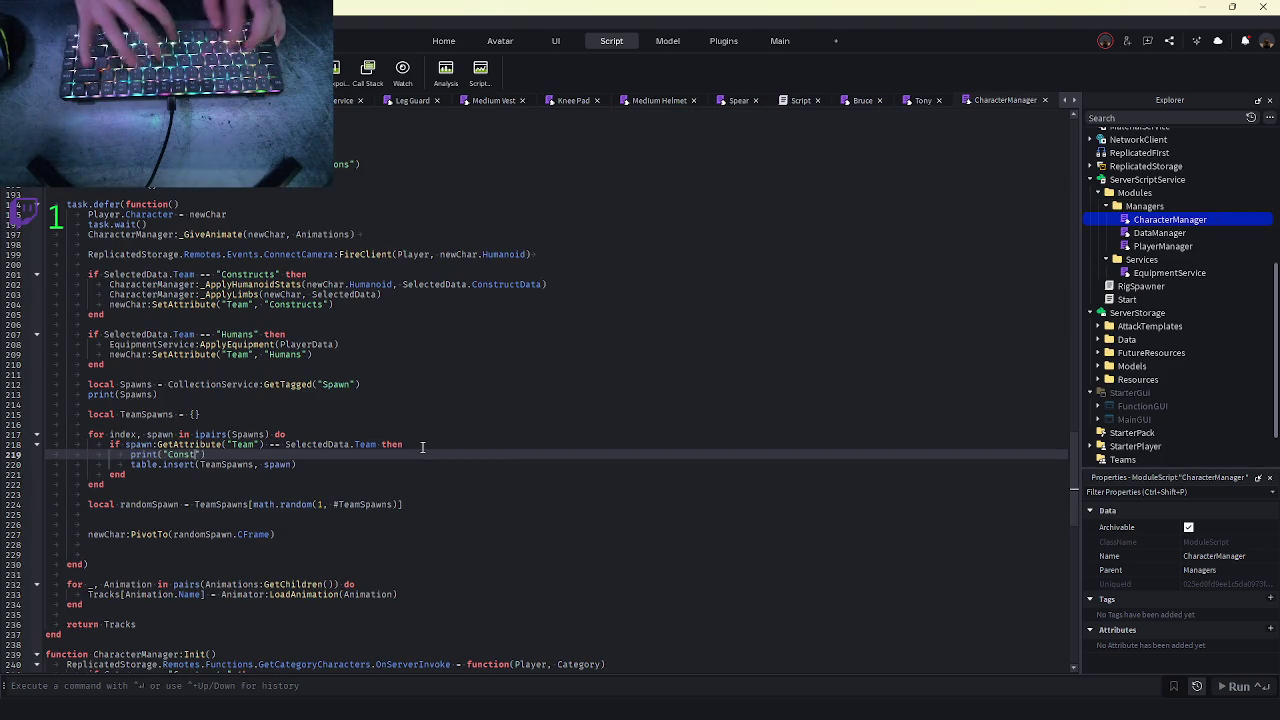
pyautogui.write('ct')
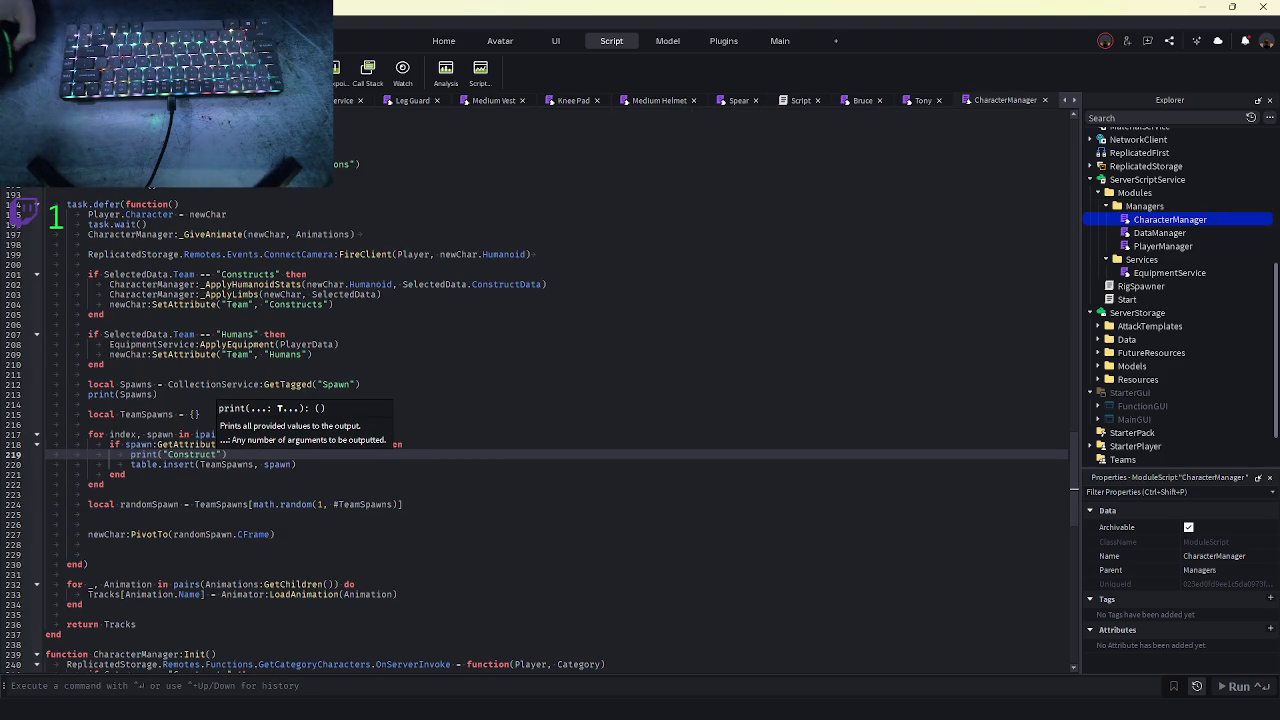
pyautogui.press('F5')
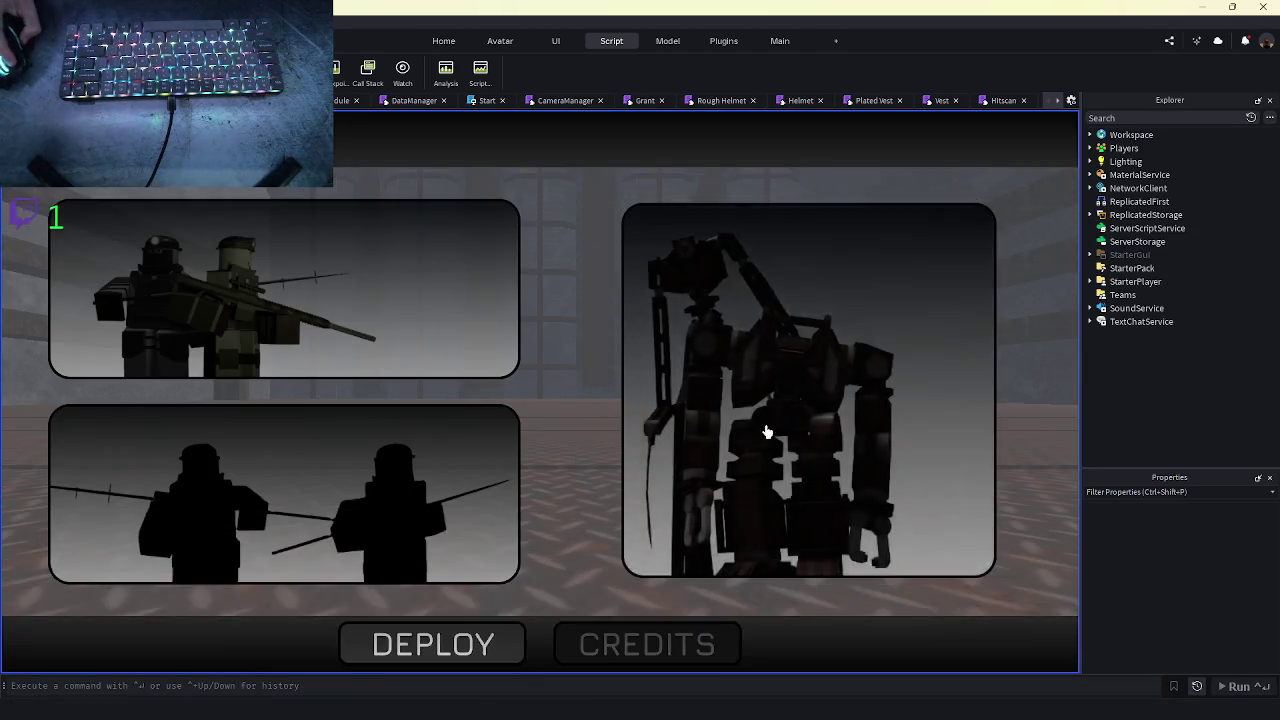
pyautogui.click(766, 434)
pyautogui.click(450, 625)
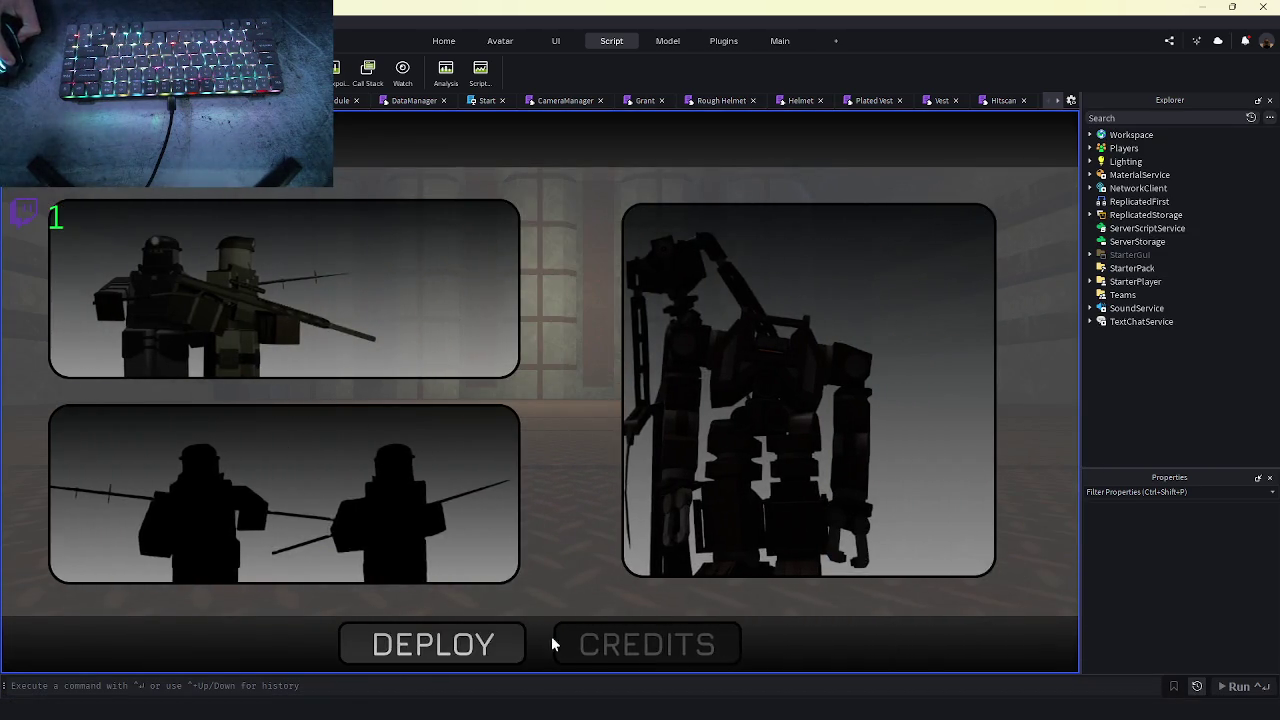
pyautogui.click(517, 640)
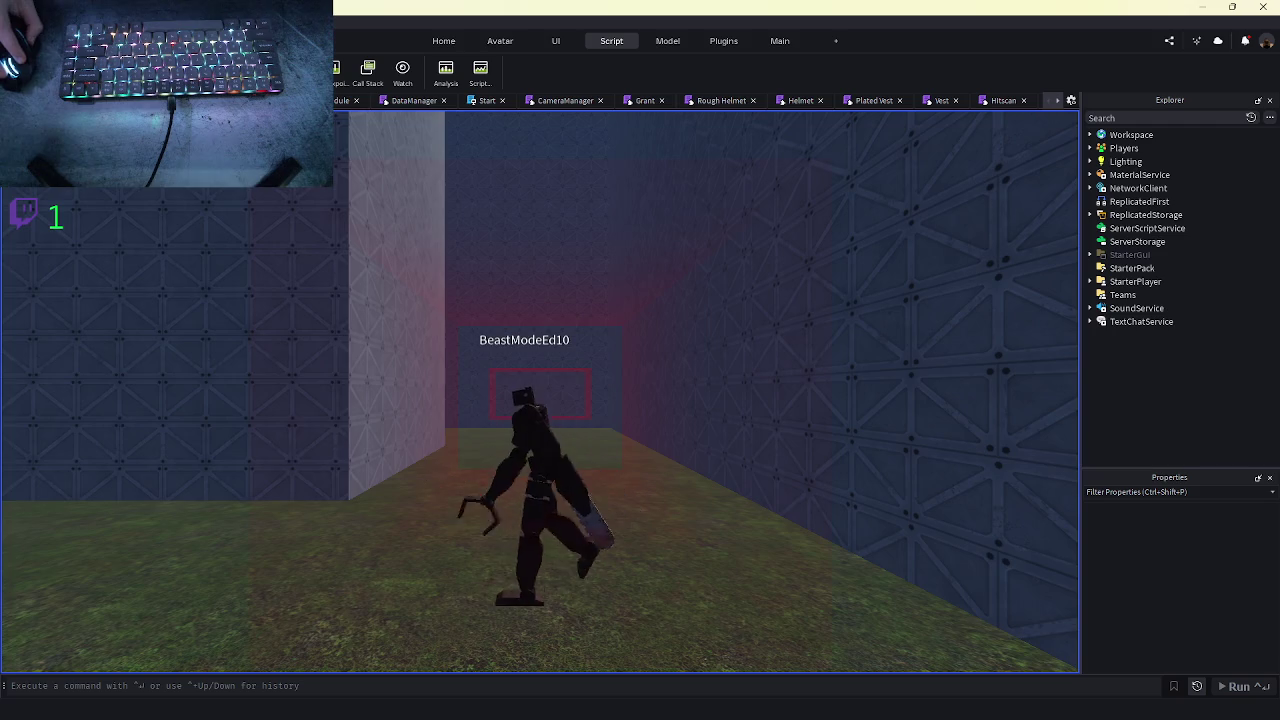
pyautogui.press('w')
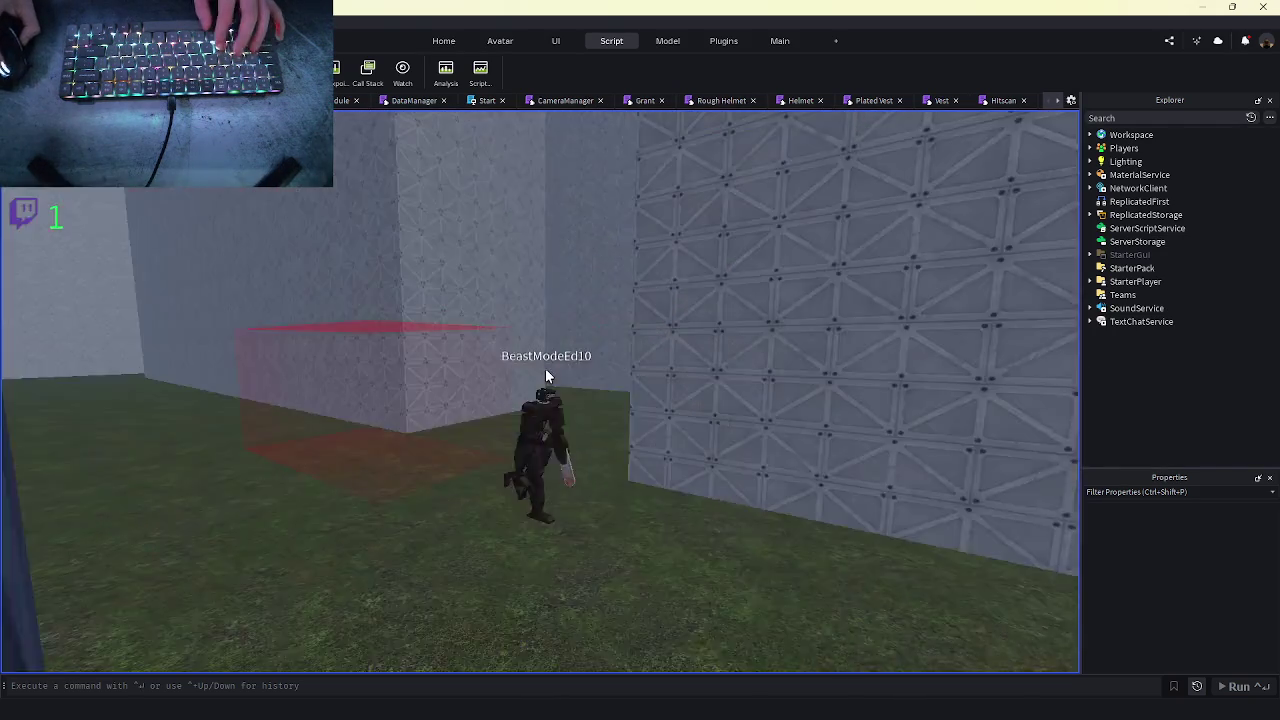
pyautogui.press('s')
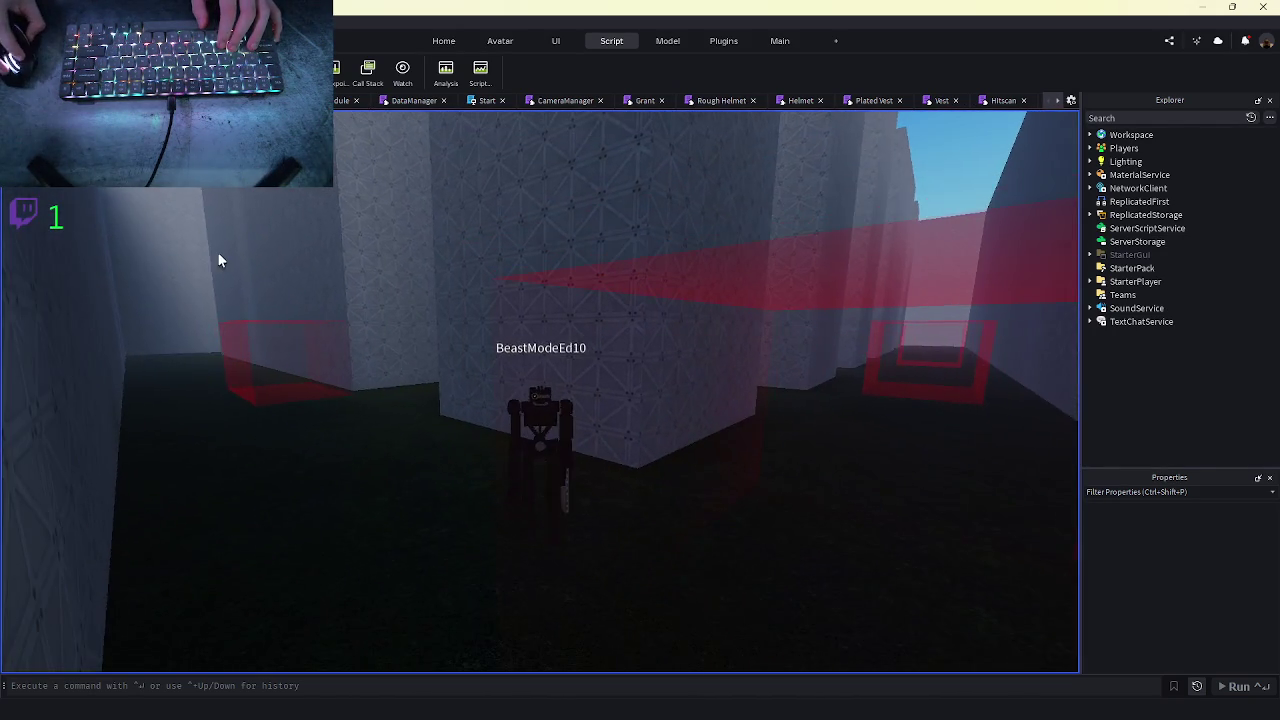
pyautogui.hotkey('shift', 'F5')
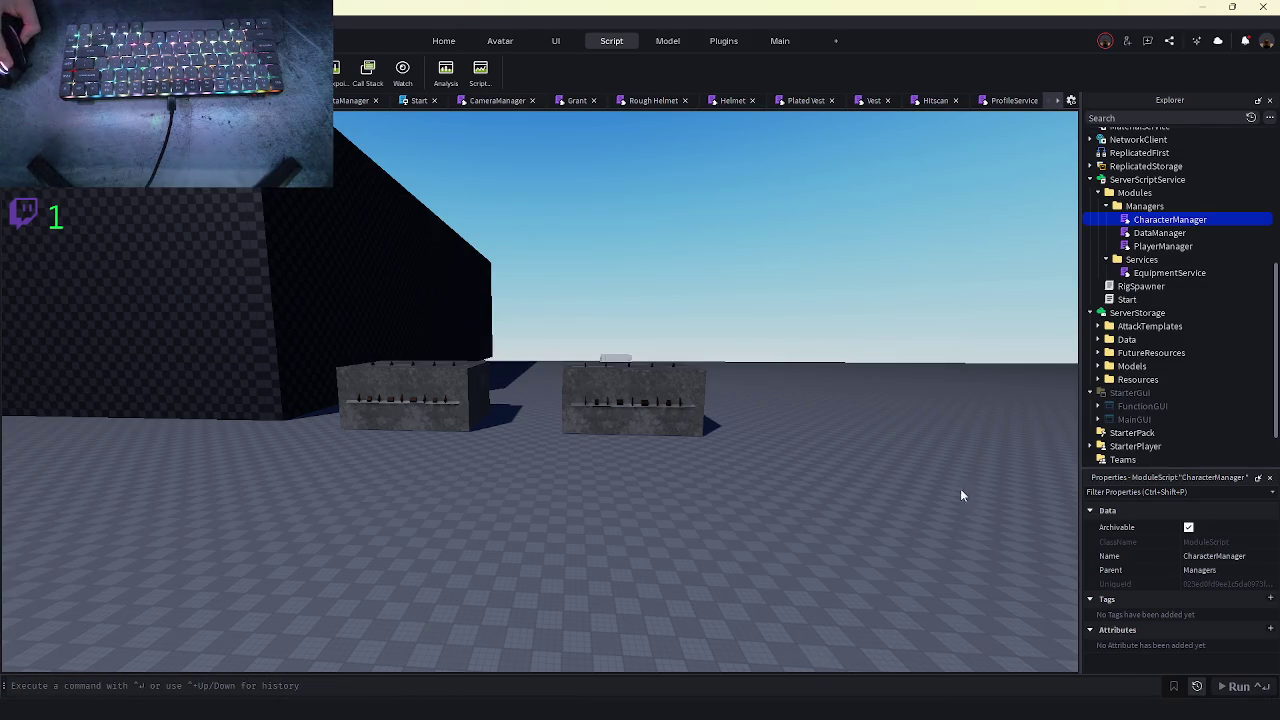
pyautogui.scroll(8, 208, 370)
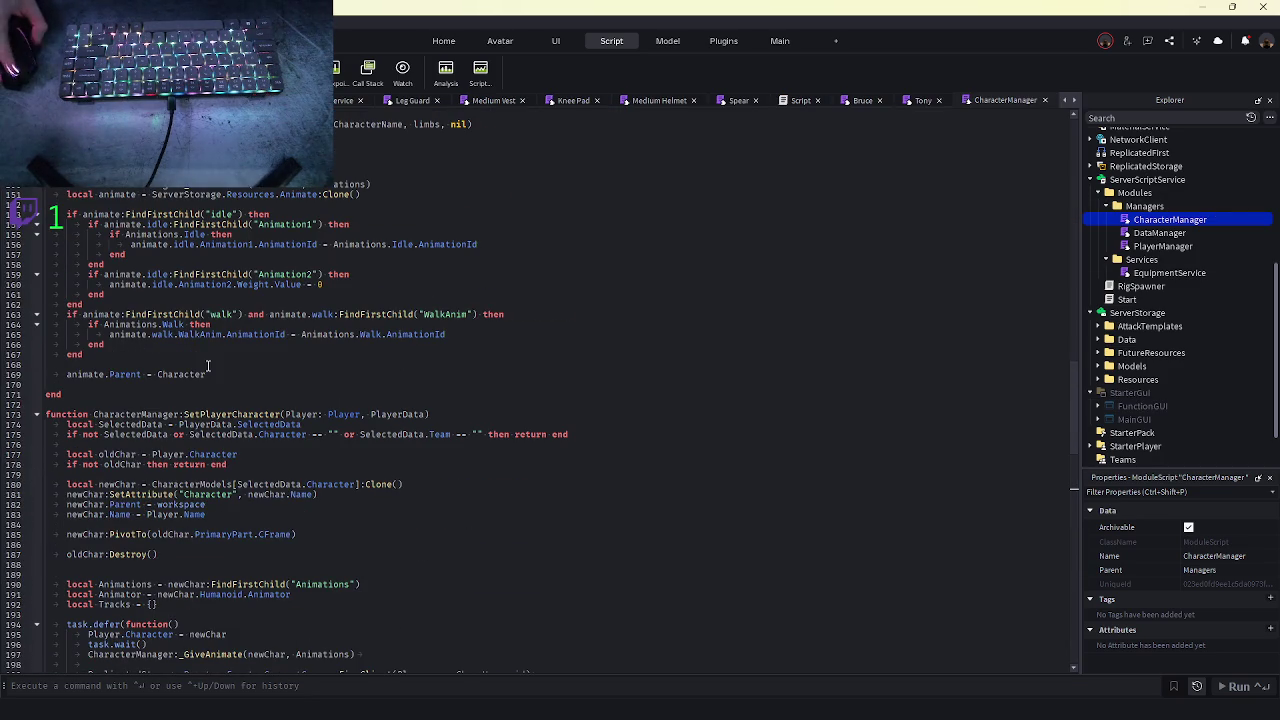
# - Add an empty PlayerManager:_spawnPlayer(Player: Player) function after the keybind helper
pyautogui.scroll(9, 208, 370)
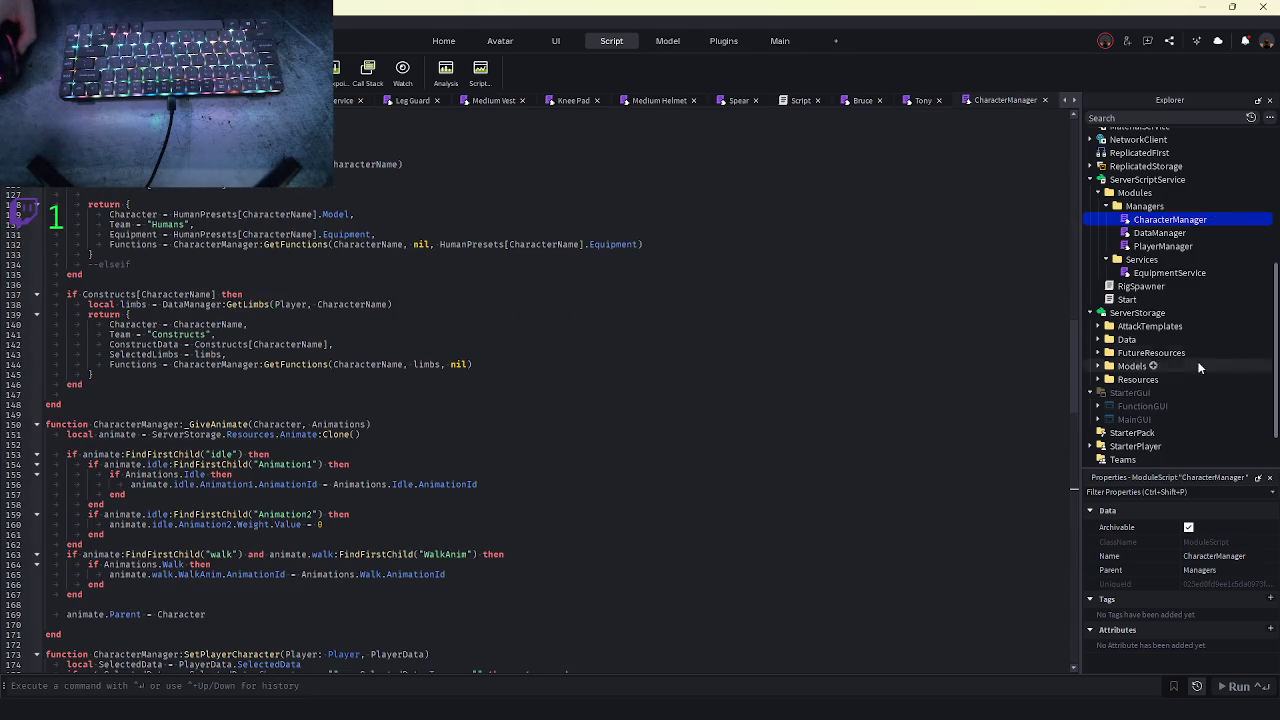
pyautogui.doubleClick(1162, 246)
pyautogui.scroll(7, 230, 416)
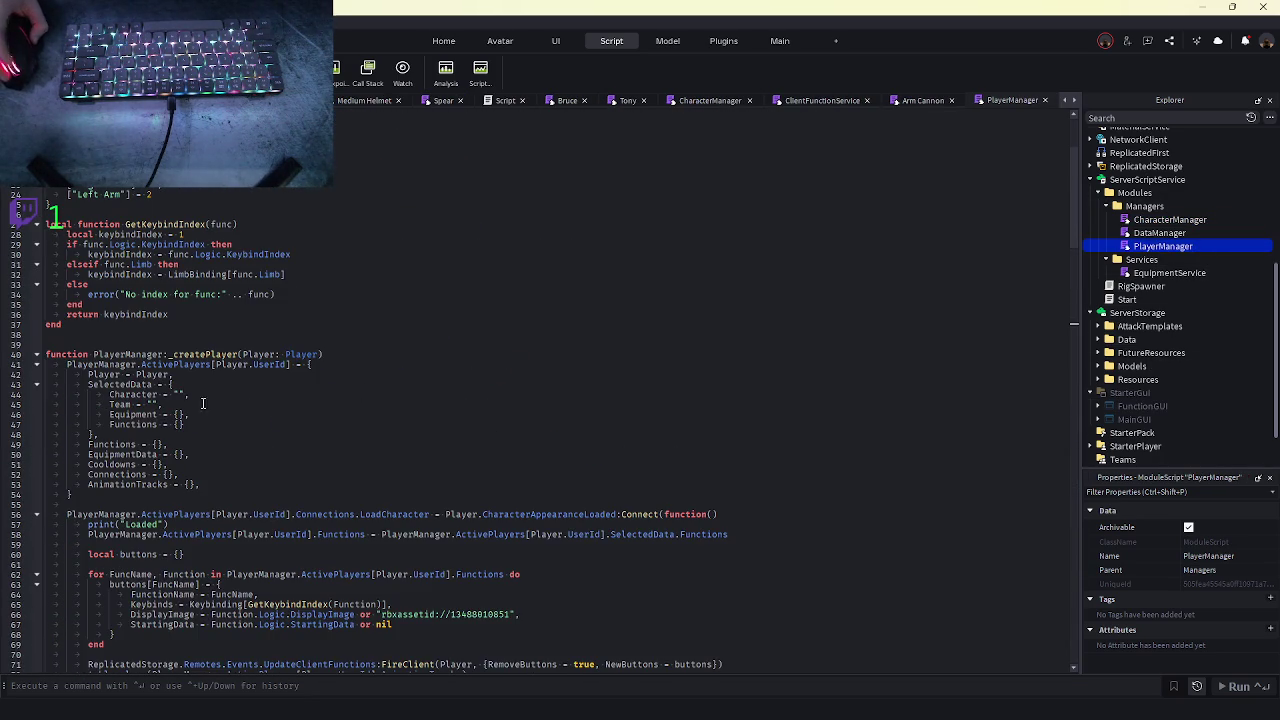
pyautogui.click(100, 329)
pyautogui.press('Return')
pyautogui.press('Return')
pyautogui.press('Return')
pyautogui.write('function Player')
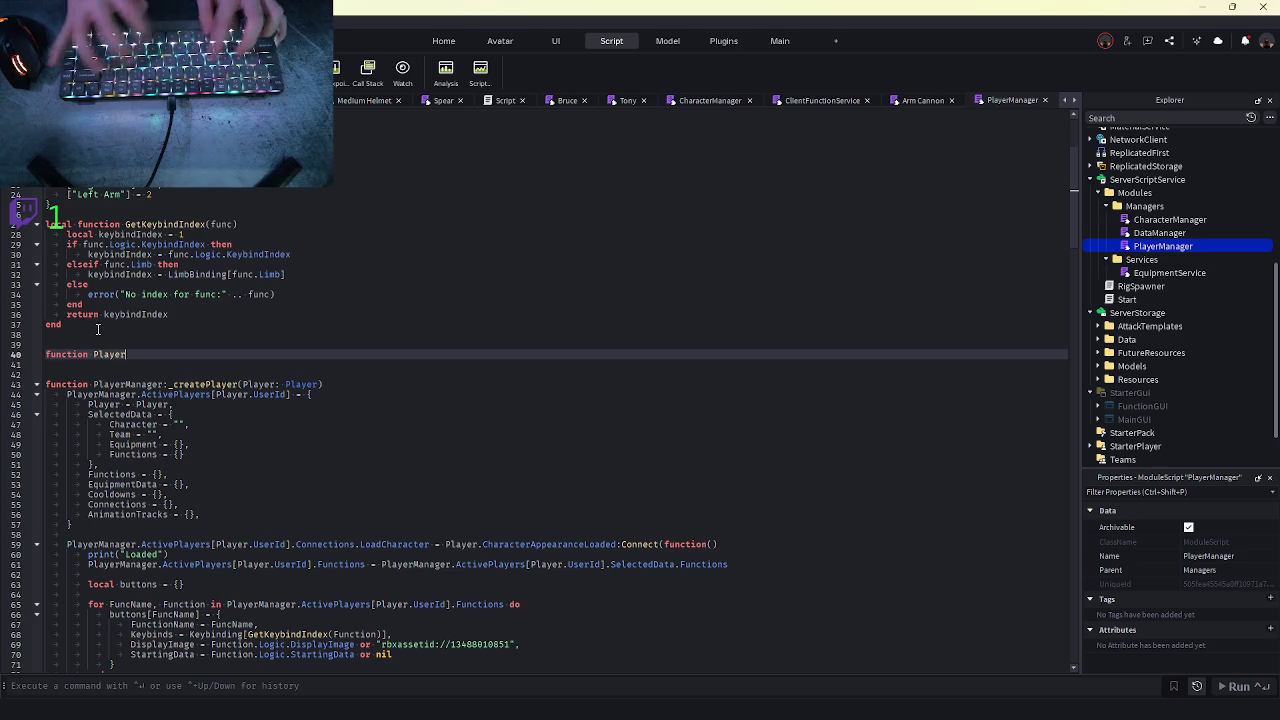
pyautogui.write('Manager:_spawnPlayer(')
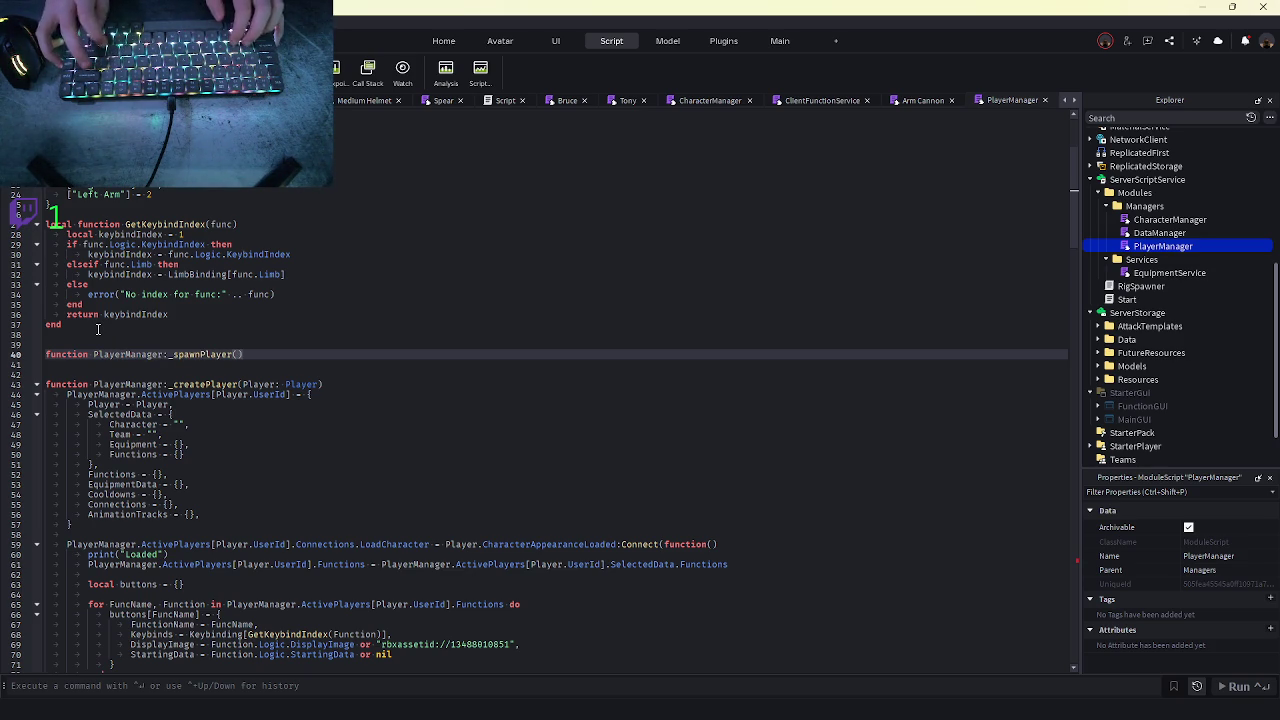
pyautogui.write('ayer: ')
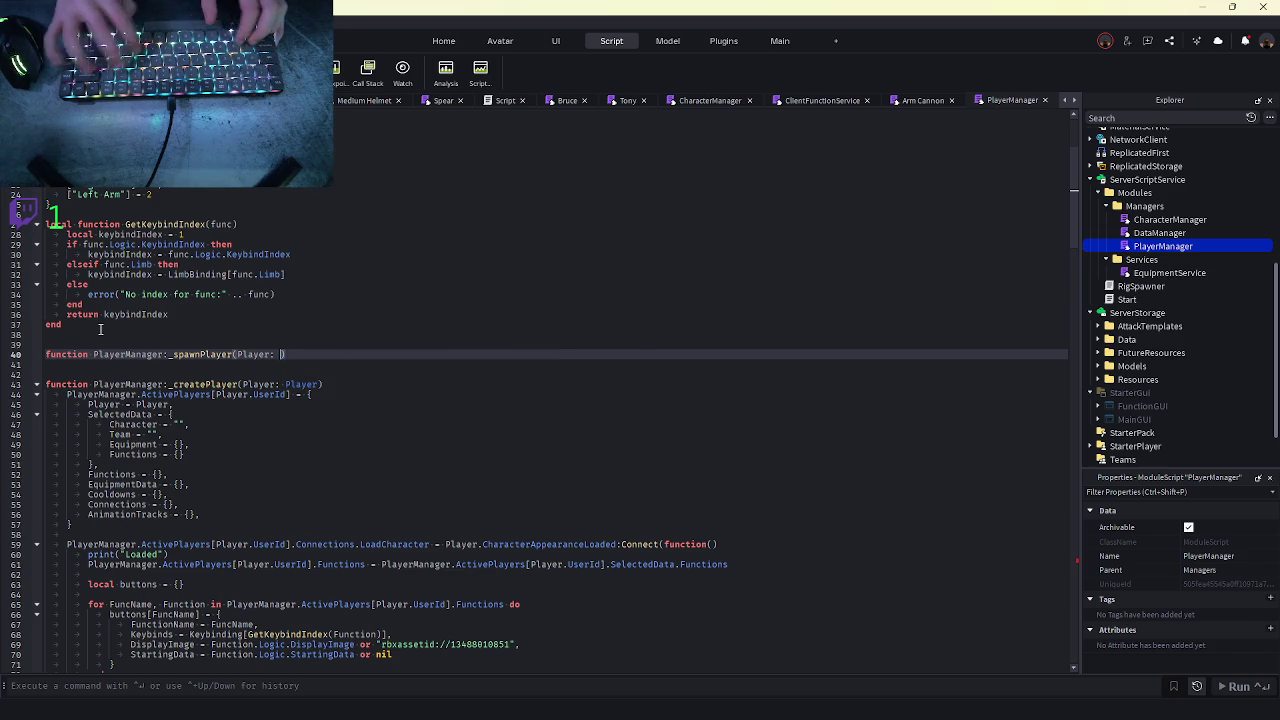
pyautogui.write('Pl')
pyautogui.press('Tab')
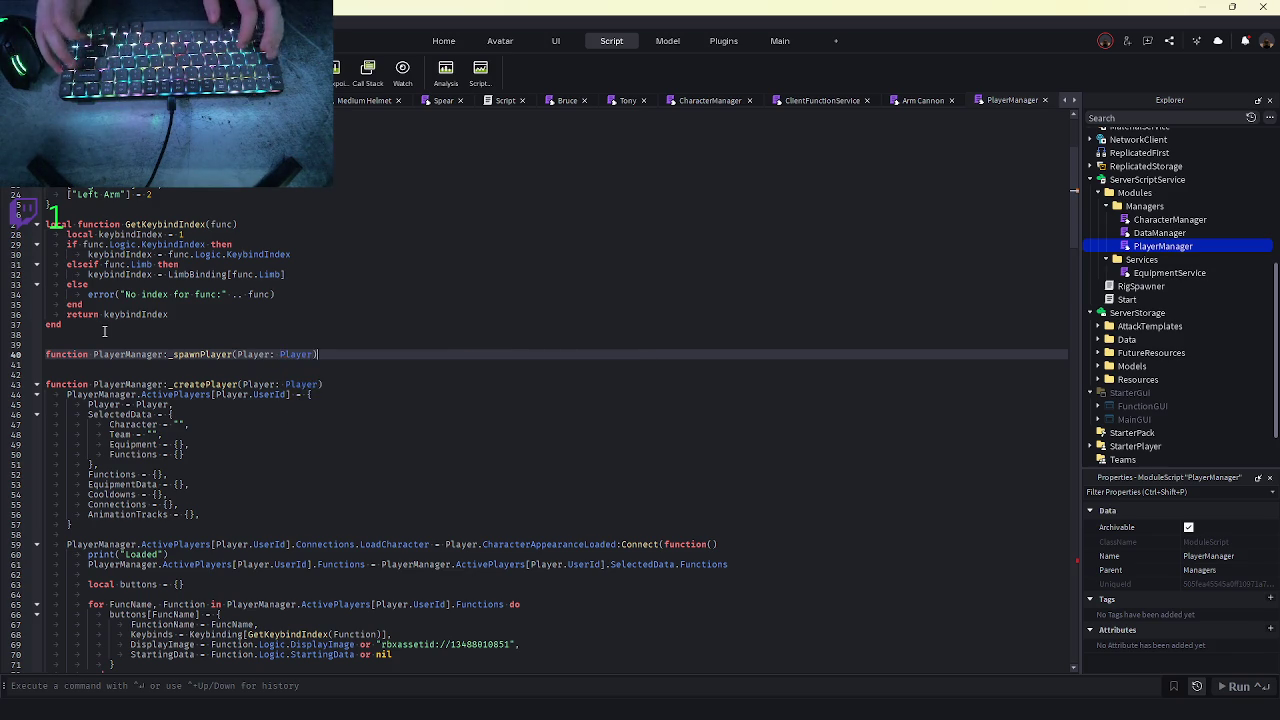
pyautogui.press('Return')
# - Replace the character-setting code in _attemptPurchaseCharacter with a self:_spawnPlayer(Player) call
pyautogui.scroll(-15, 104, 331)
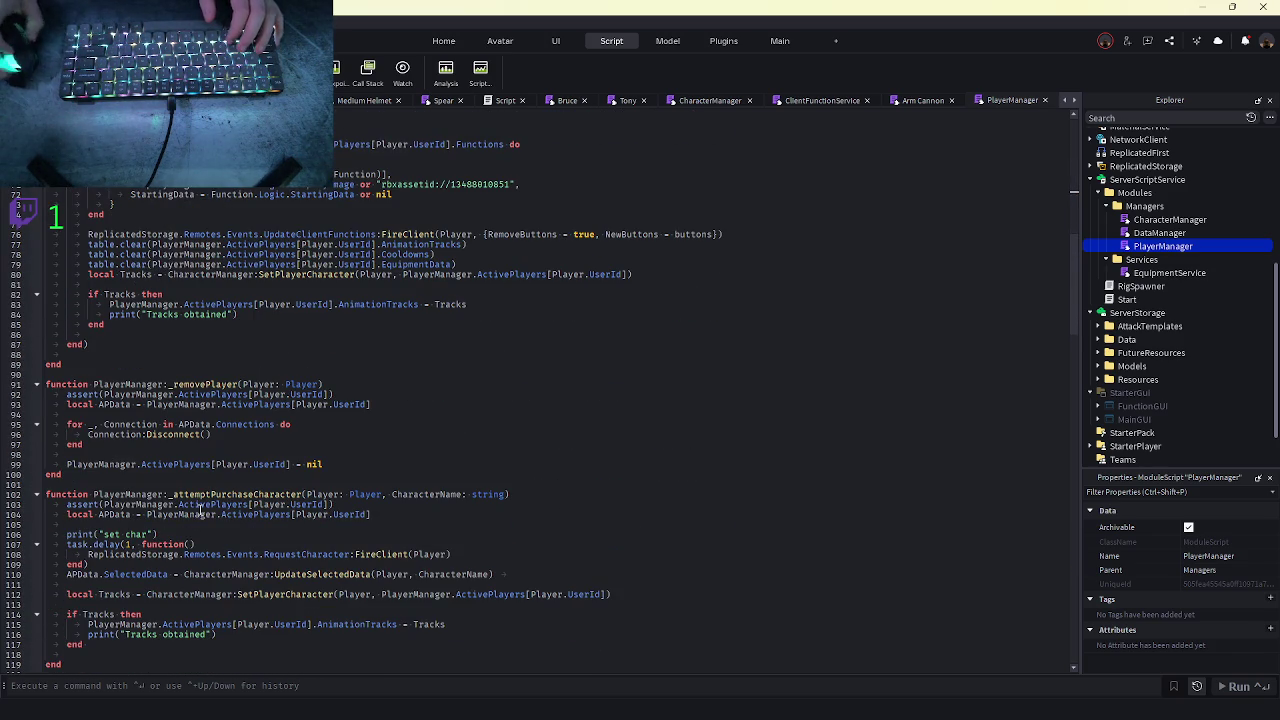
pyautogui.scroll(-6, 316, 463)
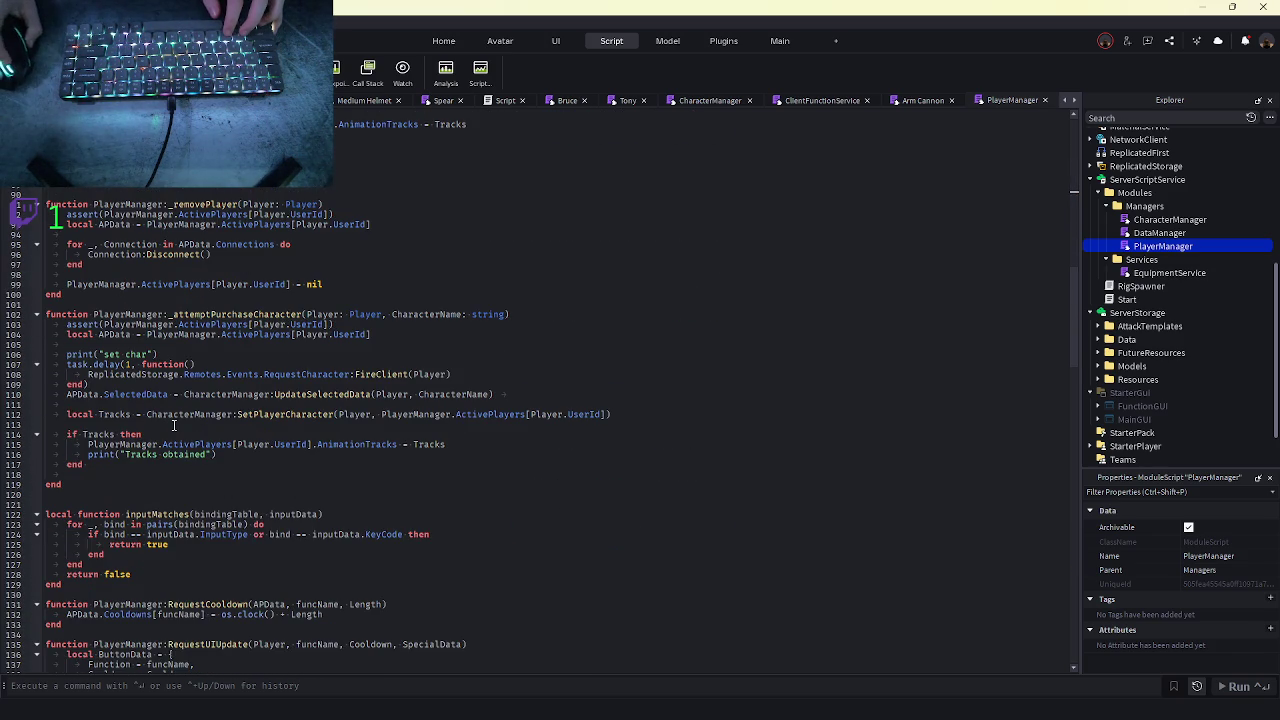
pyautogui.moveTo(90, 462)
pyautogui.mouseDown()
pyautogui.moveTo(62, 436)
pyautogui.moveTo(60, 394)
pyautogui.mouseUp()
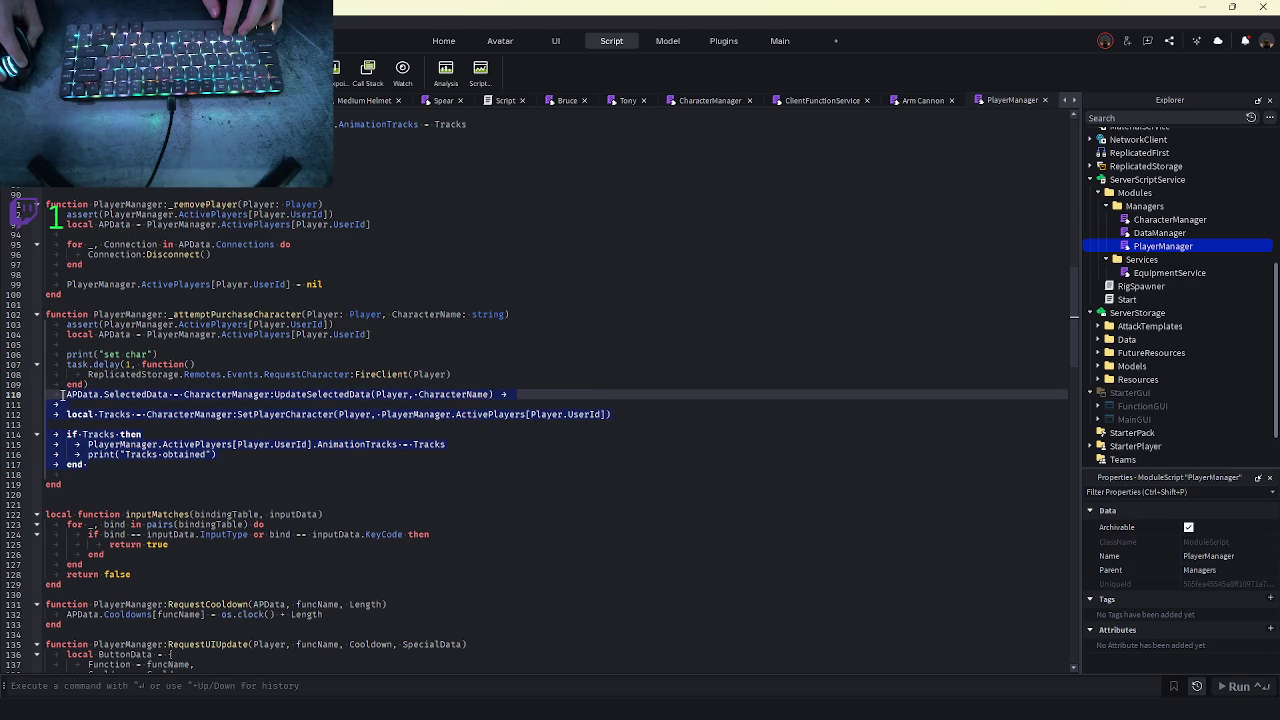
pyautogui.write('self:_')
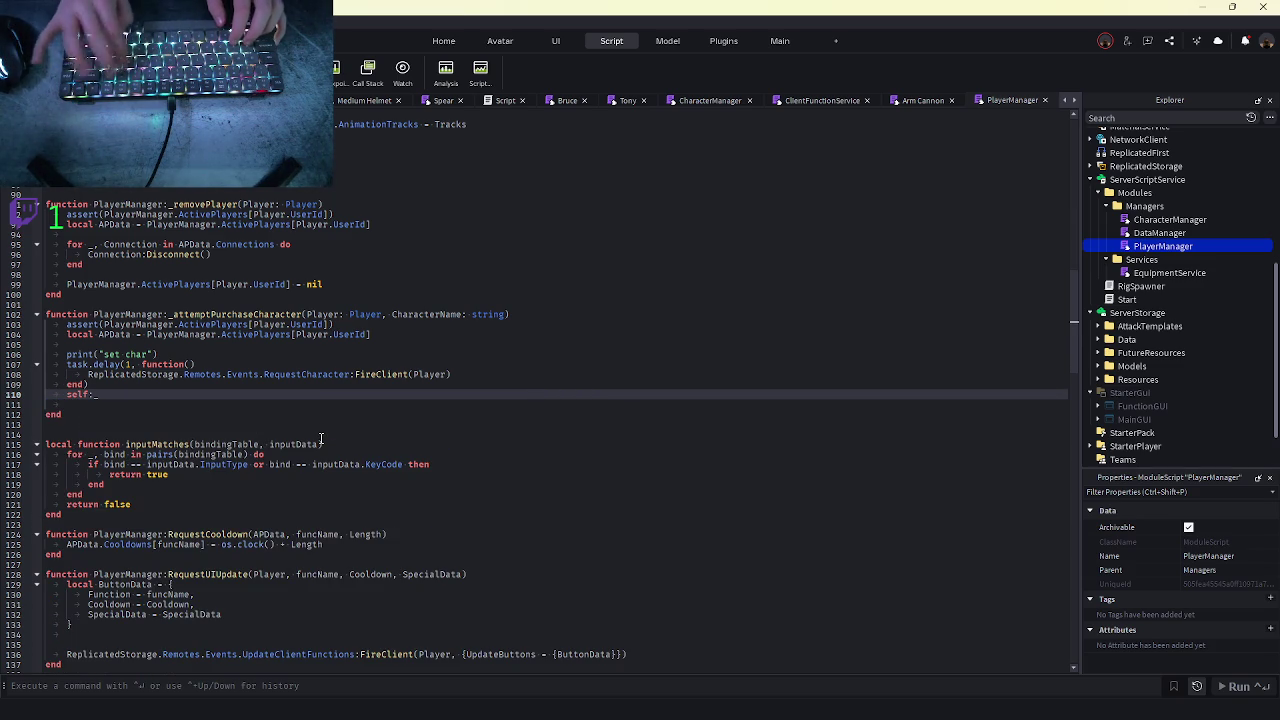
pyautogui.write('er(Pla')
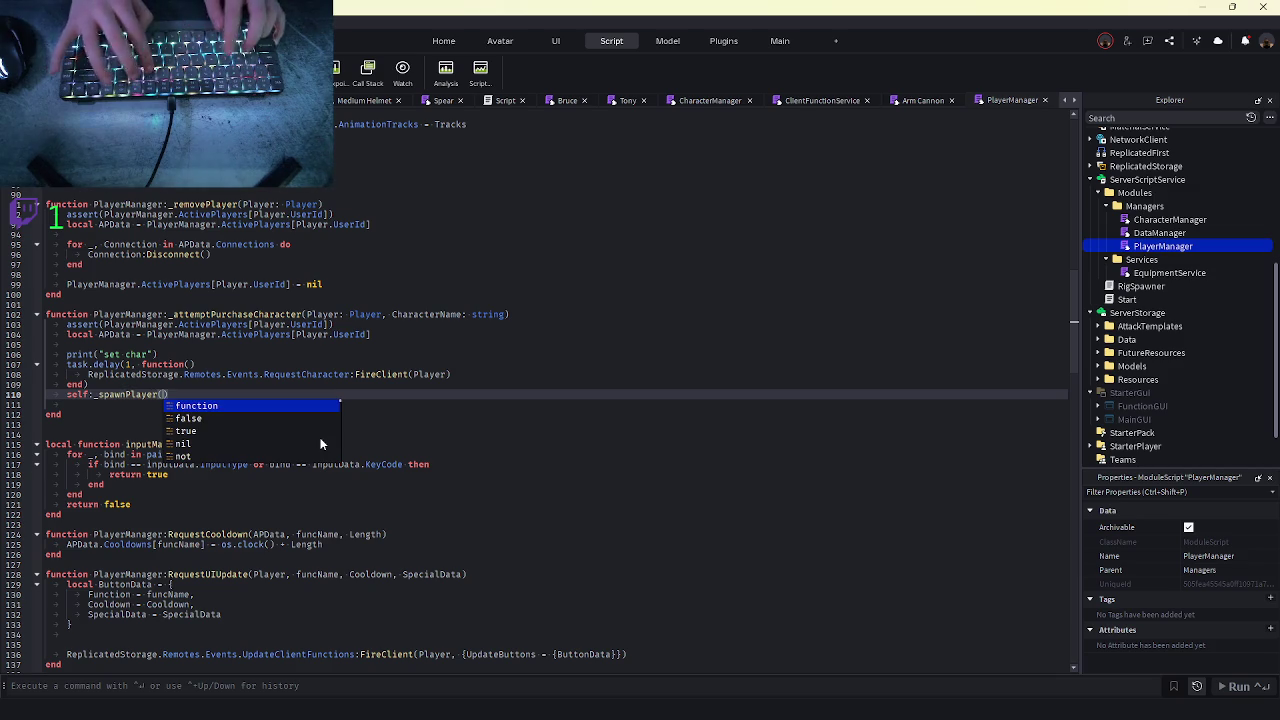
# - Copy the button setup and character-loading code into the body of _spawnPlayer
pyautogui.scroll(20, 321, 440)
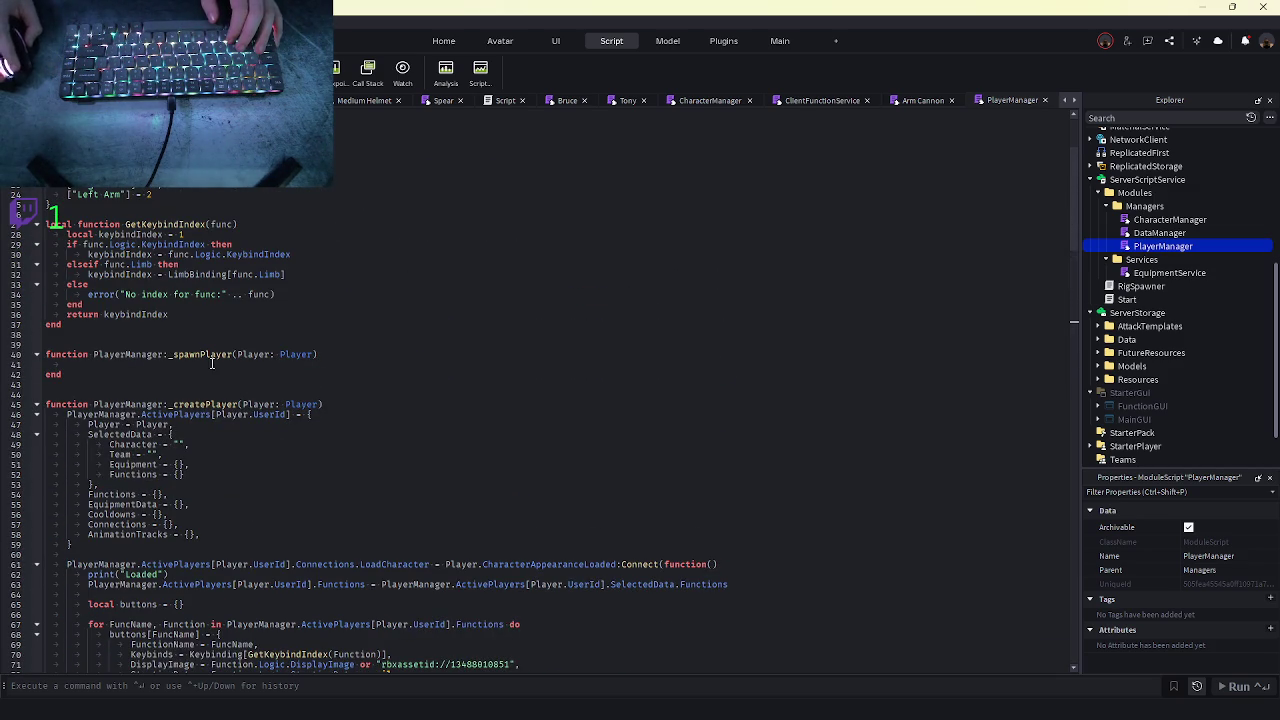
pyautogui.scroll(-10, 193, 369)
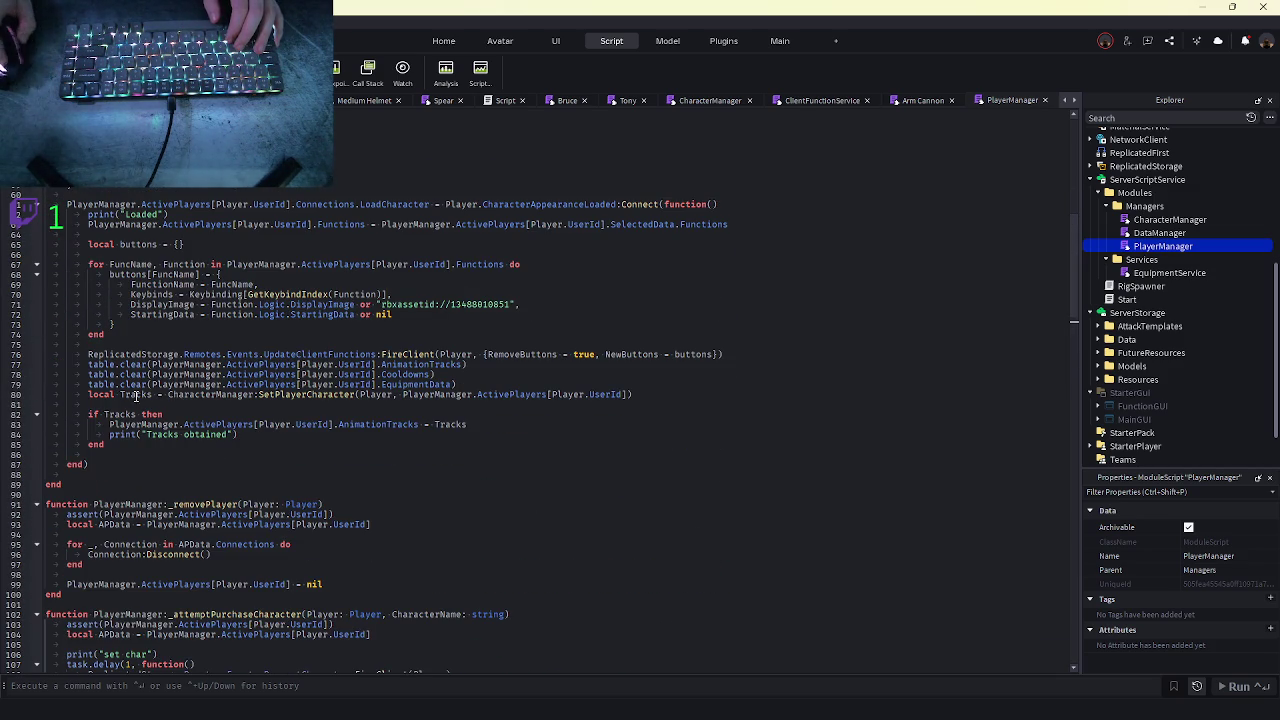
pyautogui.scroll(3, 135, 336)
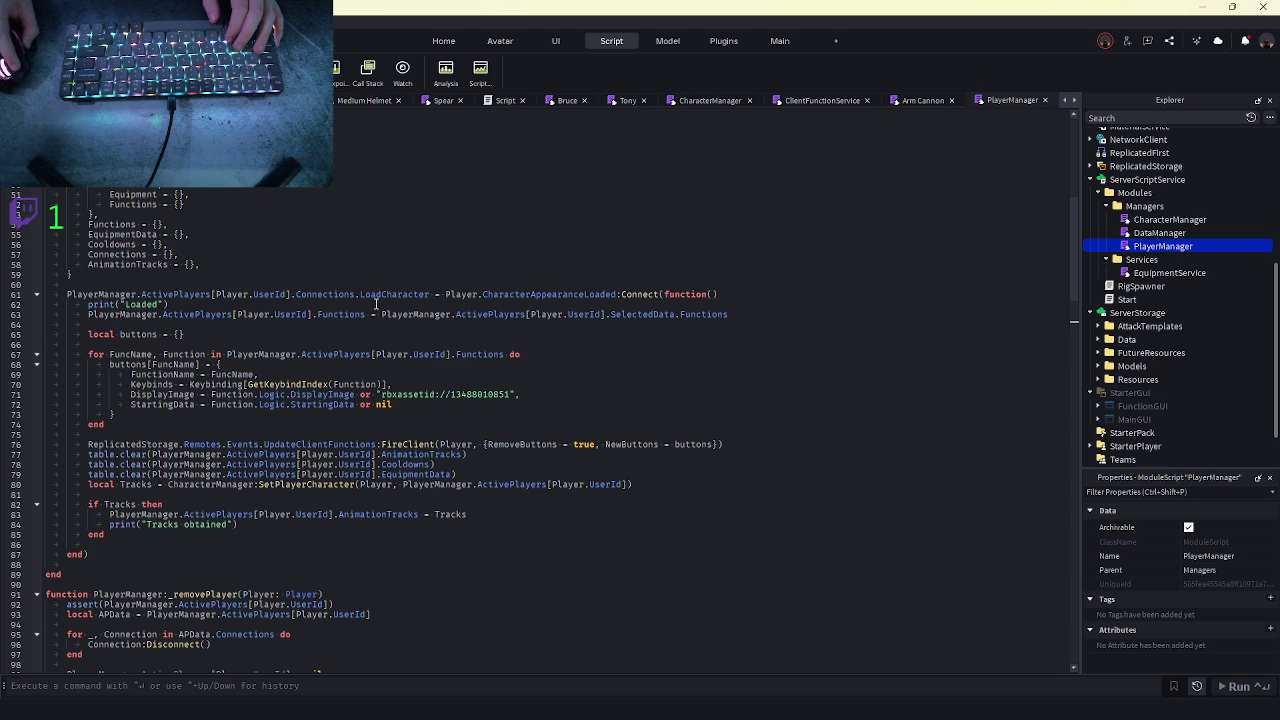
pyautogui.click(98, 336)
pyautogui.click(151, 354)
pyautogui.moveTo(107, 531); pyautogui.dragTo(87, 306)
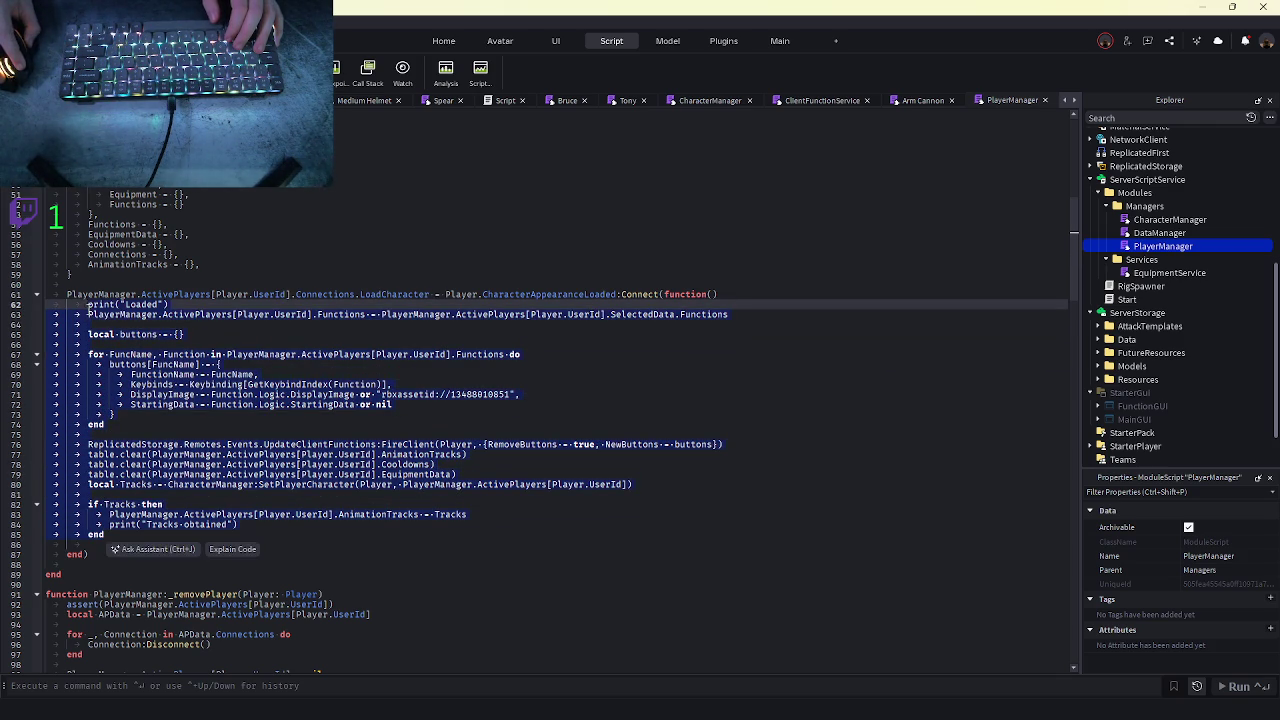
pyautogui.hotkey('ctrl', 'c')
pyautogui.scroll(5, 127, 345)
pyautogui.click(125, 345)
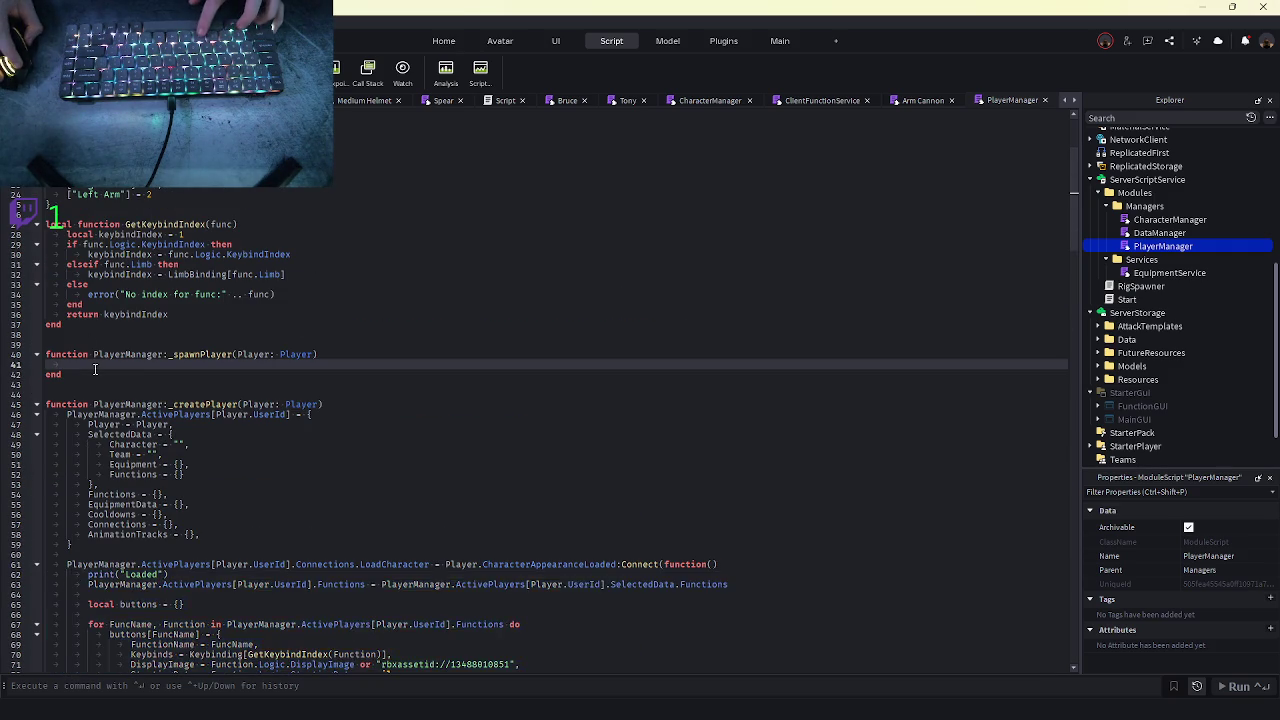
pyautogui.hotkey('ctrl', 'v')
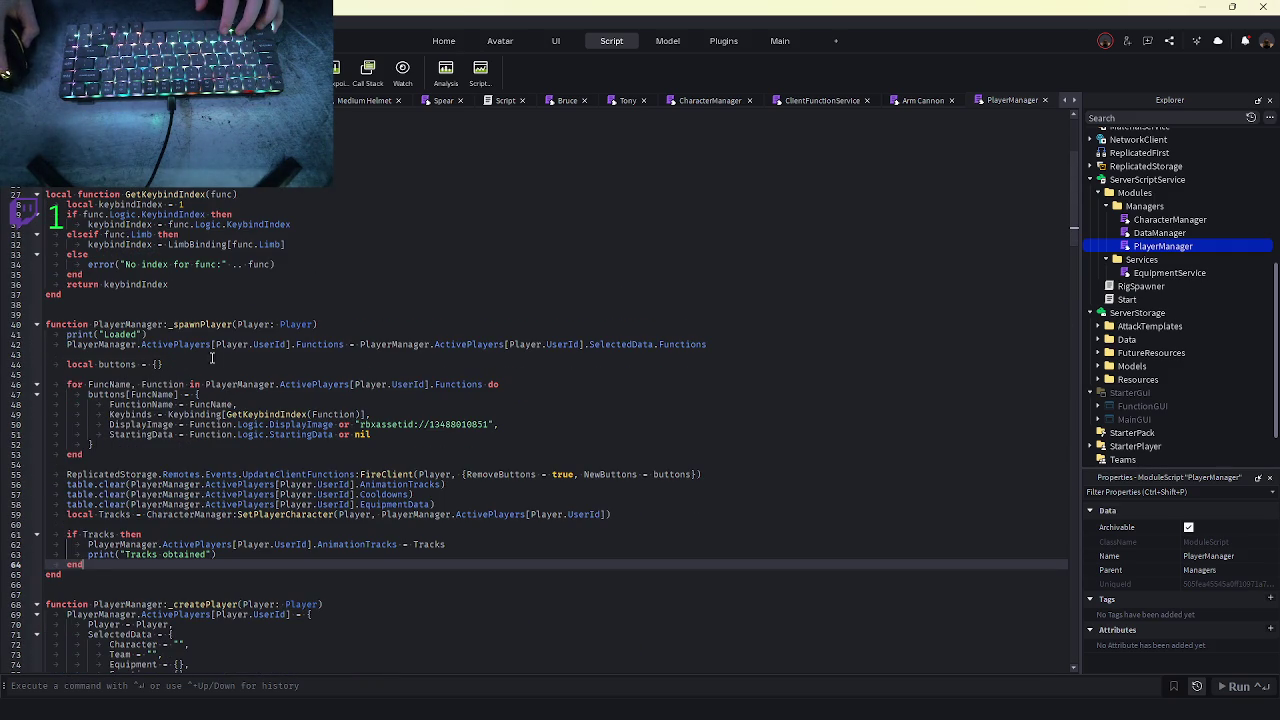
# - Replace the old loading code in the load handler with self:_spawnPlayer(Player) and start a playtest
pyautogui.scroll(-15, 210, 357)
pyautogui.moveTo(129, 497)
pyautogui.mouseDown()
pyautogui.moveTo(110, 388)
pyautogui.moveTo(170, 266)
pyautogui.mouseUp()
pyautogui.write('s')
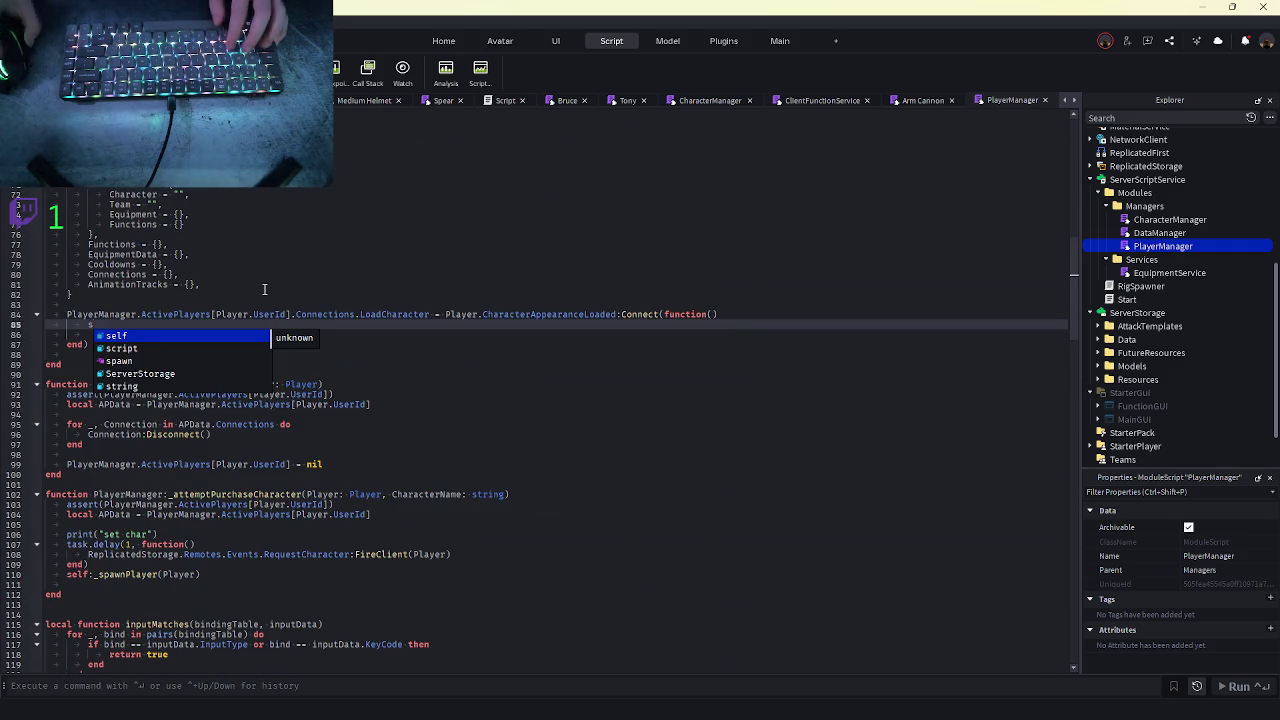
pyautogui.write('elf:_spawnPlay')
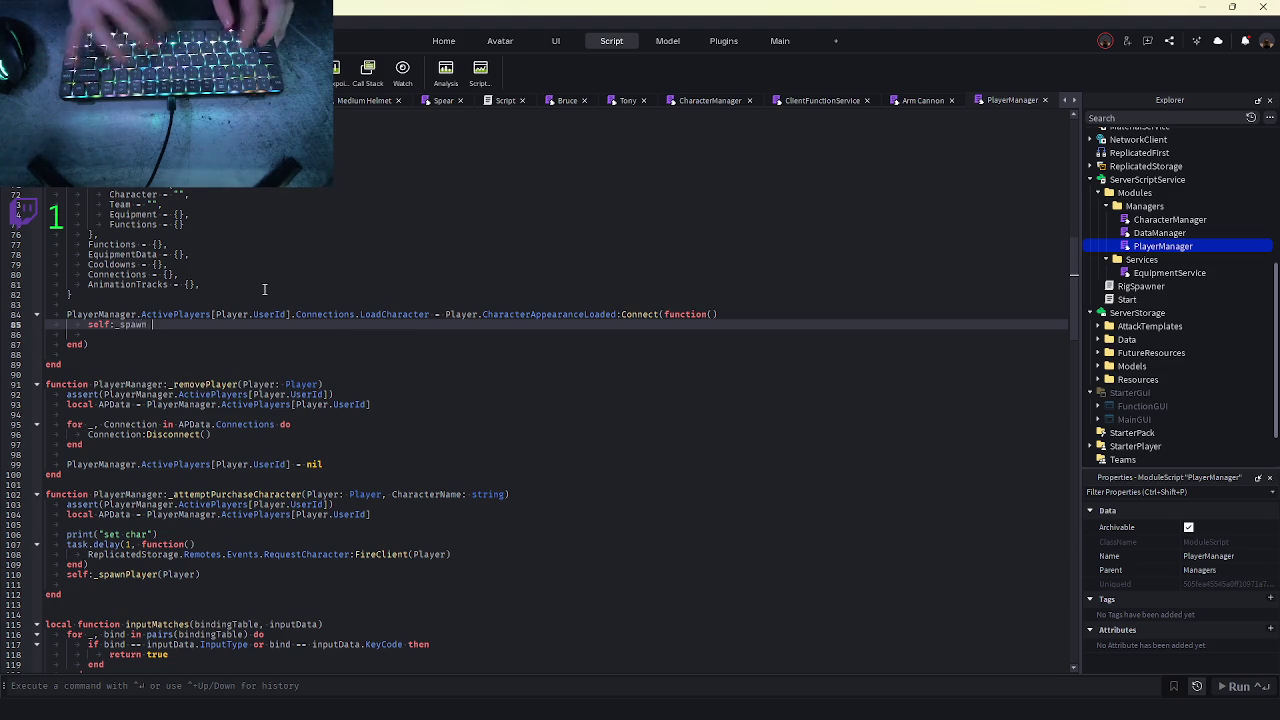
pyautogui.write('er(Player)')
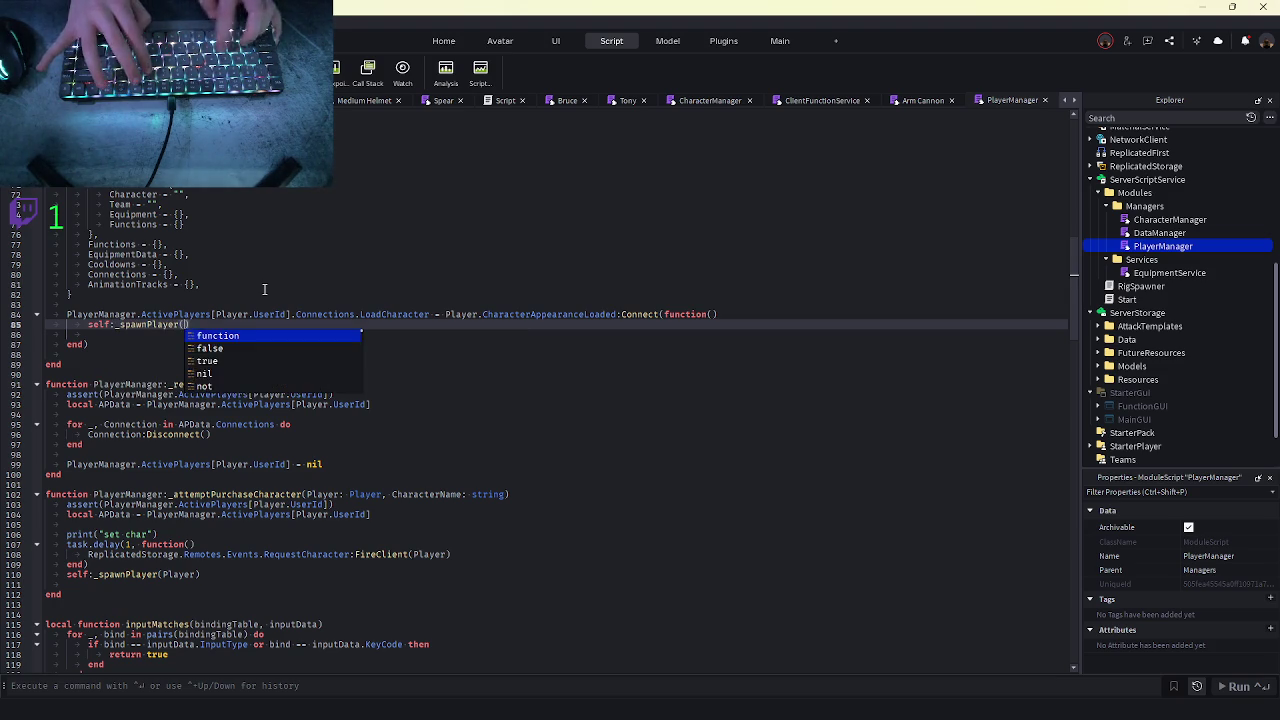
pyautogui.press('Return')
pyautogui.press('BackSpace')
pyautogui.scroll(10, 264, 289)
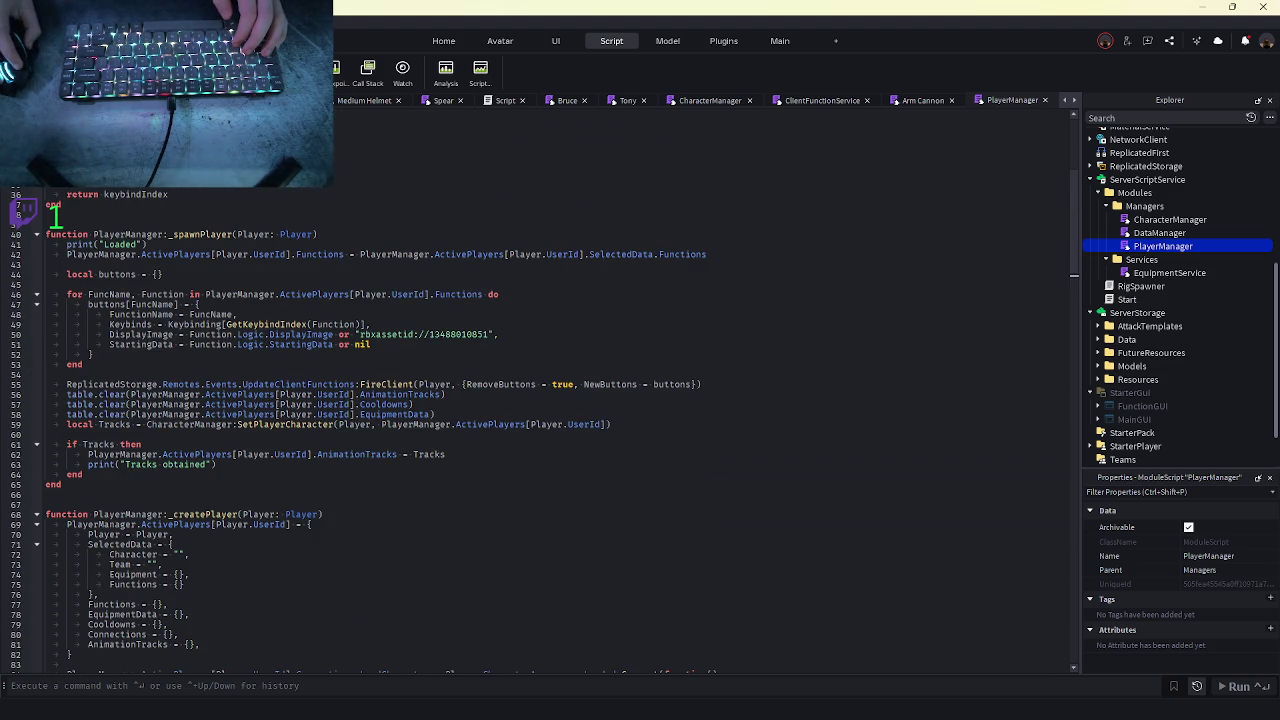
pyautogui.press('F5')
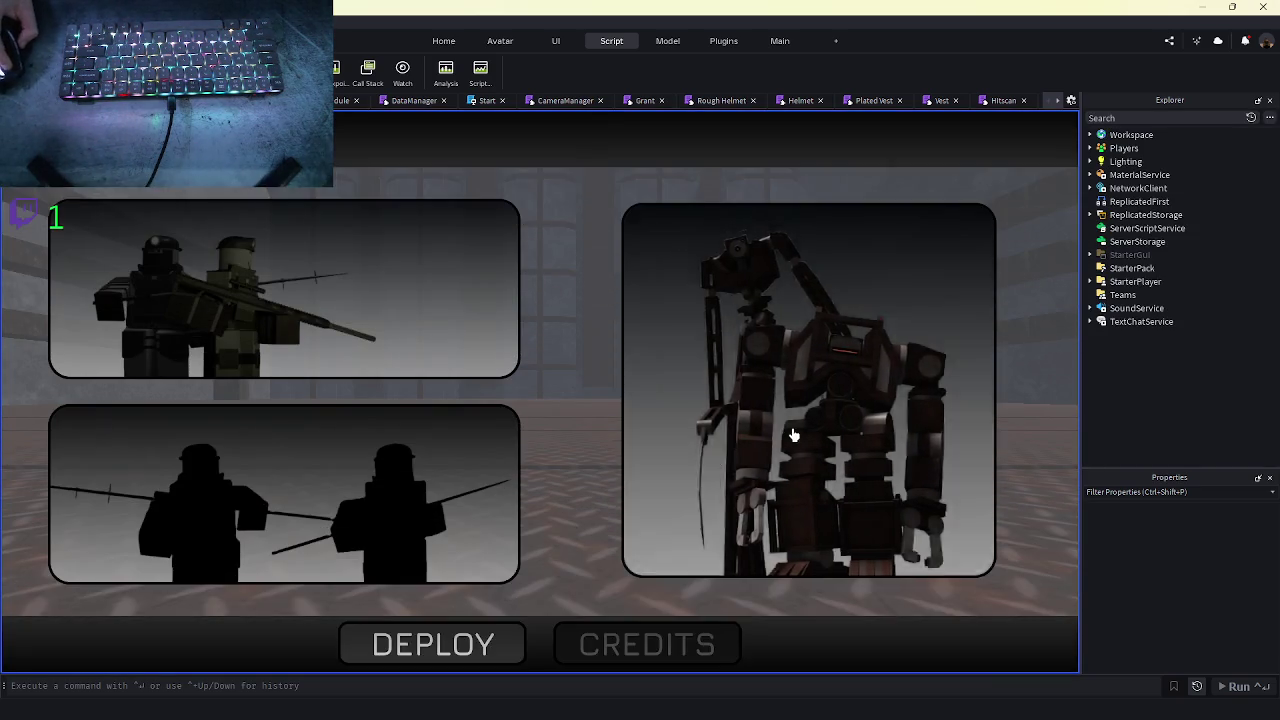
# - Choose a different character, deploy into the maze, stop the test, and reopen PlayerManager
pyautogui.click(793, 435)
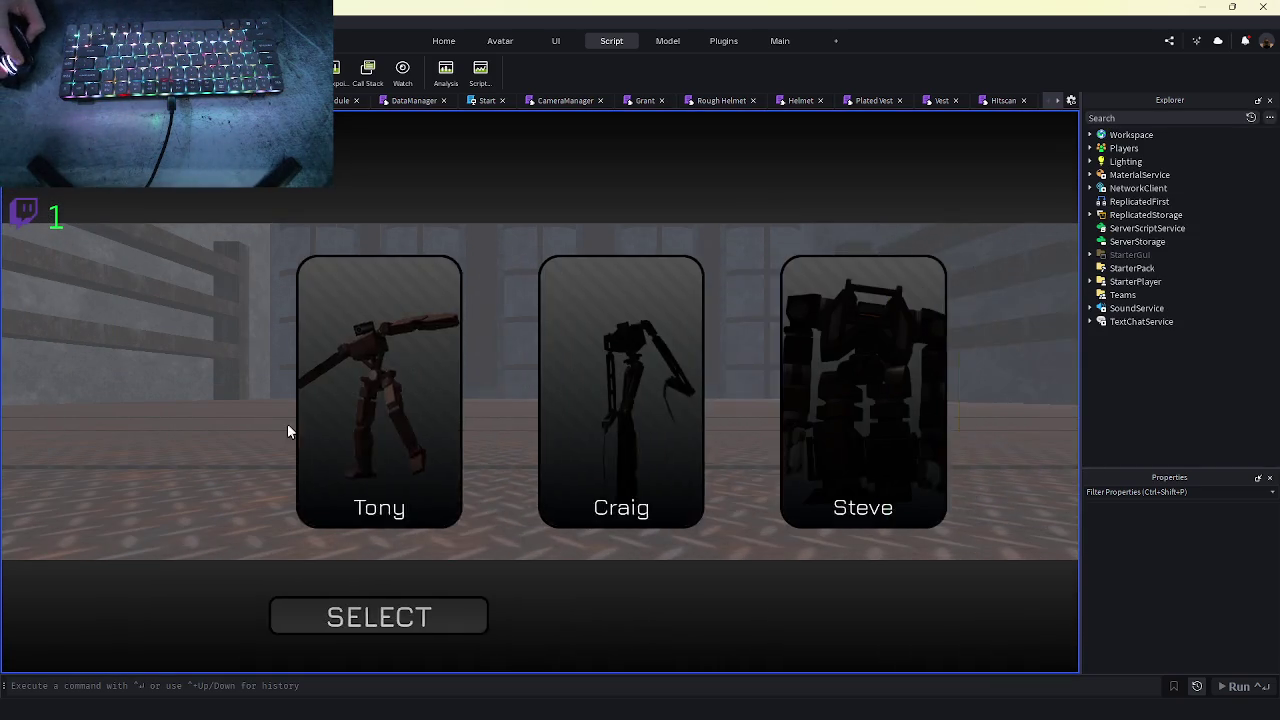
pyautogui.click(504, 646)
pyautogui.click(486, 653)
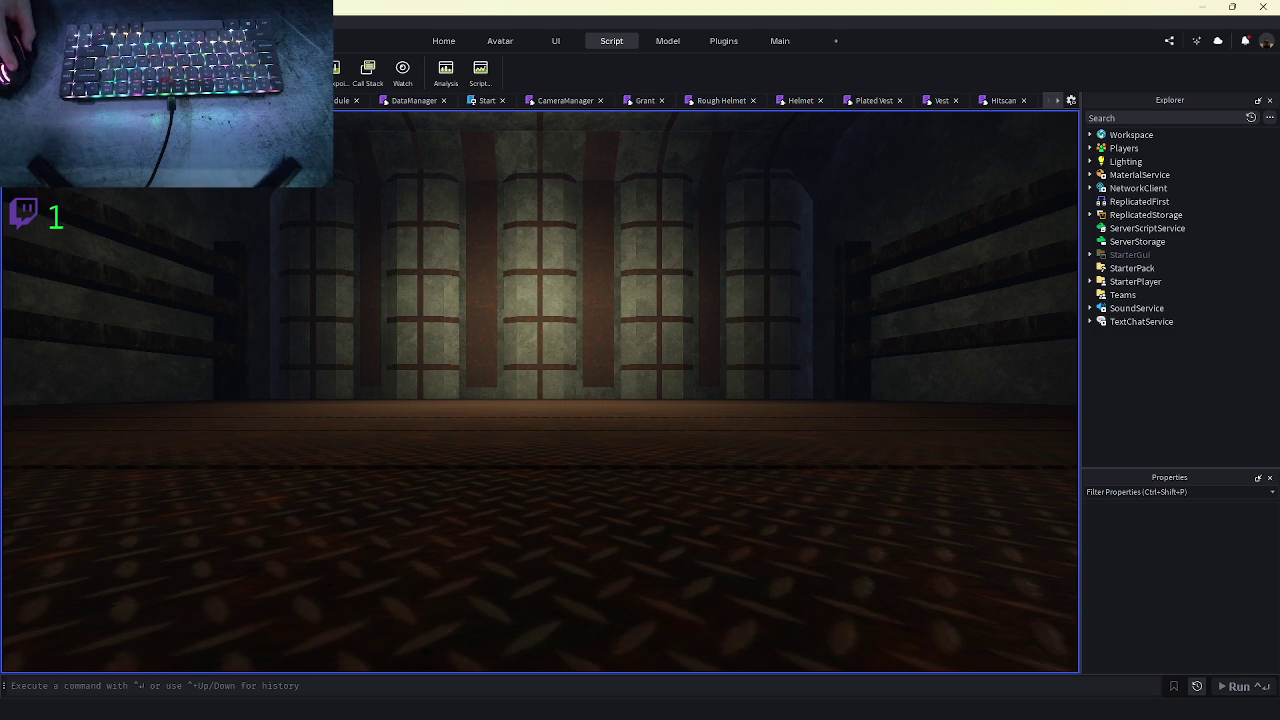
pyautogui.hotkey('shift', 'F5')
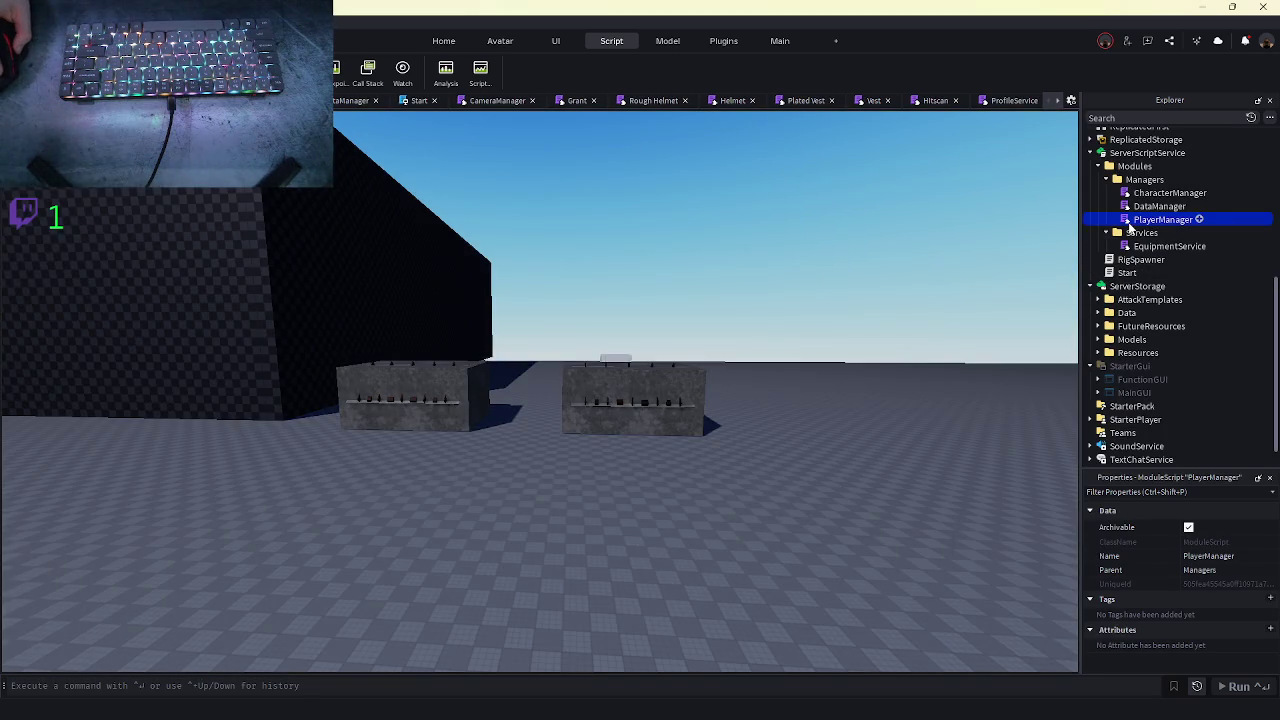
pyautogui.doubleClick(1130, 224)
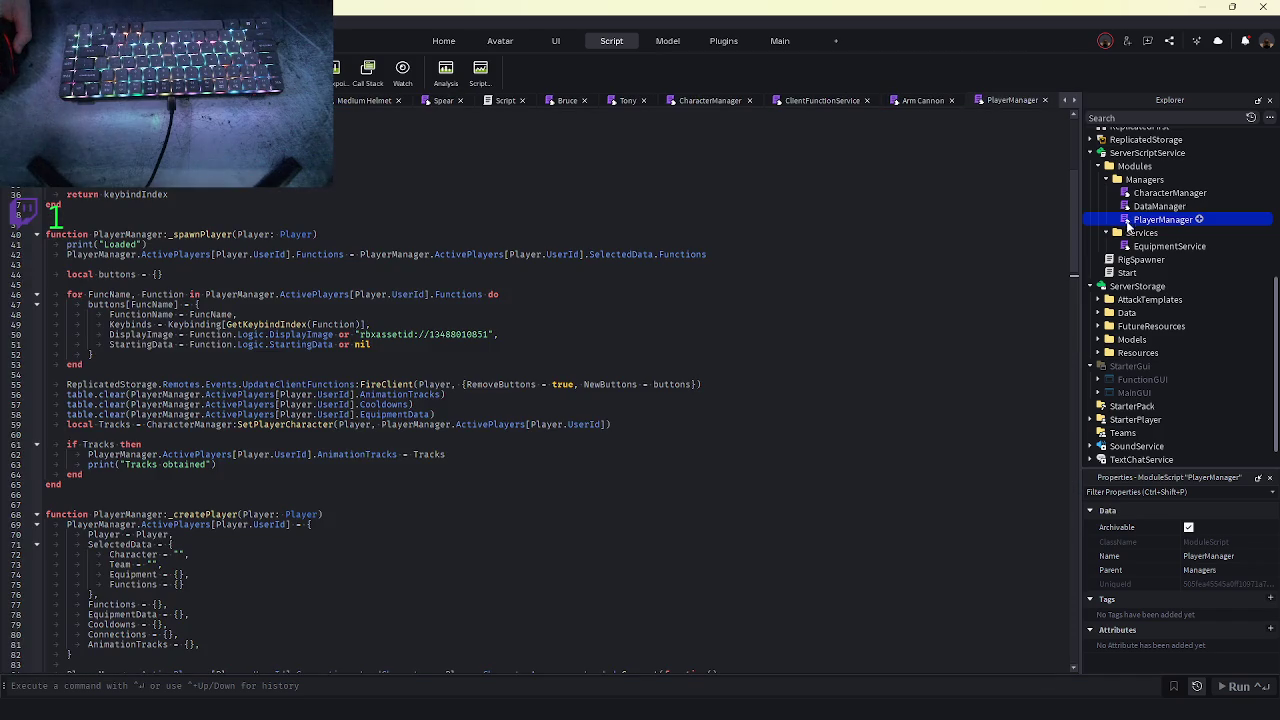
# - Review the _attemptPurchaseCharacter and _spawnPlayer code in PlayerManager
pyautogui.scroll(-10, 328, 419)
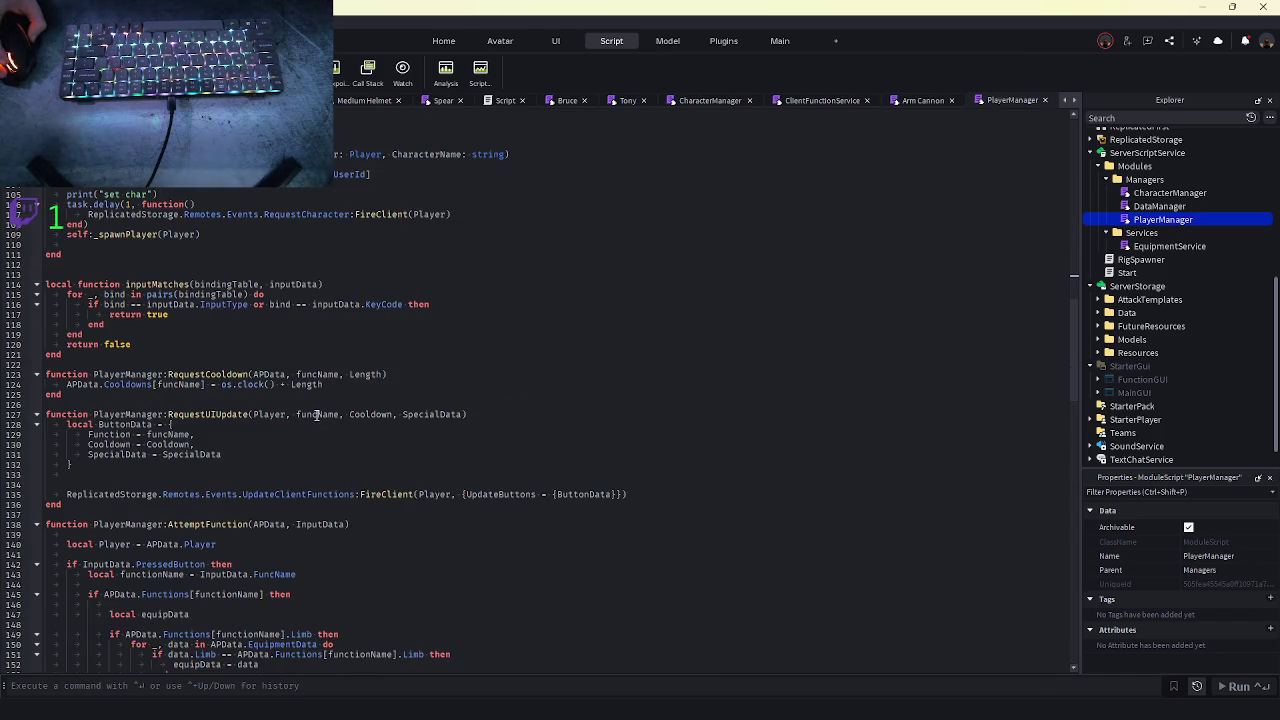
pyautogui.scroll(3, 316, 414)
pyautogui.click(136, 318)
pyautogui.scroll(15, 150, 322)
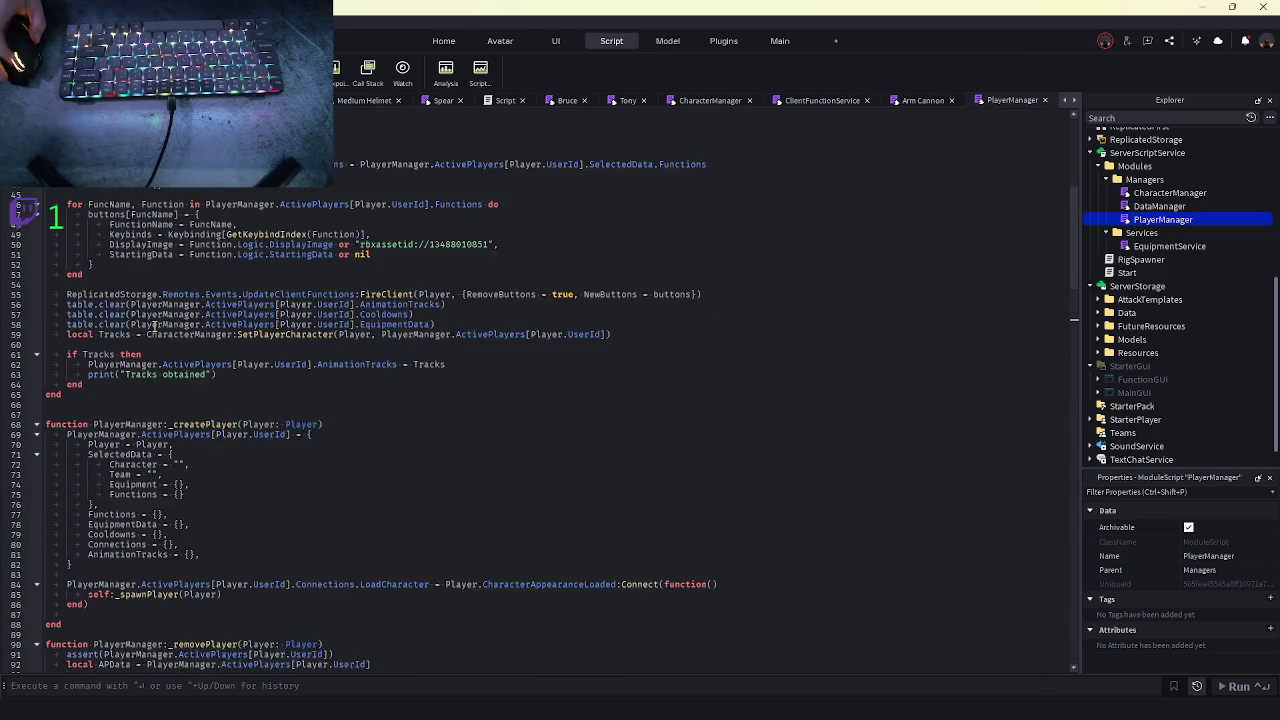
pyautogui.scroll(5, 155, 325)
pyautogui.click(341, 293)
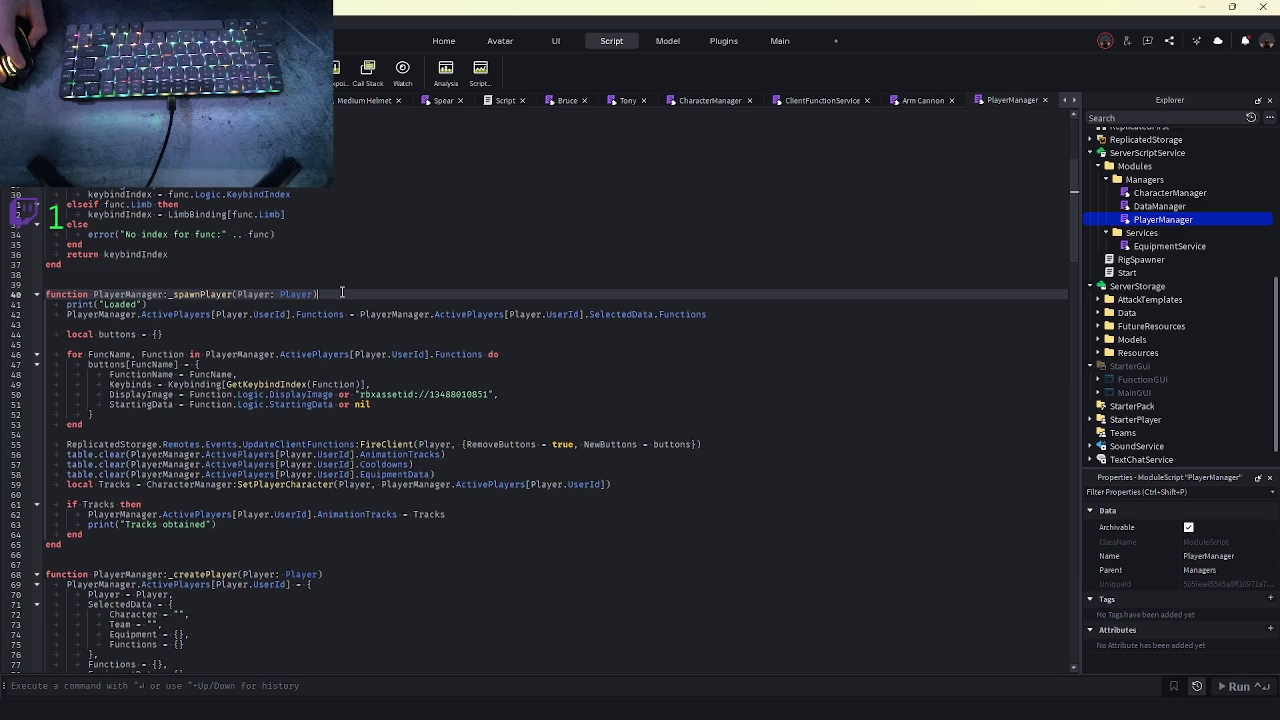
pyautogui.scroll(-20, 340, 340)
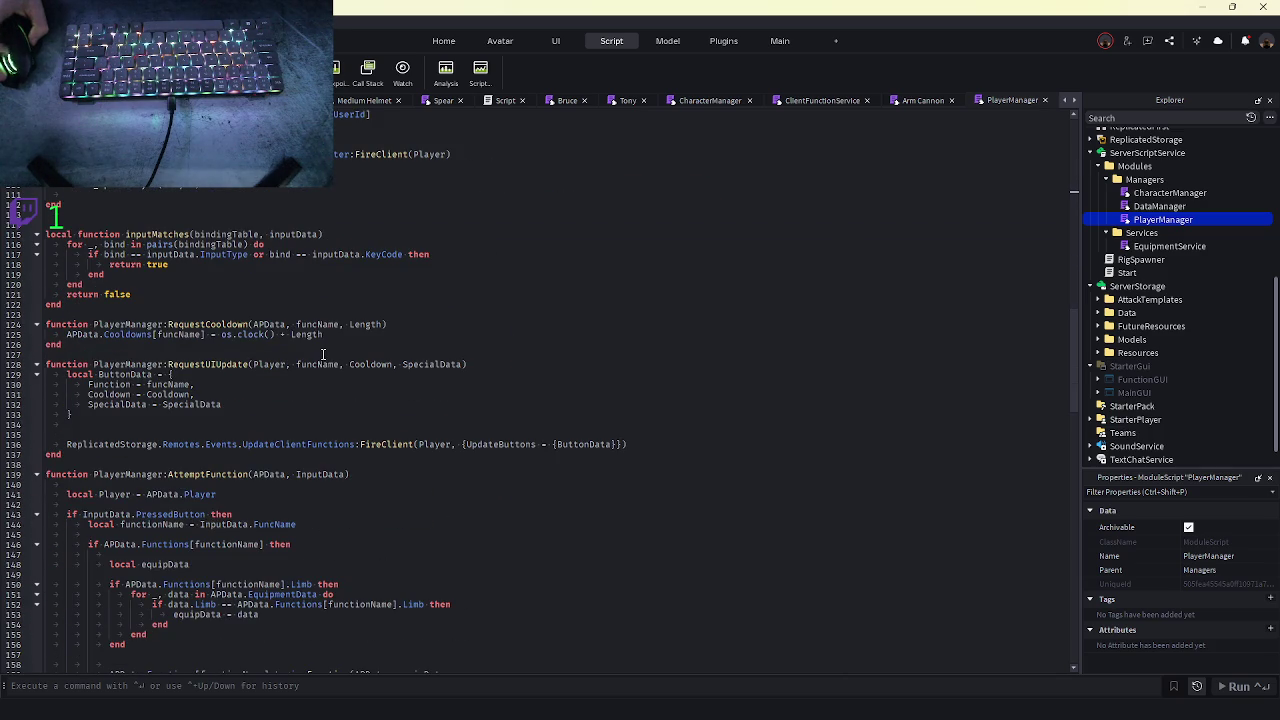
pyautogui.scroll(4, 167, 335)
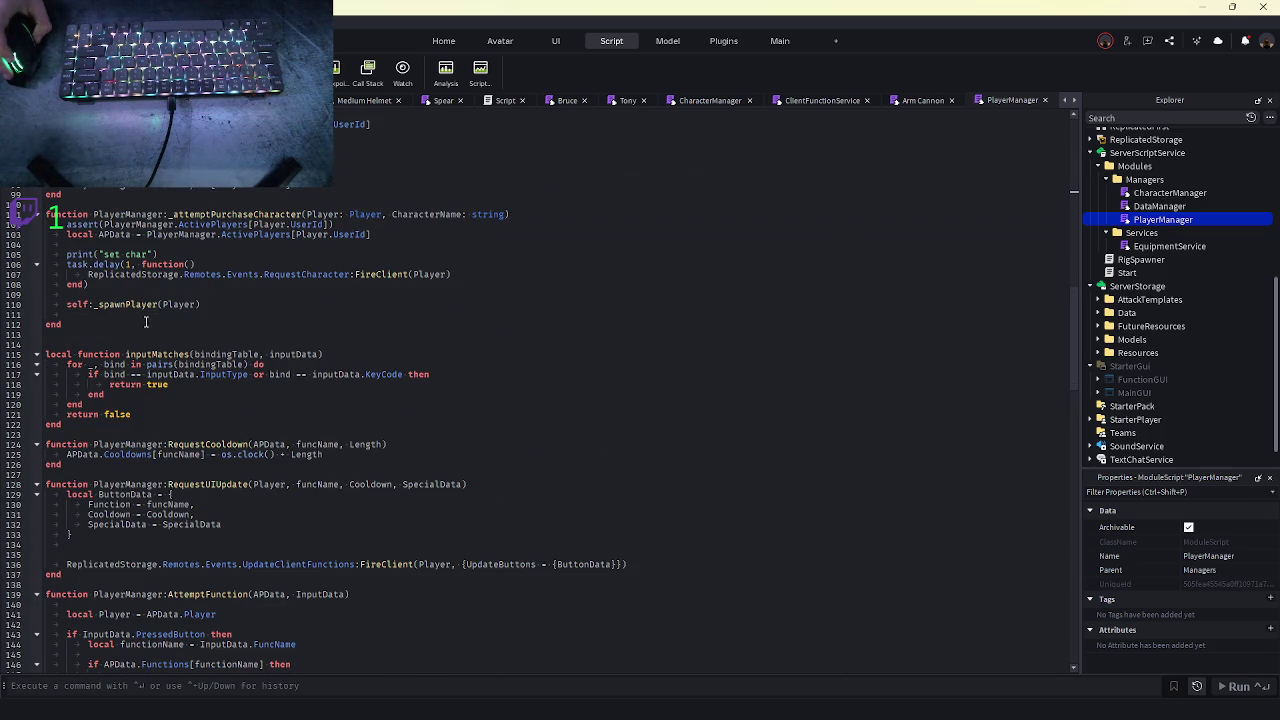
pyautogui.click(163, 314)
pyautogui.scroll(1, 167, 320)
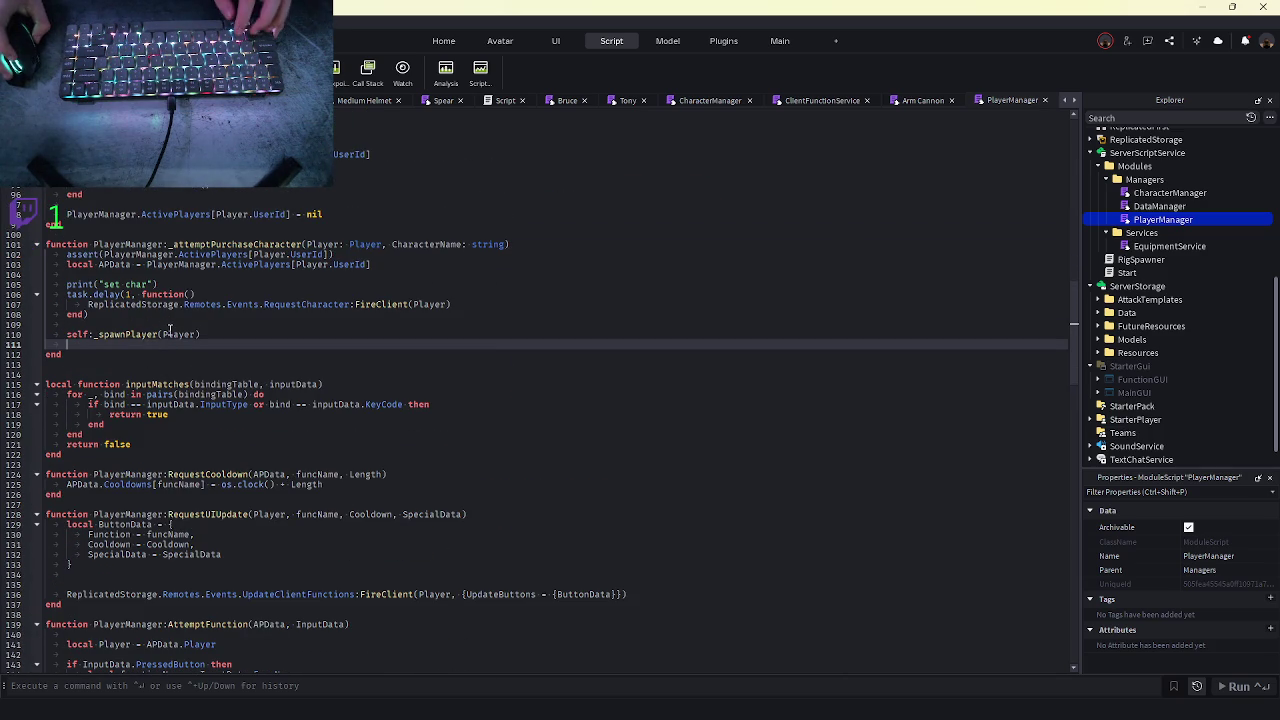
pyautogui.scroll(15, 105, 342)
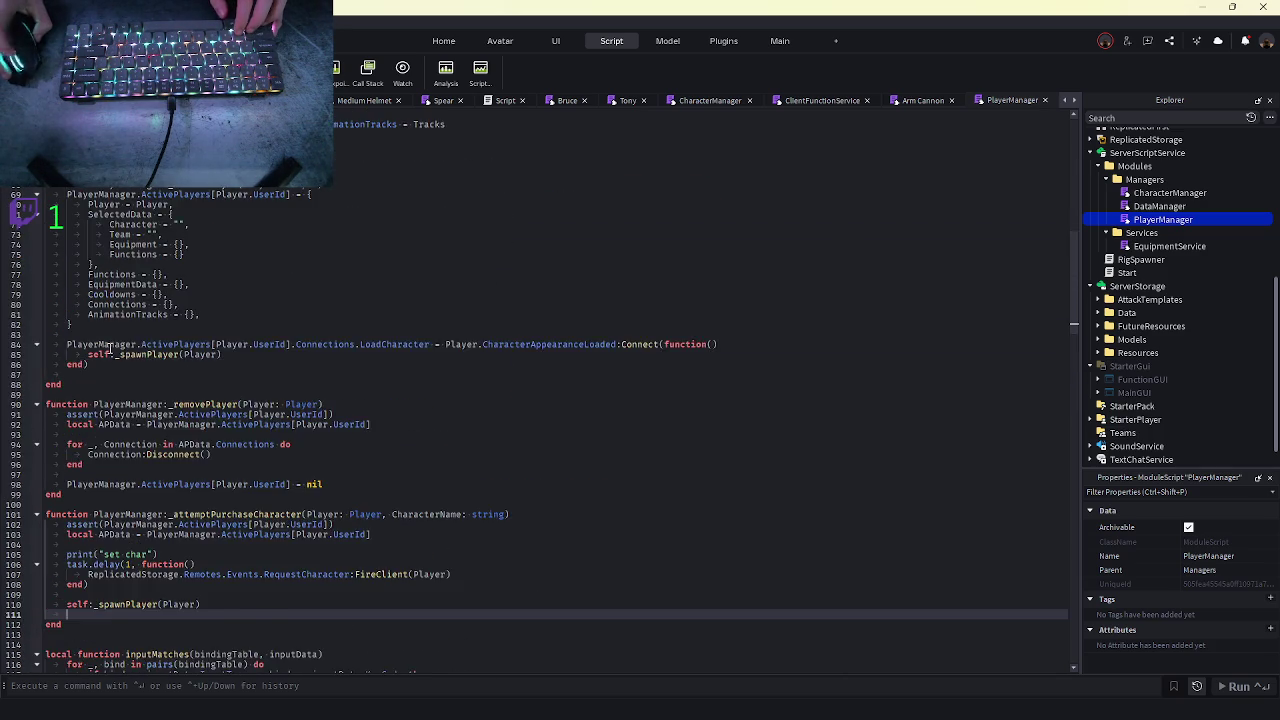
pyautogui.scroll(3, 103, 342)
# - Copy the _spawnPlayer code into the load handler and trim the leftover text
pyautogui.moveTo(71, 458)
pyautogui.mouseDown()
pyautogui.moveTo(72, 240)
pyautogui.moveTo(45, 204)
pyautogui.mouseUp()
pyautogui.hotkey('ctrl', 'c')
pyautogui.scroll(-7, 236, 278)
pyautogui.hotkey('ctrl', 'v')
pyautogui.scroll(-1, 236, 278)
pyautogui.press('BackSpace')
pyautogui.press('BackSpace')
pyautogui.press('BackSpace')
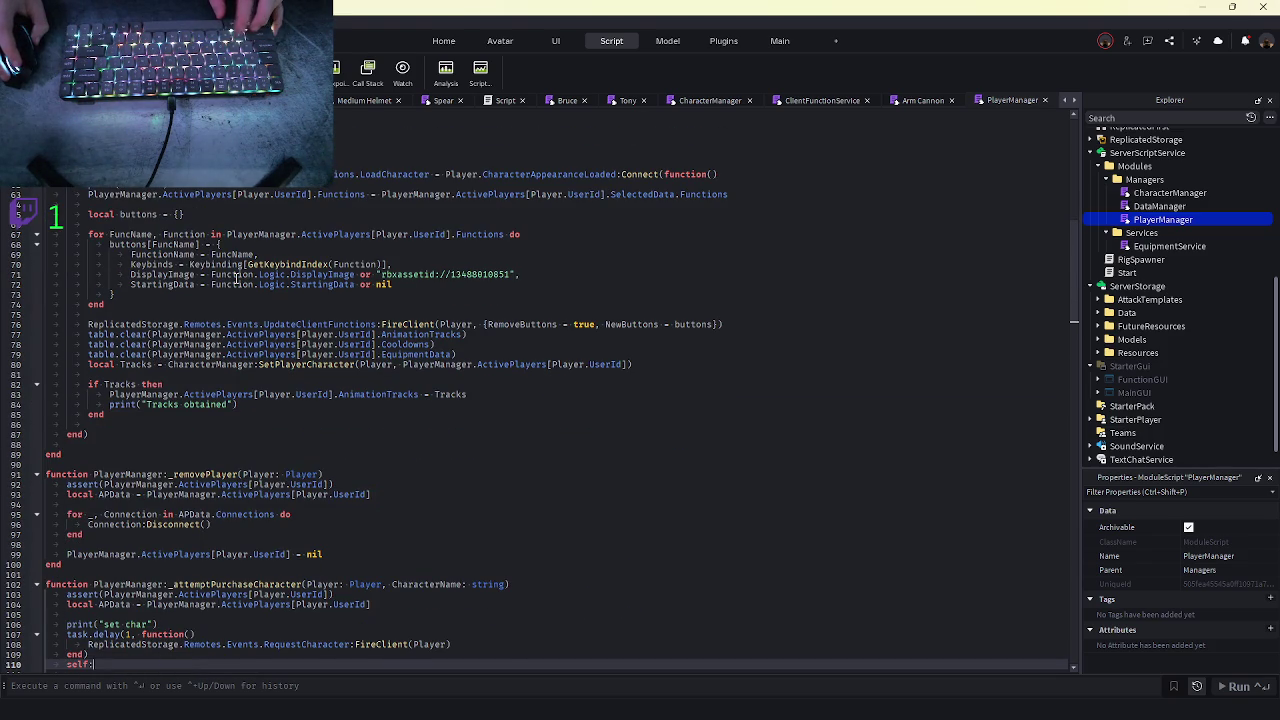
pyautogui.hotkey('ctrl', 'z')
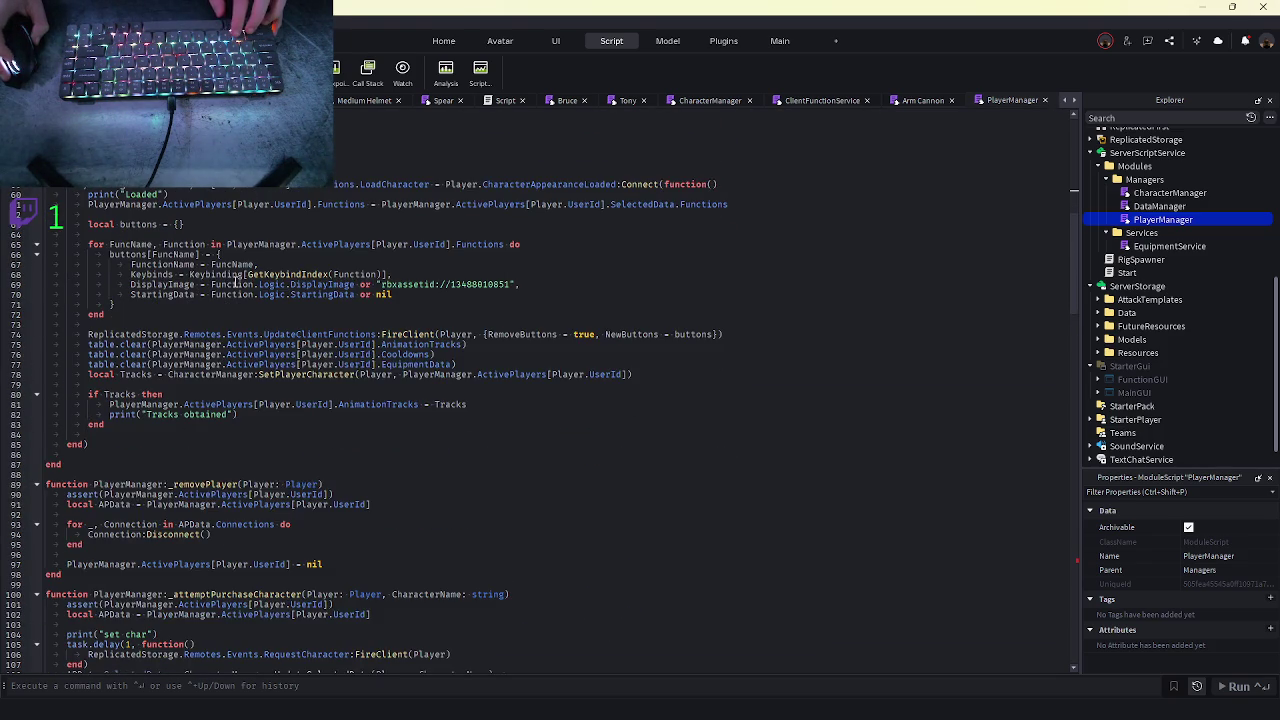
# - Undo the pasted spawn code, restore the SelectedData assignment line, and start a new playtest
pyautogui.scroll(-20, 236, 280)
pyautogui.scroll(20, 216, 367)
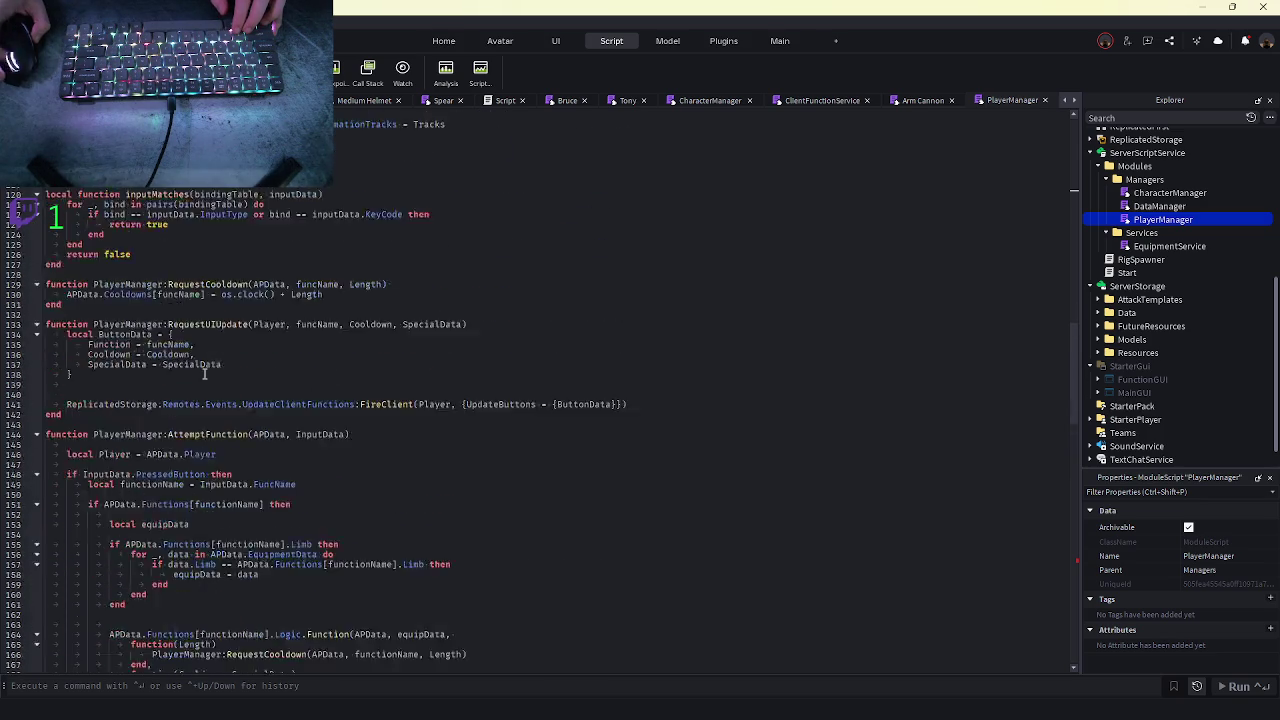
pyautogui.scroll(-1, 183, 373)
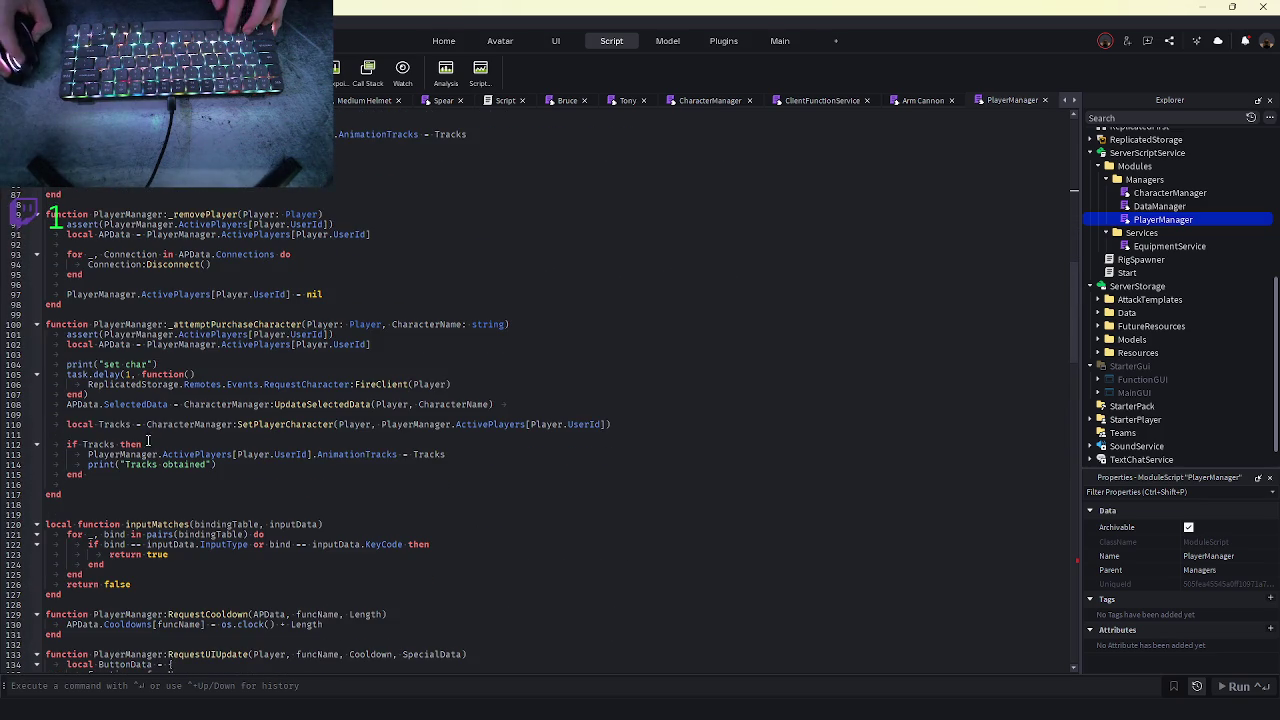
pyautogui.tripleClick(140, 404)
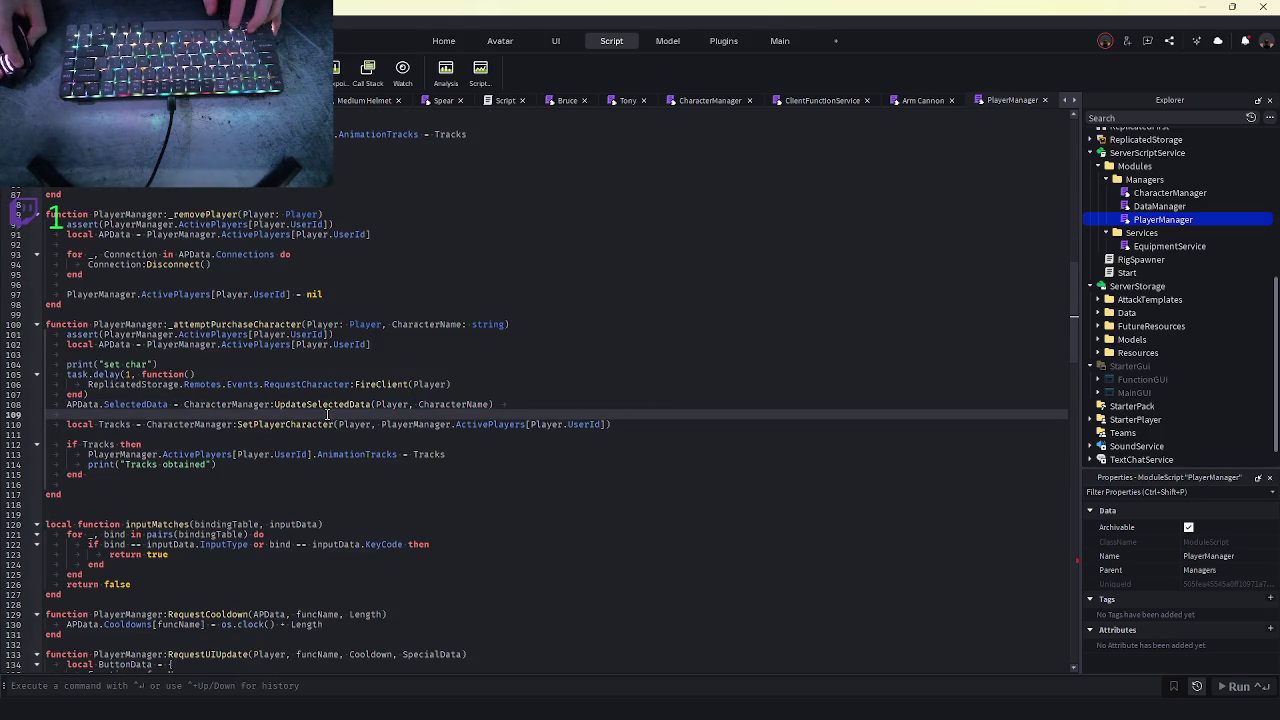
pyautogui.hotkey('ctrl', 'z')
pyautogui.hotkey('ctrl', 'z')
pyautogui.hotkey('ctrl', 'z')
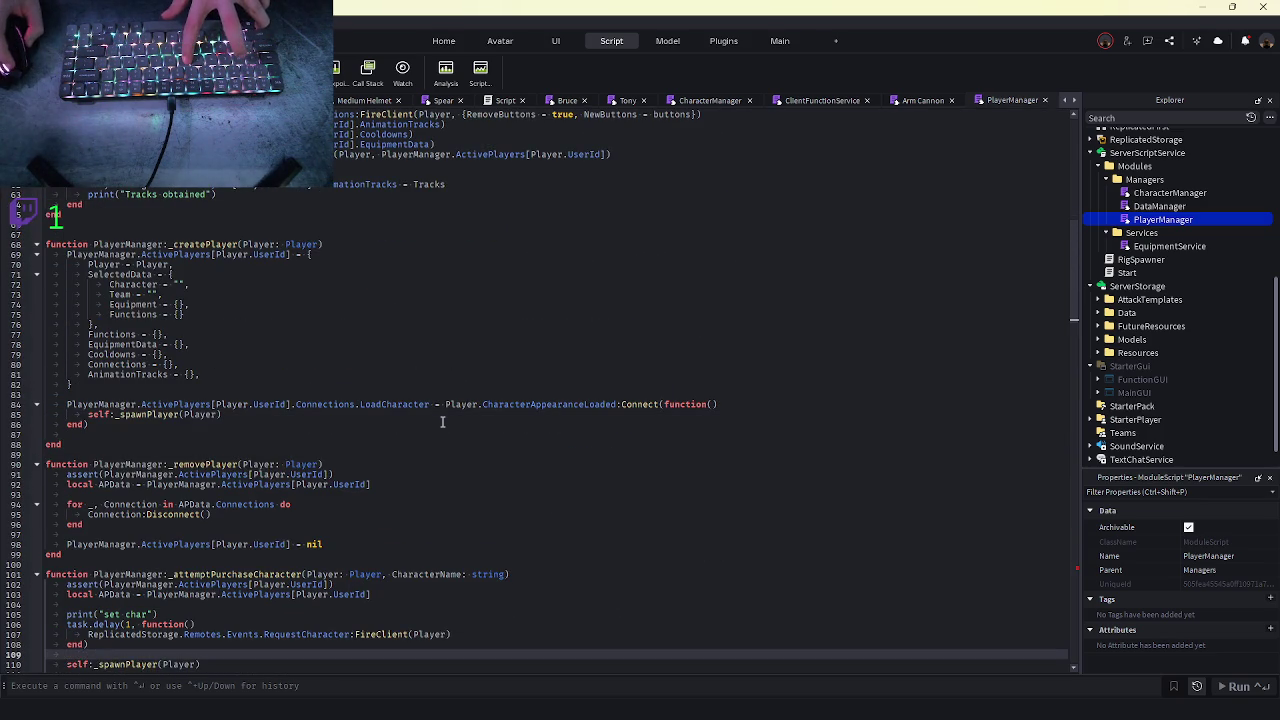
pyautogui.hotkey('ctrl', 'y')
pyautogui.hotkey('ctrl', 'y')
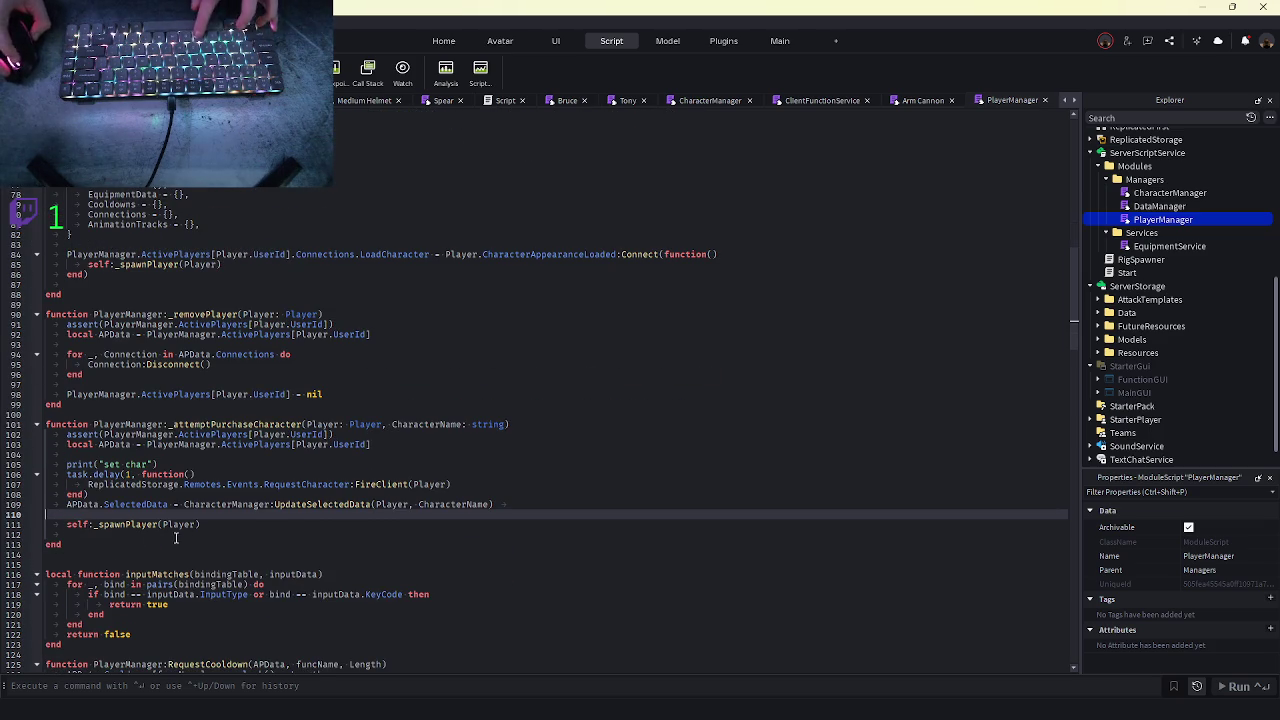
pyautogui.press('F5')
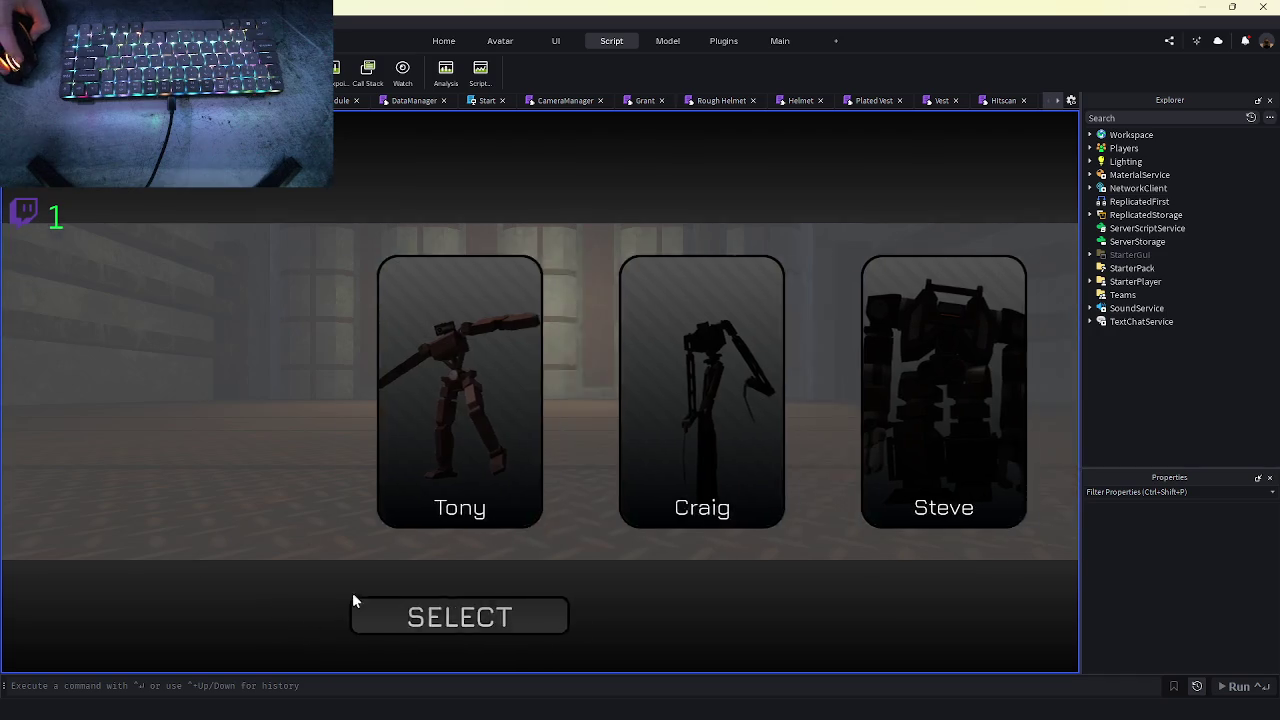
# - Confirm the character choice, deploy it, and walk it through the maze corridors
pyautogui.click(354, 602)
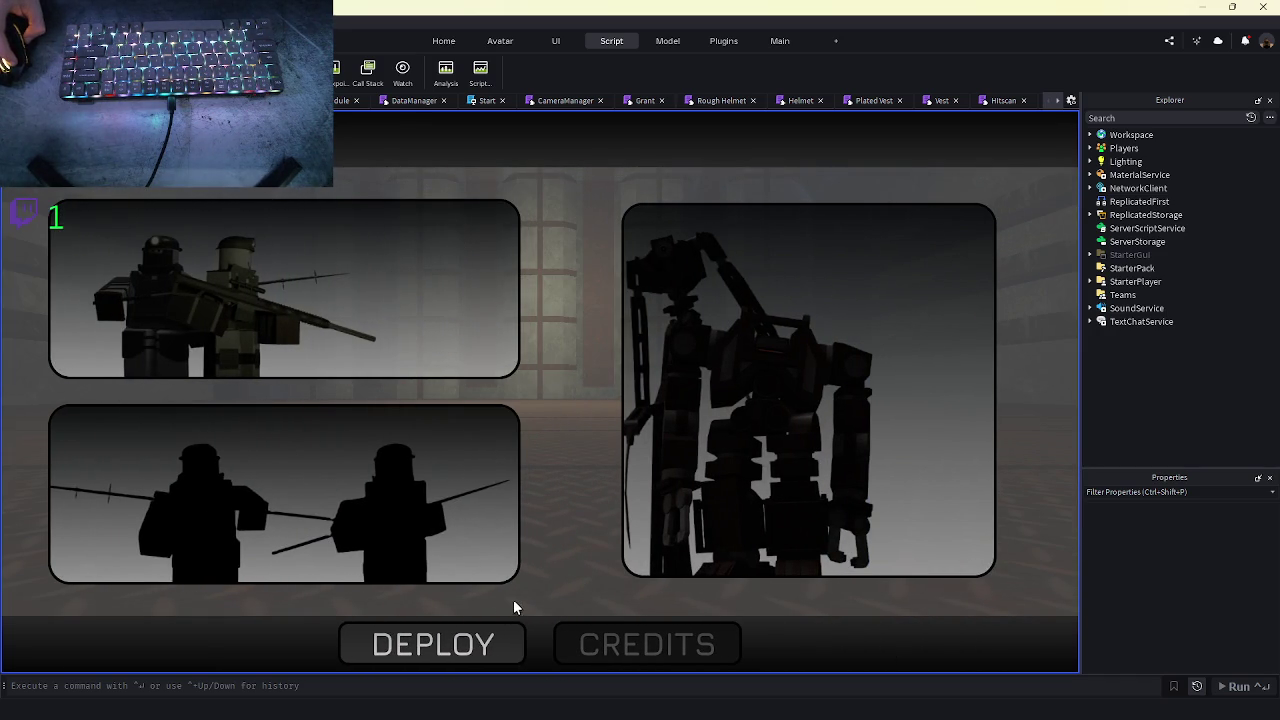
pyautogui.click(471, 643)
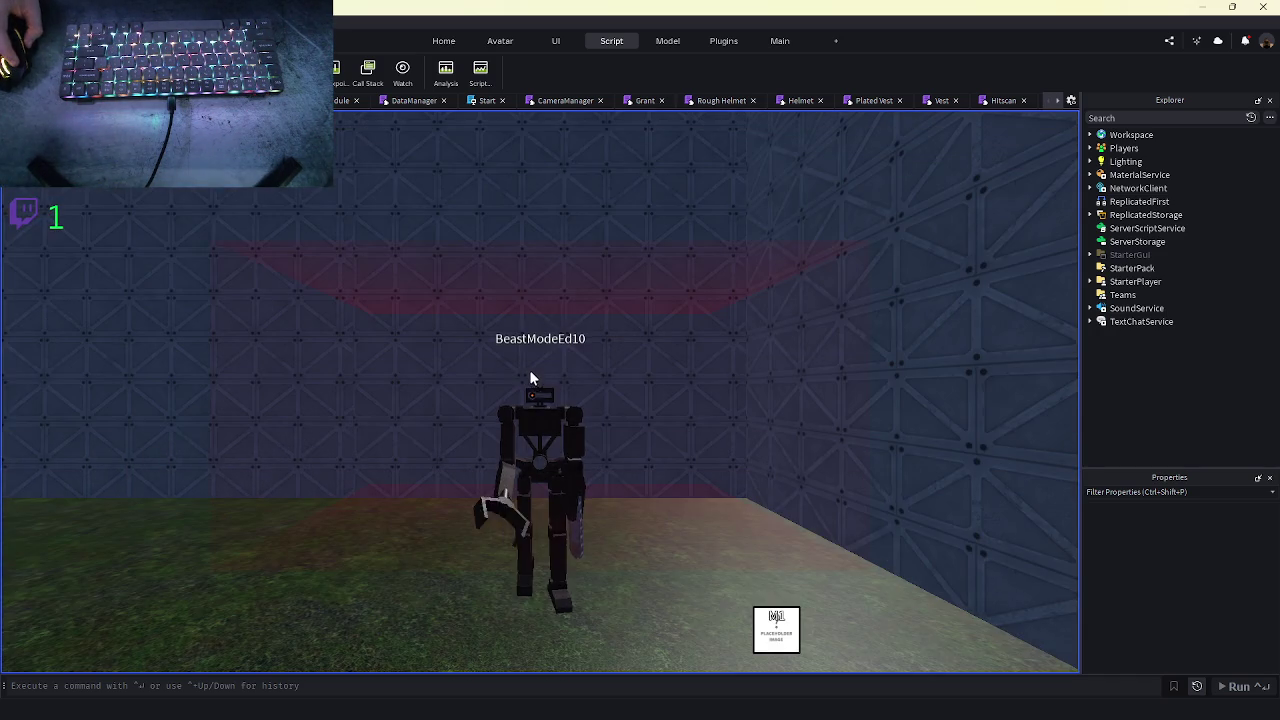
pyautogui.press('w')
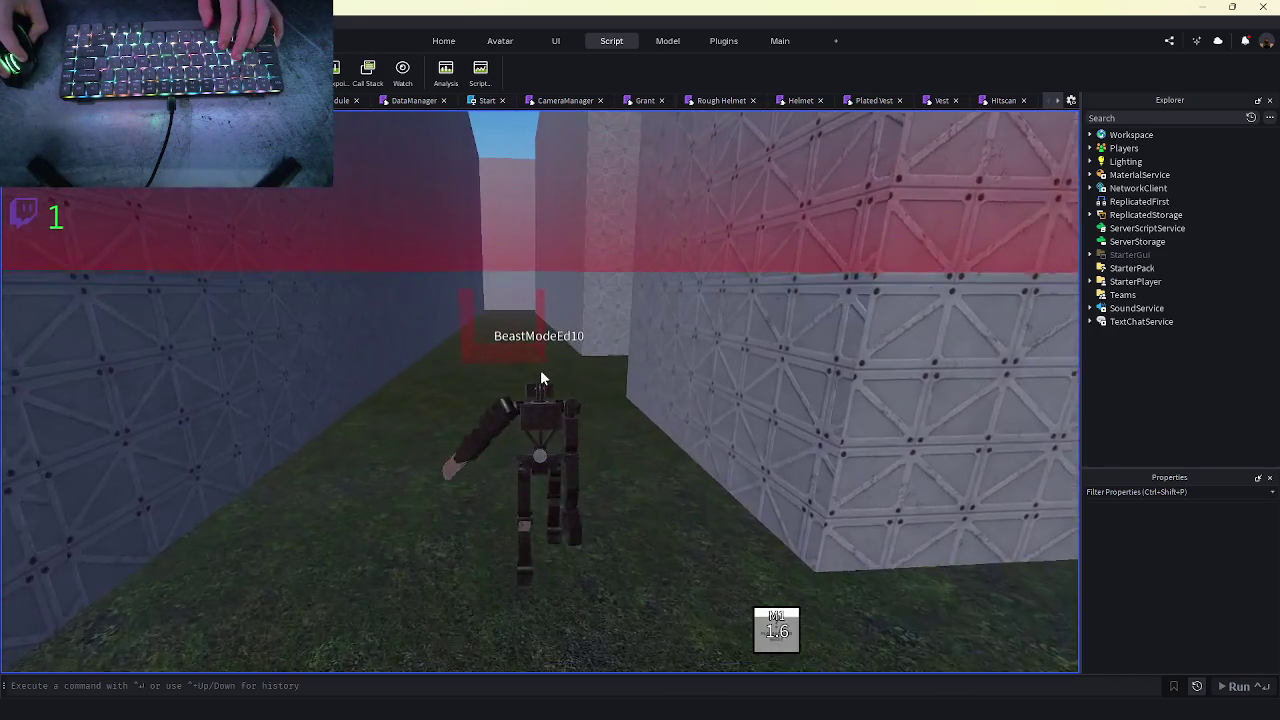
pyautogui.press('w')
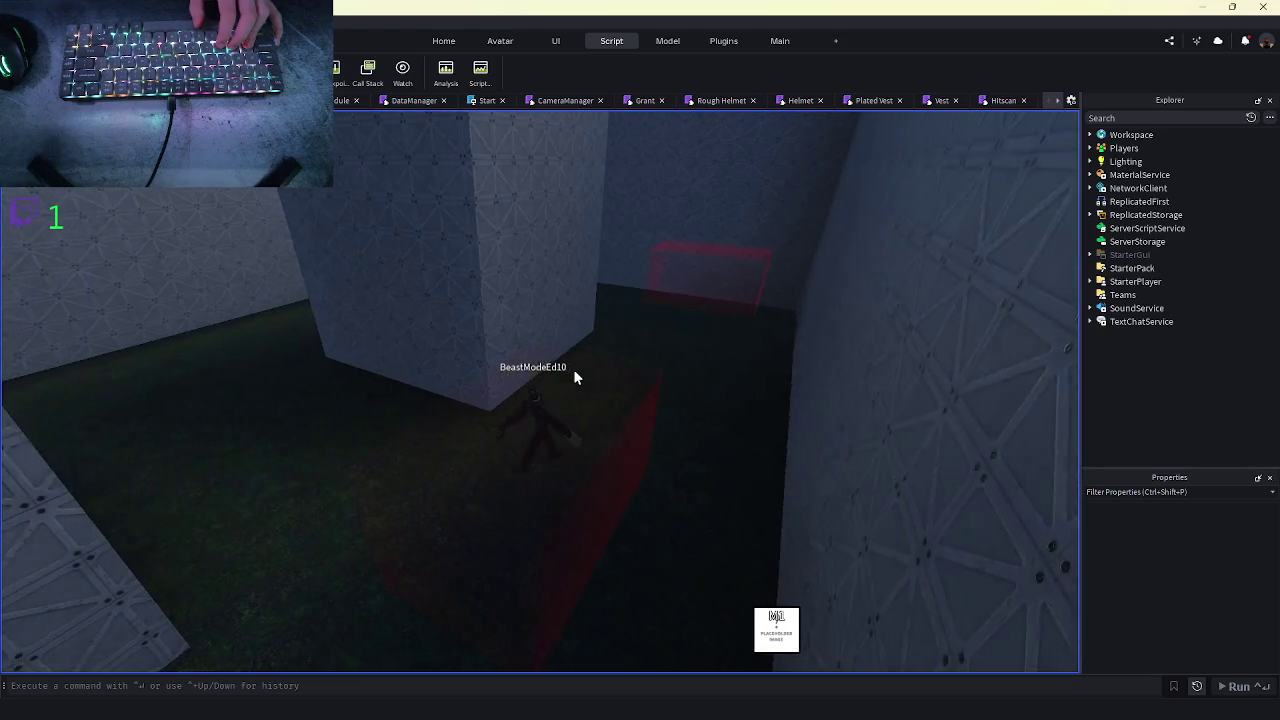
pyautogui.press('w')
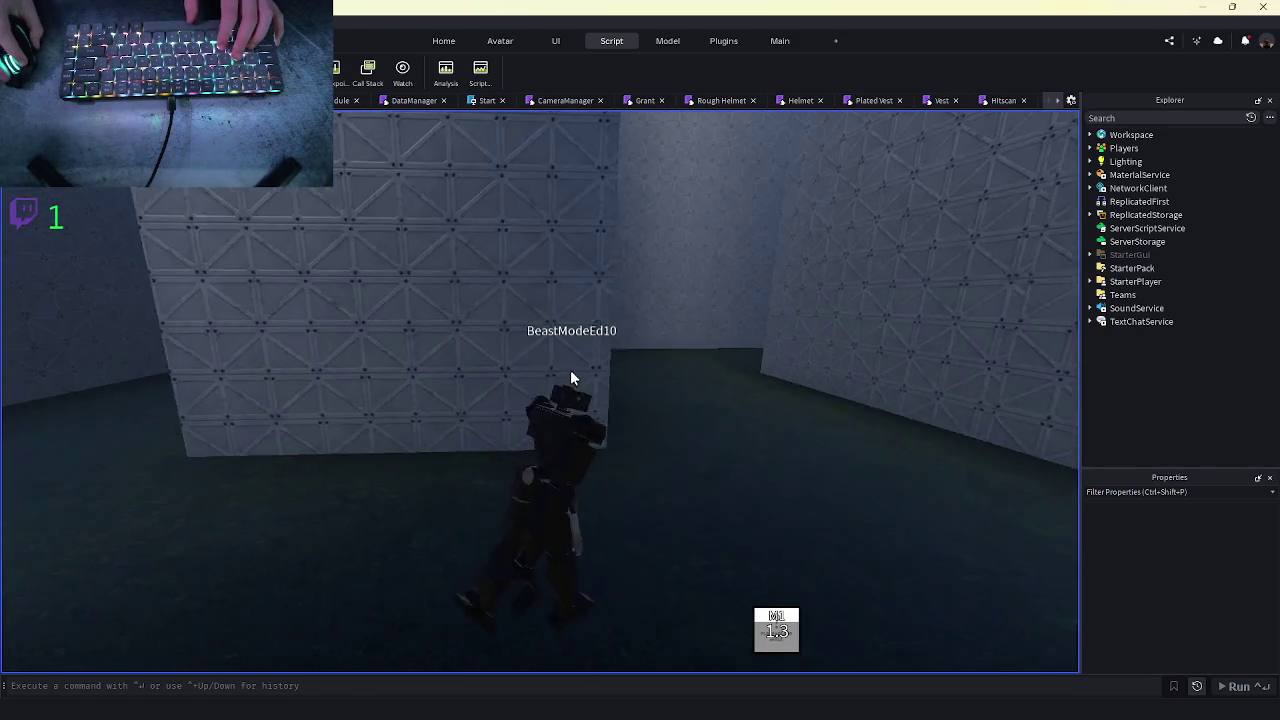
pyautogui.press('w')
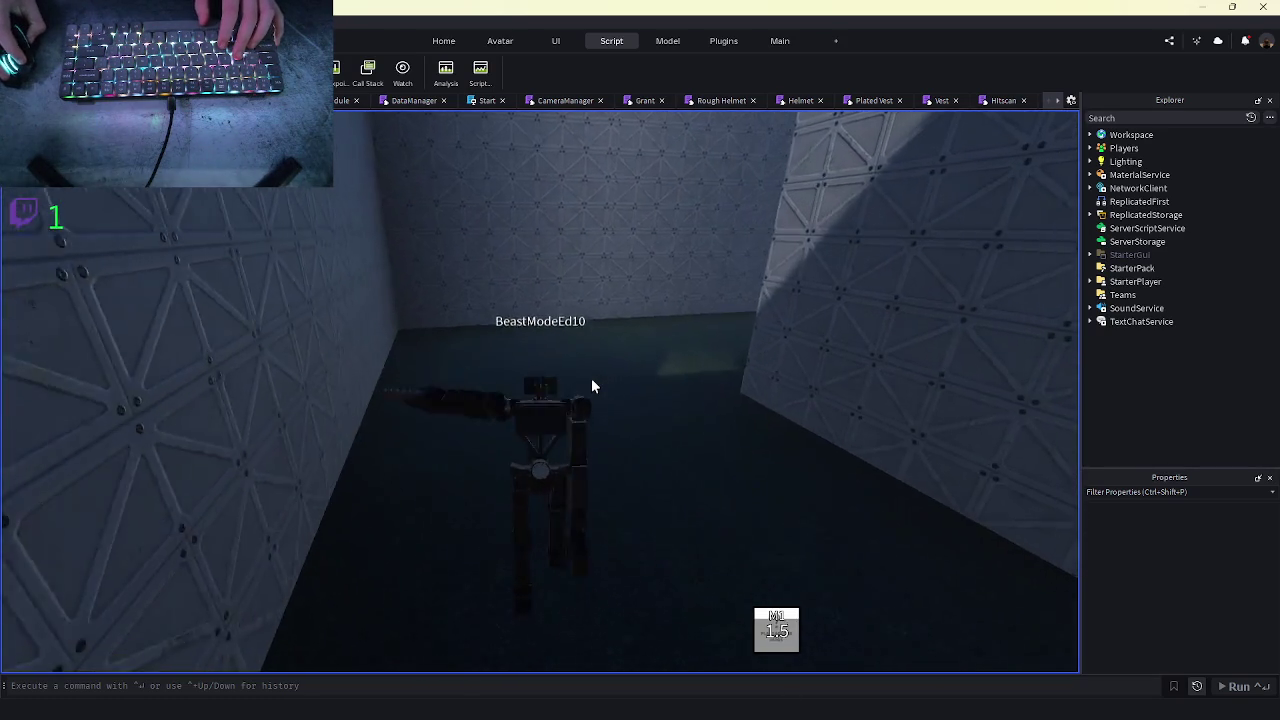
# - Test crouching and basic and melee attacks along the corridor, then stop the playtest with Shift+F5
pyautogui.press('c')
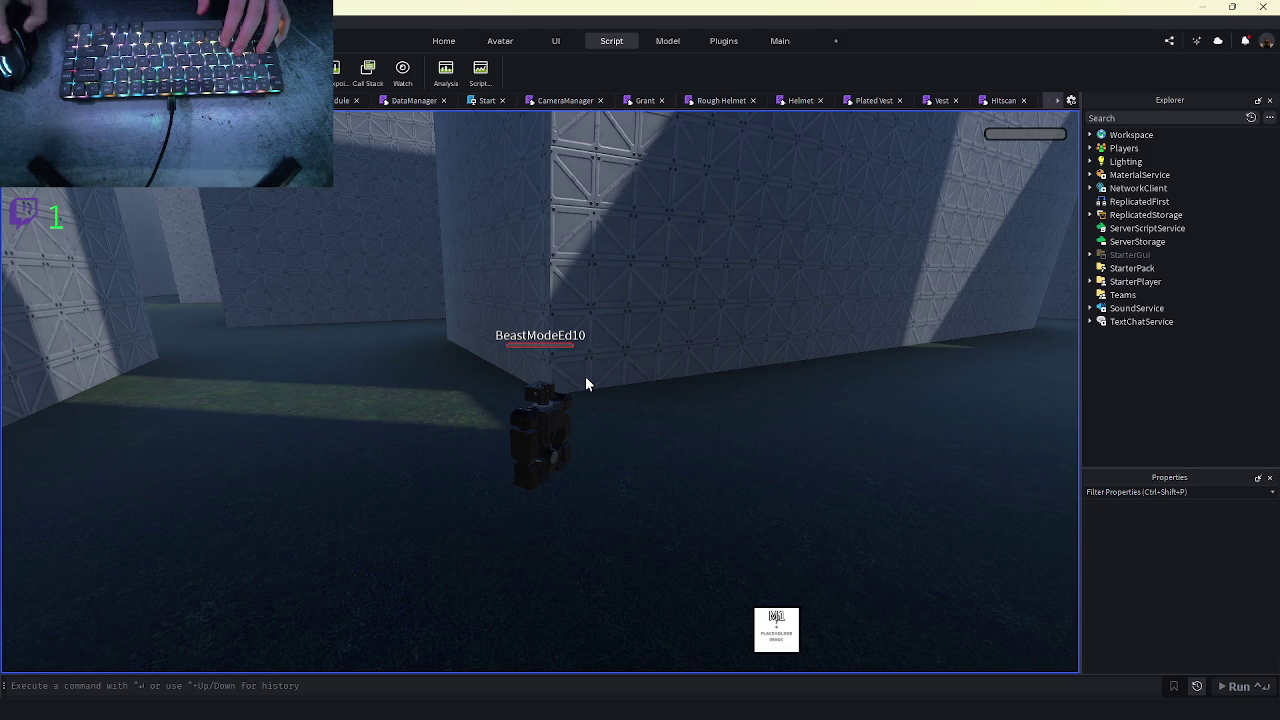
pyautogui.press('c')
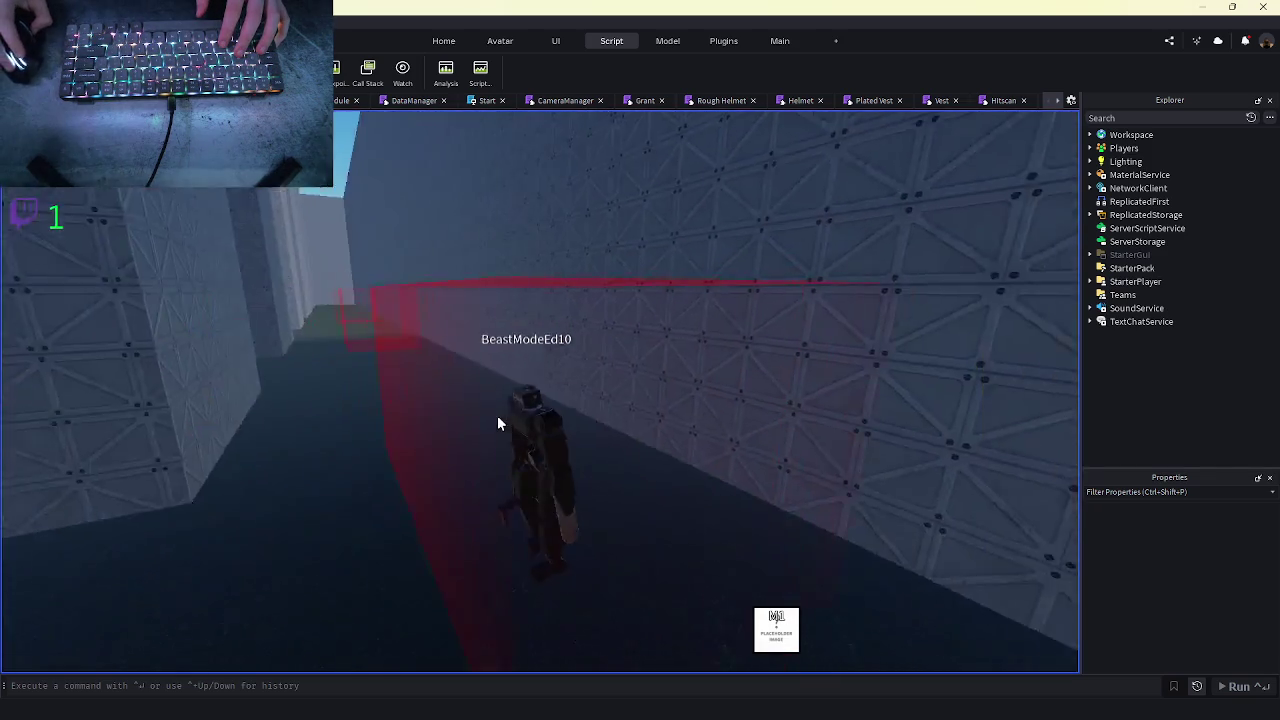
pyautogui.click(500, 420)
pyautogui.press('w')
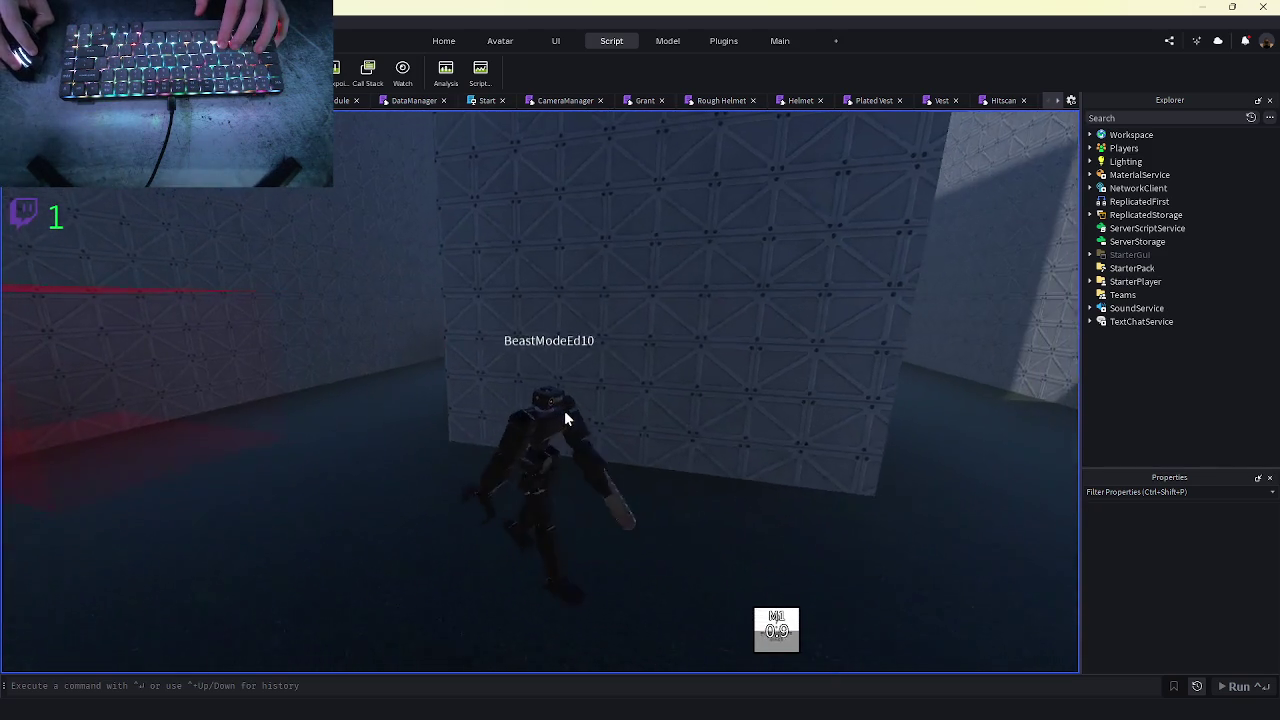
pyautogui.press('w')
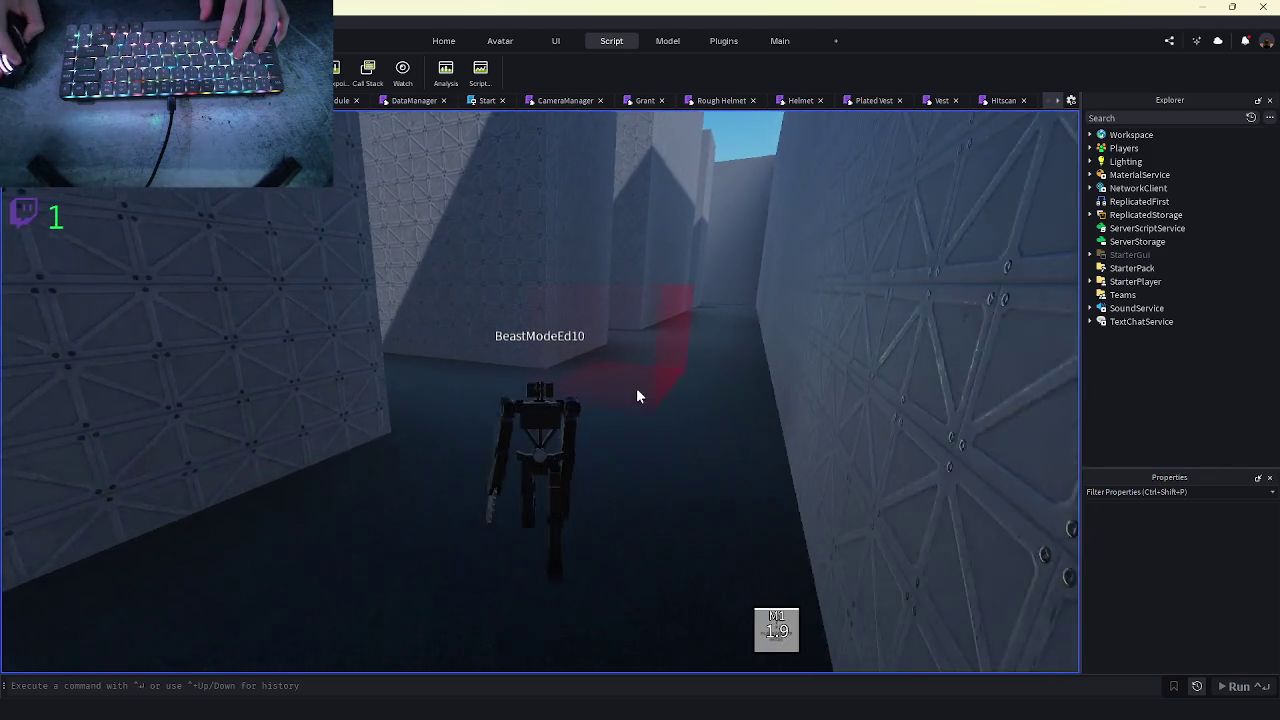
pyautogui.click(636, 388)
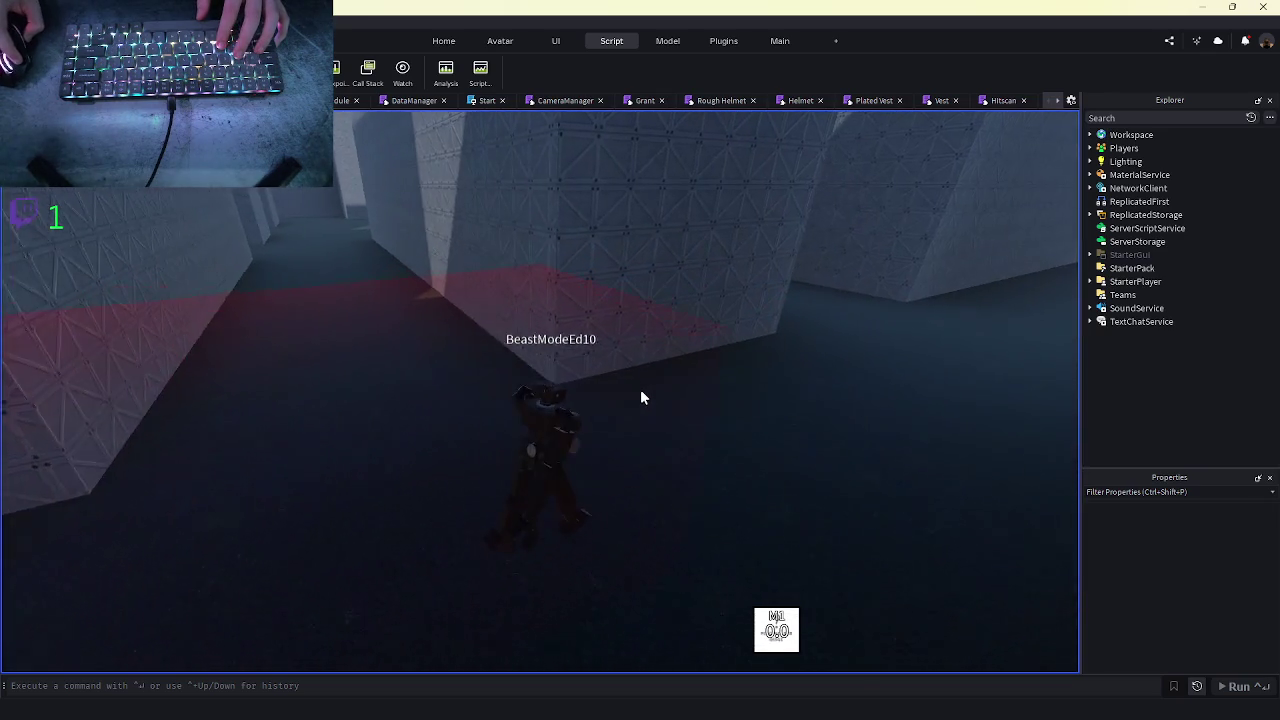
pyautogui.click(531, 294)
pyautogui.press('w')
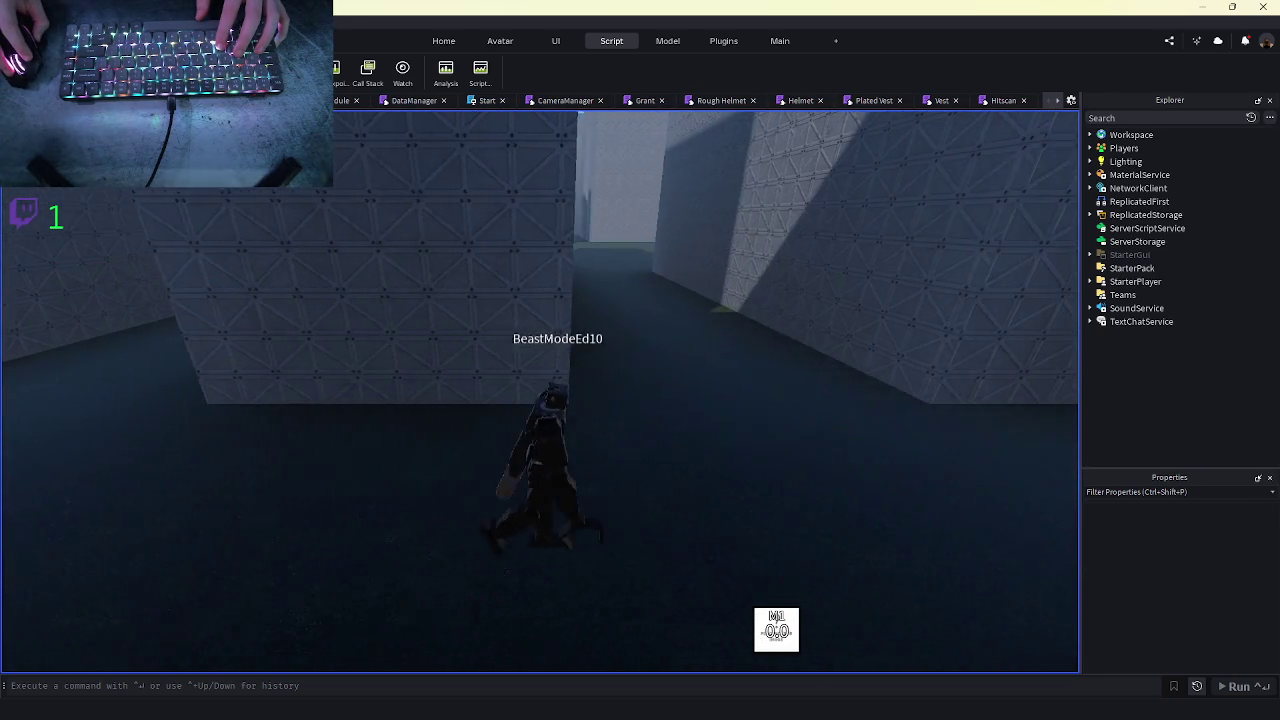
pyautogui.hotkey('shift', 'F5')
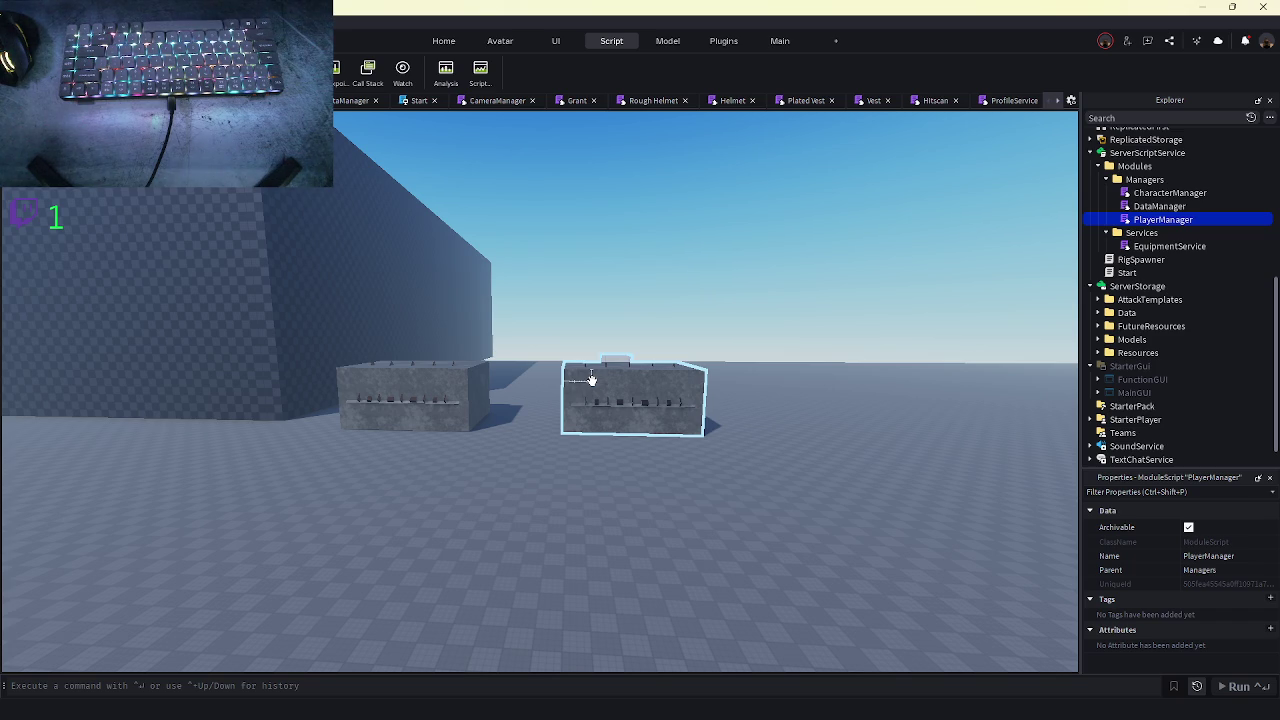
pyautogui.press('w')
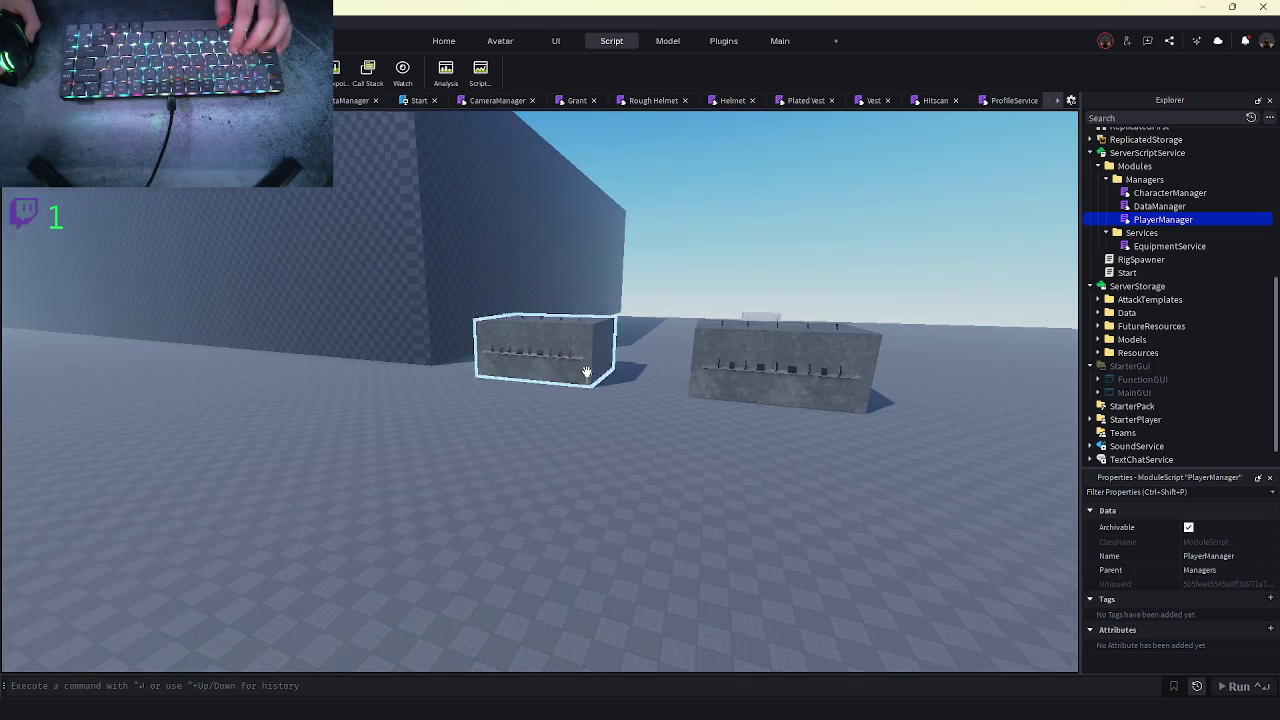
pyautogui.press('w')
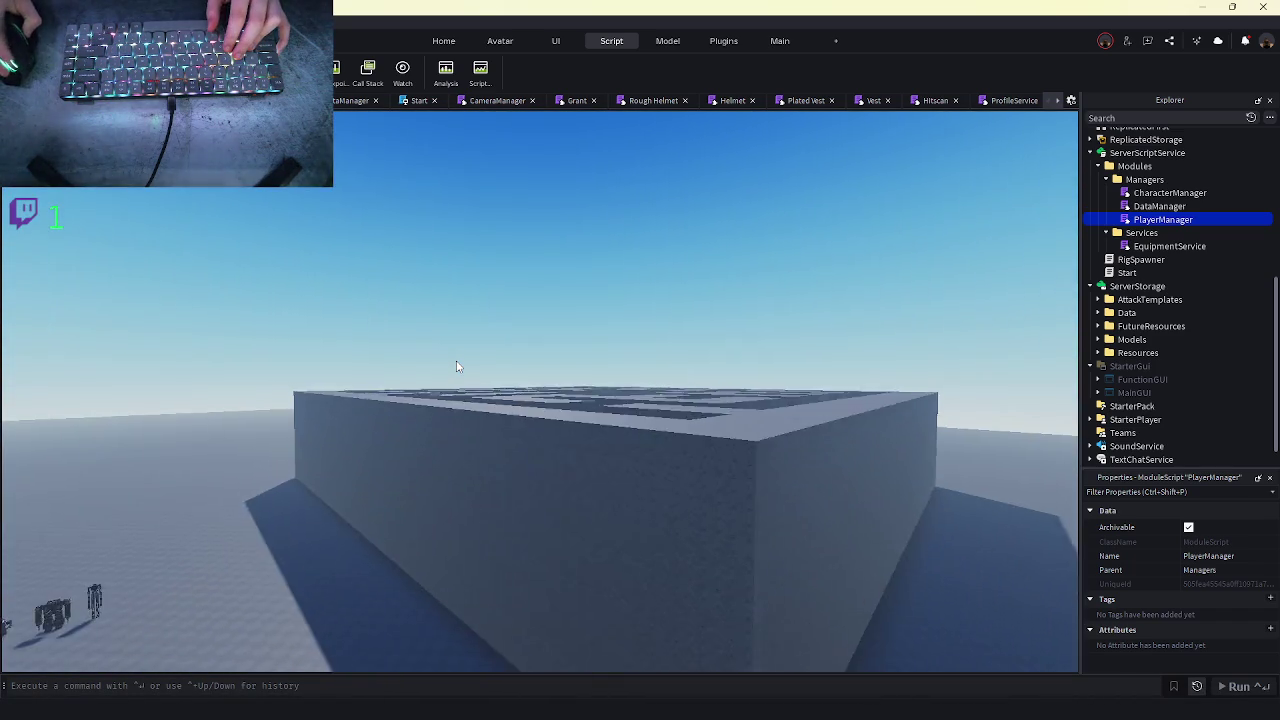
pyautogui.press('w')
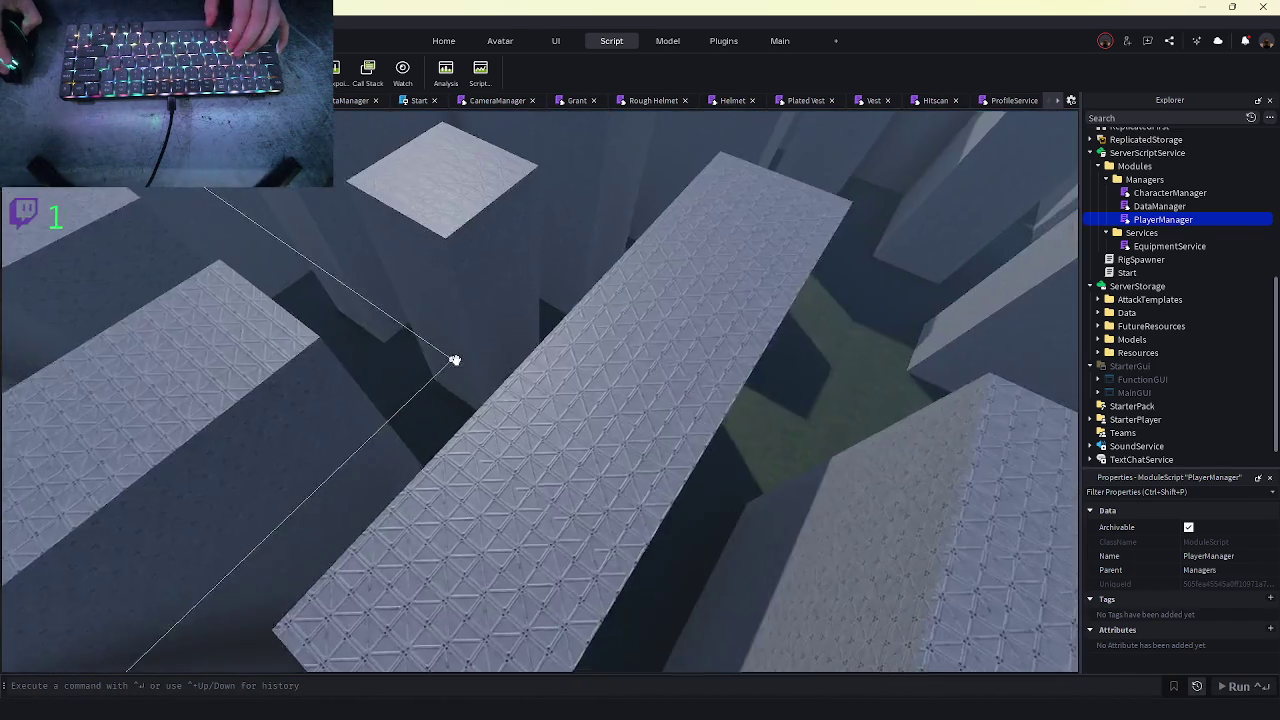
pyautogui.press('s')
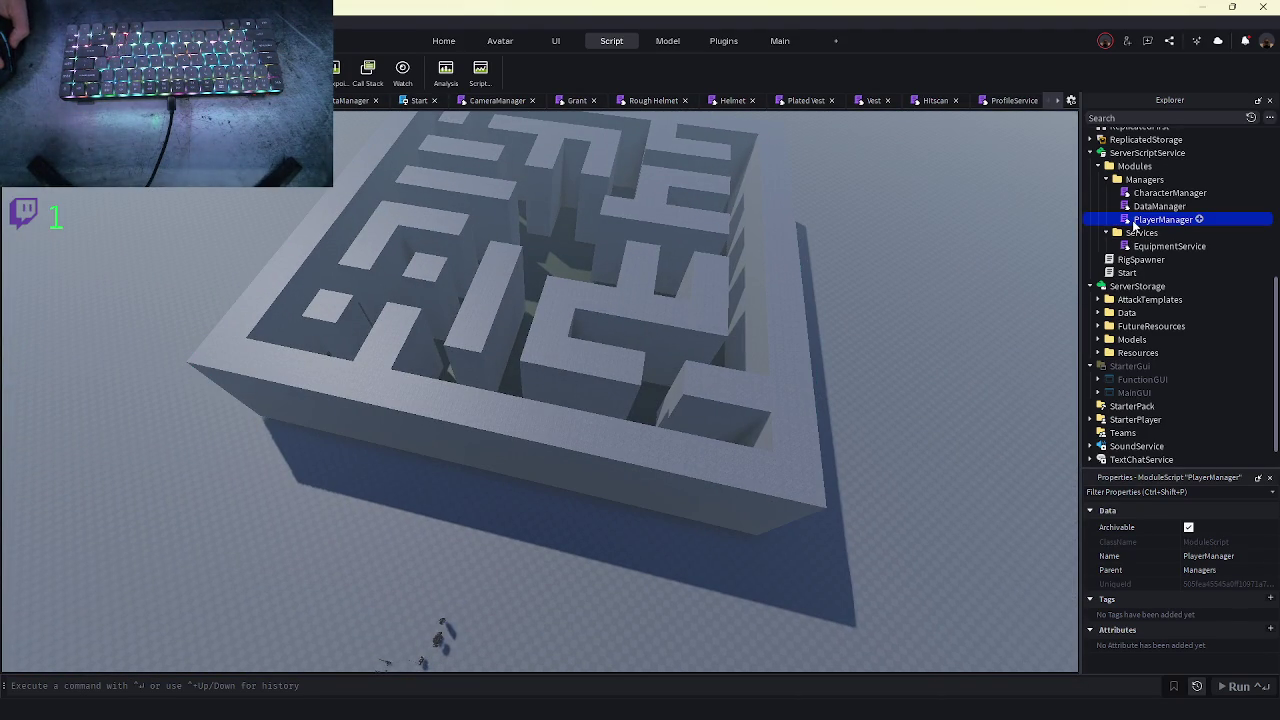
pyautogui.doubleClick(1134, 221)
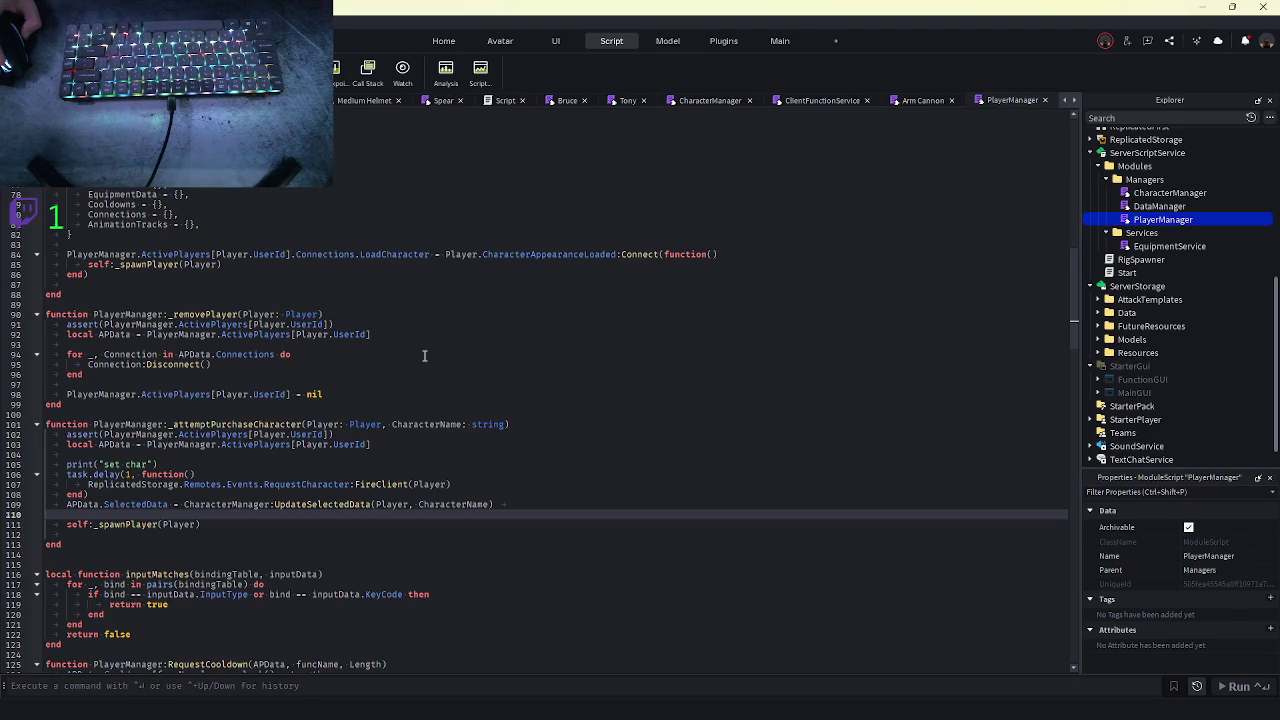
pyautogui.moveTo(372, 716)
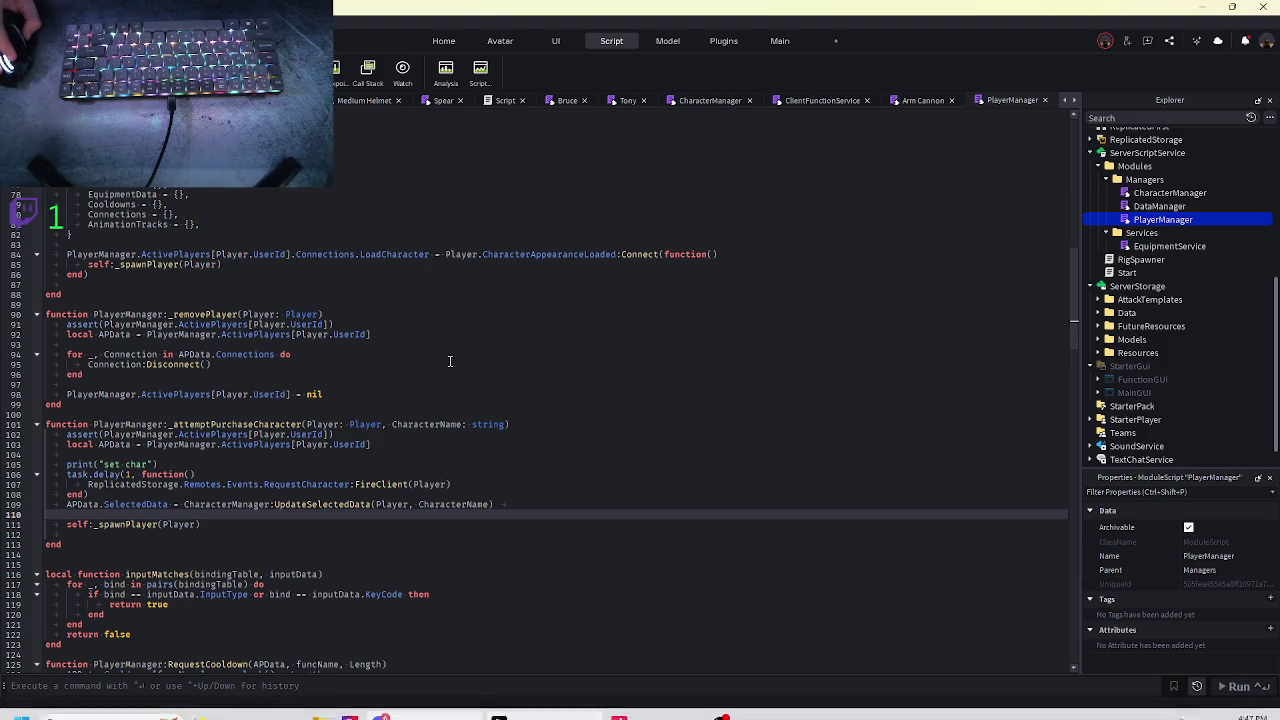
pyautogui.hotkey('ctrl', 'w')
pyautogui.hotkey('ctrl', 'w')
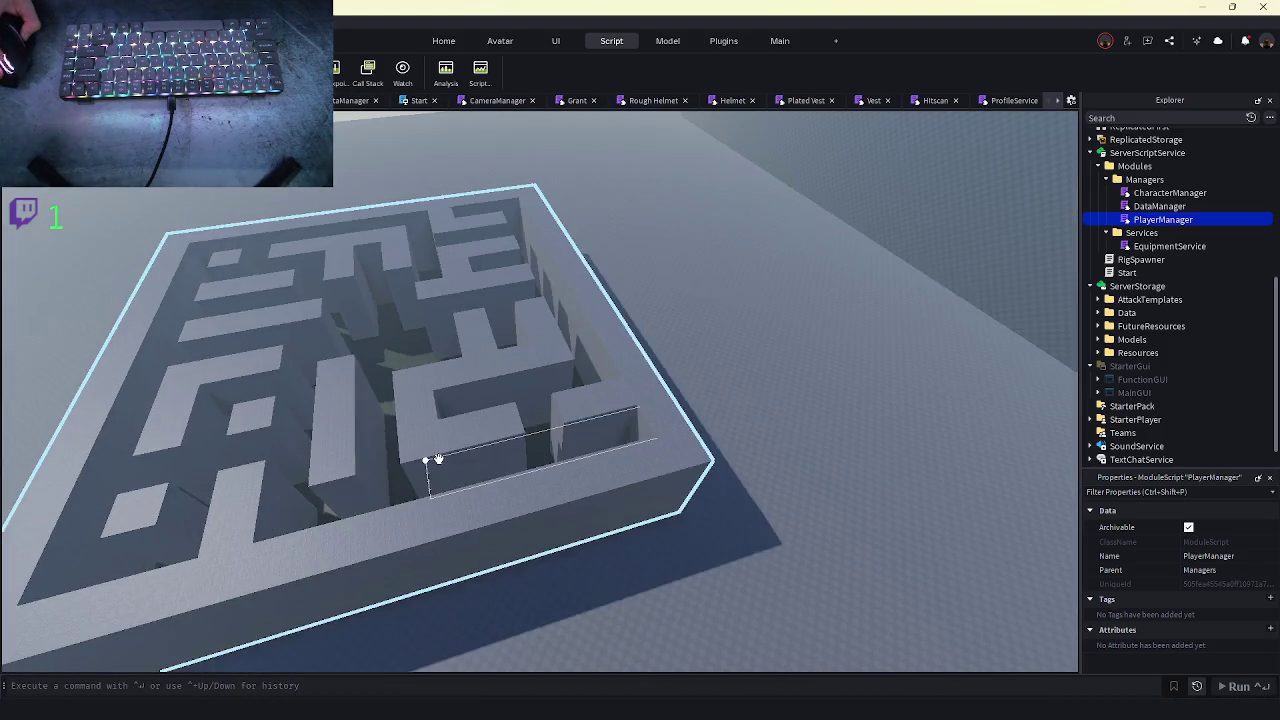
pyautogui.moveTo(335, 444)
pyautogui.mouseDown()
pyautogui.moveTo(438, 465)
pyautogui.moveTo(686, 443)
pyautogui.moveTo(640, 489)
pyautogui.mouseUp()
pyautogui.click(710, 455)
pyautogui.scroll(10, 710, 455)
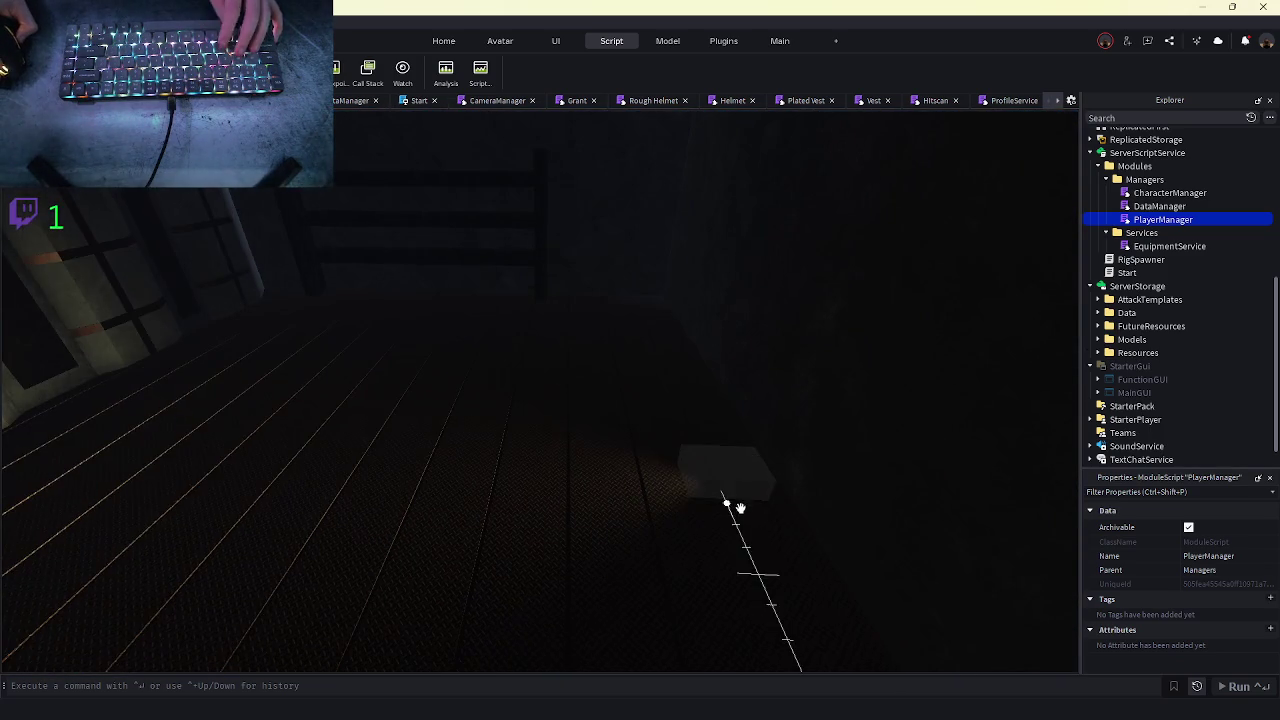
pyautogui.moveTo(726, 480); pyautogui.dragTo(727, 482)
pyautogui.scroll(-10, 714, 420)
pyautogui.scroll(10, 716, 418)
pyautogui.scroll(-10, 716, 418)
pyautogui.scroll(10, 716, 418)
pyautogui.scroll(-10, 715, 424)
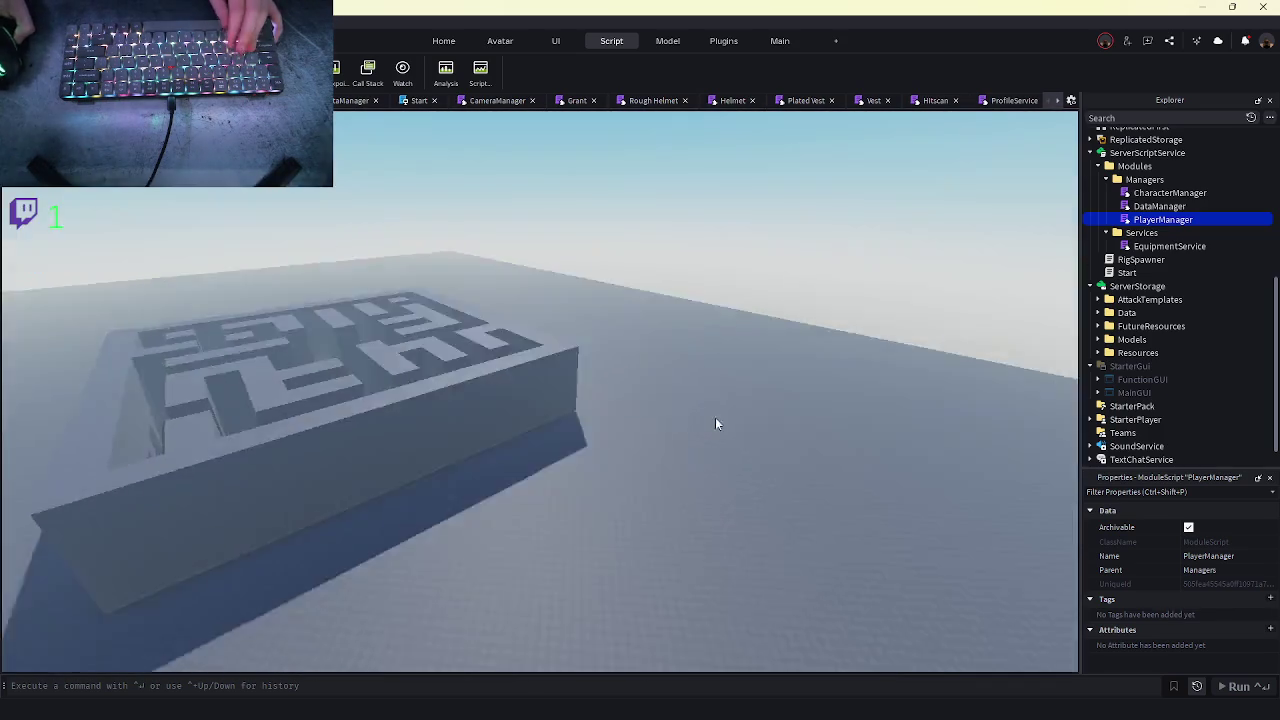
pyautogui.scroll(10, 716, 420)
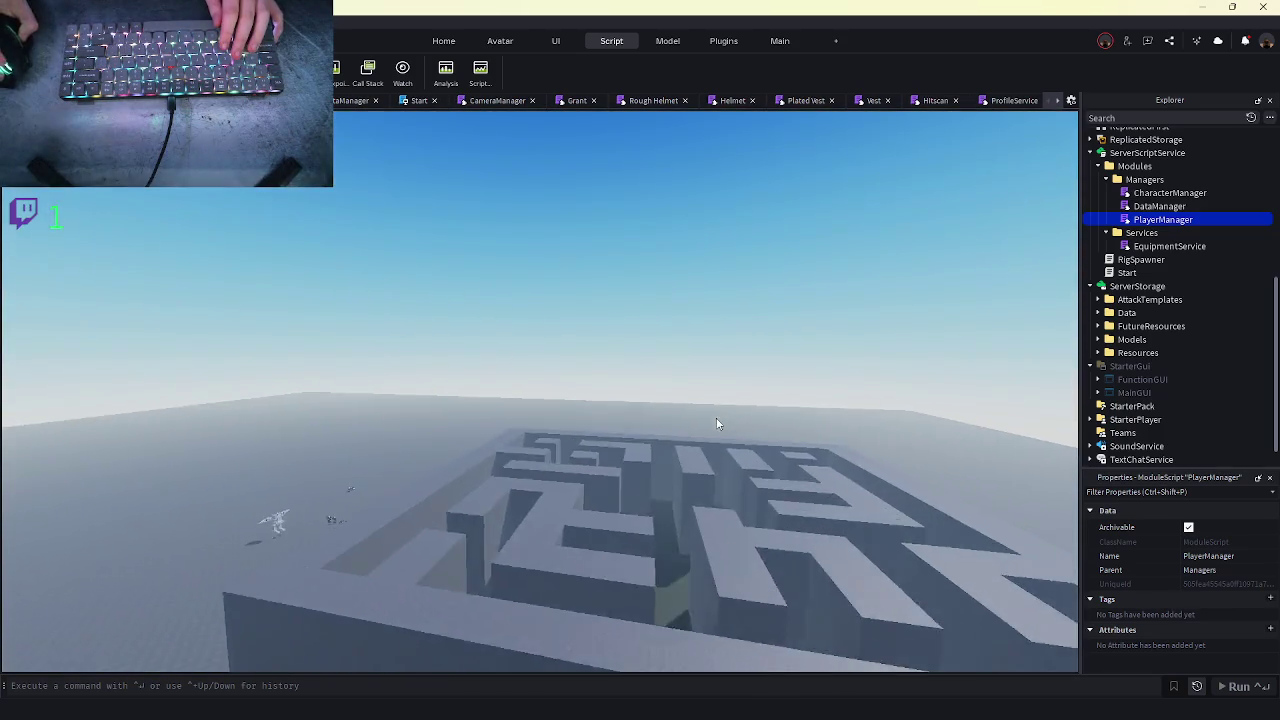
pyautogui.scroll(10, 718, 418)
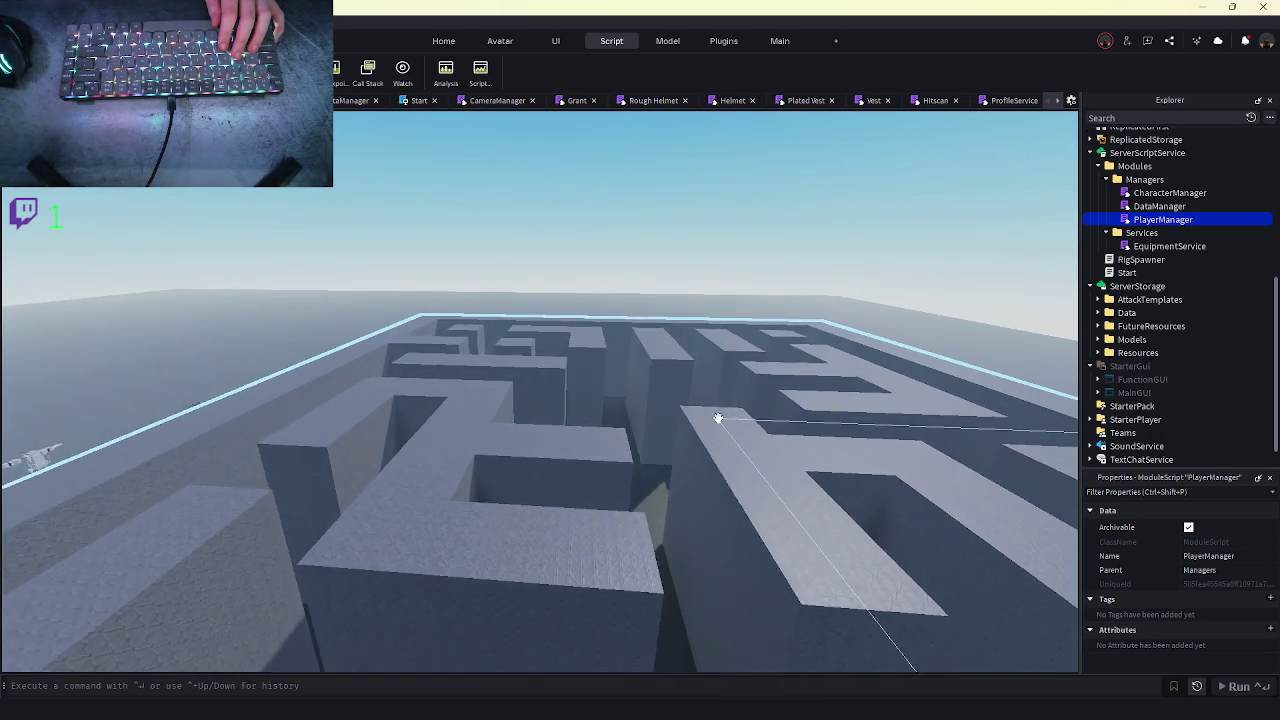
pyautogui.scroll(10, 718, 418)
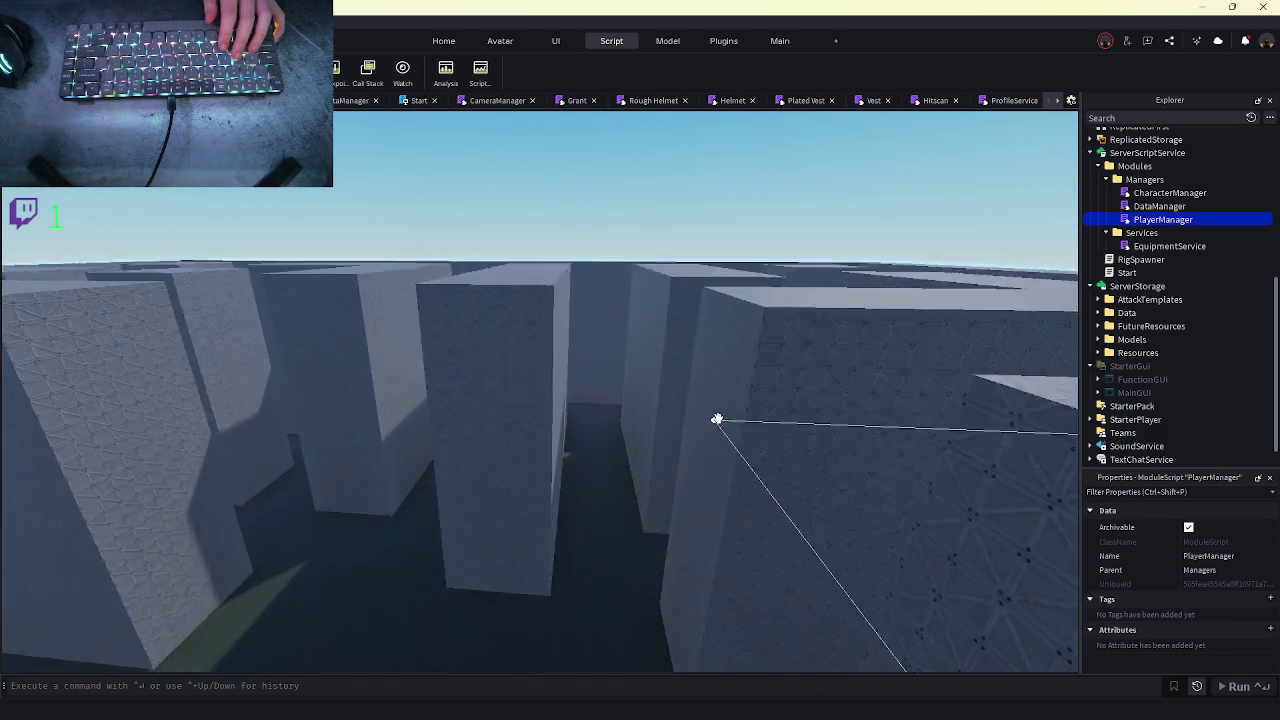
pyautogui.scroll(-15, 587, 407)
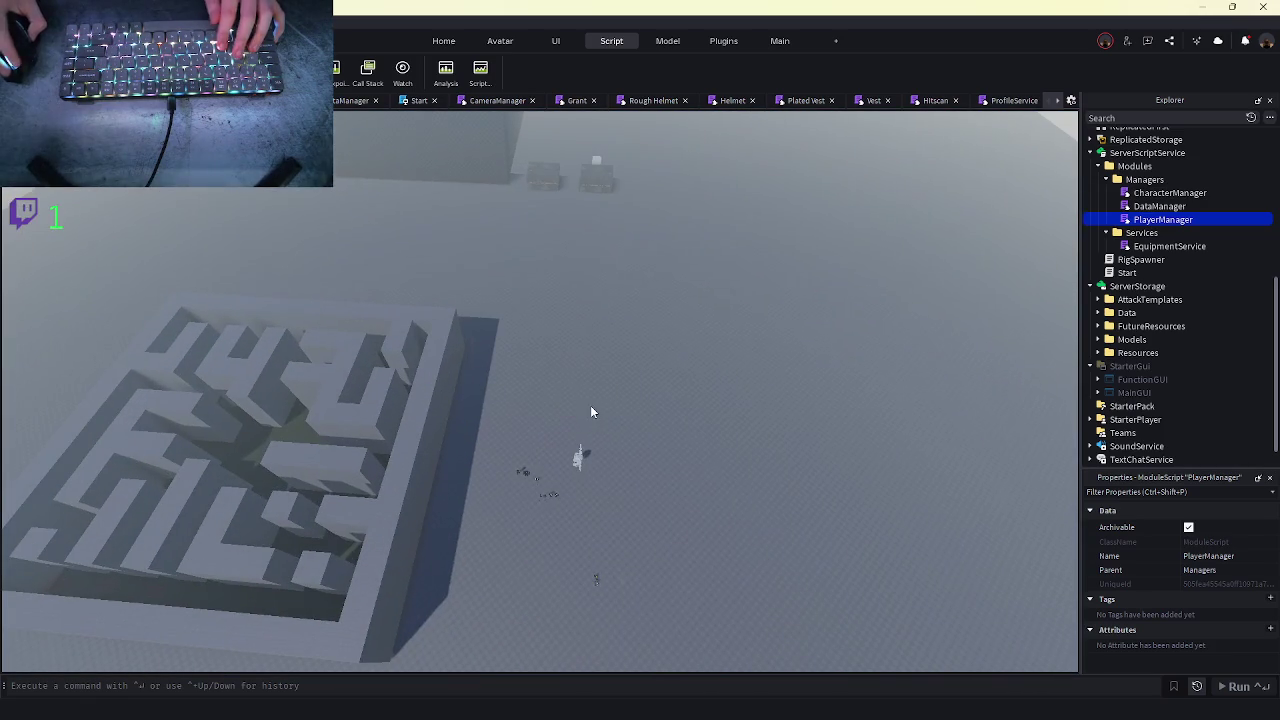
pyautogui.press('F5')
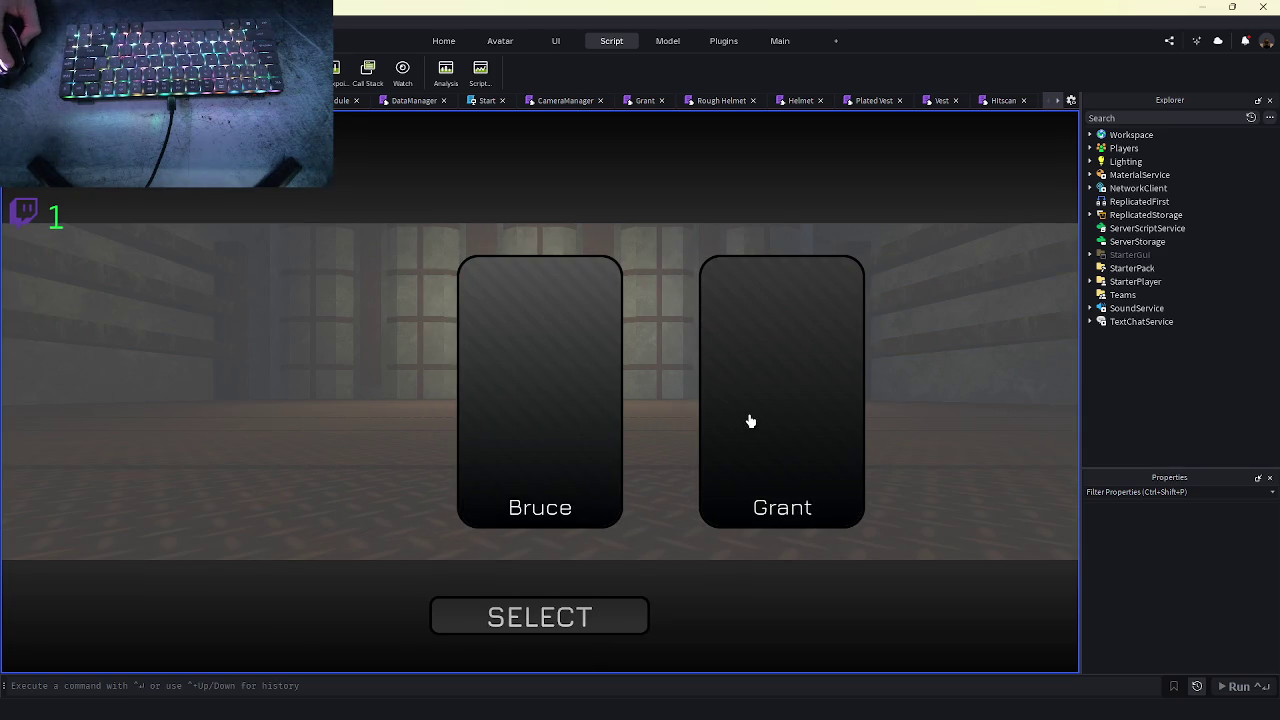
# - Confirm the selected character and deploy it into the maze match
pyautogui.click(535, 630)
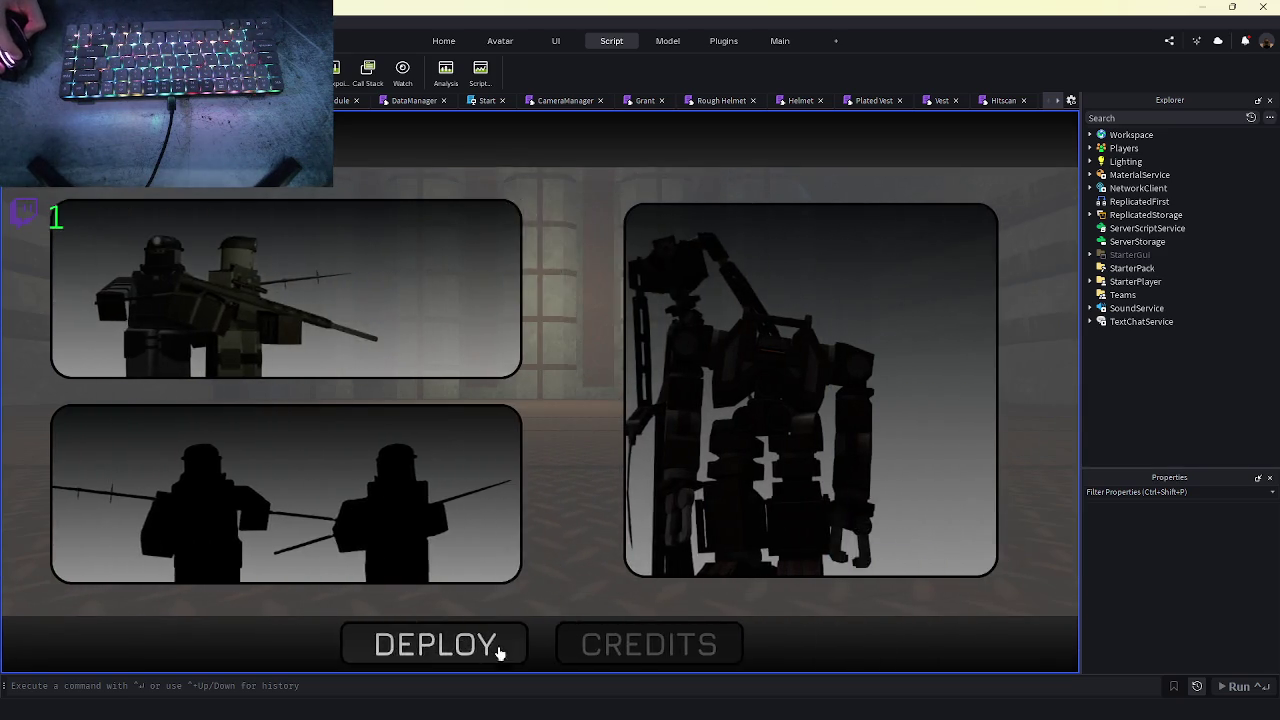
pyautogui.click(451, 650)
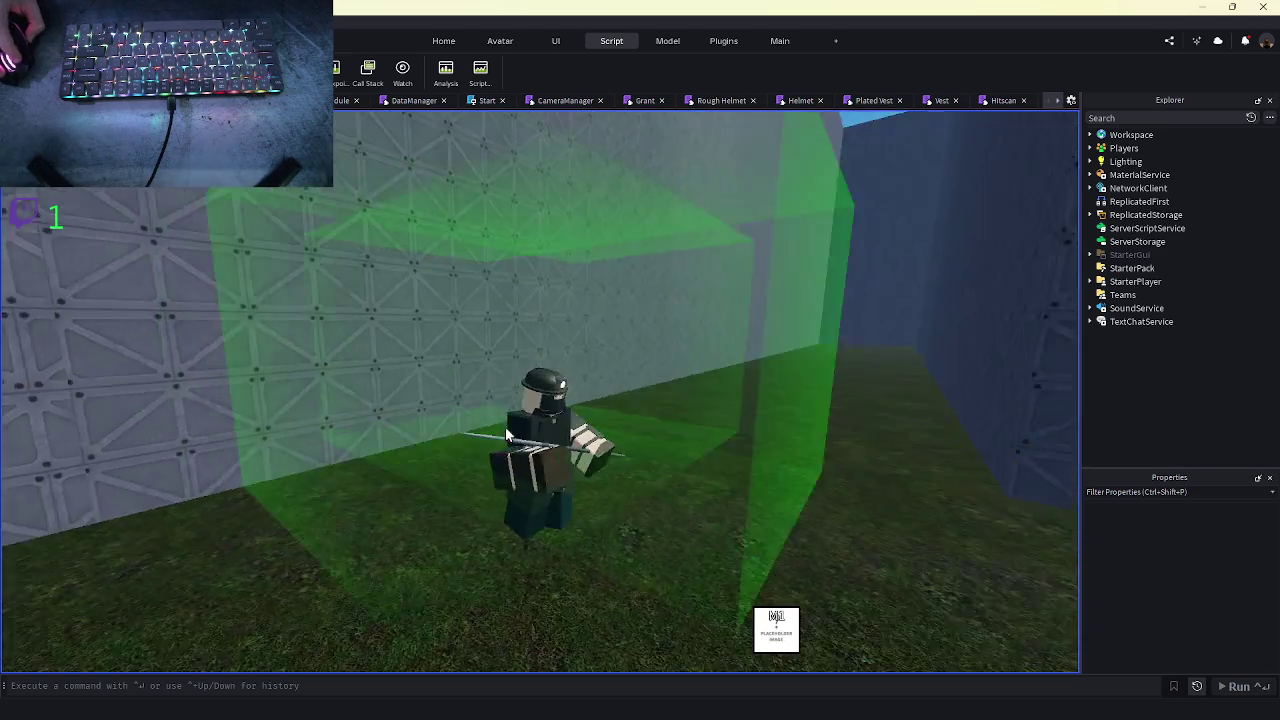
# - Walk the character down the dark corridor, enable Shift Lock, and fire a spear attack
pyautogui.press('w')
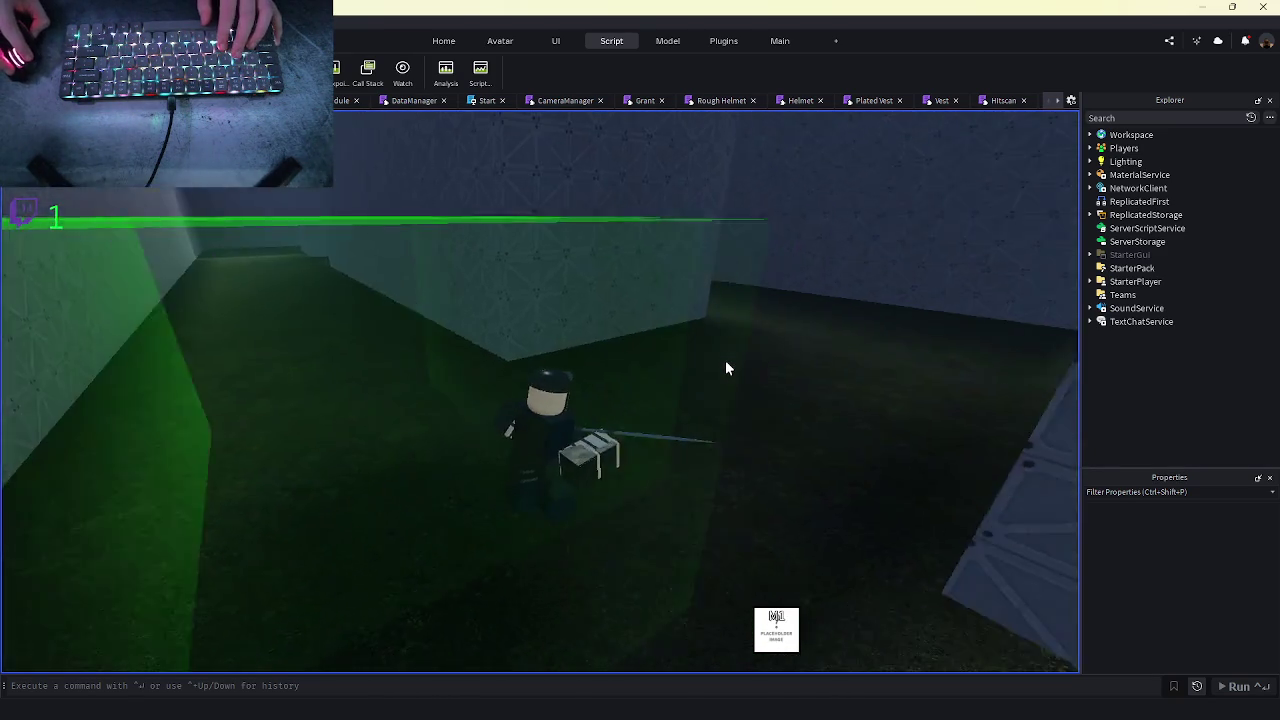
pyautogui.press('w')
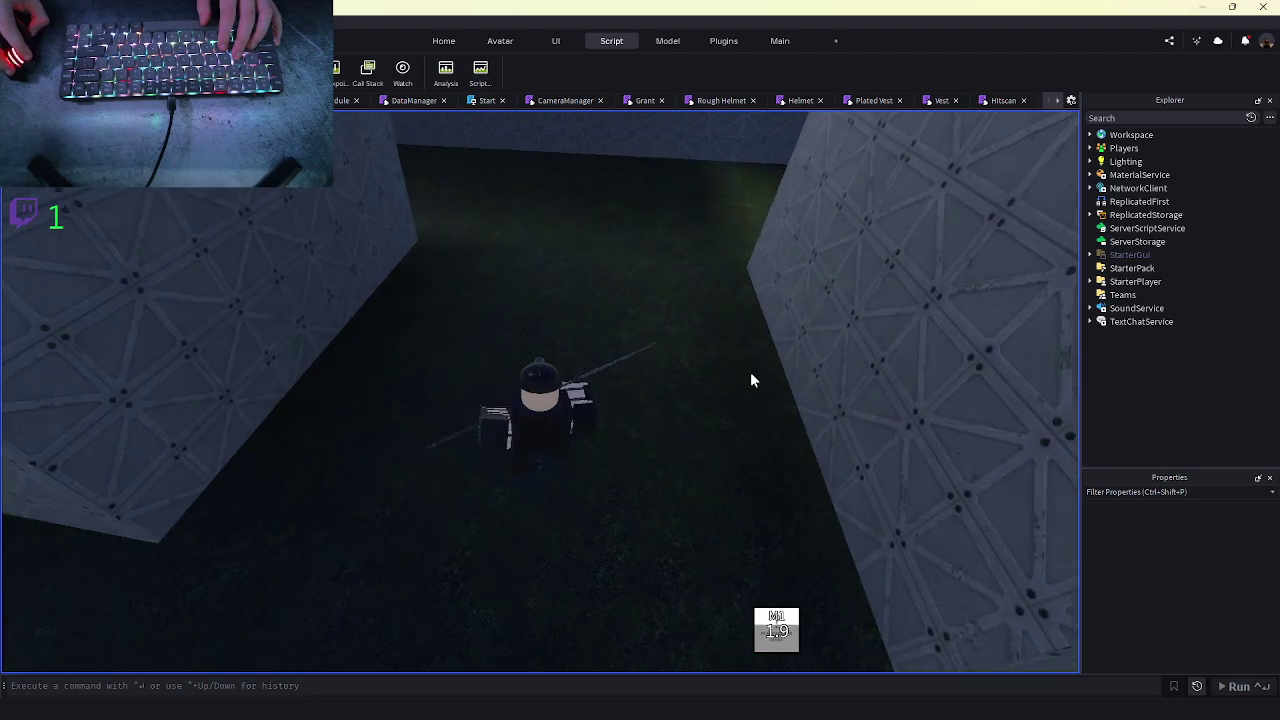
pyautogui.press('w')
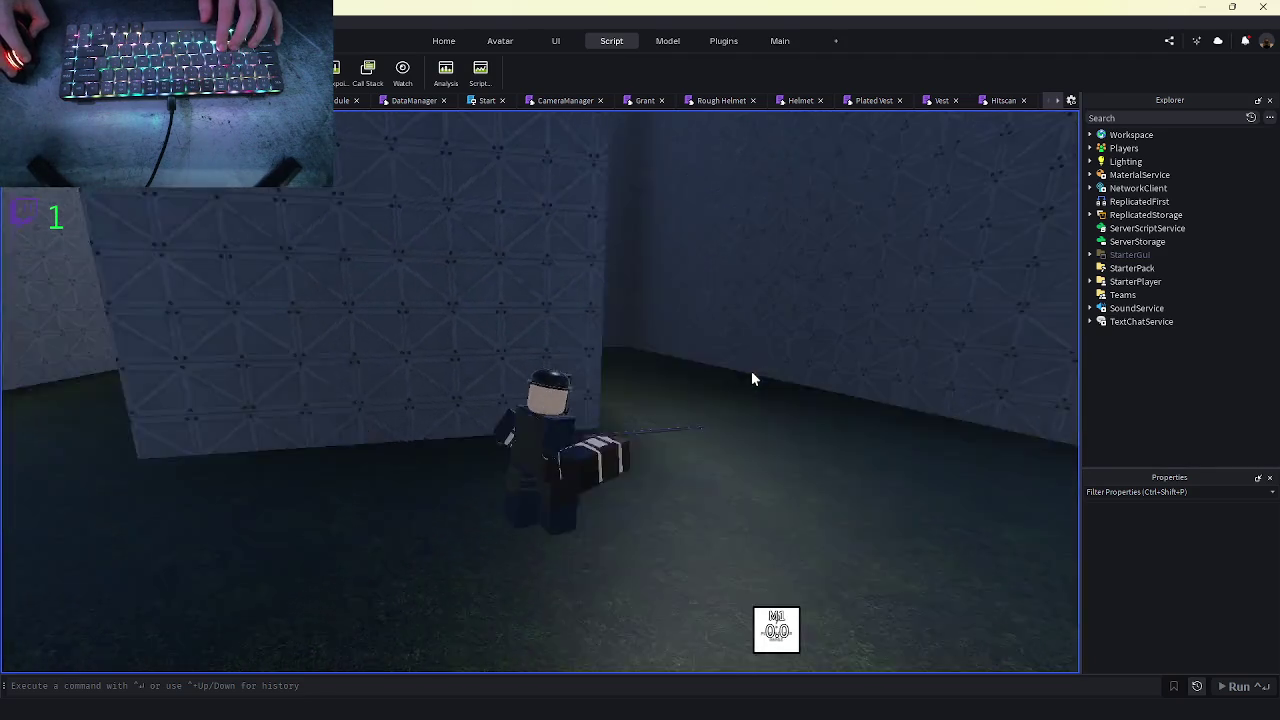
pyautogui.press('shift')
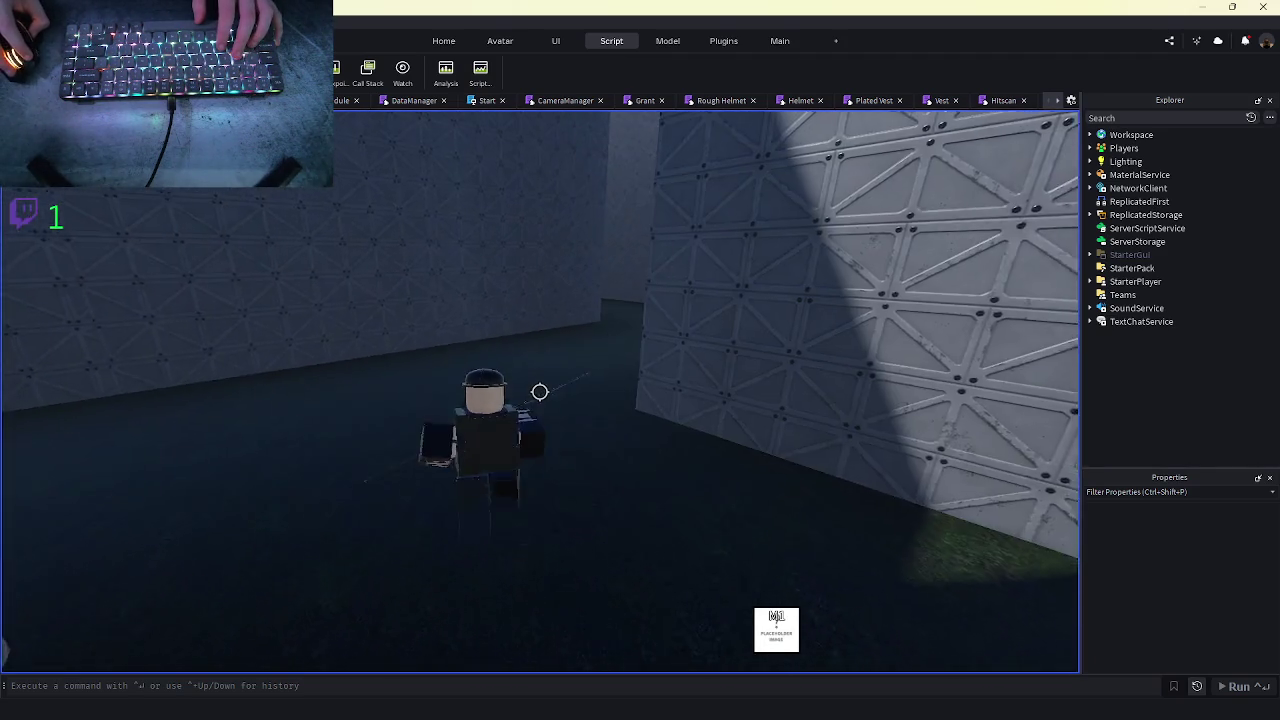
pyautogui.click(540, 391)
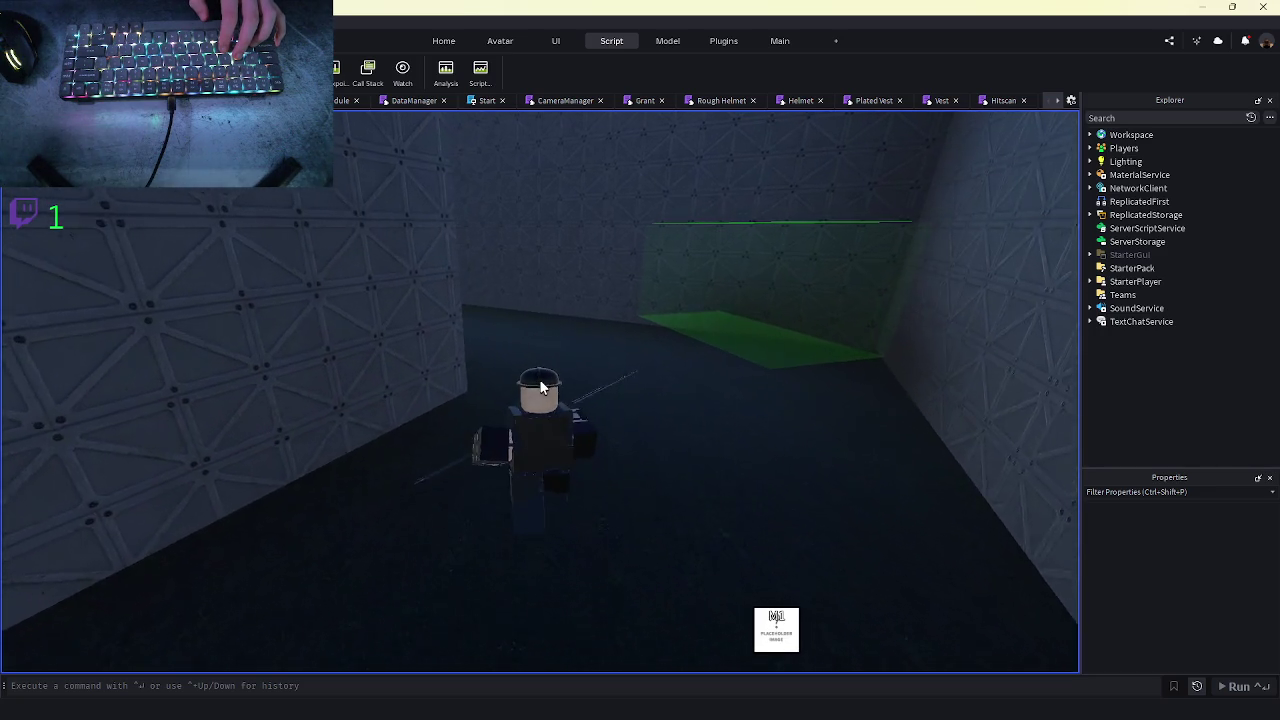
# - In the locked over-the-shoulder view, fire several more spear attacks while adjusting the zoom
pyautogui.press('shift')
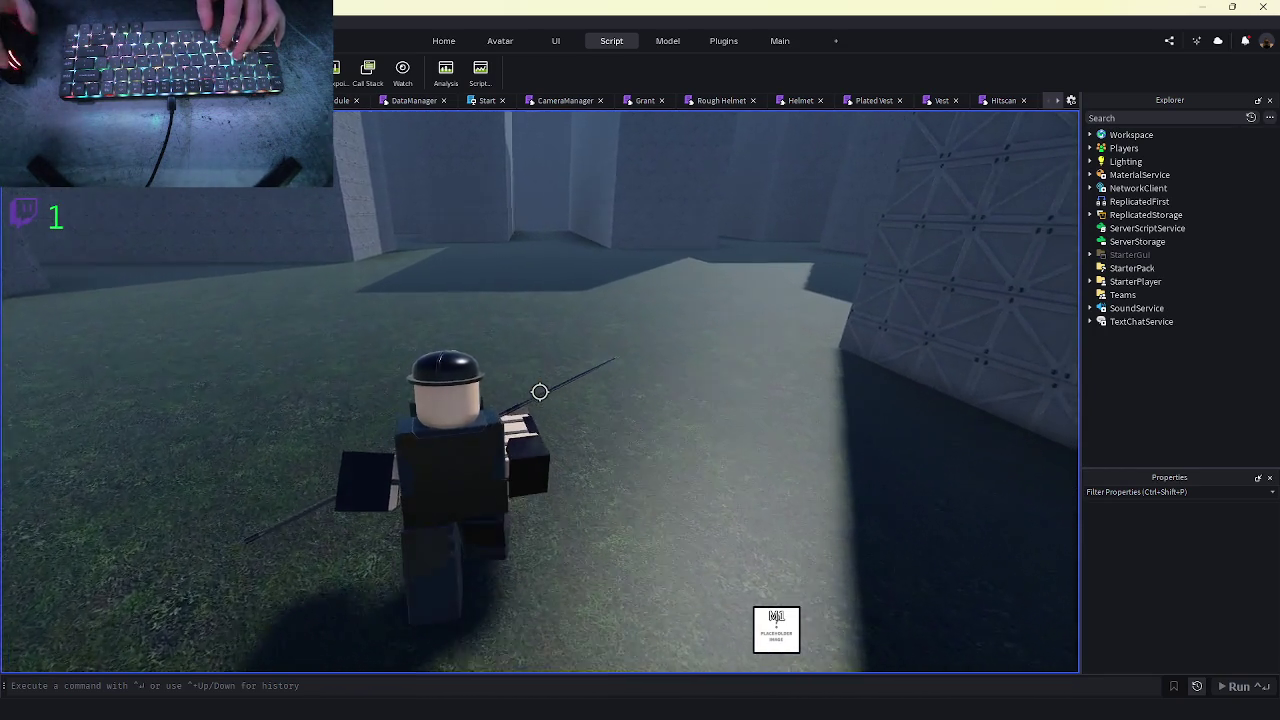
pyautogui.scroll(-5, 540, 391)
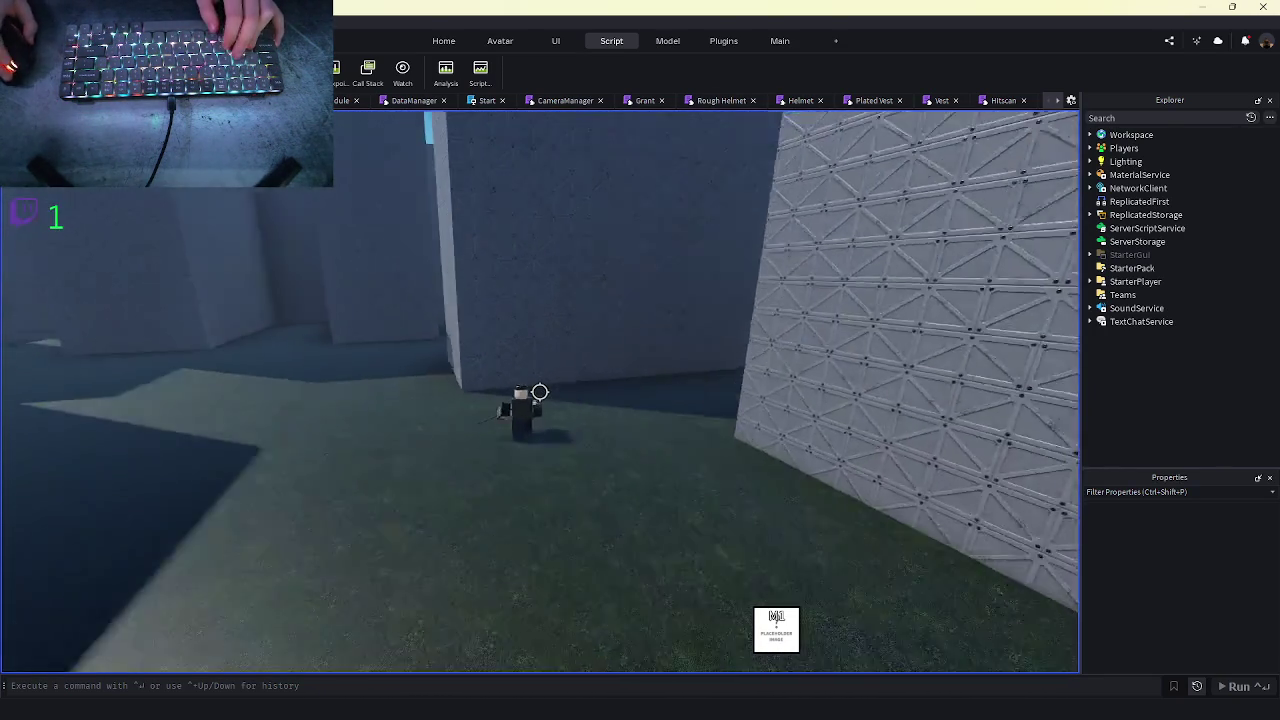
pyautogui.scroll(5, 540, 391)
pyautogui.click(540, 397)
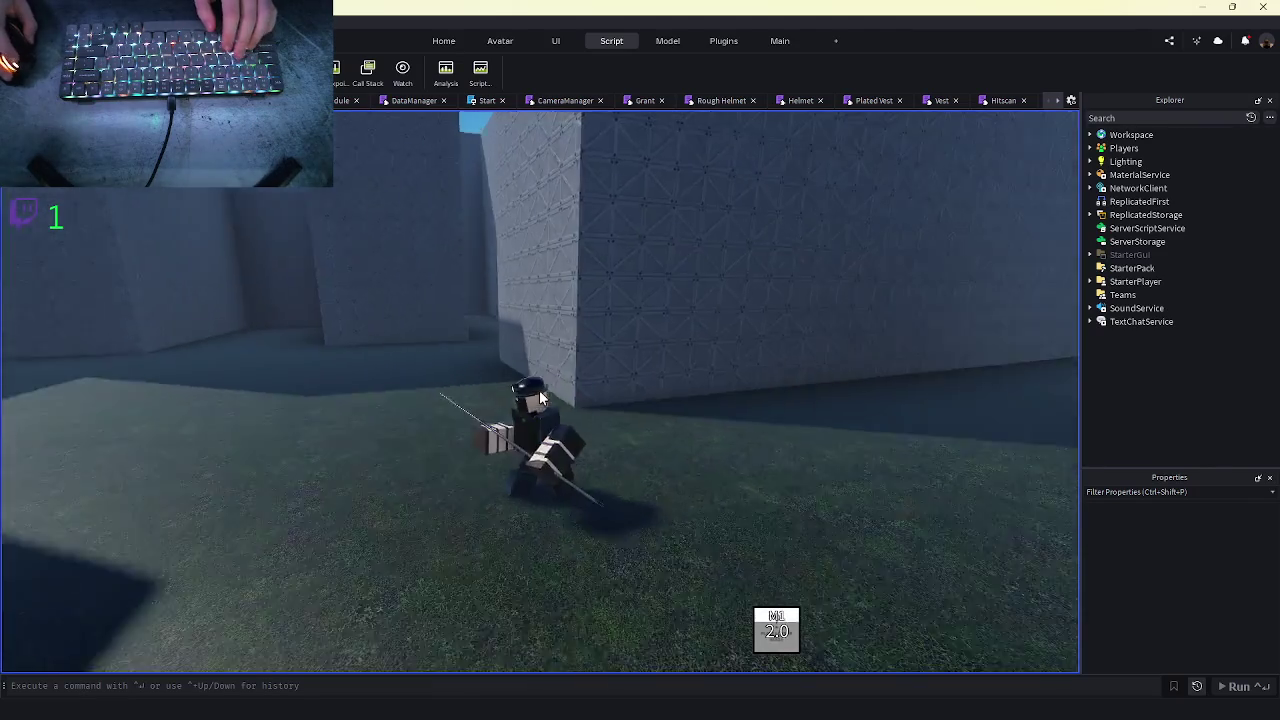
pyautogui.scroll(2, 540, 397)
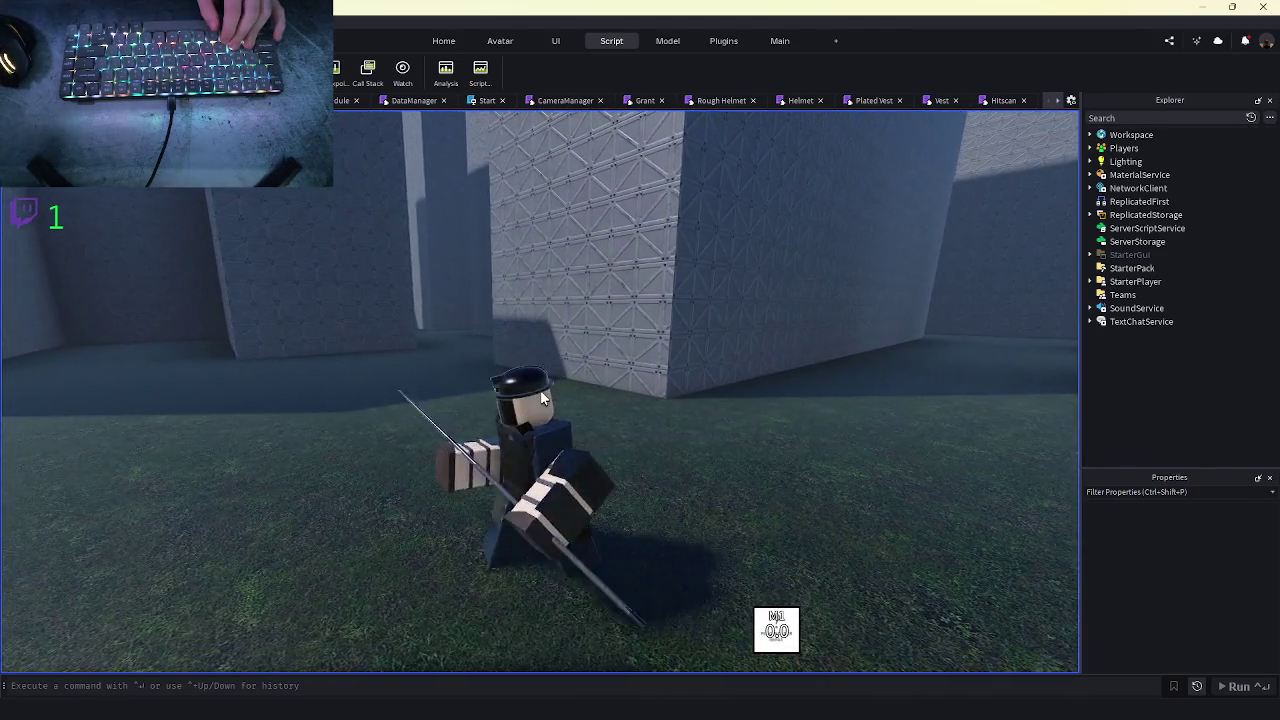
pyautogui.click(554, 493)
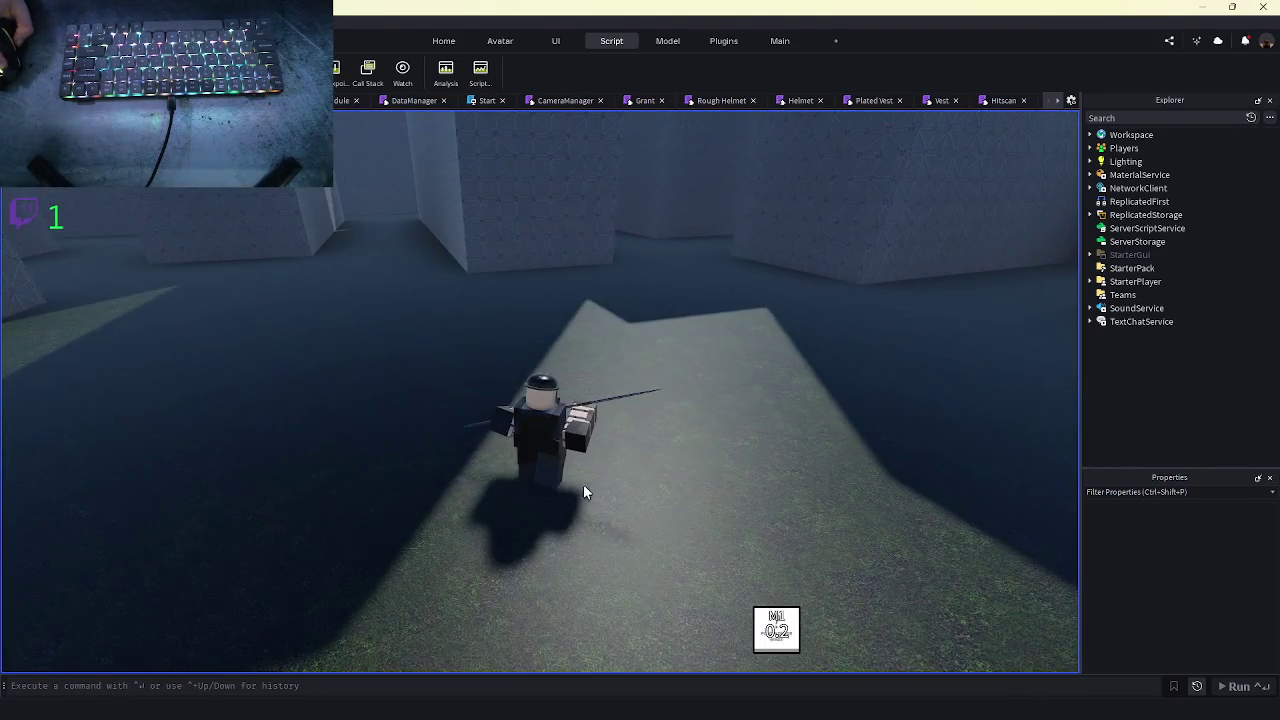
pyautogui.click(592, 486)
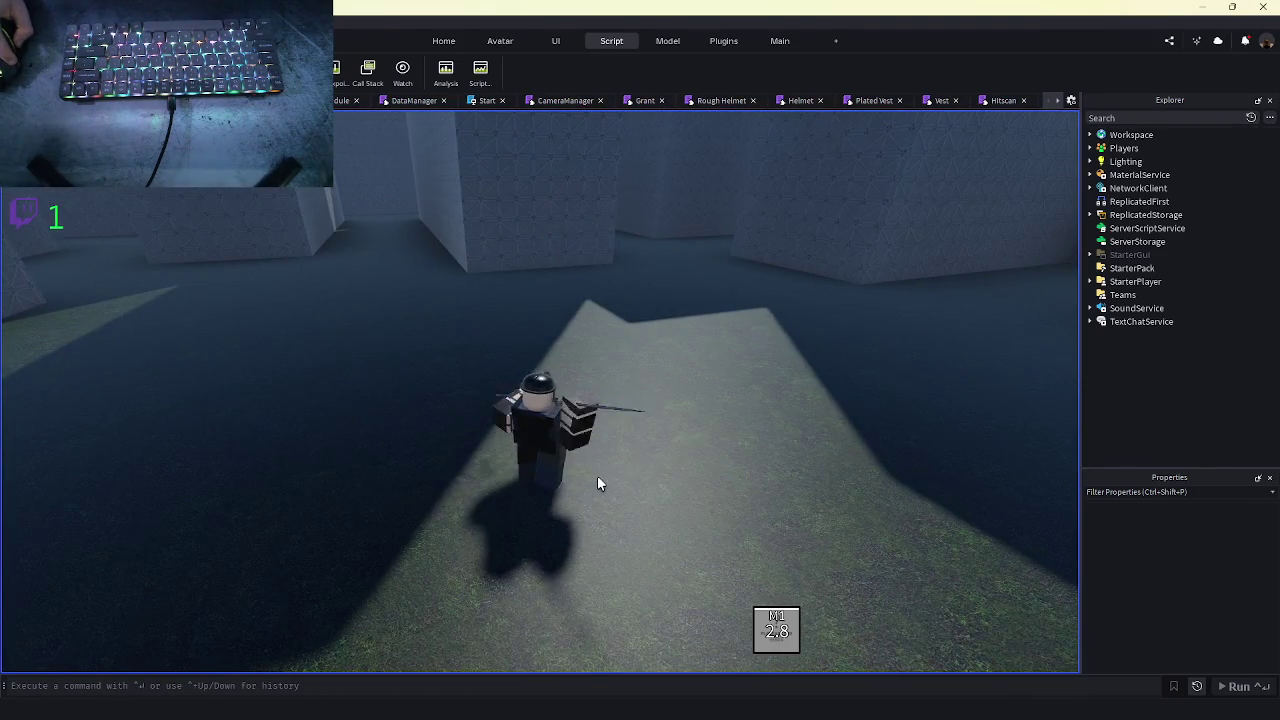
pyautogui.scroll(3, 597, 483)
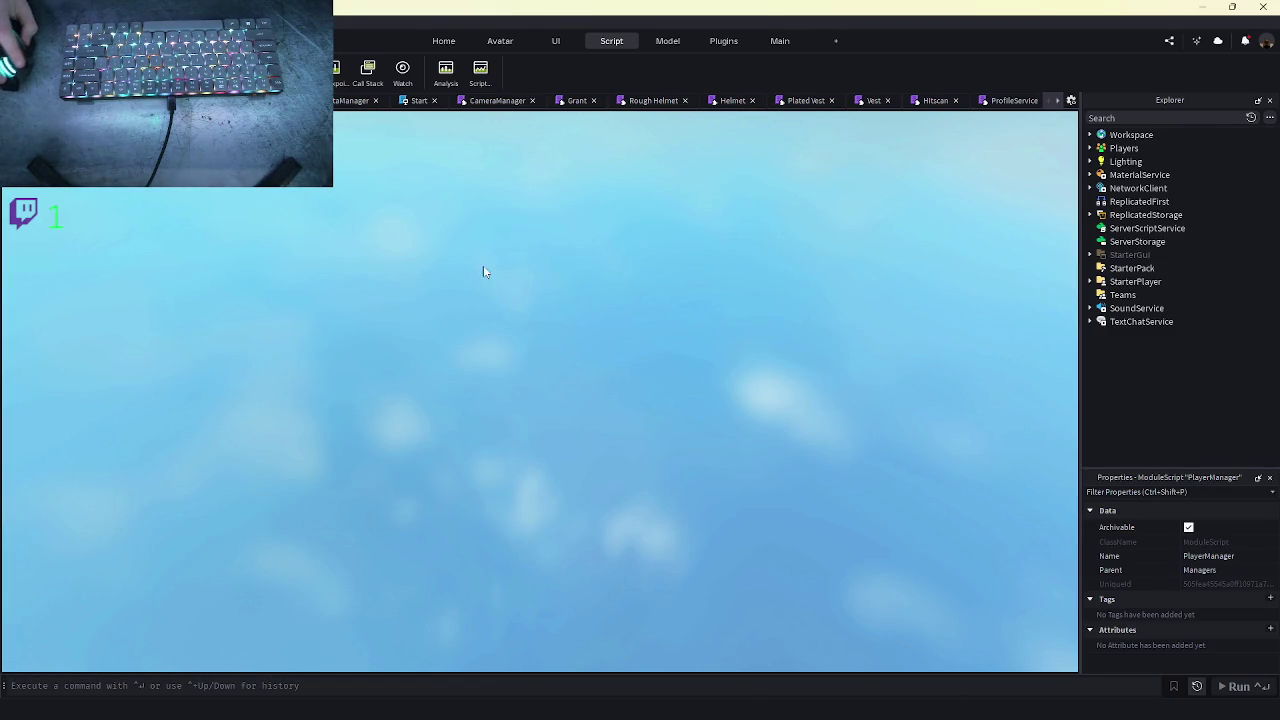
# - Fly the camera down toward the maze floor and zoom in and out to inspect it
pyautogui.press('w')
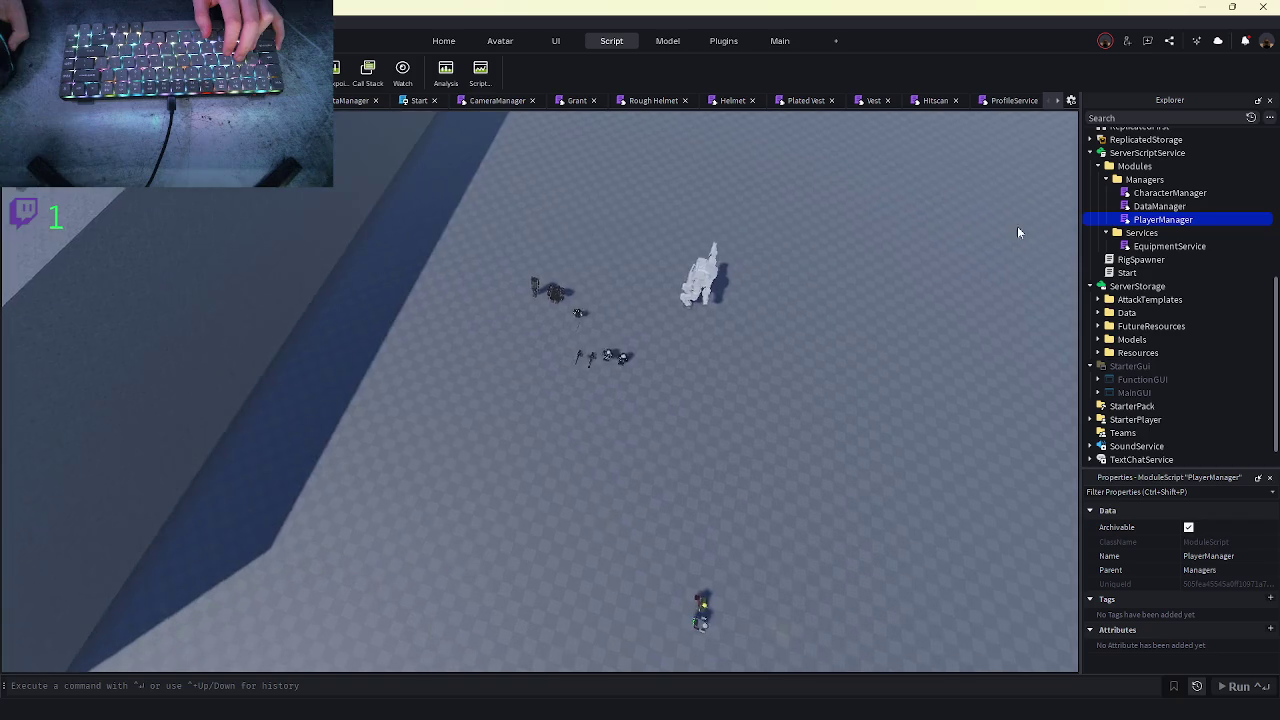
pyautogui.moveTo(235, 712)
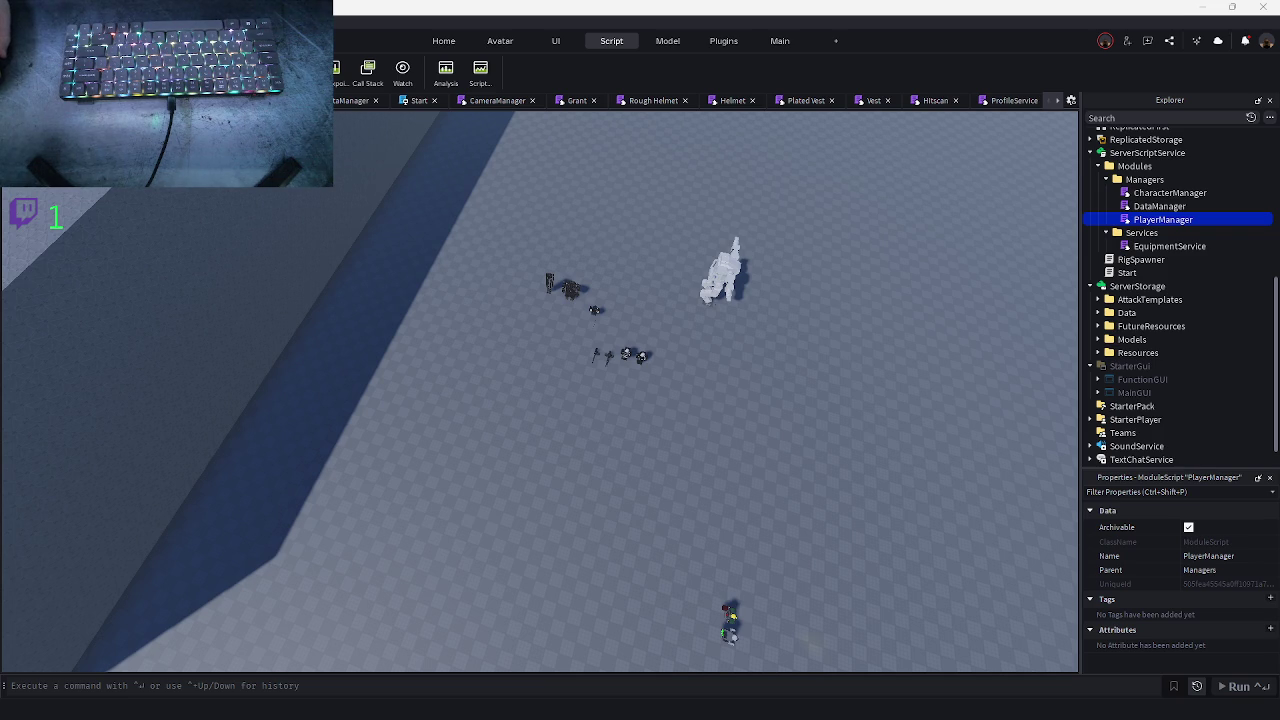
pyautogui.scroll(-5, 716, 383)
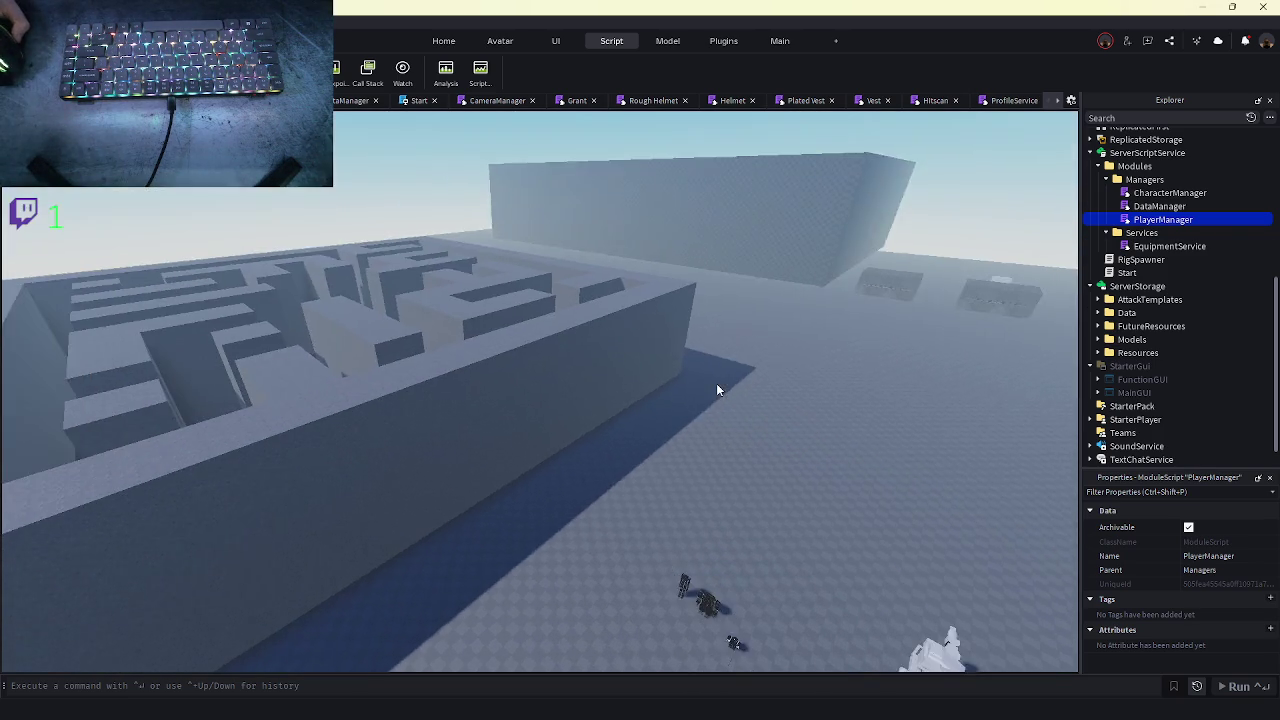
pyautogui.scroll(10, 716, 384)
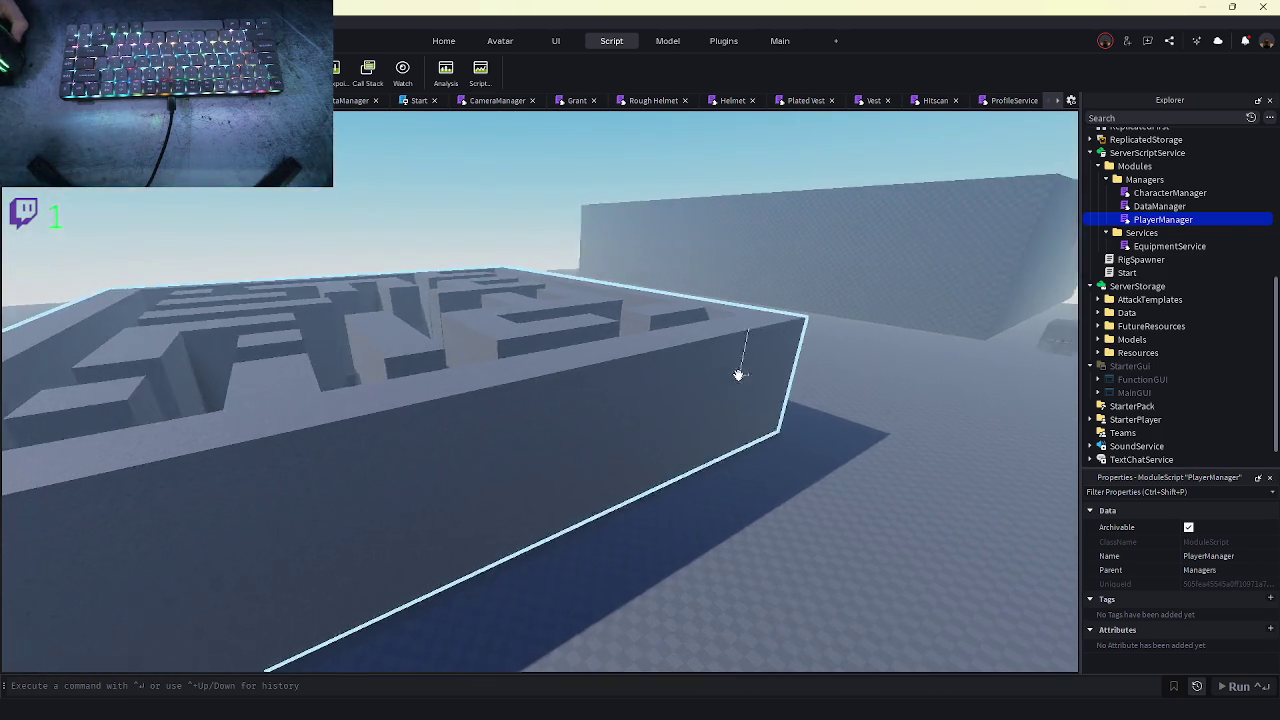
pyautogui.scroll(10, 452, 378)
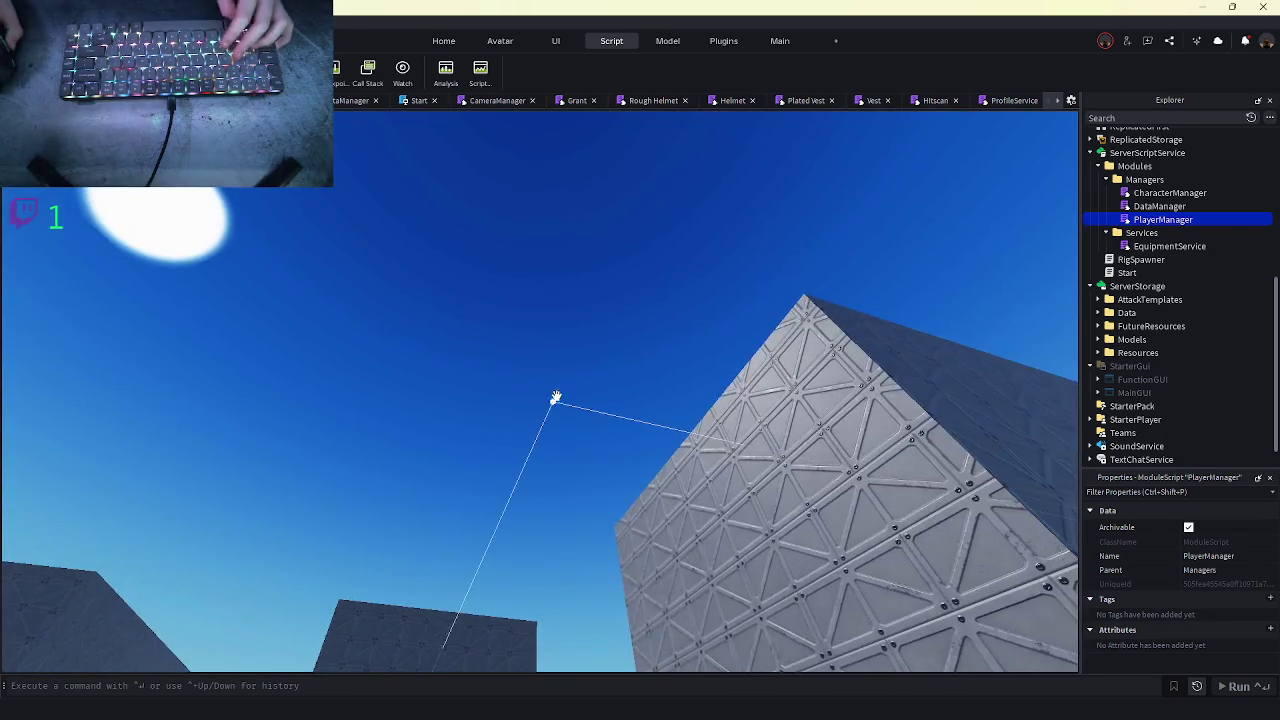
pyautogui.scroll(10, 585, 381)
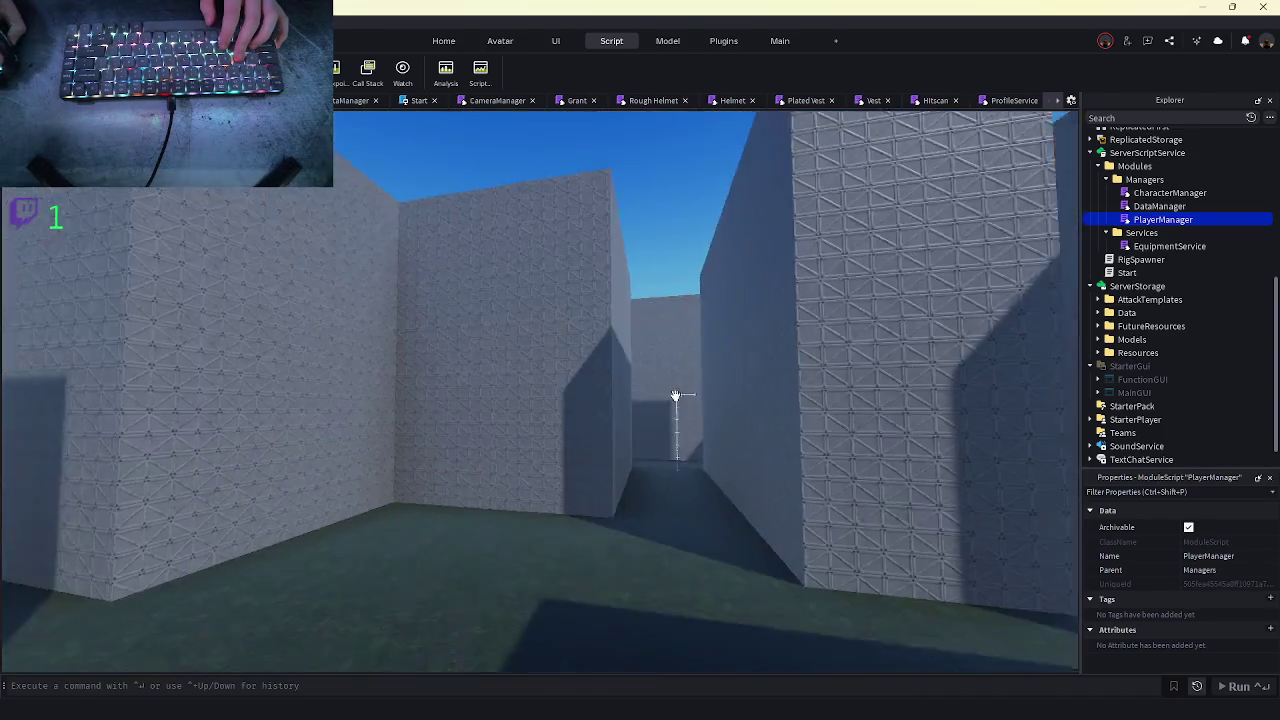
pyautogui.scroll(-15, 675, 395)
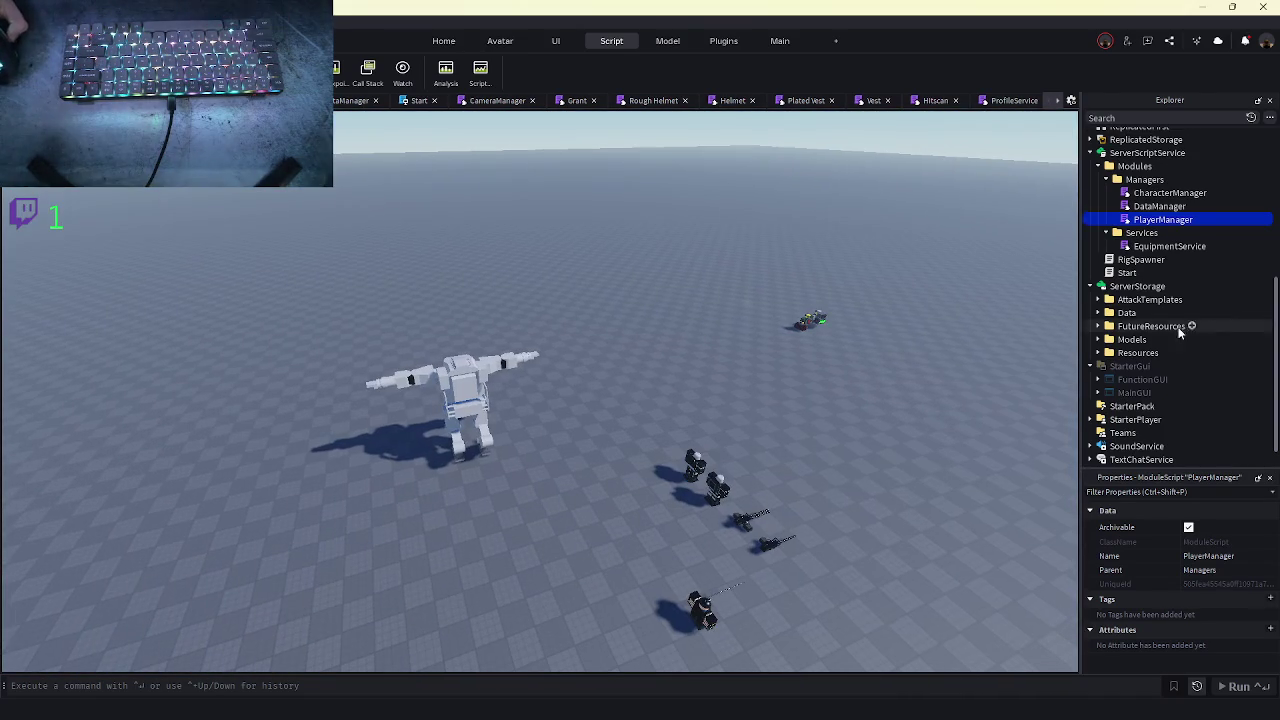
pyautogui.scroll(1, 1078, 313)
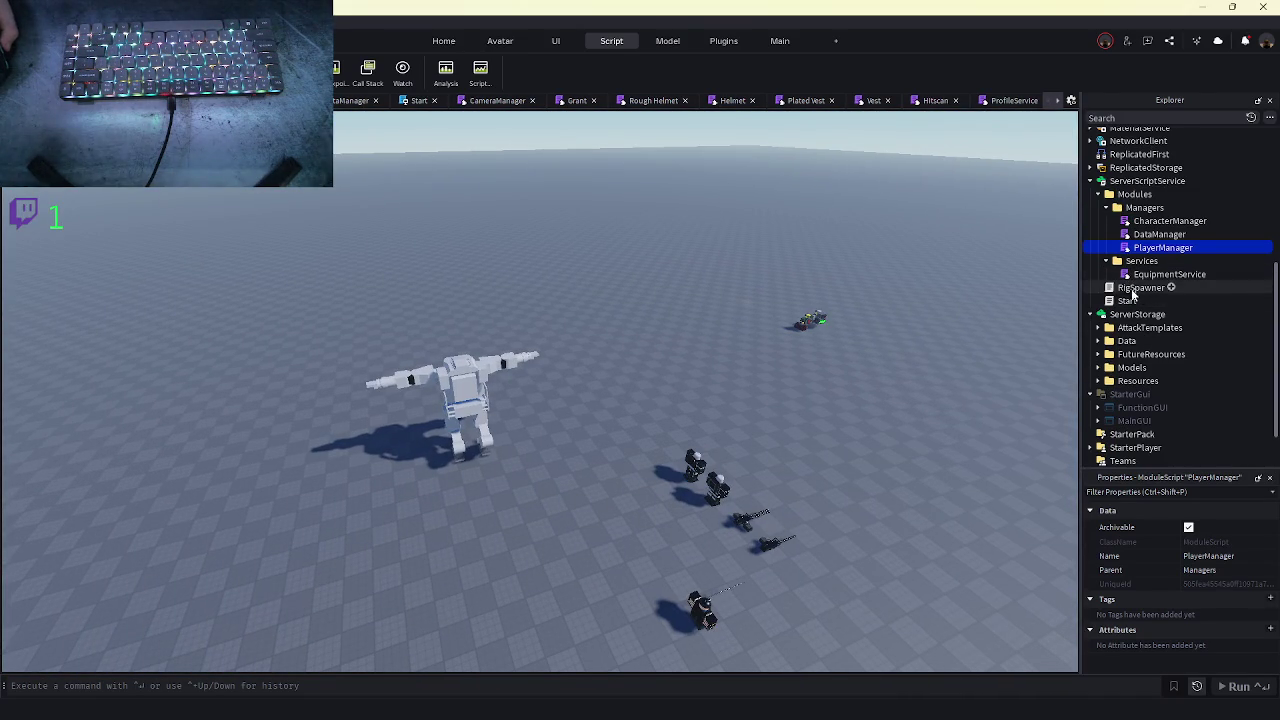
pyautogui.scroll(10, 730, 447)
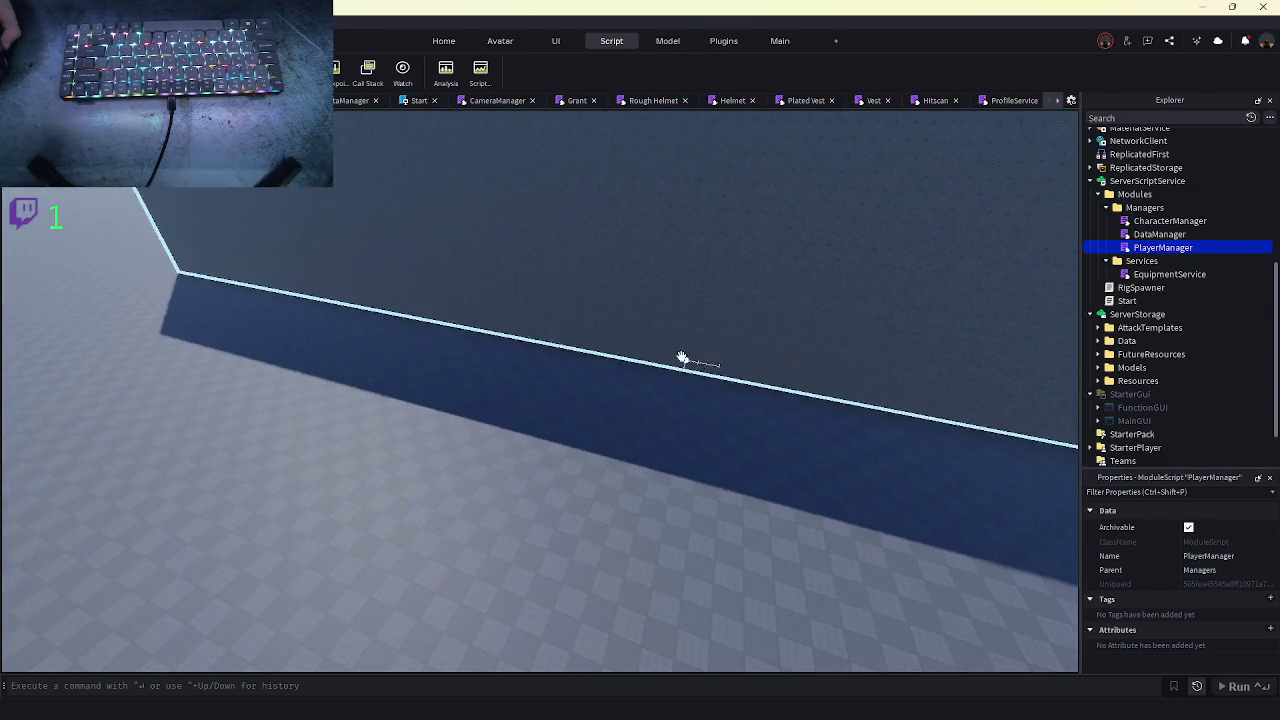
pyautogui.scroll(-10, 691, 362)
pyautogui.scroll(10, 602, 386)
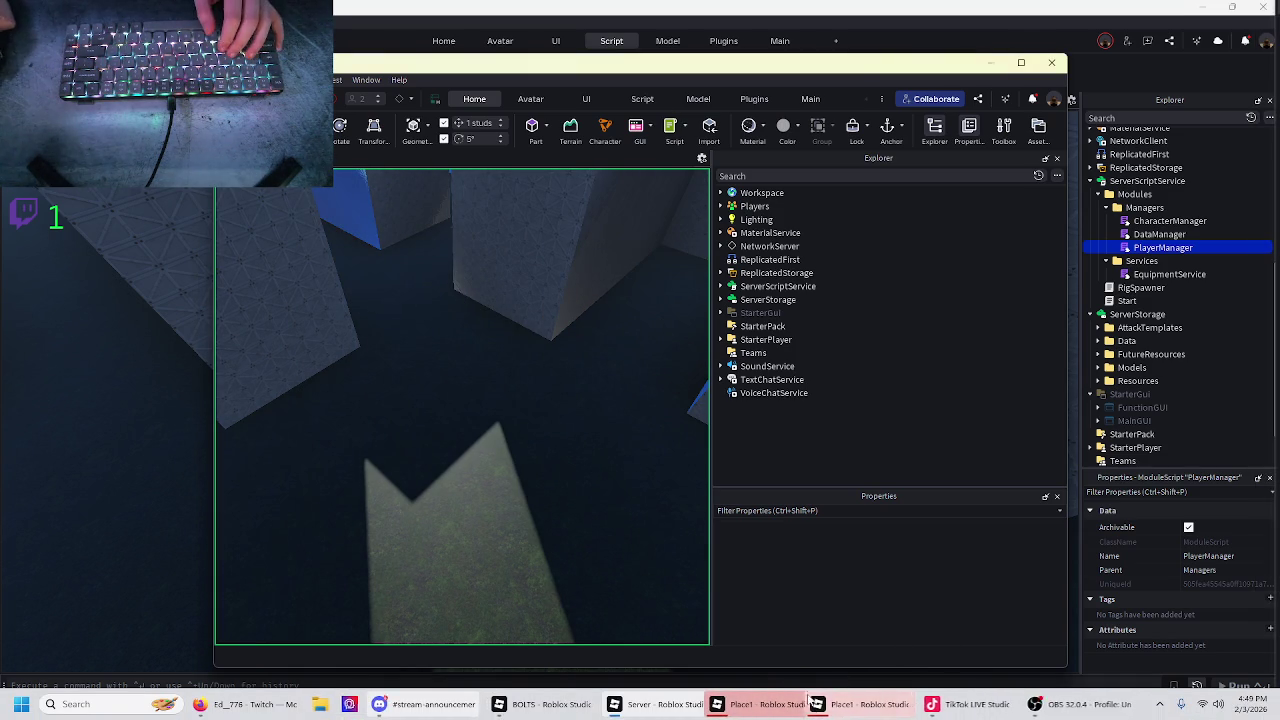
# - Bring the Place1 test client forward, select a character, and deploy Player1 into the maze
pyautogui.click(748, 708)
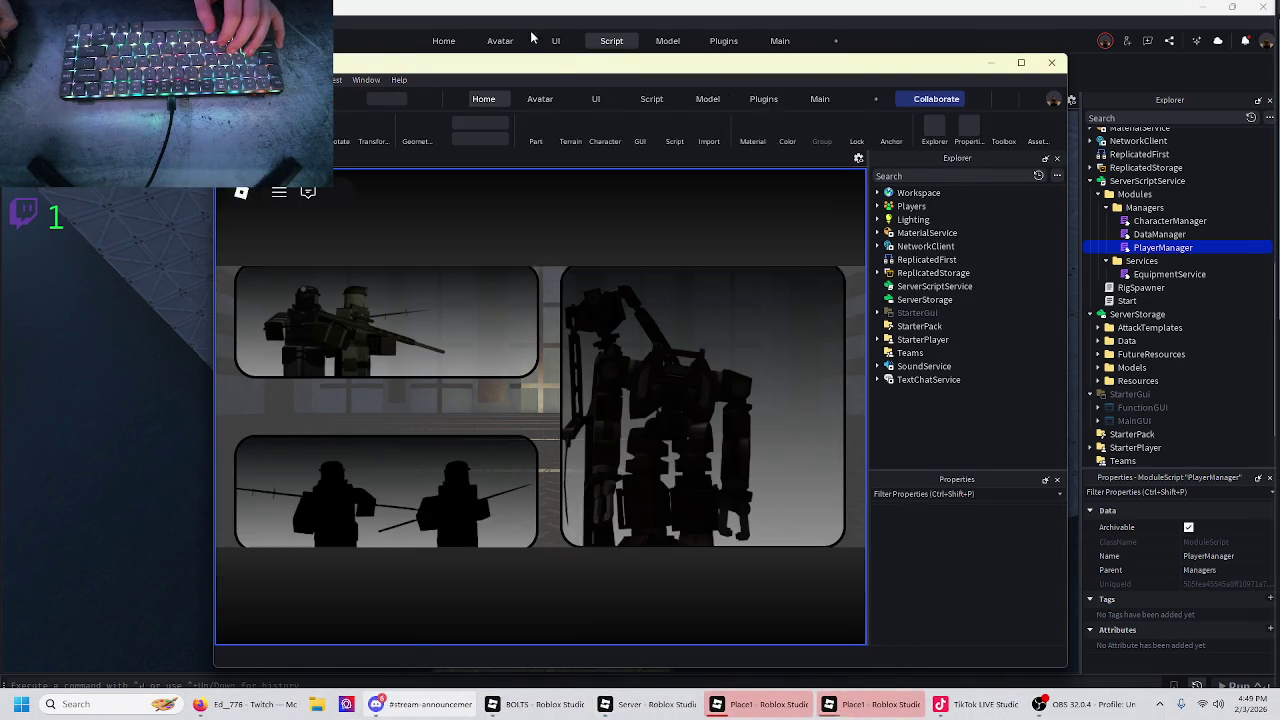
pyautogui.click(852, 704)
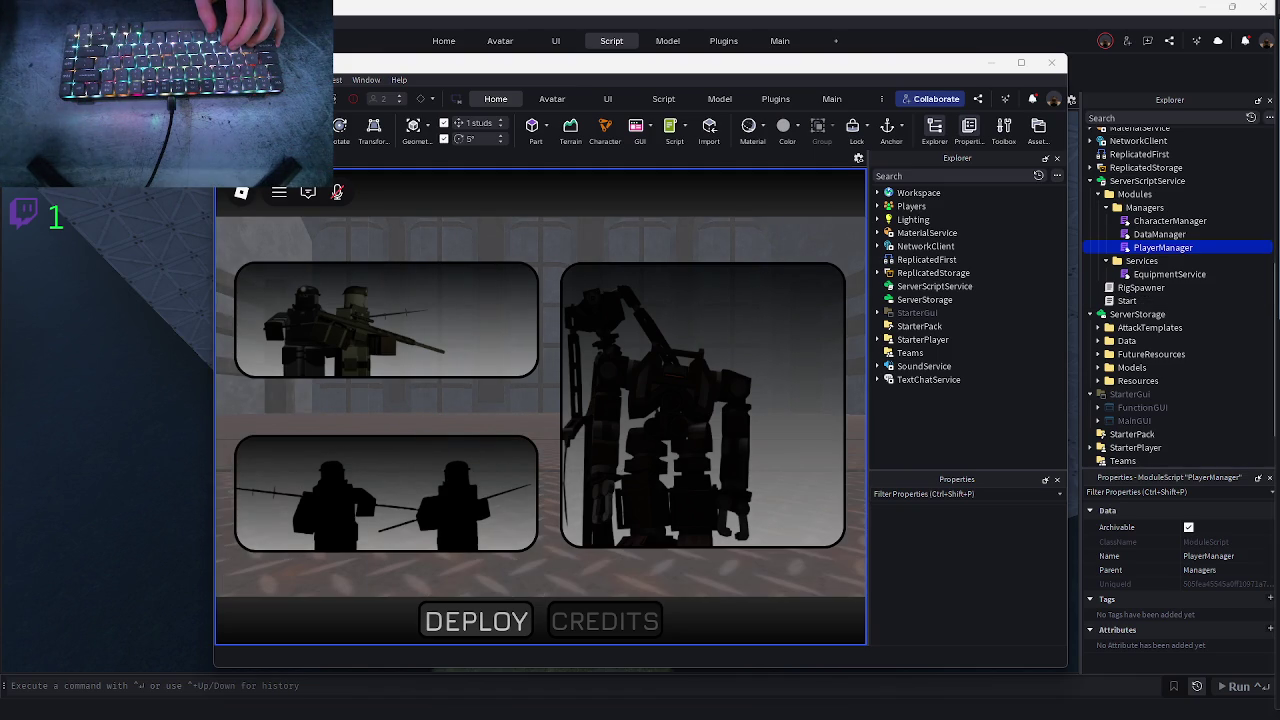
pyautogui.click(591, 394)
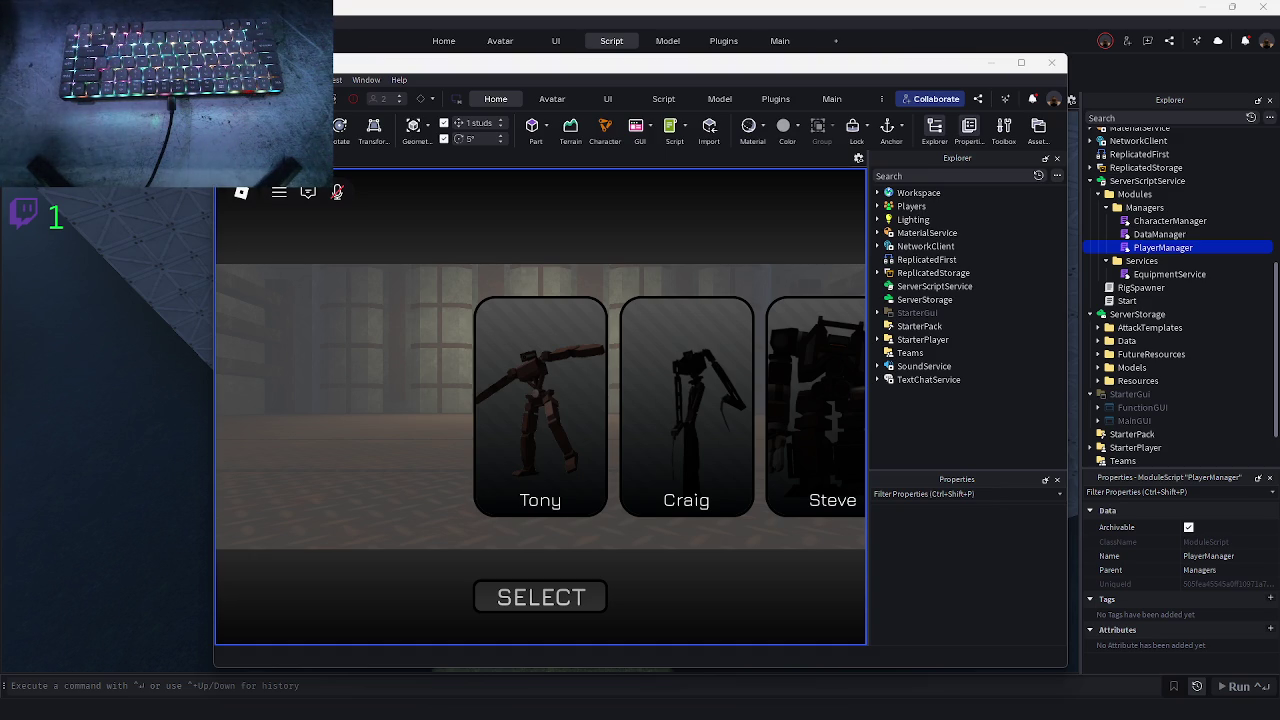
pyautogui.click(510, 597)
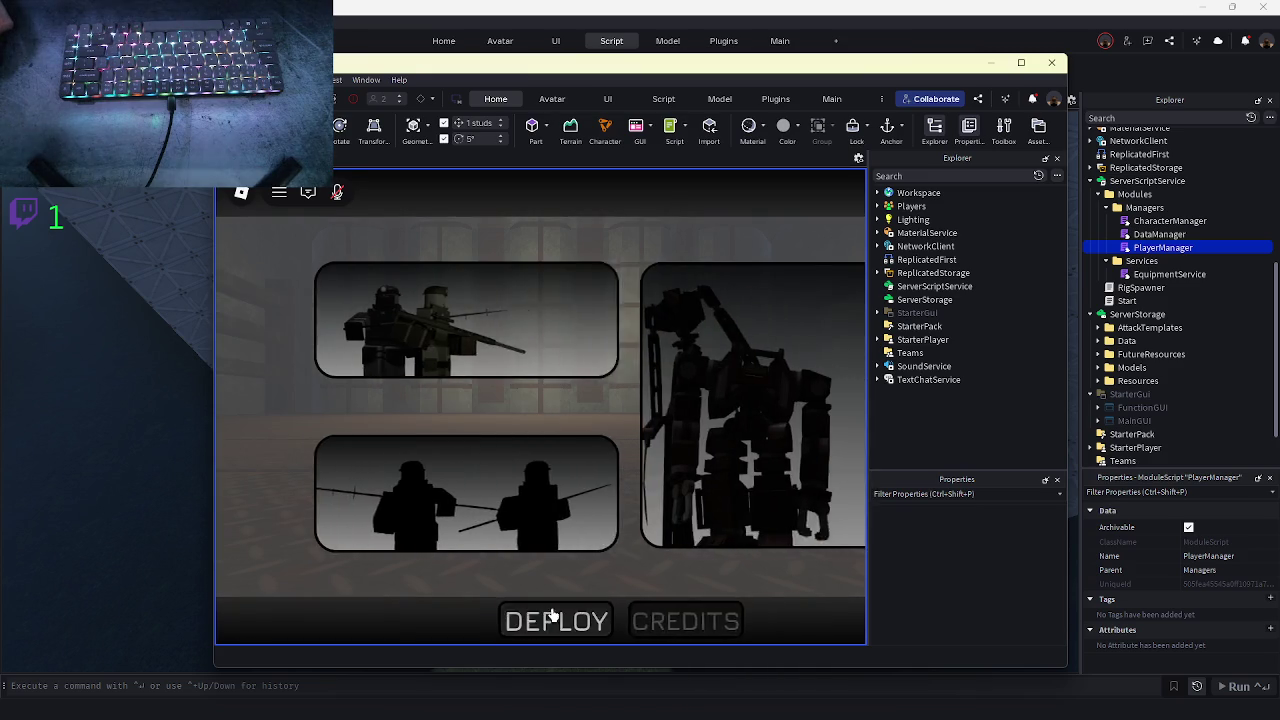
pyautogui.click(500, 621)
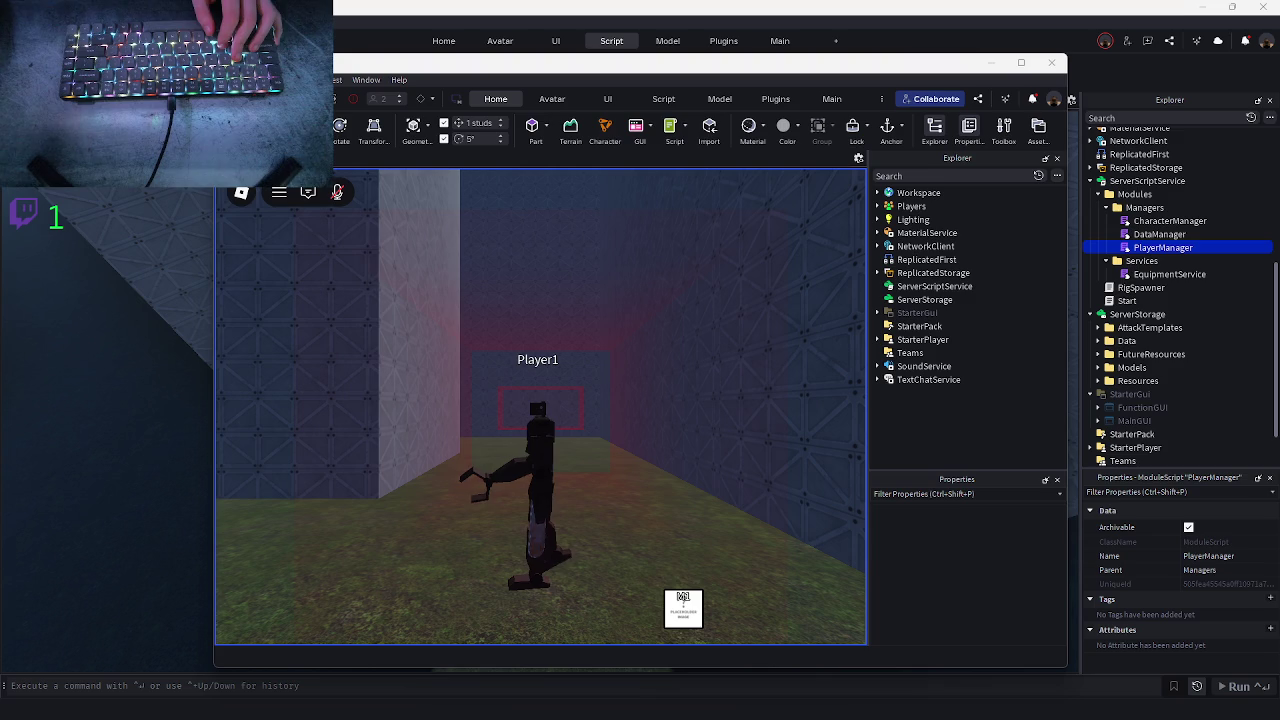
# - Walk Player1 into the corridor with Shift Lock on, turning the camera to look down at it
pyautogui.press('w')
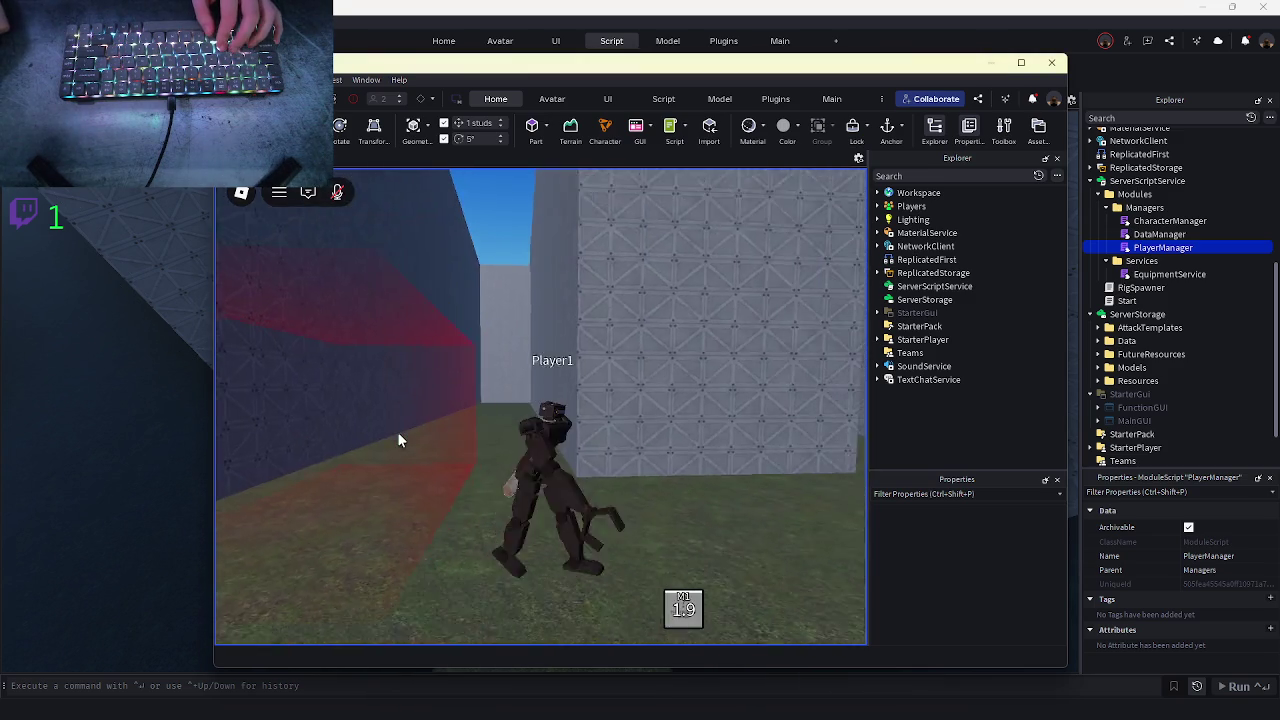
pyautogui.press('a')
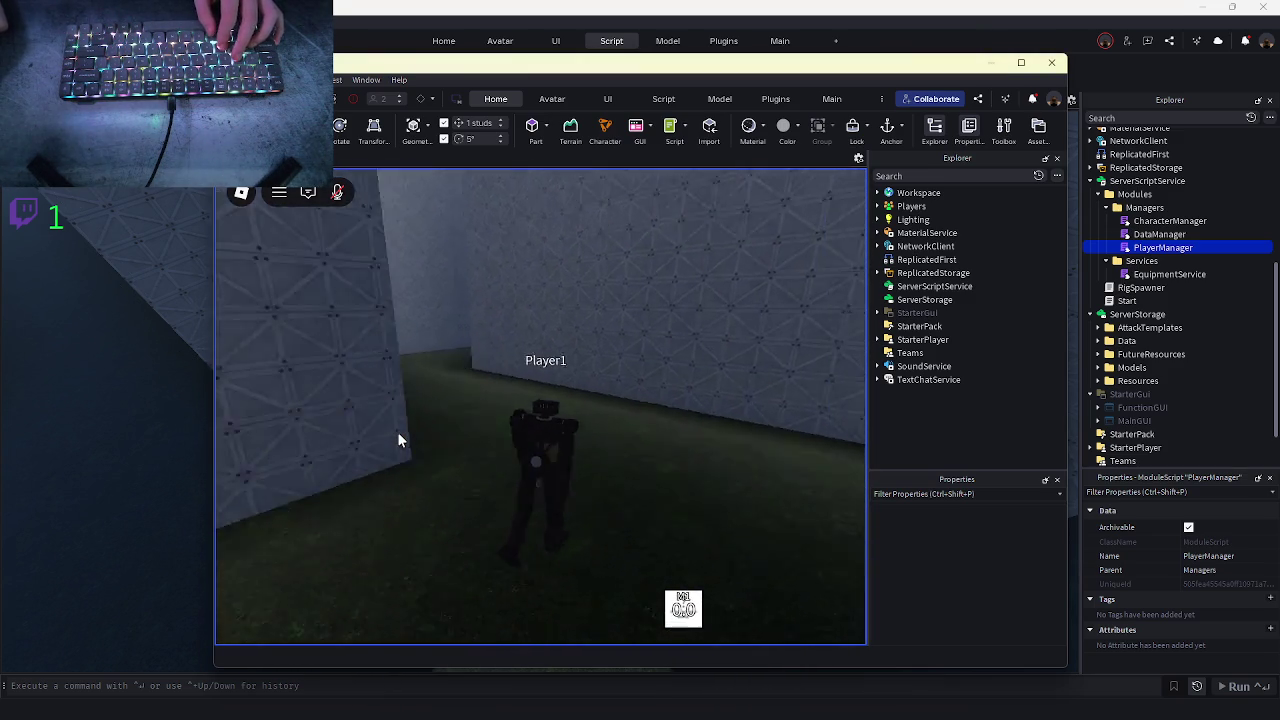
pyautogui.press('shift')
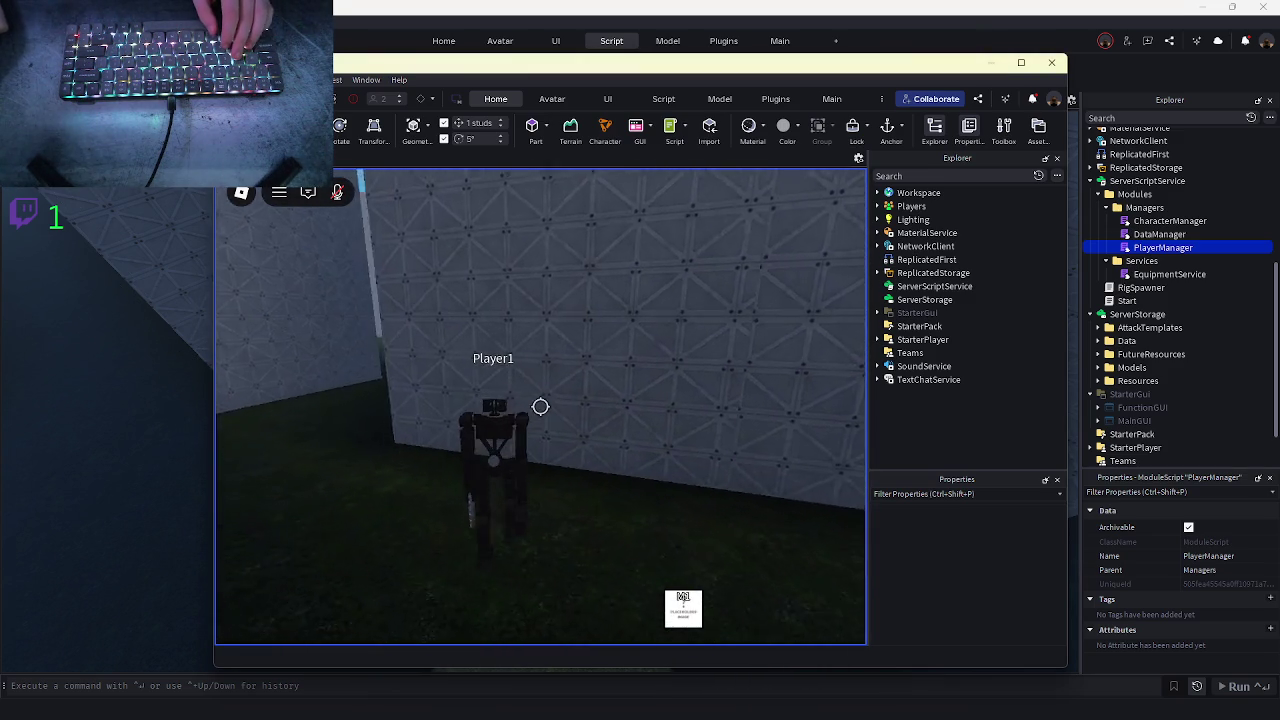
pyautogui.press('Left')
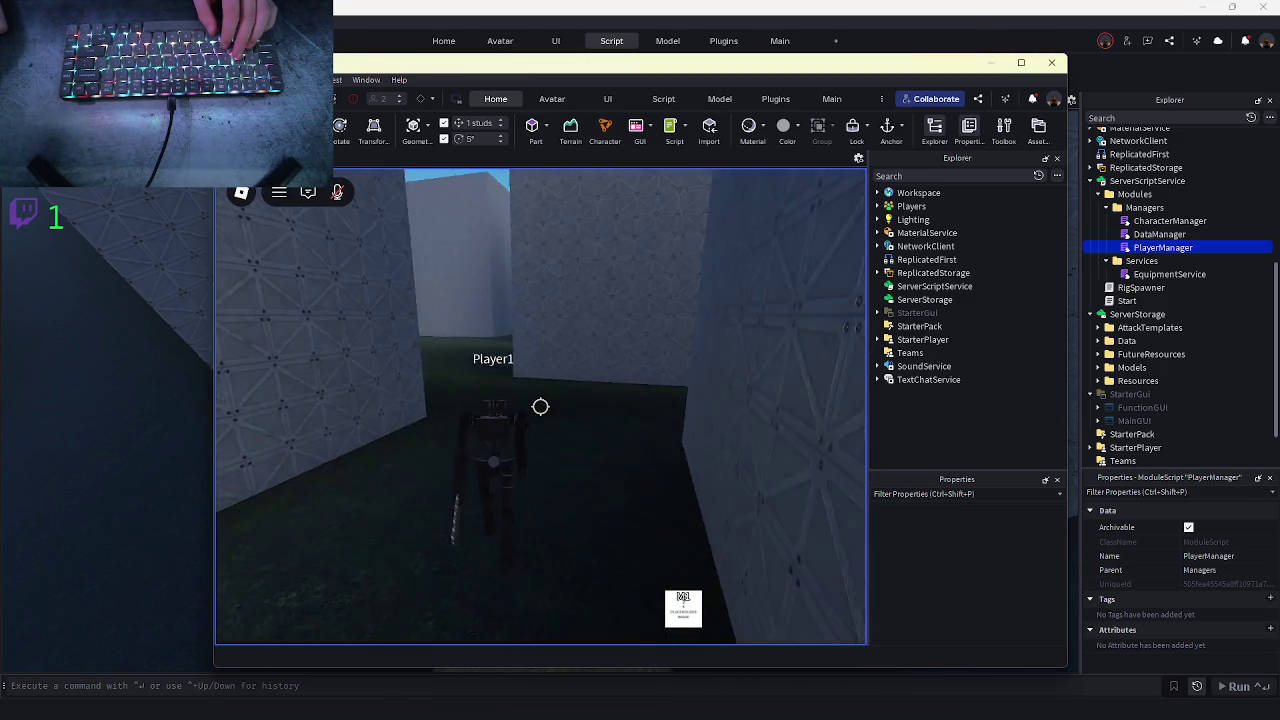
pyautogui.press('w')
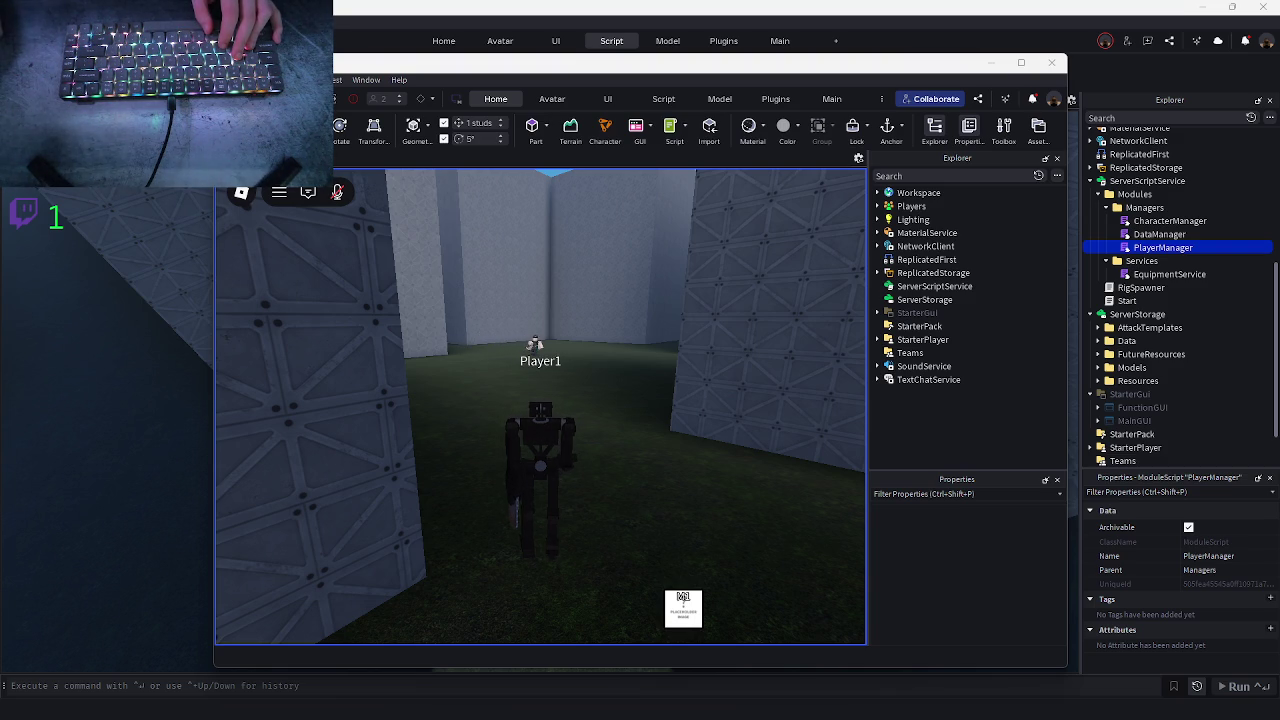
pyautogui.moveTo(467, 309)
pyautogui.mouseDown()
pyautogui.moveTo(585, 337)
pyautogui.moveTo(585, 320)
pyautogui.mouseUp()
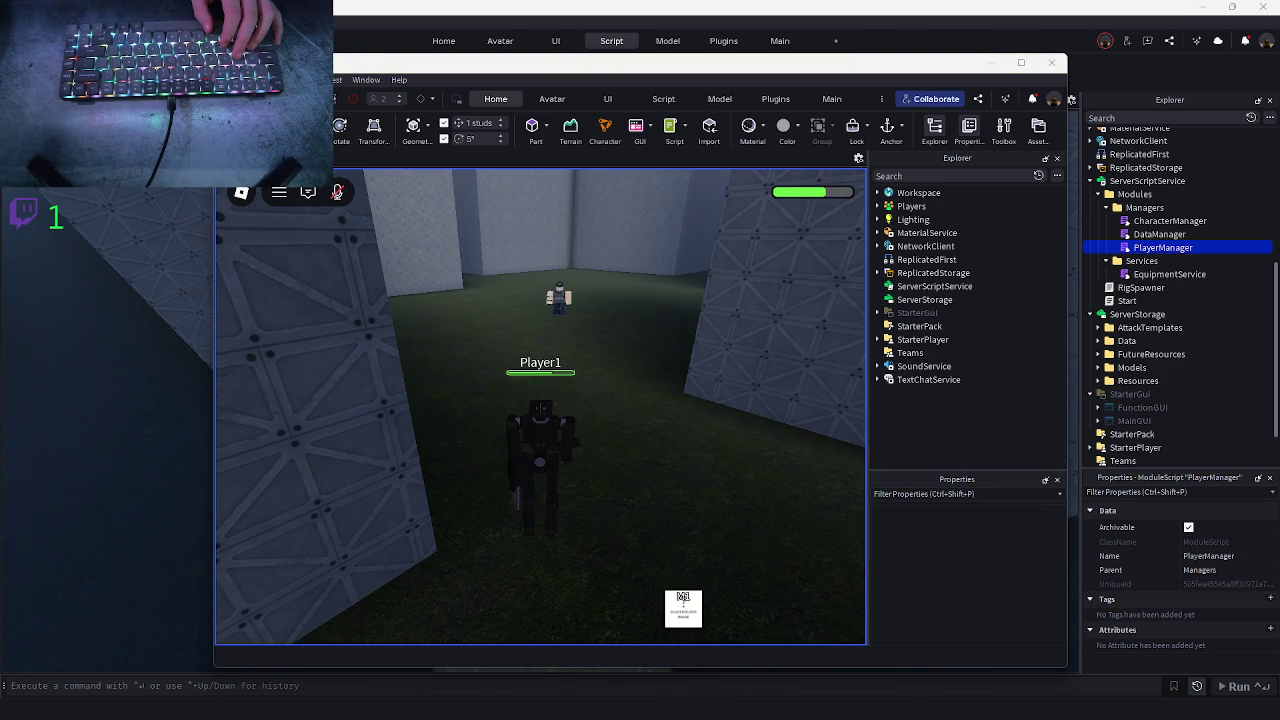
# - Hit the other player's character with M1 attacks, then drag the second test window to the centre
pyautogui.click(686, 374)
pyautogui.press('w')
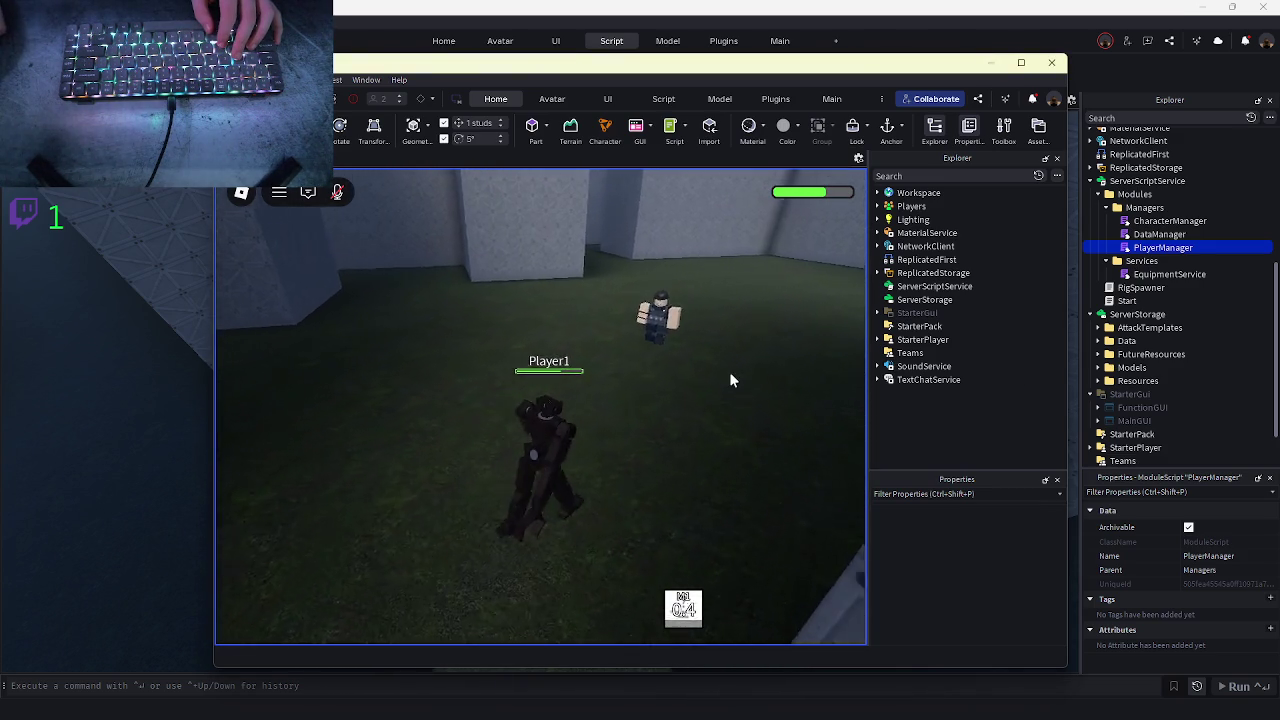
pyautogui.click(730, 376)
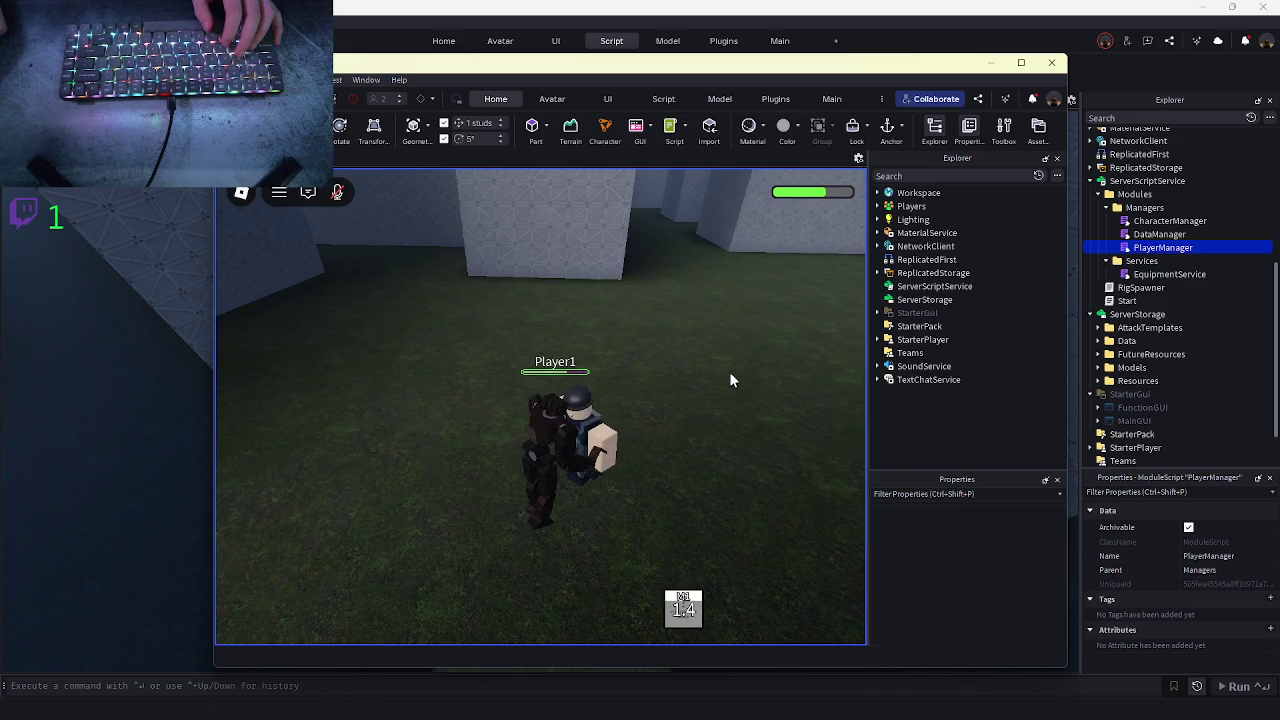
pyautogui.press('shift')
pyautogui.click(540, 405)
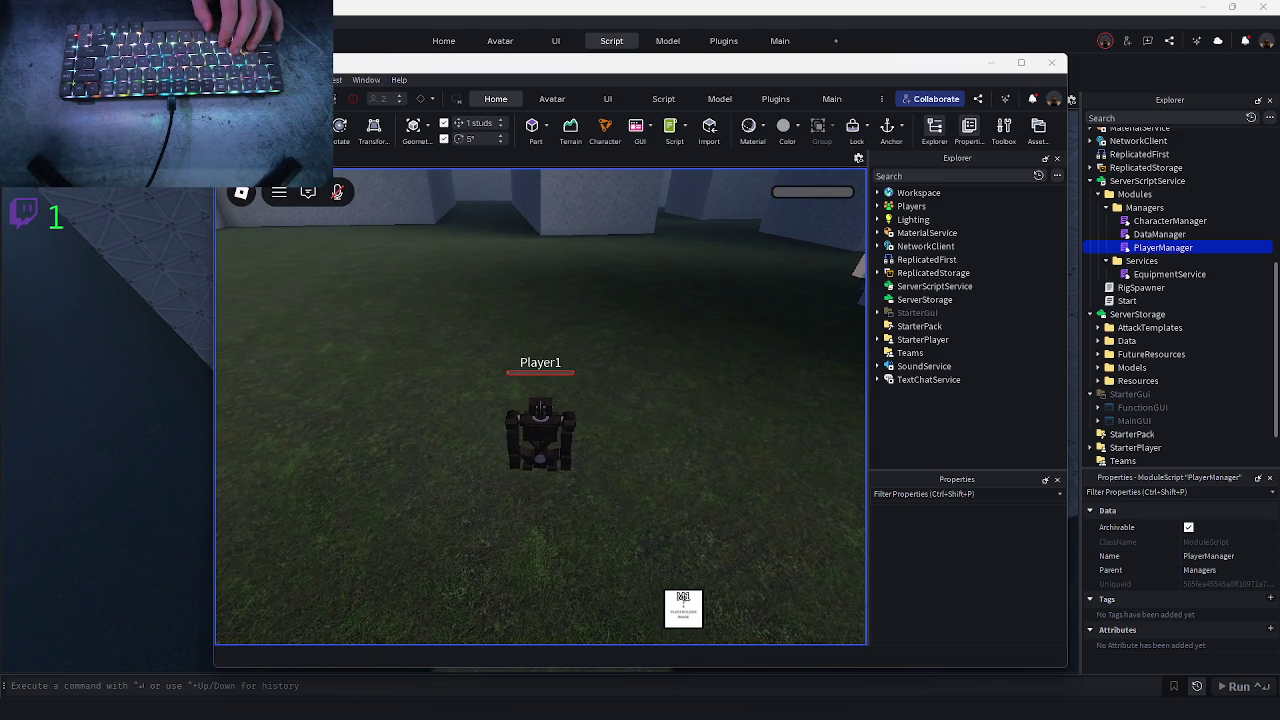
pyautogui.moveTo(1270, 112)
pyautogui.mouseDown()
pyautogui.moveTo(604, 307)
pyautogui.moveTo(733, 244)
pyautogui.moveTo(663, 217)
pyautogui.mouseUp()
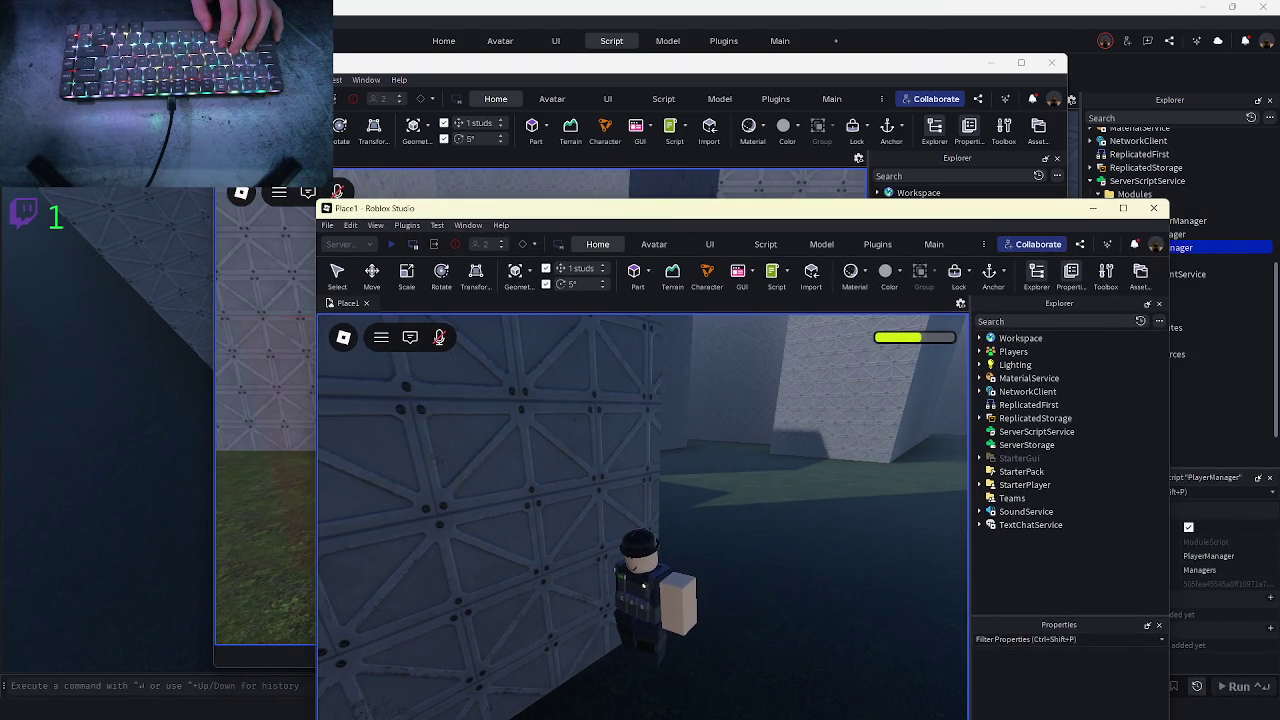
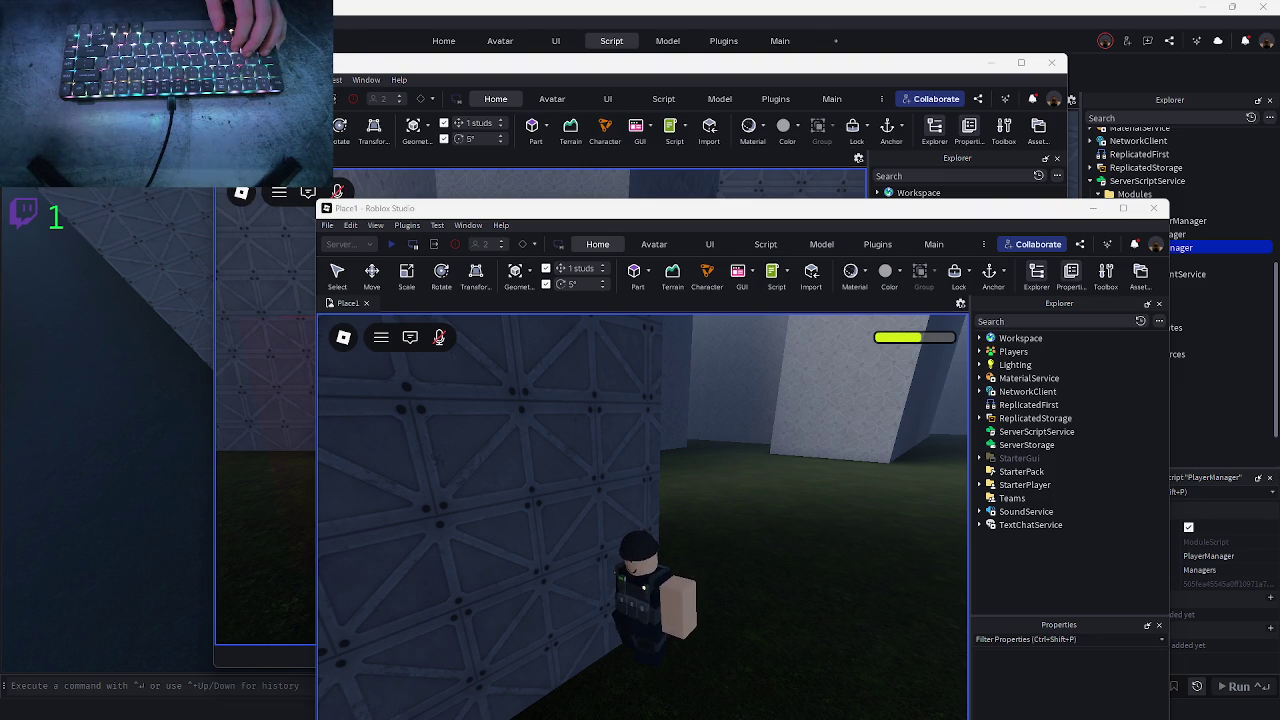
# - Stop the play test and fly the camera over the maze into the dark building interior
pyautogui.press('s')
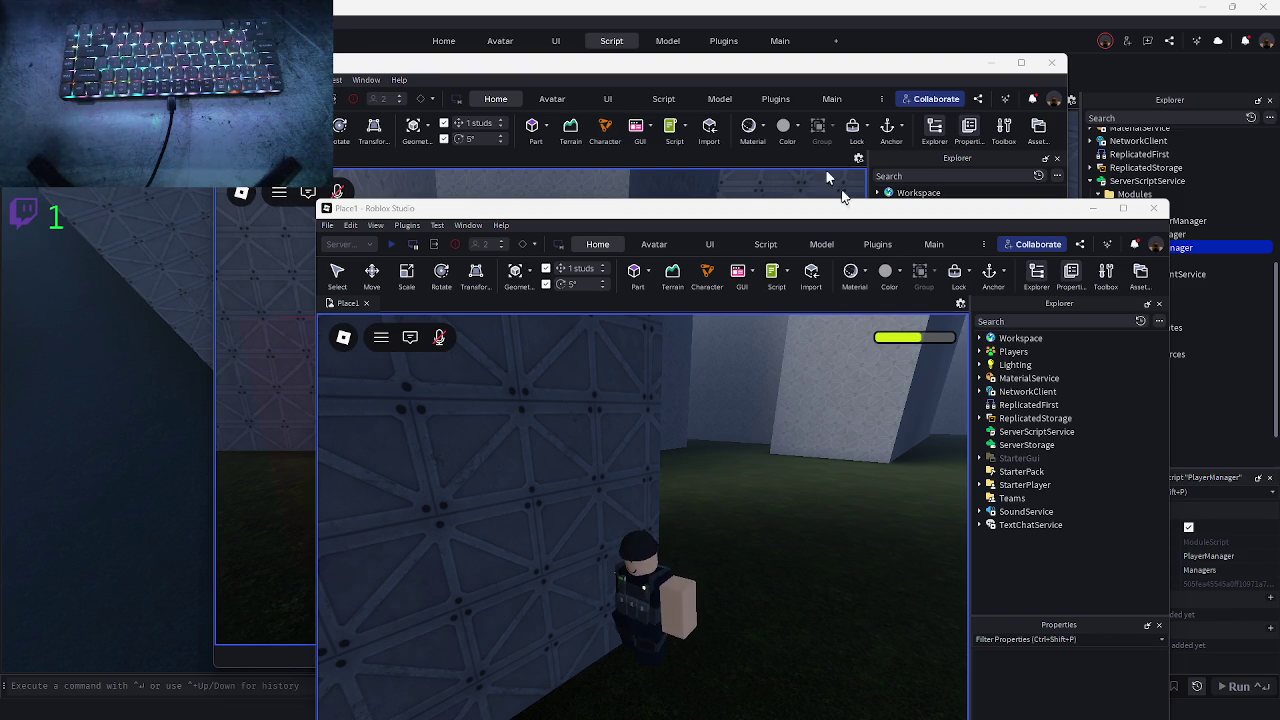
pyautogui.hotkey('shift', 'F5')
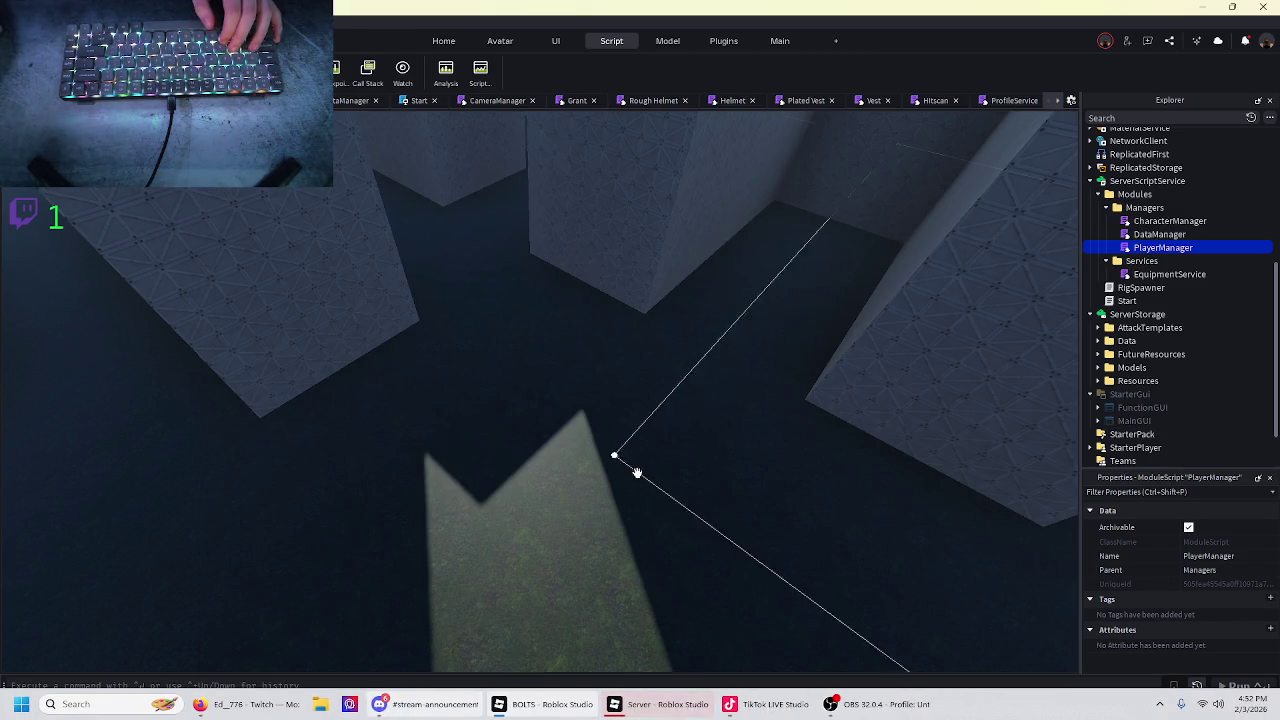
pyautogui.press('w')
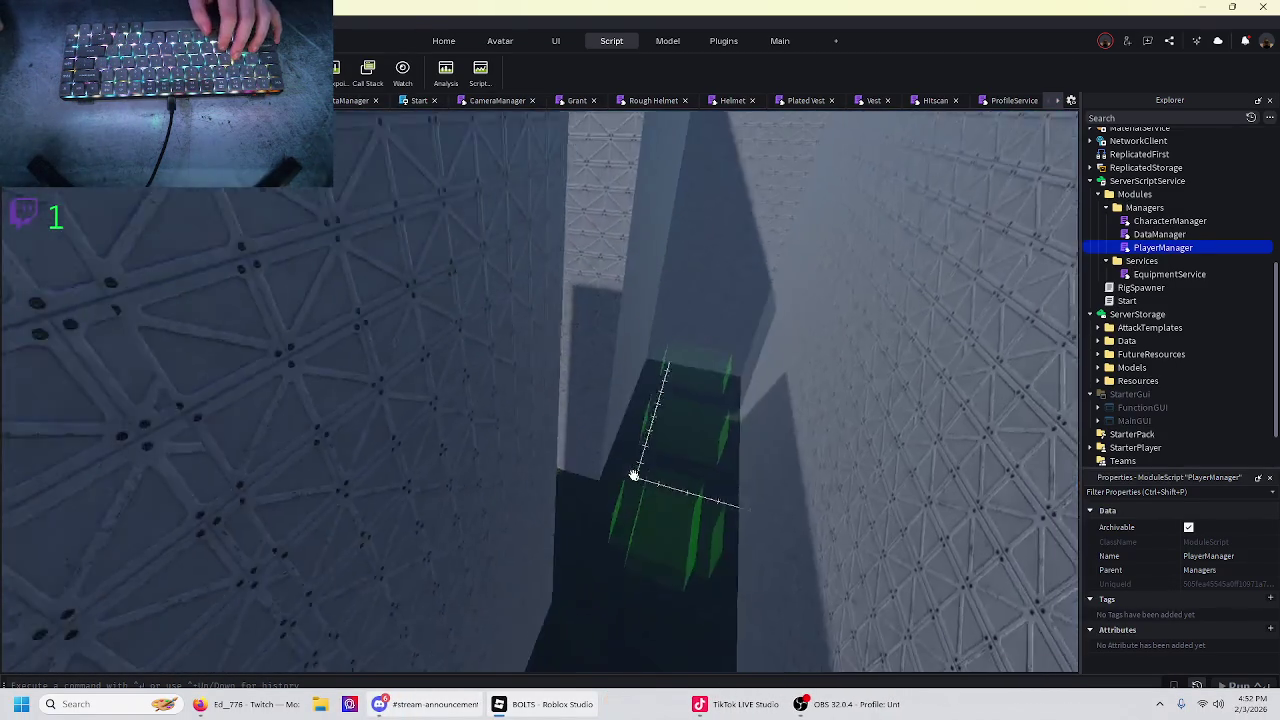
pyautogui.press('s')
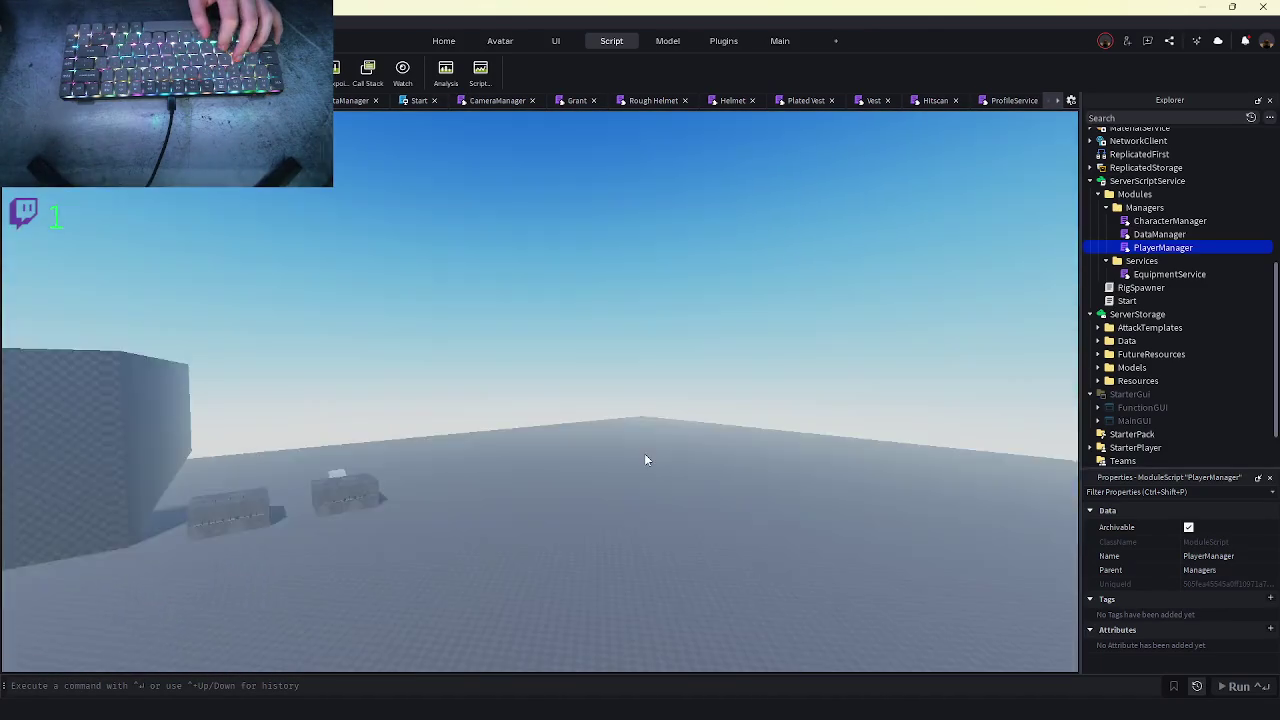
pyautogui.press('w')
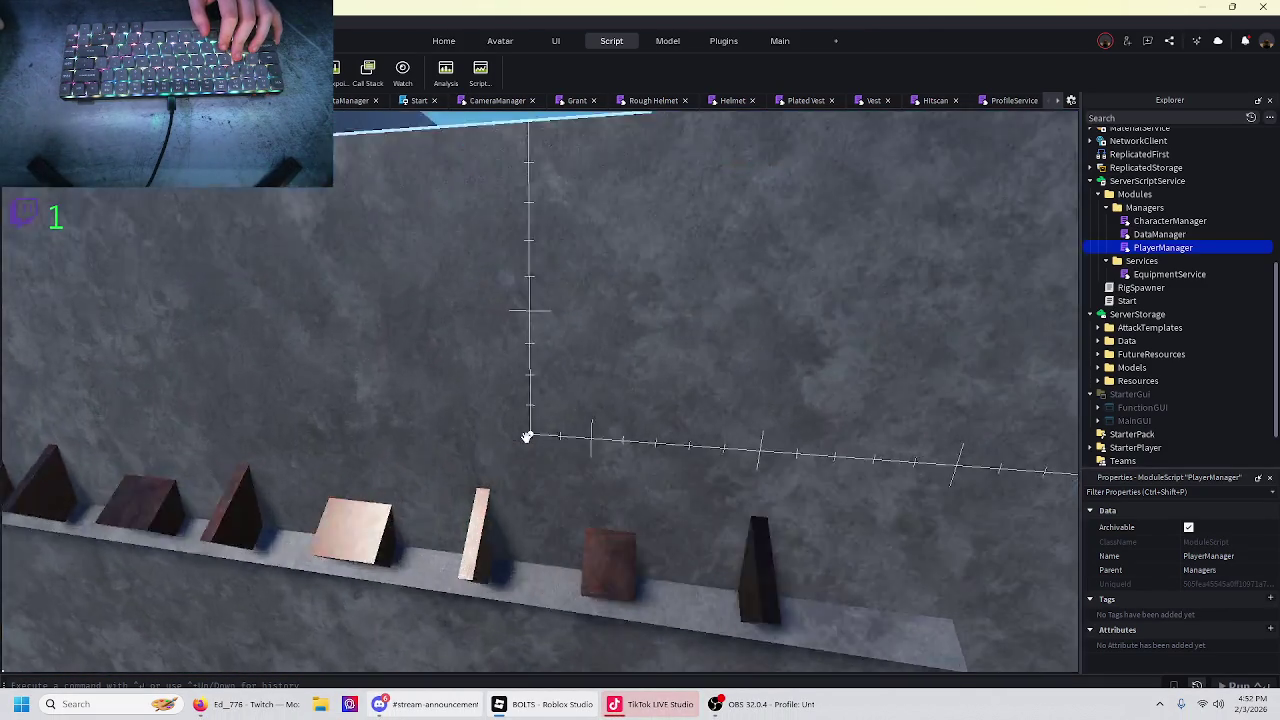
pyautogui.press('w')
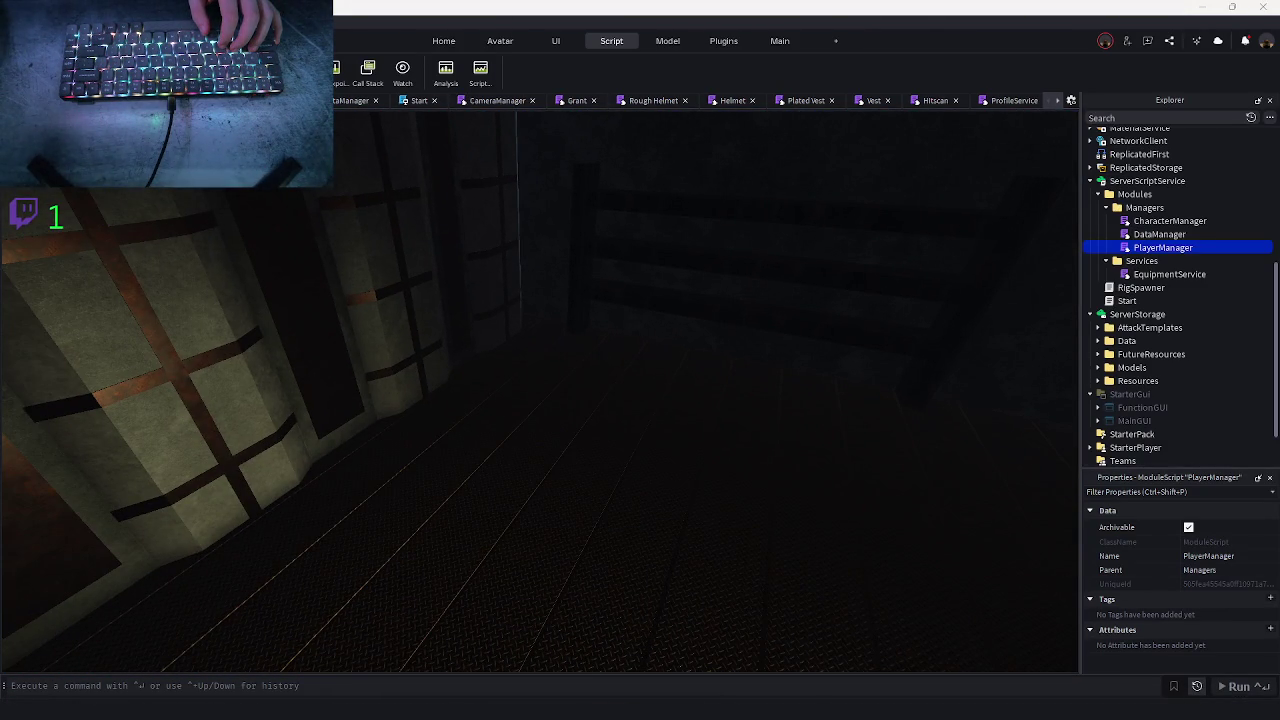
# - Fly back out past the spiked block to view the row of three character rigs
pyautogui.press('Right')
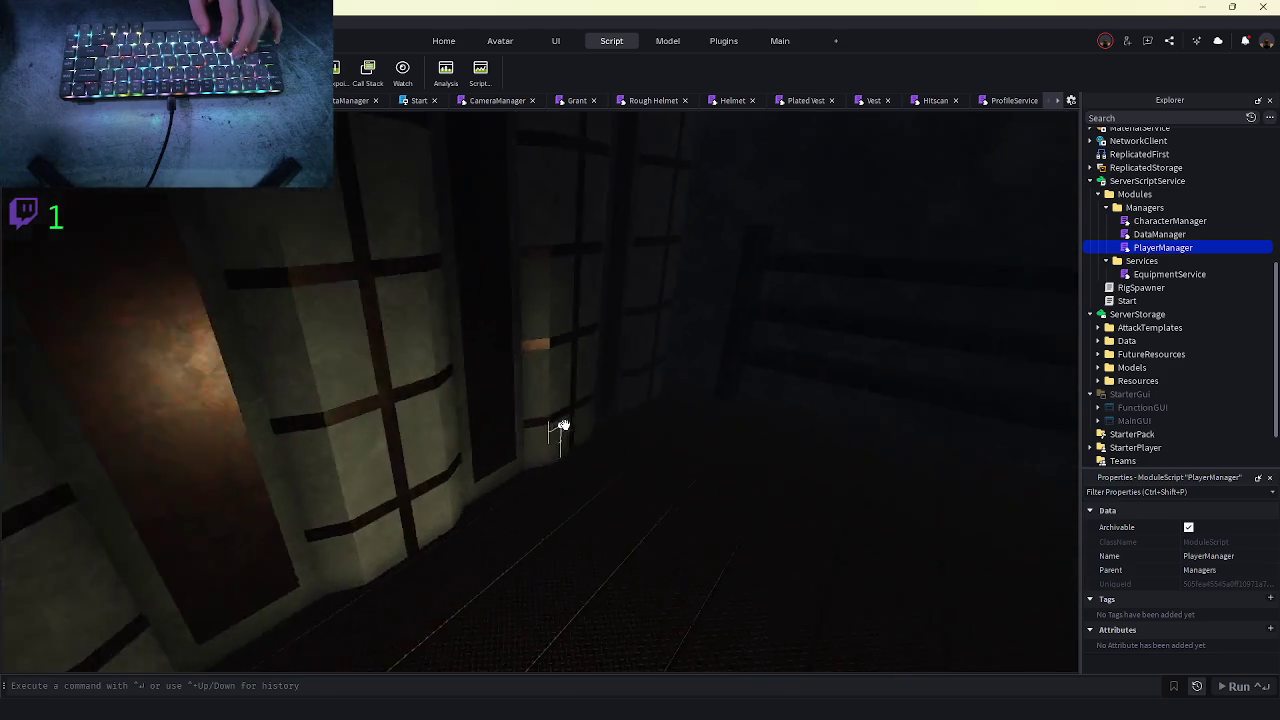
pyautogui.press('s')
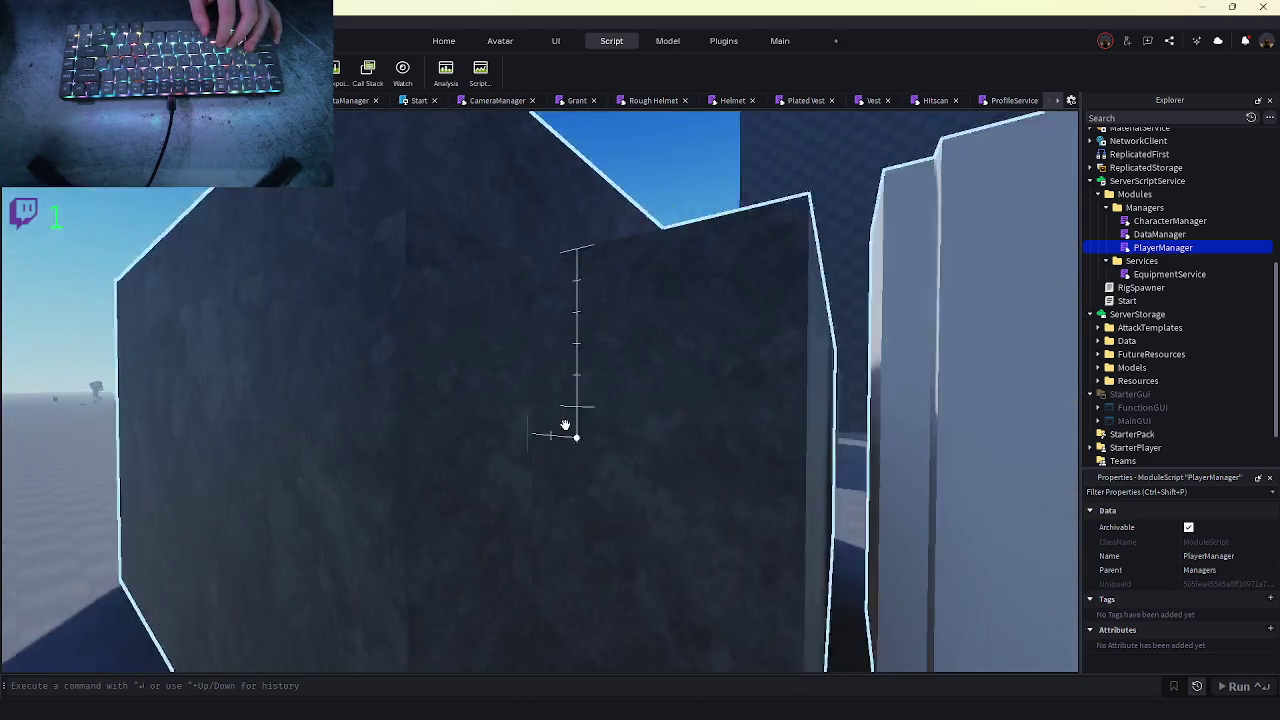
pyautogui.press('w')
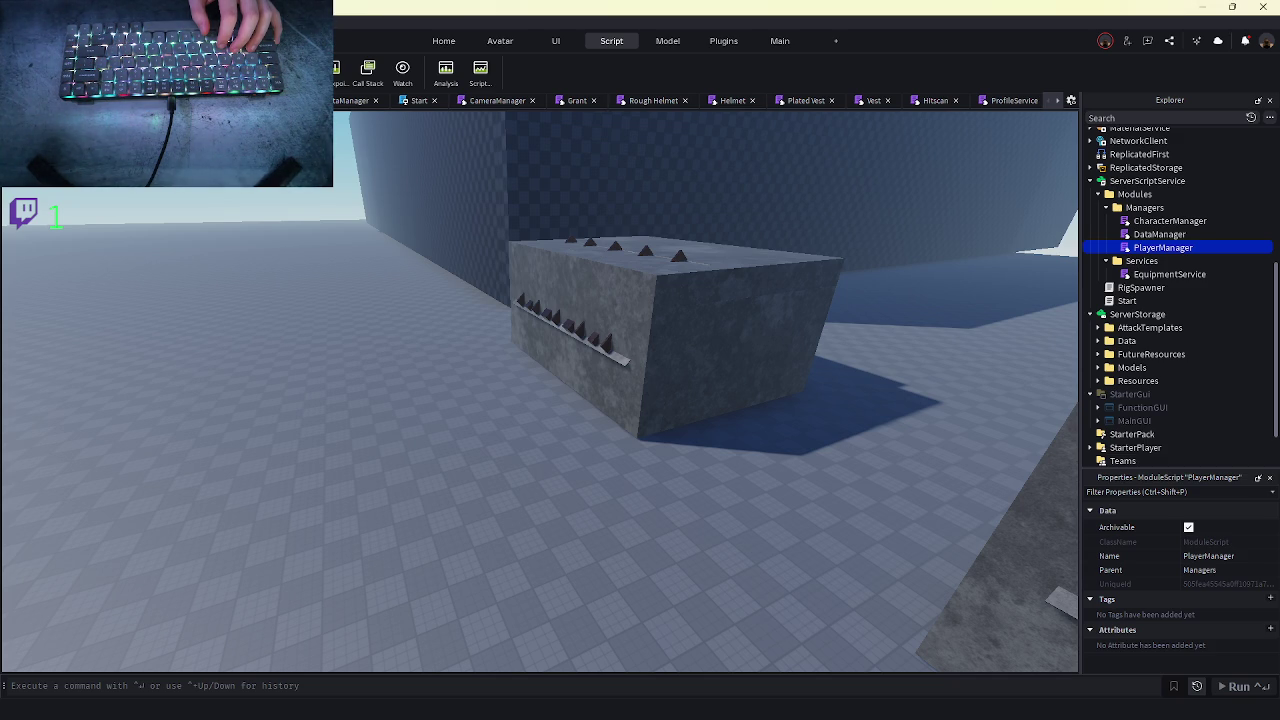
pyautogui.press('s')
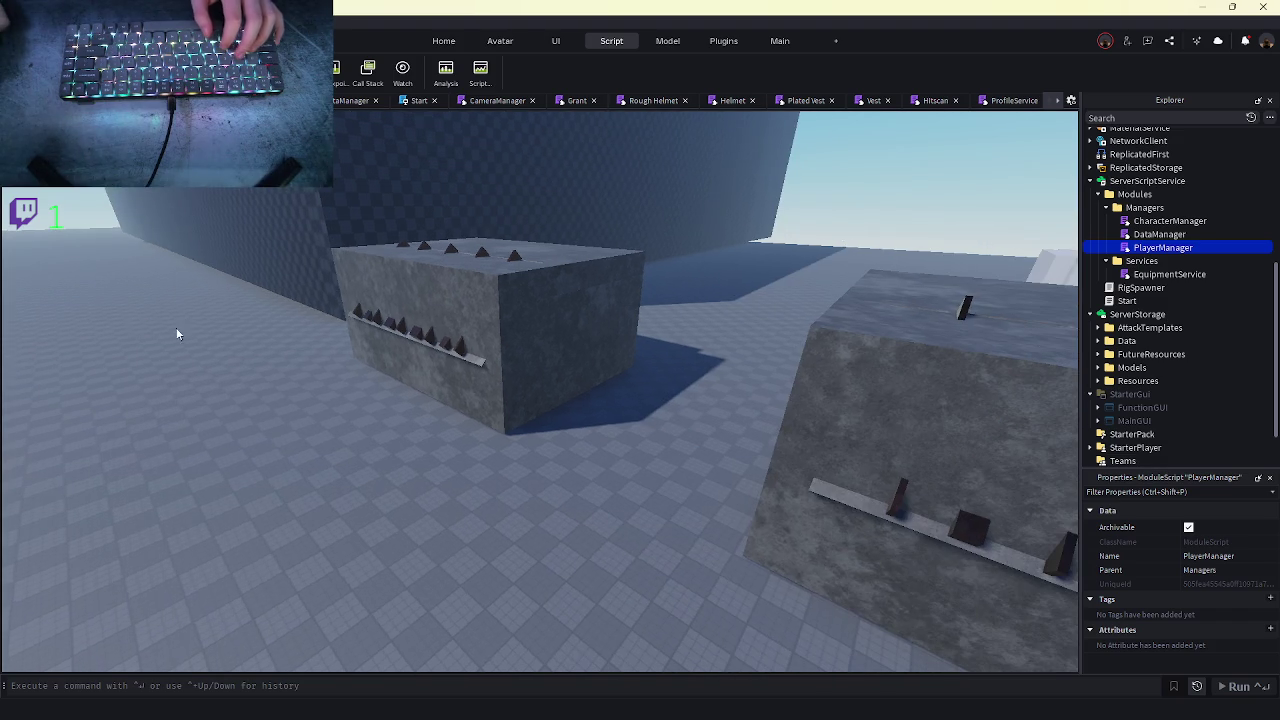
pyautogui.press('w')
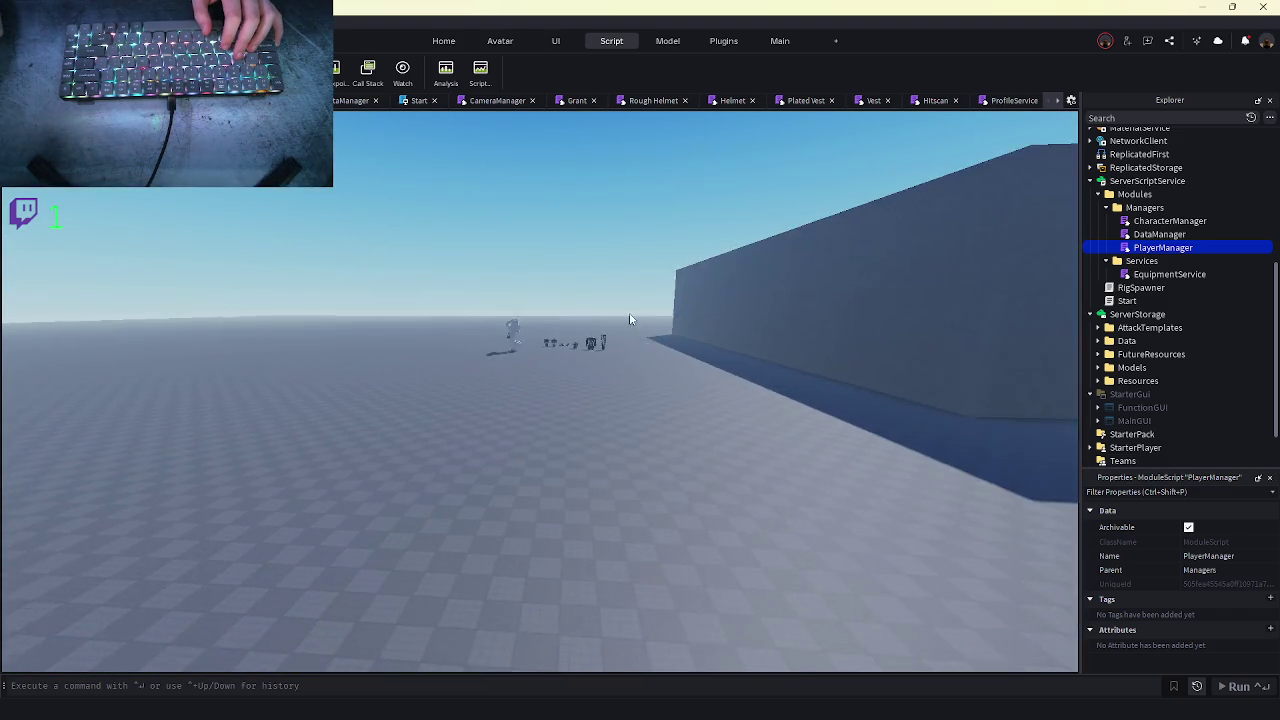
pyautogui.press('w')
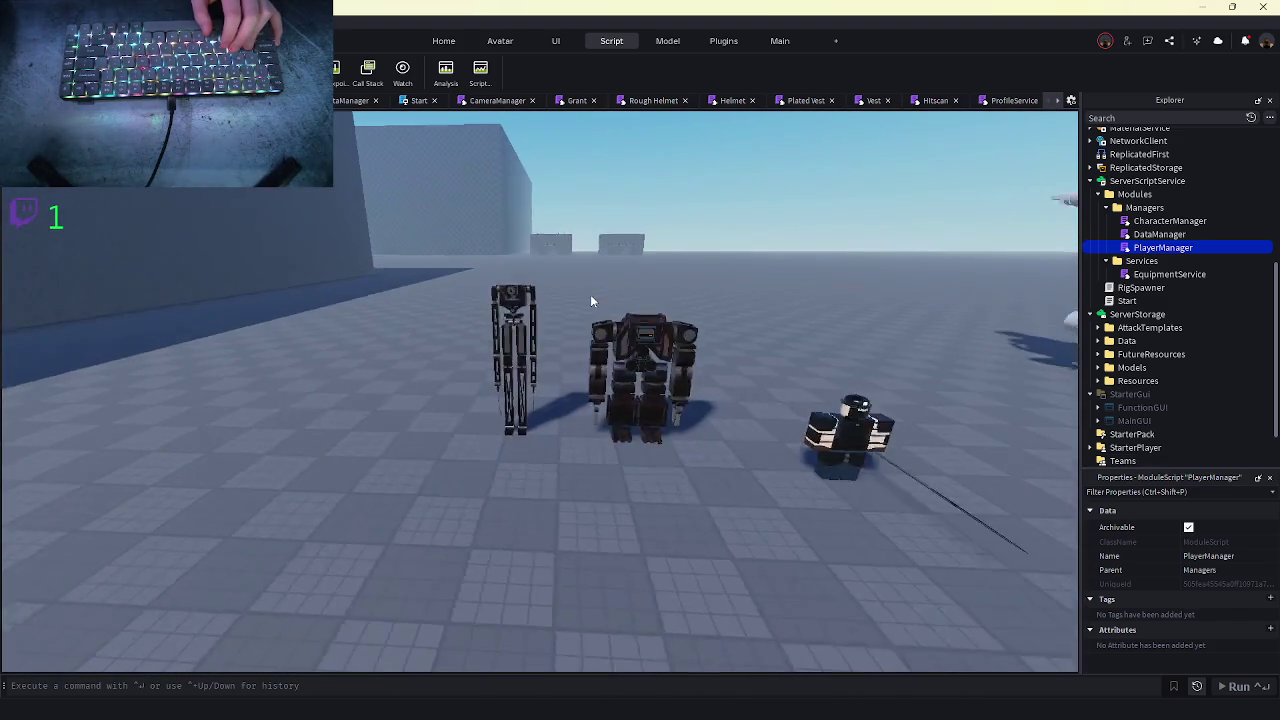
pyautogui.scroll(-2, 1125, 275)
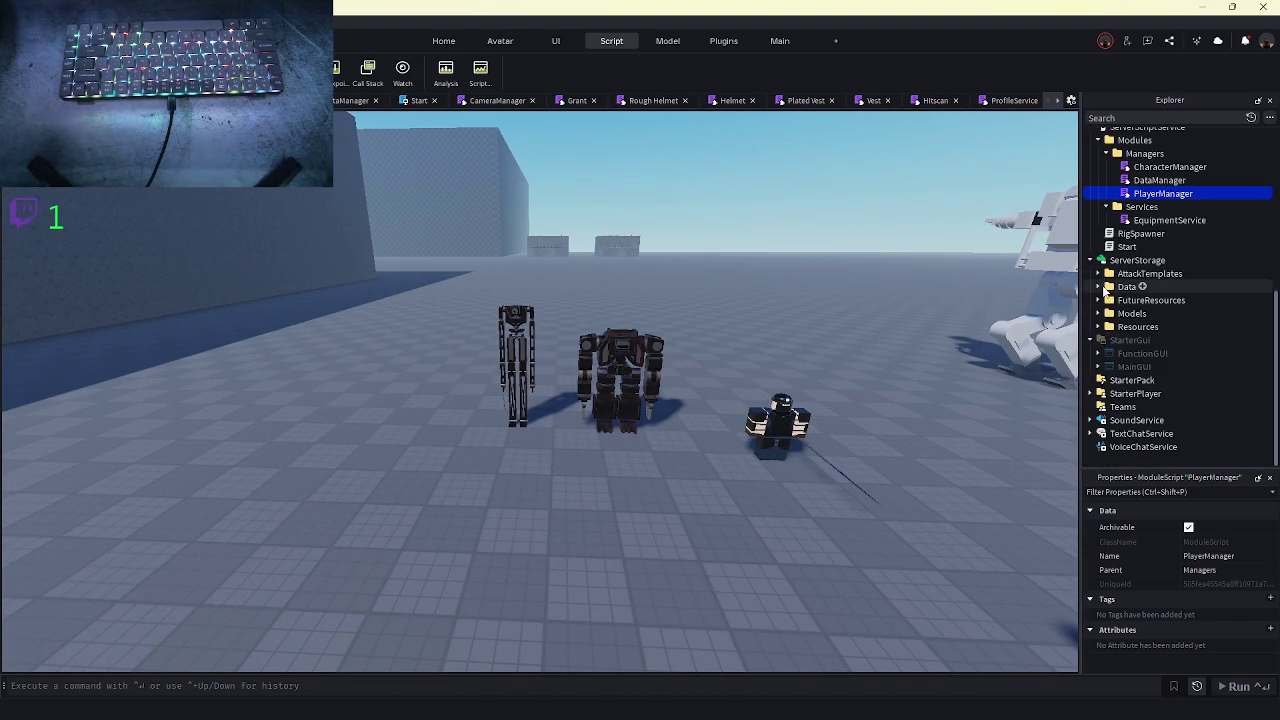
# - Browse ServerStorage's AttackTemplates, FutureResources and Models > Characters folders
pyautogui.click(1099, 289)
pyautogui.click(1106, 287)
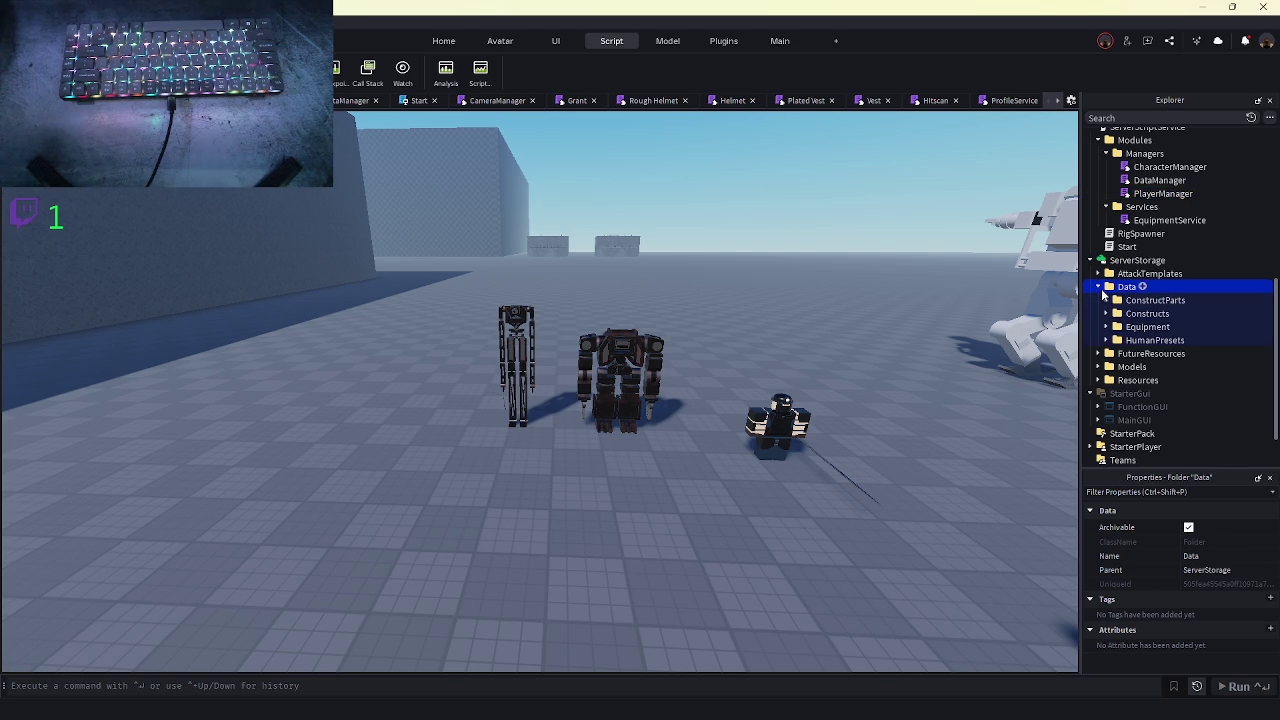
pyautogui.click(1099, 287)
pyautogui.click(1099, 274)
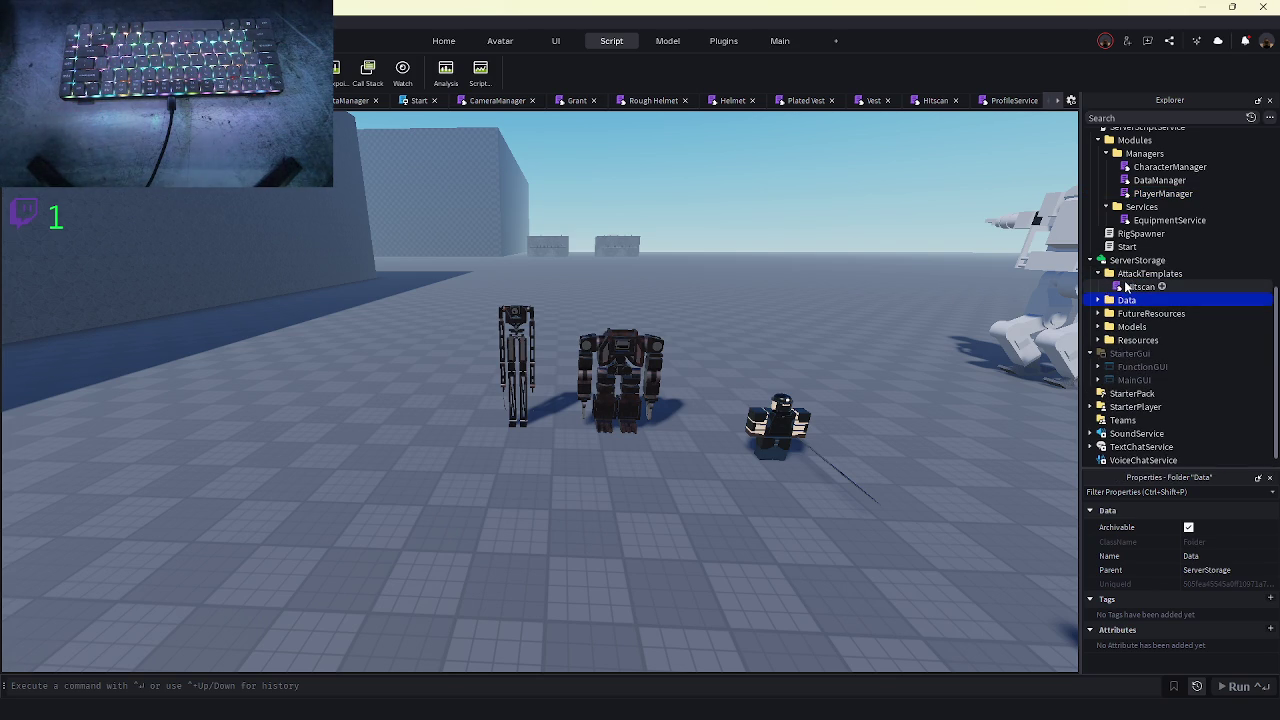
pyautogui.click(1098, 313)
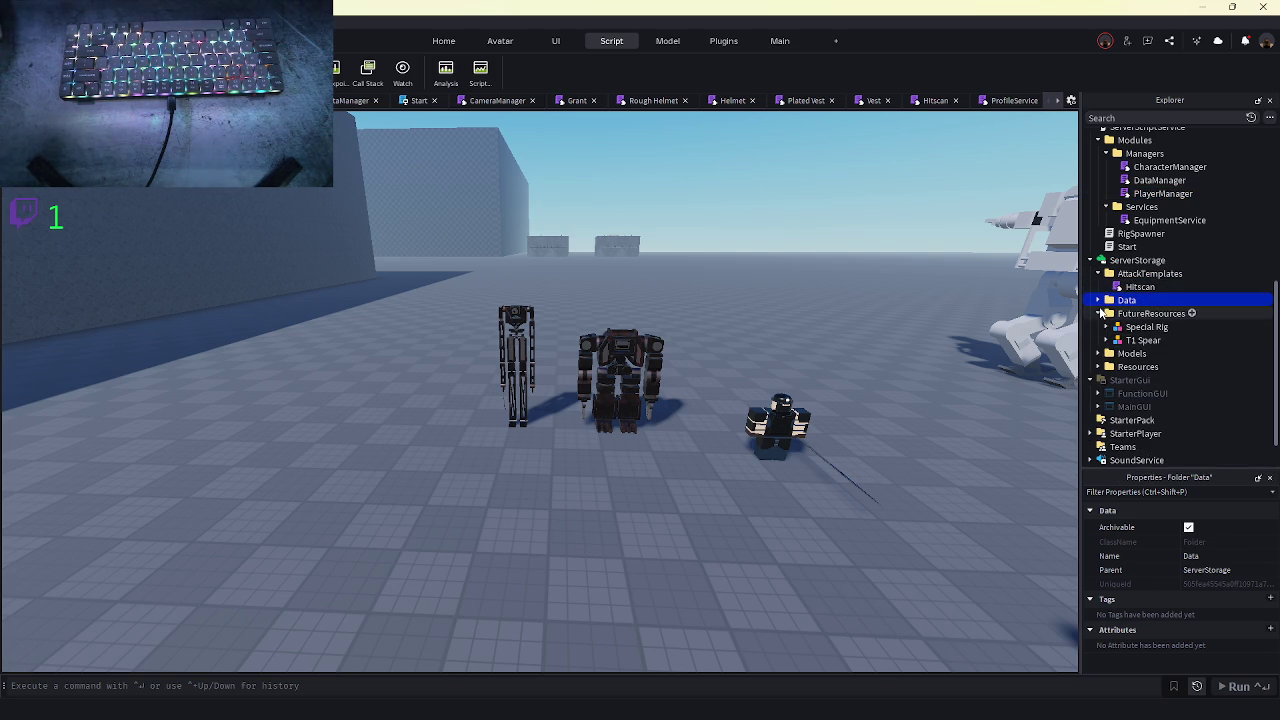
pyautogui.click(1099, 313)
pyautogui.click(1099, 326)
pyautogui.click(1106, 341)
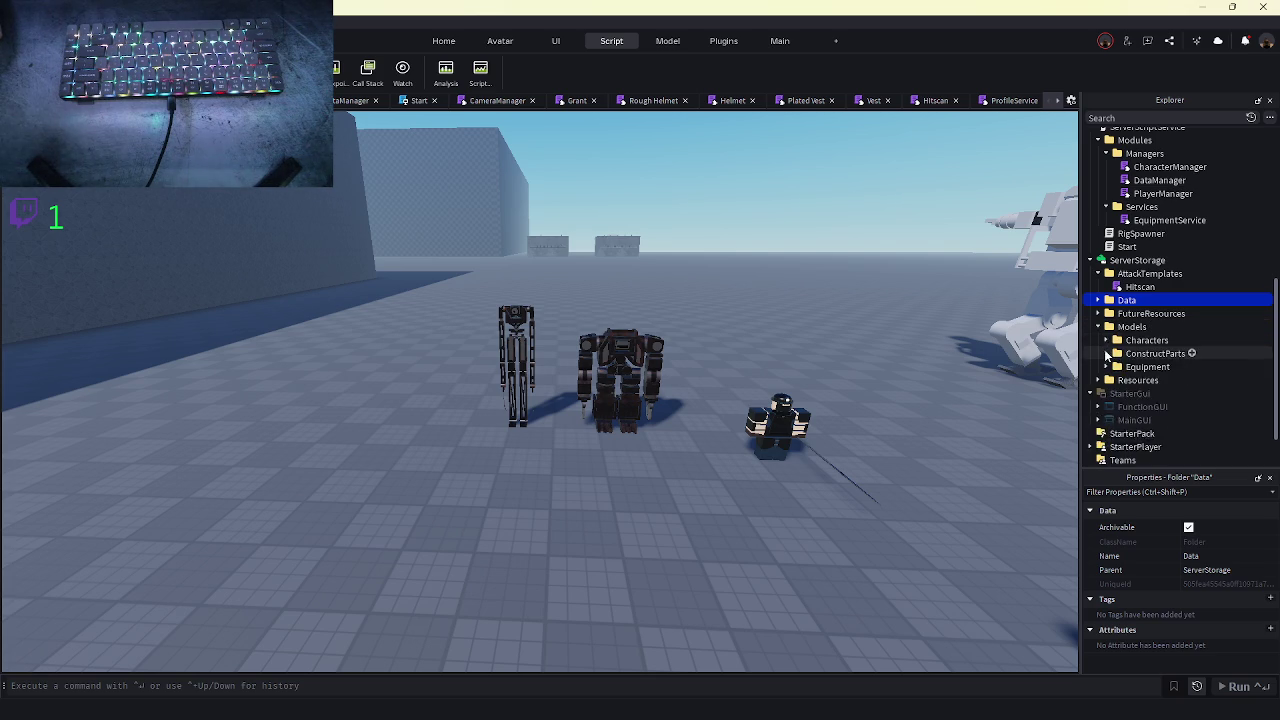
pyautogui.click(1106, 341)
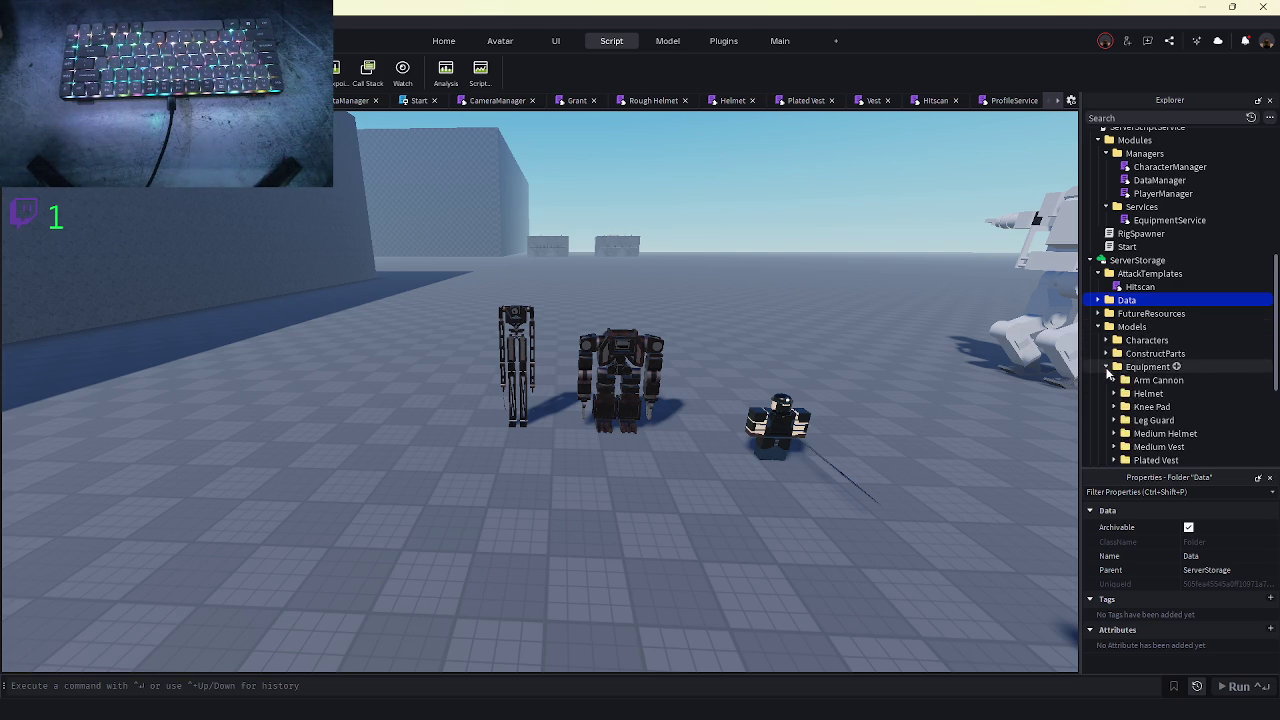
# - Expand Data's HumanPresets, Equipment and Constructs folders to show Craig, Steve and Tony
pyautogui.click(1095, 300)
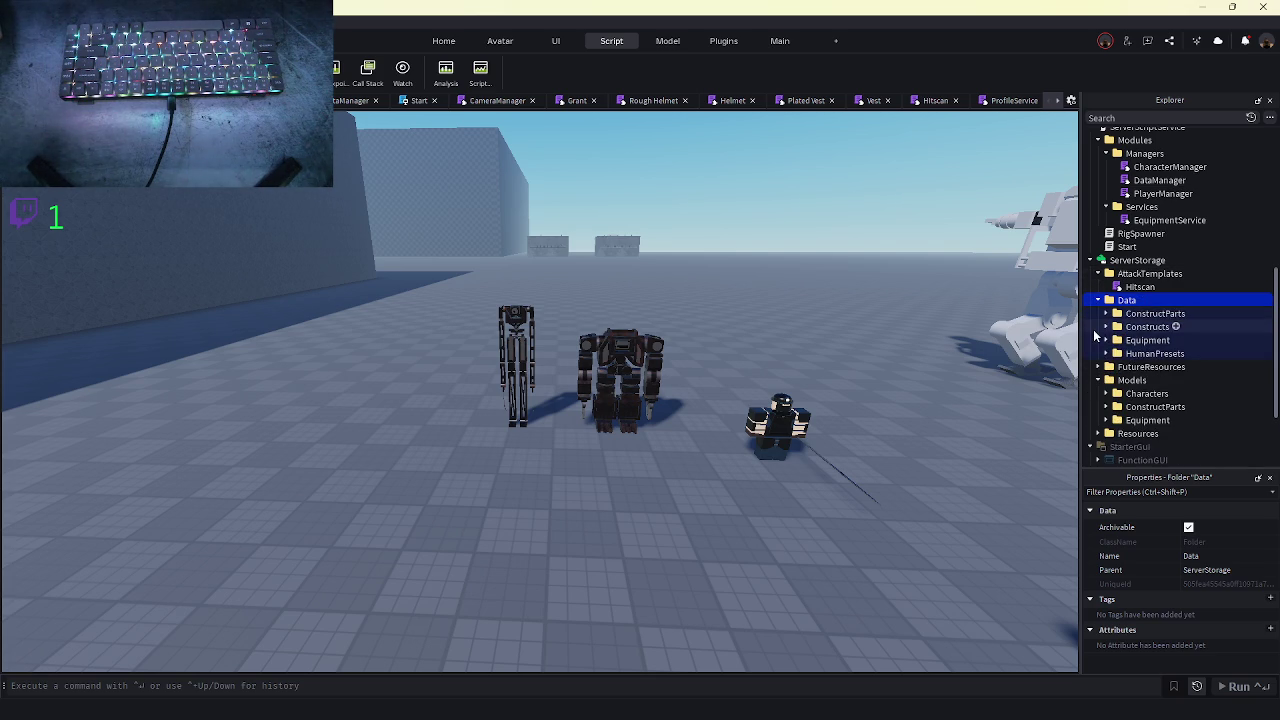
pyautogui.scroll(-1, 1099, 340)
pyautogui.click(1106, 325)
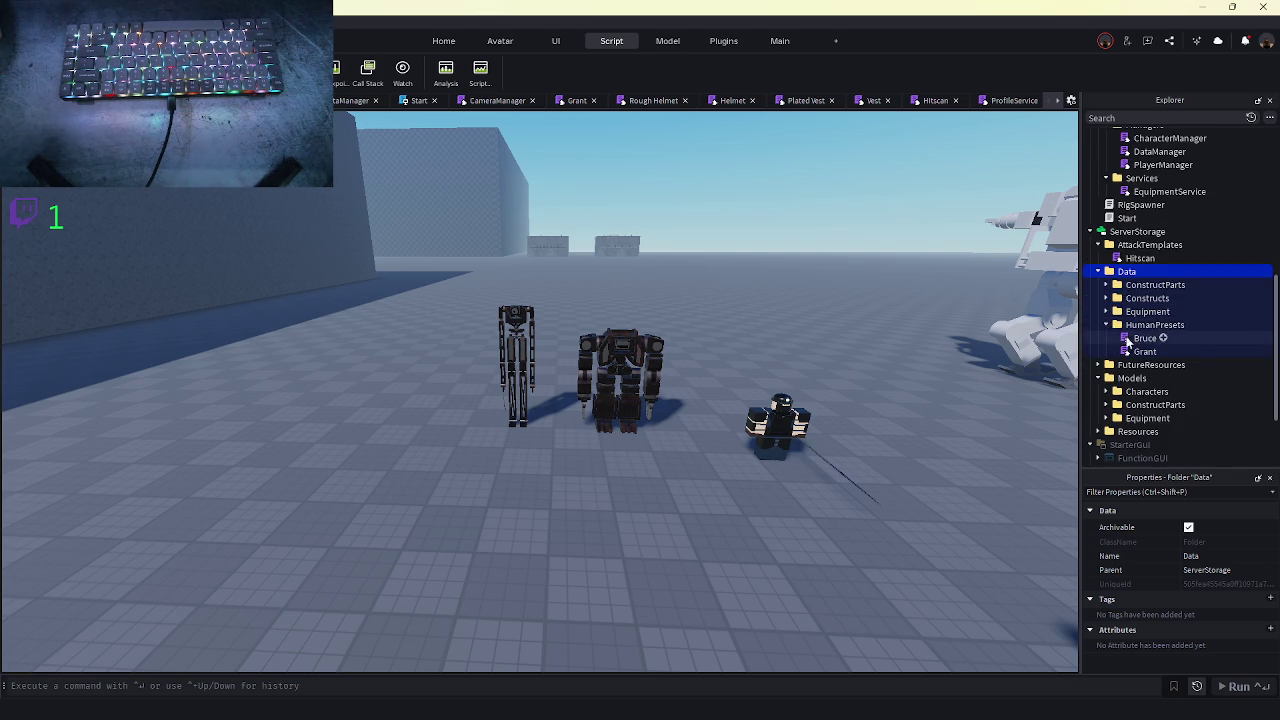
pyautogui.click(1108, 312)
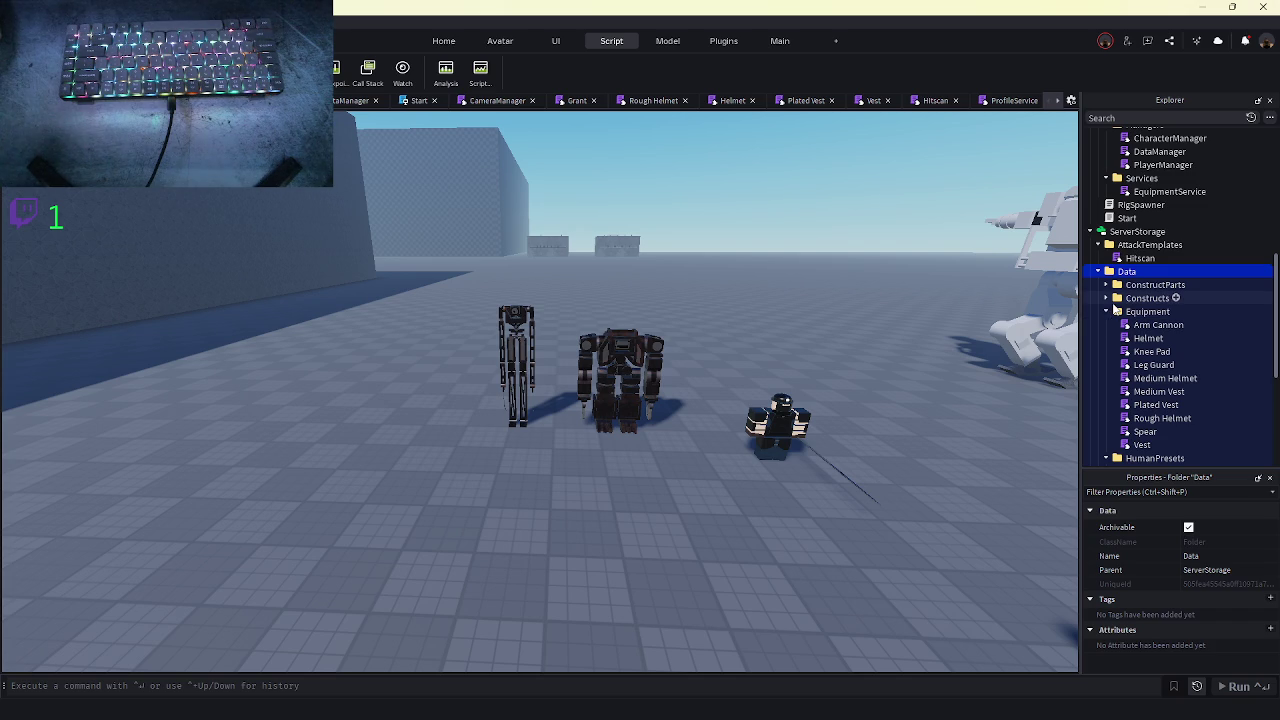
pyautogui.press('Down')
pyautogui.press('Down')
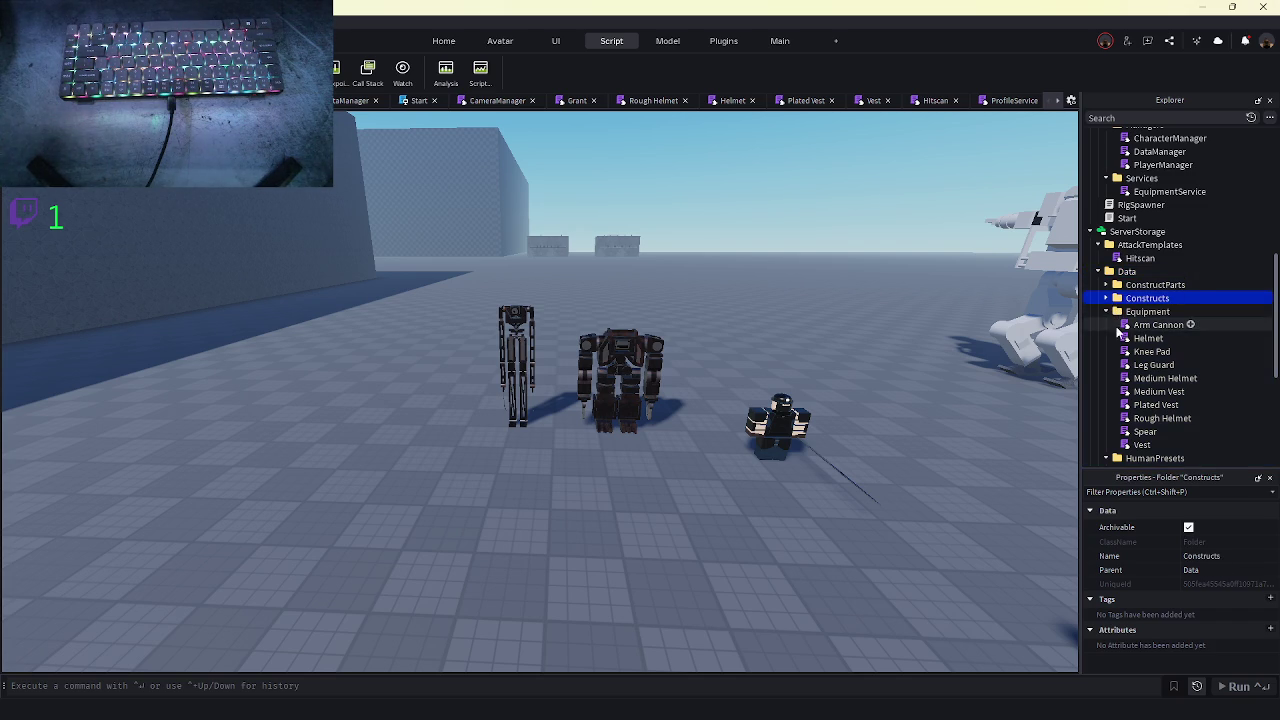
pyautogui.click(1107, 299)
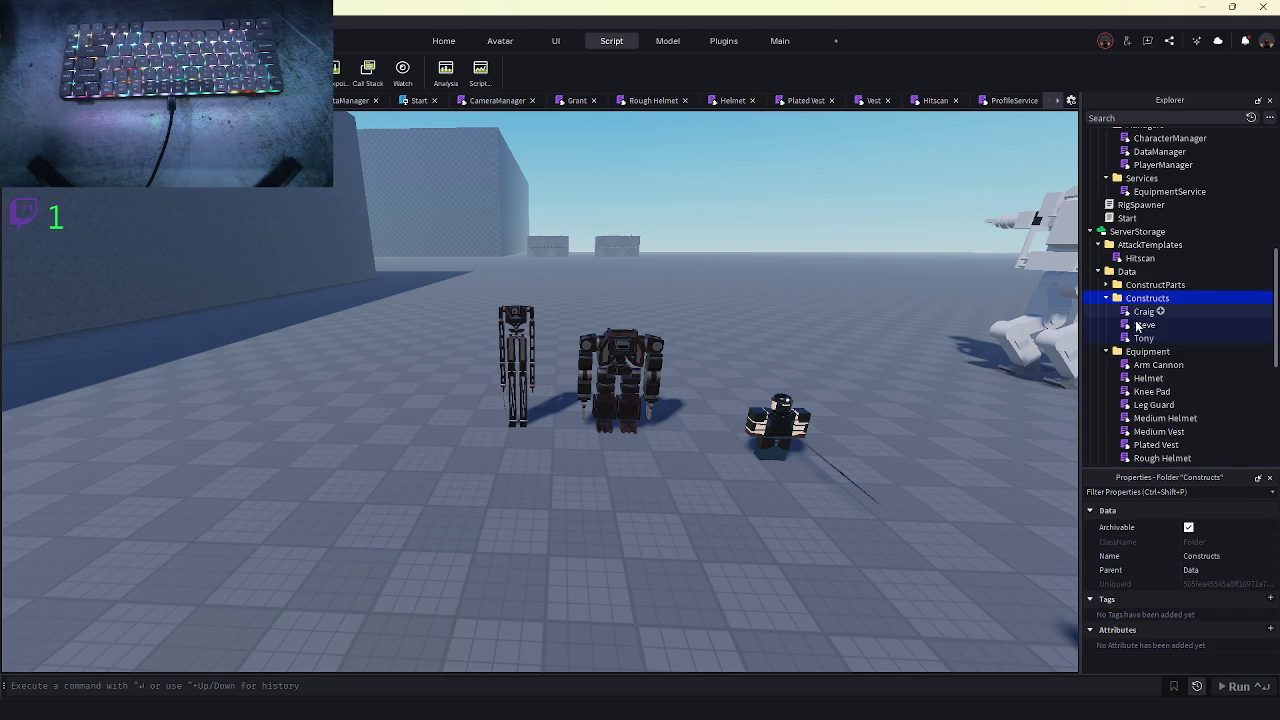
pyautogui.scroll(-3, 1150, 330)
# - Peek at ConstructParts > Tony, then open the Tony construct module script
pyautogui.click(1106, 199)
pyautogui.click(1113, 212)
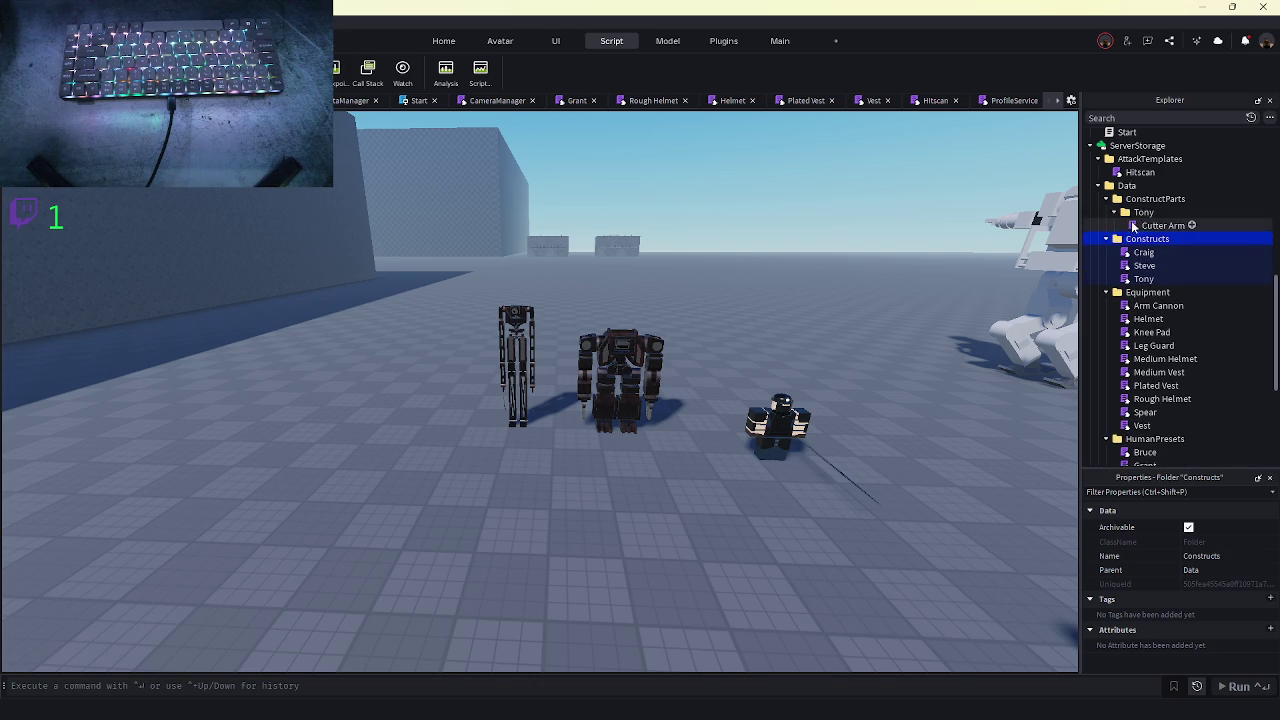
pyautogui.click(1106, 199)
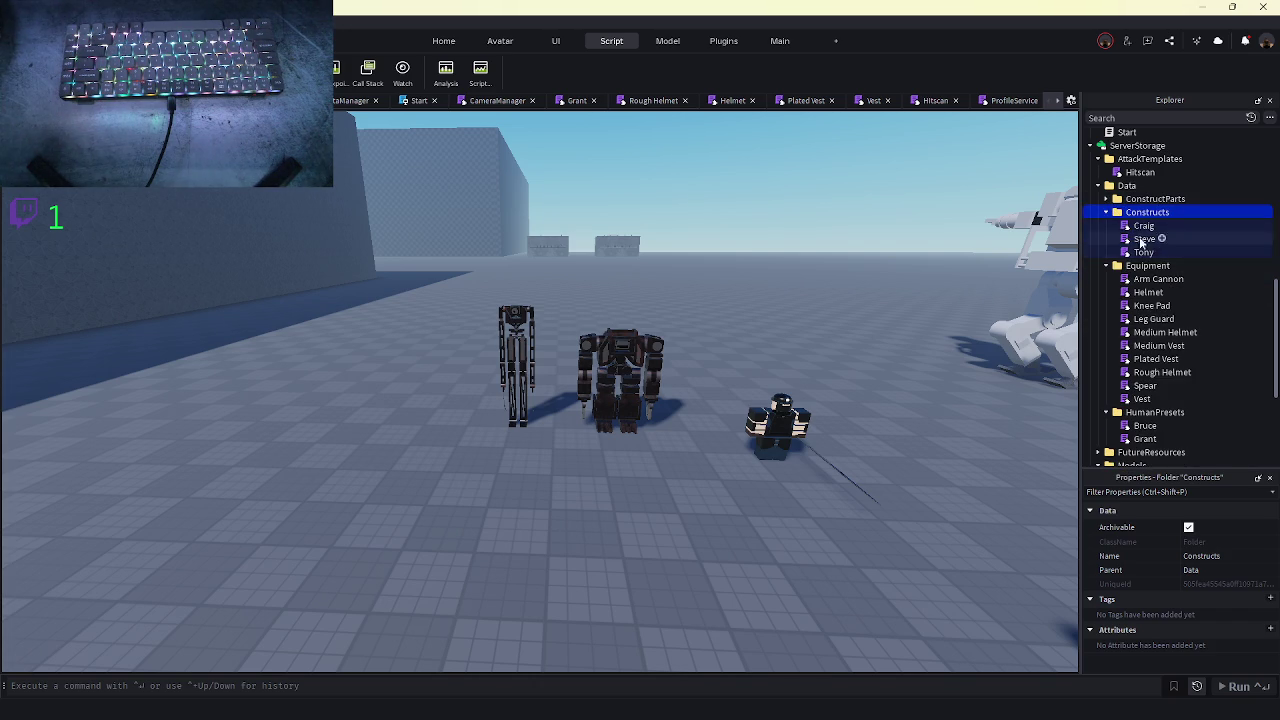
pyautogui.doubleClick(1143, 251)
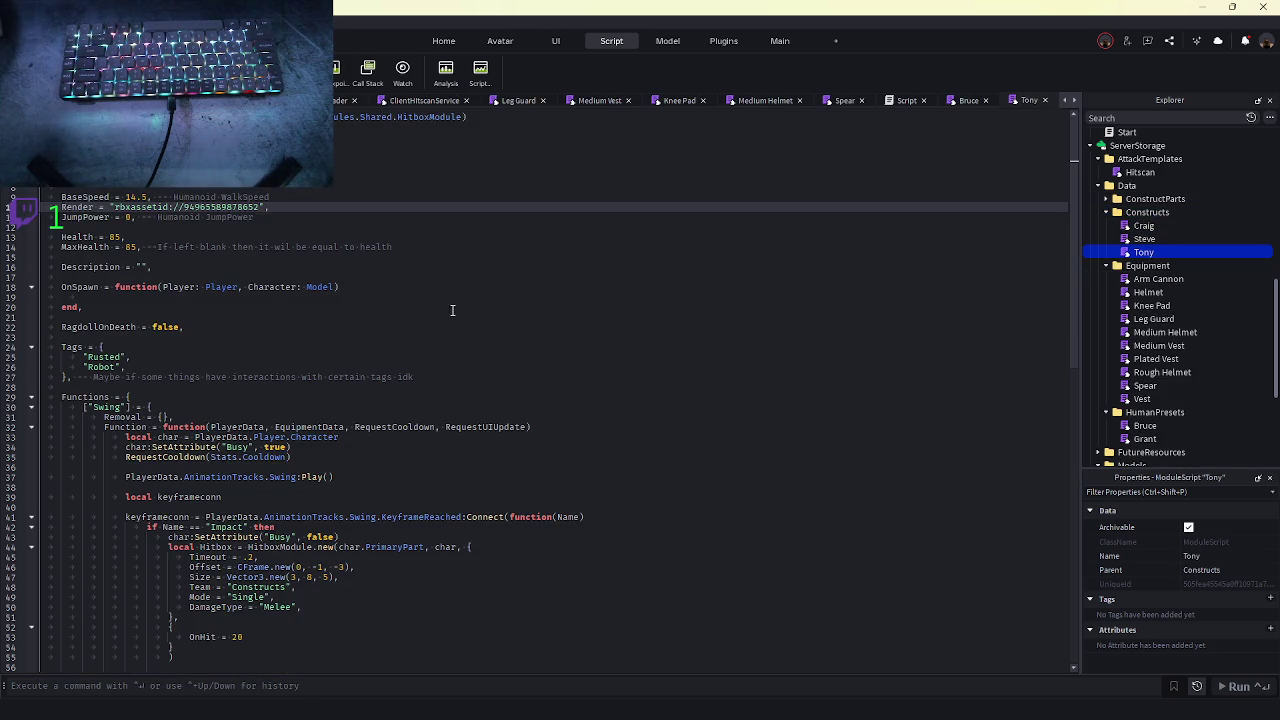
# - Scroll through the Tony module script's stats and tags
pyautogui.scroll(-4, 438, 328)
pyautogui.scroll(1, 423, 323)
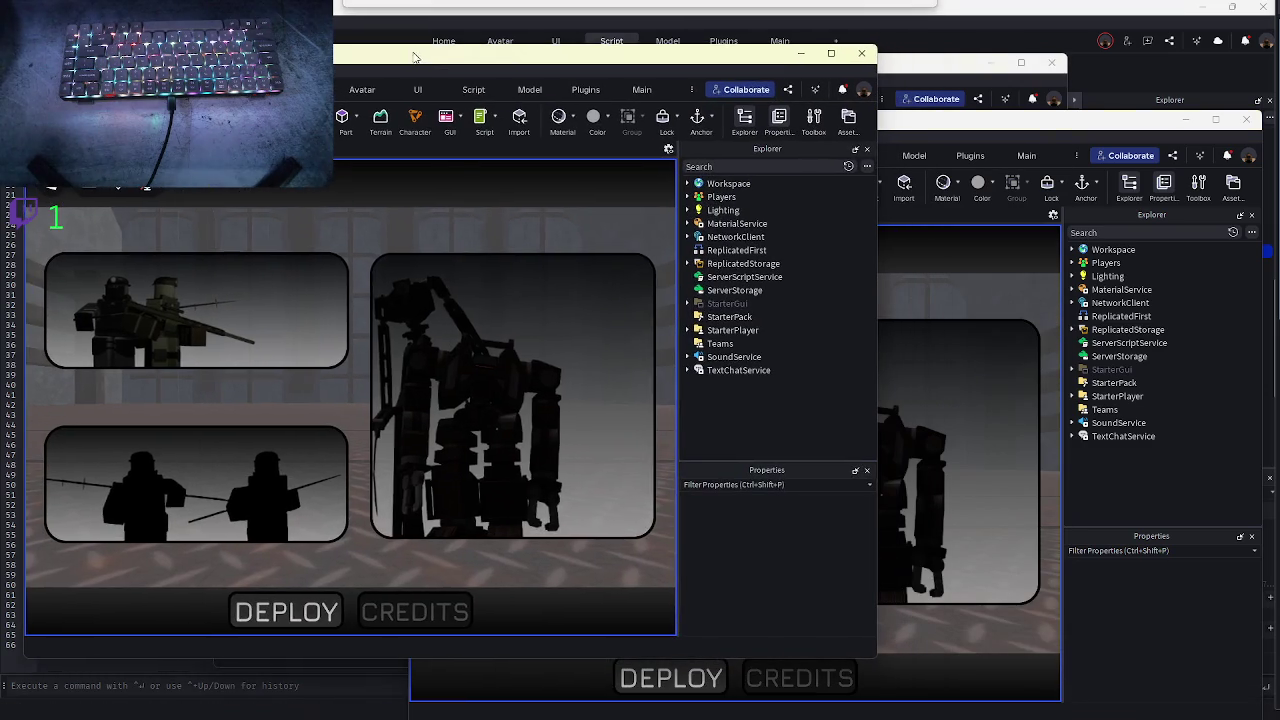
# - Deploy both test players and swing Tony's melee attack at Player2
pyautogui.click(288, 612)
pyautogui.click(318, 598)
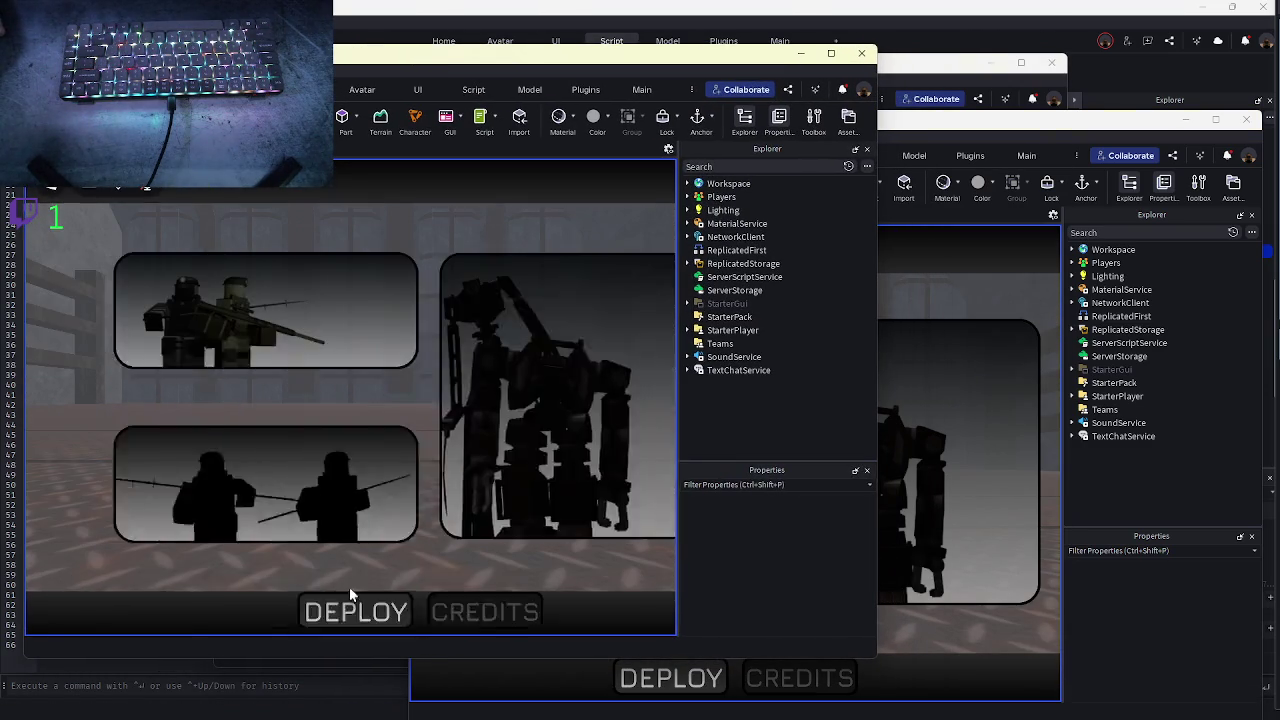
pyautogui.click(670, 678)
pyautogui.click(670, 678)
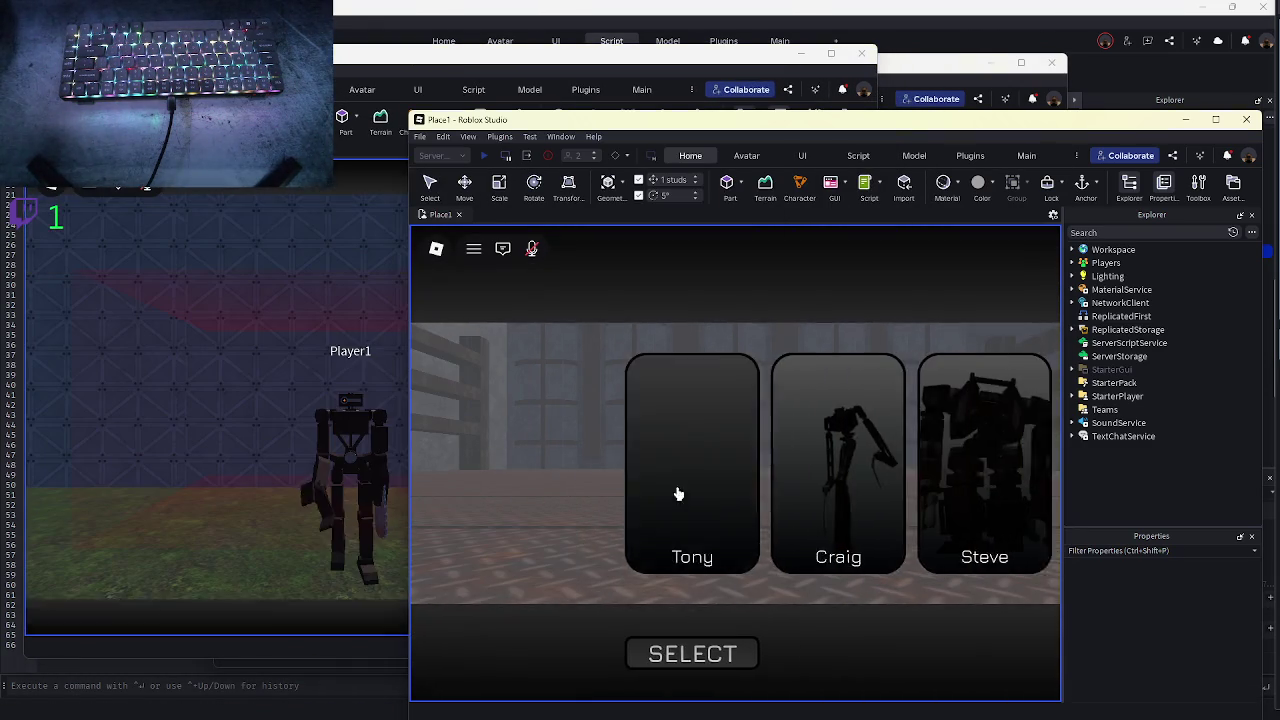
pyautogui.click(236, 485)
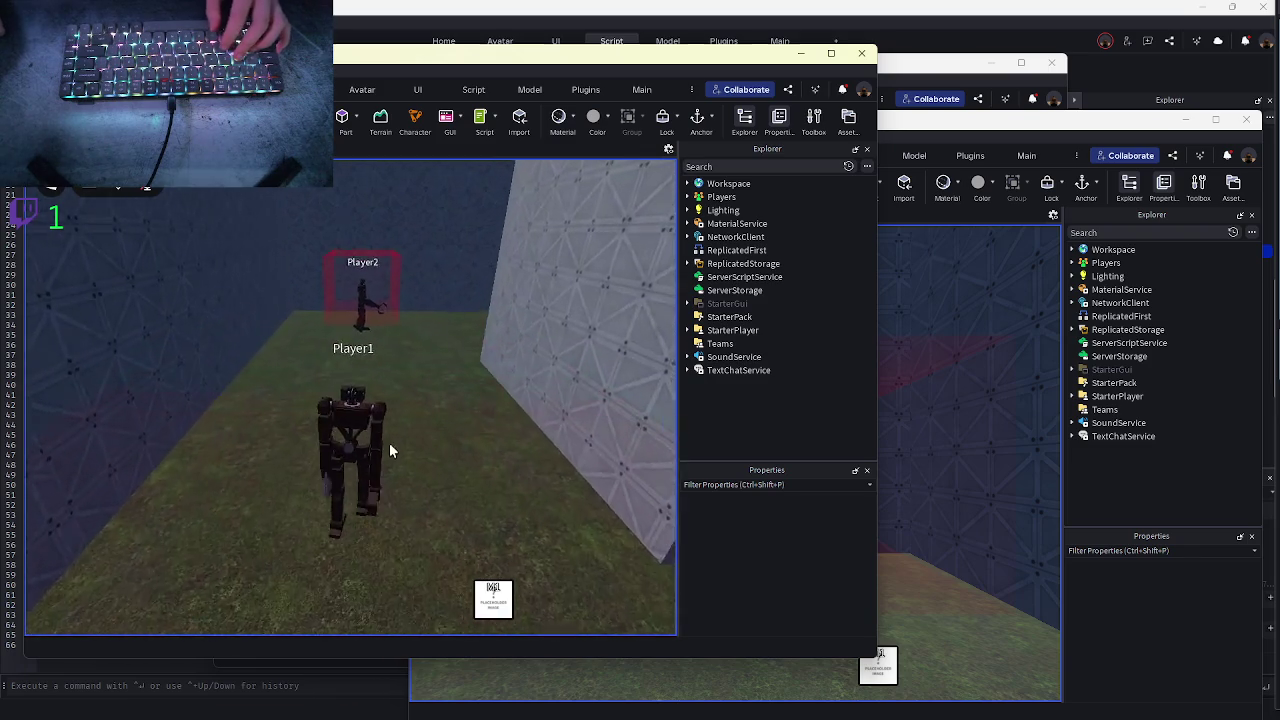
pyautogui.press('w')
pyautogui.click(429, 436)
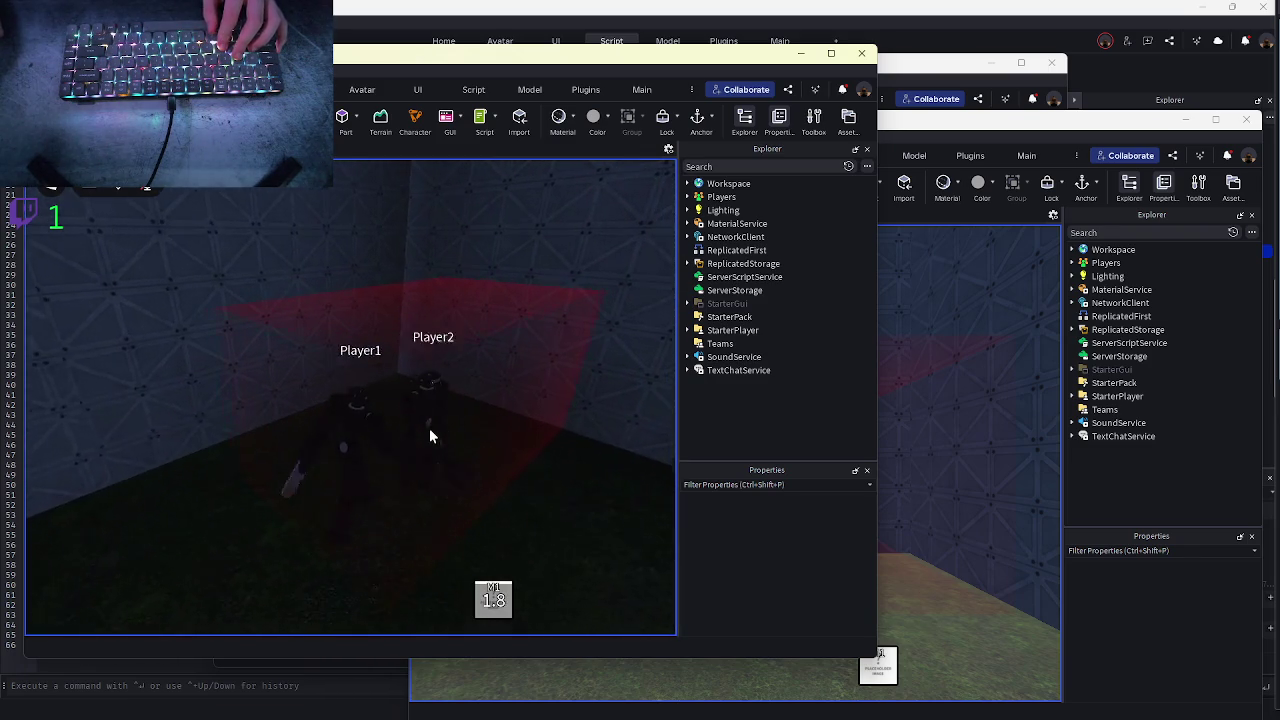
# - Inspect Player1's Character and Team attributes in the Place1 Explorer, then return to the Tony script
pyautogui.click(950, 418)
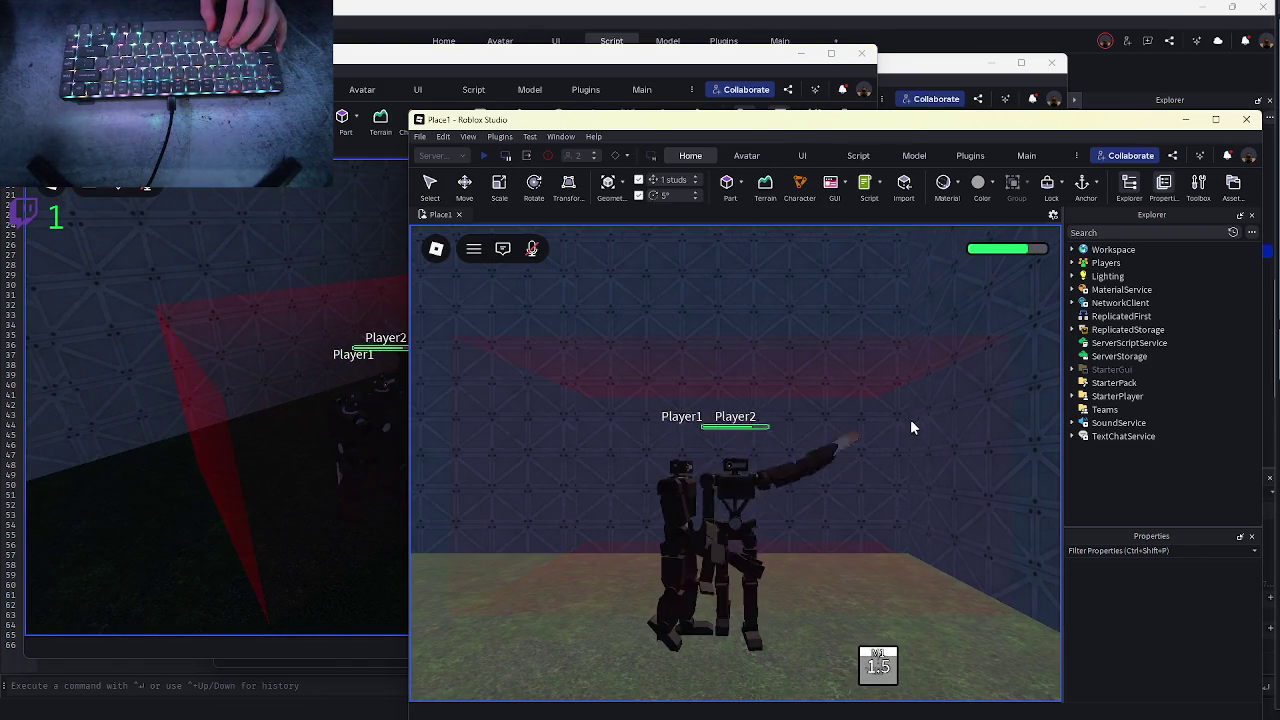
pyautogui.click(1072, 249)
pyautogui.click(1080, 330)
pyautogui.click(1114, 329)
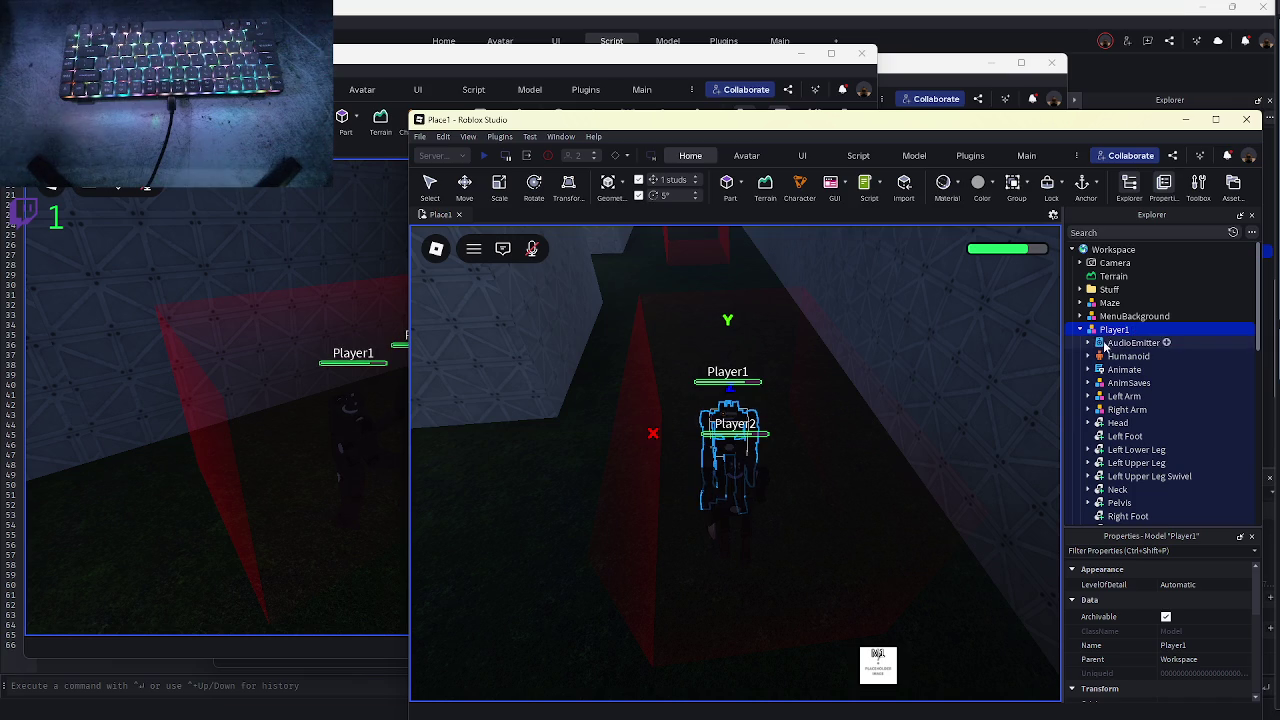
pyautogui.scroll(-4, 1103, 406)
pyautogui.scroll(-5, 1170, 640)
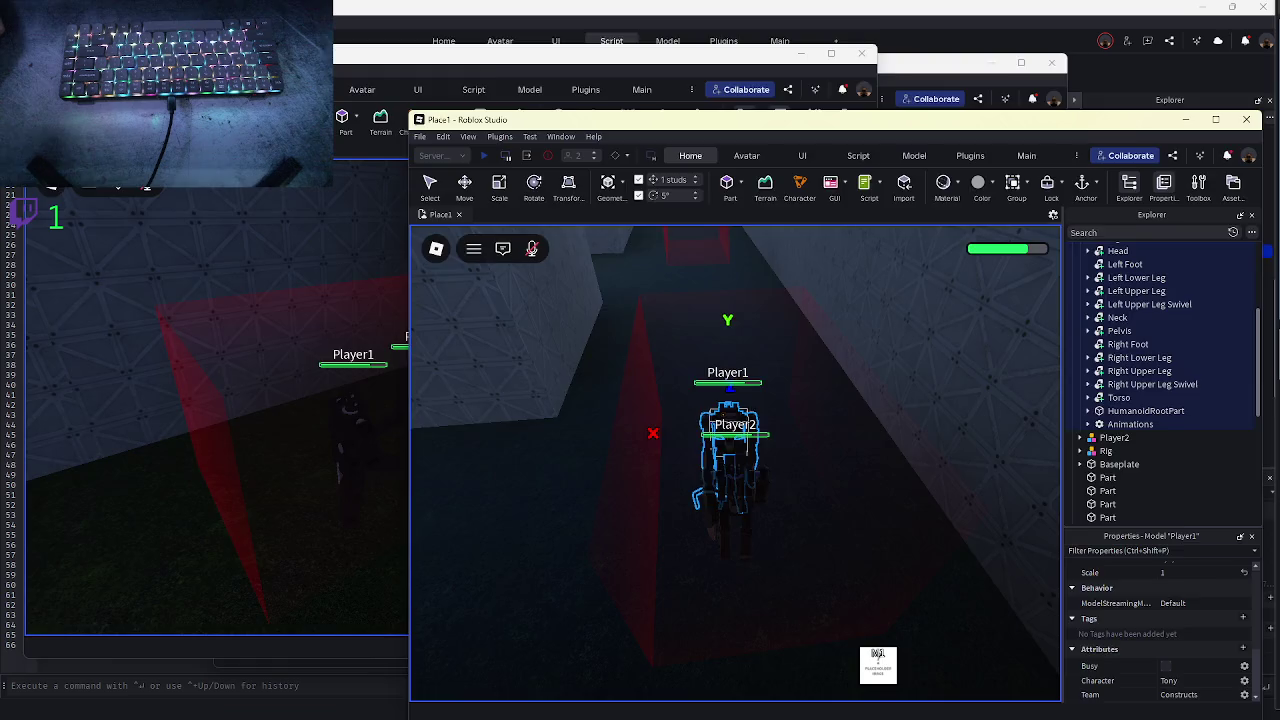
pyautogui.hotkey('alt', 'Tab')
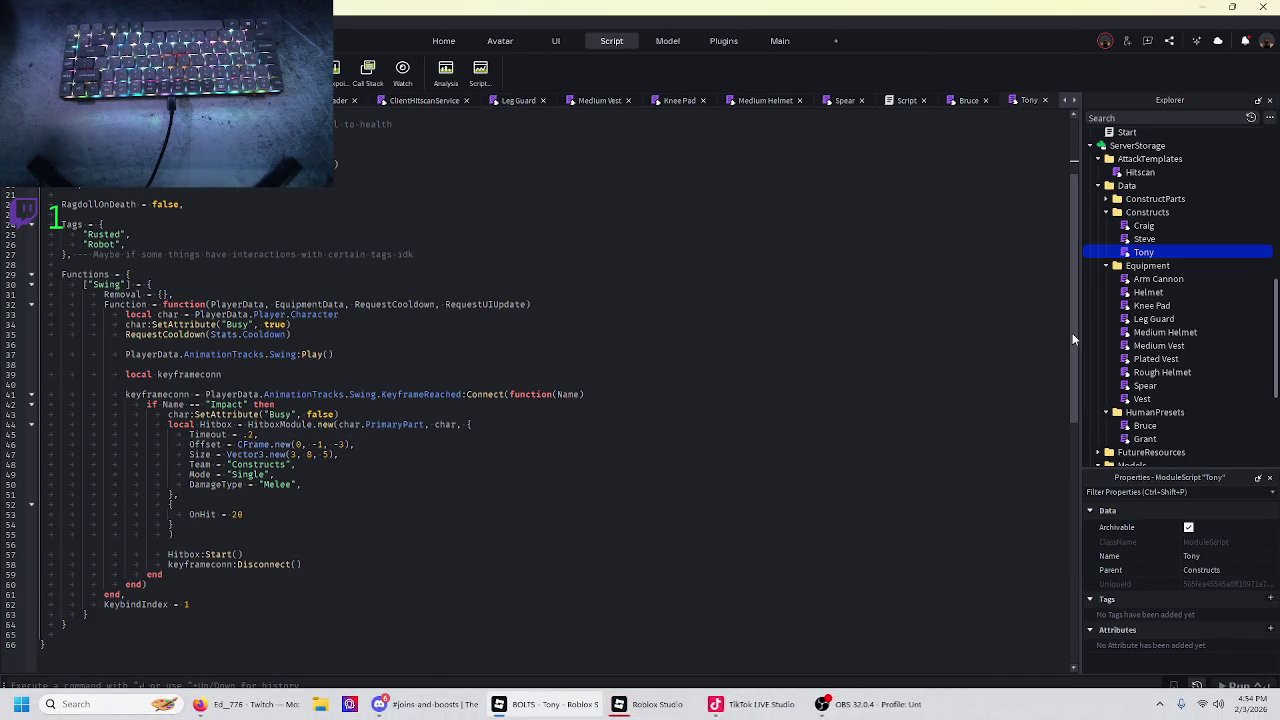
# - Open ReplicatedStorage > Modules > Shared > HitboxModule and review its Hitbox.new constructor
pyautogui.scroll(5, 1108, 305)
pyautogui.click(1091, 313)
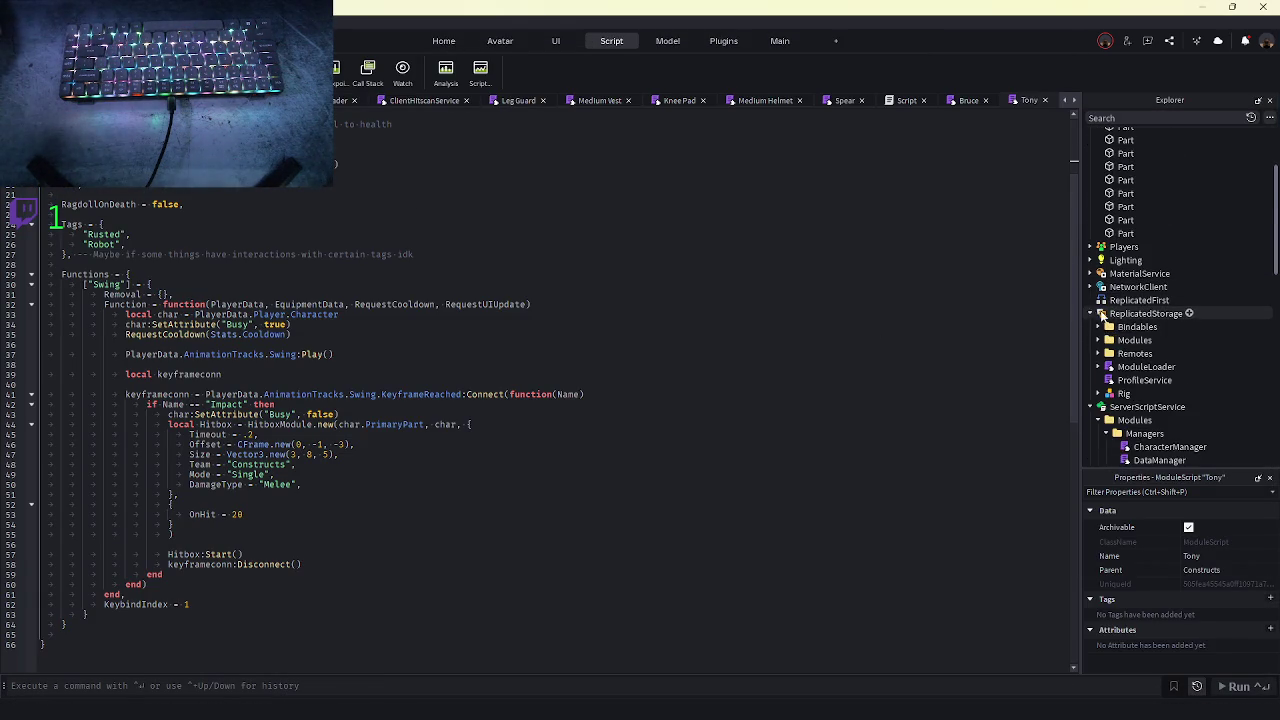
pyautogui.scroll(-2, 1101, 318)
pyautogui.click(1097, 254)
pyautogui.click(1110, 281)
pyautogui.doubleClick(1160, 294)
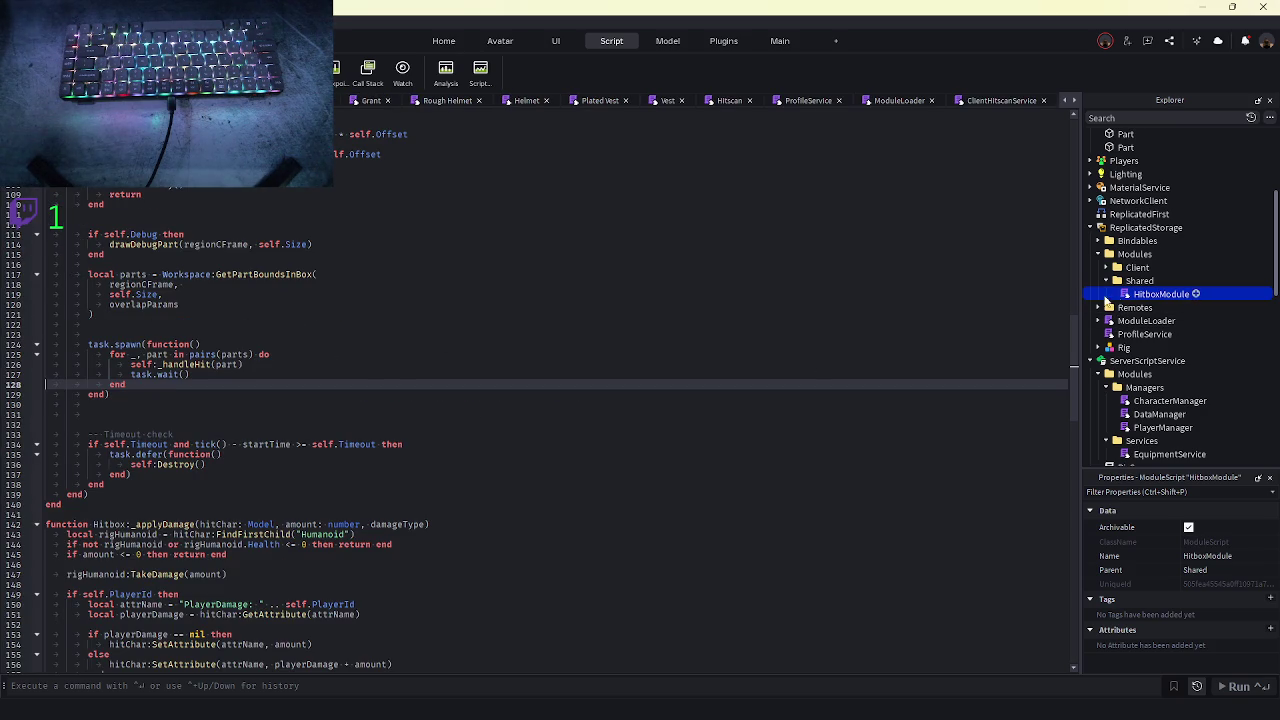
pyautogui.scroll(2, 397, 377)
pyautogui.scroll(2, 309, 335)
pyautogui.scroll(-15, 305, 340)
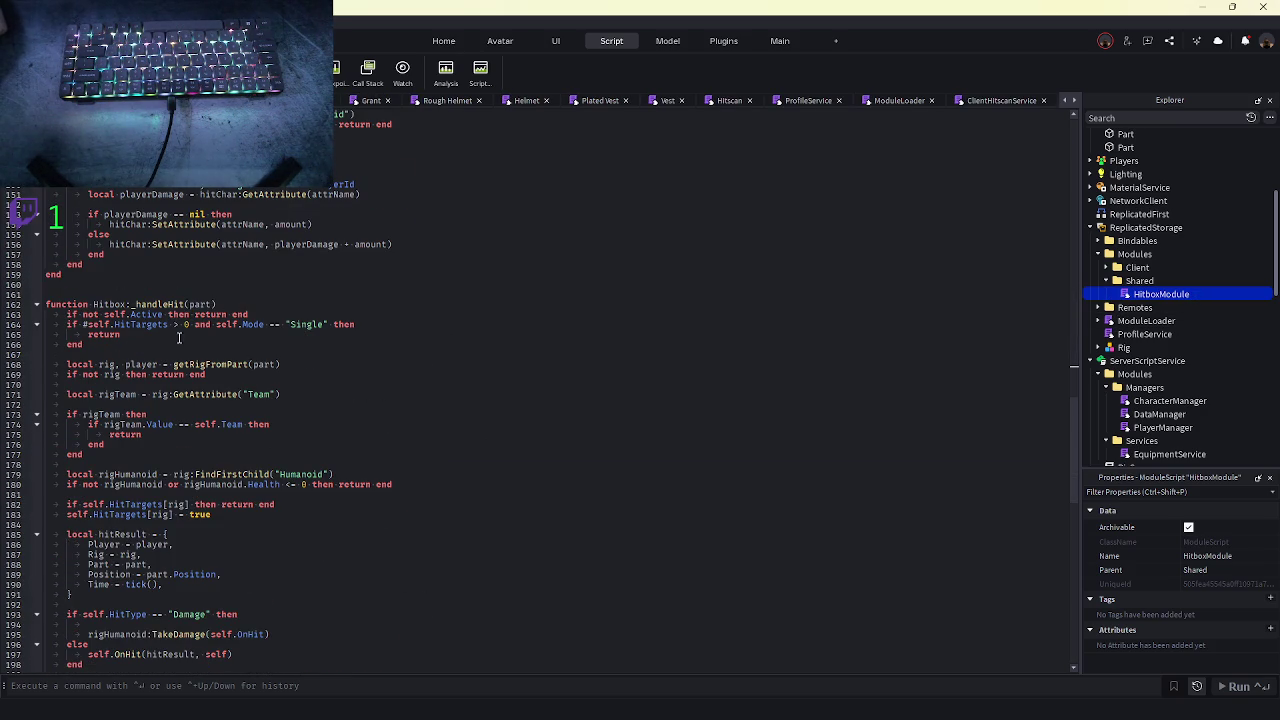
pyautogui.scroll(20, 185, 337)
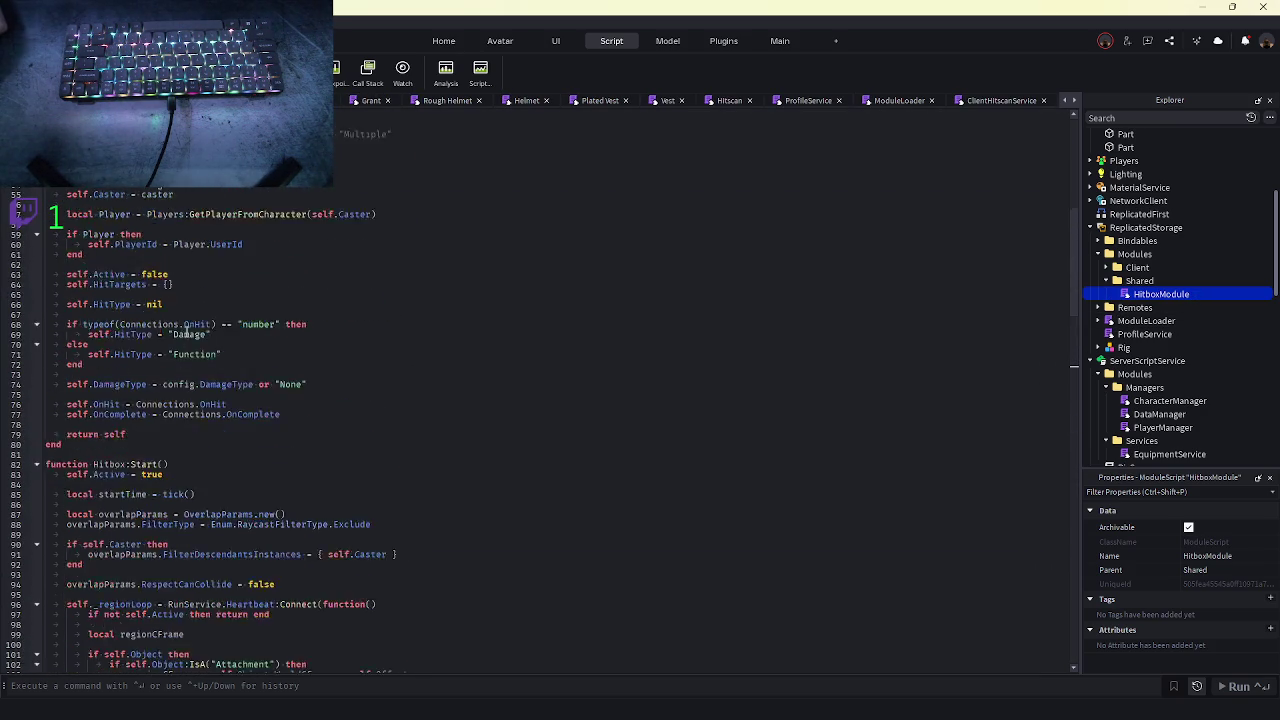
pyautogui.scroll(4, 185, 334)
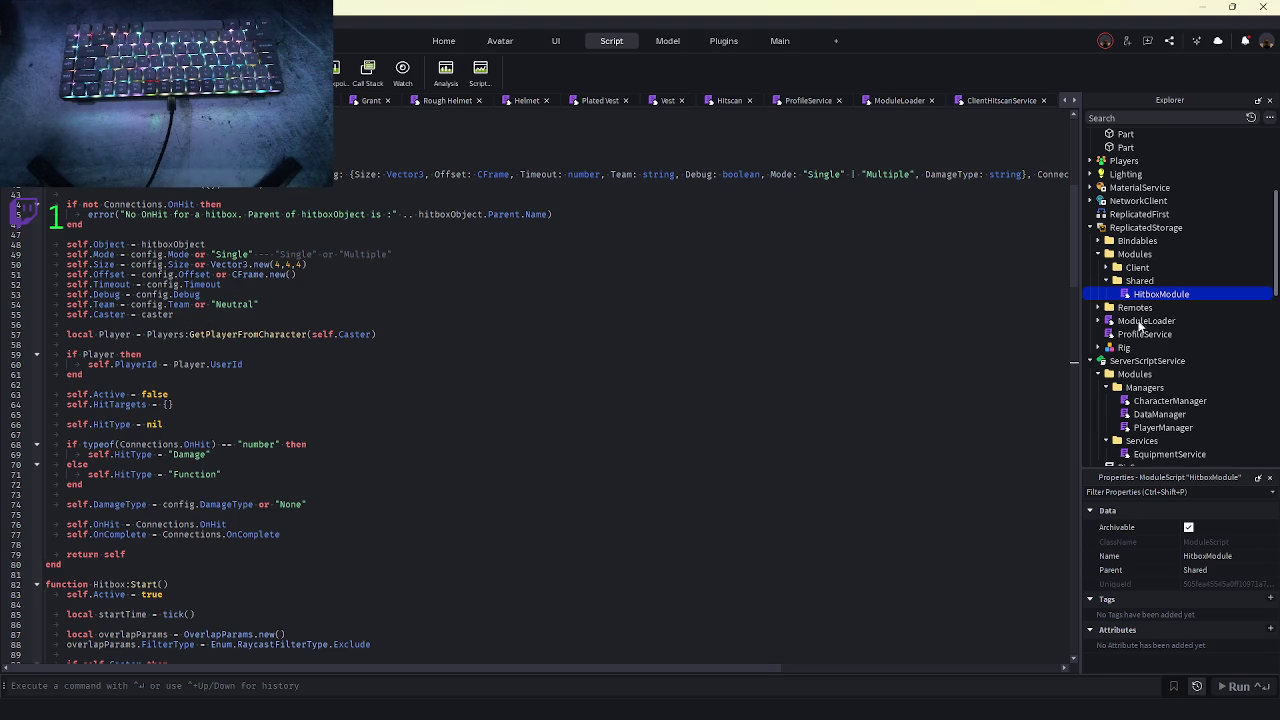
pyautogui.scroll(-5, 1118, 365)
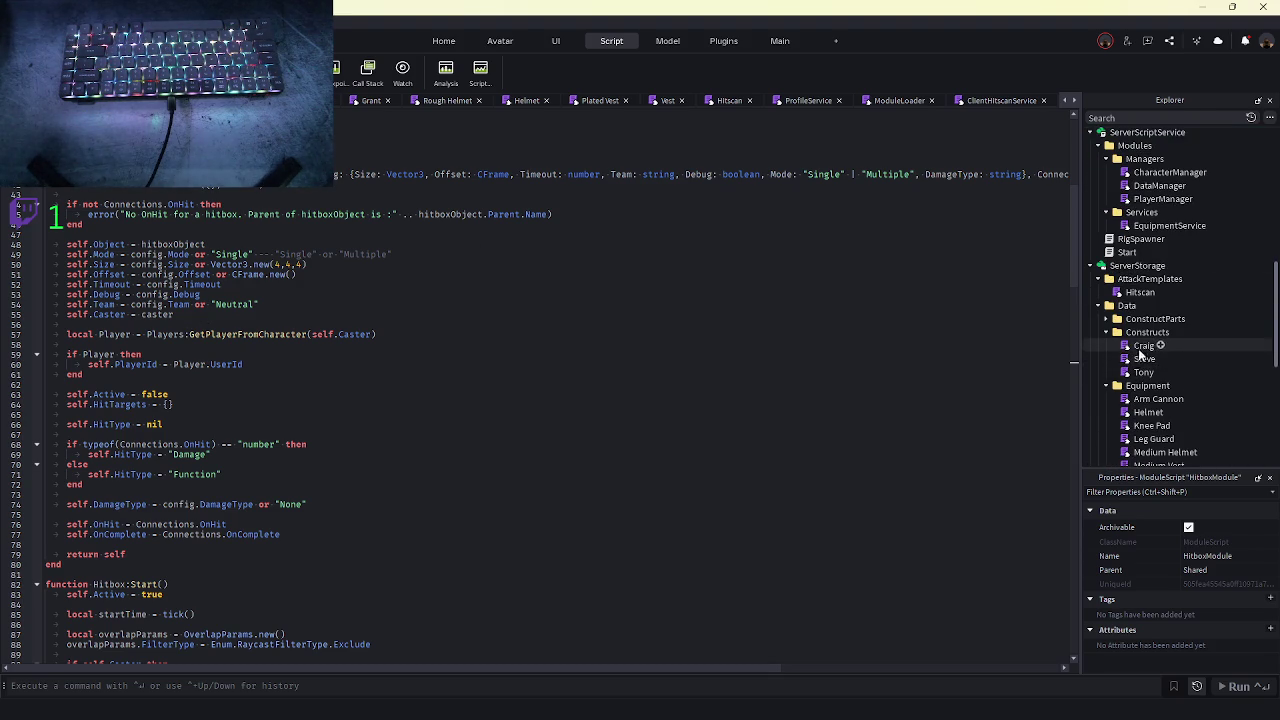
# - Retype the Swing hitbox call's first argument in Tony as char.PrimaryPart
pyautogui.doubleClick(1143, 372)
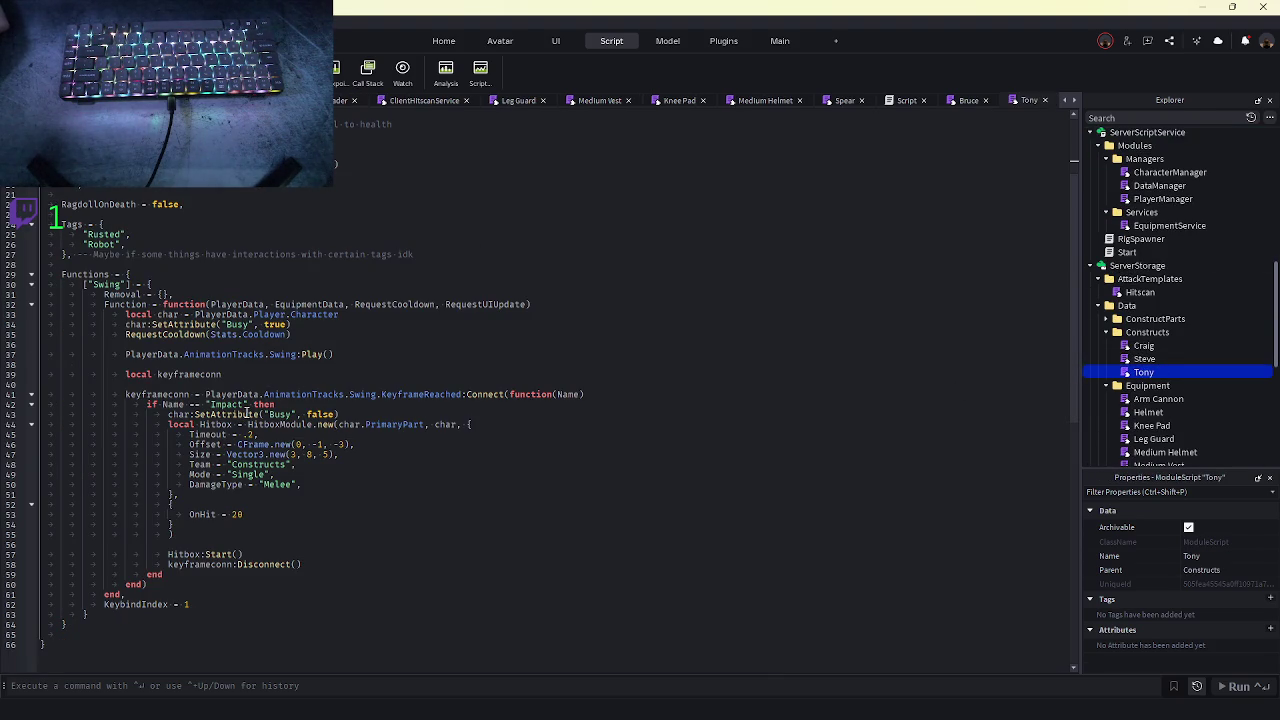
pyautogui.doubleClick(386, 428)
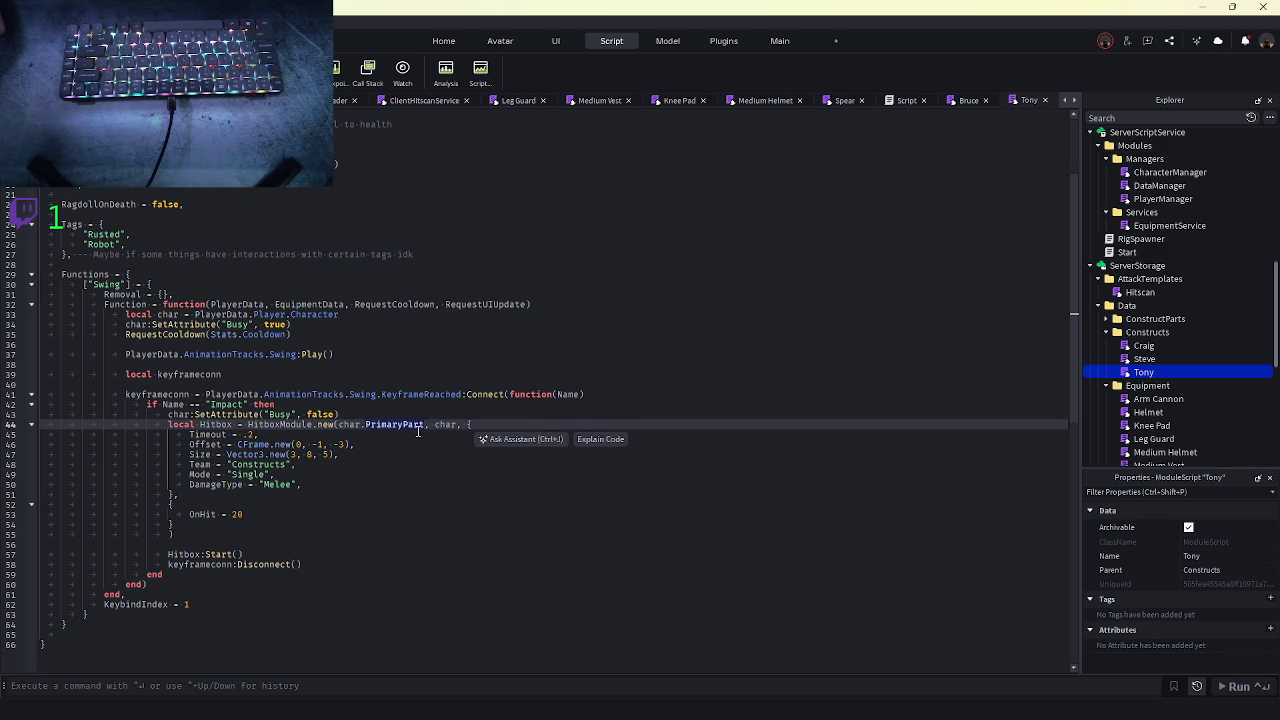
pyautogui.click(419, 431)
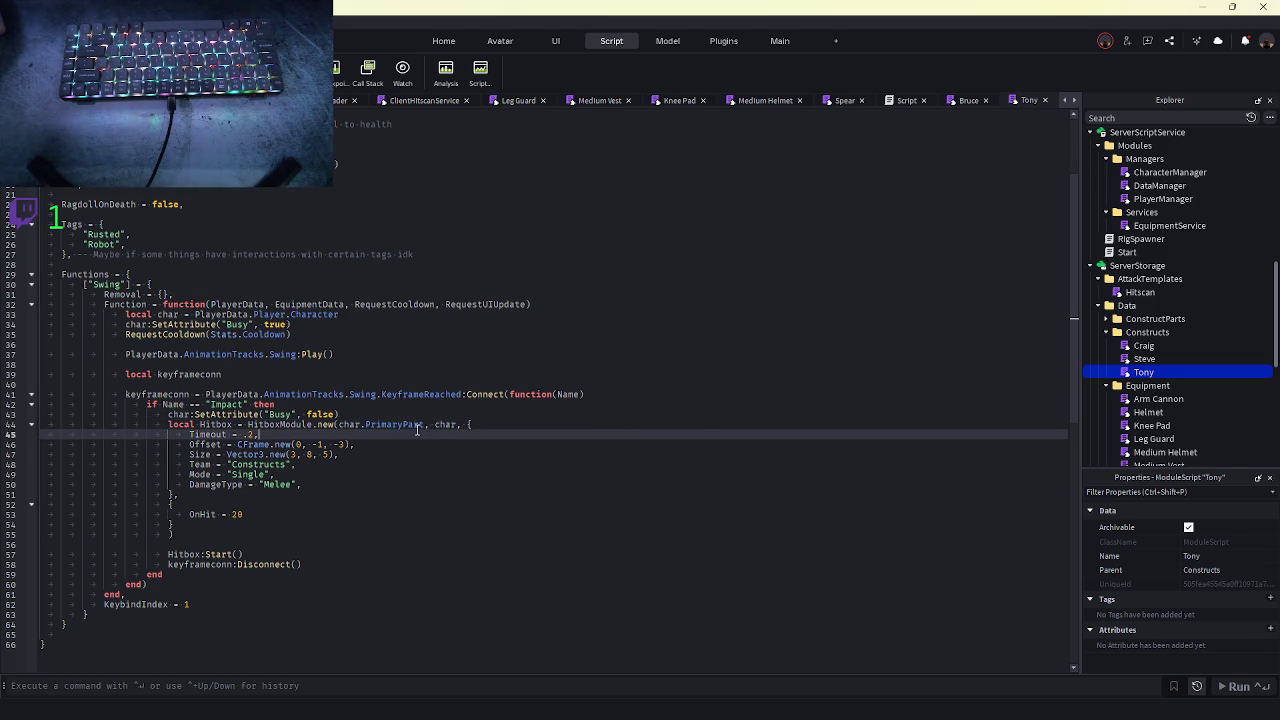
pyautogui.click(405, 426)
pyautogui.press('BackSpace')
pyautogui.press('BackSpace')
pyautogui.press('BackSpace')
pyautogui.press('BackSpace')
pyautogui.press('BackSpace')
pyautogui.press('BackSpace')
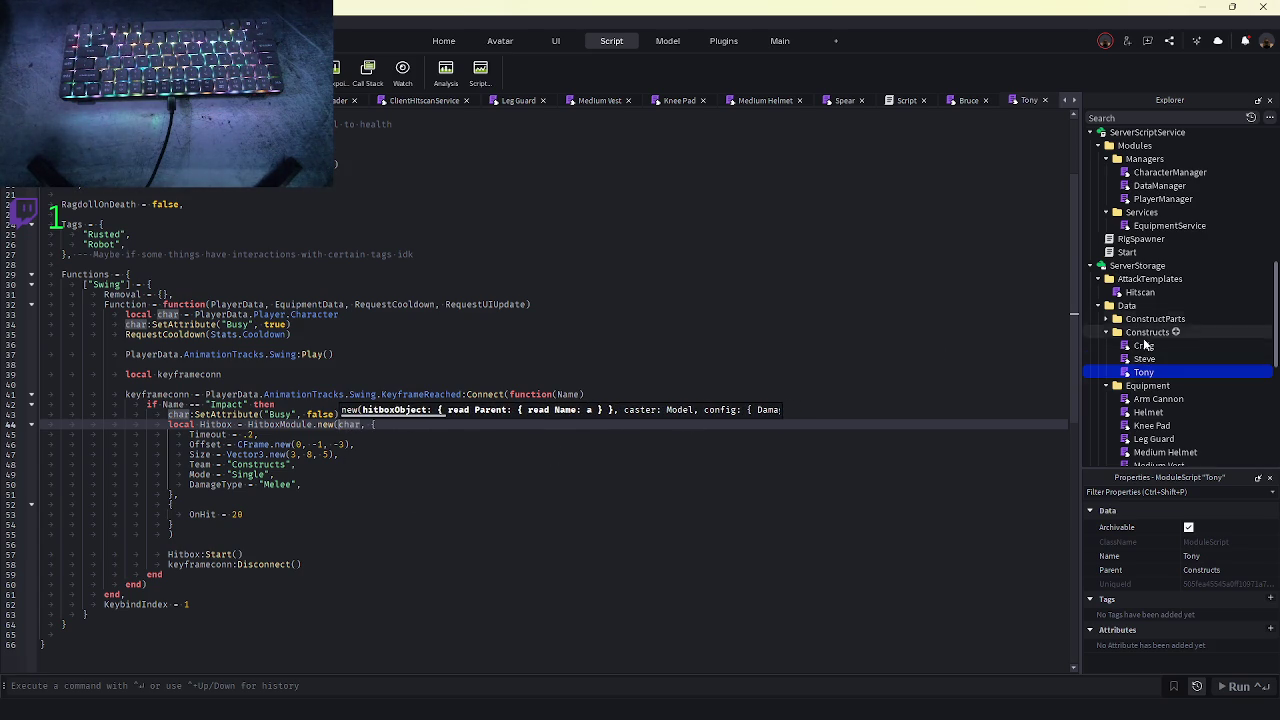
pyautogui.write('char.PrimaryPart, char')
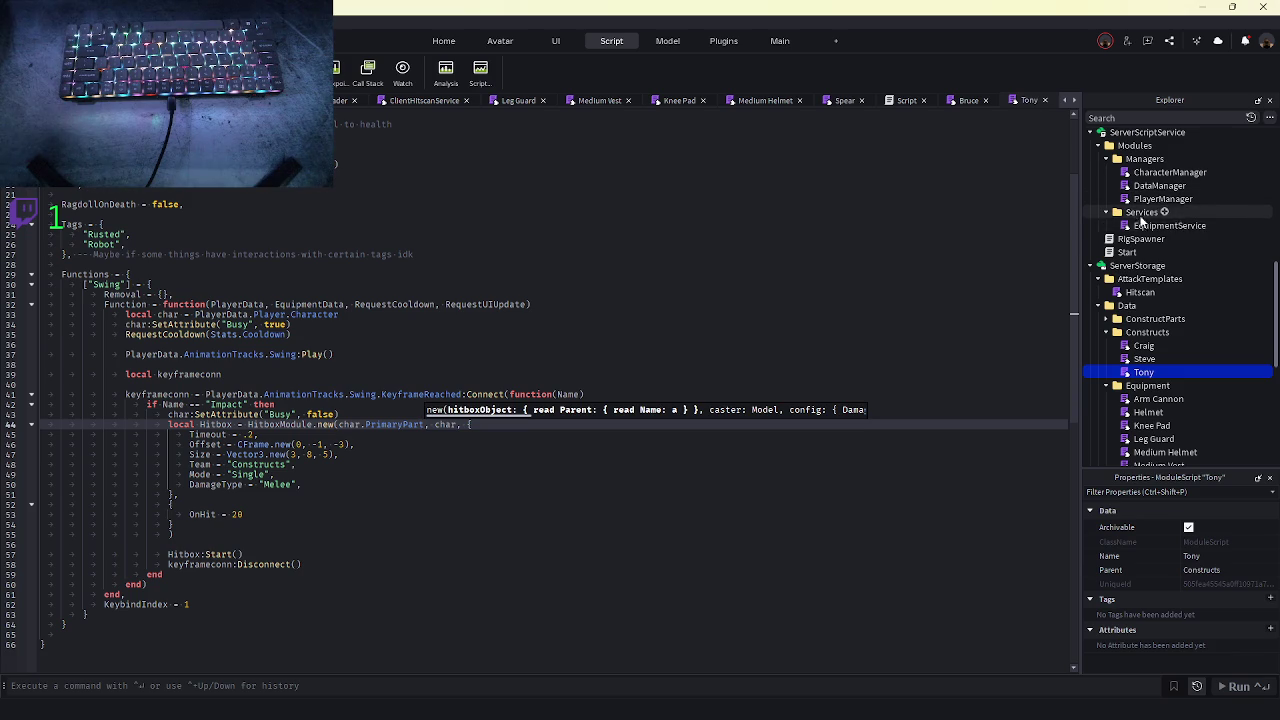
pyautogui.click(1143, 228)
pyautogui.scroll(3, 1143, 228)
# - Review HitboxModule's hitboxObject, caster Model parameter and the Team assignment on line 54
pyautogui.doubleClick(1137, 183)
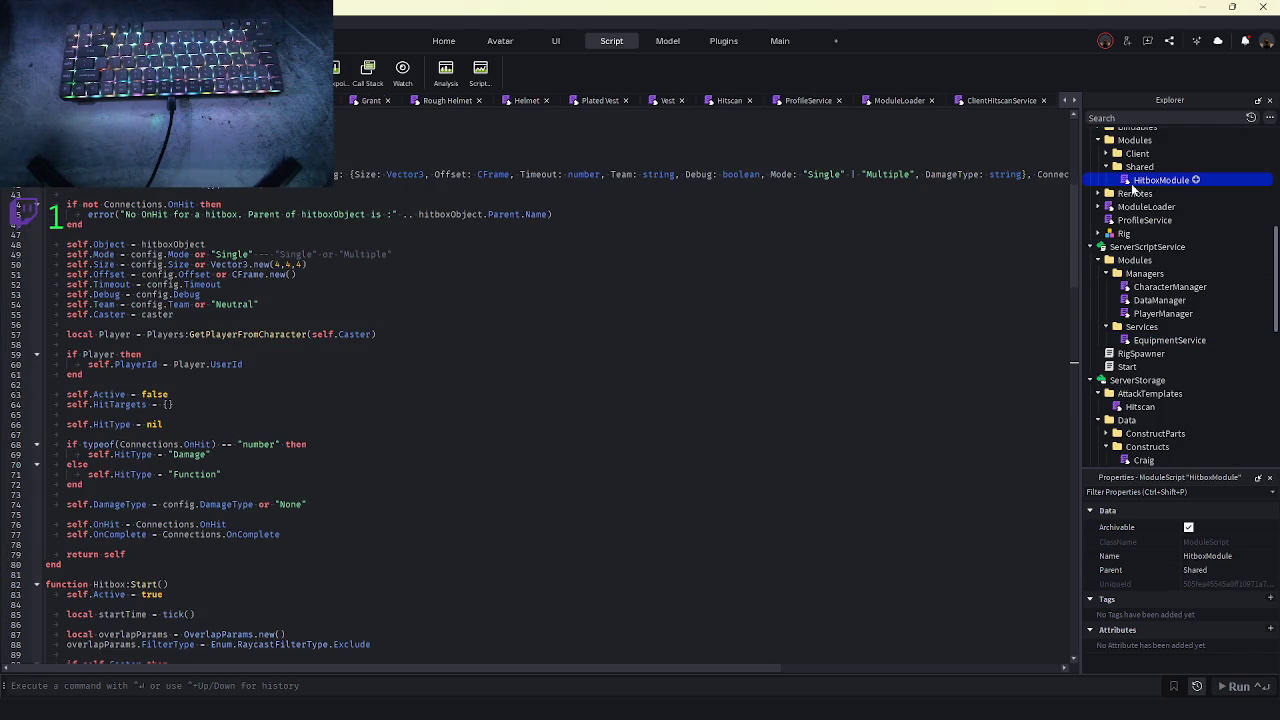
pyautogui.scroll(1, 276, 226)
pyautogui.click(163, 204)
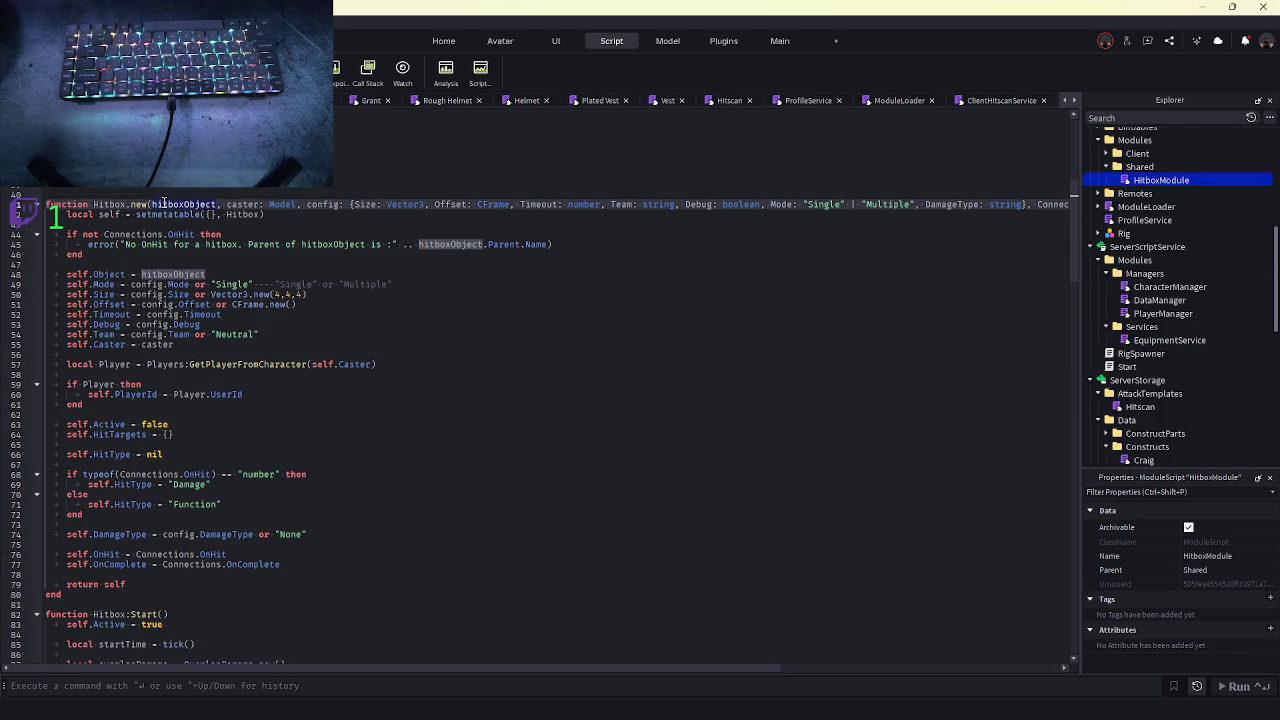
pyautogui.click(276, 204)
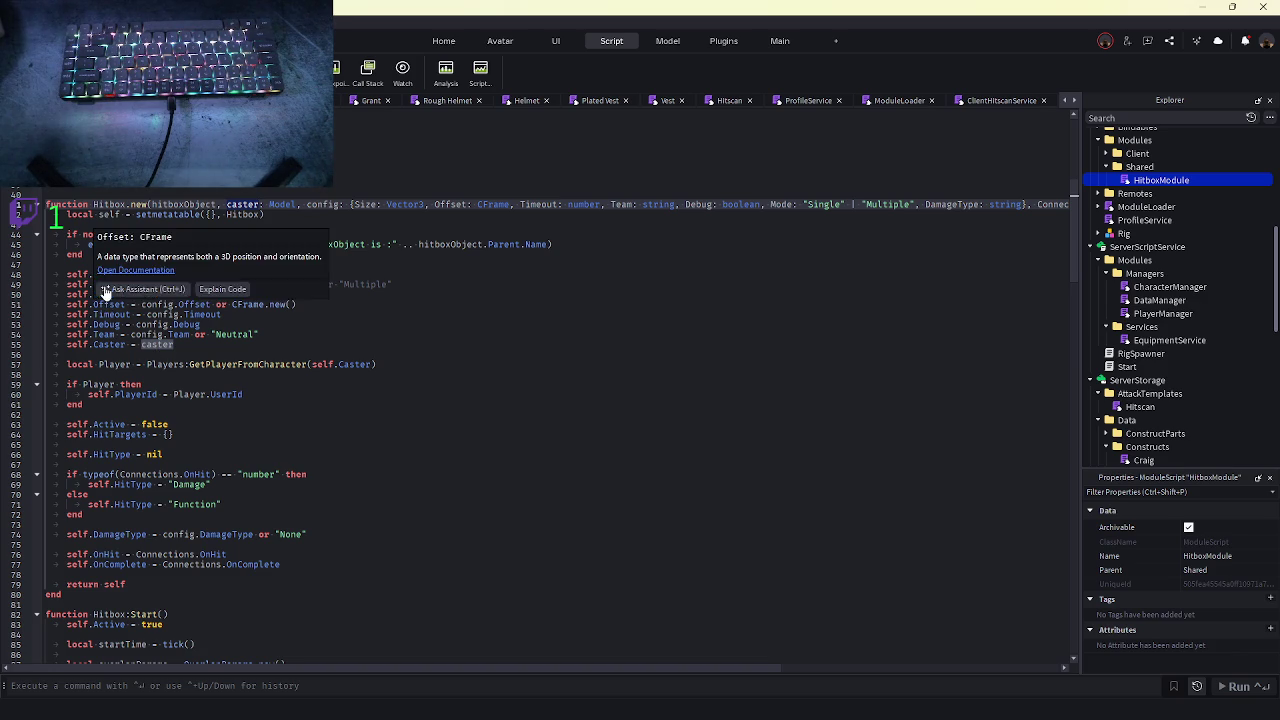
pyautogui.click(180, 335)
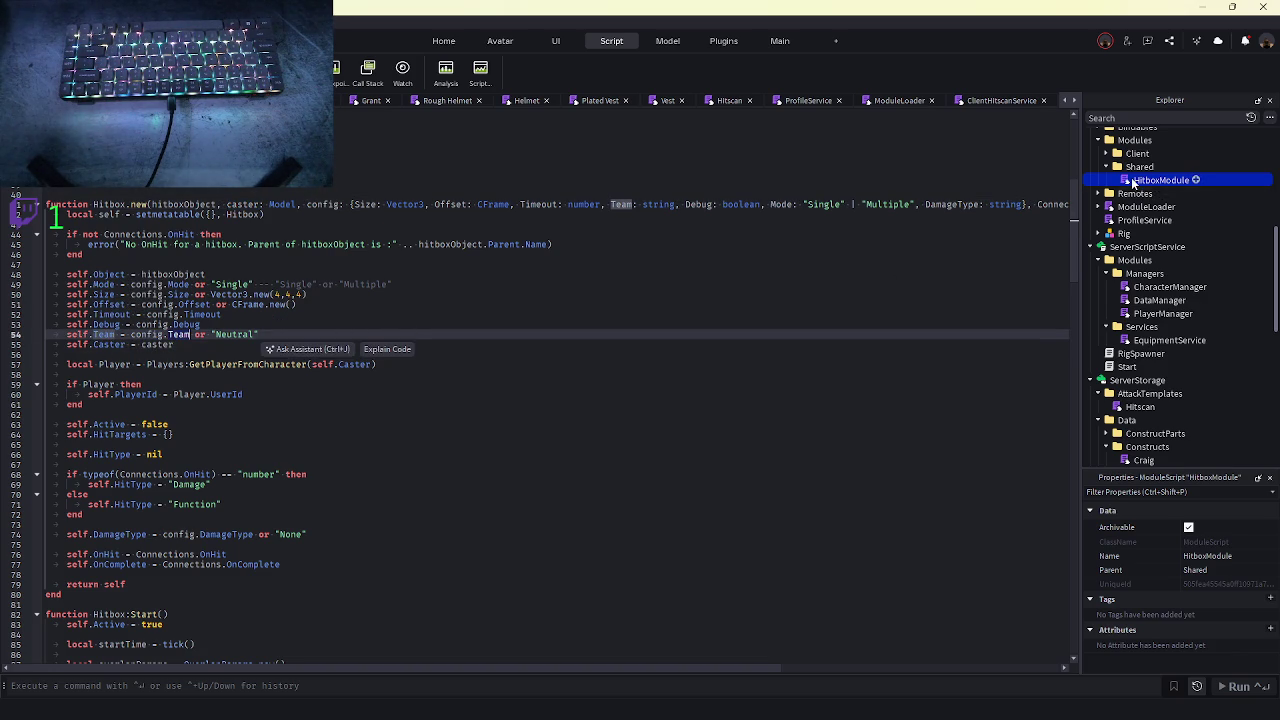
pyautogui.scroll(-1, 1146, 405)
# - Delete Tony's hard-coded Team = "Constructs" hitbox line and go back to HitboxModule's self.Caster line
pyautogui.doubleClick(1143, 429)
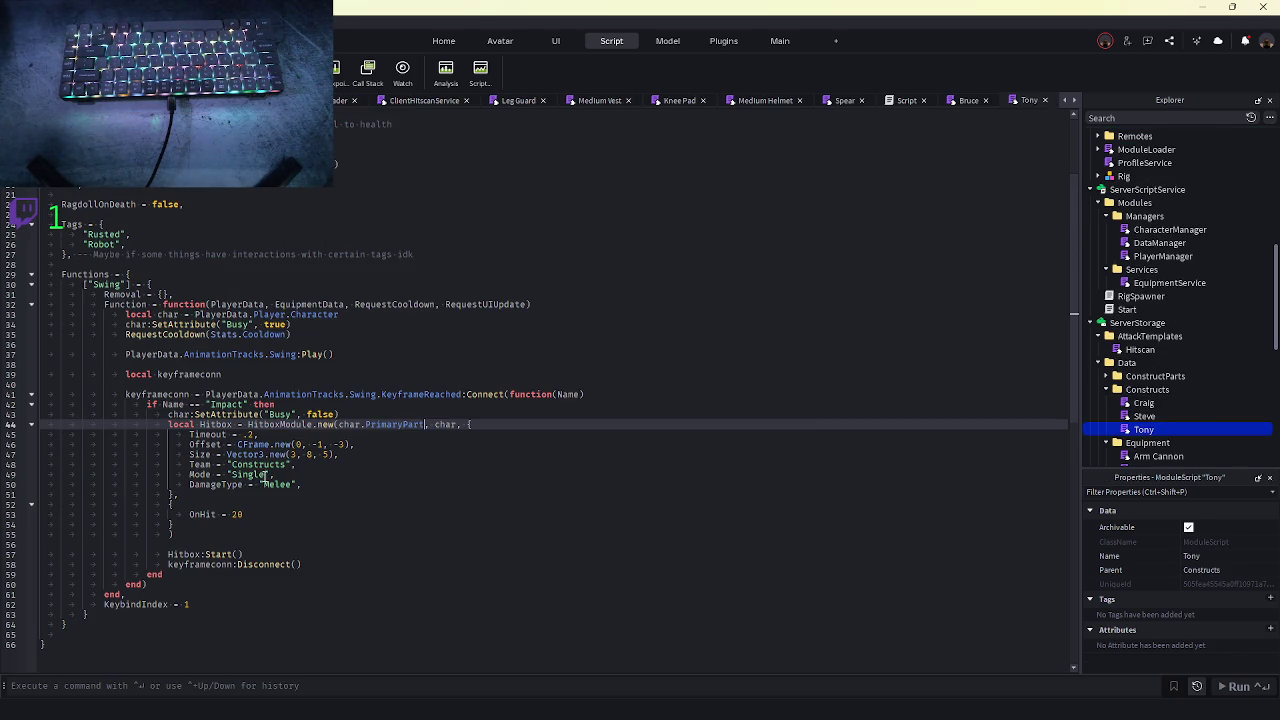
pyautogui.tripleClick(250, 466)
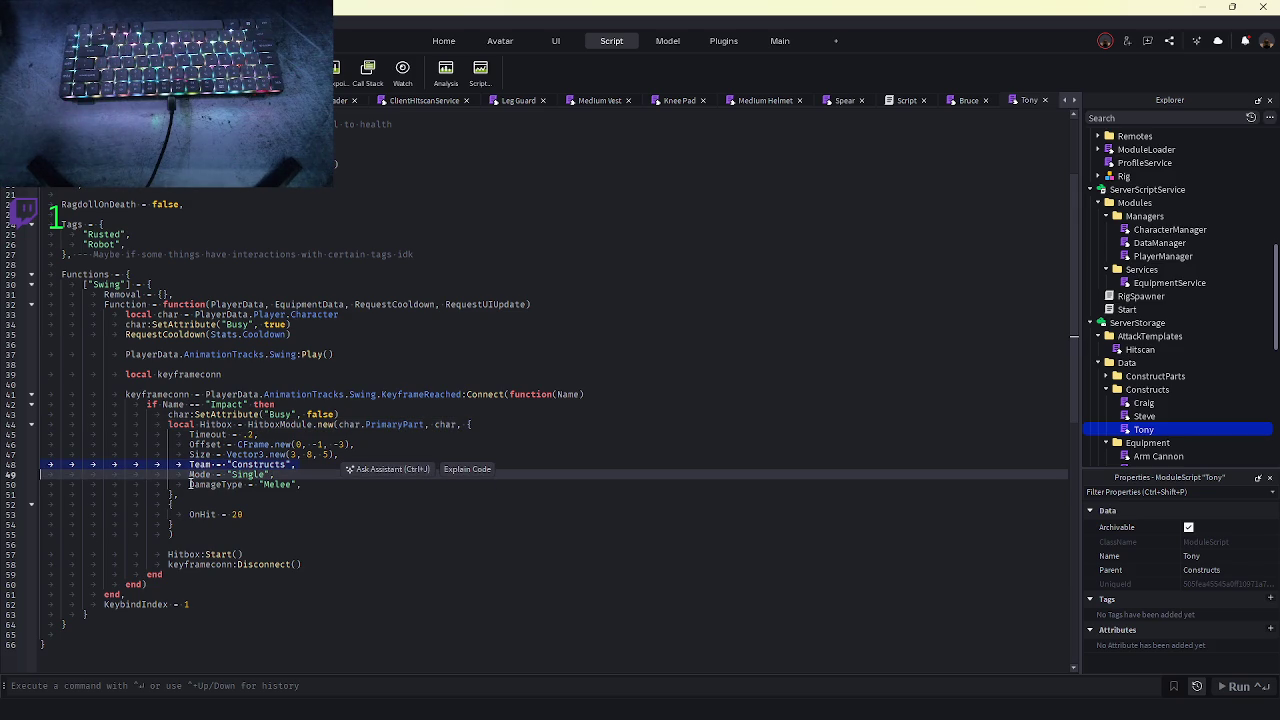
pyautogui.press('BackSpace')
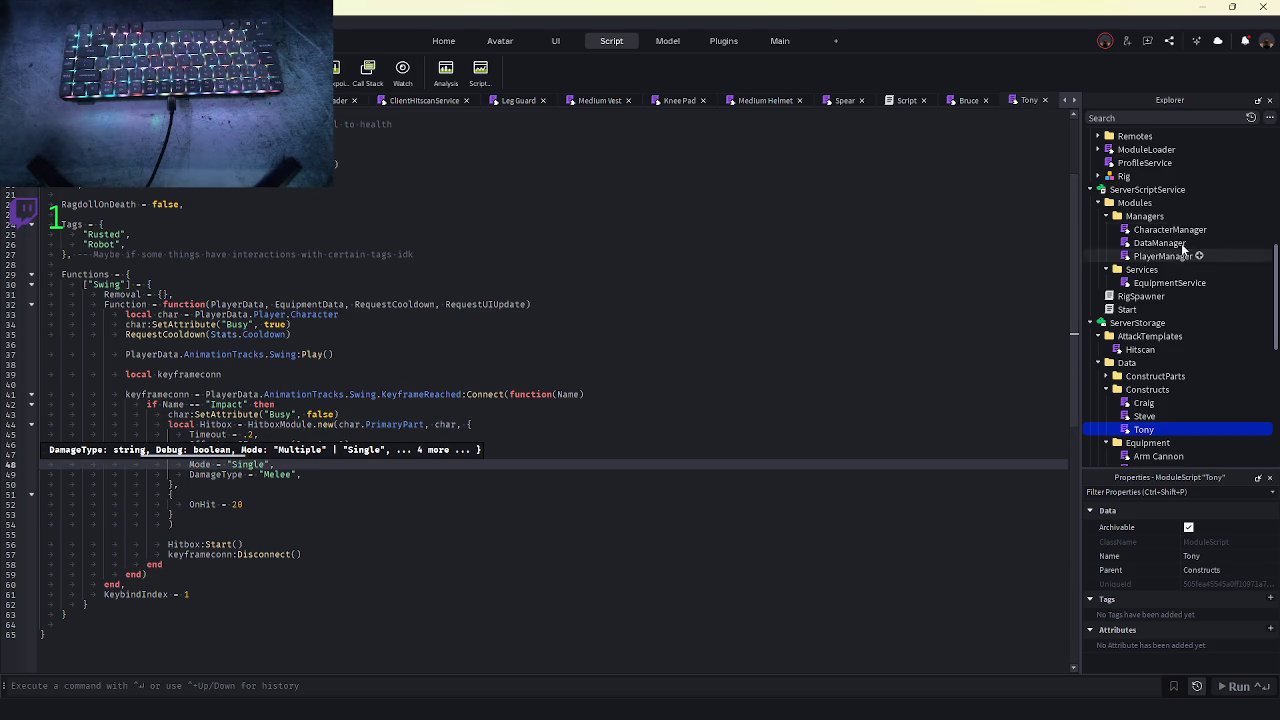
pyautogui.scroll(2, 1137, 243)
pyautogui.doubleClick(1160, 180)
pyautogui.click(182, 345)
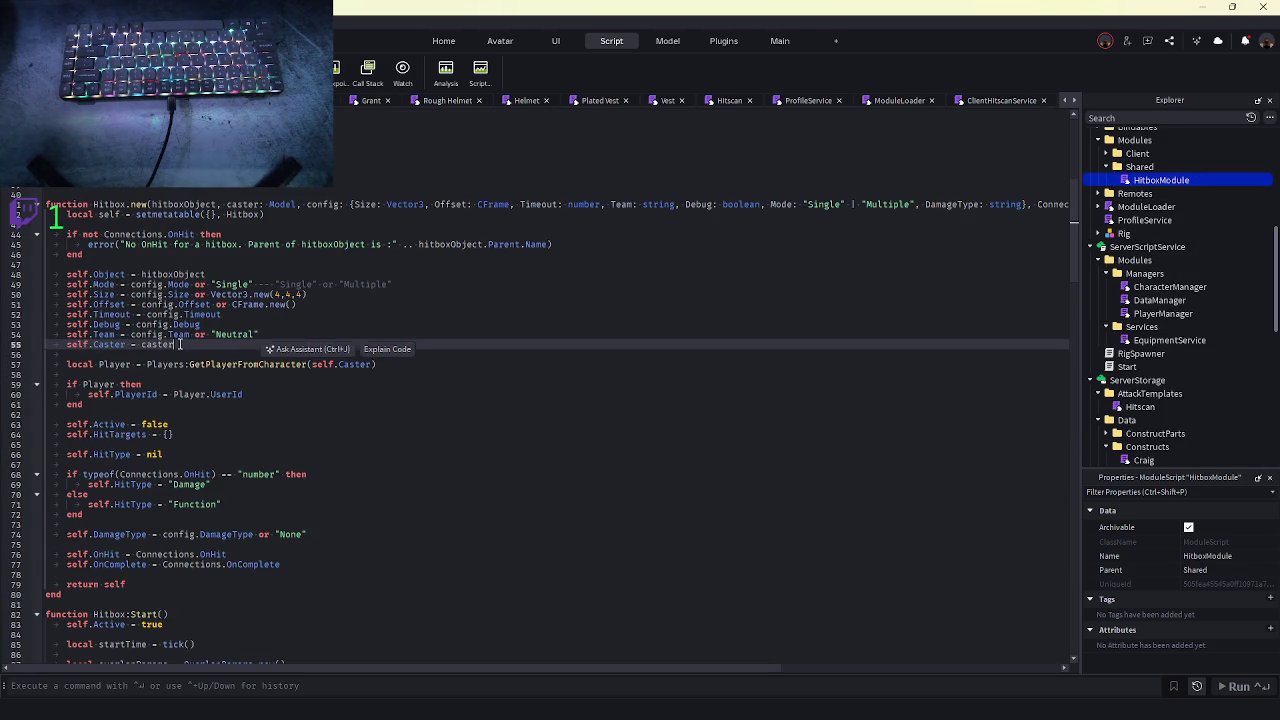
pyautogui.click(277, 334)
pyautogui.write('cqaa')
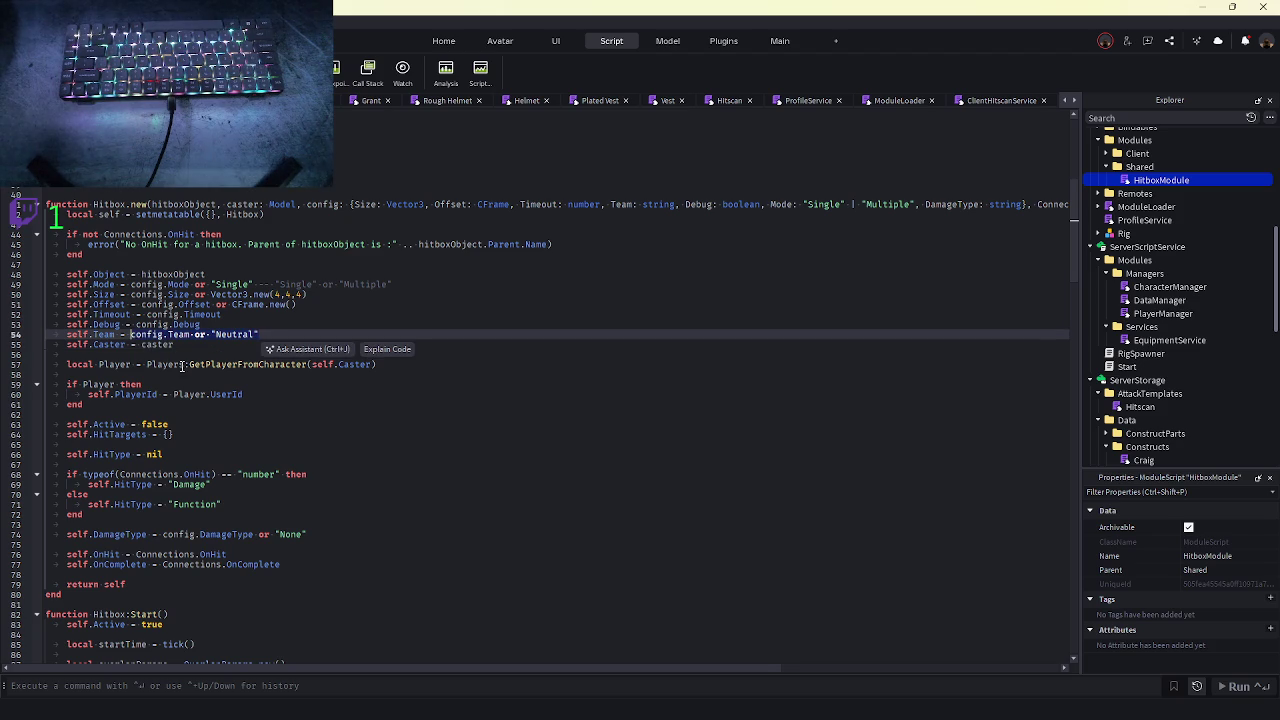
pyautogui.press('BackSpace')
pyautogui.press('BackSpace')
pyautogui.press('BackSpace')
pyautogui.write('aster:ge')
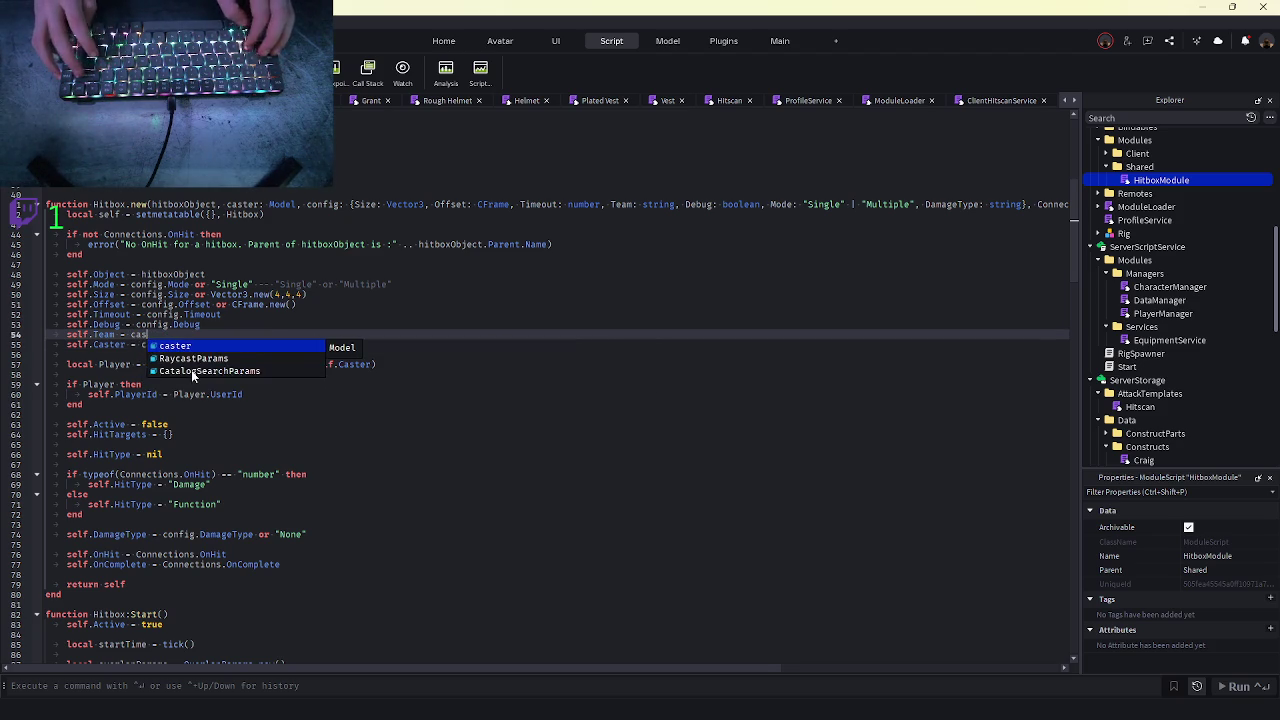
pyautogui.press('Down')
pyautogui.press('Tab')
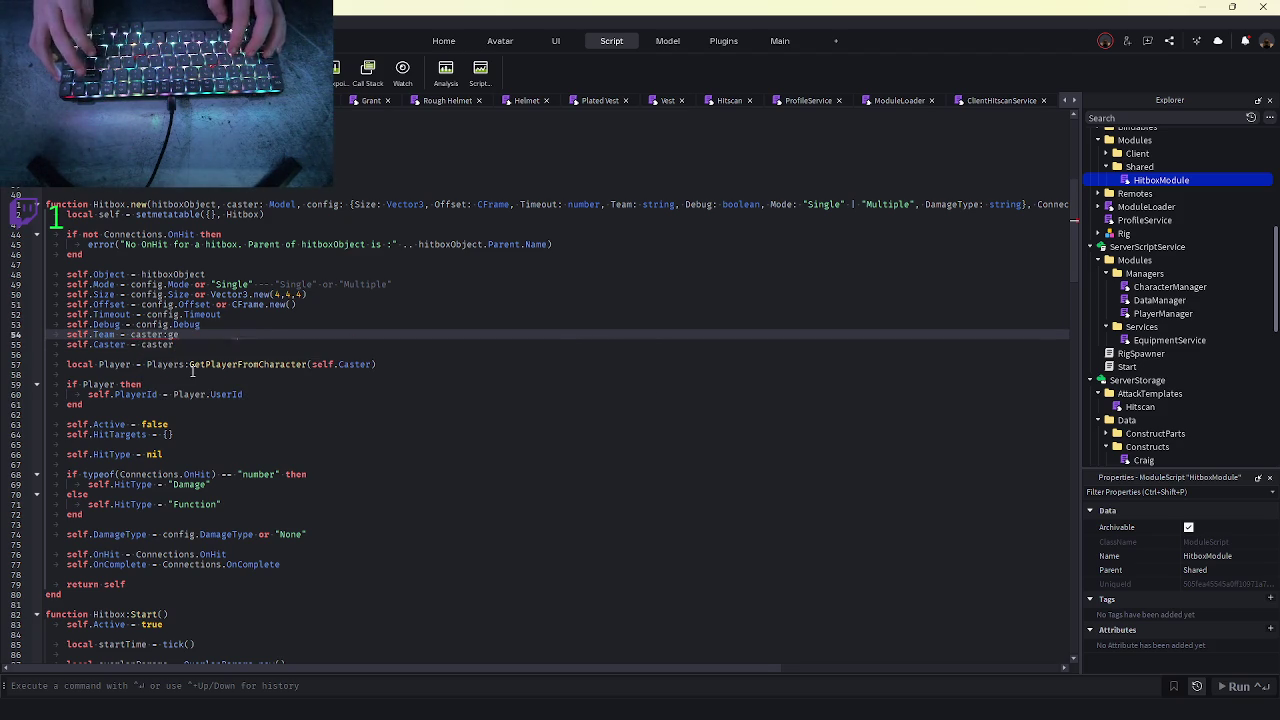
pyautogui.write('"Team"')
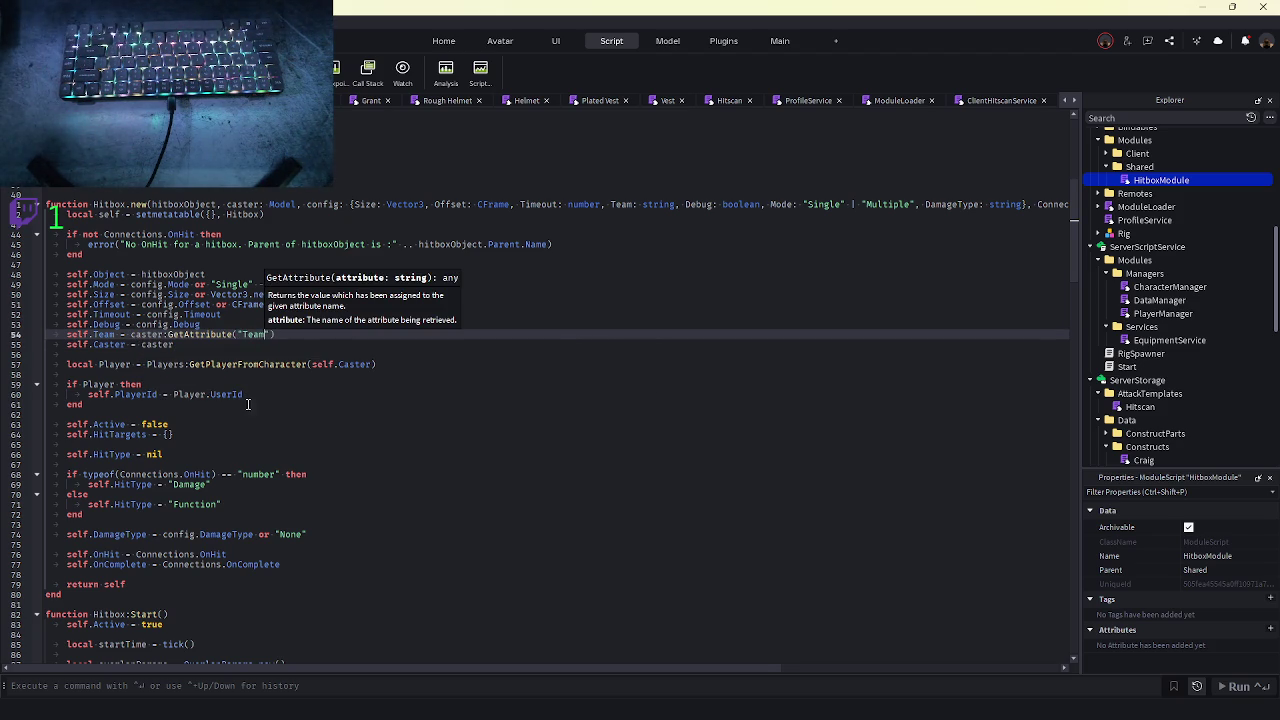
pyautogui.scroll(-15, 257, 405)
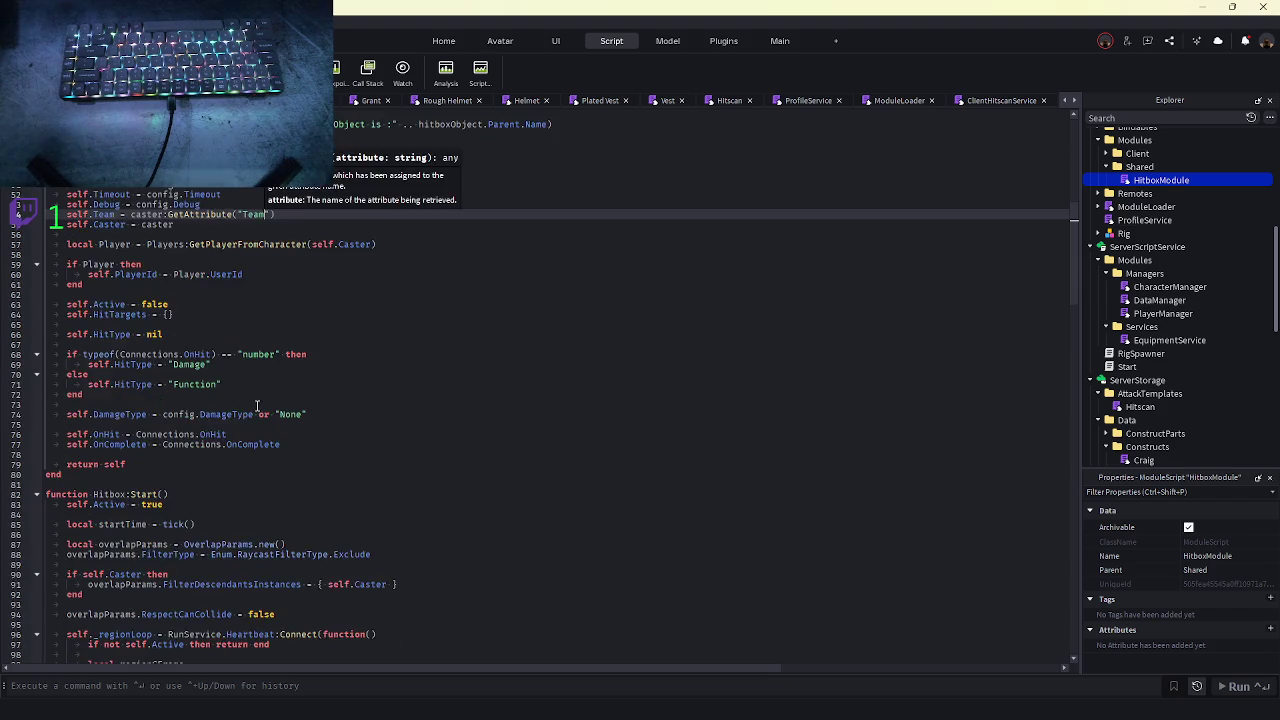
pyautogui.scroll(-15, 230, 417)
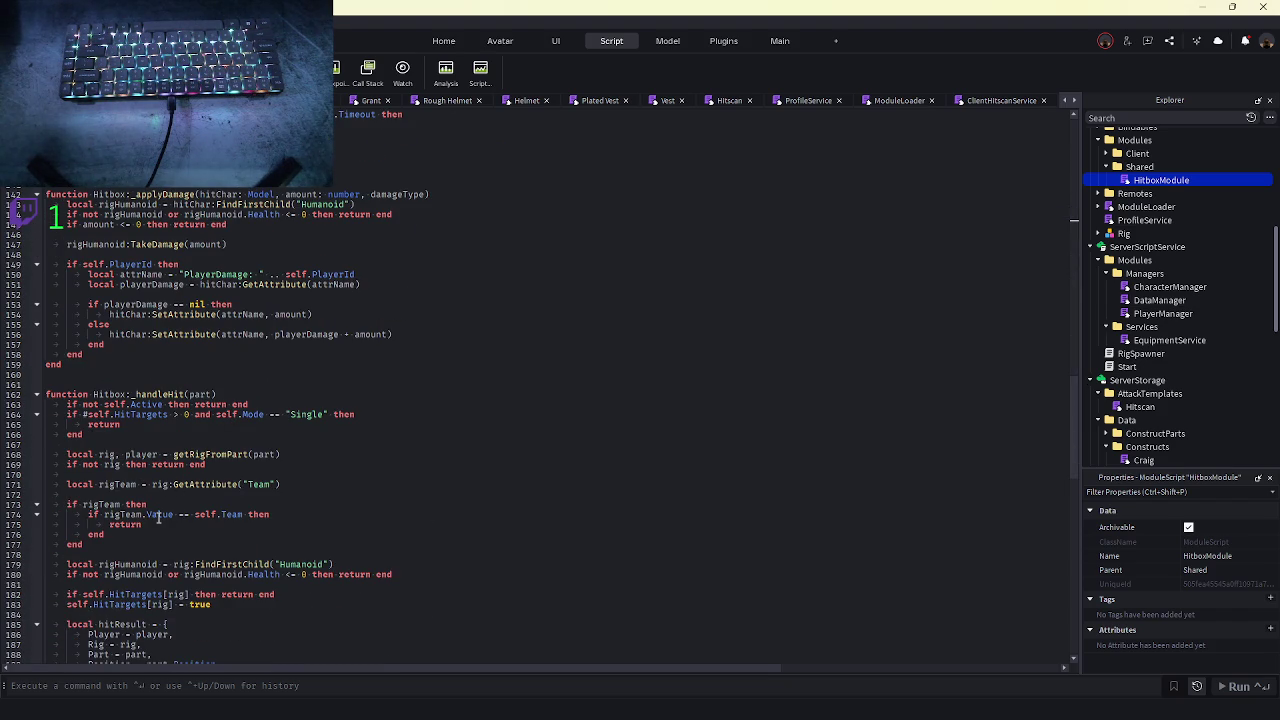
pyautogui.doubleClick(177, 515)
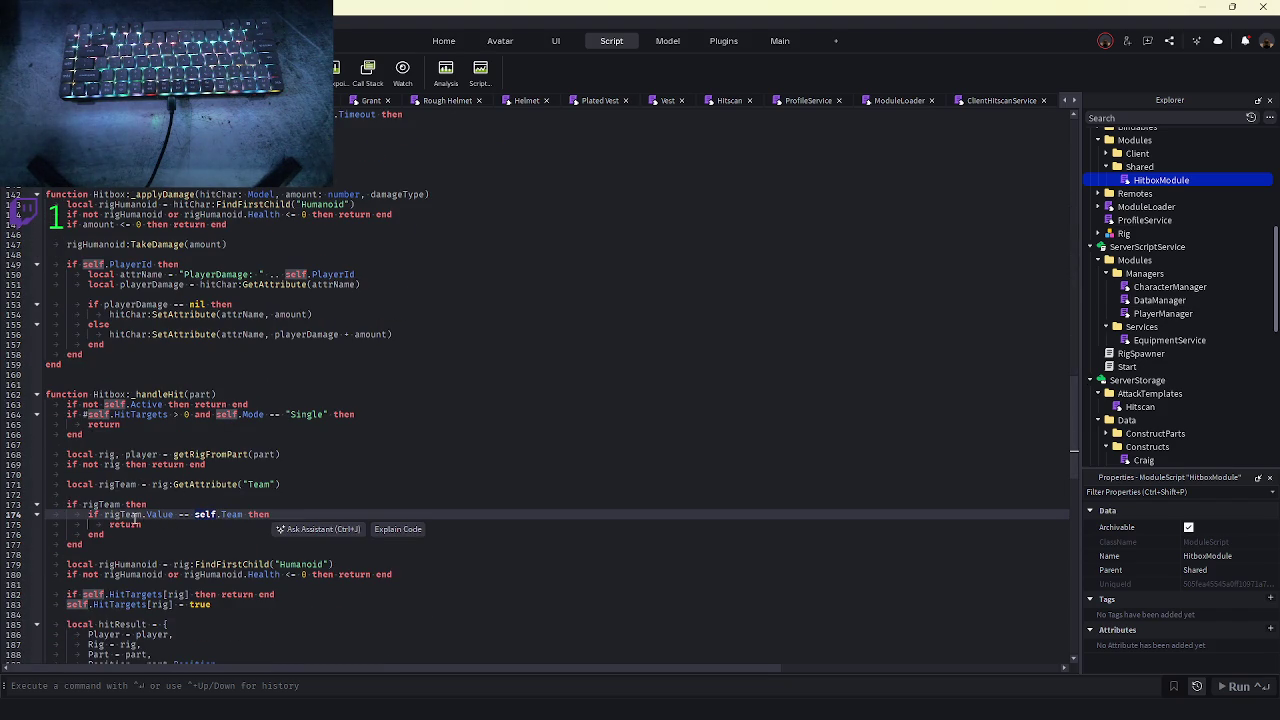
pyautogui.doubleClick(135, 515)
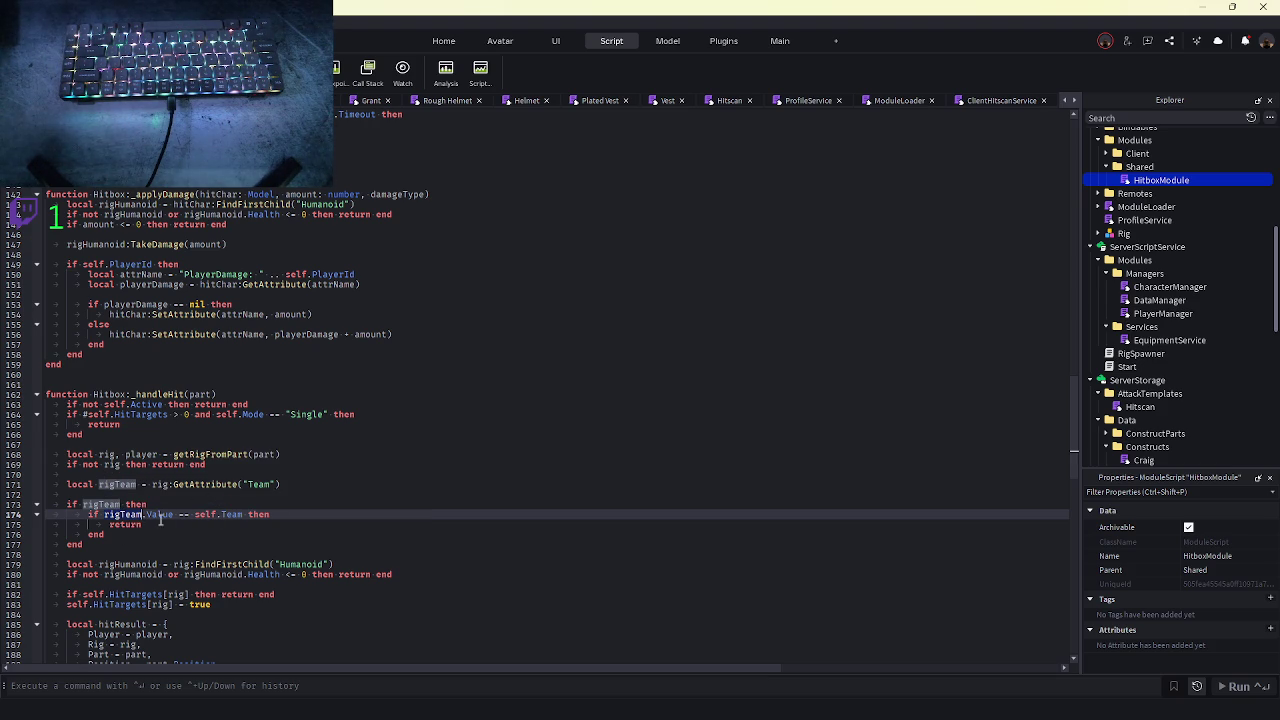
pyautogui.scroll(20, 222, 537)
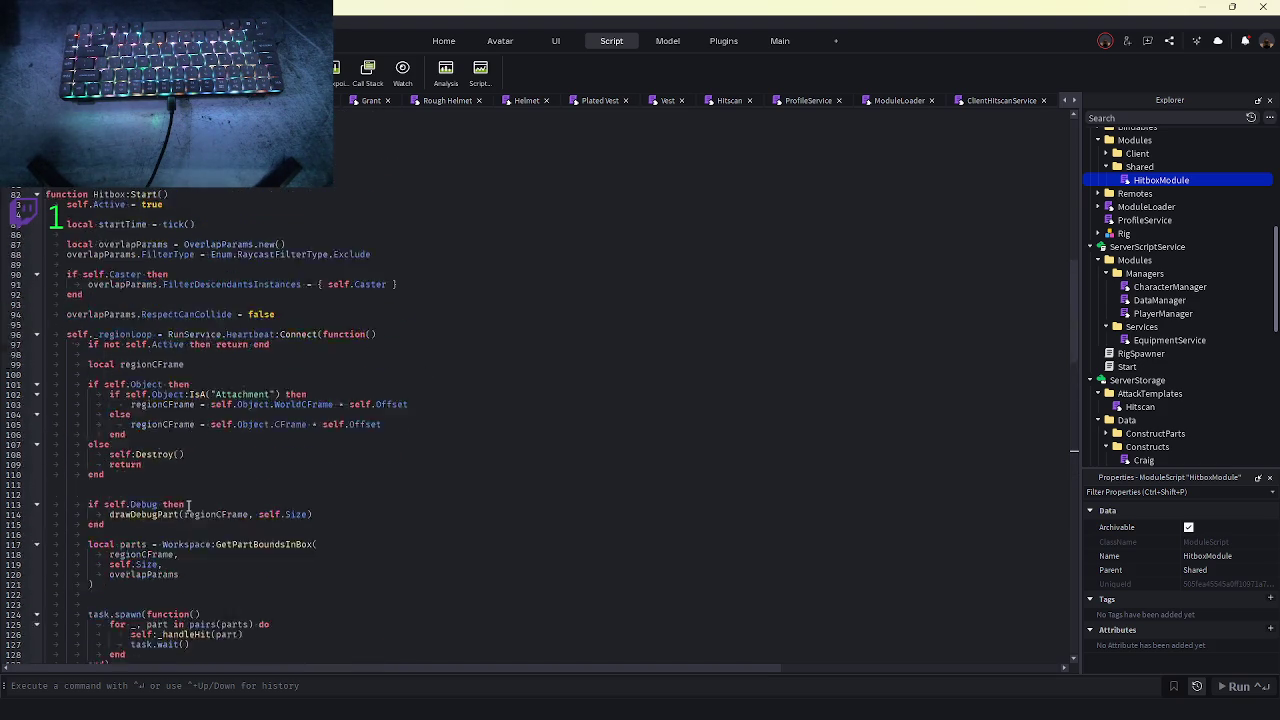
pyautogui.scroll(4, 184, 507)
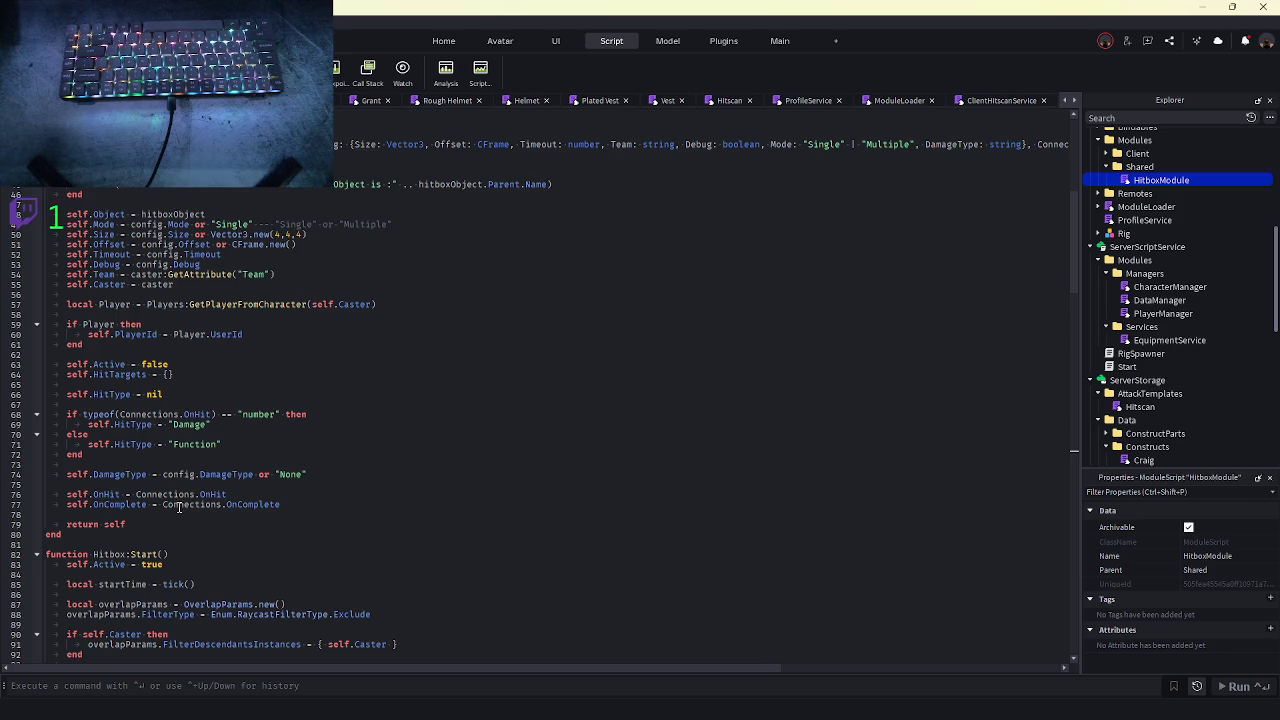
pyautogui.scroll(-20, 180, 507)
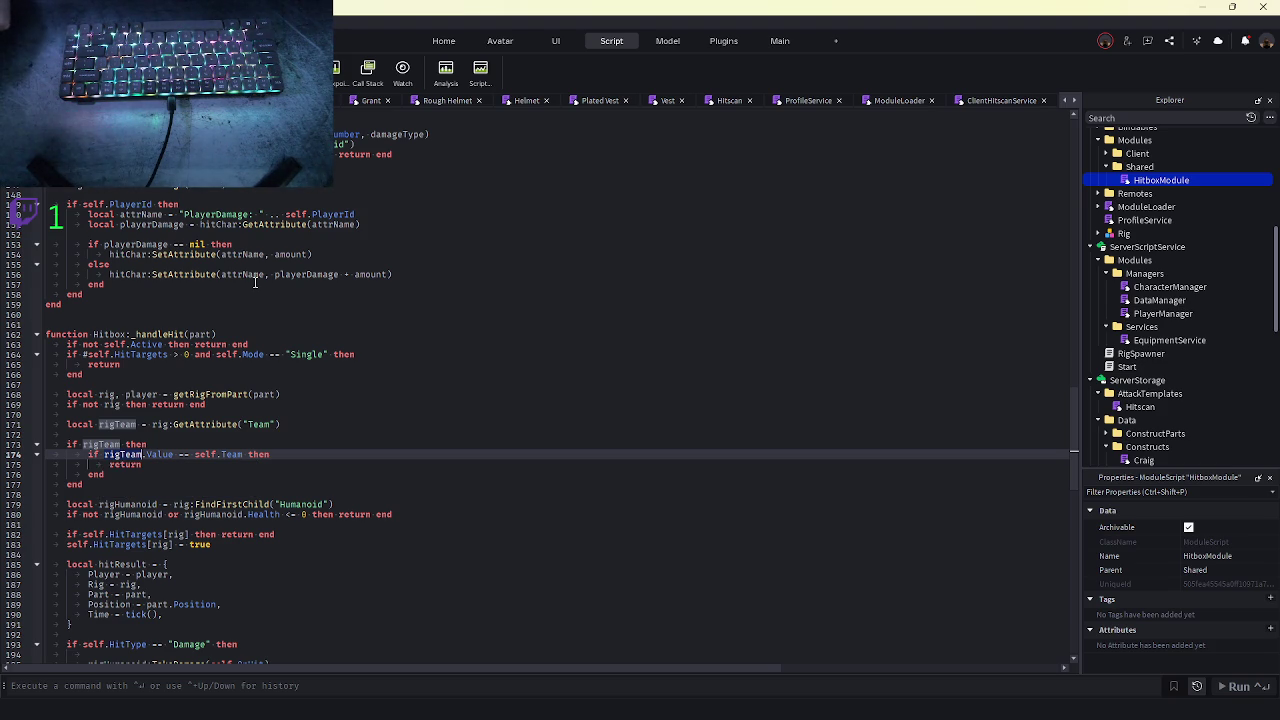
# - Wait while the new Studio test window loads the place and initializes plugins
pyautogui.moveTo(930, 716)
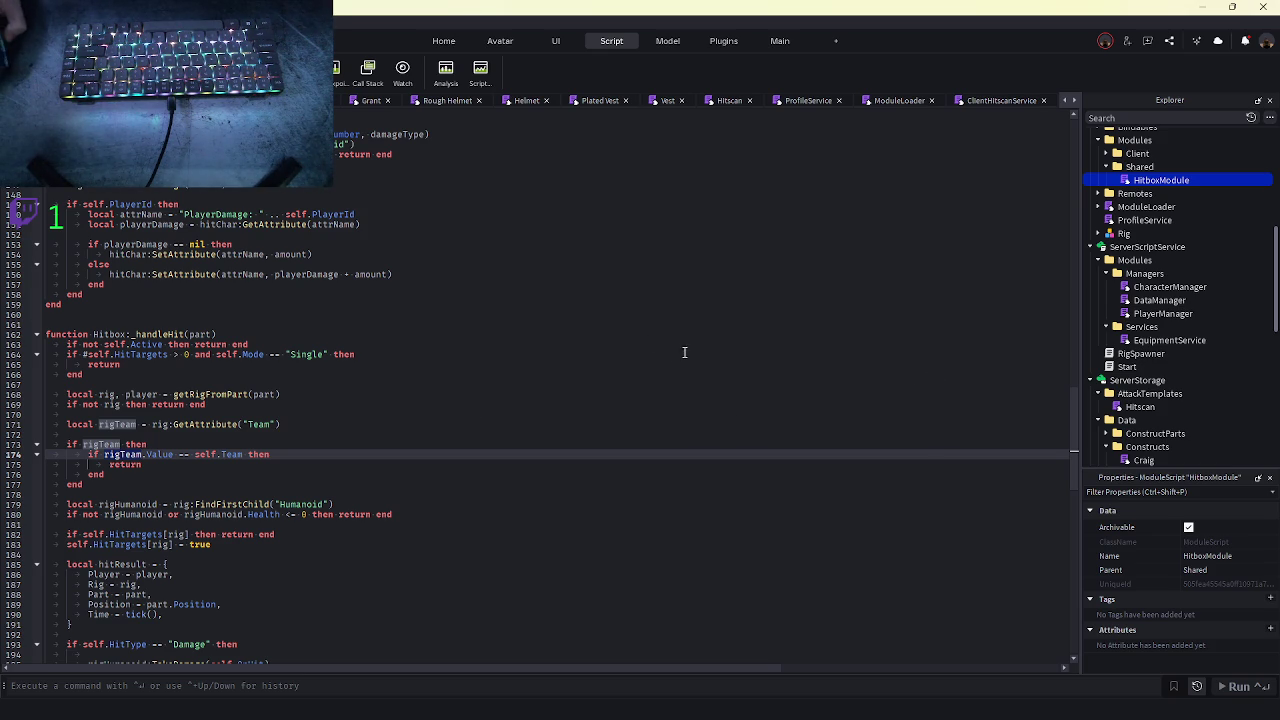
pyautogui.moveTo(1126, 183)
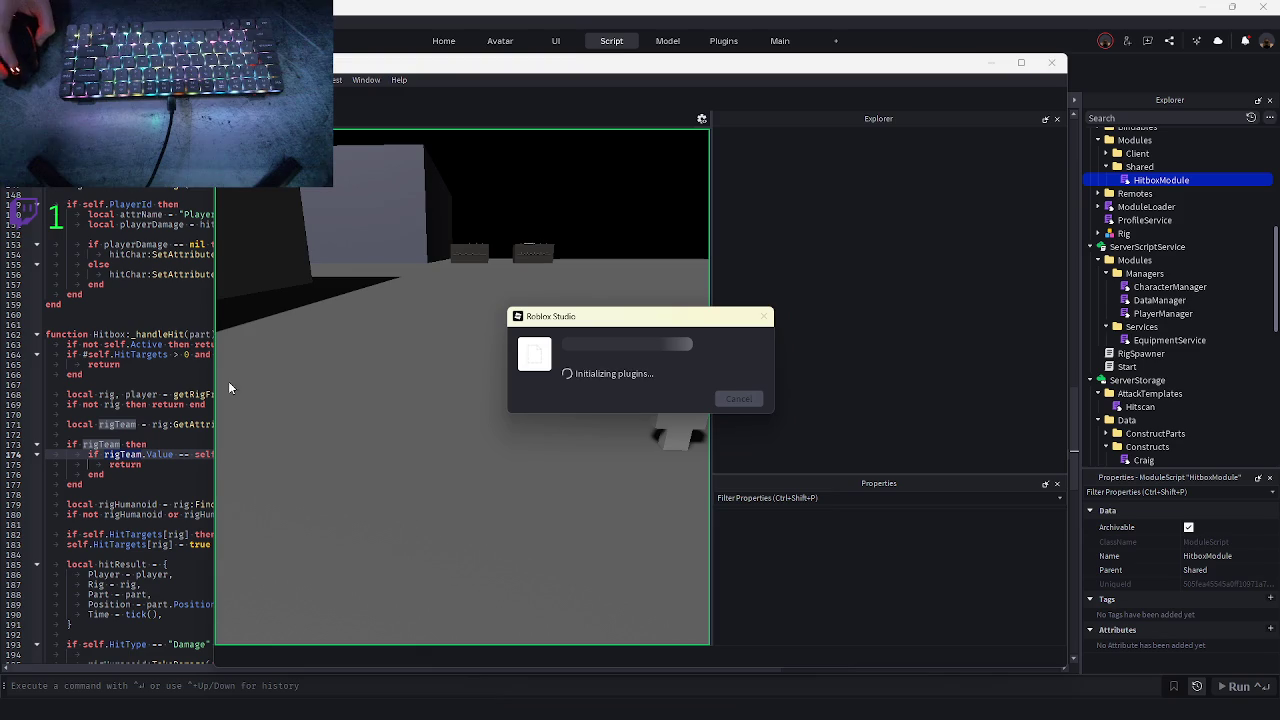
# - Review the rigTeam lookup in HitboxModule's hit handling code
pyautogui.click(177, 406)
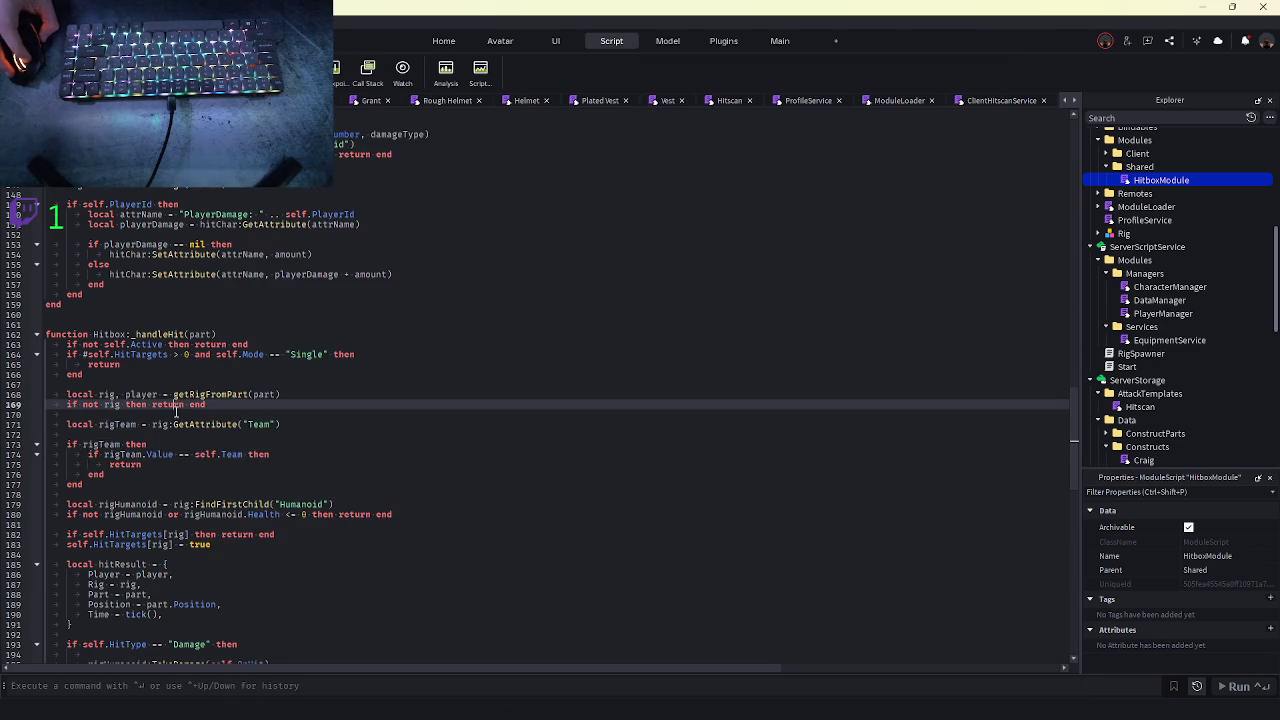
pyautogui.click(166, 426)
pyautogui.scroll(15, 231, 436)
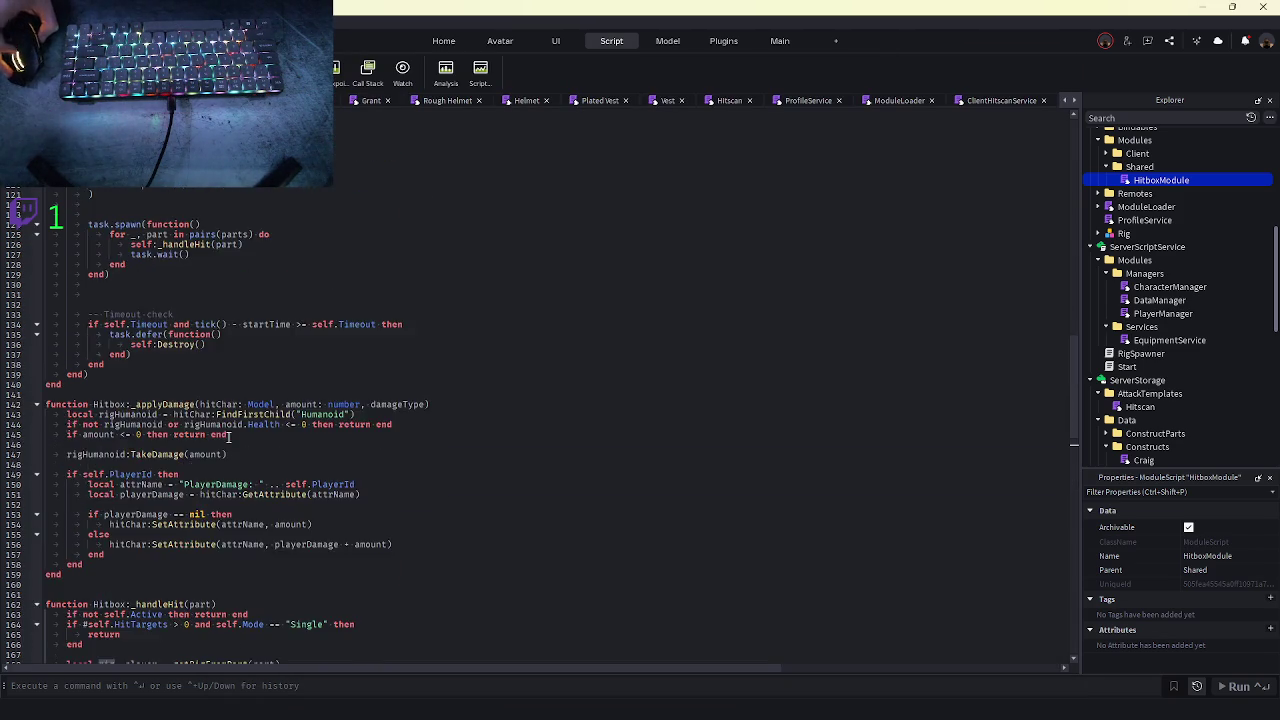
pyautogui.scroll(20, 231, 436)
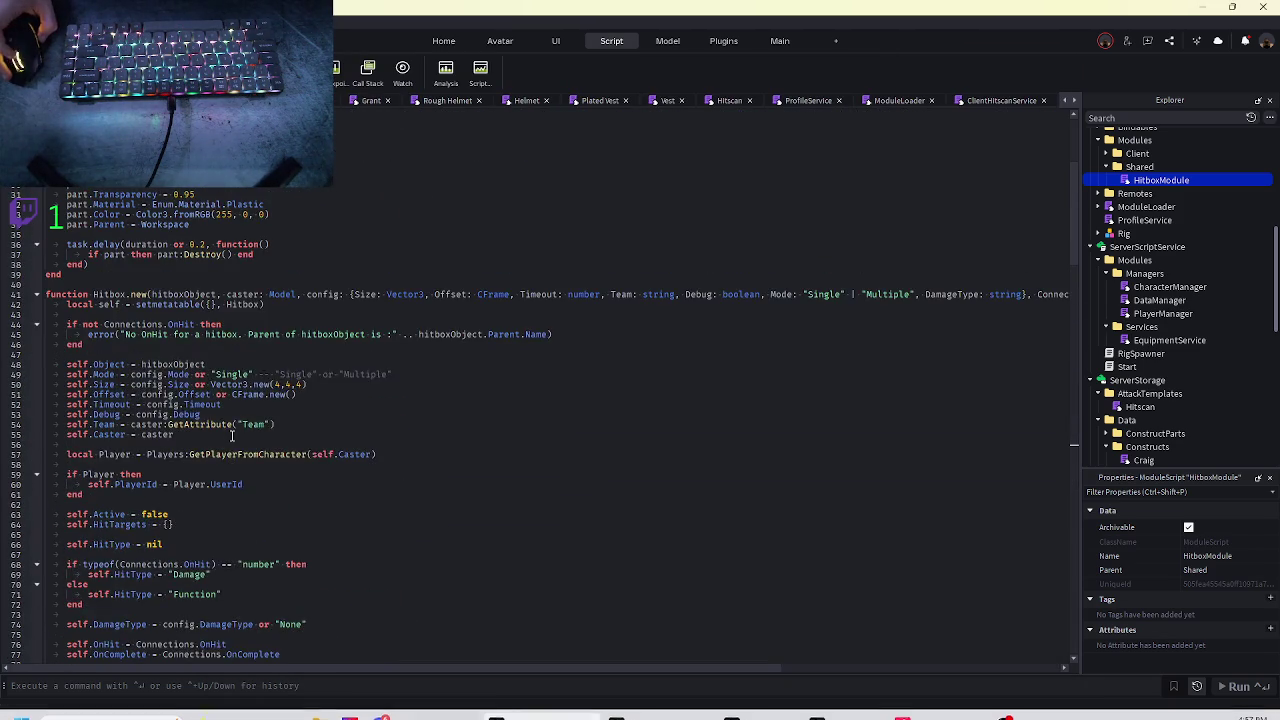
pyautogui.scroll(1, 231, 436)
pyautogui.scroll(-4, 258, 430)
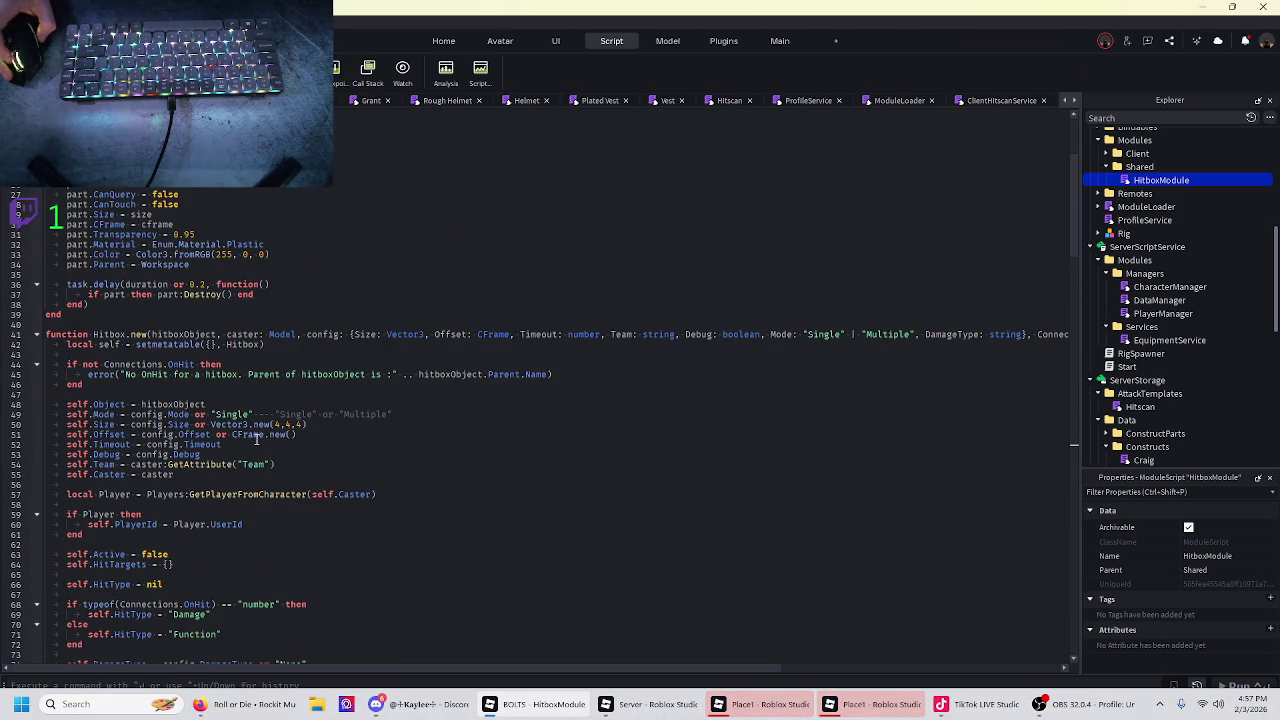
pyautogui.scroll(-20, 255, 432)
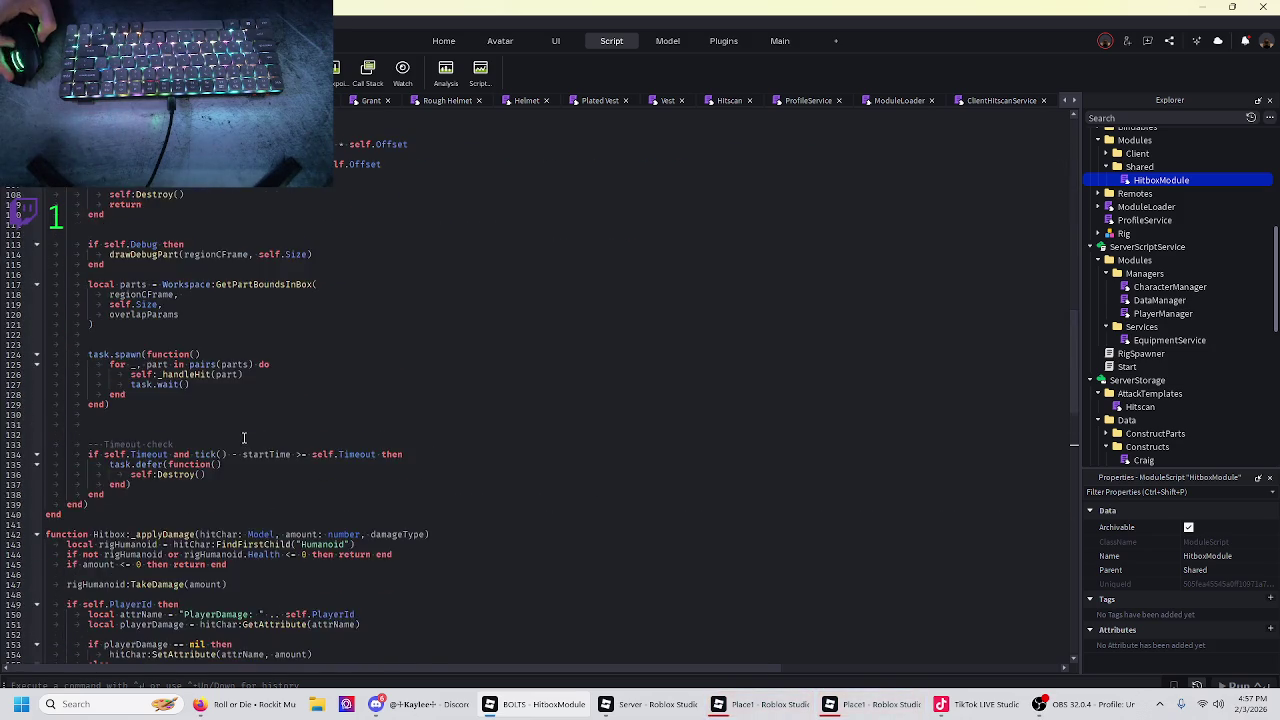
# - Inspect what getRigFromPart returns, then minimize the script window to reveal the test
pyautogui.click(233, 494)
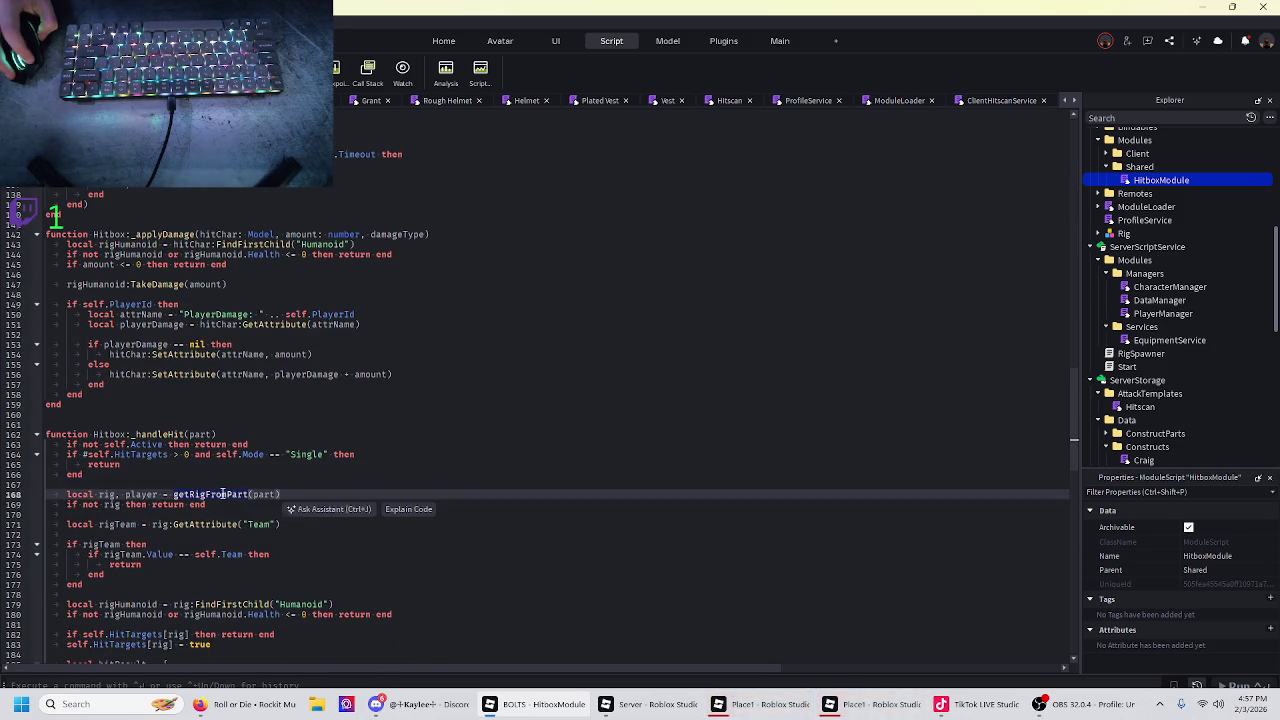
pyautogui.scroll(20, 210, 480)
pyautogui.scroll(4, 199, 474)
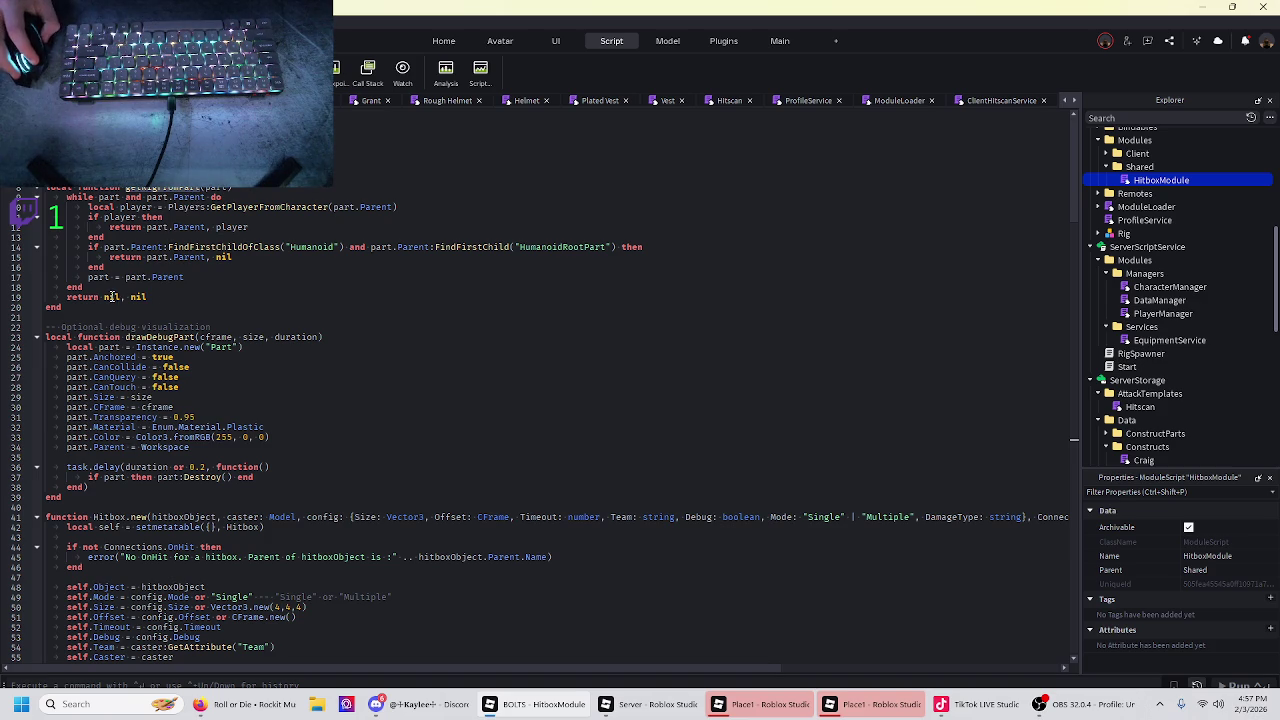
pyautogui.click(128, 276)
pyautogui.click(172, 257)
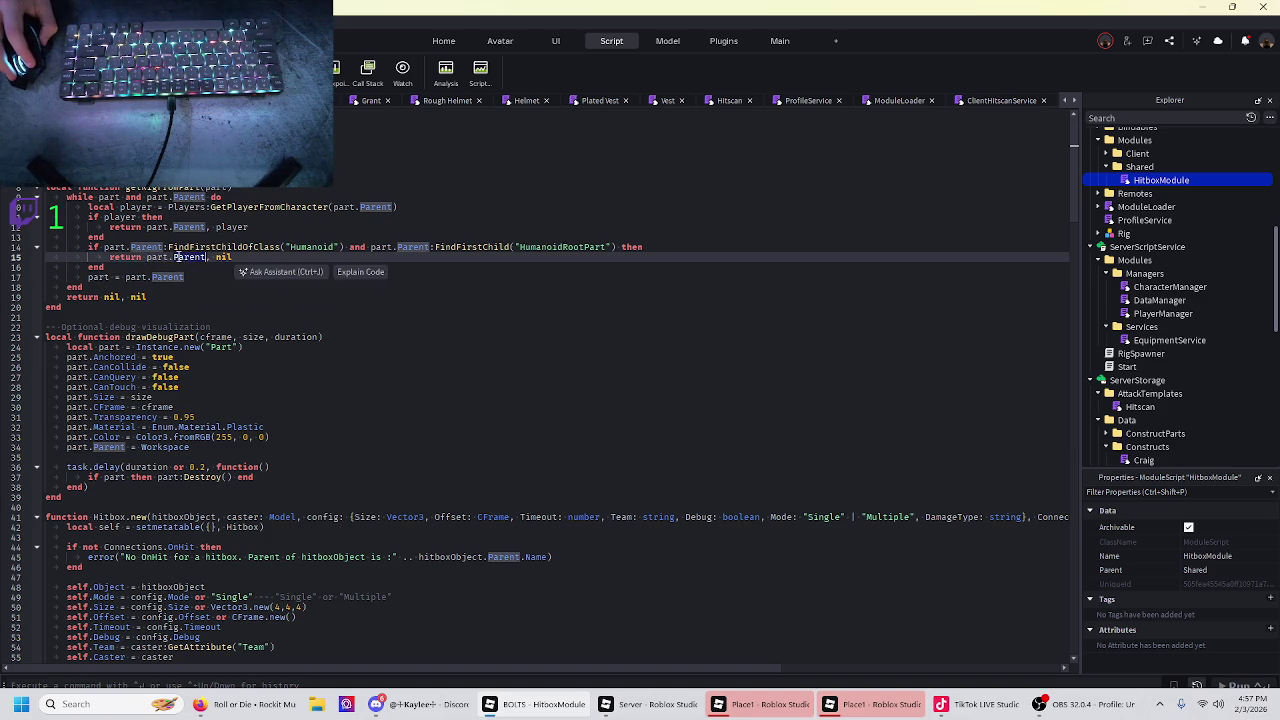
pyautogui.click(164, 257)
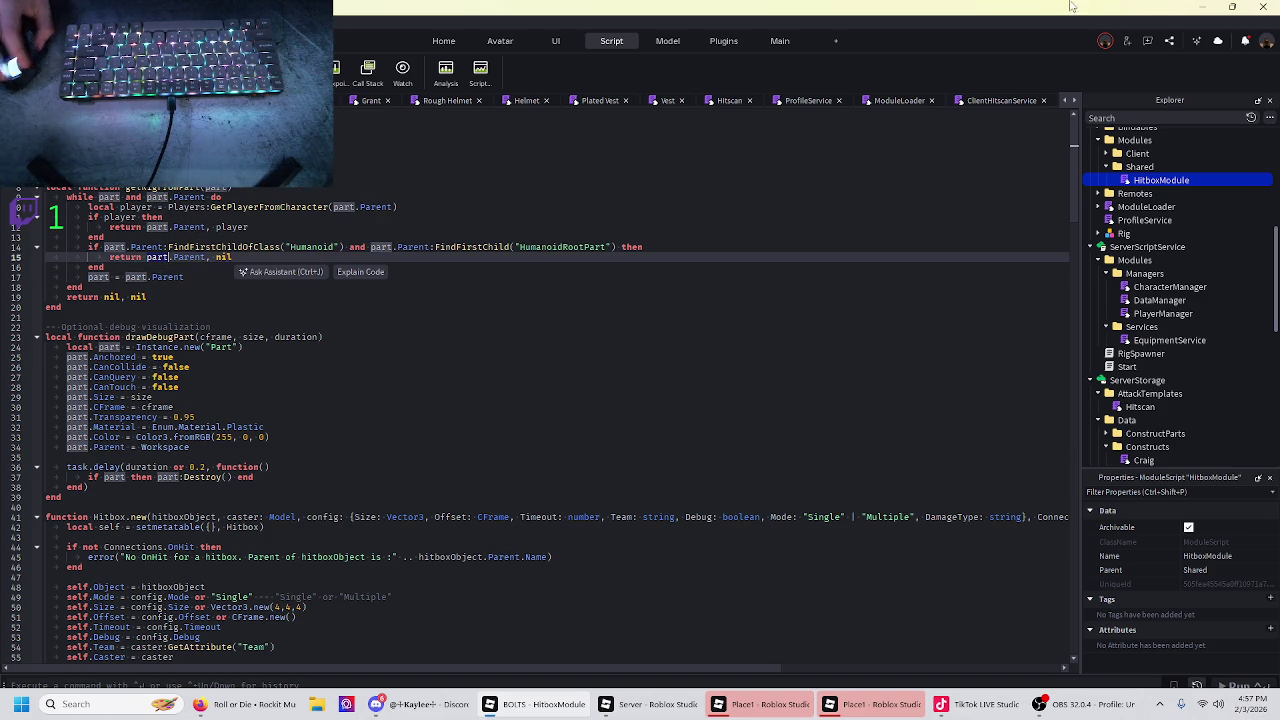
pyautogui.click(1199, 7)
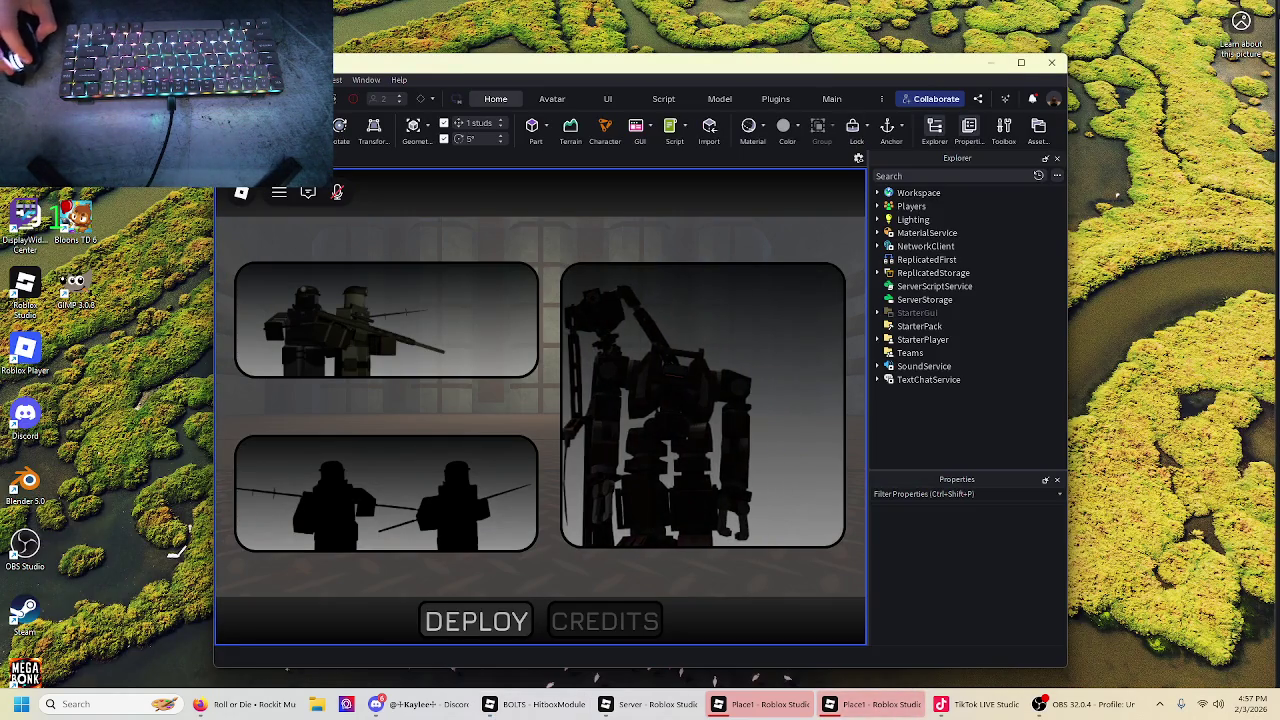
# - Pick characters and deploy both test clients into the game
pyautogui.click(325, 329)
pyautogui.click(543, 600)
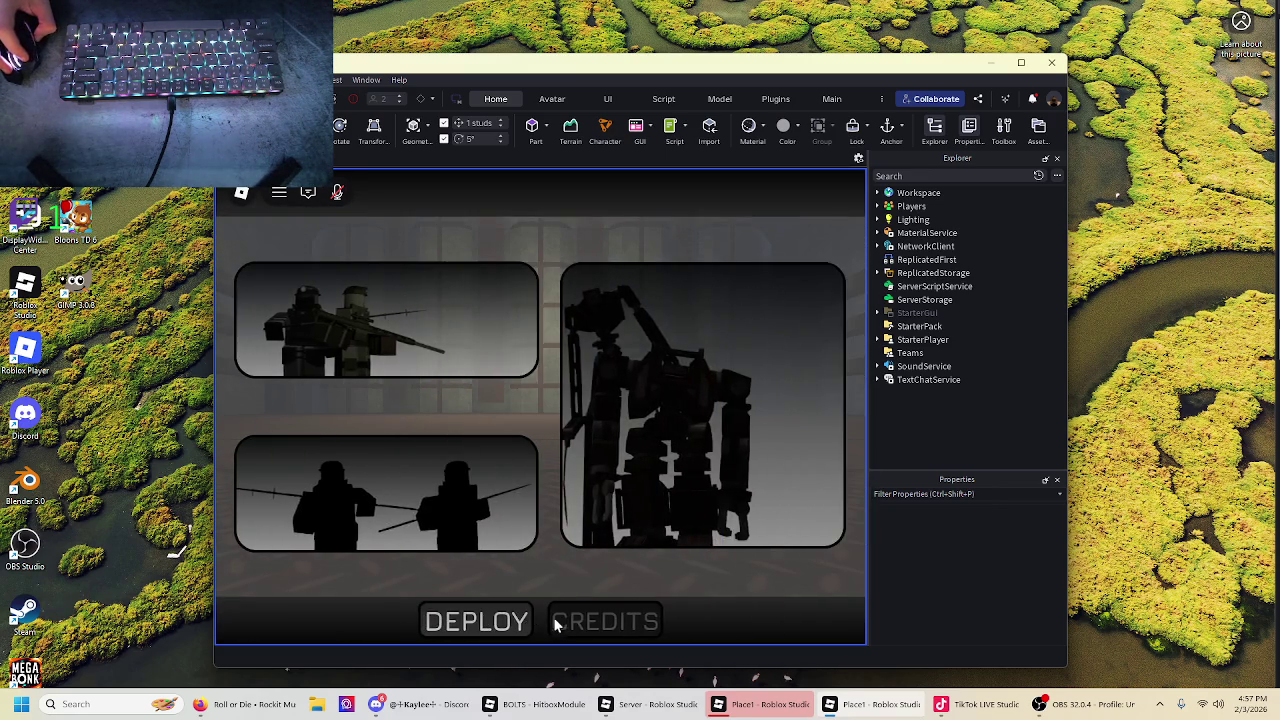
pyautogui.click(507, 631)
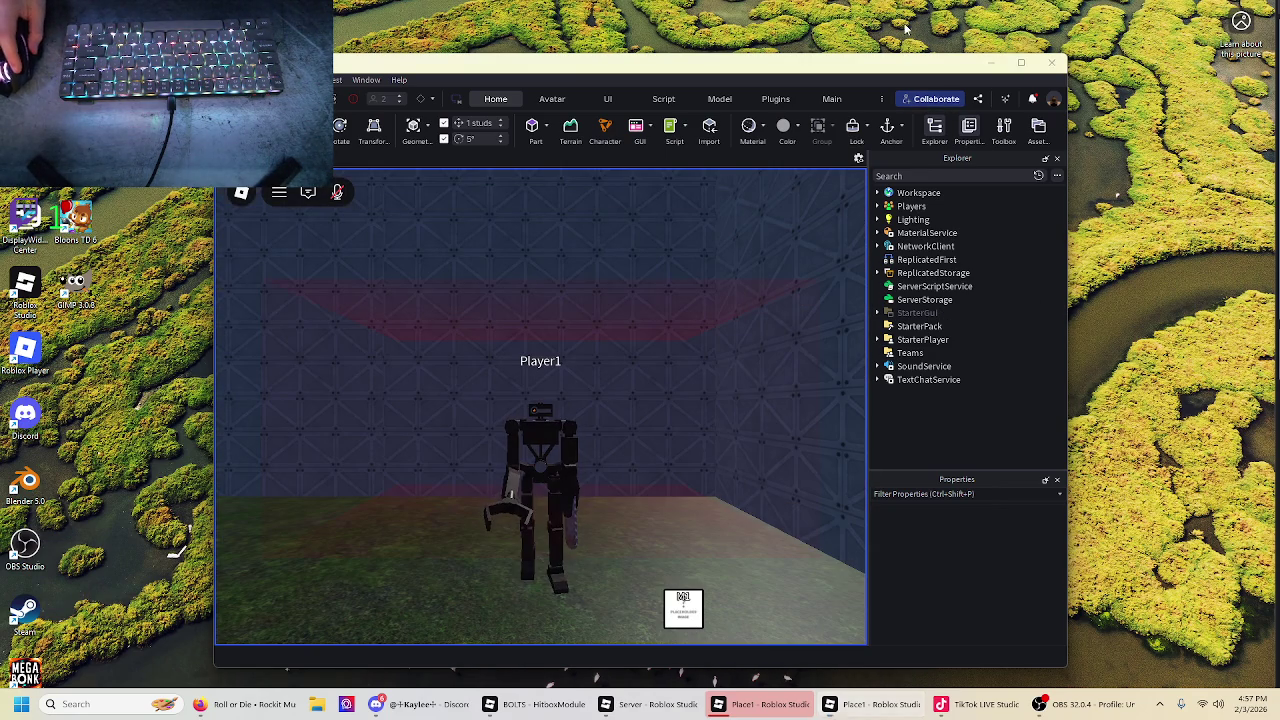
pyautogui.press('super+Up')
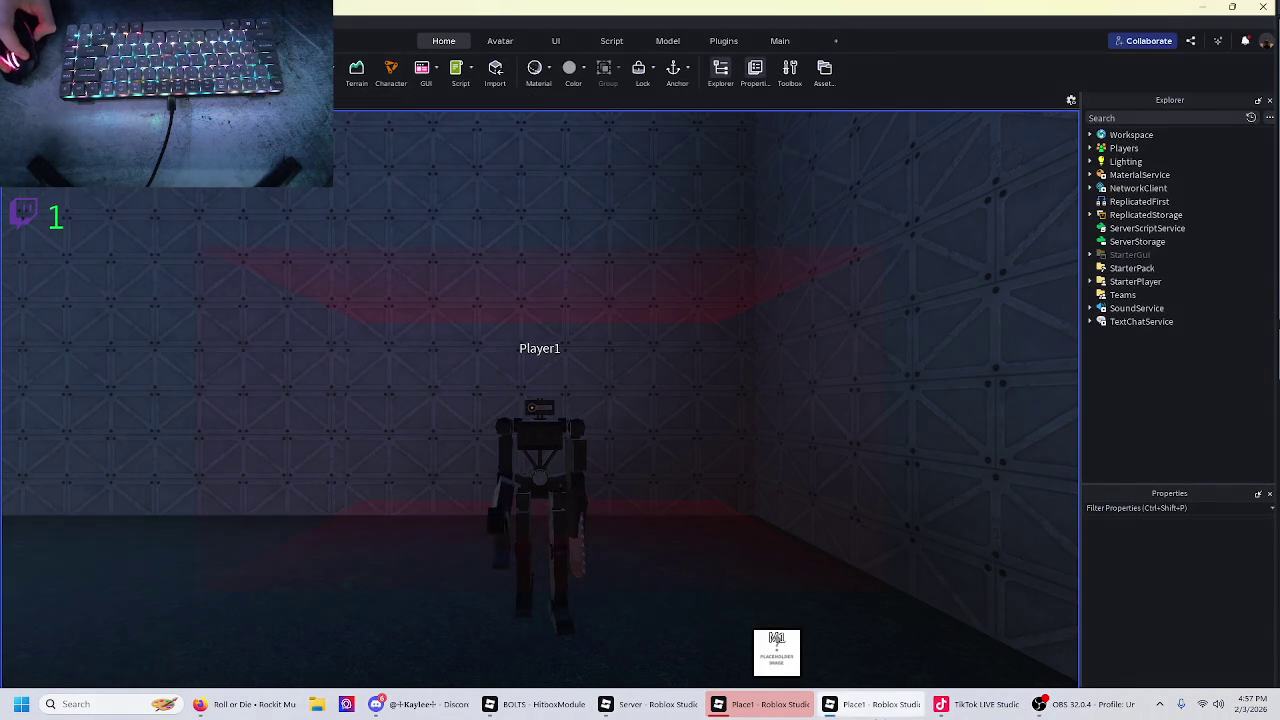
pyautogui.press('super+Down')
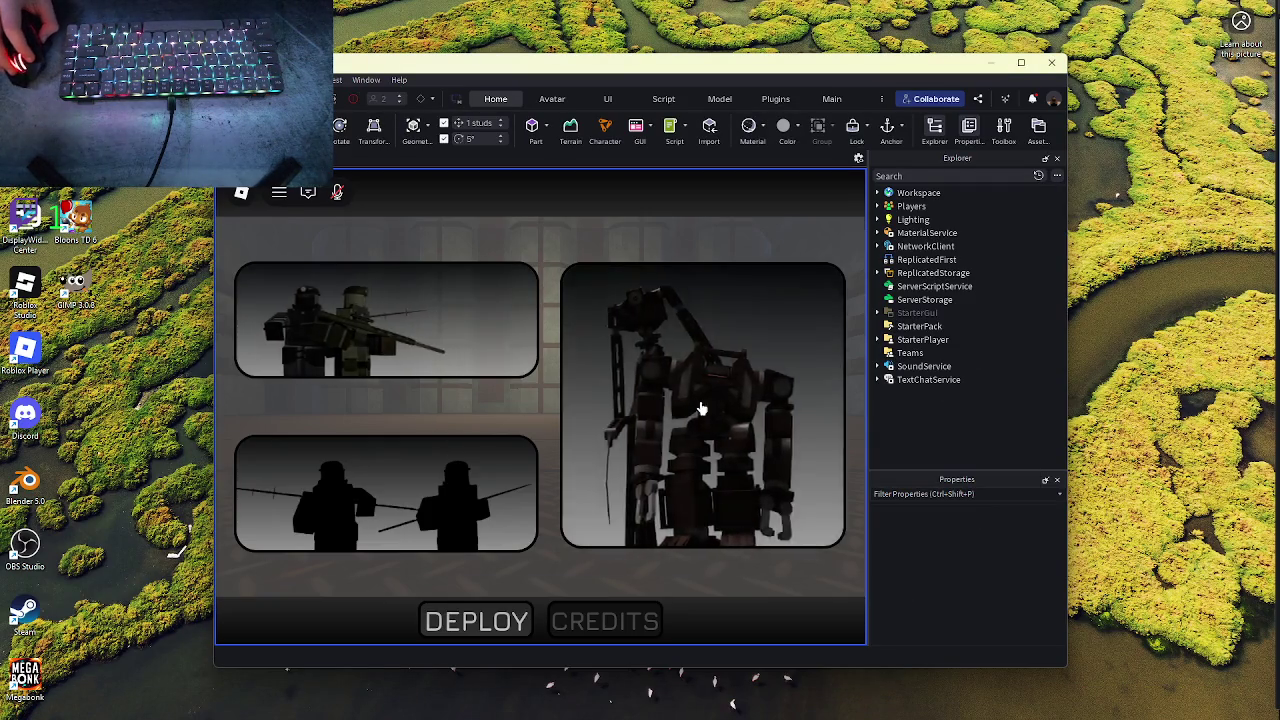
pyautogui.click(476, 621)
pyautogui.click(512, 605)
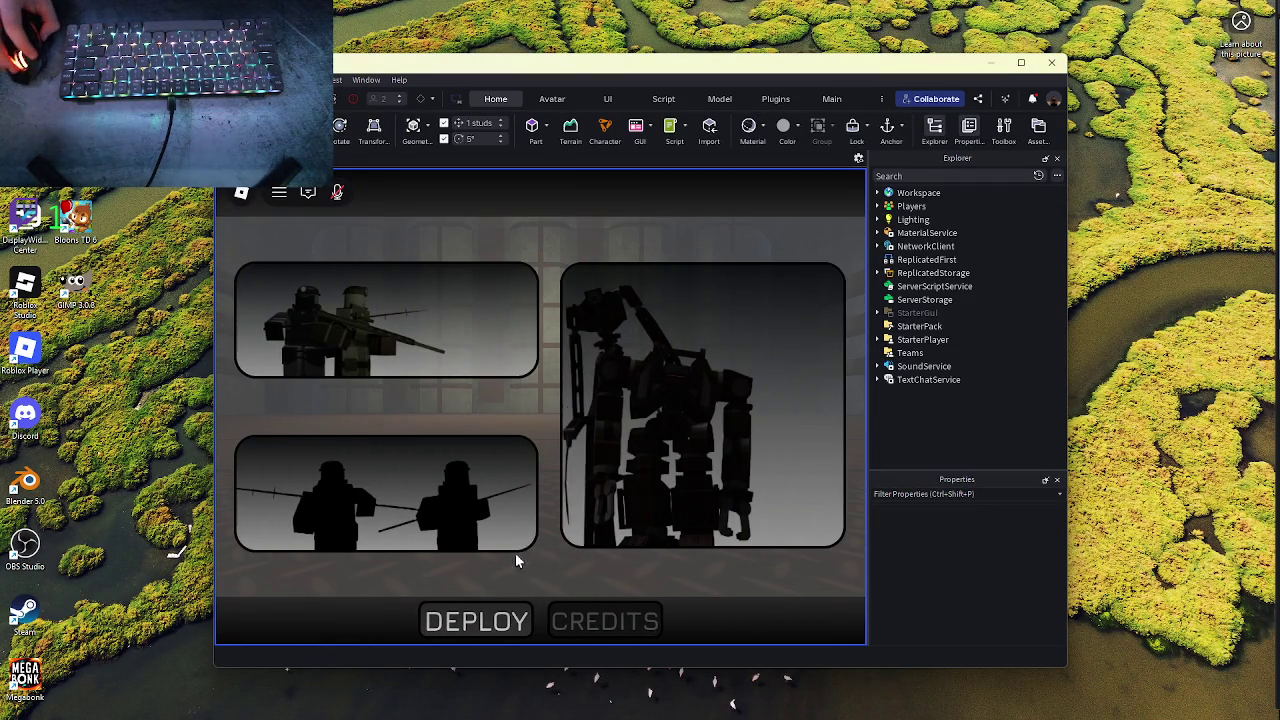
pyautogui.click(490, 618)
# - Expand Workspace and select Player1 to watch its properties
pyautogui.click(877, 192)
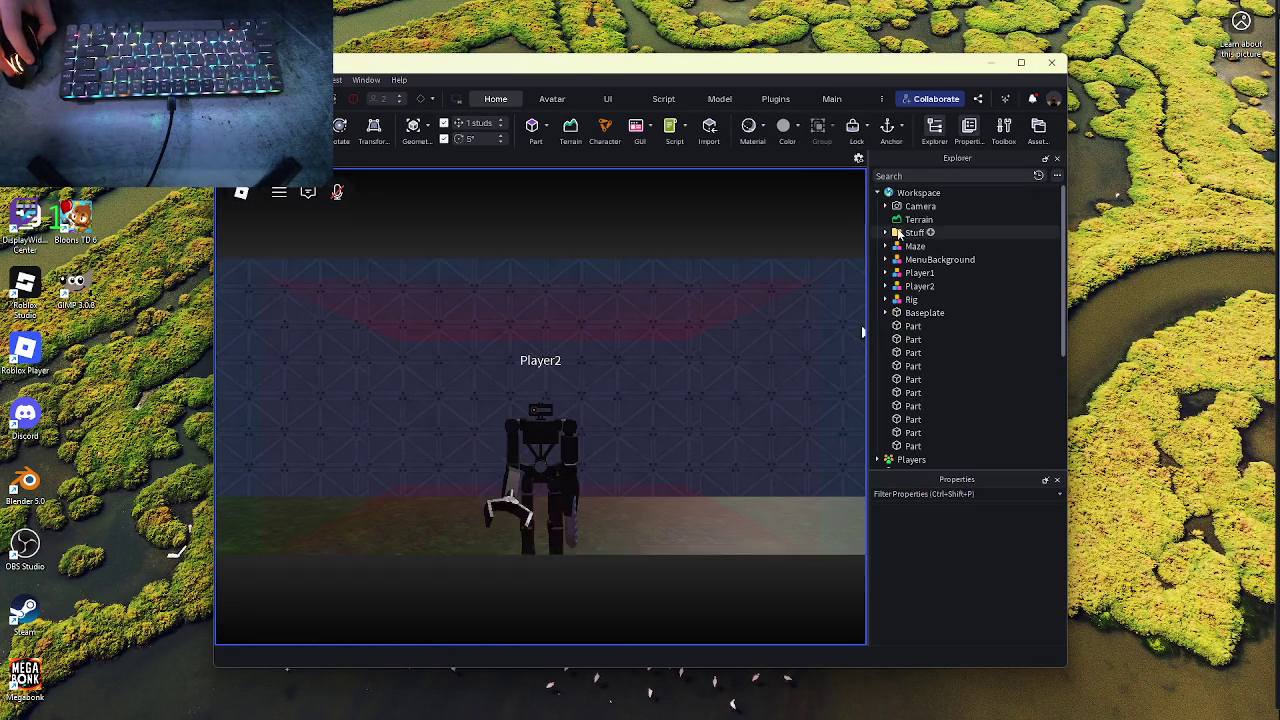
pyautogui.click(885, 272)
pyautogui.scroll(-2, 910, 285)
pyautogui.click(919, 215)
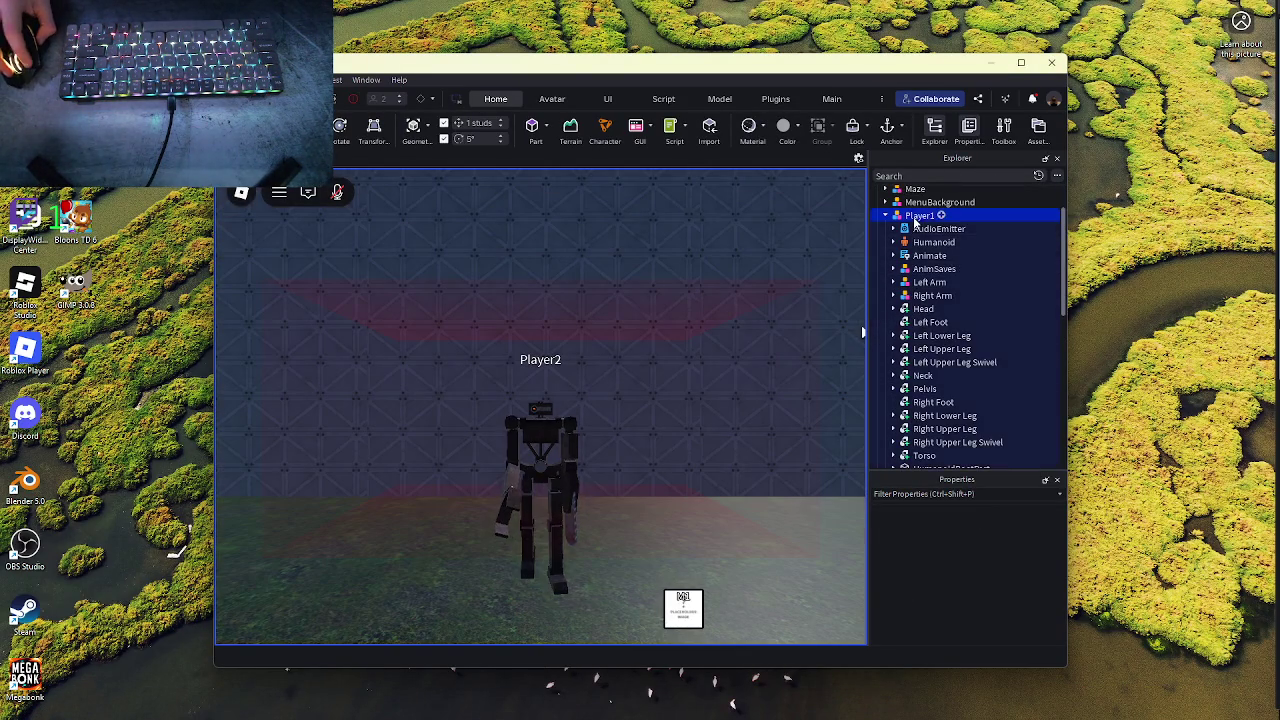
# - Walk up to Player1 and attack it three times to test the team check
pyautogui.press('w')
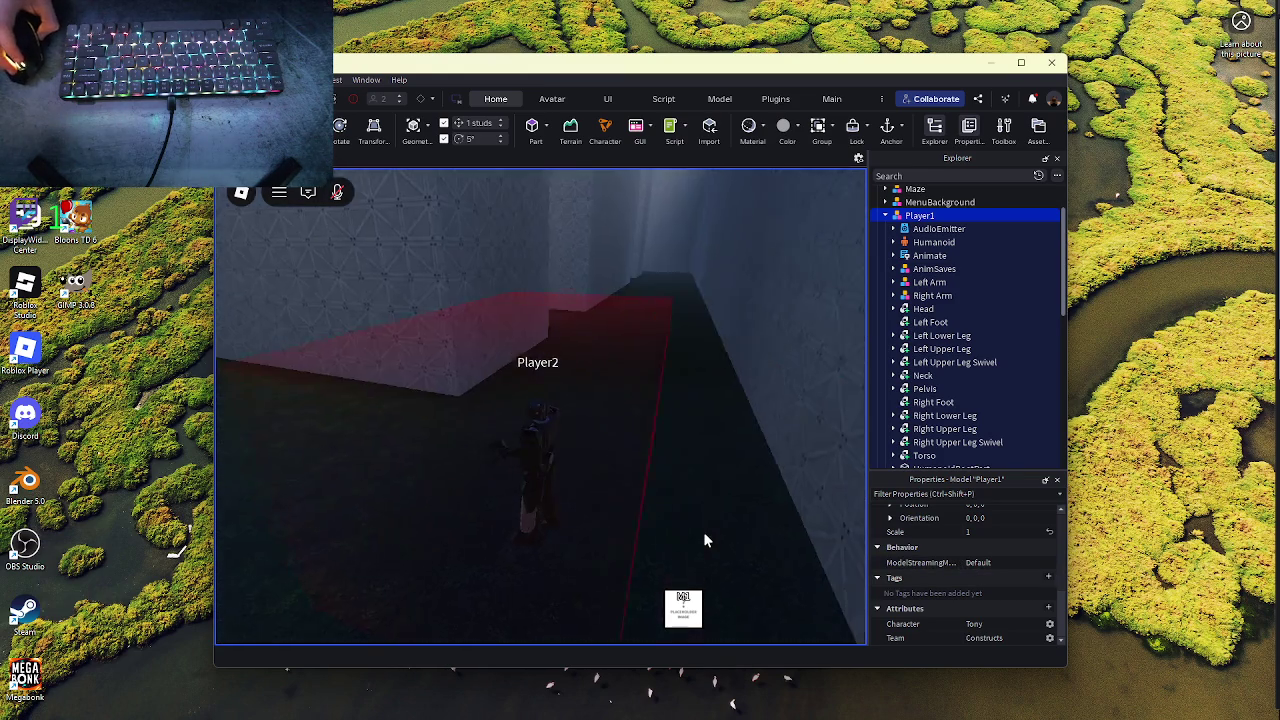
pyautogui.press('w')
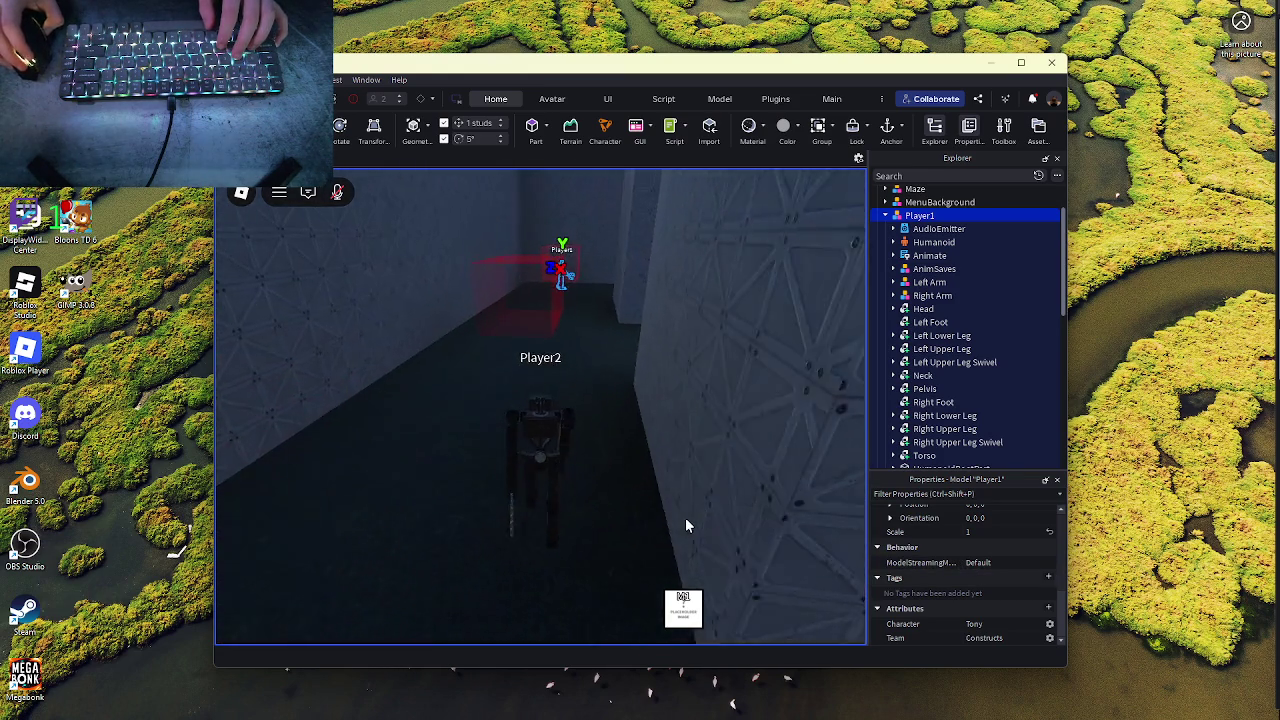
pyautogui.press('w')
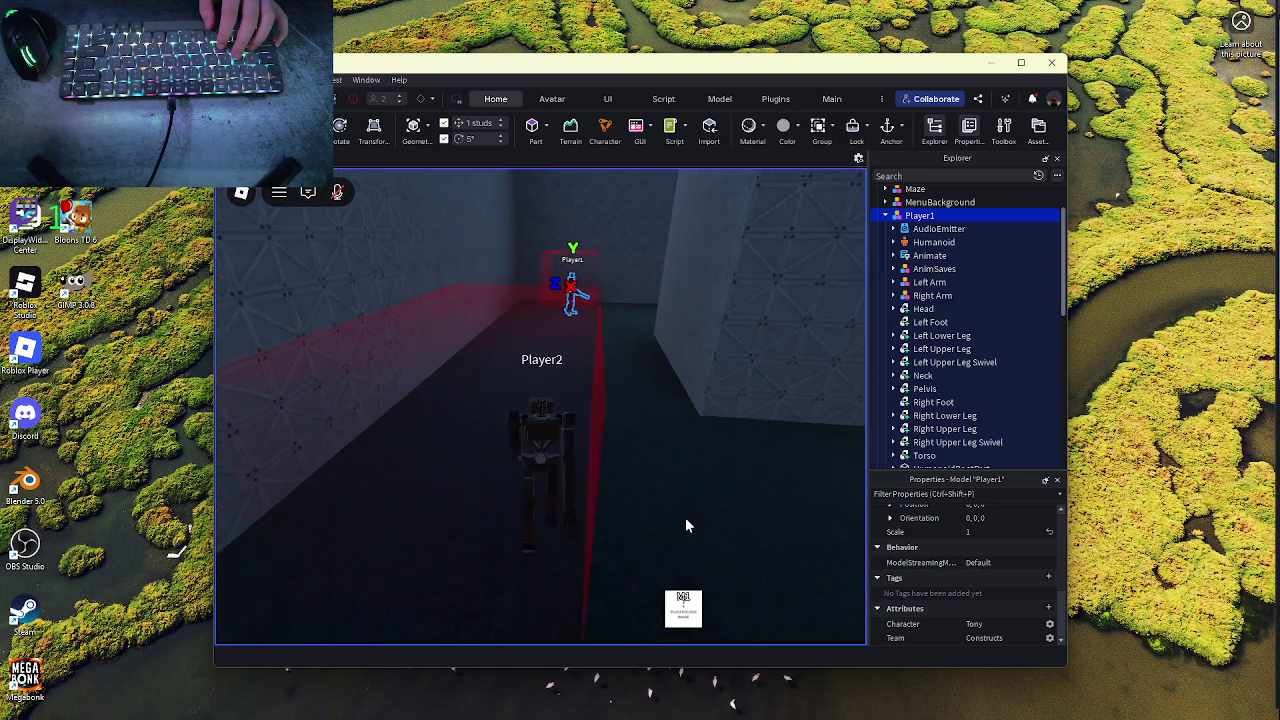
pyautogui.click(685, 517)
pyautogui.press('w')
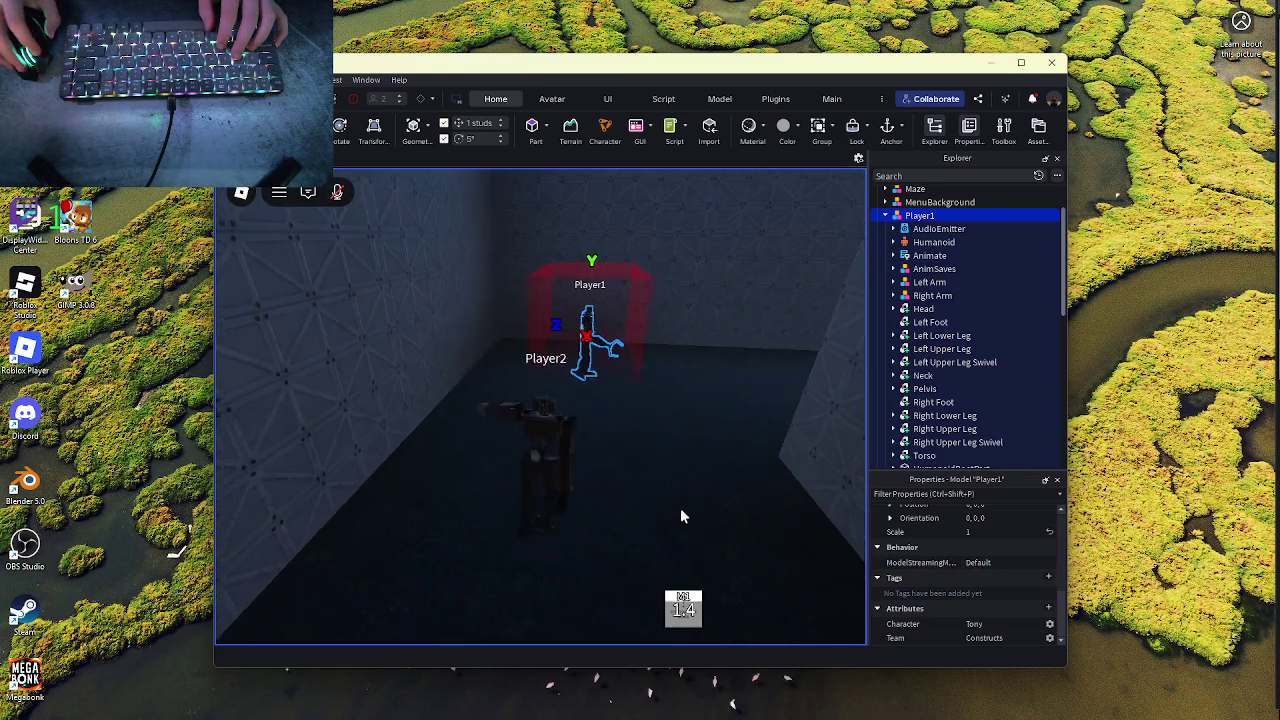
pyautogui.click(575, 472)
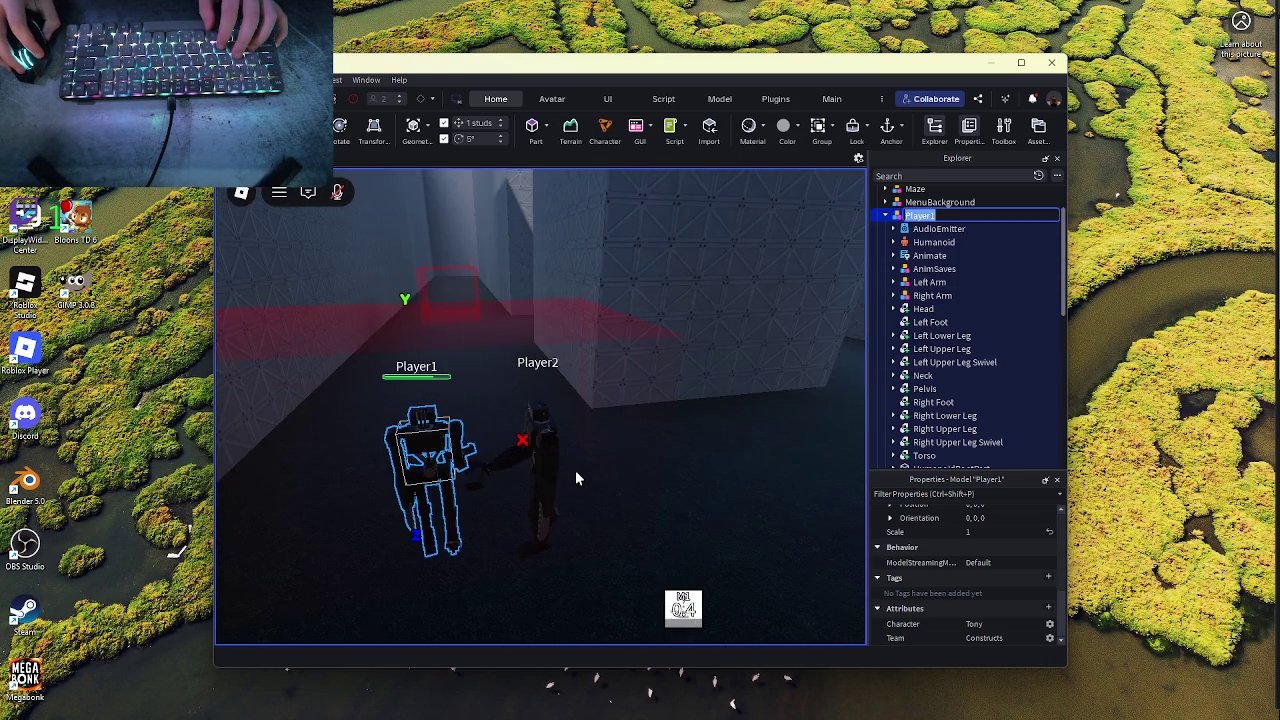
pyautogui.click(576, 472)
# - Select Player2's model, throw a punch as Player2, then return to HitboxModule
pyautogui.click(884, 216)
pyautogui.click(918, 229)
pyautogui.click(884, 229)
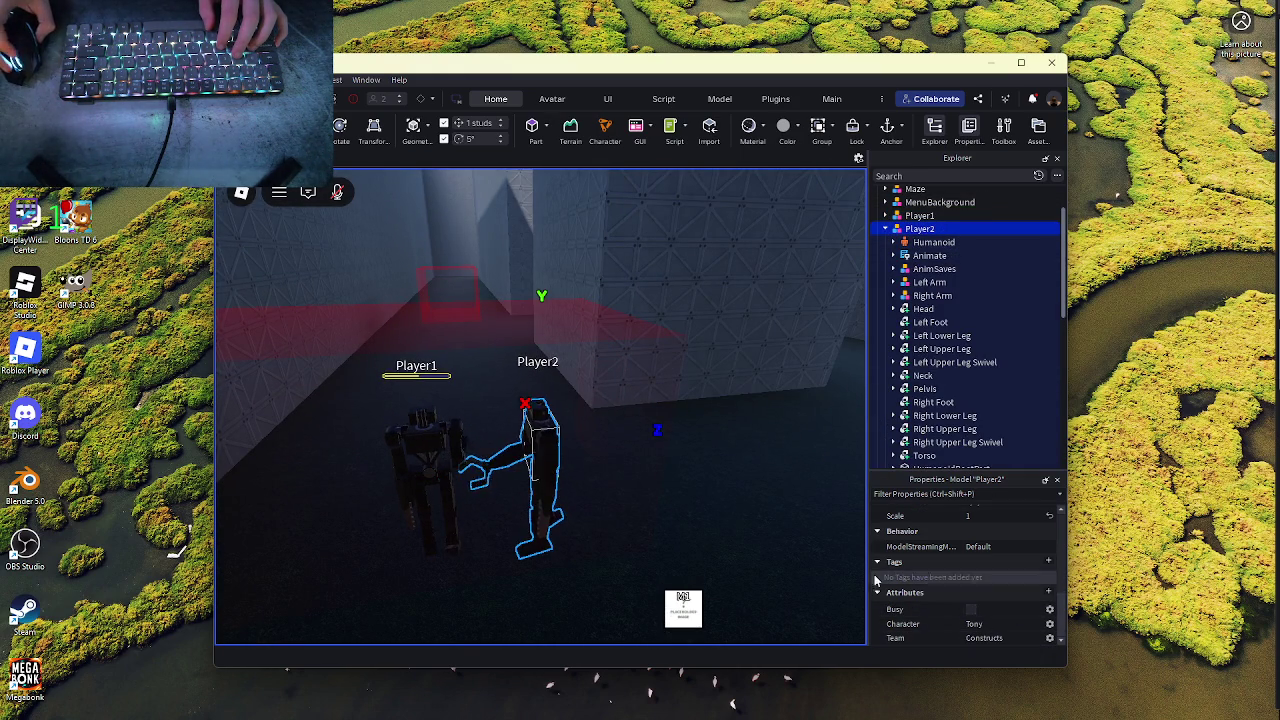
pyautogui.click(692, 480)
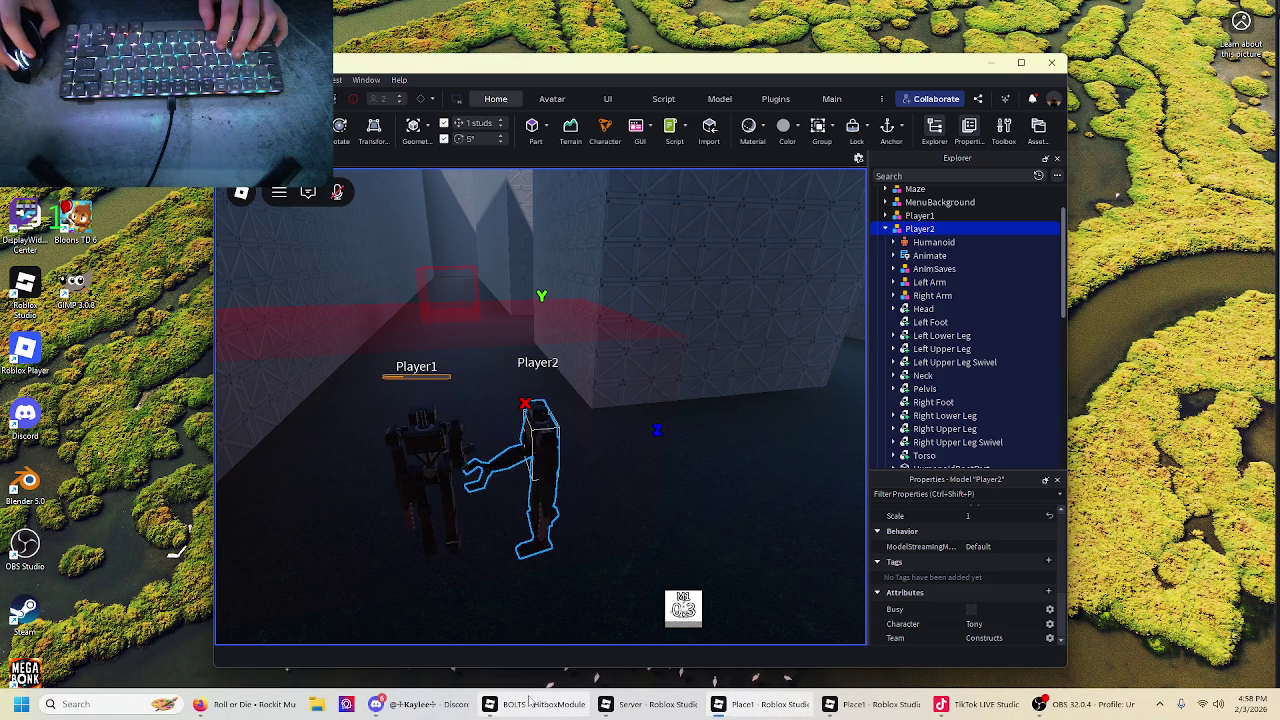
pyautogui.click(534, 704)
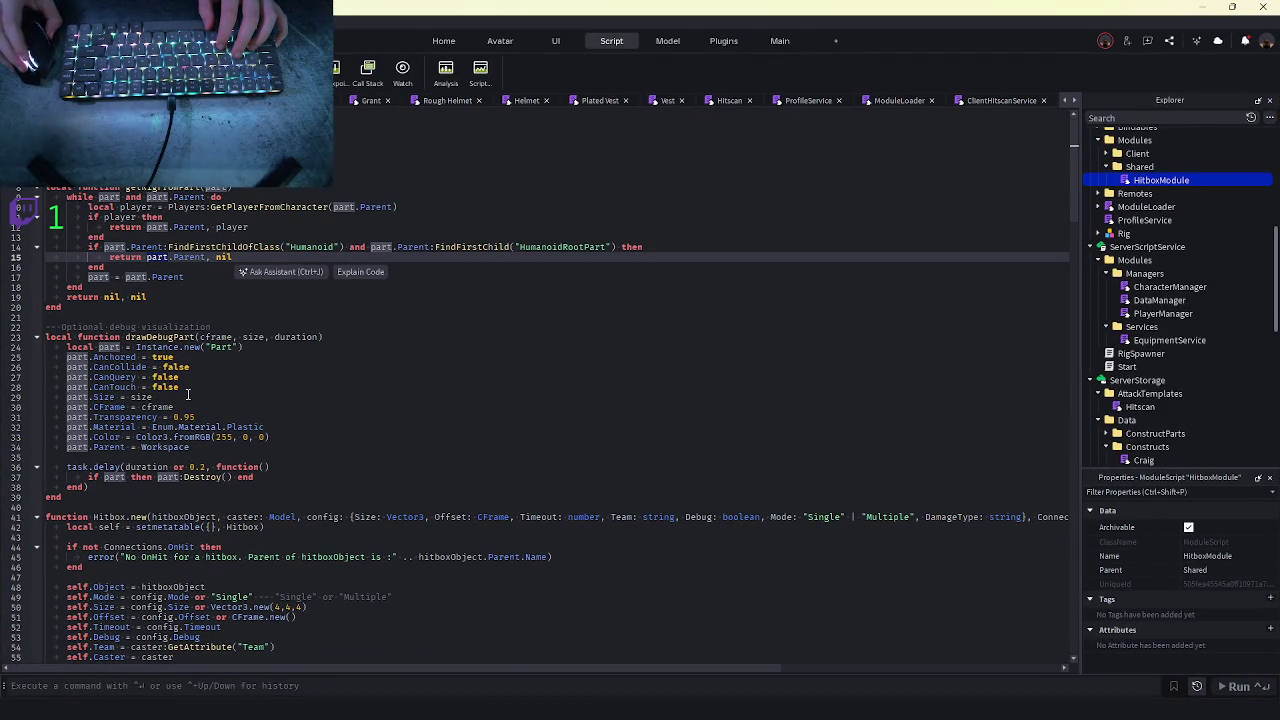
# - Check the running play test briefly, then come back to the HitboxModule script
pyautogui.scroll(-13, 187, 394)
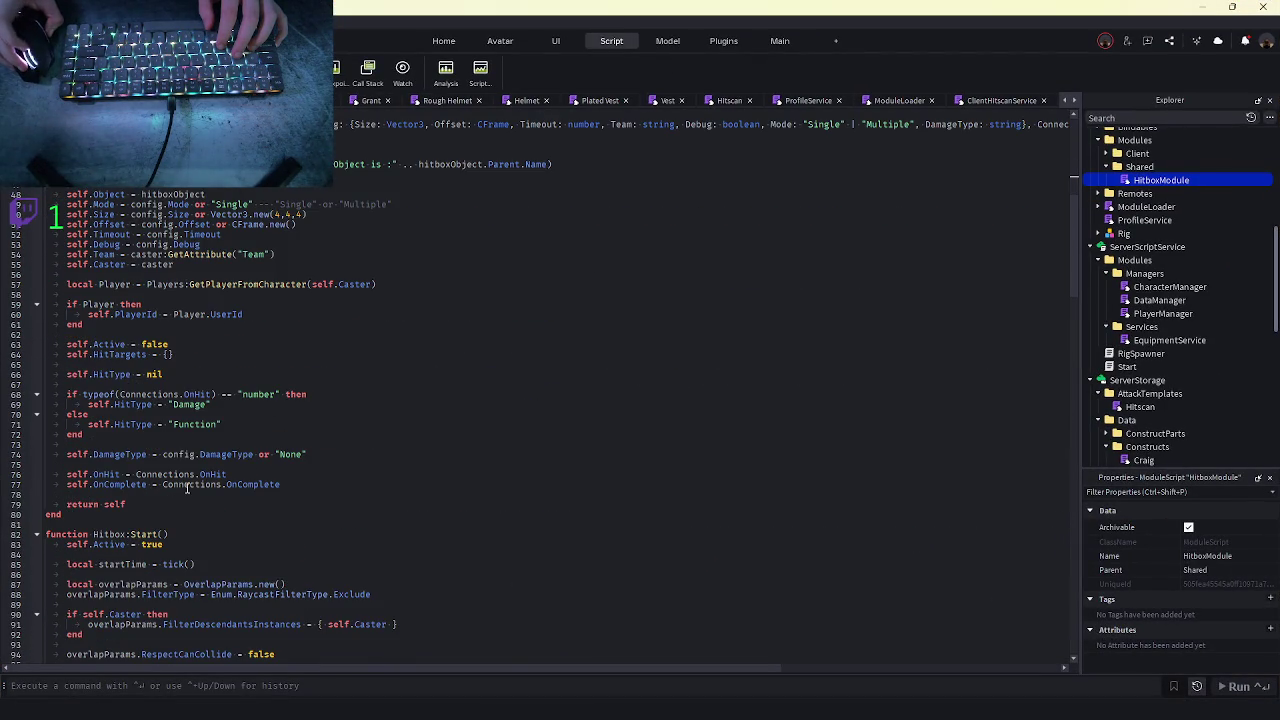
pyautogui.scroll(1, 187, 487)
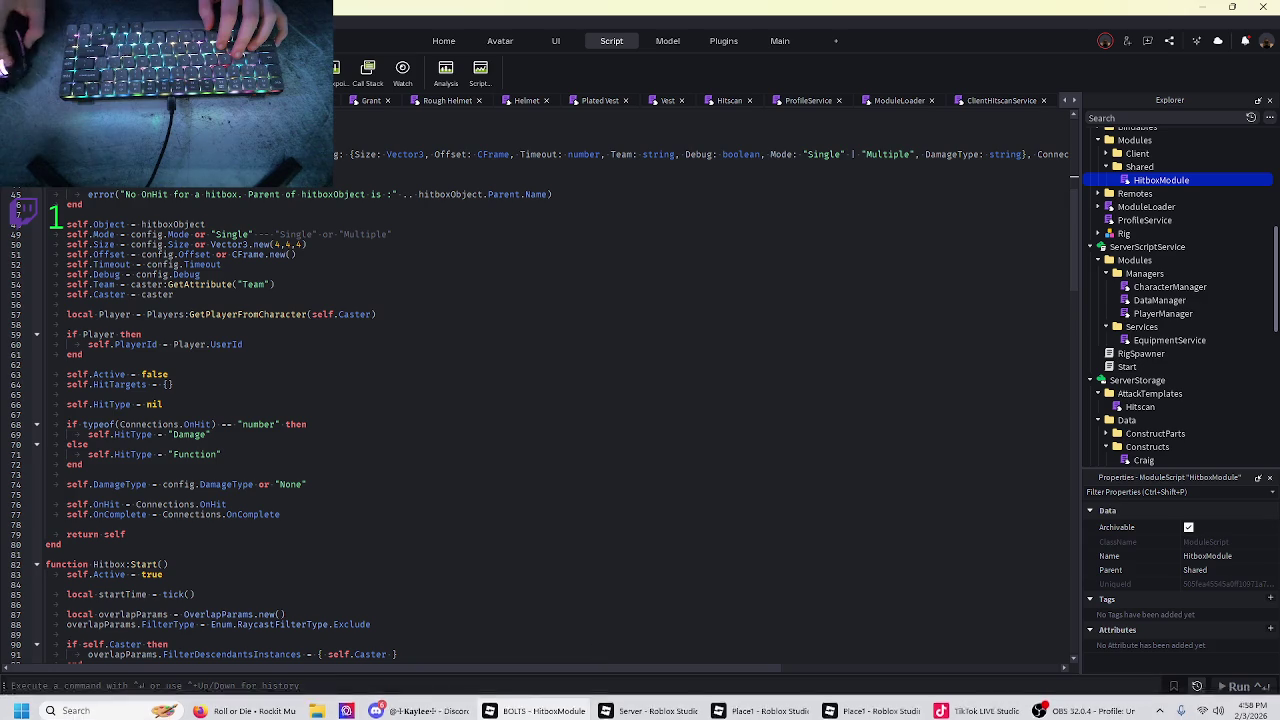
pyautogui.hotkey('alt', 'Tab')
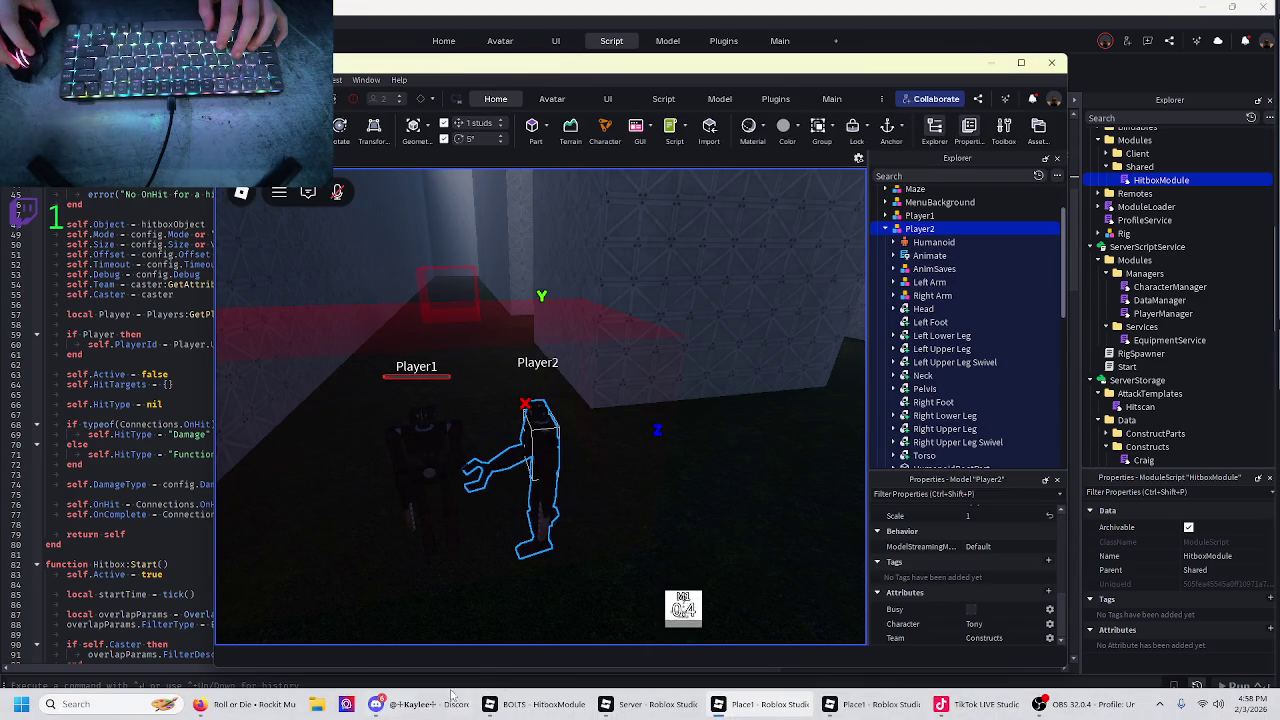
pyautogui.moveTo(272, 709)
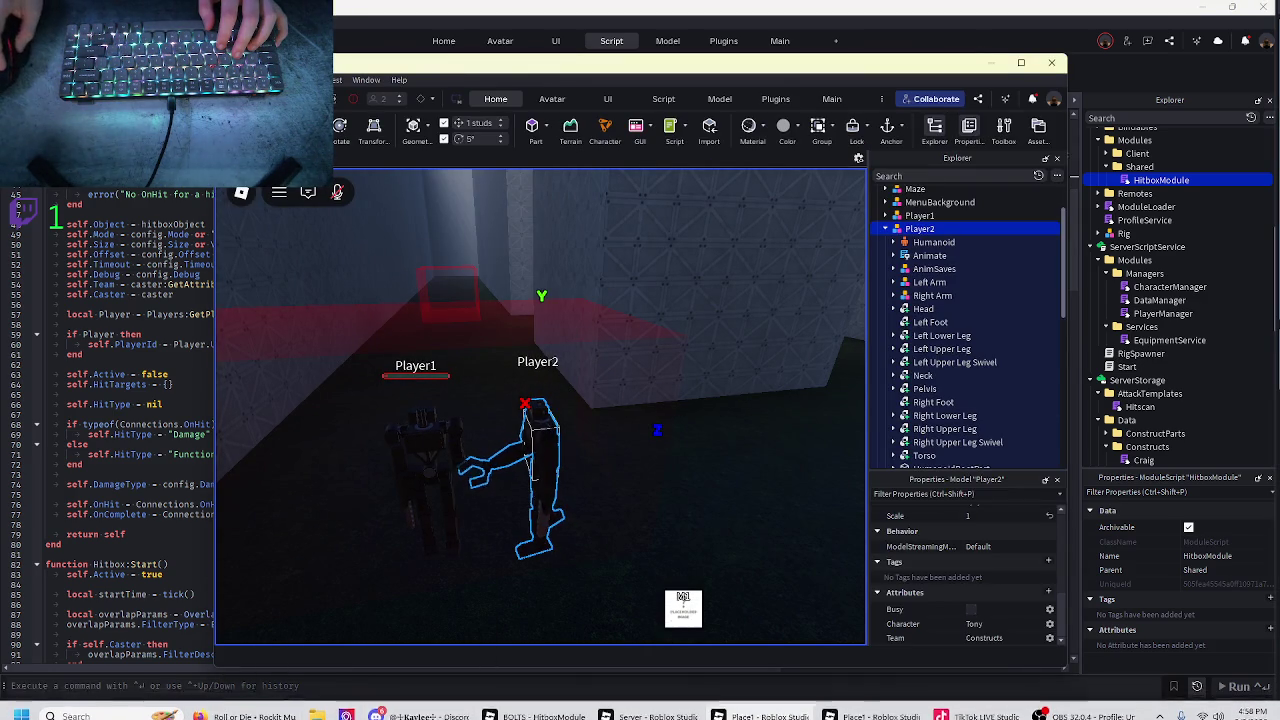
pyautogui.hotkey('alt', 'Tab')
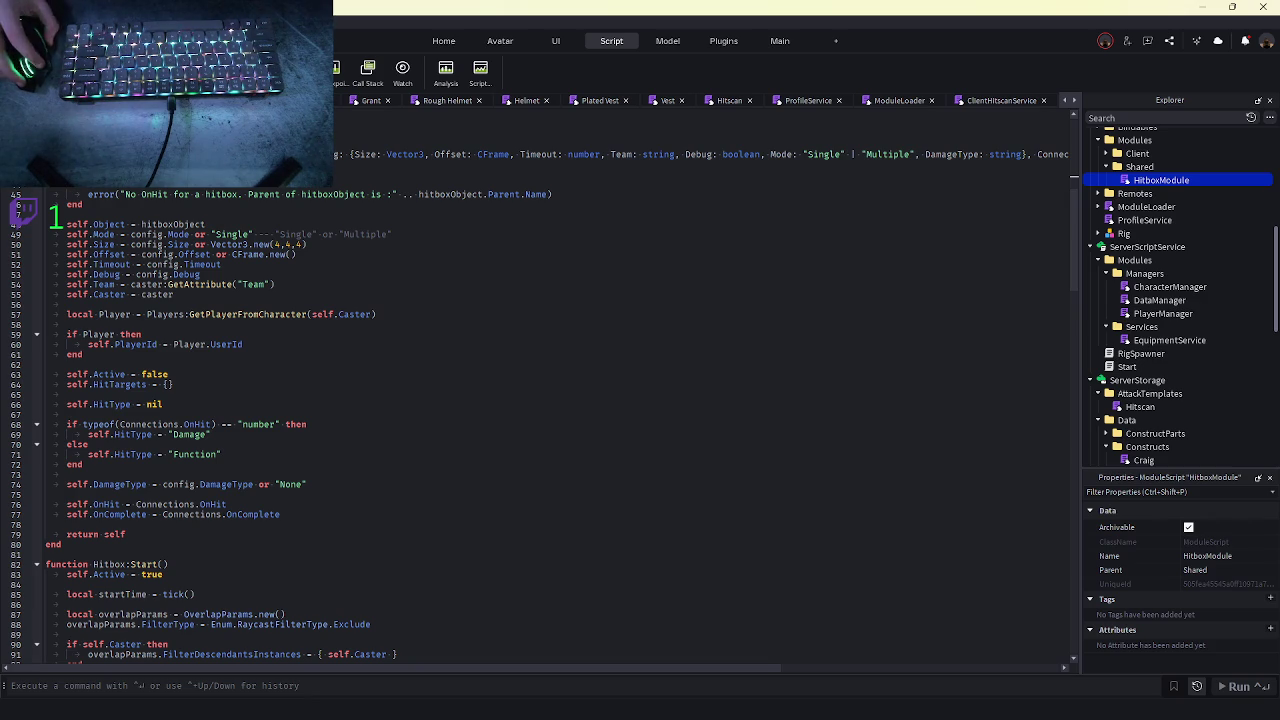
# - Insert a print(rigTeam, self.Team) debug line after rigTeam in _handleHit and start a new multi-client test
pyautogui.scroll(-12, 268, 350)
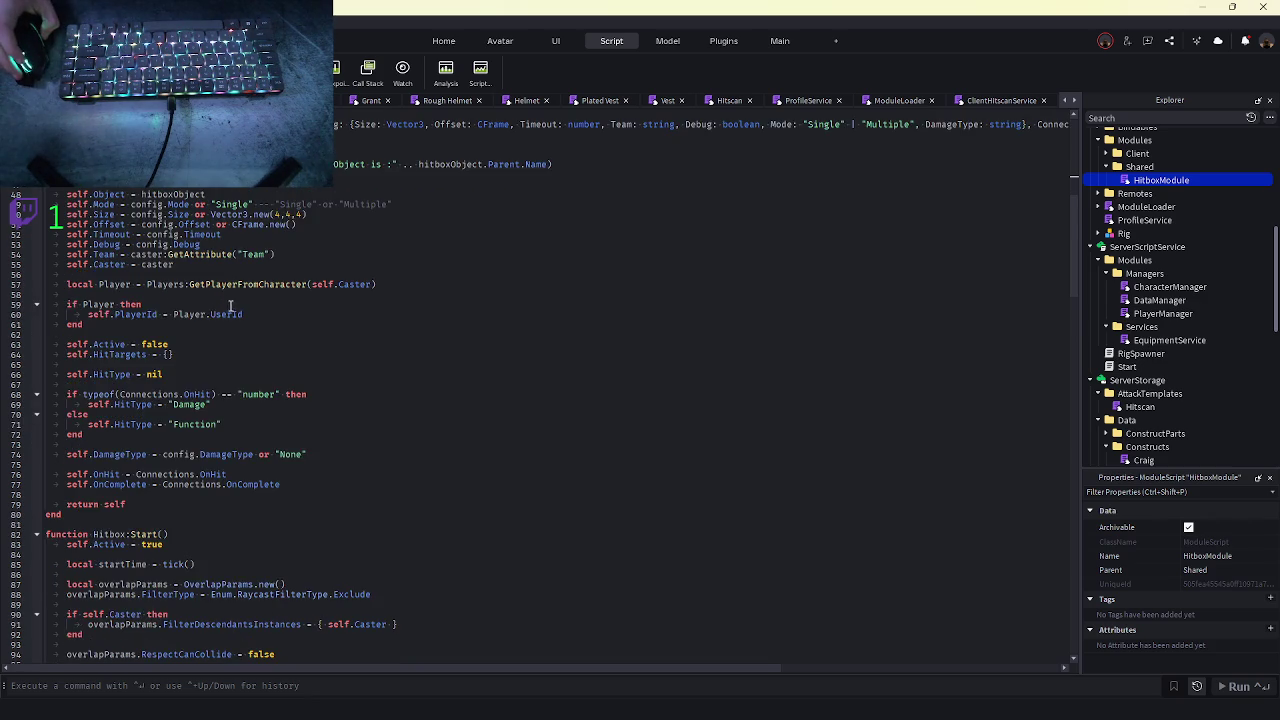
pyautogui.scroll(-16, 268, 354)
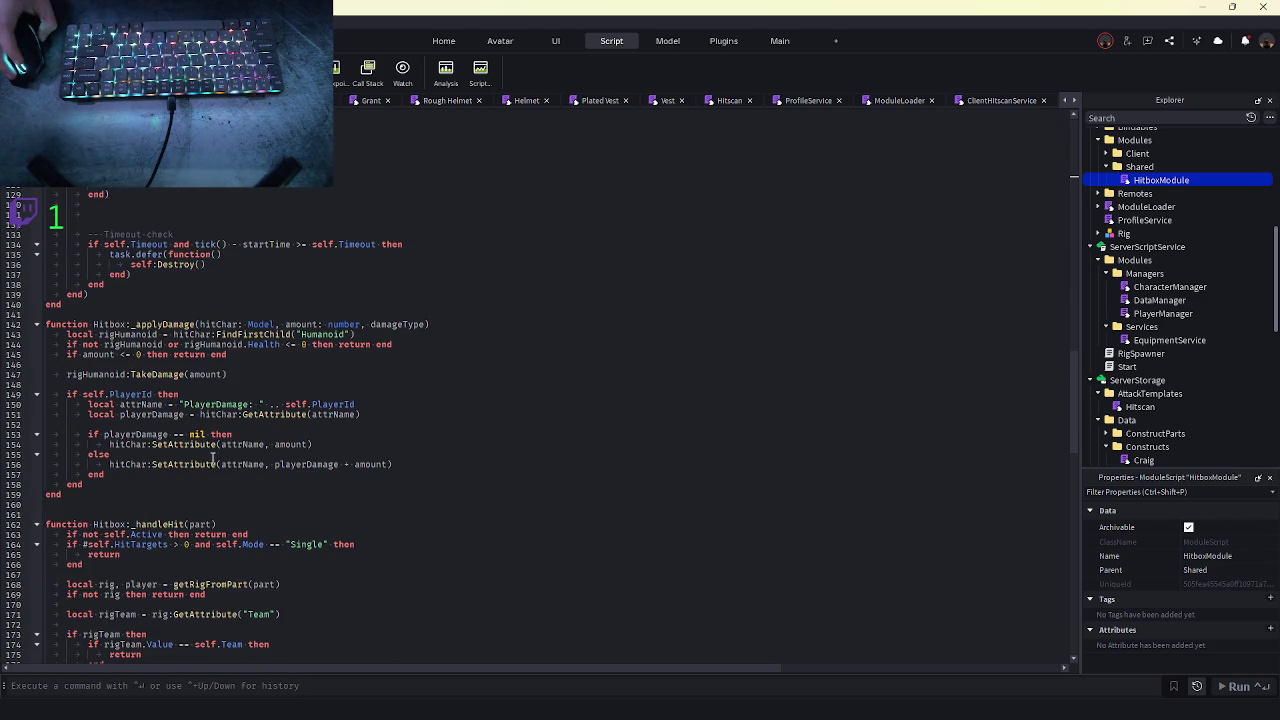
pyautogui.scroll(-8, 213, 456)
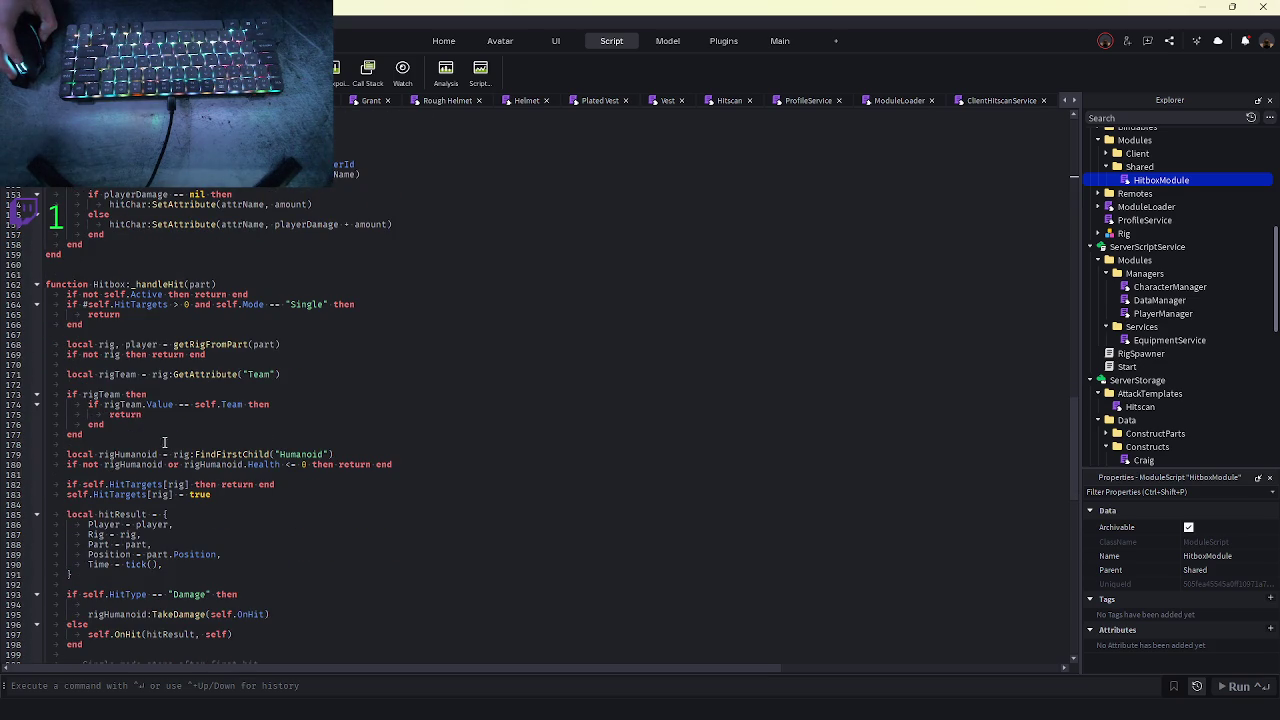
pyautogui.click(196, 377)
pyautogui.click(181, 393)
pyautogui.click(194, 385)
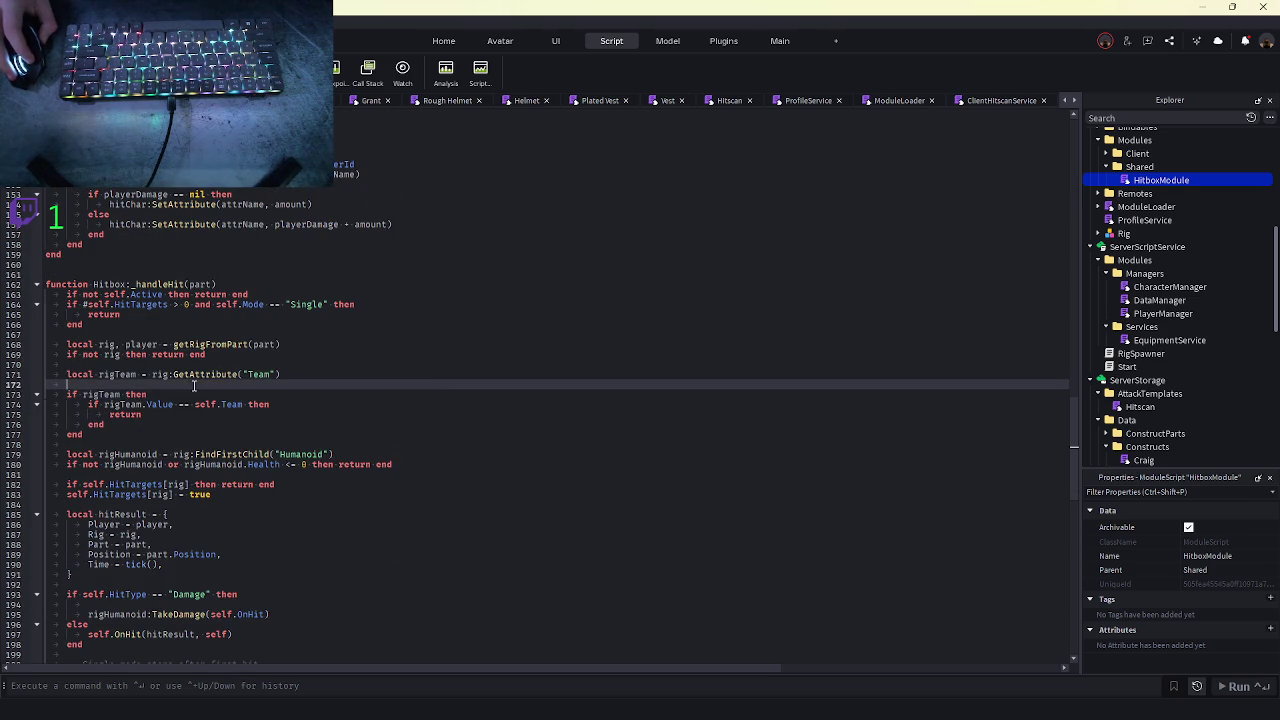
pyautogui.press('Return')
pyautogui.press('Return')
pyautogui.press('Return')
pyautogui.click(194, 385)
pyautogui.write('rint(rigTeam')
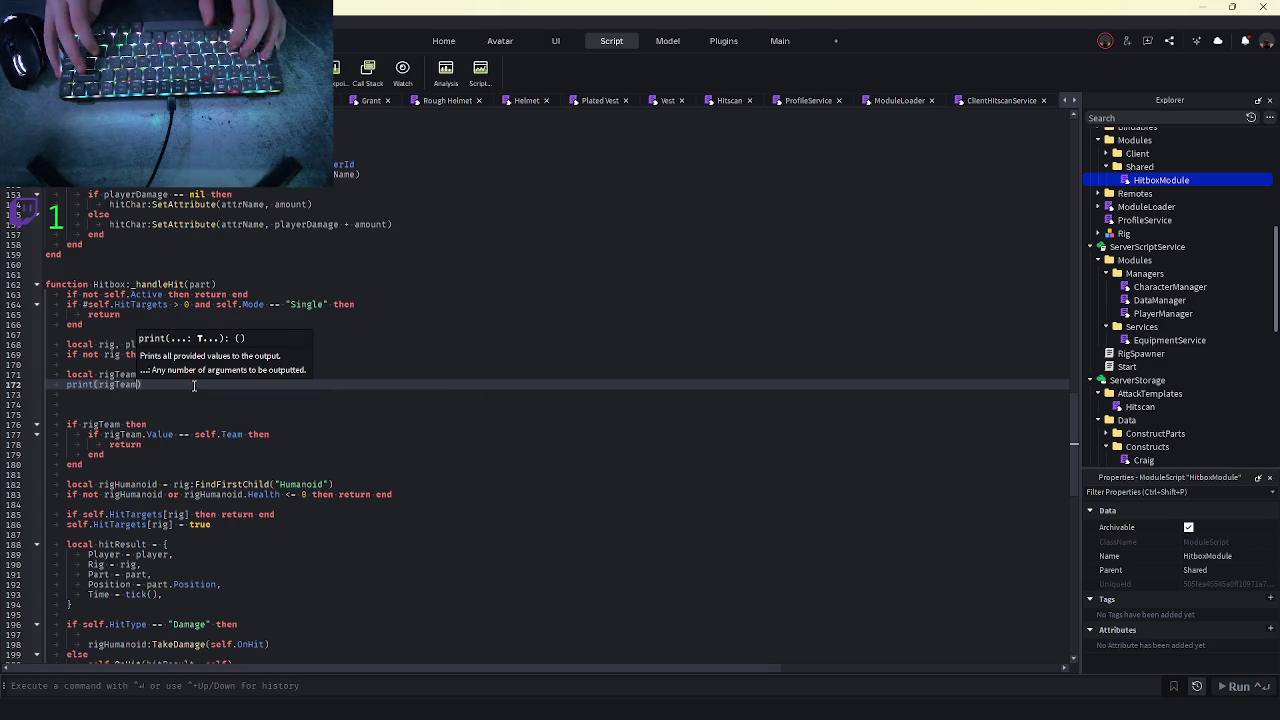
pyautogui.write(', print(se')
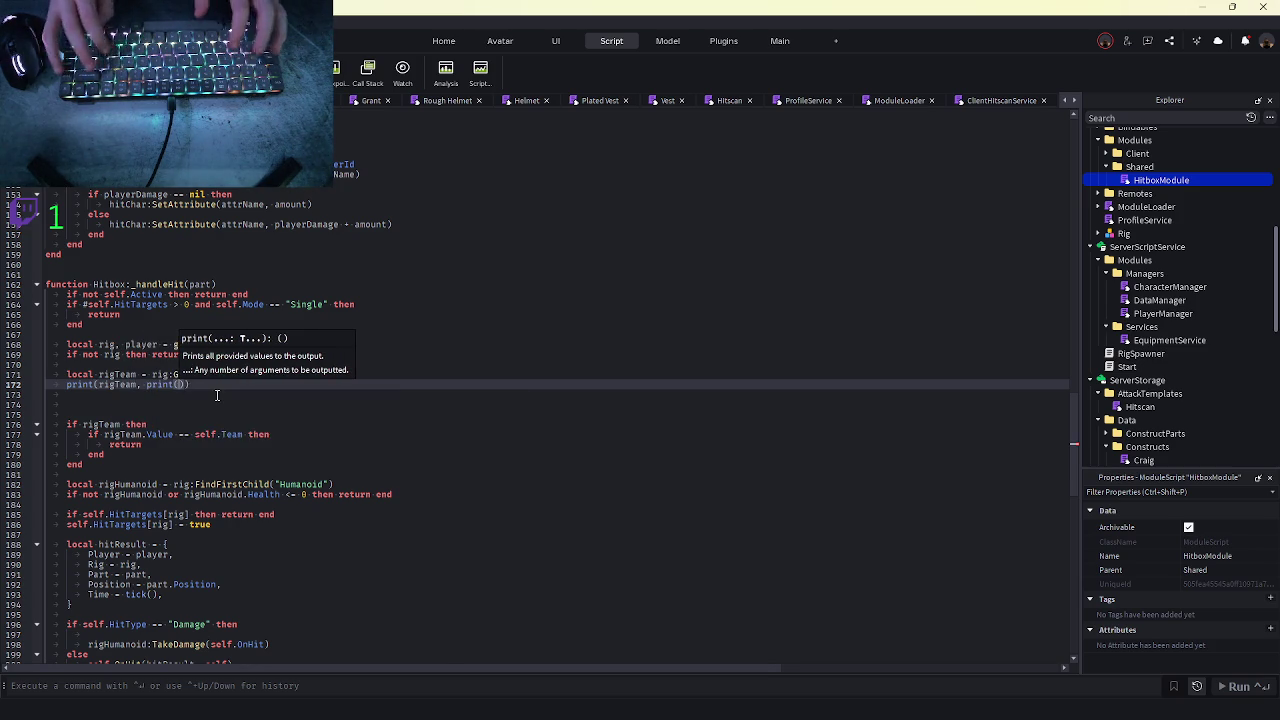
pyautogui.write('lf.Team')
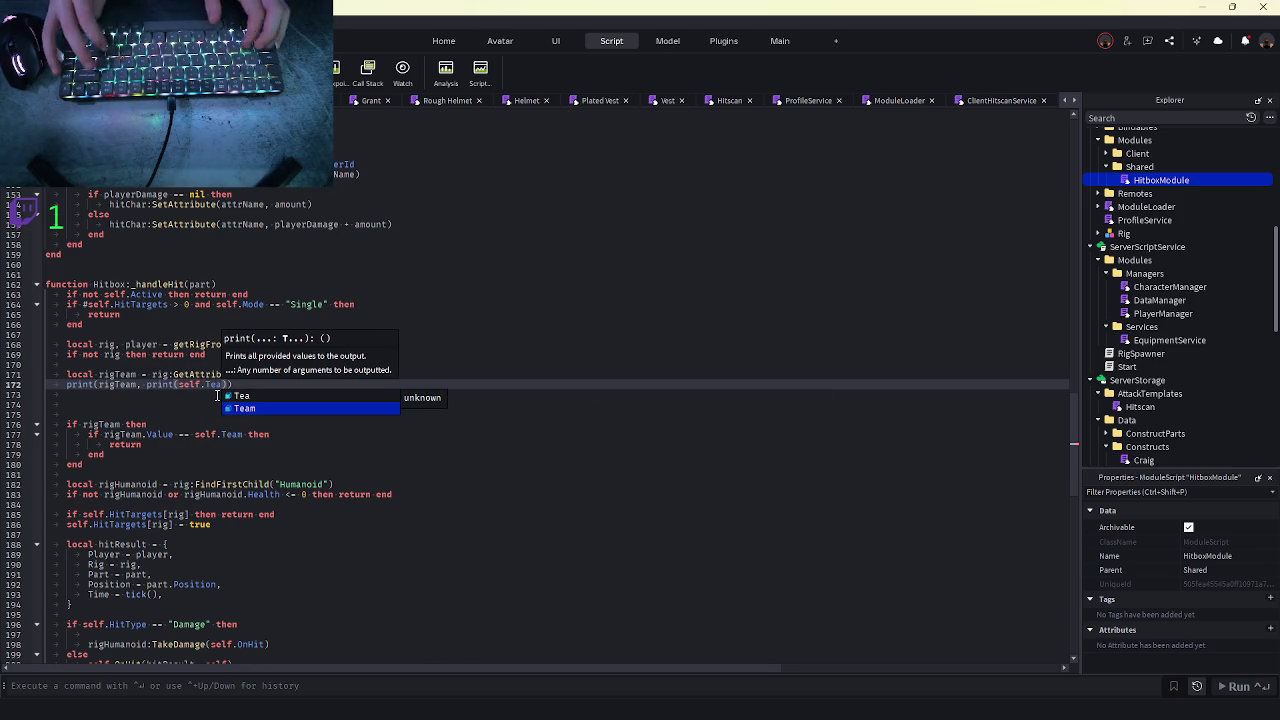
pyautogui.scroll(20, 216, 395)
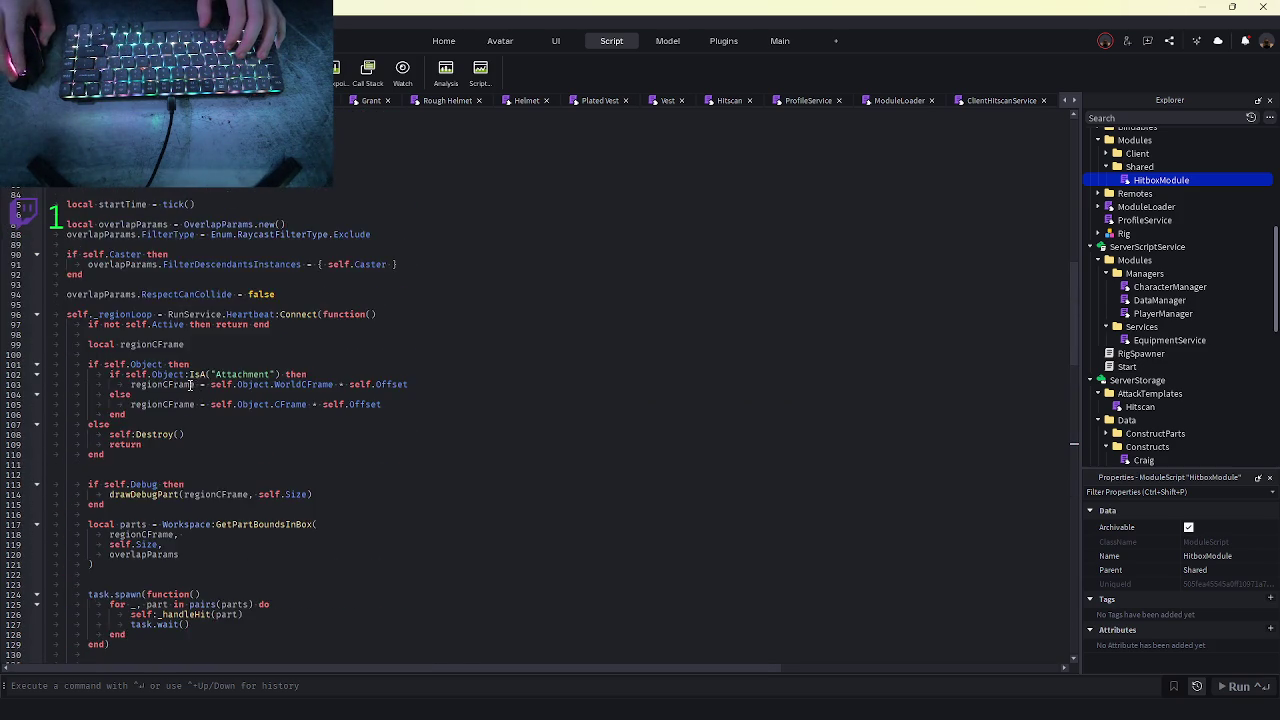
pyautogui.scroll(3, 189, 384)
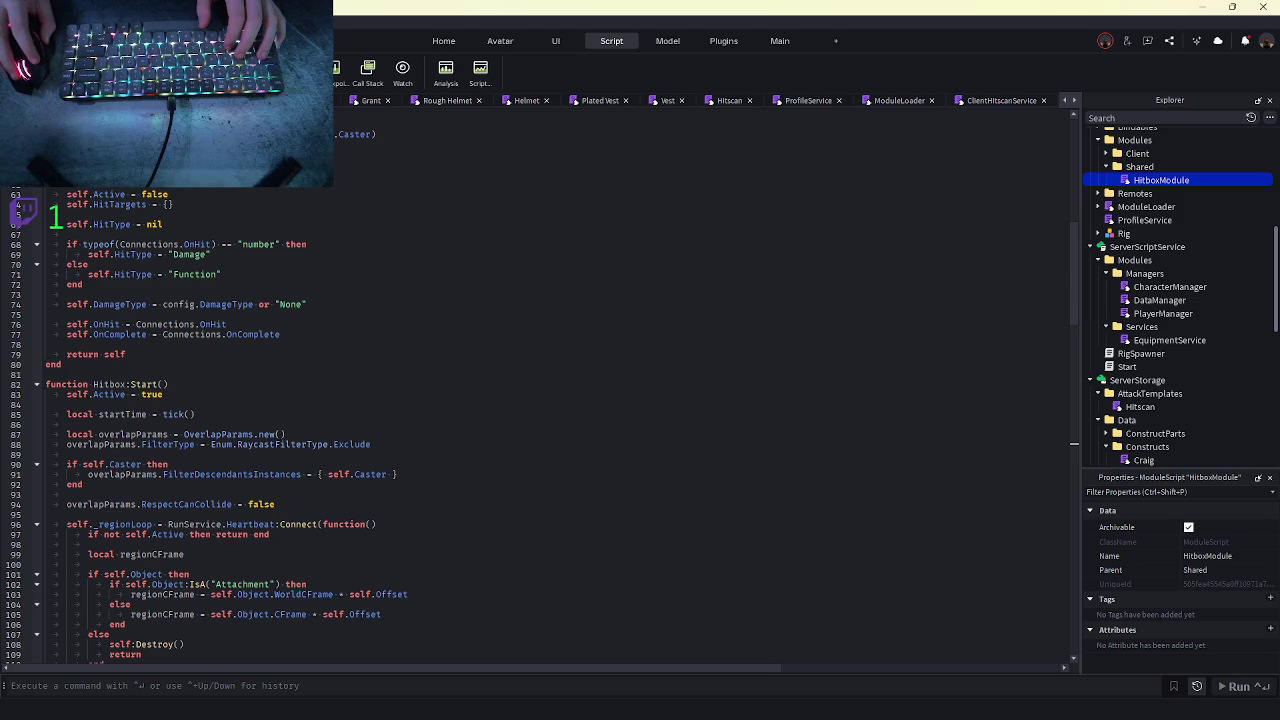
pyautogui.click(566, 707)
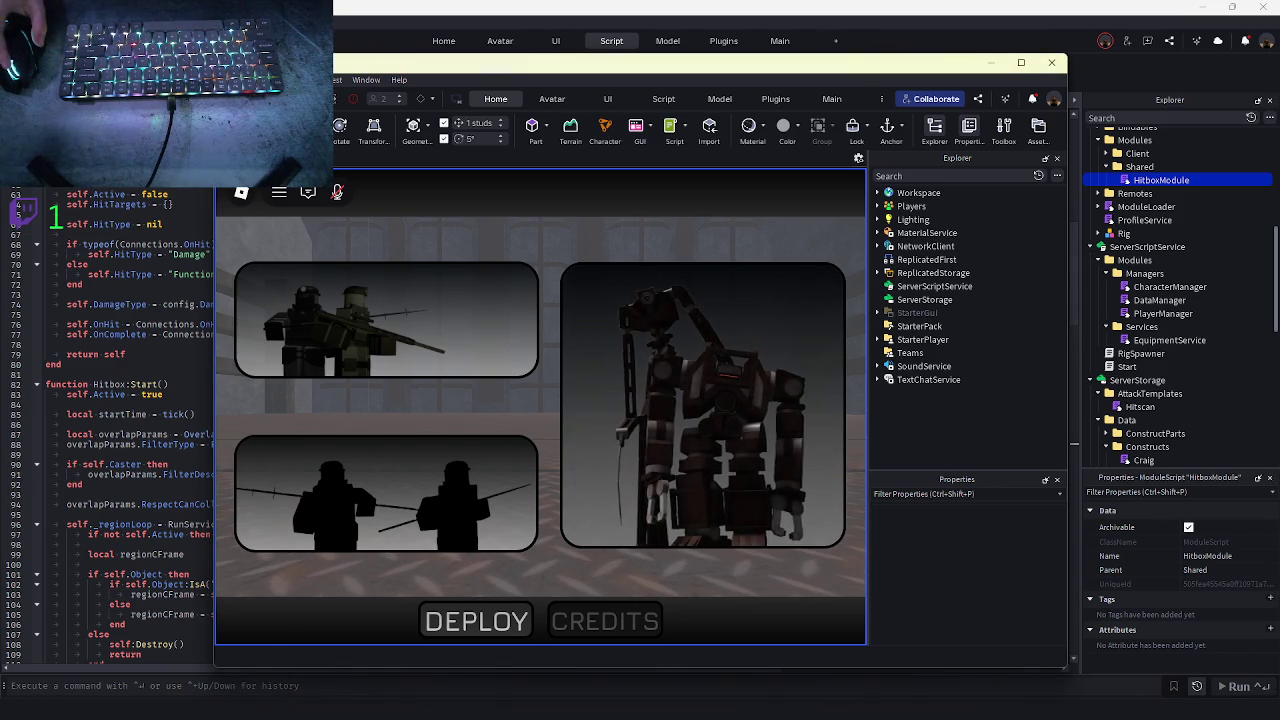
# - Pick a character and deploy the first player in the first client
pyautogui.click(657, 440)
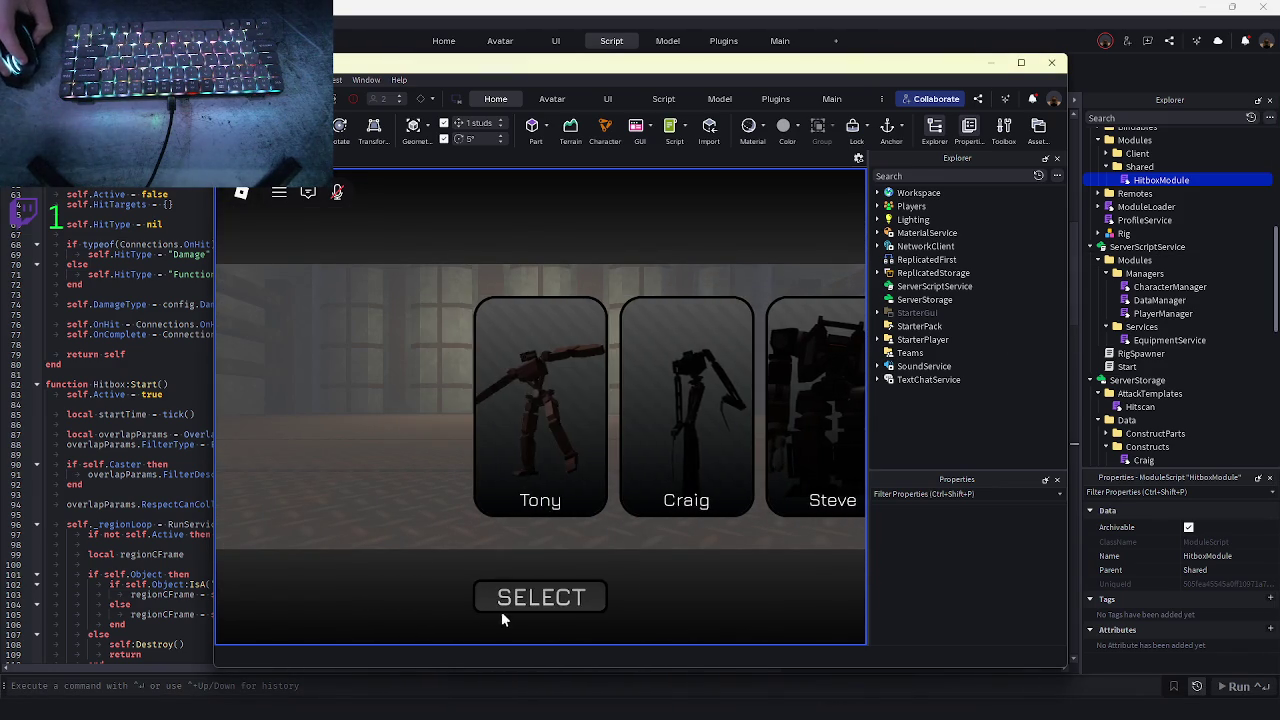
pyautogui.click(505, 606)
pyautogui.click(517, 620)
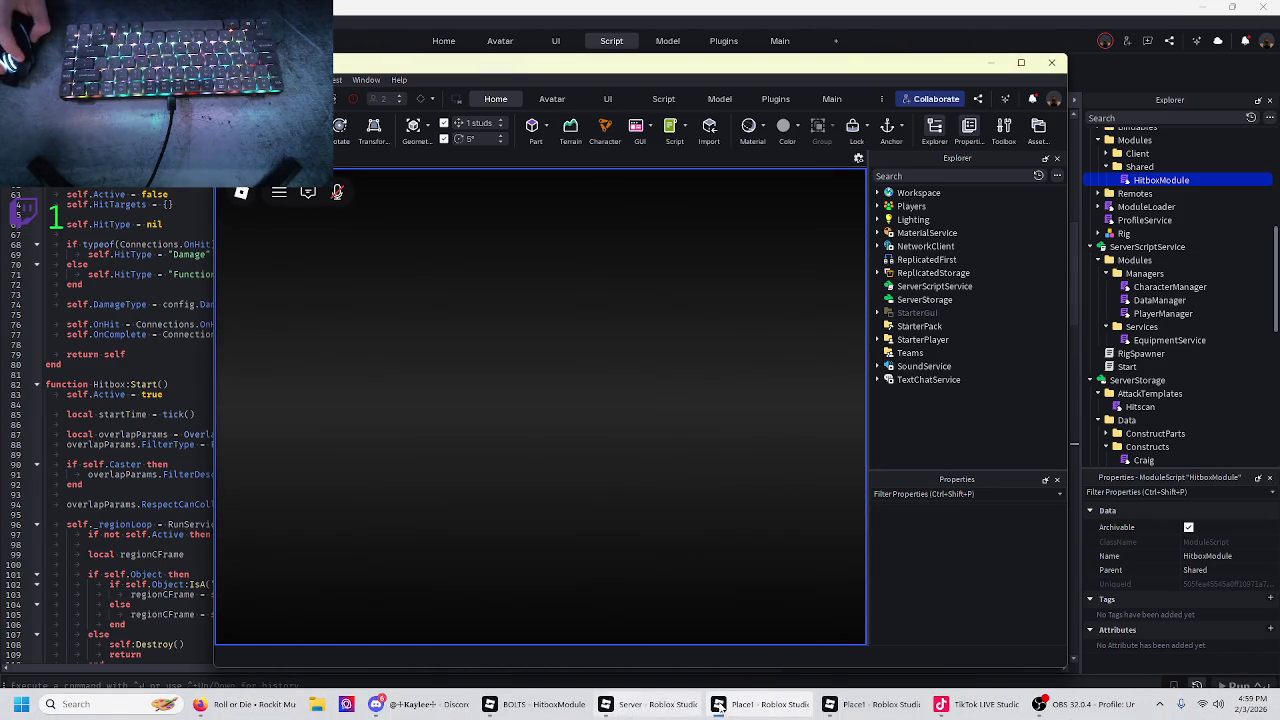
# - Reposition the second client window, pick a character and deploy the second player
pyautogui.press('super+Right')
pyautogui.press('super+Up')
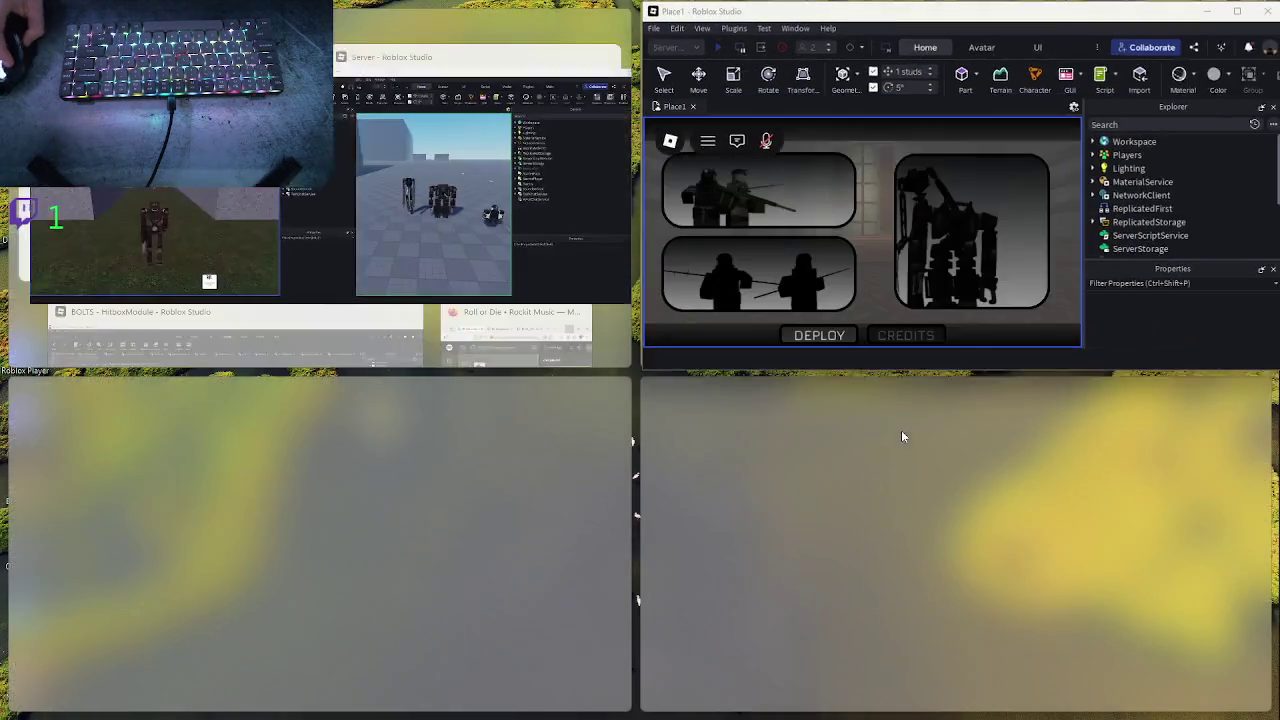
pyautogui.moveTo(965, 13)
pyautogui.mouseDown()
pyautogui.moveTo(661, 28)
pyautogui.moveTo(821, 49)
pyautogui.mouseUp()
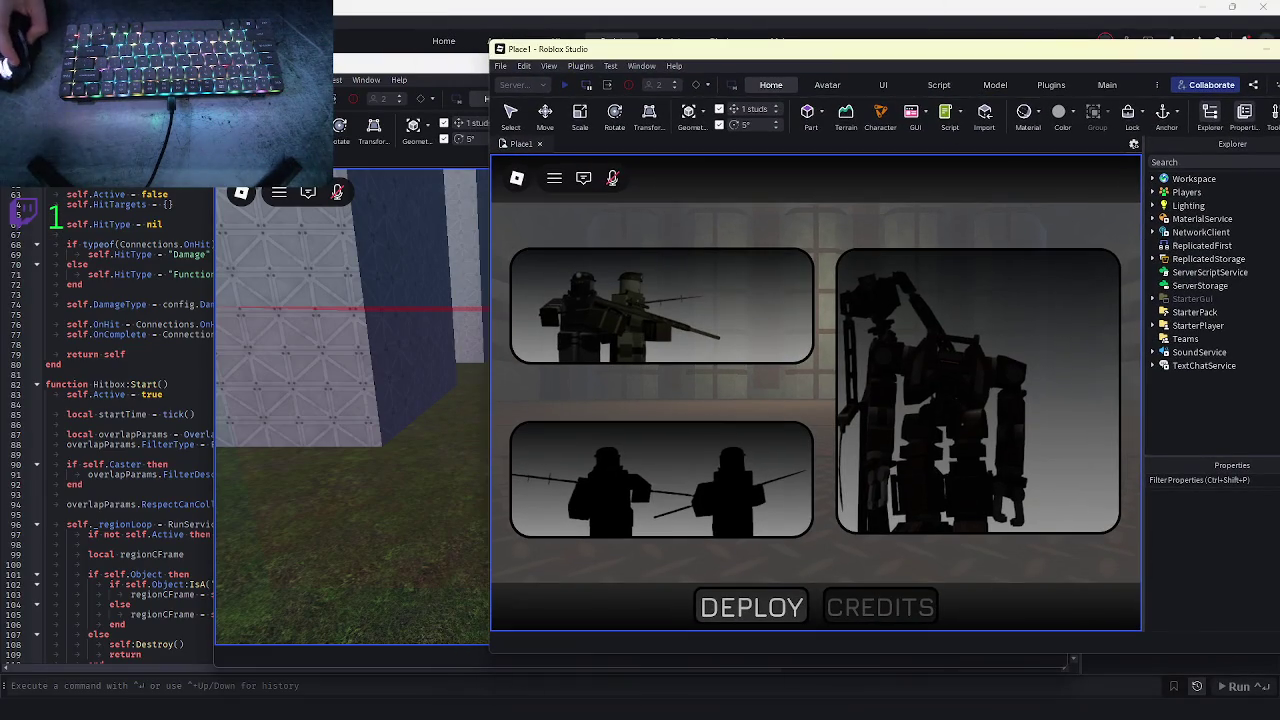
pyautogui.click(845, 345)
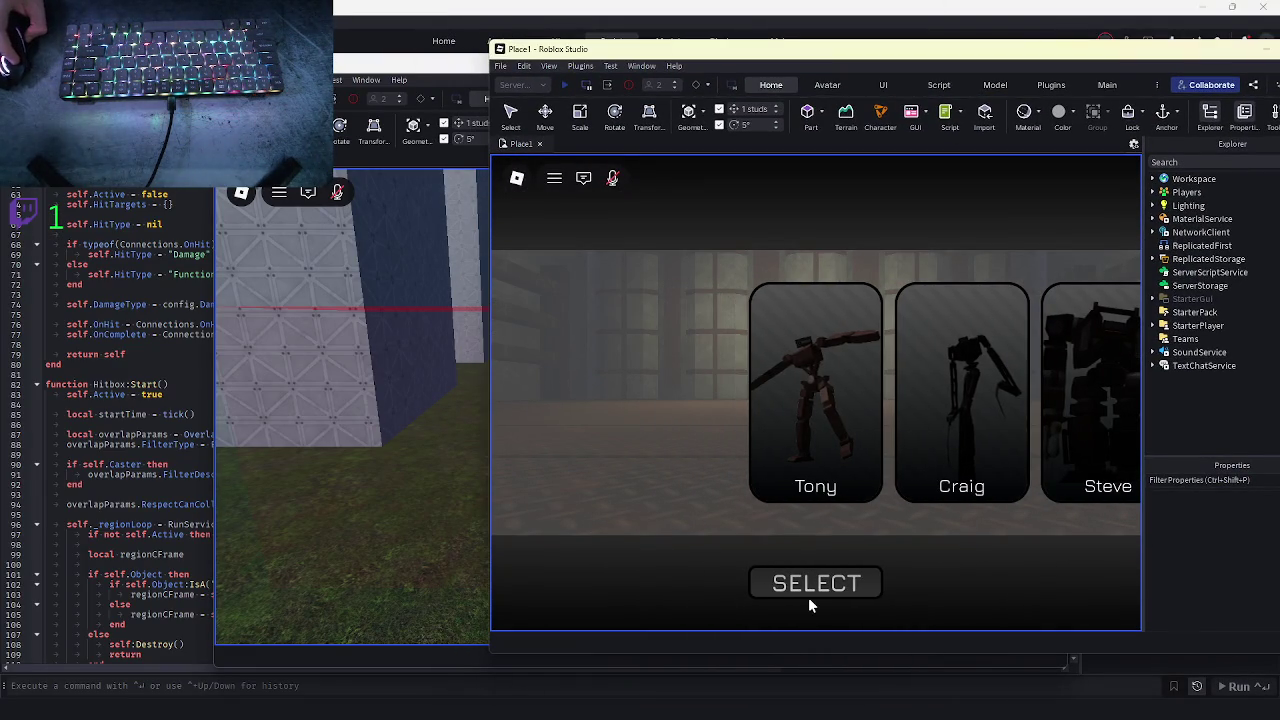
pyautogui.click(808, 590)
pyautogui.click(740, 612)
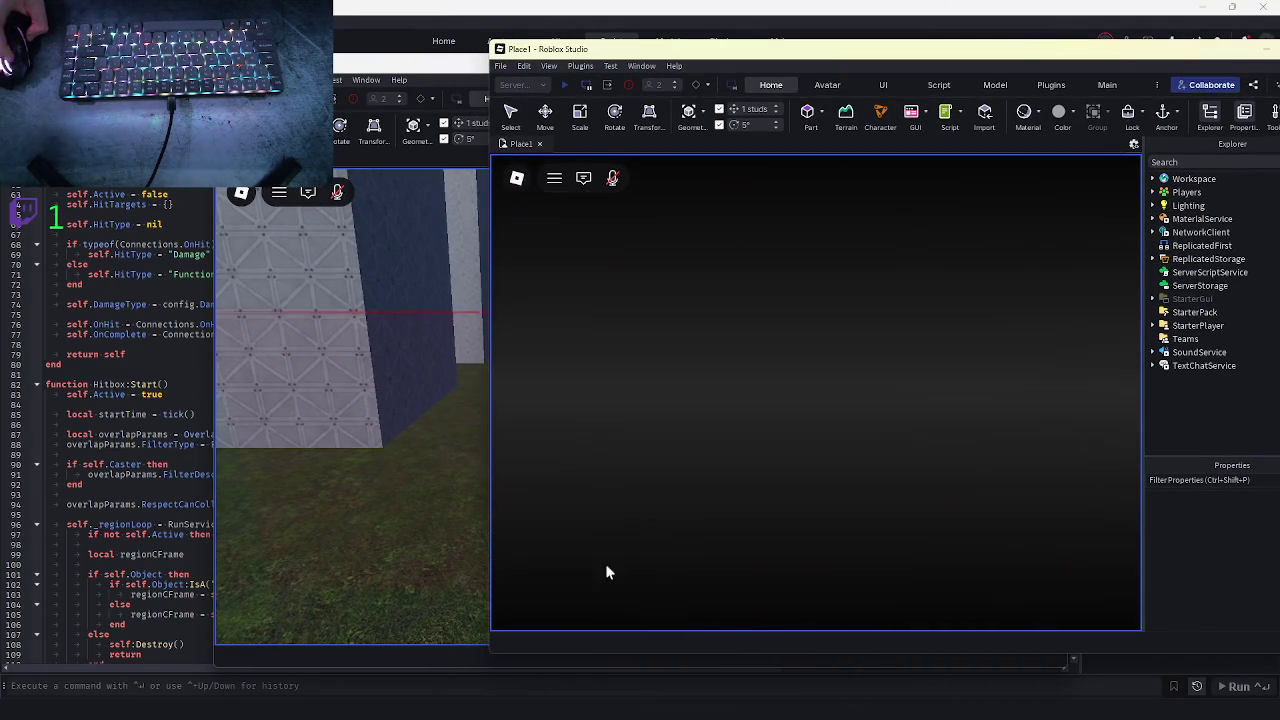
pyautogui.click(335, 466)
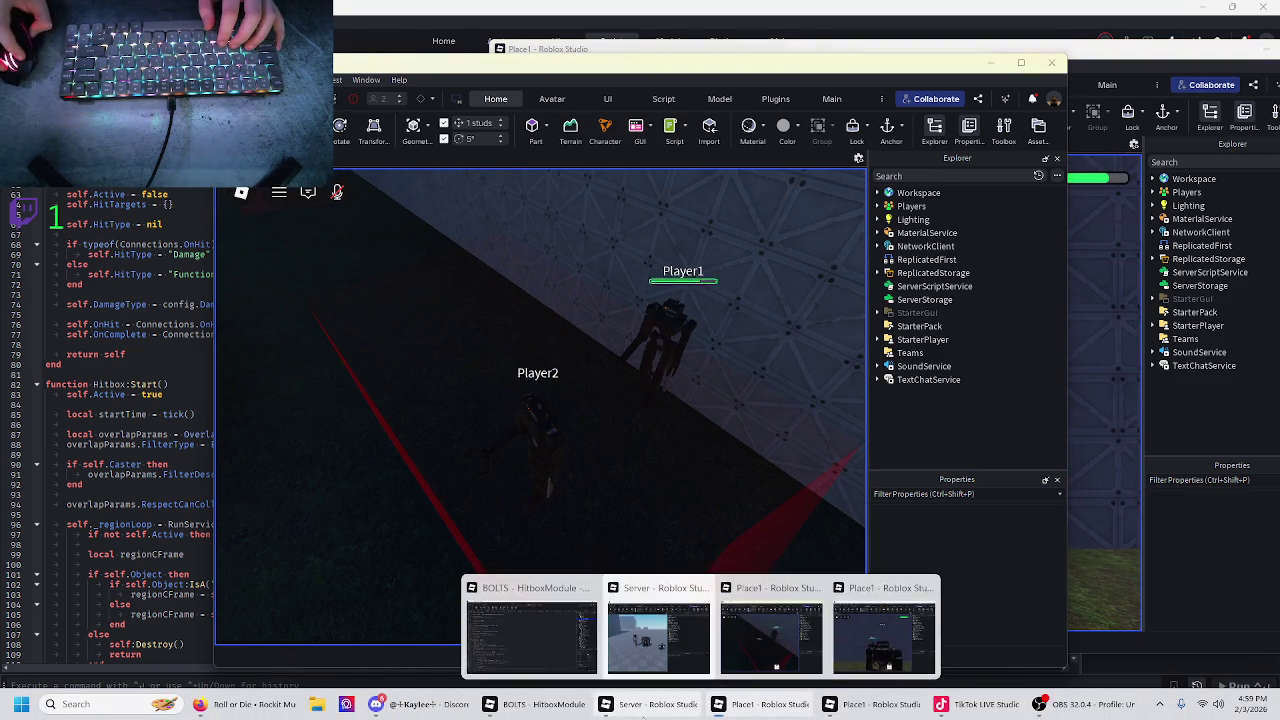
# - In the Server window, enable the Output log from the Script tab
pyautogui.click(640, 704)
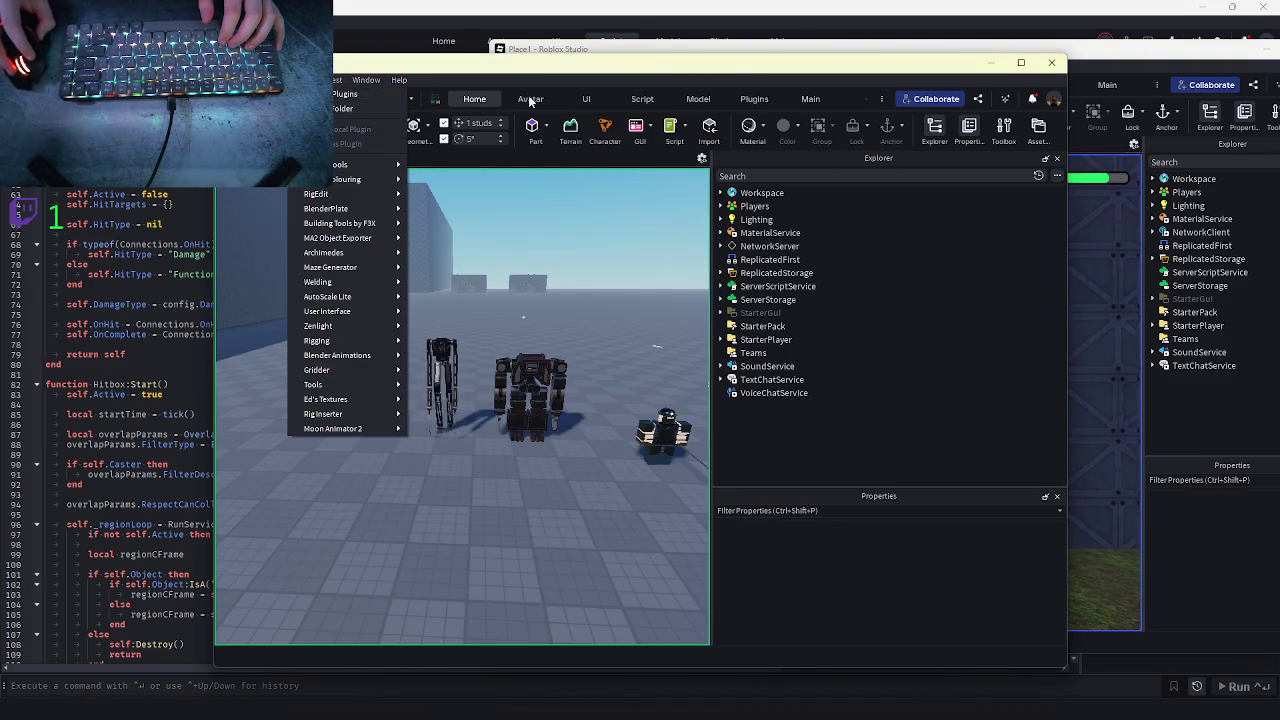
pyautogui.click(642, 98)
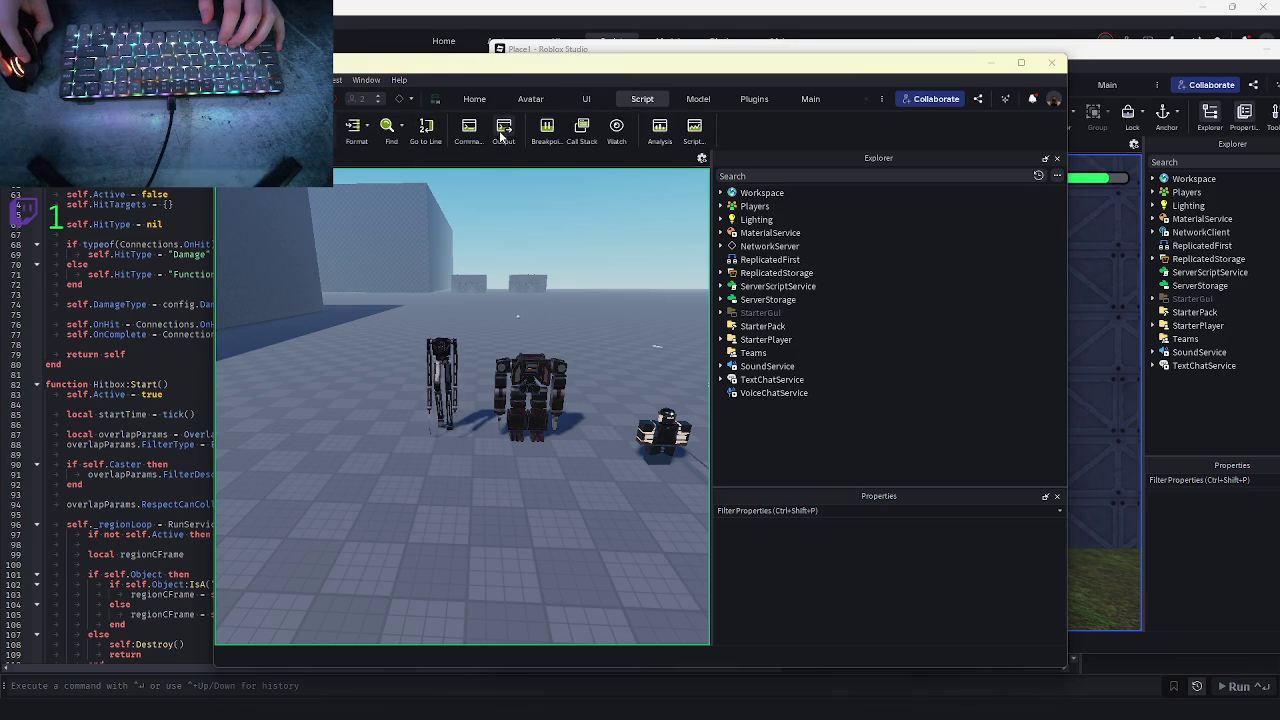
pyautogui.click(503, 130)
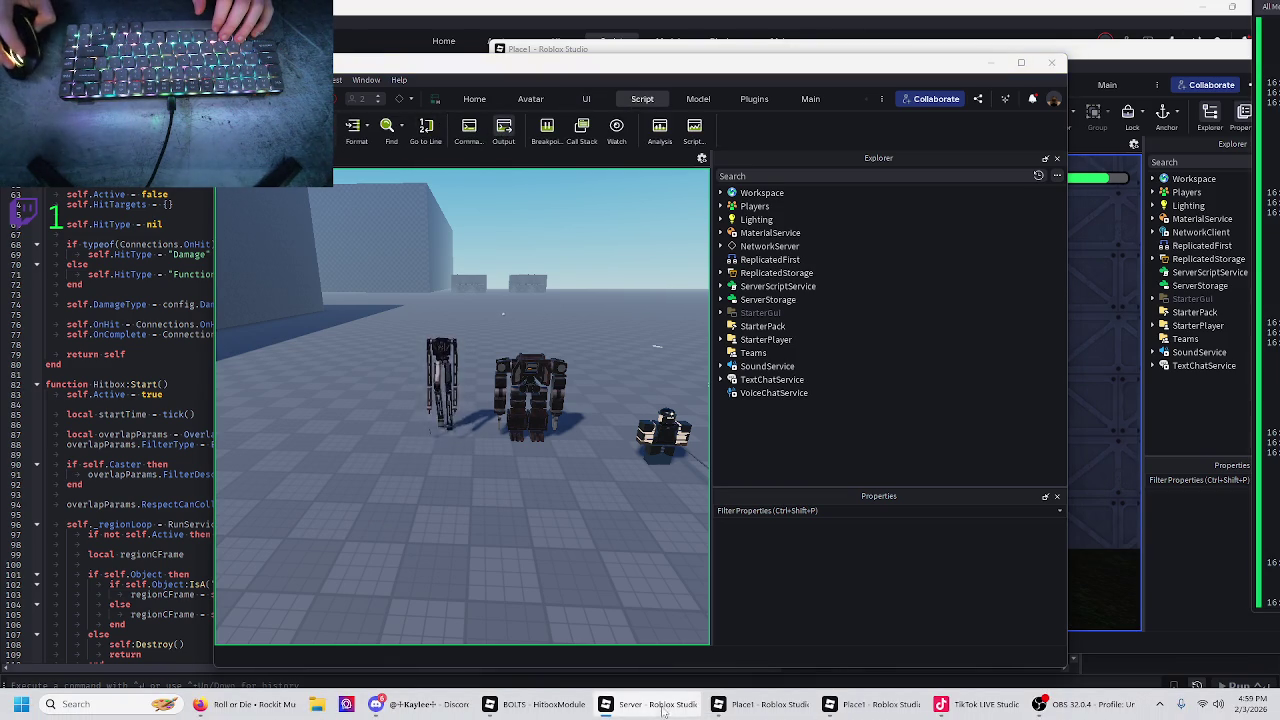
# - Check the client showing both players, then return to the HitboxModule script editor
pyautogui.moveTo(765, 704)
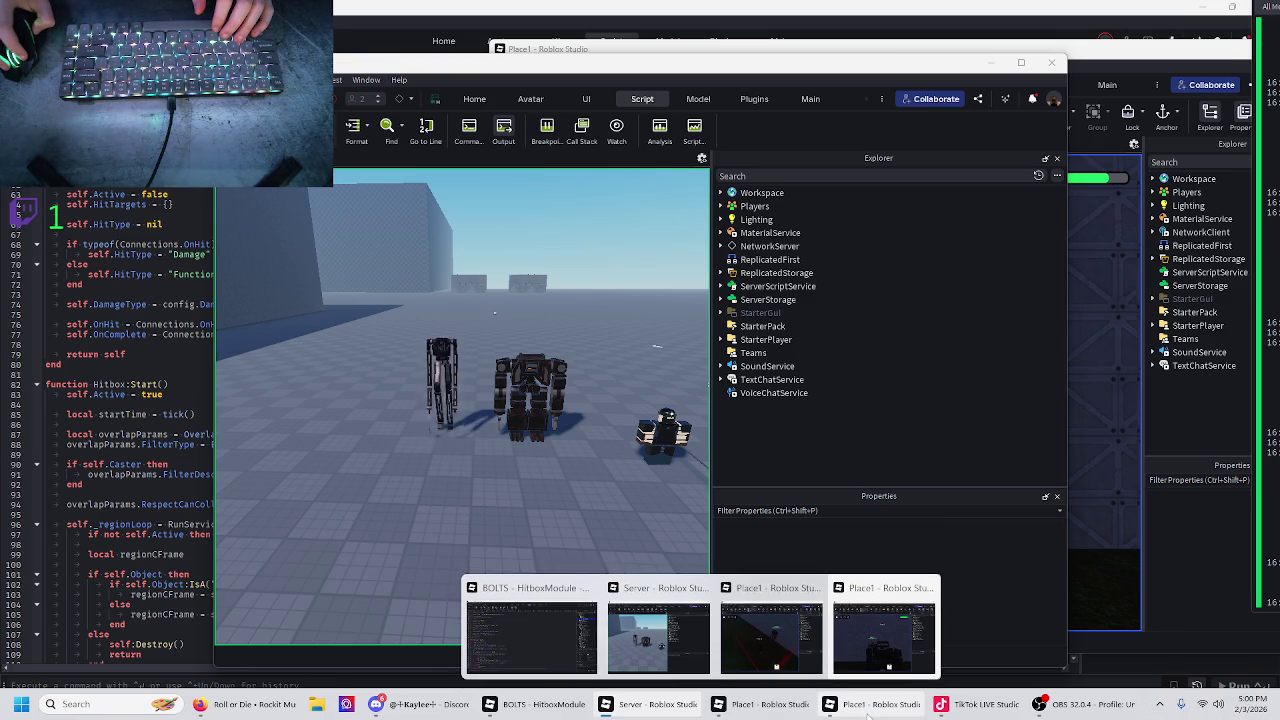
pyautogui.click(868, 710)
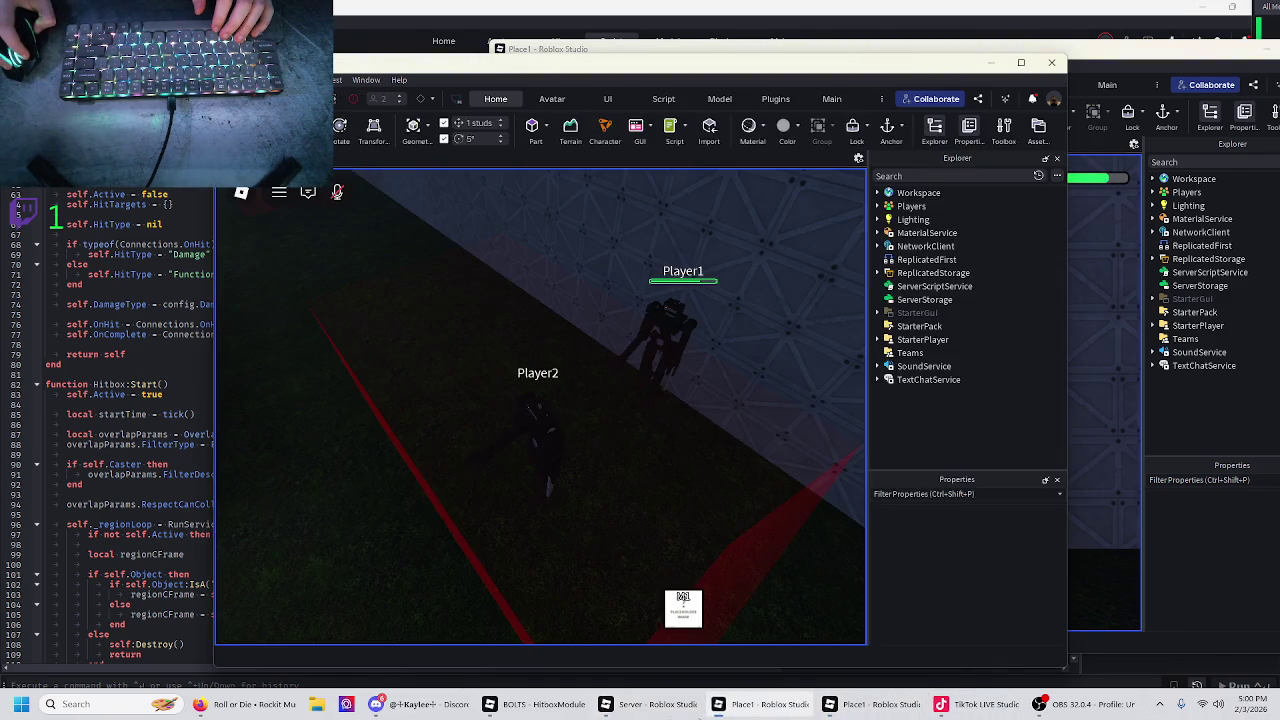
pyautogui.click(650, 704)
pyautogui.click(535, 704)
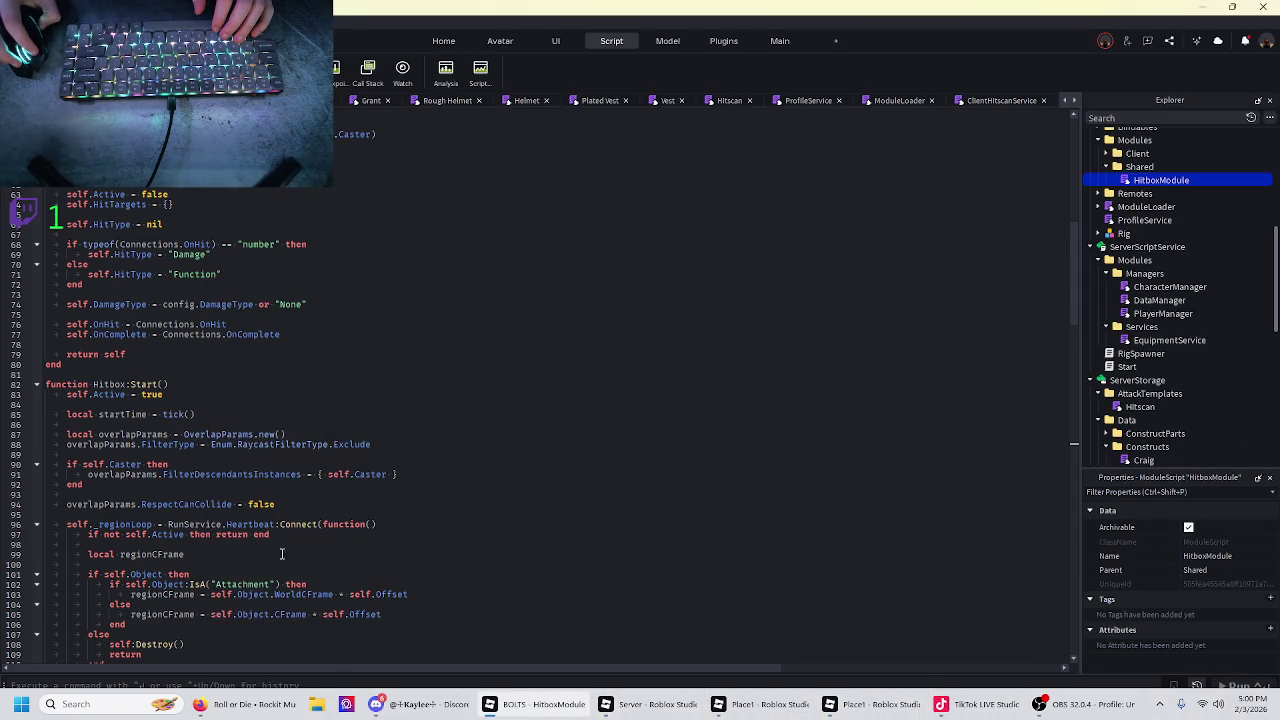
# - Remove '.Value' from the rigTeam team comparison on line 177
pyautogui.scroll(-20, 285, 555)
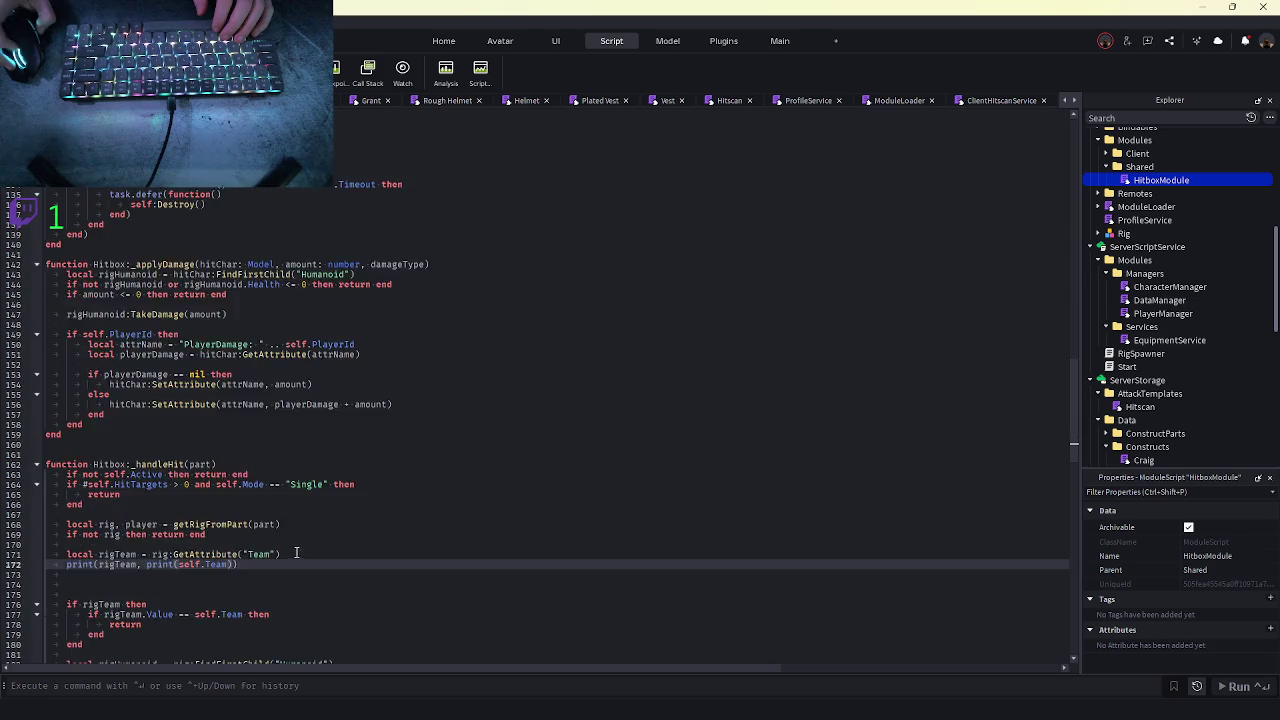
pyautogui.scroll(1, 304, 553)
pyautogui.scroll(-13, 219, 287)
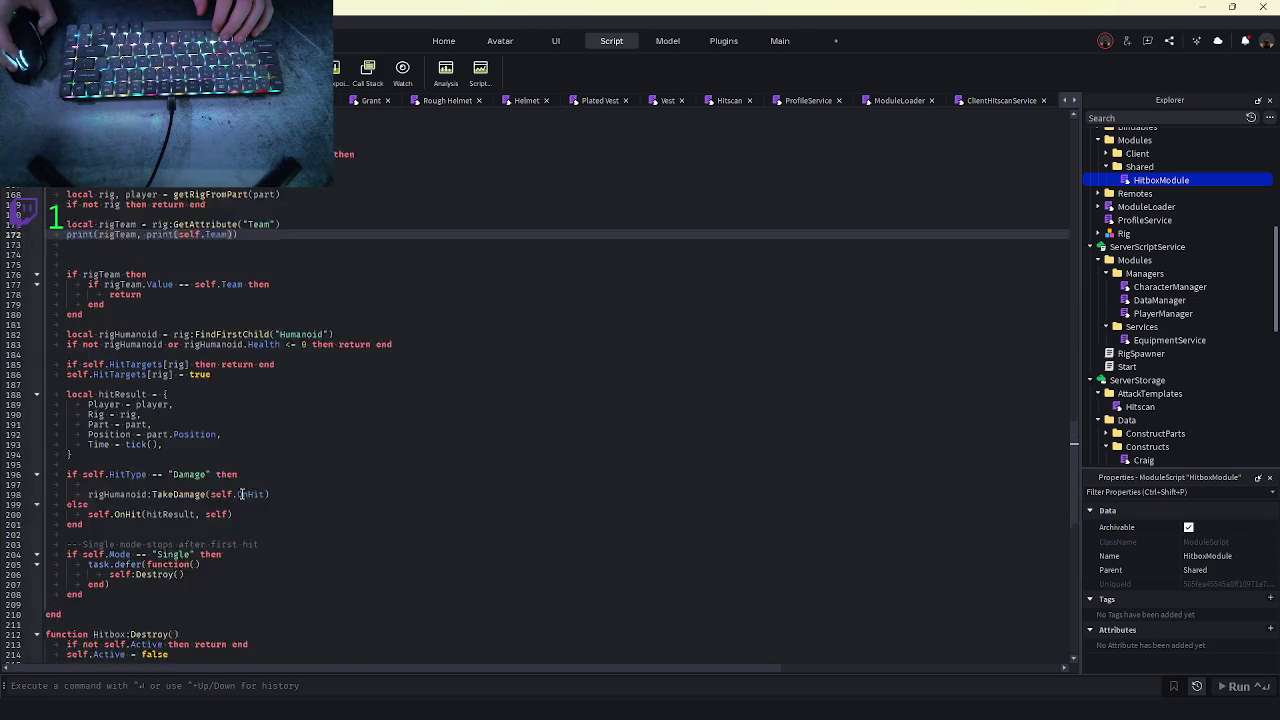
pyautogui.scroll(6, 261, 514)
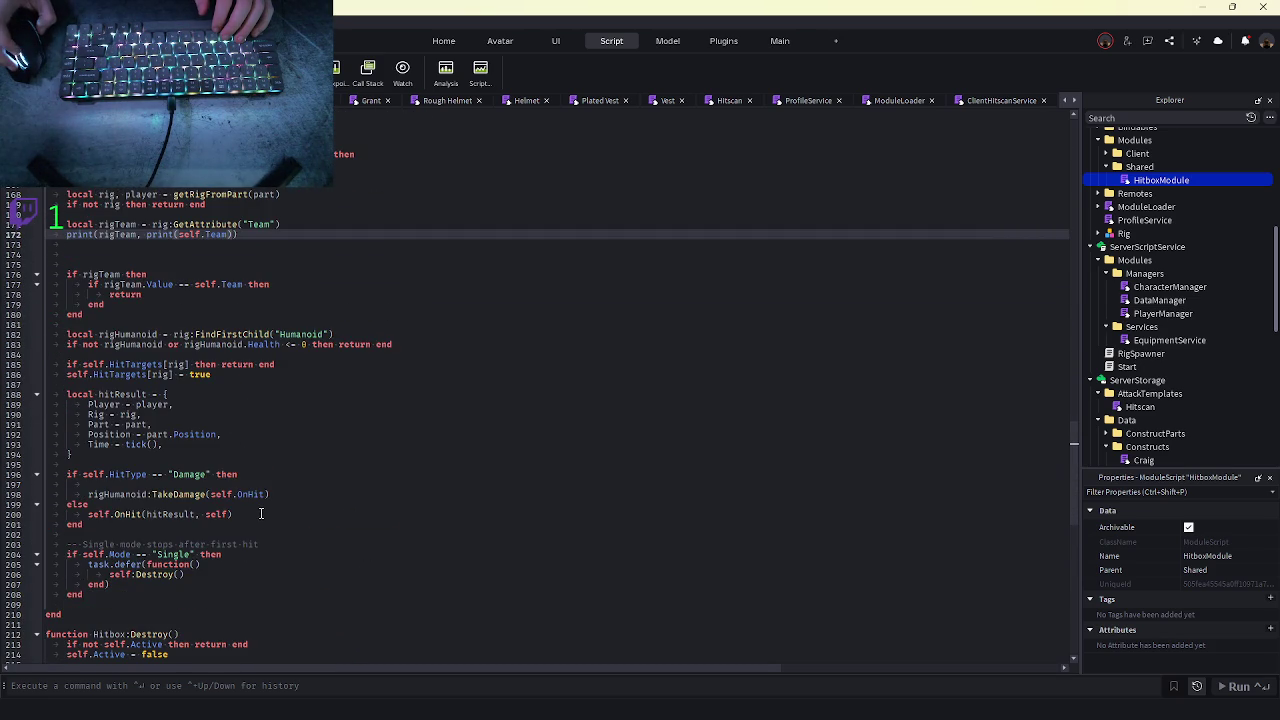
pyautogui.scroll(1, 261, 514)
pyautogui.doubleClick(128, 314)
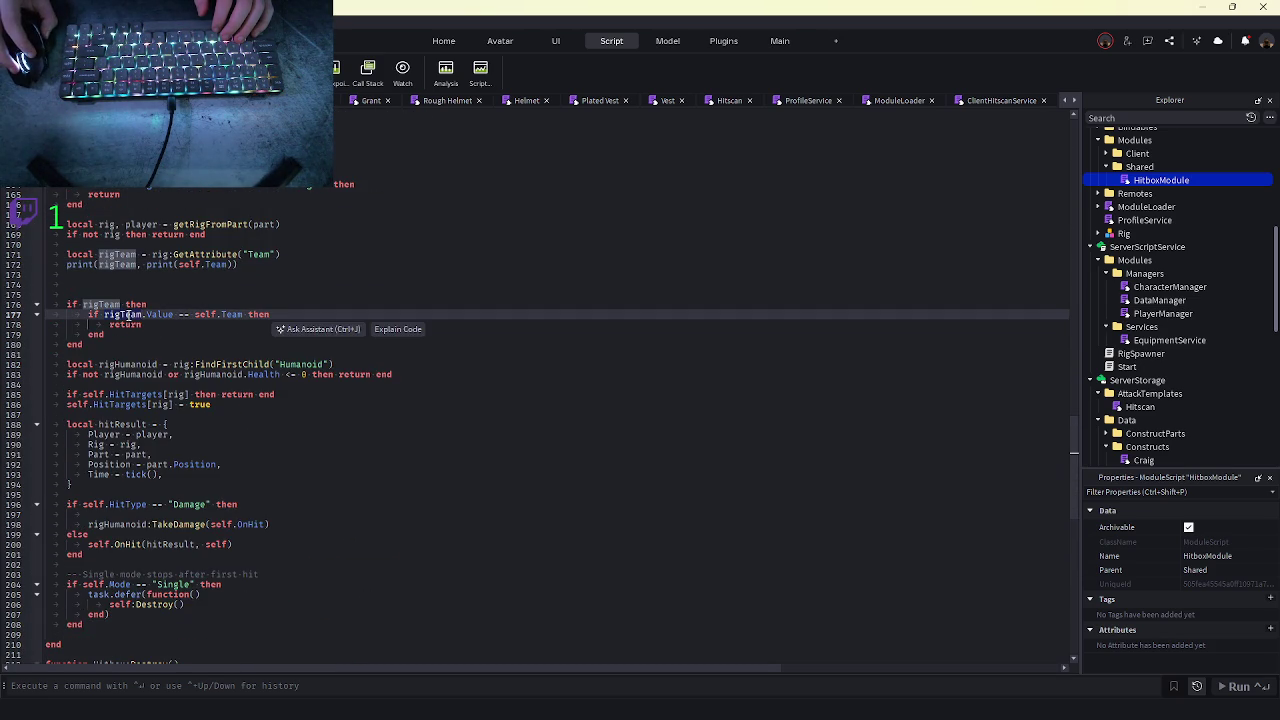
pyautogui.click(174, 315)
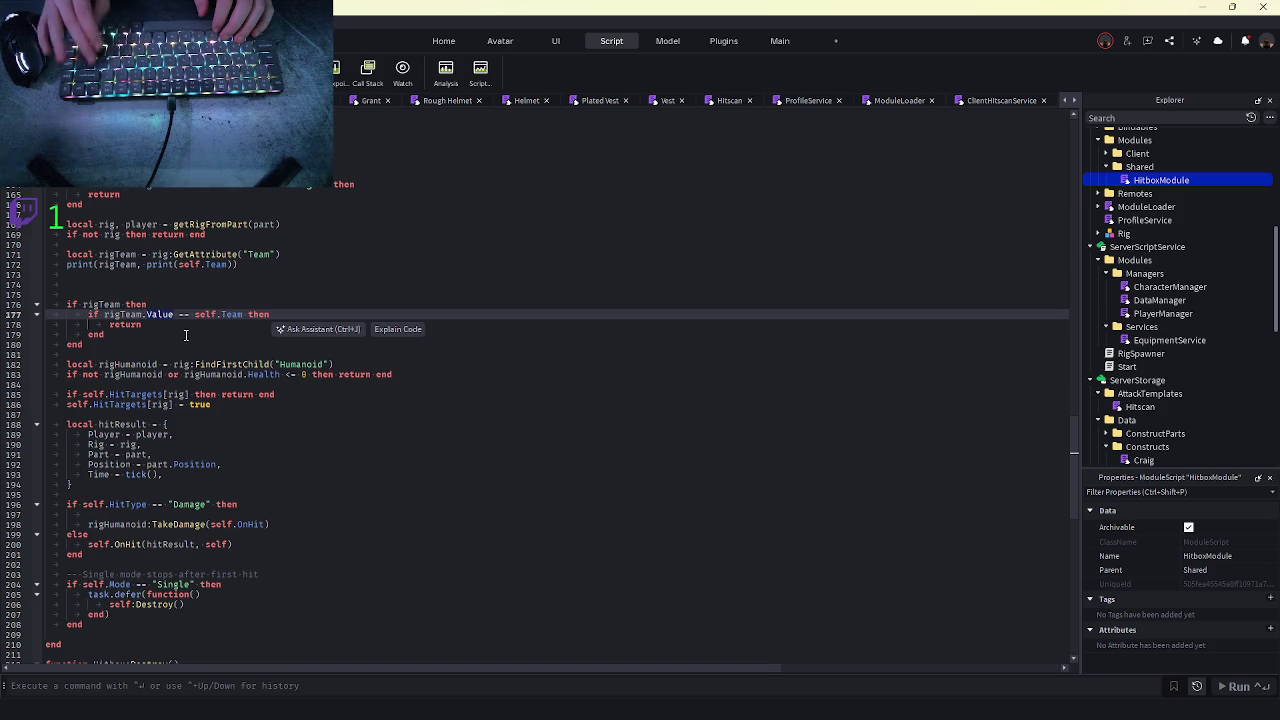
pyautogui.press('BackSpace')
pyautogui.press('BackSpace')
pyautogui.press('BackSpace')
# - Delete the debug print line 172 and close the extra Roblox Studio window
pyautogui.tripleClick(188, 267)
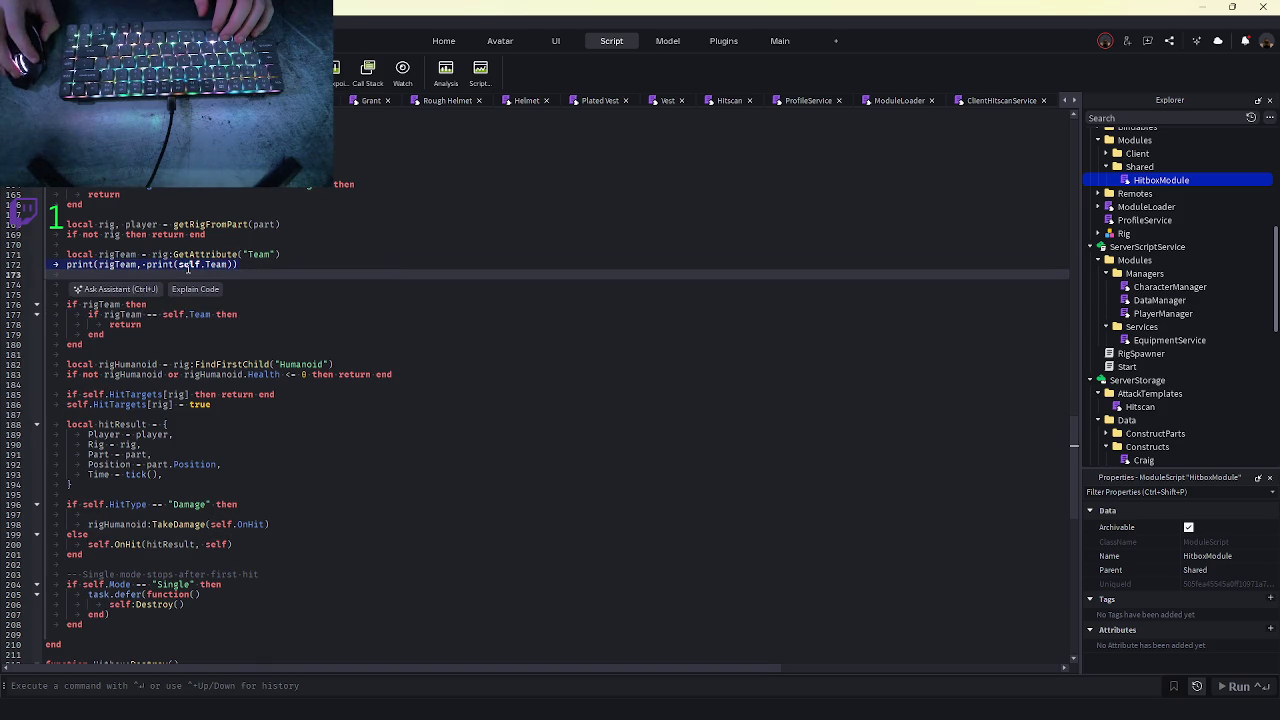
pyautogui.press('BackSpace')
pyautogui.press('BackSpace')
pyautogui.press('BackSpace')
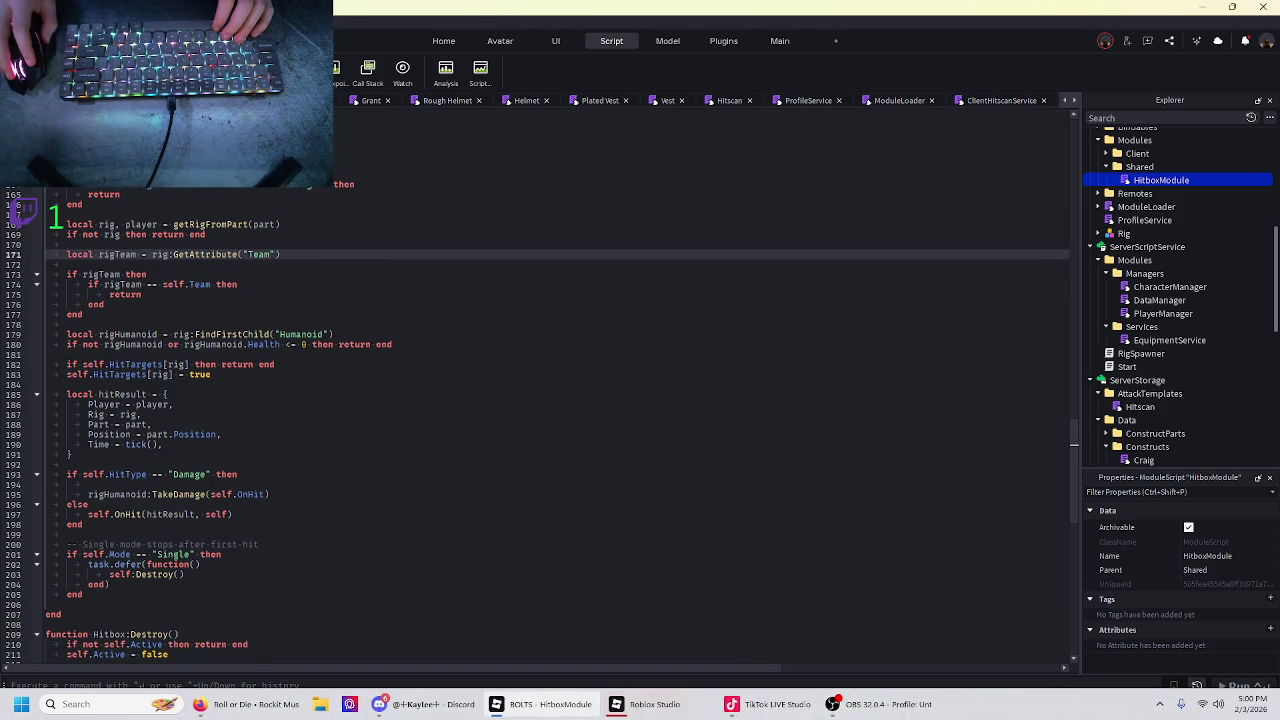
pyautogui.click(627, 710)
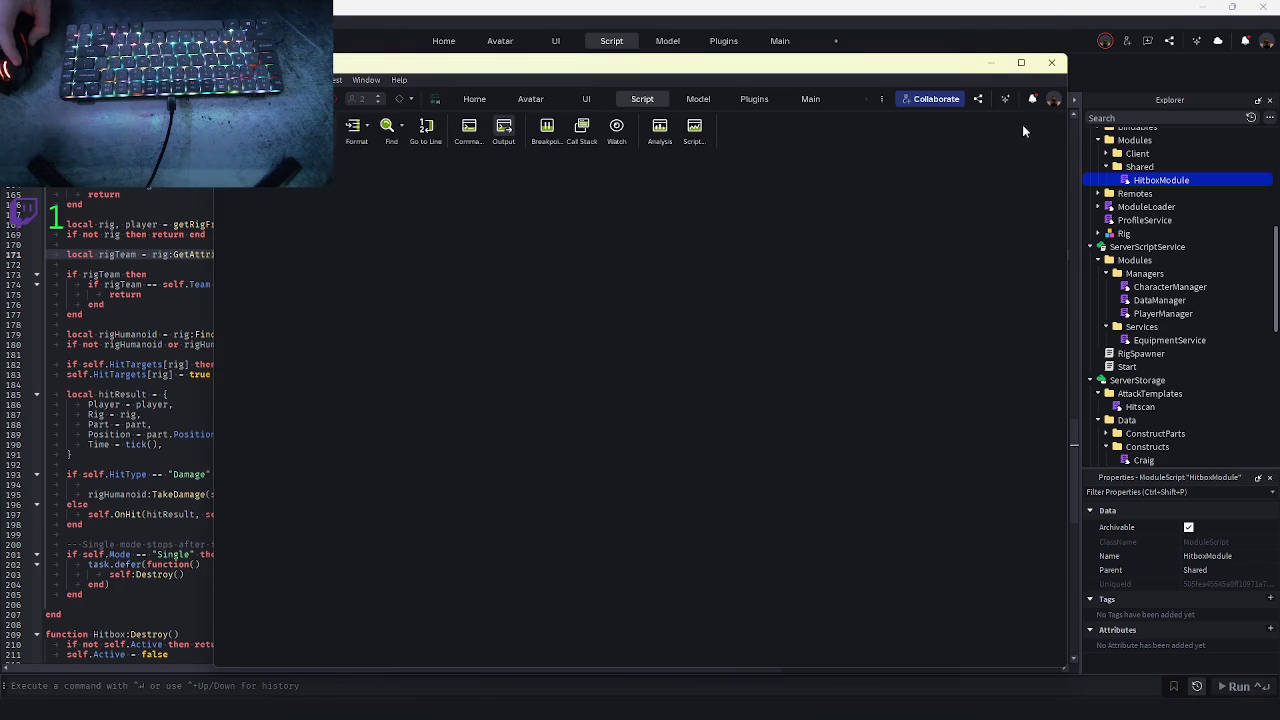
pyautogui.click(990, 62)
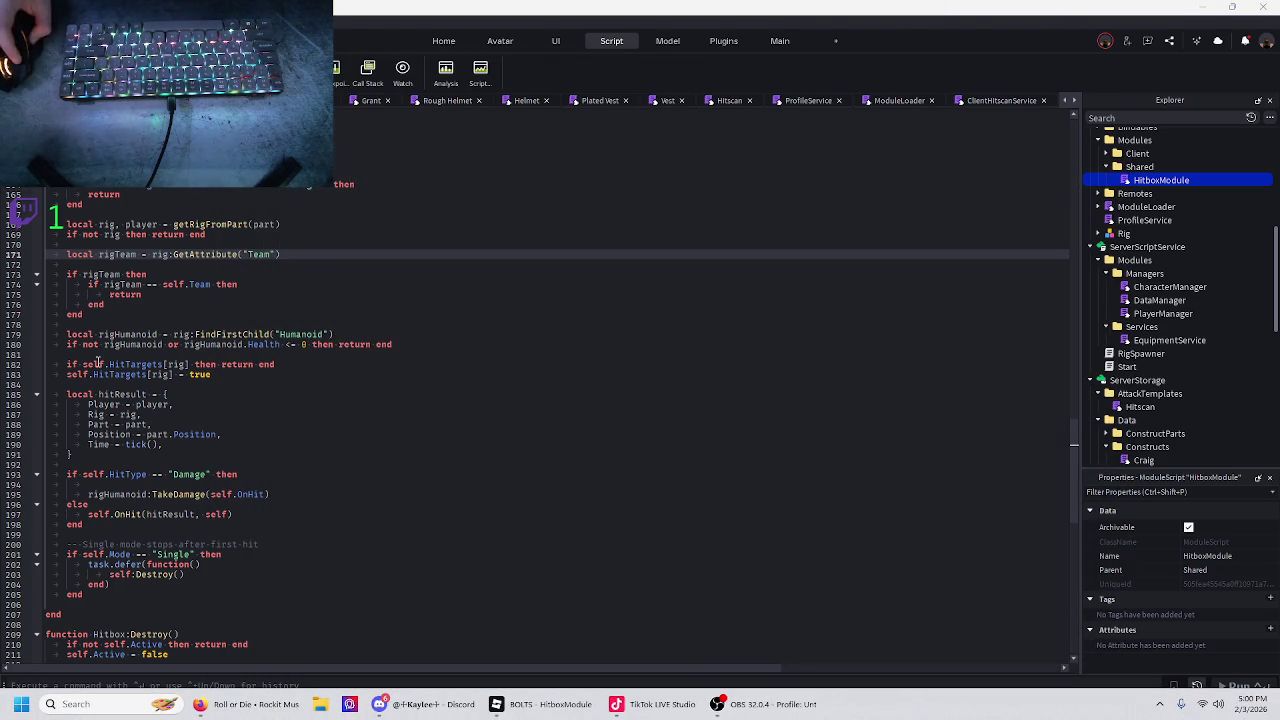
# - Review the GetAttribute call on line 171, then open the Hitscan script from Explorer
pyautogui.doubleClick(192, 255)
pyautogui.click(137, 262)
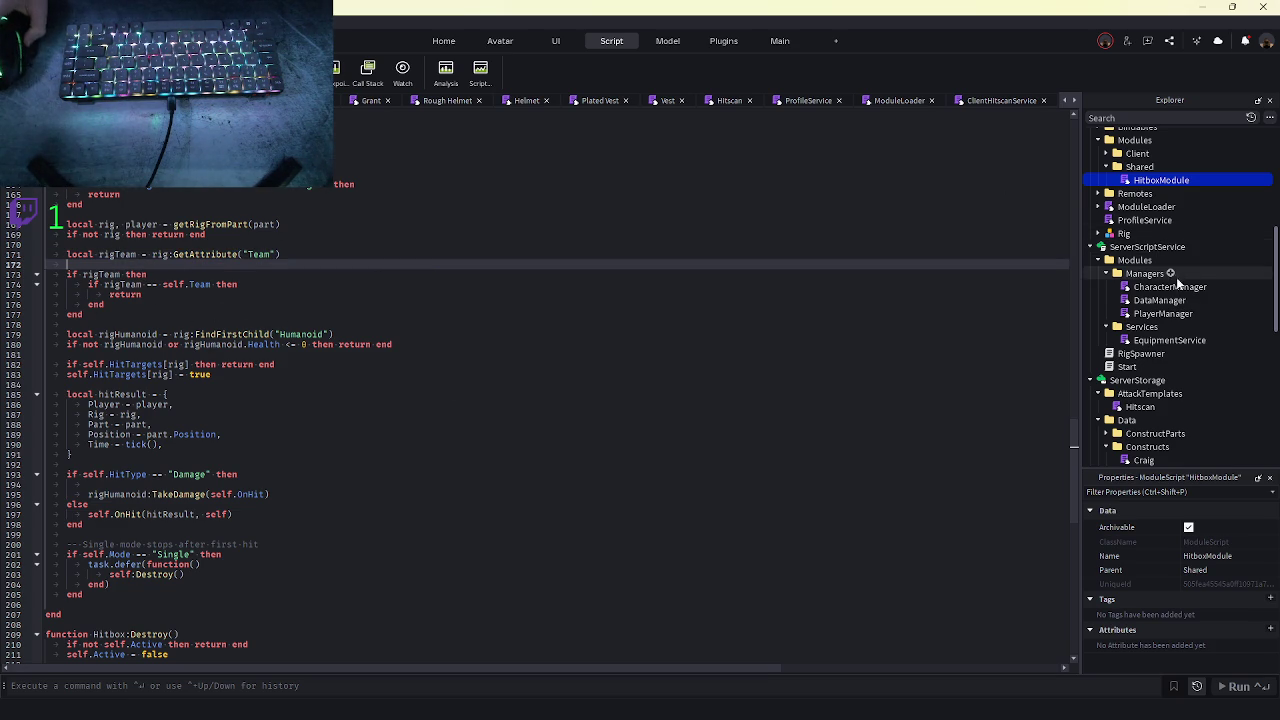
pyautogui.scroll(-1, 1150, 345)
pyautogui.doubleClick(1126, 379)
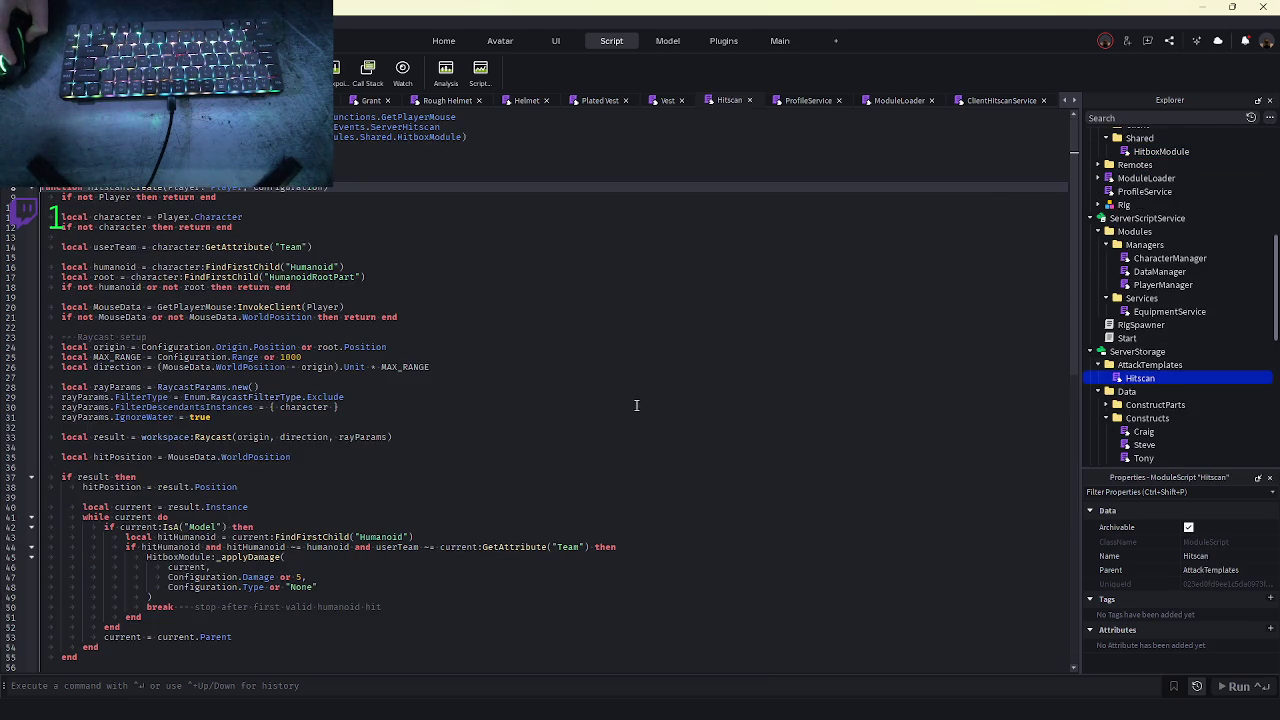
# - Scroll through the Hitscan script, then return to the 3D viewport with F5
pyautogui.scroll(-5, 145, 397)
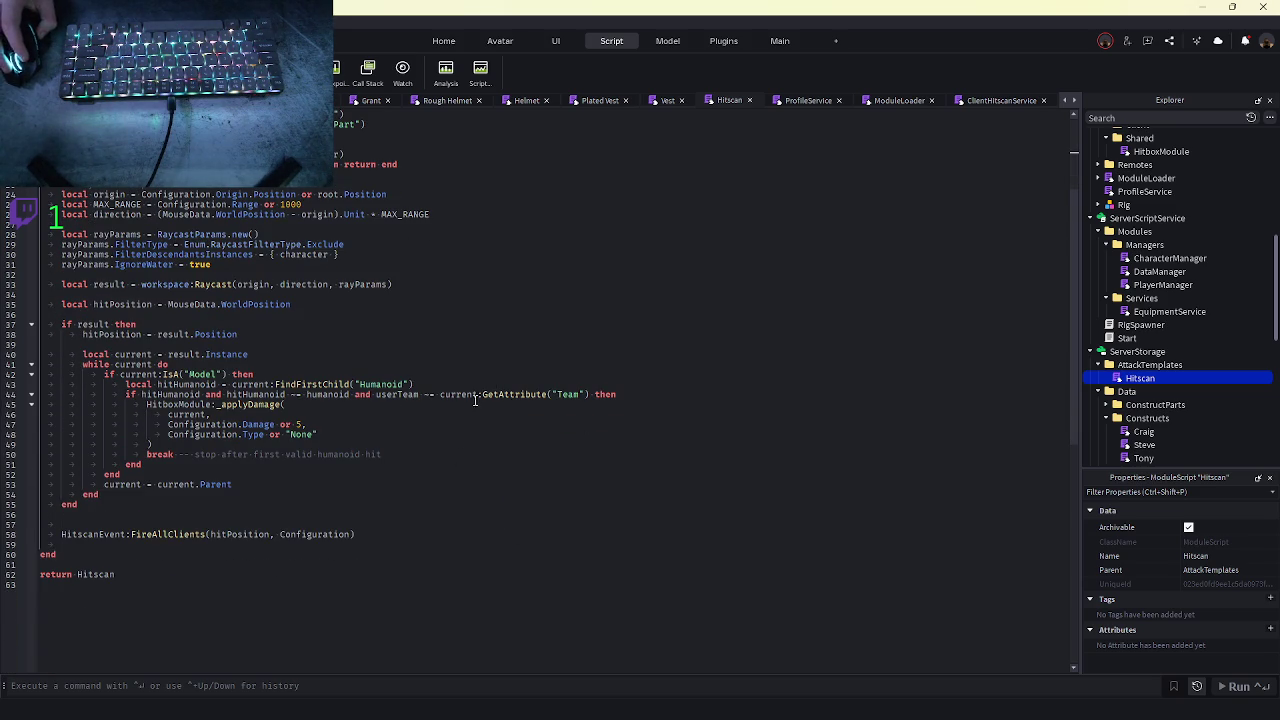
pyautogui.scroll(5, 104, 276)
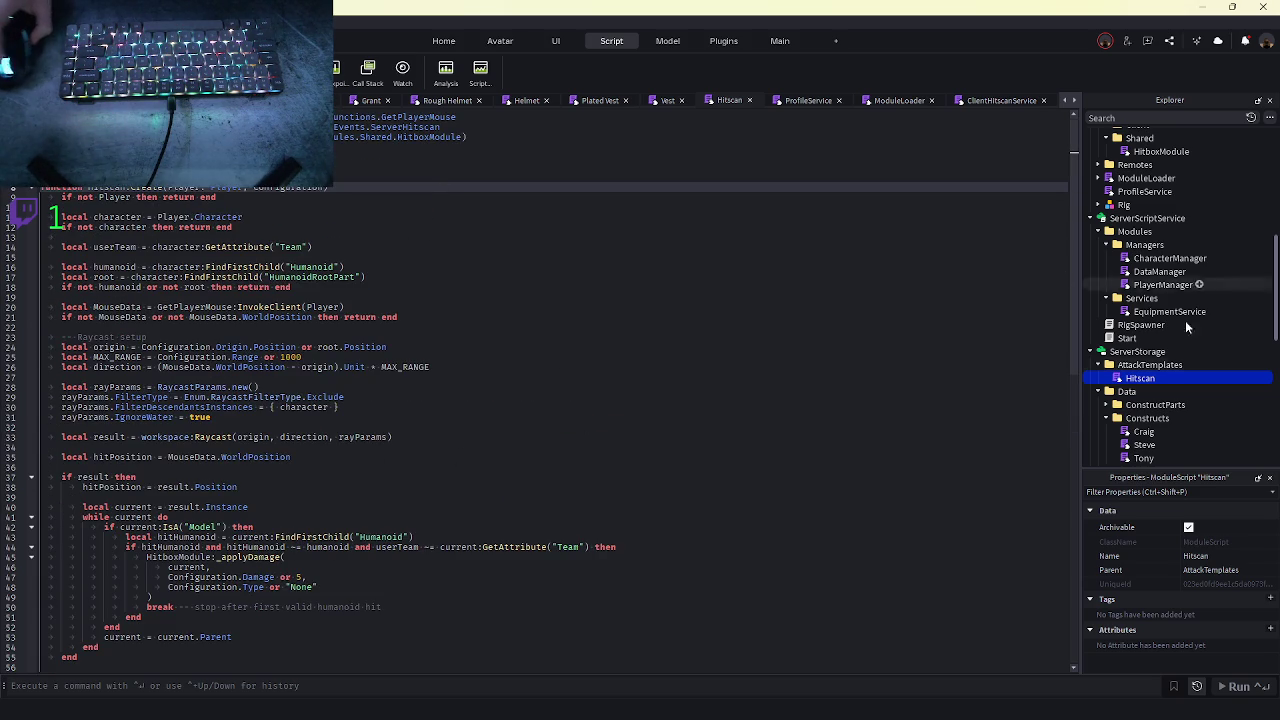
pyautogui.press('F5')
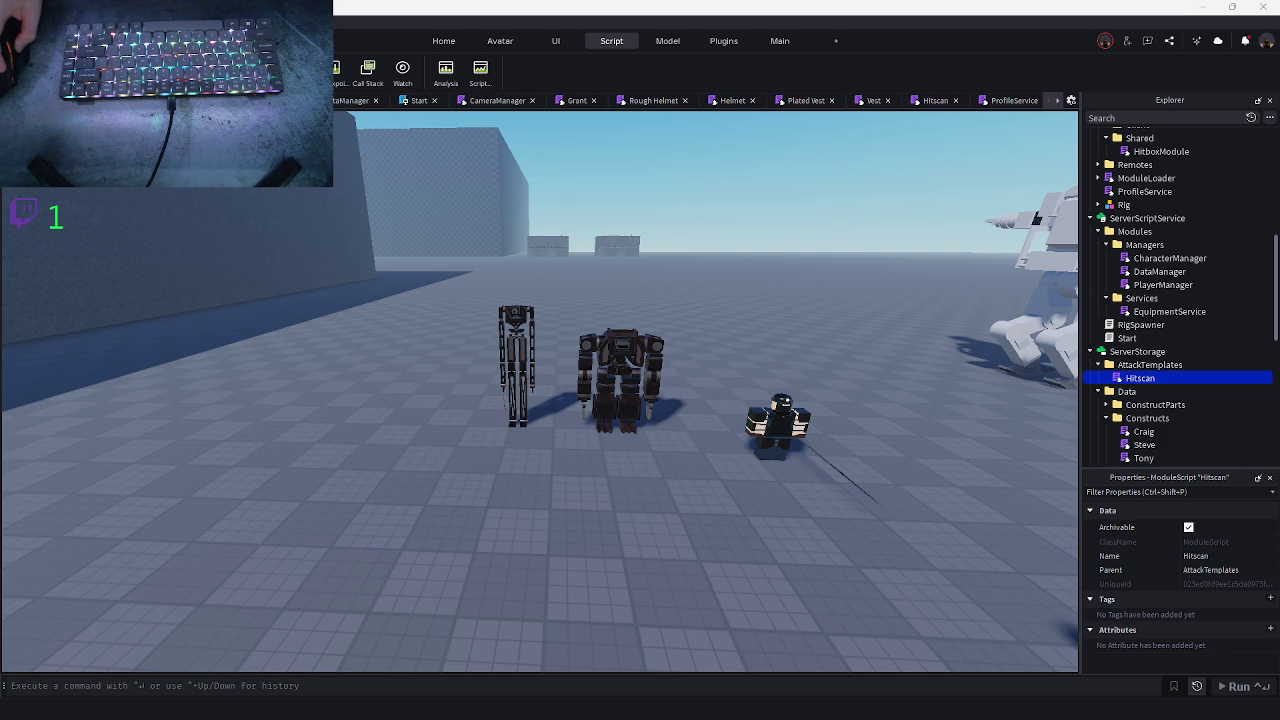
# - Select the Craig model and open its Craig_Walk animation in Moon Animator
pyautogui.press('a')
pyautogui.press('a')
pyautogui.press('a')
pyautogui.press('d')
pyautogui.press('d')
pyautogui.press('d')
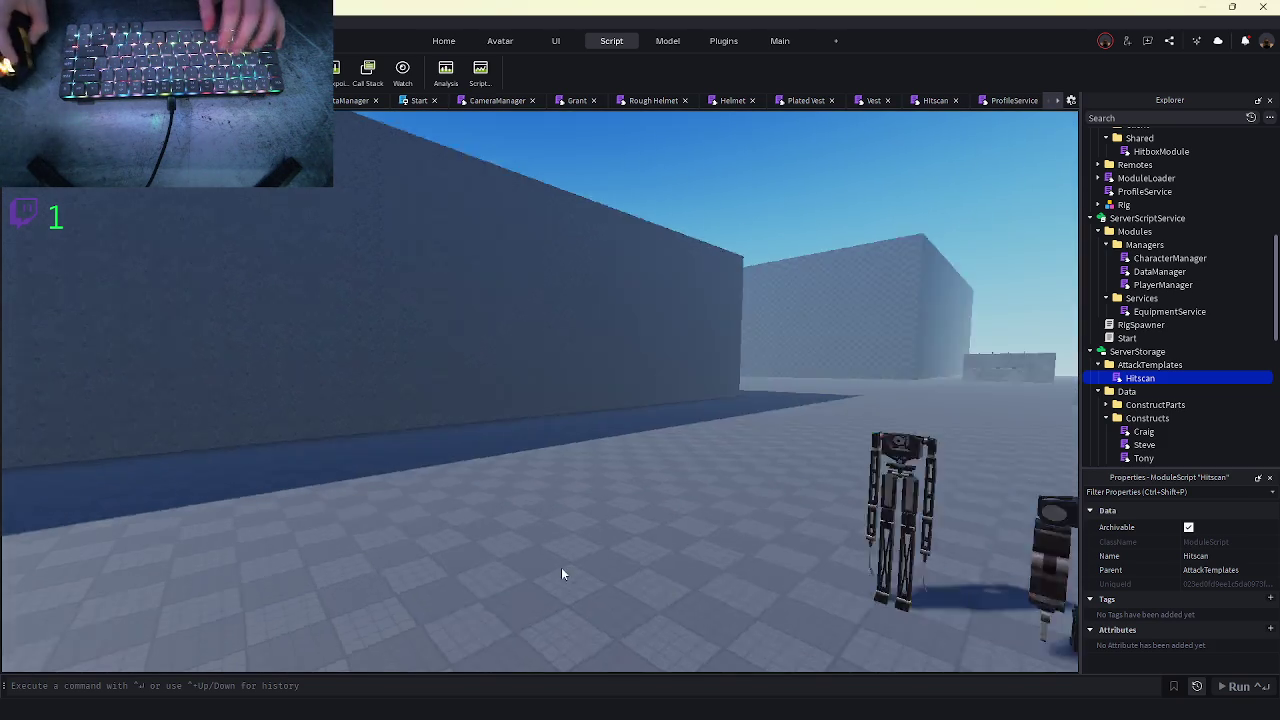
pyautogui.scroll(5, 596, 350)
pyautogui.scroll(-5, 596, 350)
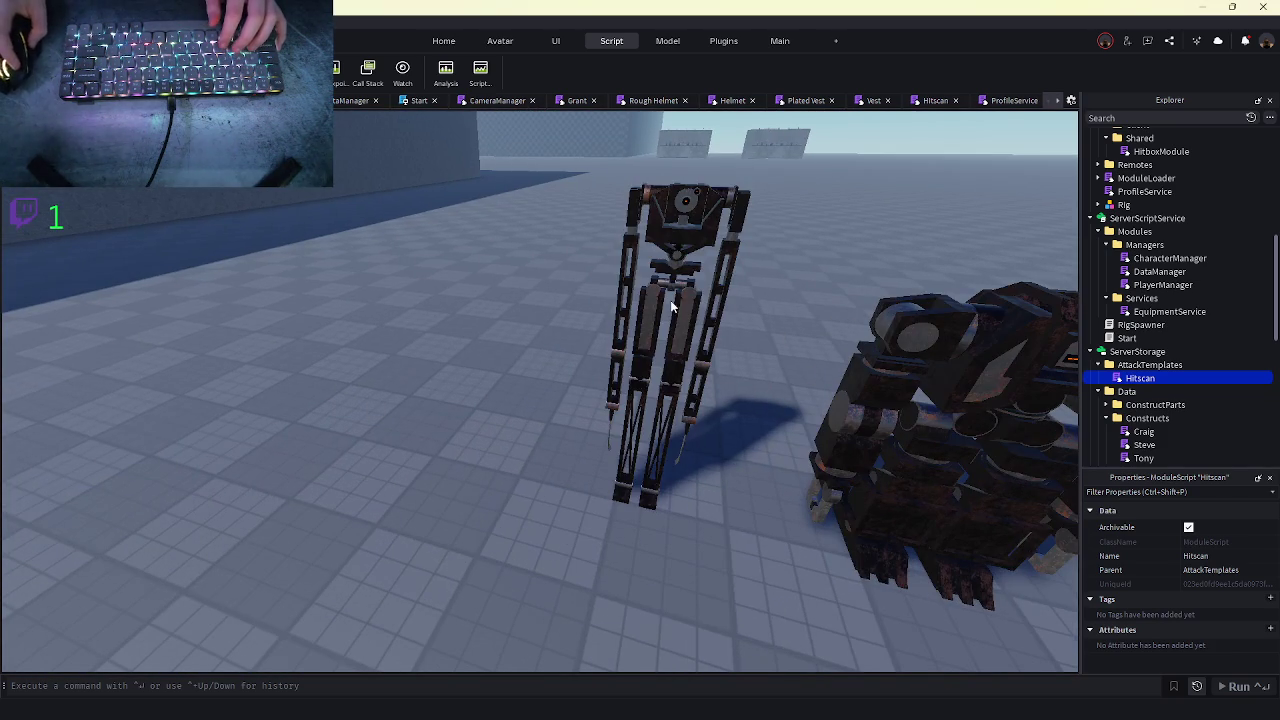
pyautogui.click(648, 217)
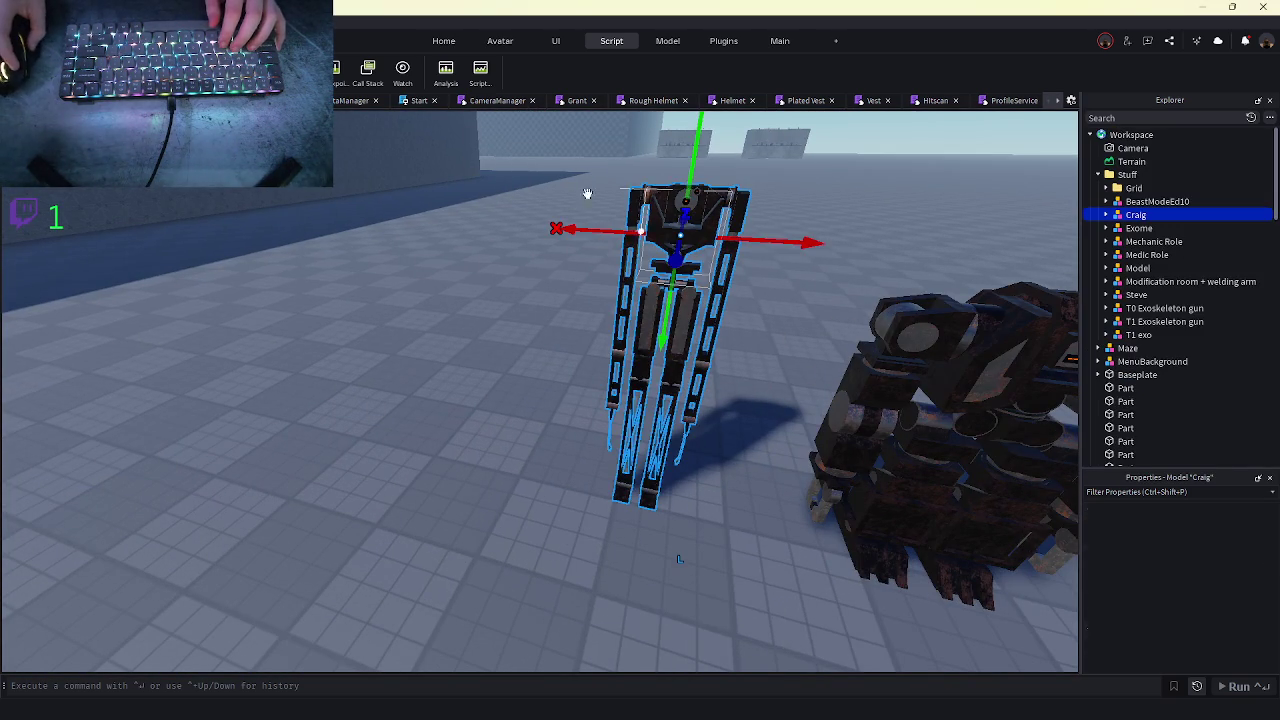
pyautogui.click(773, 41)
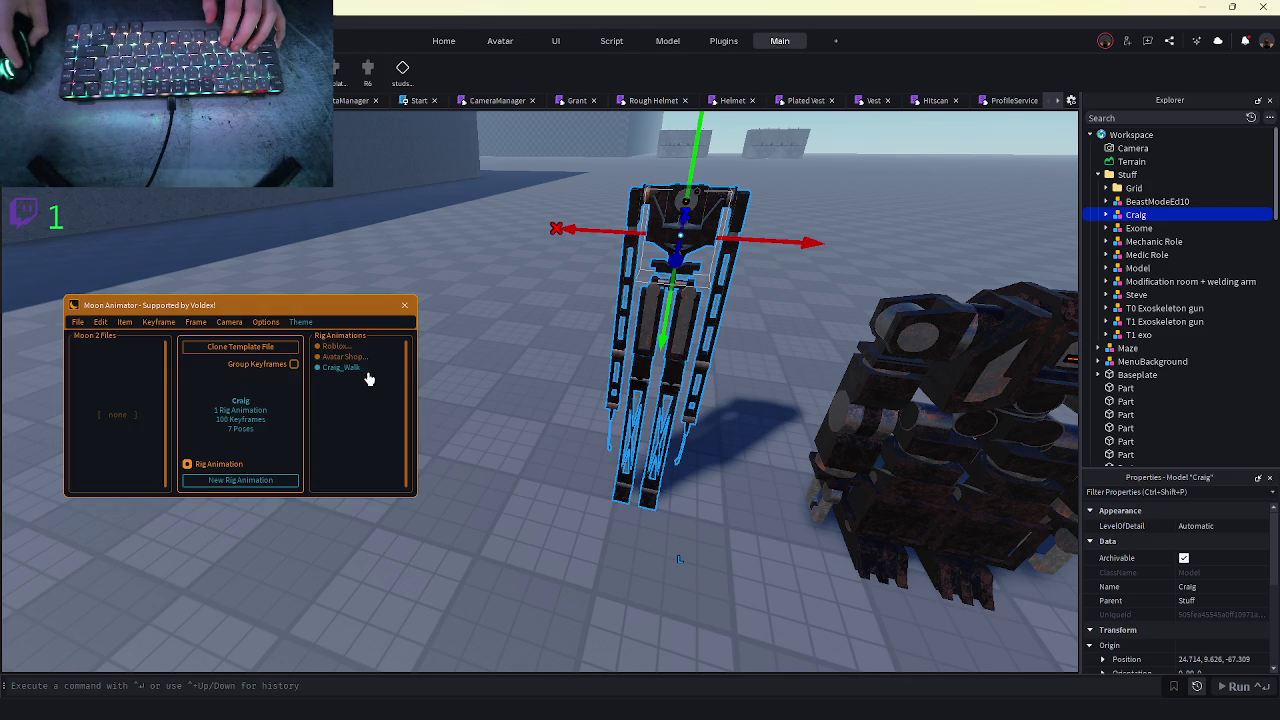
pyautogui.click(340, 367)
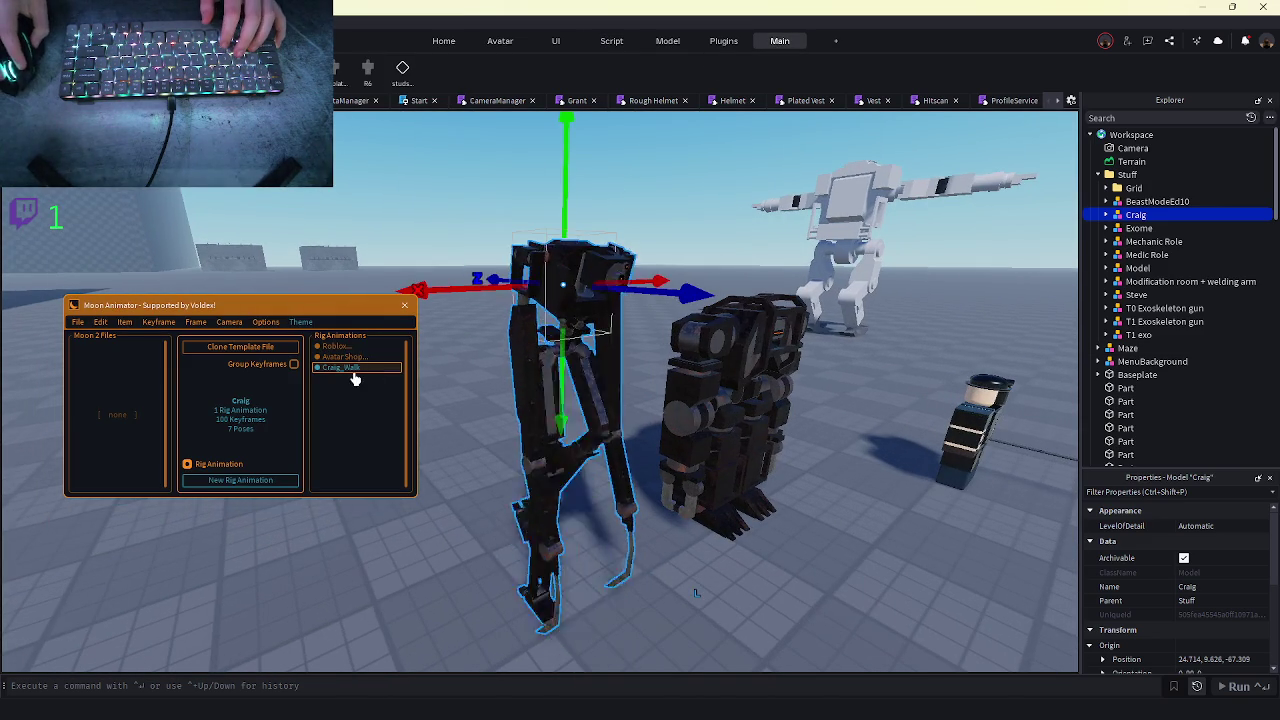
pyautogui.doubleClick(340, 367)
# - Enlarge the animator, box-select one keyframe column across all tracks, and choose File > Close
pyautogui.moveTo(247, 340)
pyautogui.mouseDown()
pyautogui.moveTo(280, 346)
pyautogui.moveTo(257, 357)
pyautogui.mouseUp()
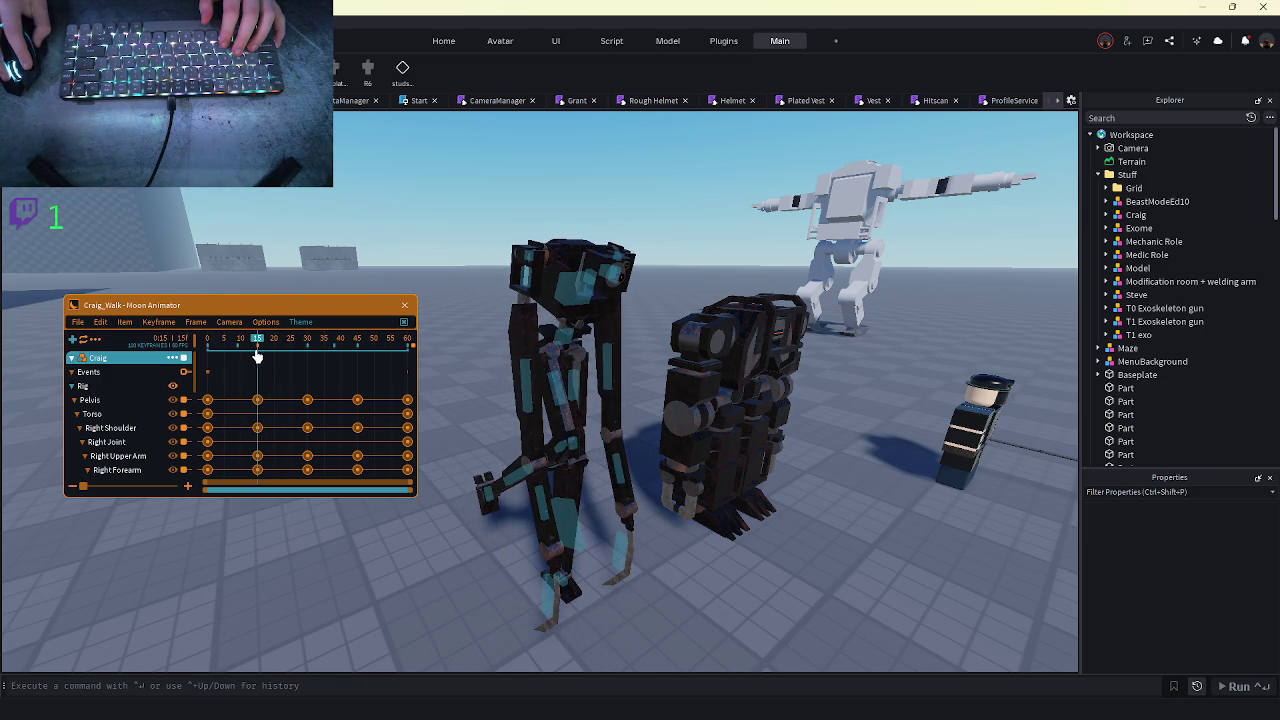
pyautogui.click(94, 399)
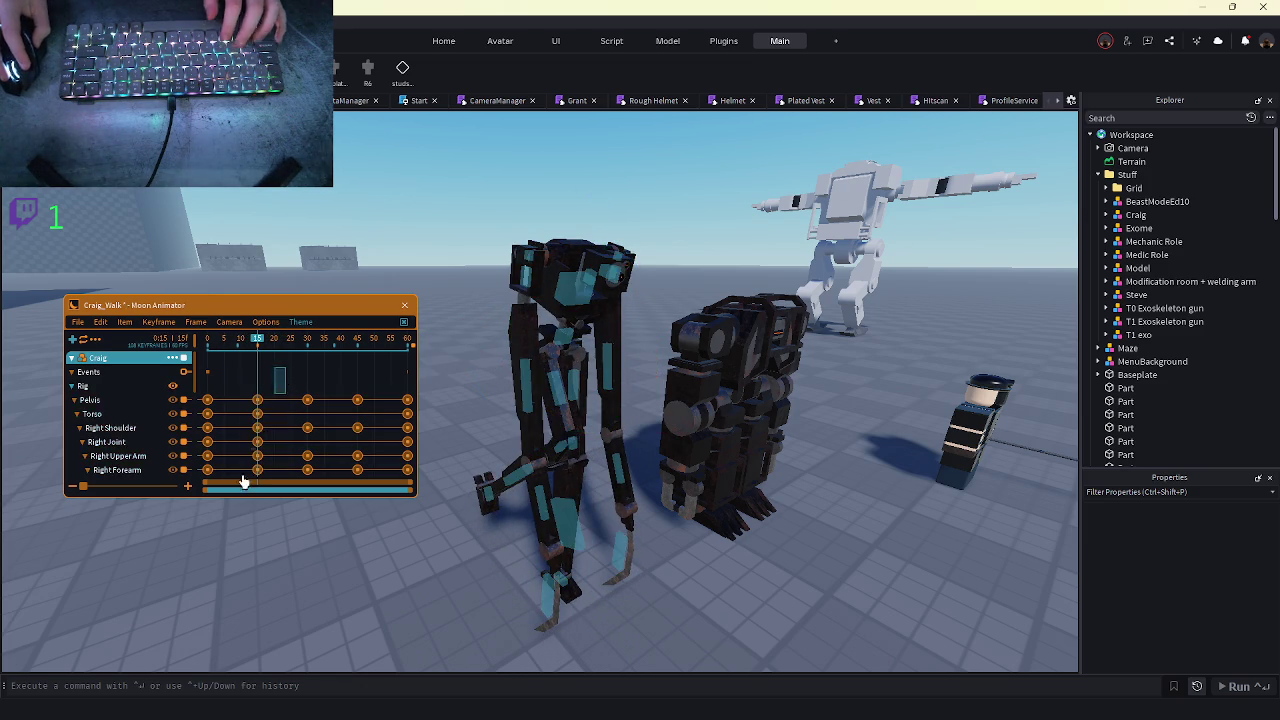
pyautogui.scroll(-2, 199, 428)
pyautogui.moveTo(284, 312)
pyautogui.mouseDown()
pyautogui.moveTo(250, 160)
pyautogui.moveTo(231, 349)
pyautogui.moveTo(240, 90)
pyautogui.moveTo(271, 200)
pyautogui.moveTo(281, 145)
pyautogui.mouseUp()
pyautogui.moveTo(253, 595)
pyautogui.mouseDown()
pyautogui.moveTo(228, 222)
pyautogui.moveTo(199, 243)
pyautogui.mouseUp()
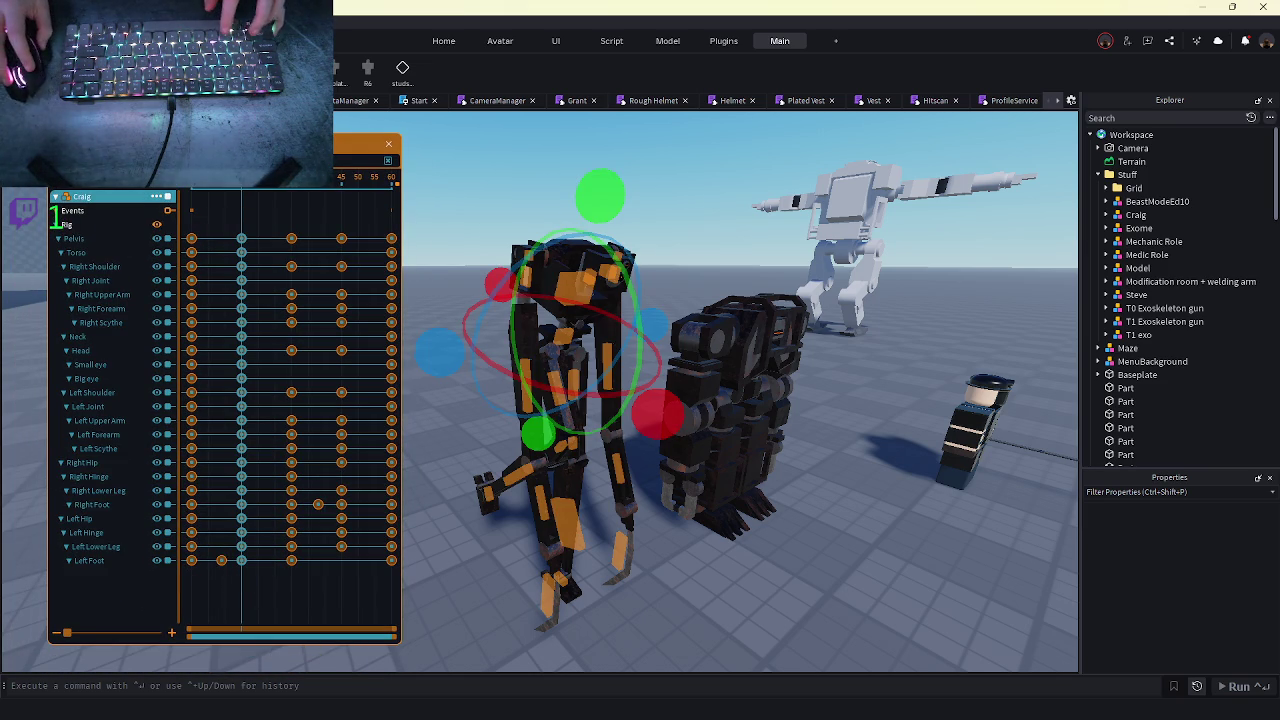
pyautogui.click(80, 196)
pyautogui.click(100, 268)
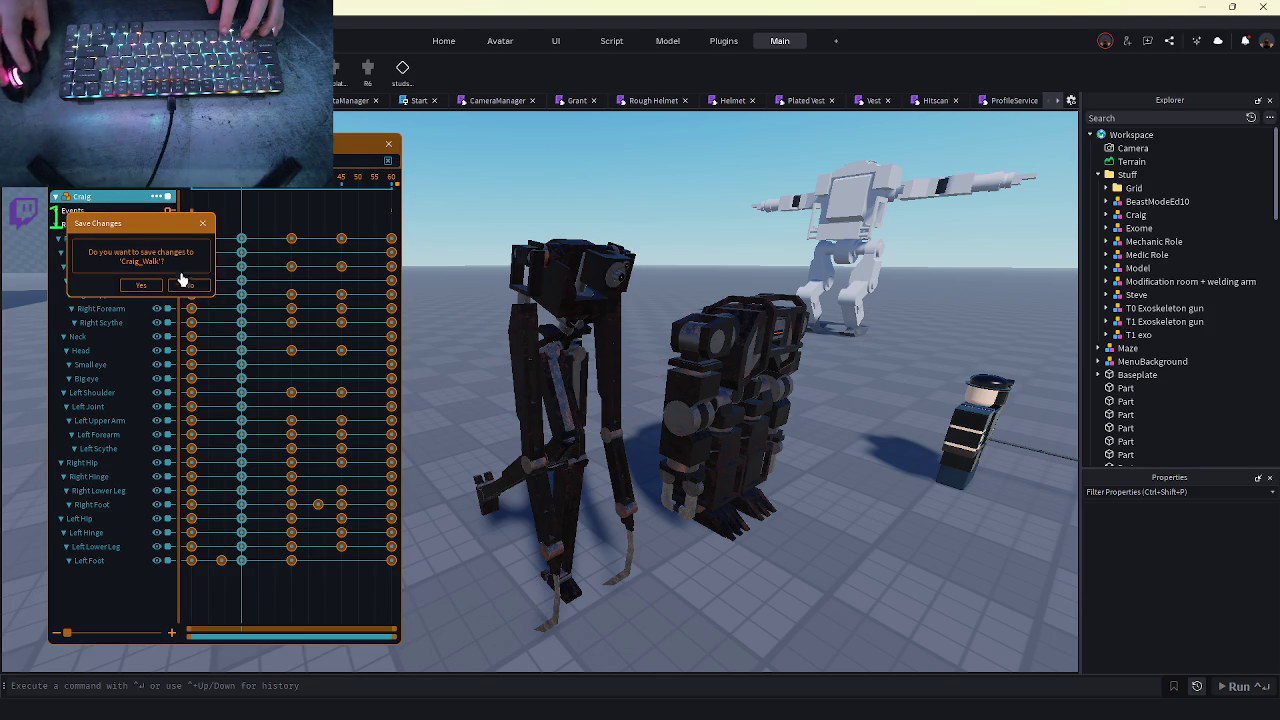
# - Close Craig_Walk without saving, create a new Craig animation and paste the copied keyframes
pyautogui.click(186, 286)
pyautogui.click(206, 320)
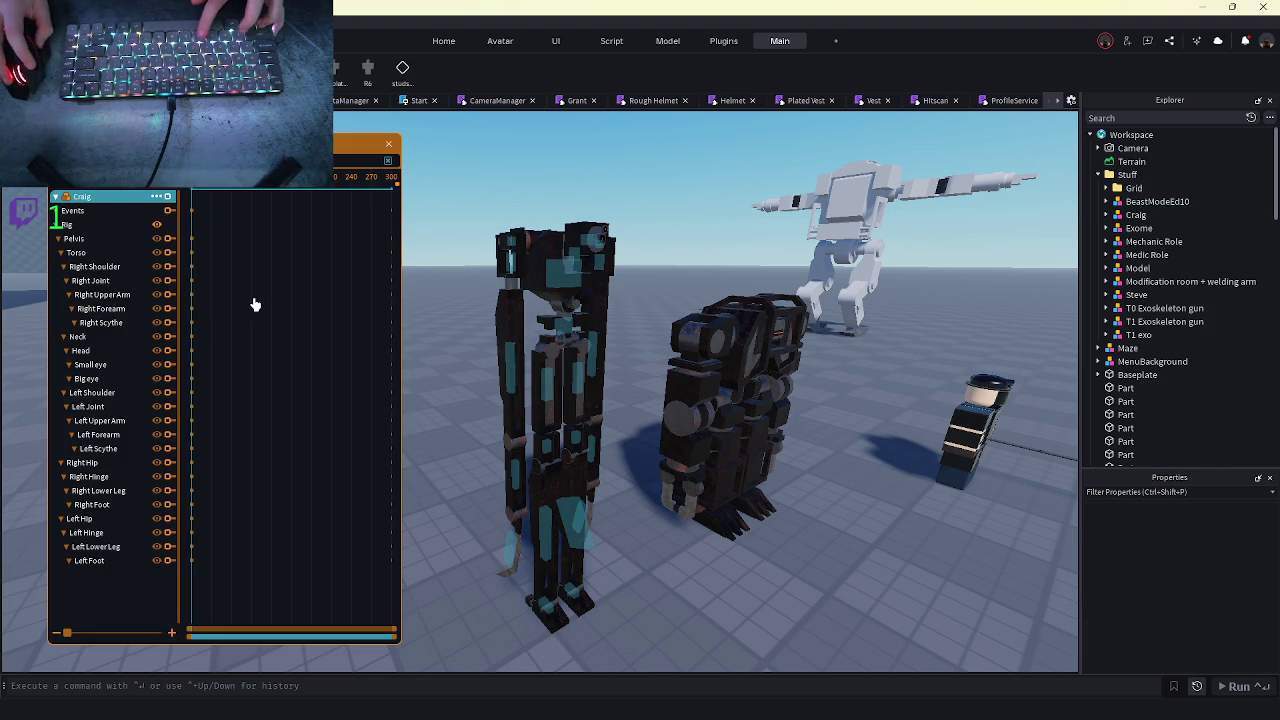
pyautogui.rightClick(80, 200)
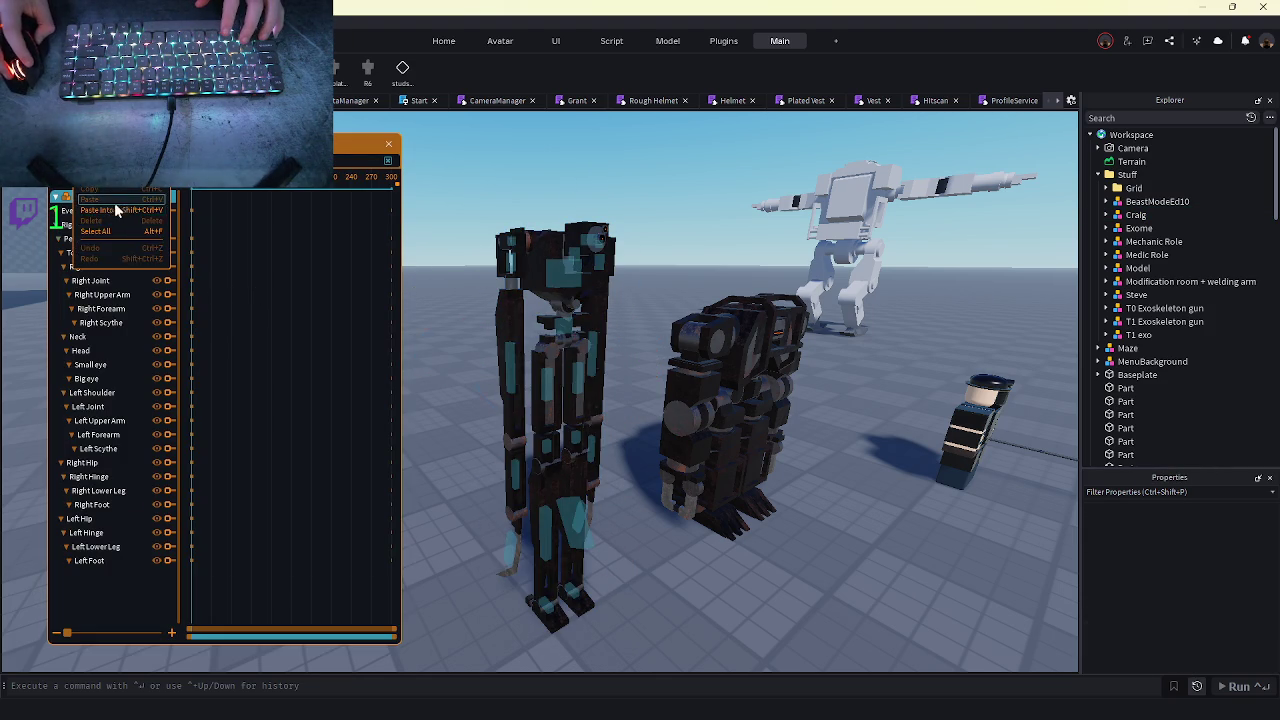
pyautogui.click(115, 210)
pyautogui.click(437, 351)
# - Rotate Craig's Left Forearm by -25 degrees, then undo that rotation
pyautogui.scroll(5, 480, 557)
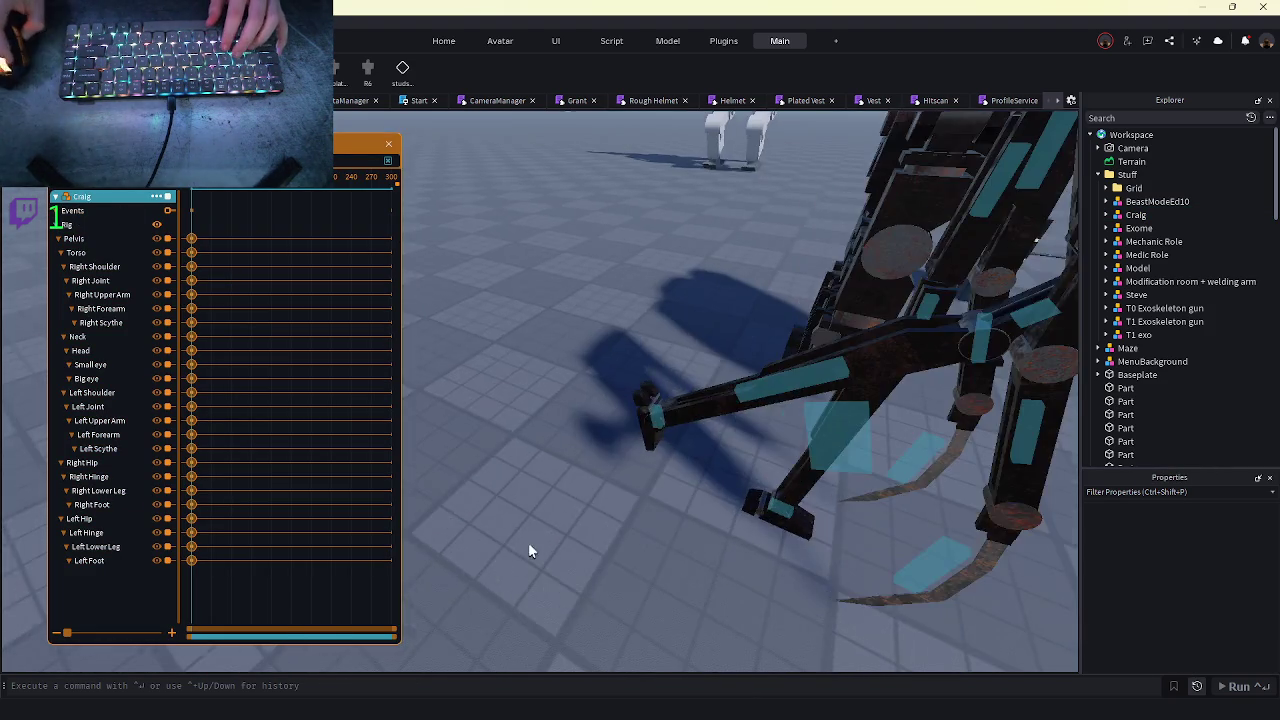
pyautogui.scroll(-5, 660, 388)
pyautogui.click(733, 292)
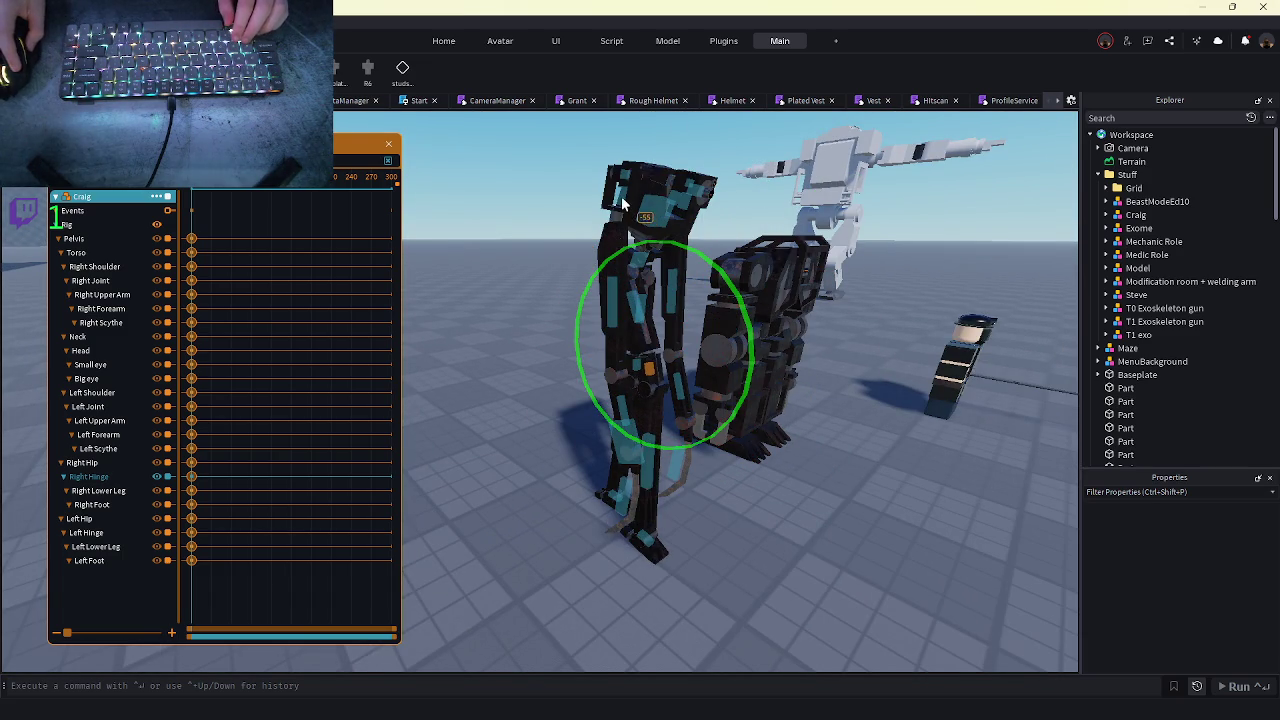
pyautogui.press('f')
pyautogui.click(669, 608)
pyautogui.press('w')
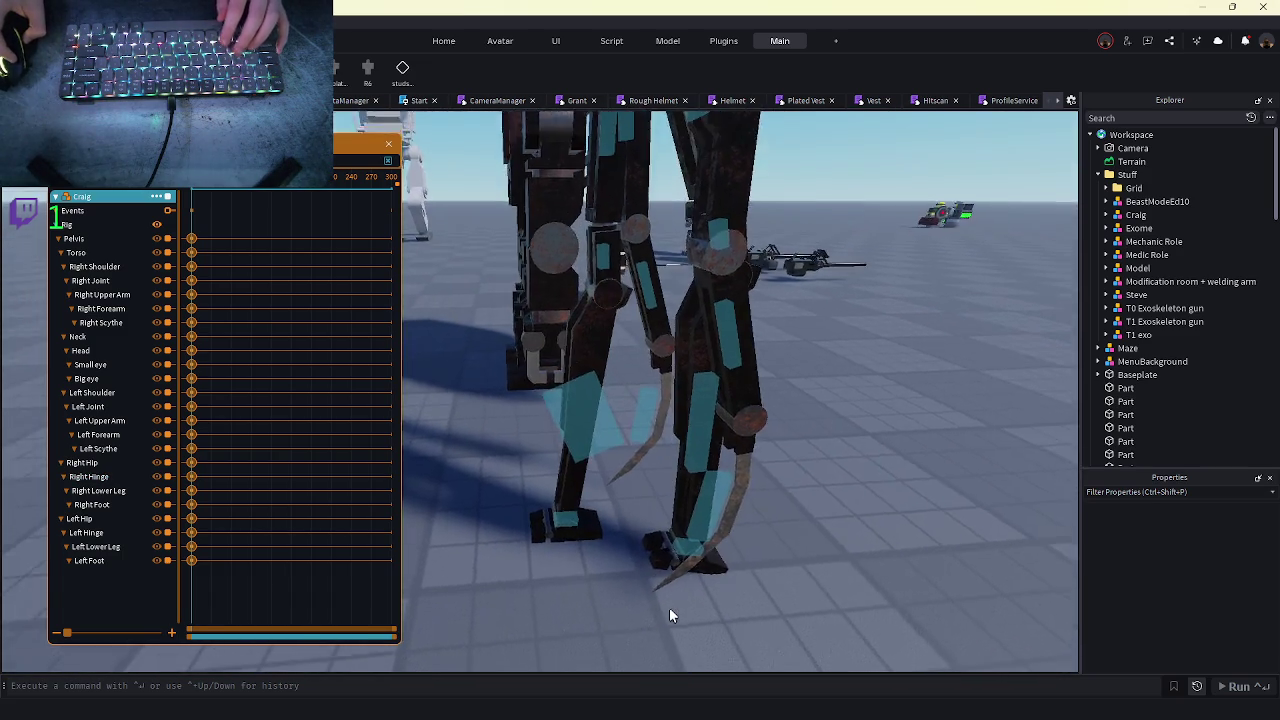
pyautogui.press('s')
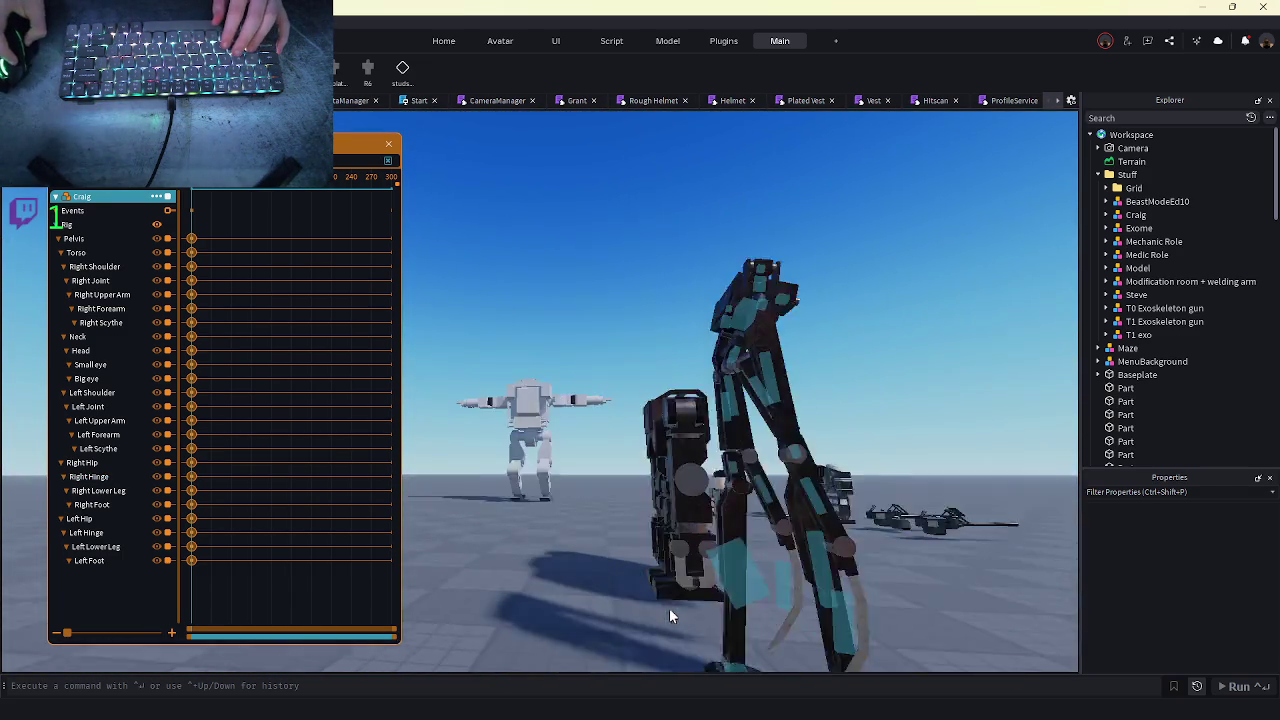
pyautogui.press('d')
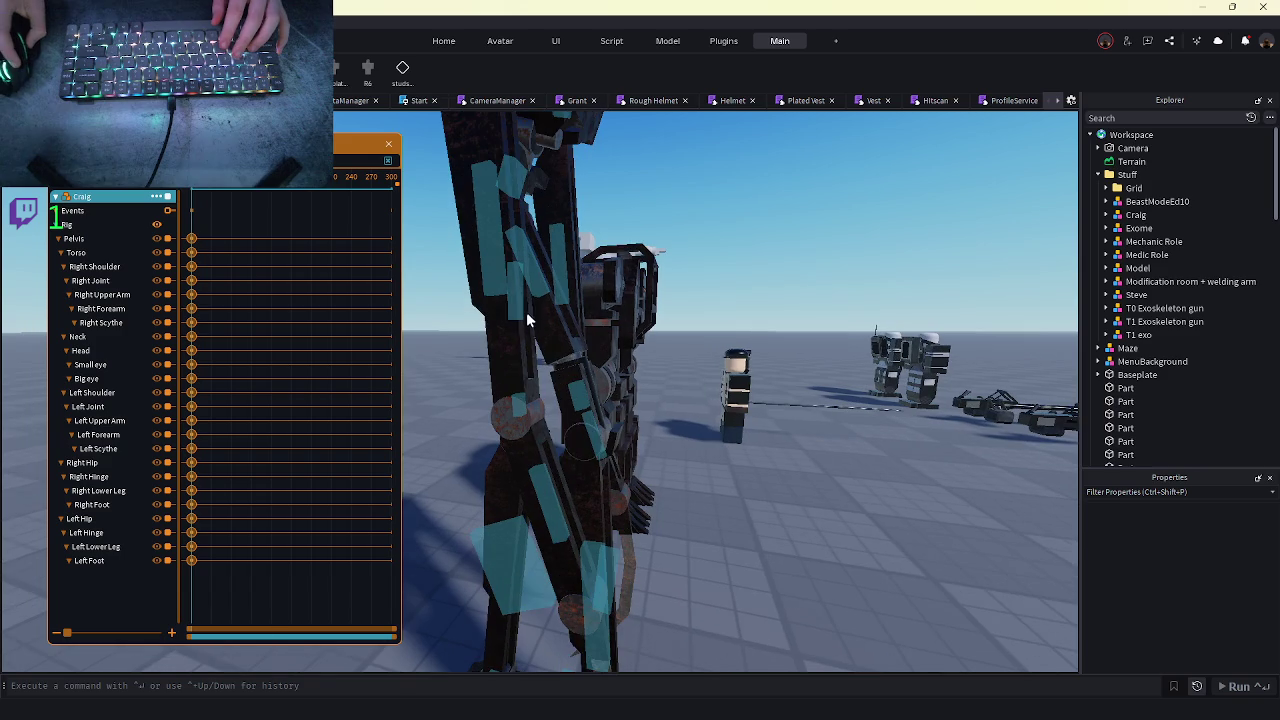
pyautogui.click(594, 452)
pyautogui.press('s')
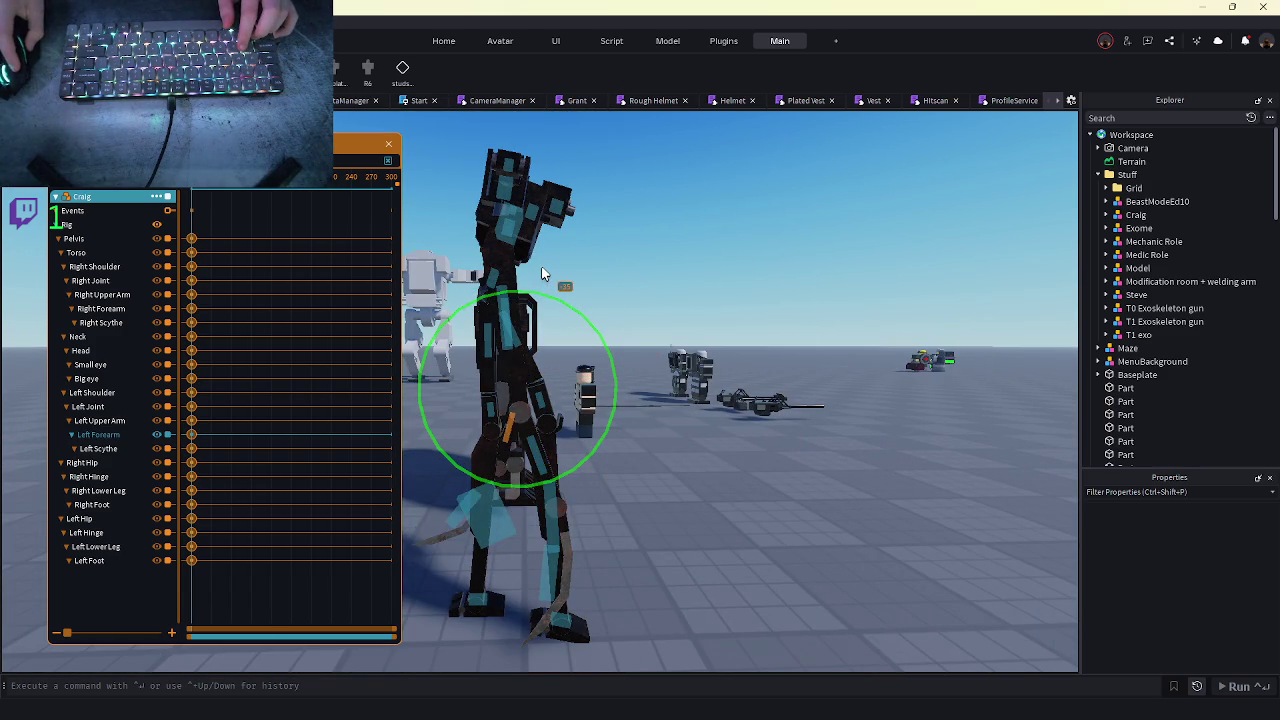
pyautogui.moveTo(527, 259); pyautogui.dragTo(528, 261)
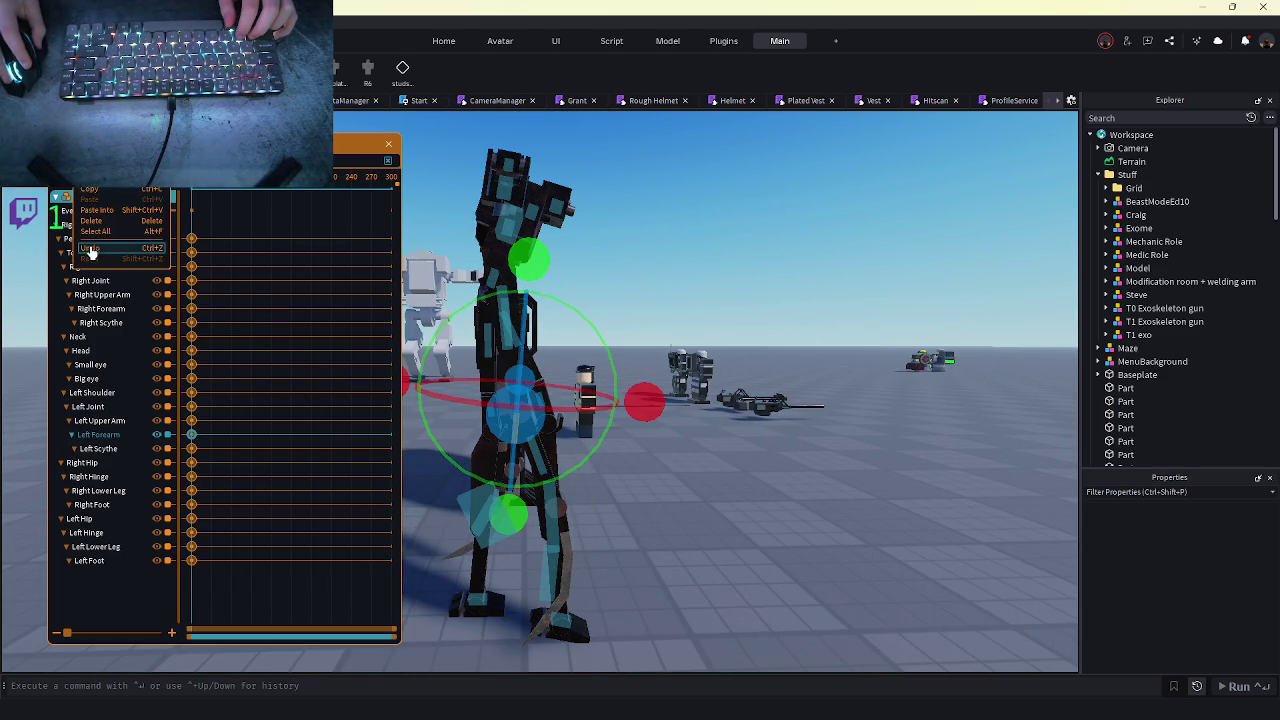
pyautogui.click(795, 547)
# - Bend Craig's right knee at the Right Hinge, rotating it by -15 degrees
pyautogui.scroll(5, 795, 547)
pyautogui.press('a')
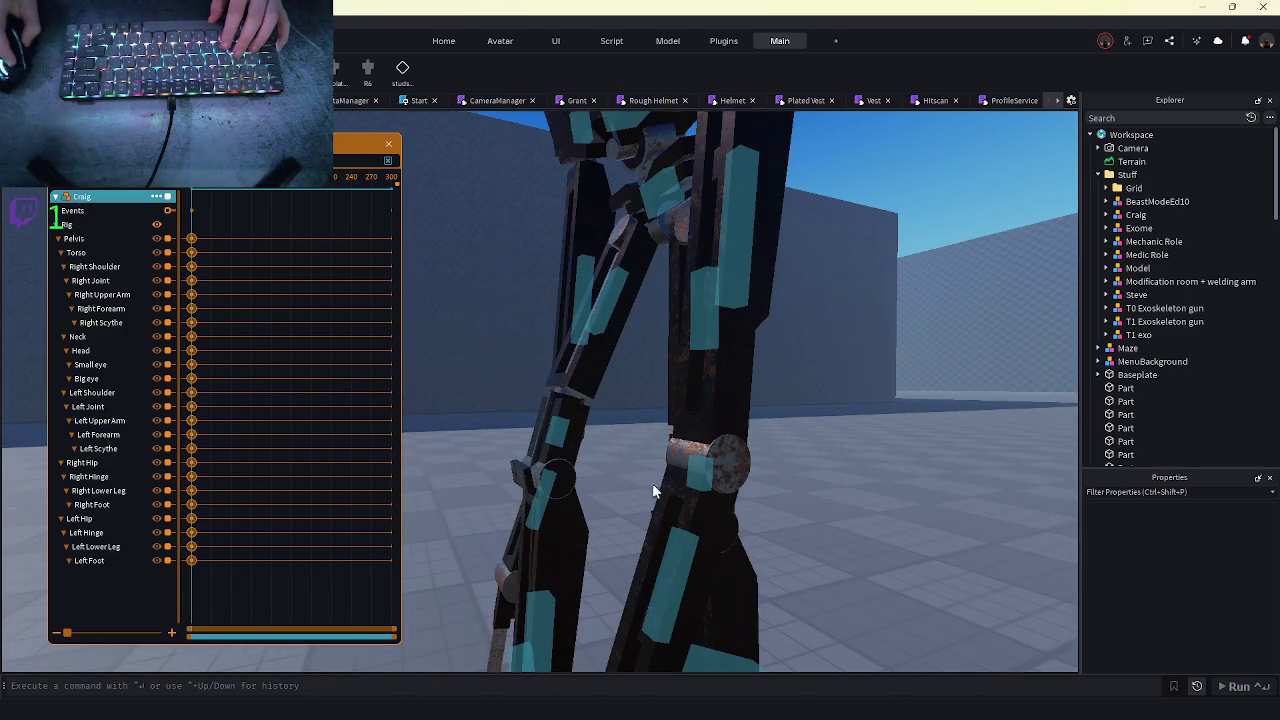
pyautogui.click(563, 435)
pyautogui.scroll(2, 563, 435)
pyautogui.moveTo(655, 265)
pyautogui.mouseDown()
pyautogui.moveTo(613, 262)
pyautogui.moveTo(596, 318)
pyautogui.moveTo(511, 243)
pyautogui.moveTo(524, 234)
pyautogui.moveTo(494, 251)
pyautogui.mouseUp()
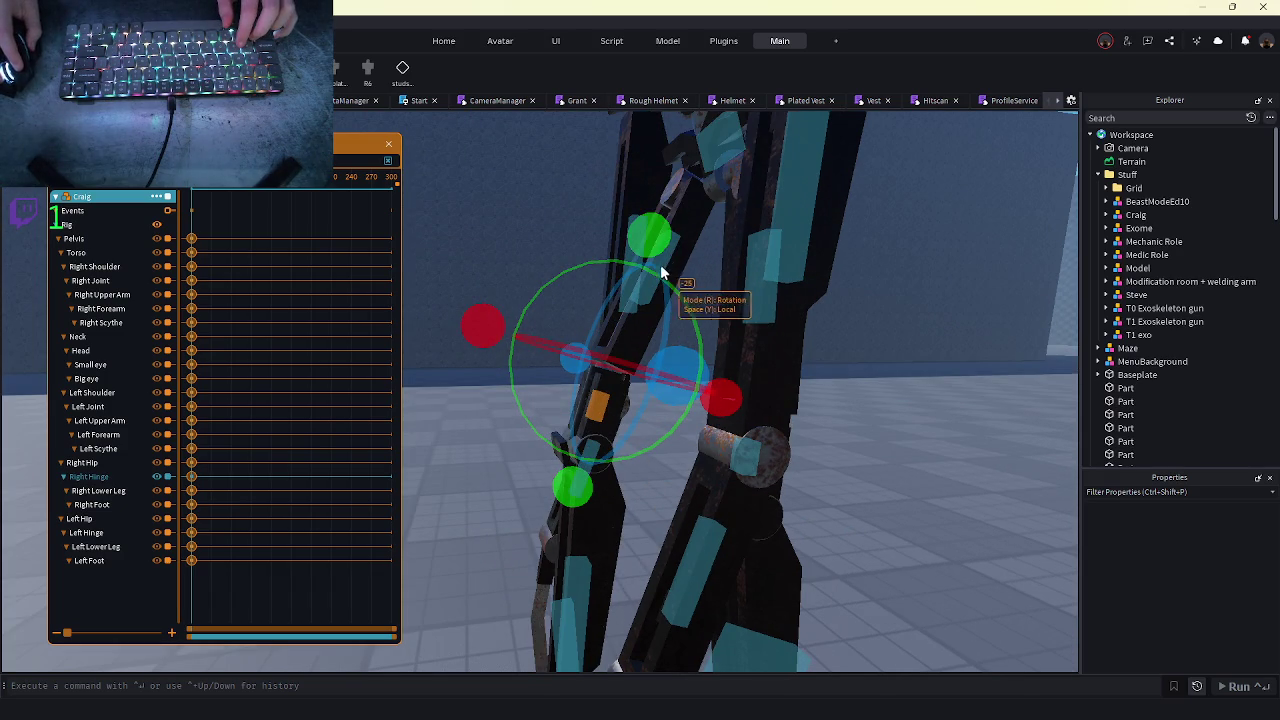
pyautogui.click(530, 400)
pyautogui.click(489, 510)
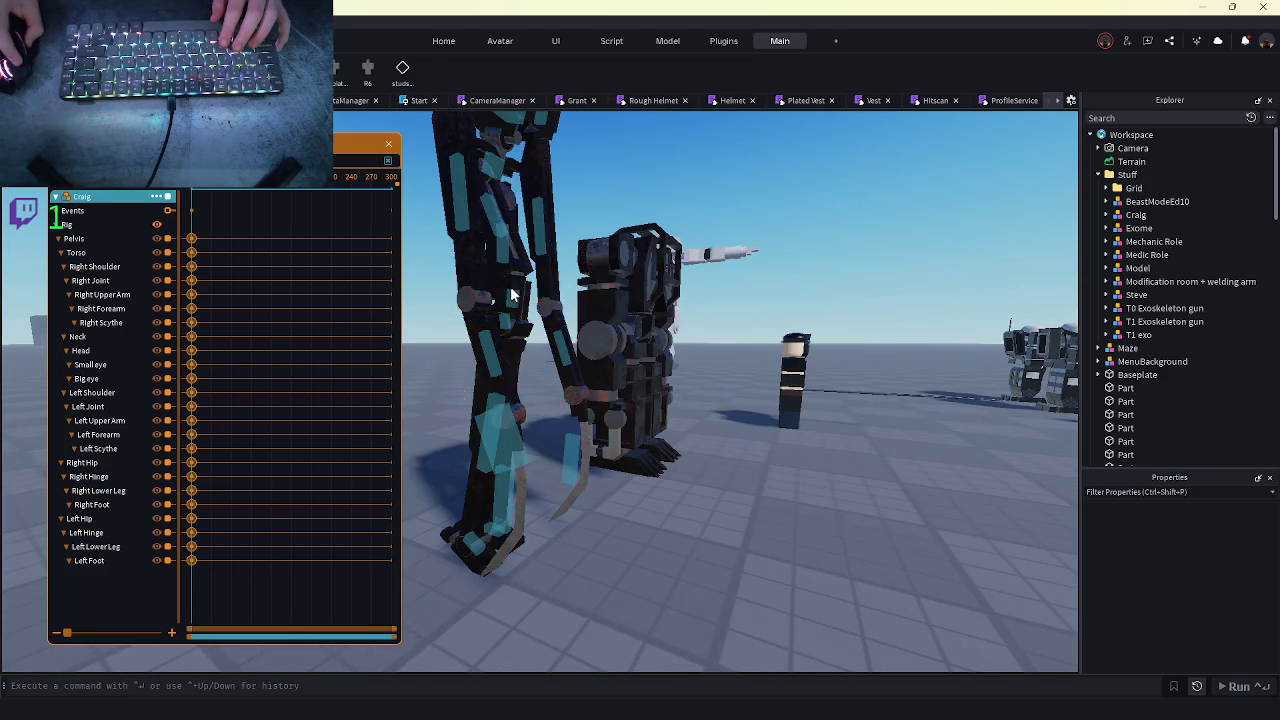
pyautogui.click(622, 300)
pyautogui.moveTo(677, 125); pyautogui.dragTo(629, 140)
# - Lift Craig's Right Foot slightly upward with the move gizmo
pyautogui.click(648, 450)
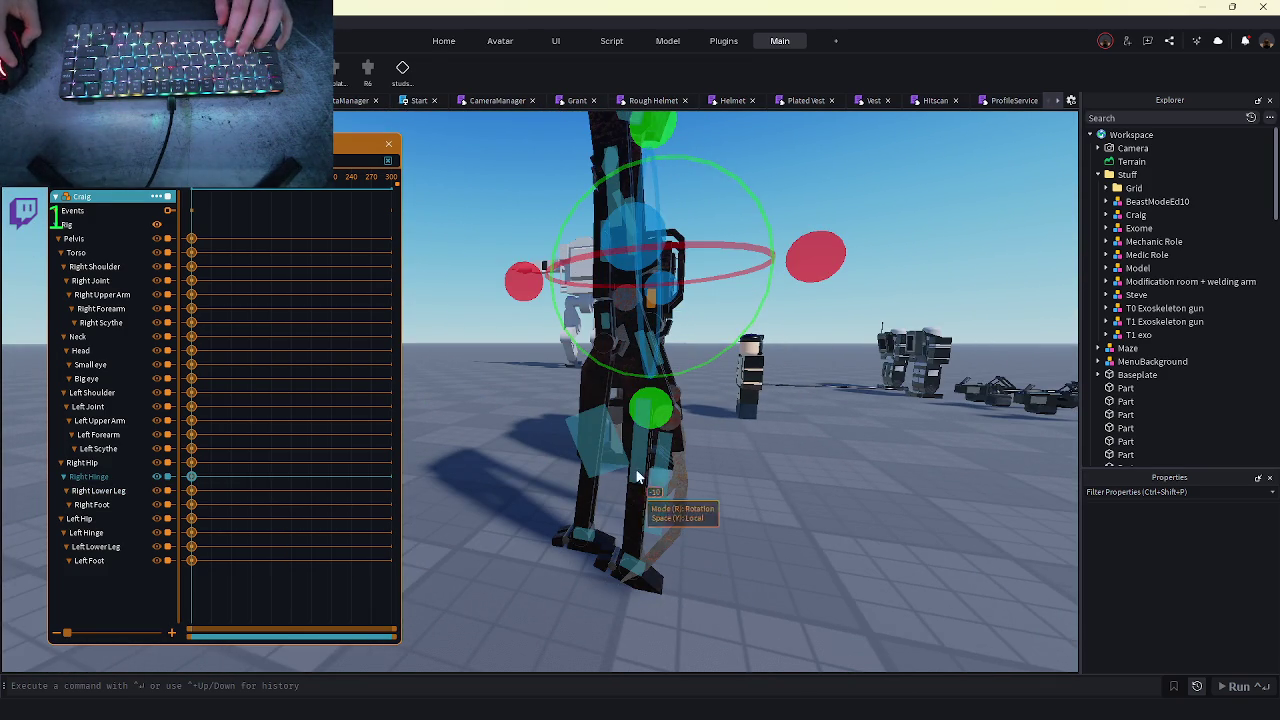
pyautogui.click(630, 569)
pyautogui.scroll(-6, 623, 568)
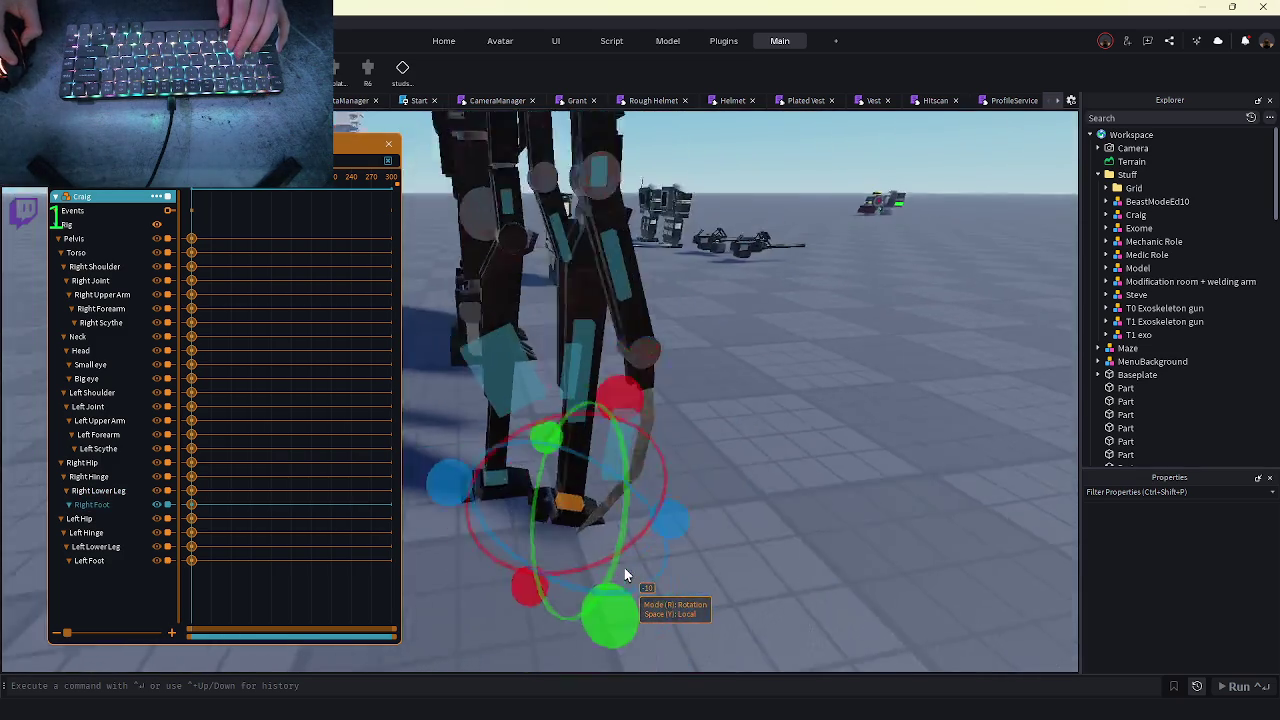
pyautogui.scroll(6, 623, 566)
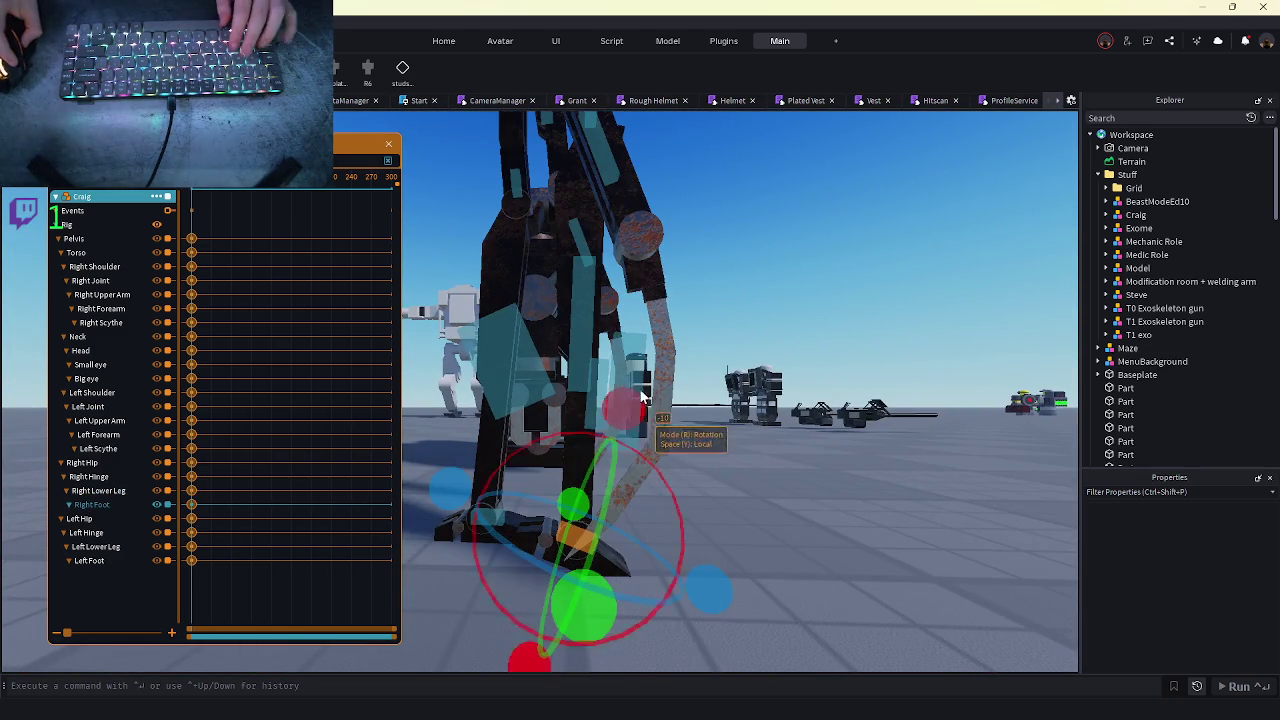
pyautogui.press('r')
pyautogui.scroll(-3, 556, 400)
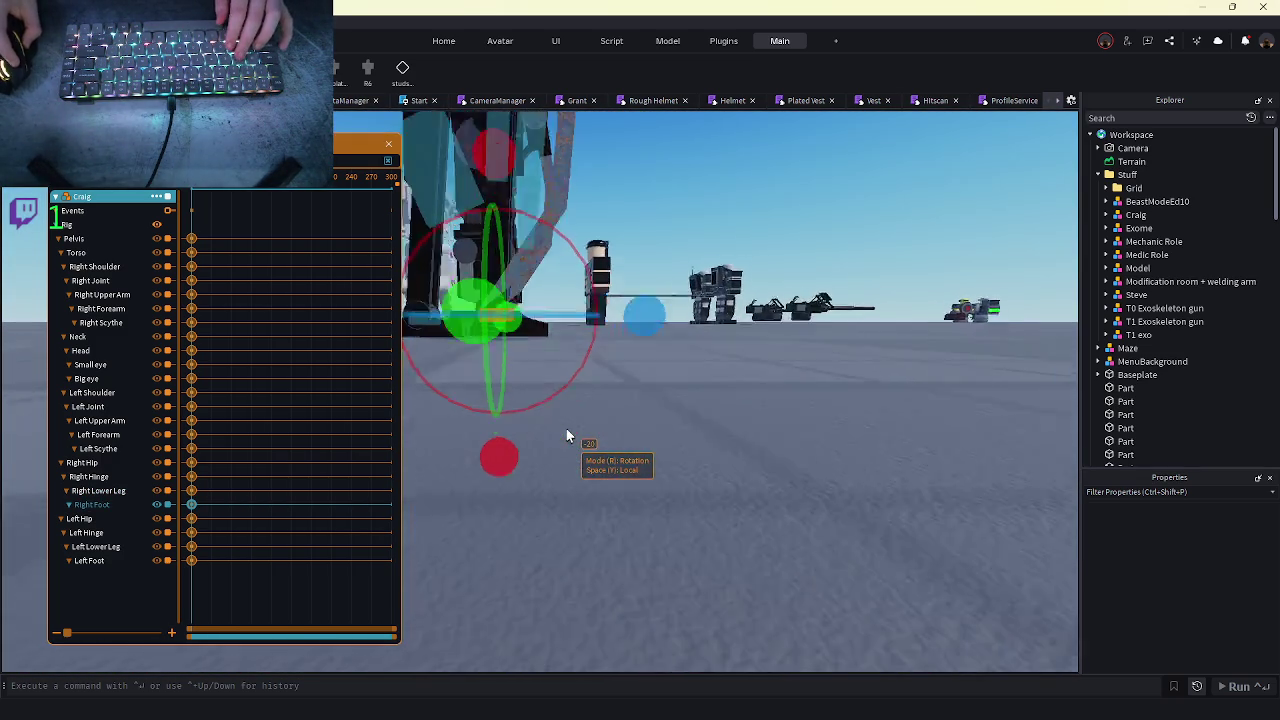
pyautogui.scroll(5, 566, 436)
pyautogui.scroll(-5, 633, 420)
pyautogui.scroll(3, 600, 400)
pyautogui.press('r')
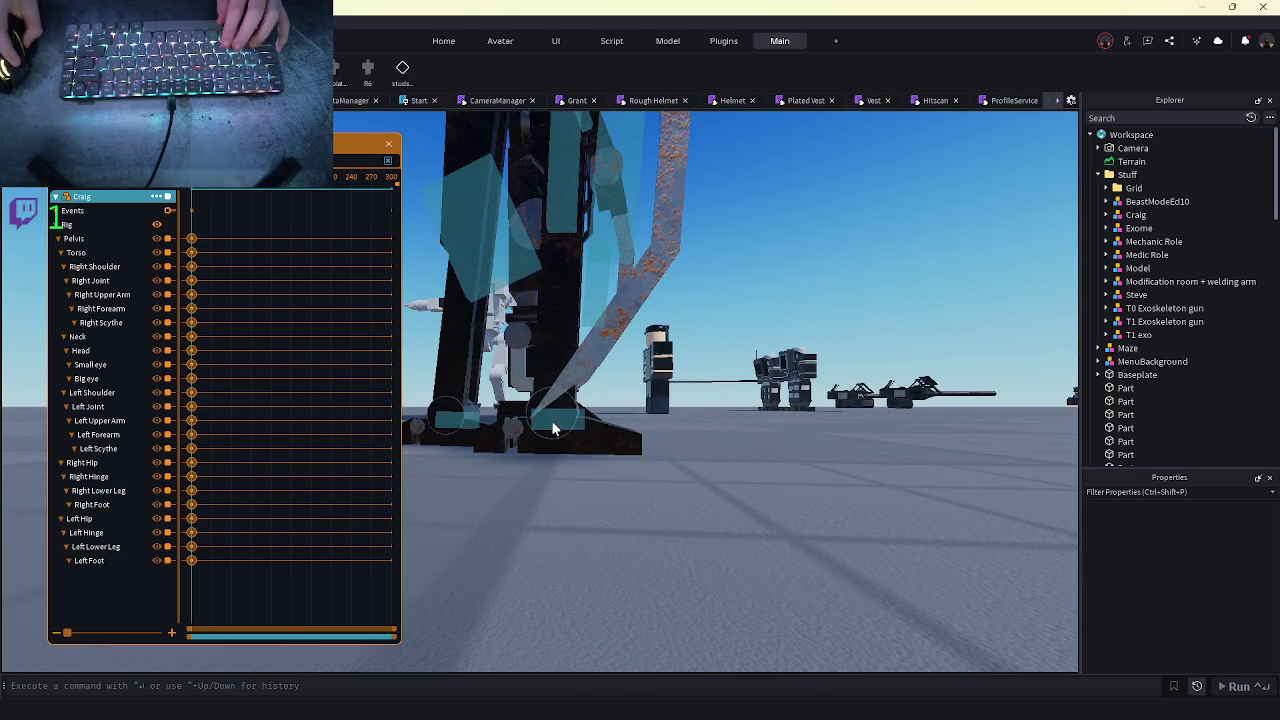
pyautogui.moveTo(560, 345); pyautogui.dragTo(556, 345)
pyautogui.scroll(-5, 711, 469)
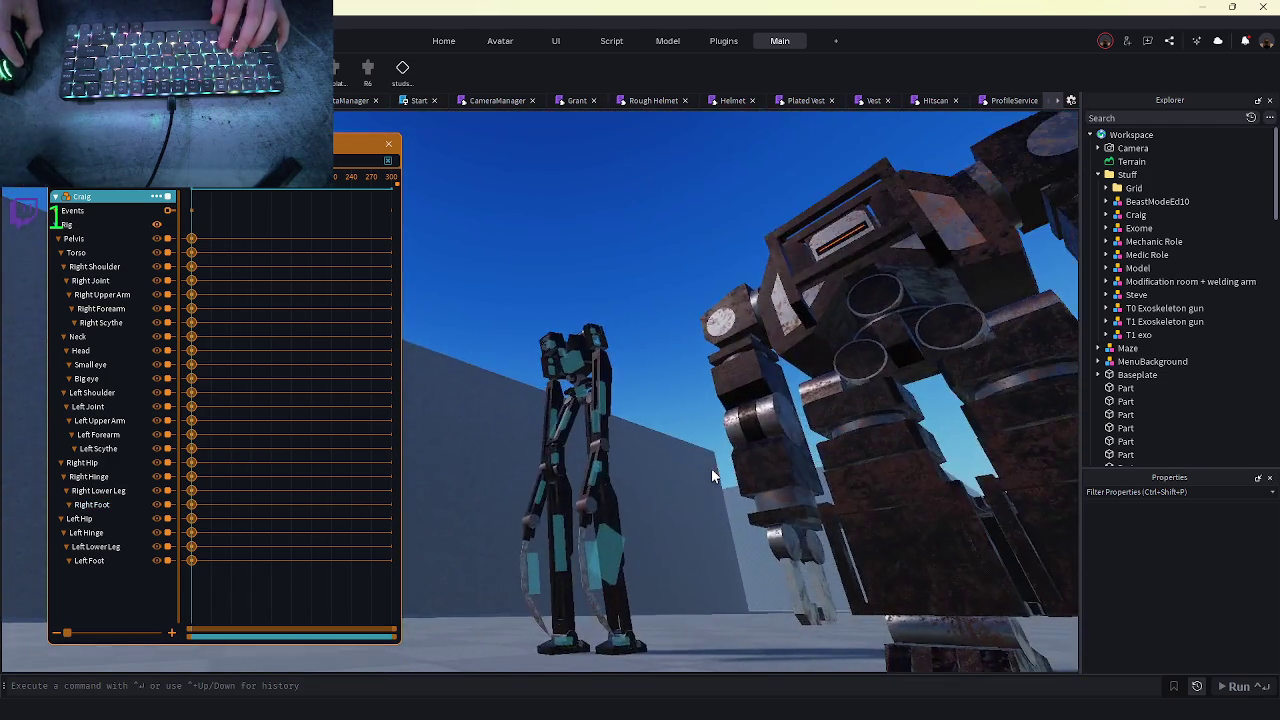
# - Rotate the Left Hip, then undo the resulting sideways tilt of the rig
pyautogui.scroll(5, 711, 469)
pyautogui.scroll(2, 736, 405)
pyautogui.scroll(-5, 815, 273)
pyautogui.press('r')
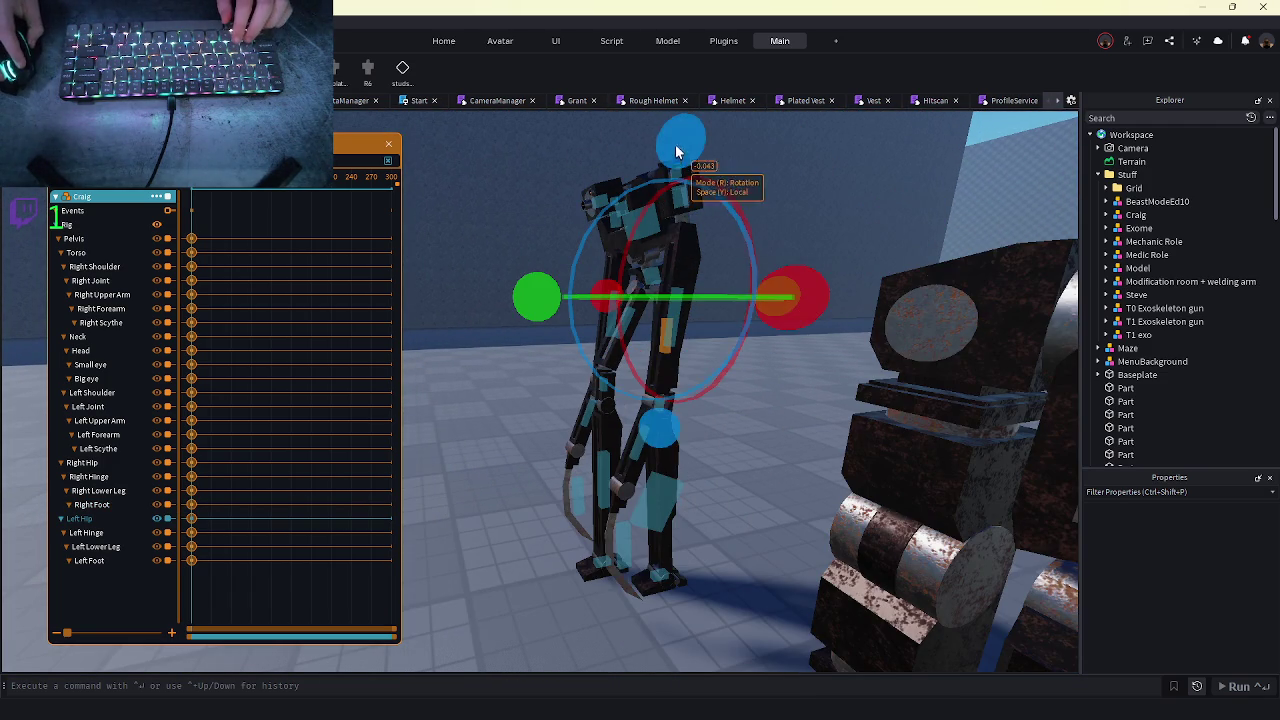
pyautogui.moveTo(675, 150); pyautogui.dragTo(758, 136)
pyautogui.hotkey('ctrl', 'z')
pyautogui.hotkey('ctrl', 'z')
pyautogui.hotkey('ctrl', 'z')
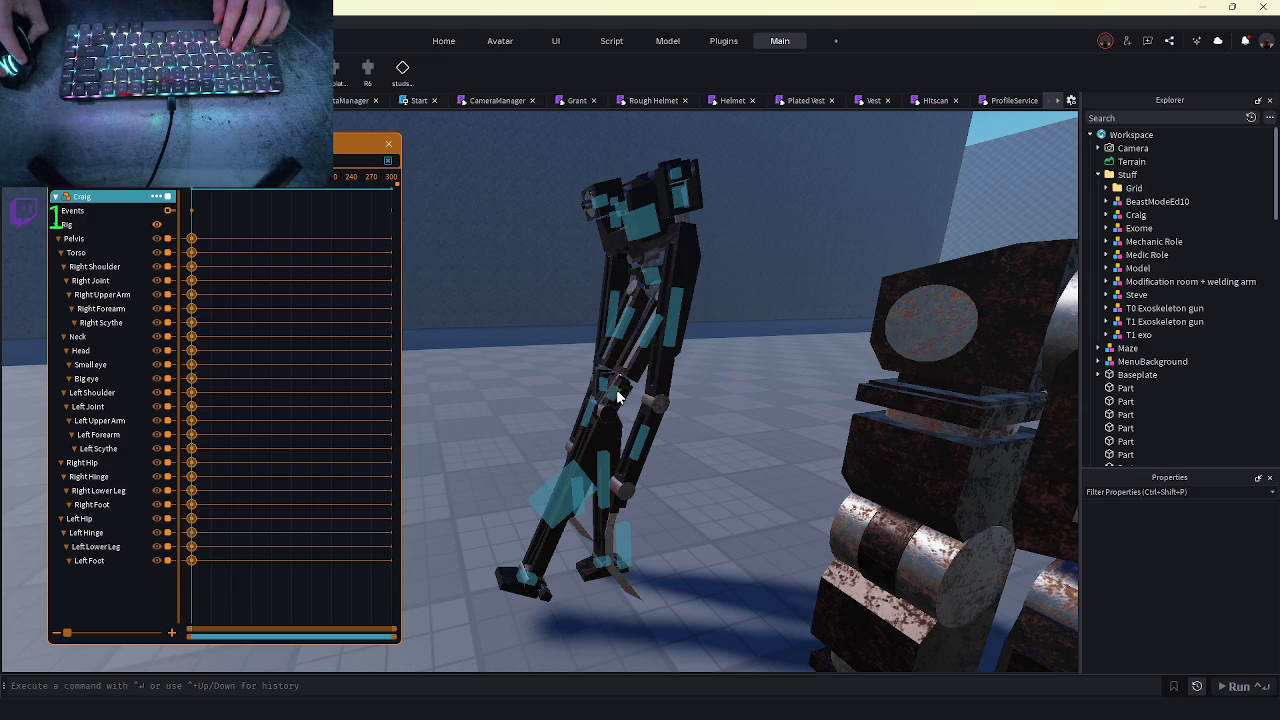
pyautogui.hotkey('ctrl', 'y')
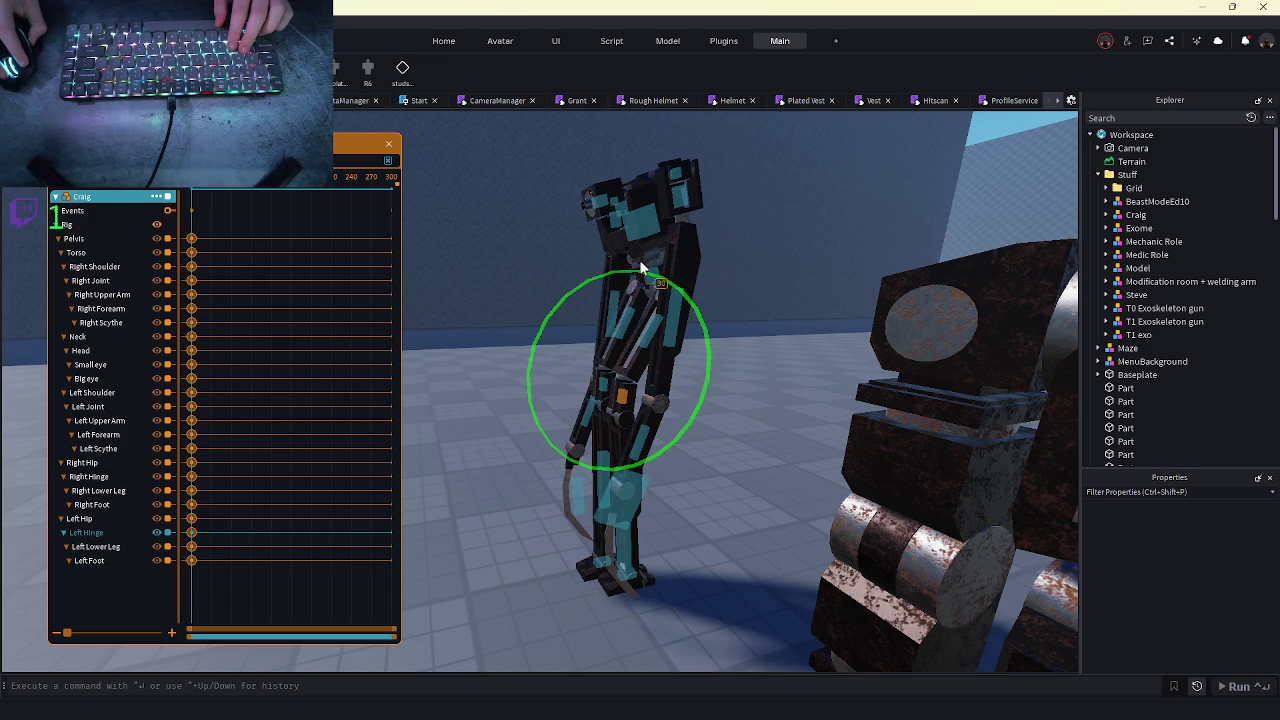
pyautogui.hotkey('ctrl', 'z')
# - Bend Craig's left knee at the Left Hinge, then select the Left Lower Leg
pyautogui.moveTo(635, 287); pyautogui.dragTo(629, 292)
pyautogui.scroll(3, 629, 292)
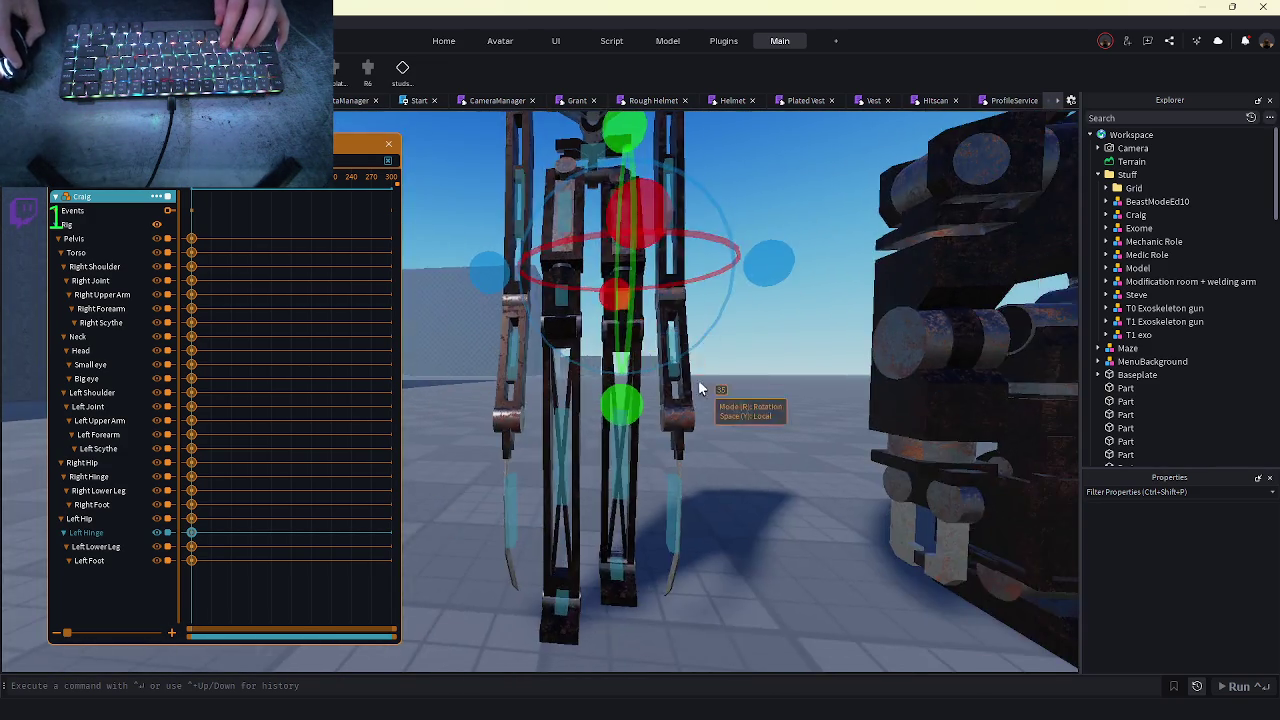
pyautogui.click(665, 323)
pyautogui.click(620, 313)
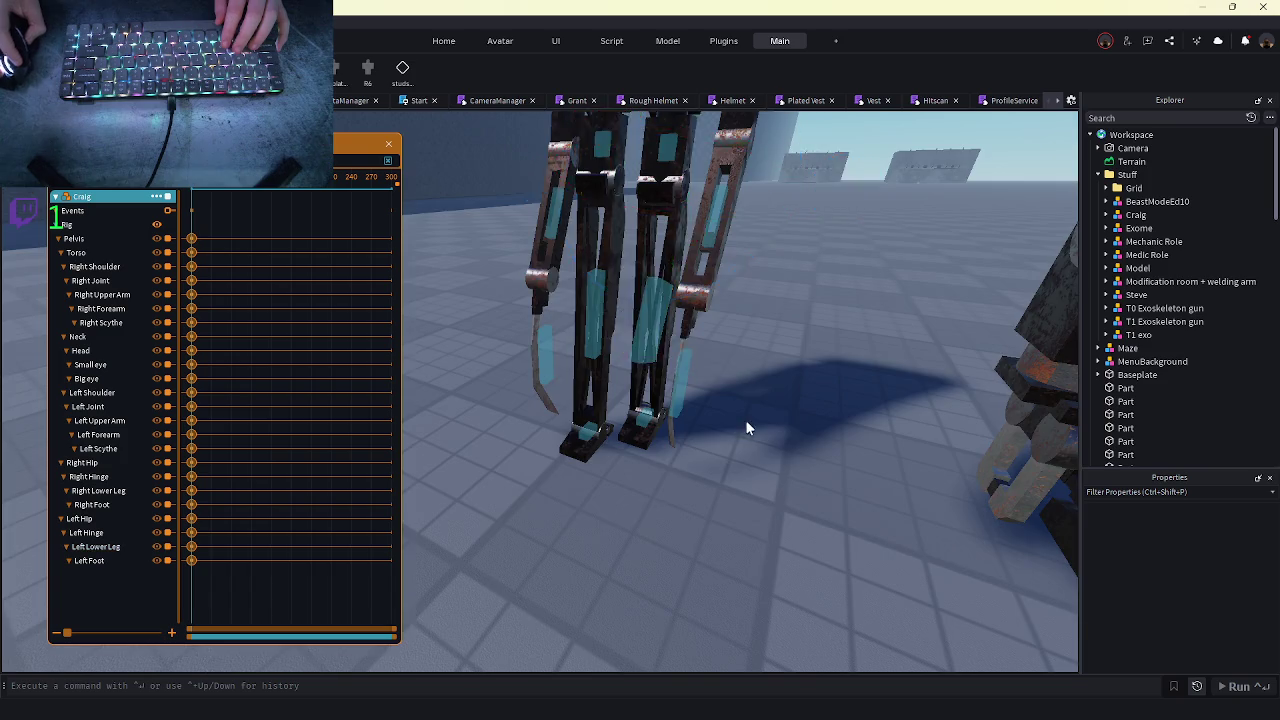
pyautogui.scroll(3, 748, 428)
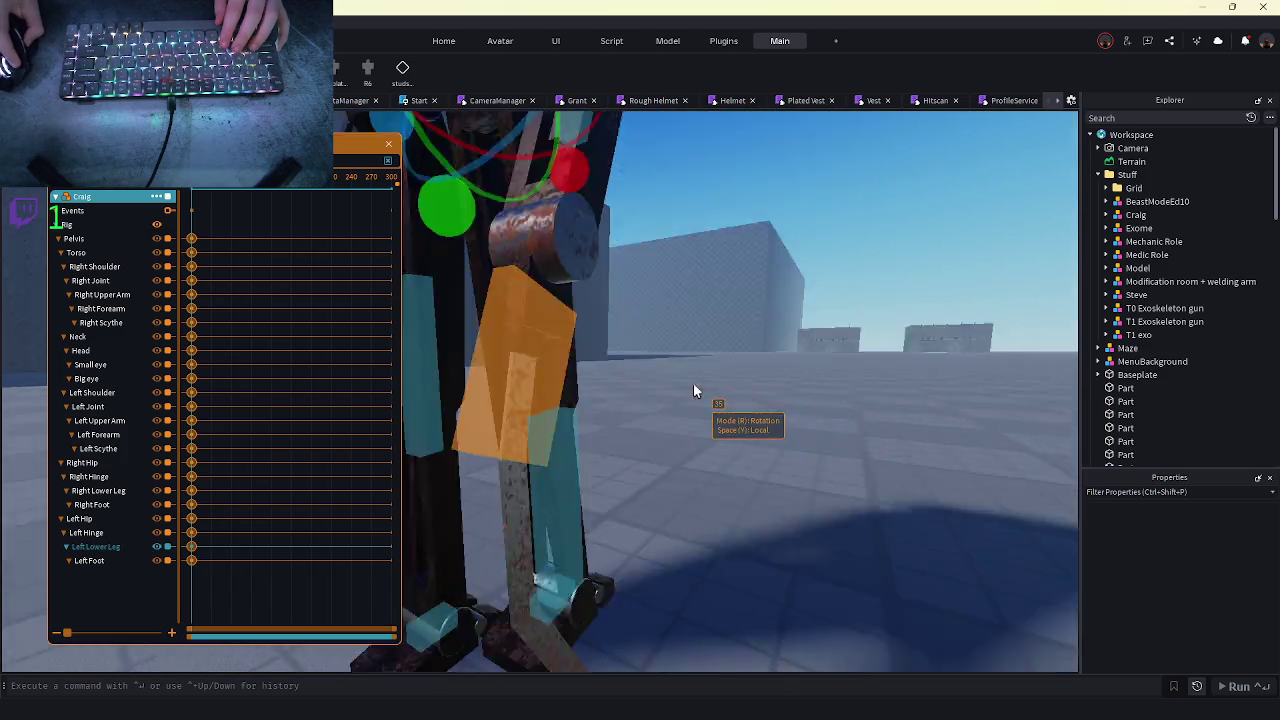
# - Raise Craig's Left Foot slightly and tilt it from a side view
pyautogui.press('s')
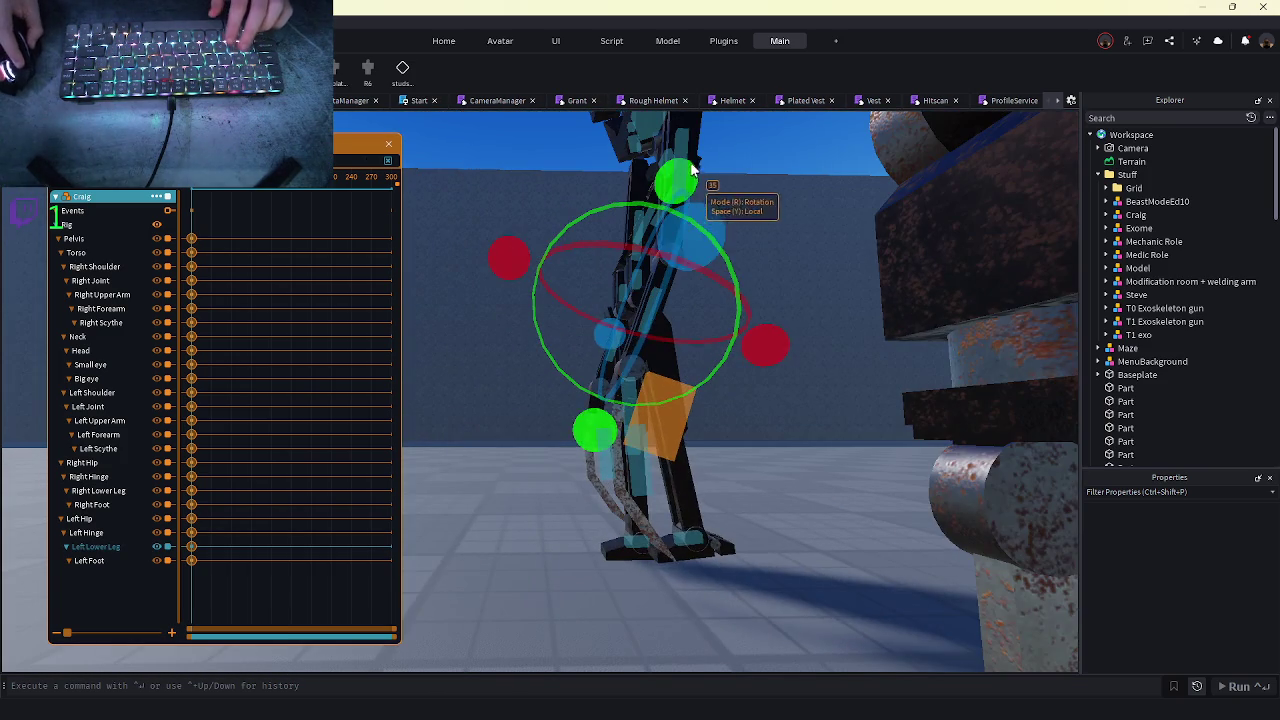
pyautogui.press('s')
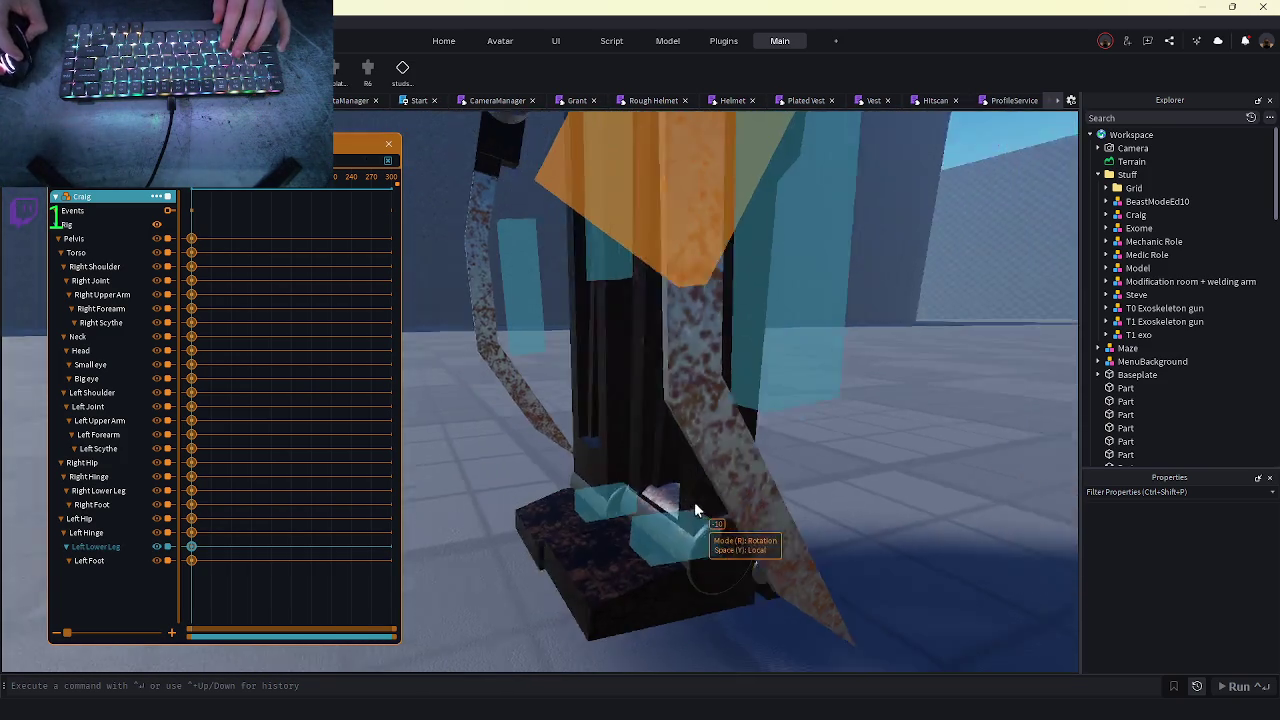
pyautogui.press('w')
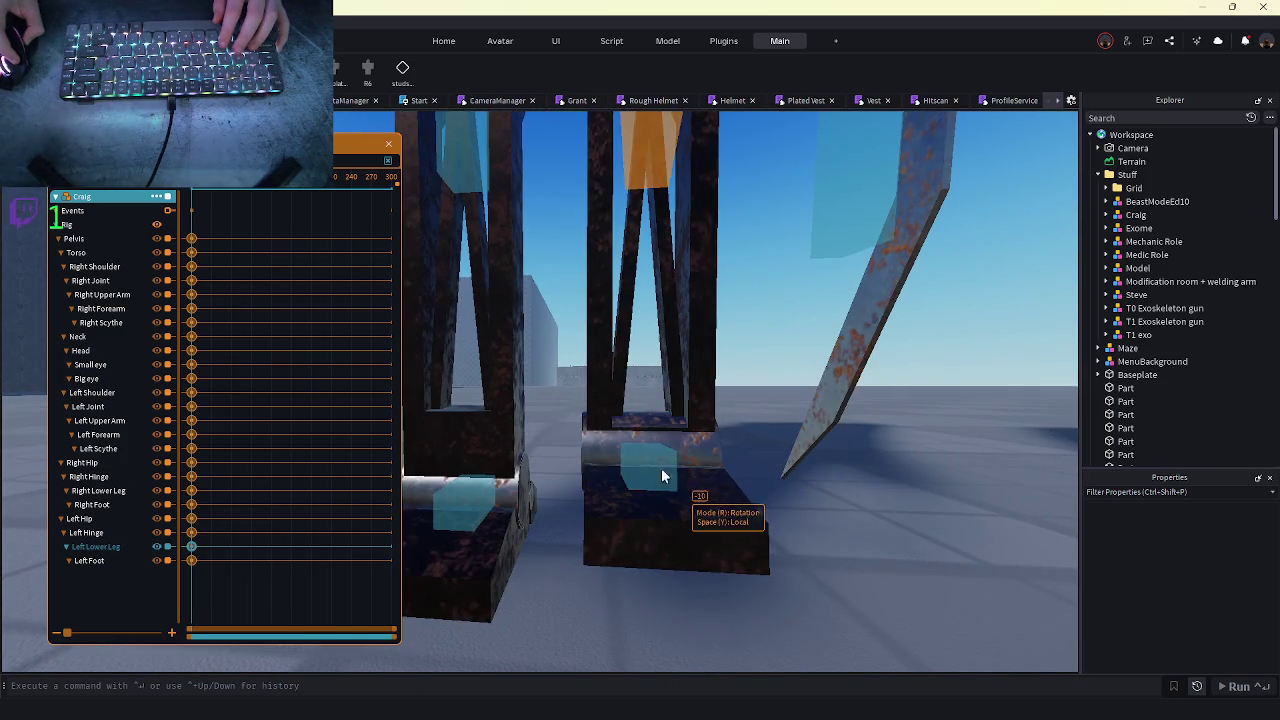
pyautogui.click(857, 519)
pyautogui.press('s')
pyautogui.click(781, 462)
pyautogui.moveTo(817, 396); pyautogui.dragTo(818, 392)
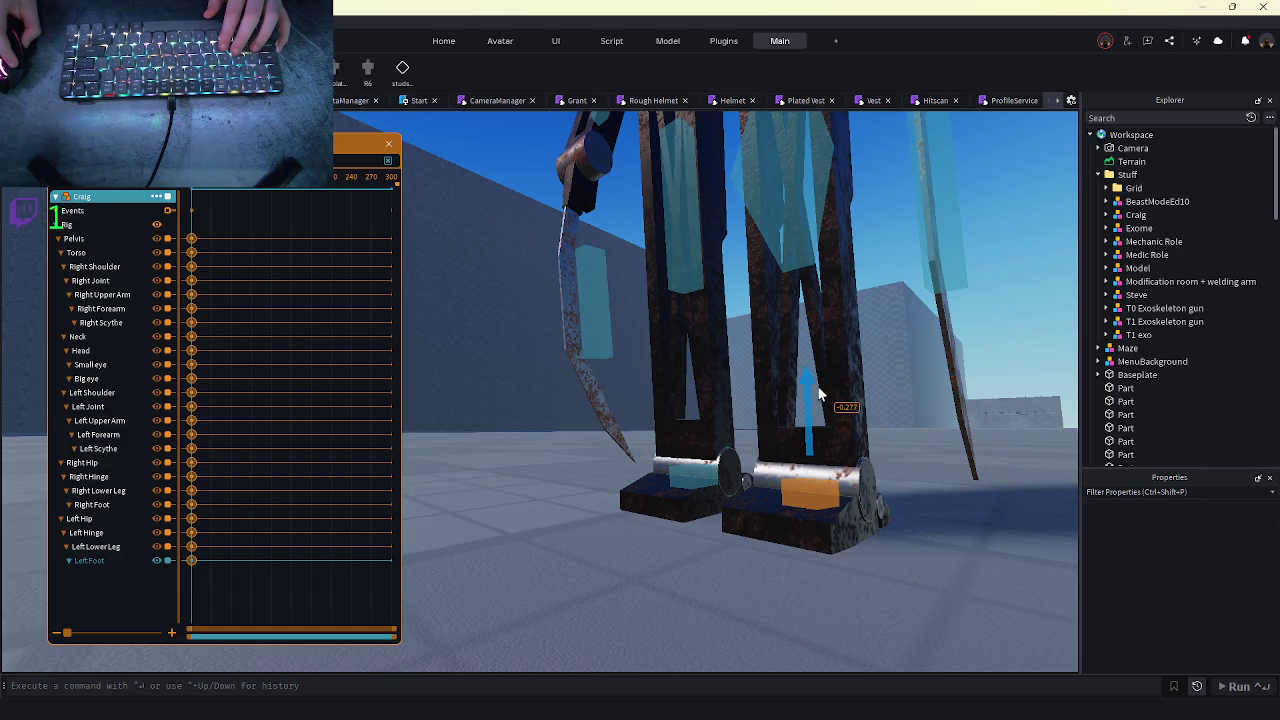
pyautogui.press('a')
pyautogui.hotkey('ctrl', '4')
pyautogui.moveTo(721, 398); pyautogui.dragTo(662, 290)
pyautogui.press('r')
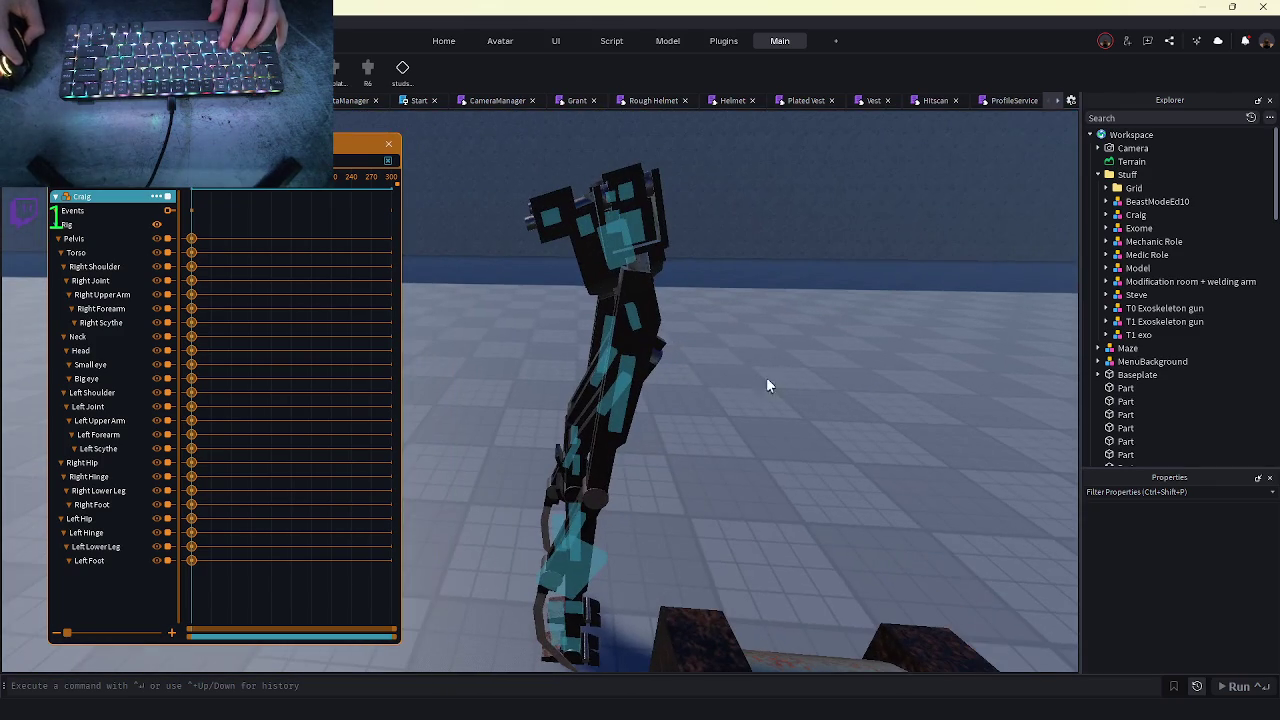
# - Try shifting and leaning Craig's Pelvis, then undo those pose changes
pyautogui.press('a')
pyautogui.click(743, 393)
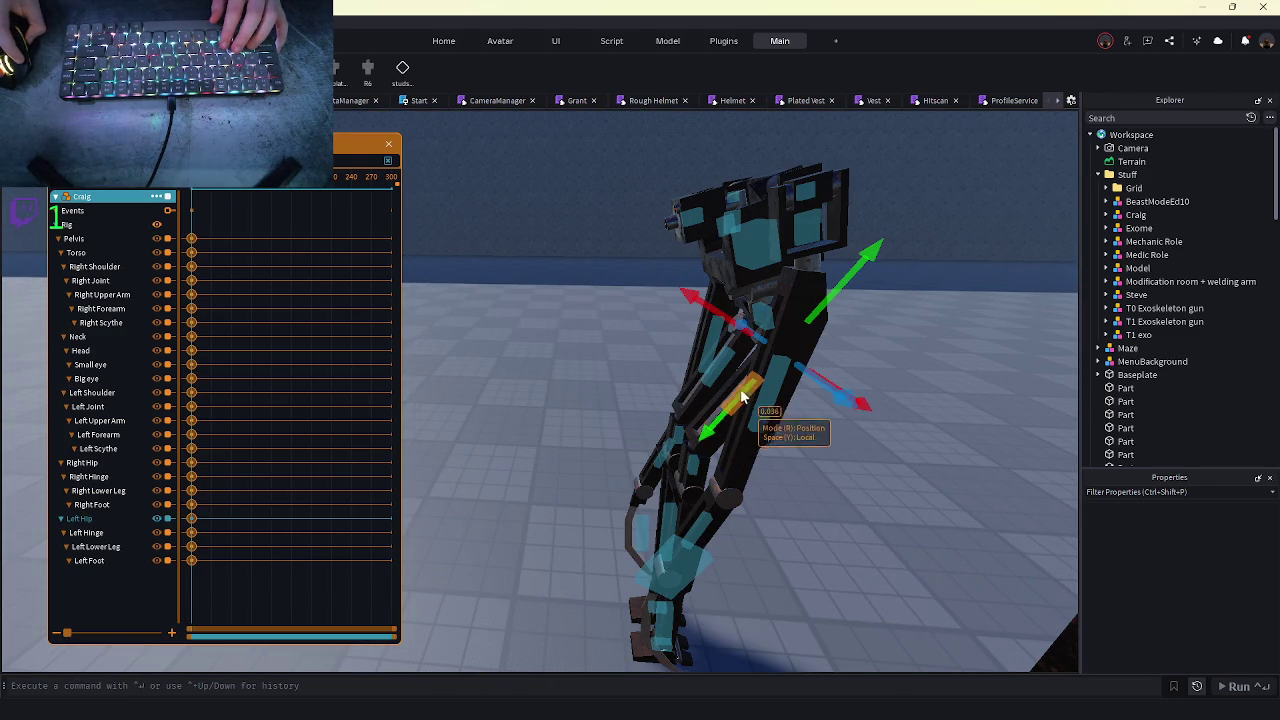
pyautogui.moveTo(795, 345)
pyautogui.mouseDown()
pyautogui.moveTo(815, 300)
pyautogui.moveTo(797, 297)
pyautogui.mouseUp()
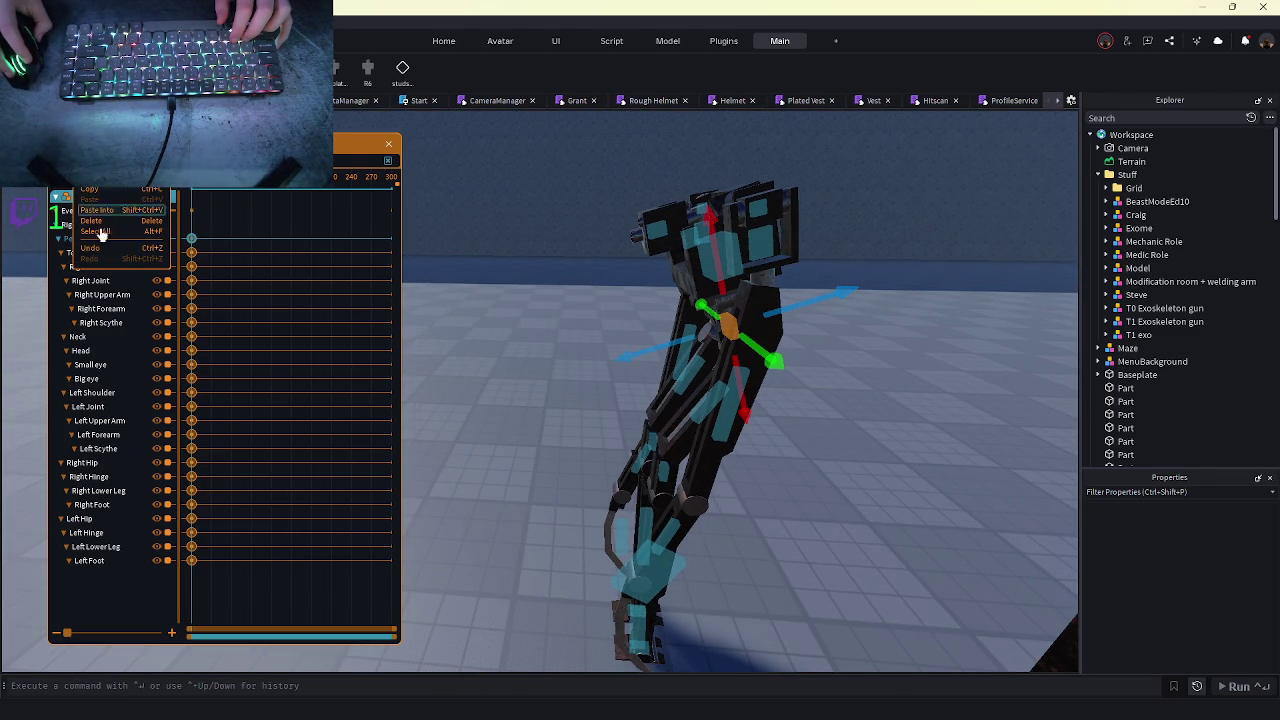
pyautogui.click(96, 220)
pyautogui.press('s')
pyautogui.press('w')
pyautogui.press('s')
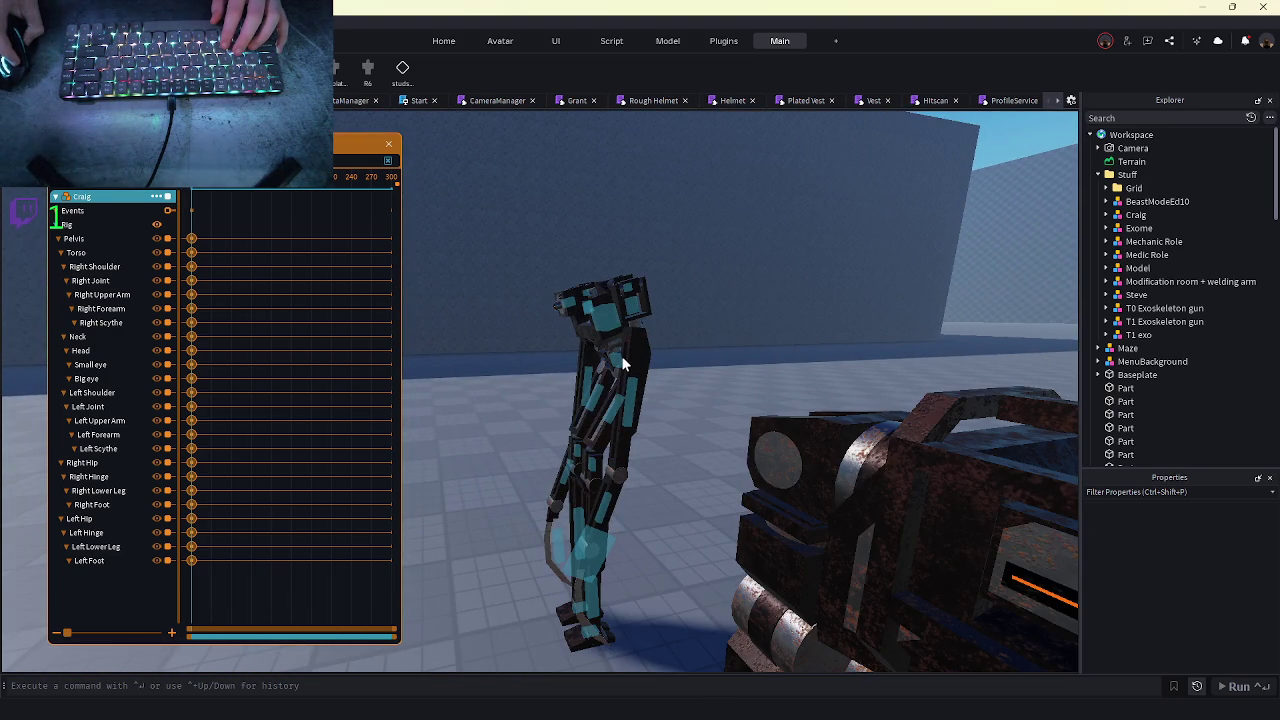
pyautogui.press('r')
pyautogui.moveTo(577, 228)
pyautogui.mouseDown()
pyautogui.moveTo(688, 213)
pyautogui.moveTo(666, 213)
pyautogui.mouseUp()
pyautogui.click(543, 509)
pyautogui.click(587, 391)
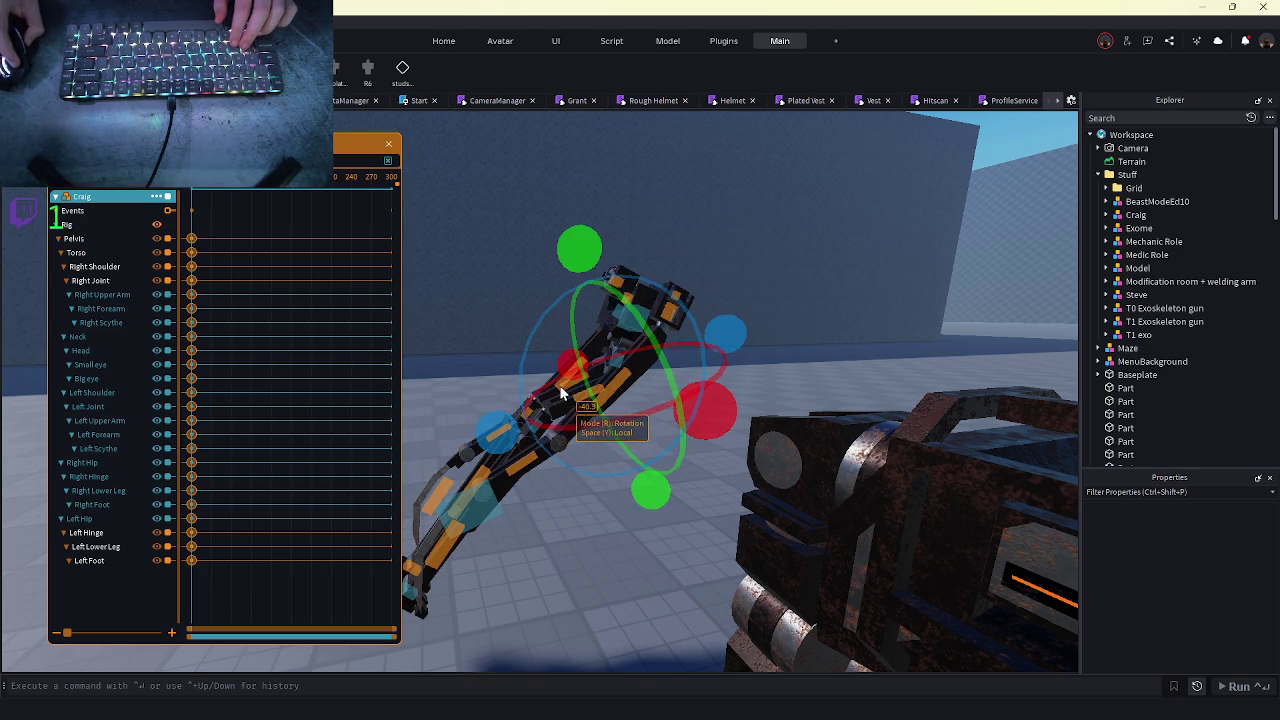
pyautogui.click(588, 413)
pyautogui.rightClick(80, 238)
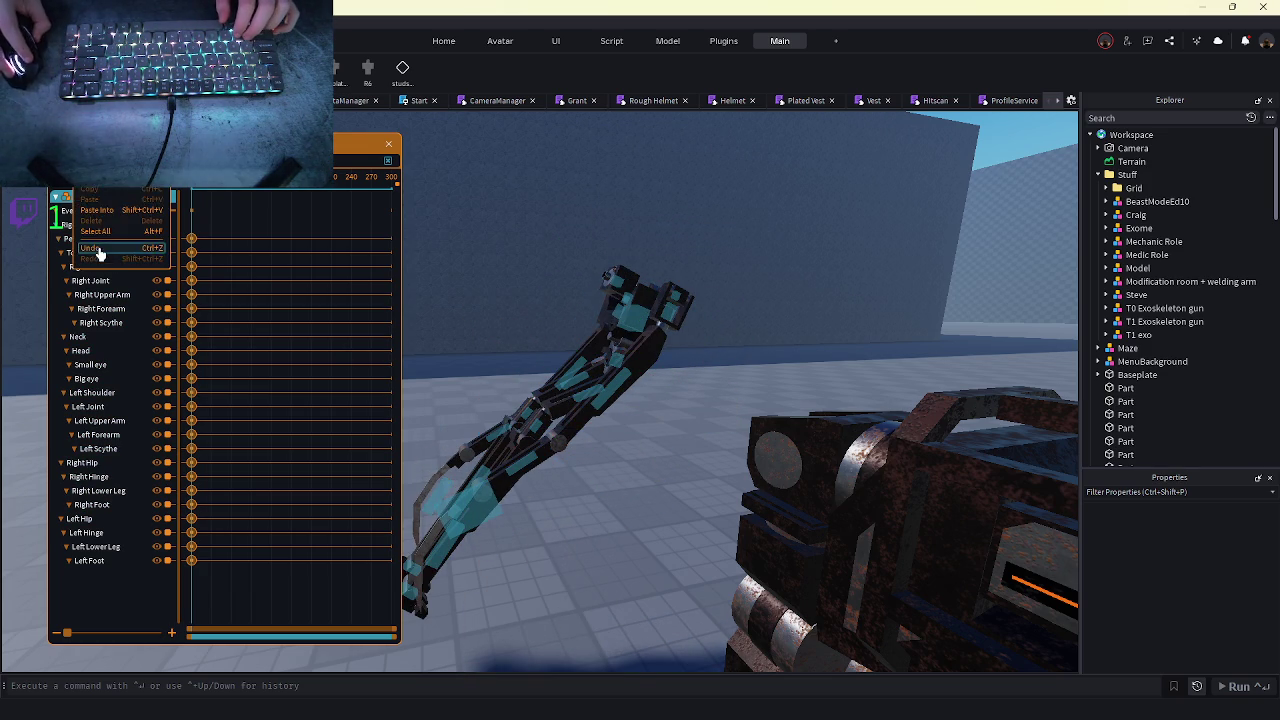
pyautogui.click(100, 250)
# - Tilt the figure -25 degrees at the Pelvis and test rotating both hips, undoing the attempts
pyautogui.moveTo(574, 223); pyautogui.dragTo(626, 218)
pyautogui.click(593, 408)
pyautogui.click(590, 410)
pyautogui.keyDown('ctrl'); pyautogui.click(600, 420); pyautogui.keyUp('ctrl')
pyautogui.moveTo(744, 305)
pyautogui.mouseDown()
pyautogui.moveTo(612, 324)
pyautogui.moveTo(563, 418)
pyautogui.moveTo(652, 509)
pyautogui.moveTo(701, 490)
pyautogui.mouseUp()
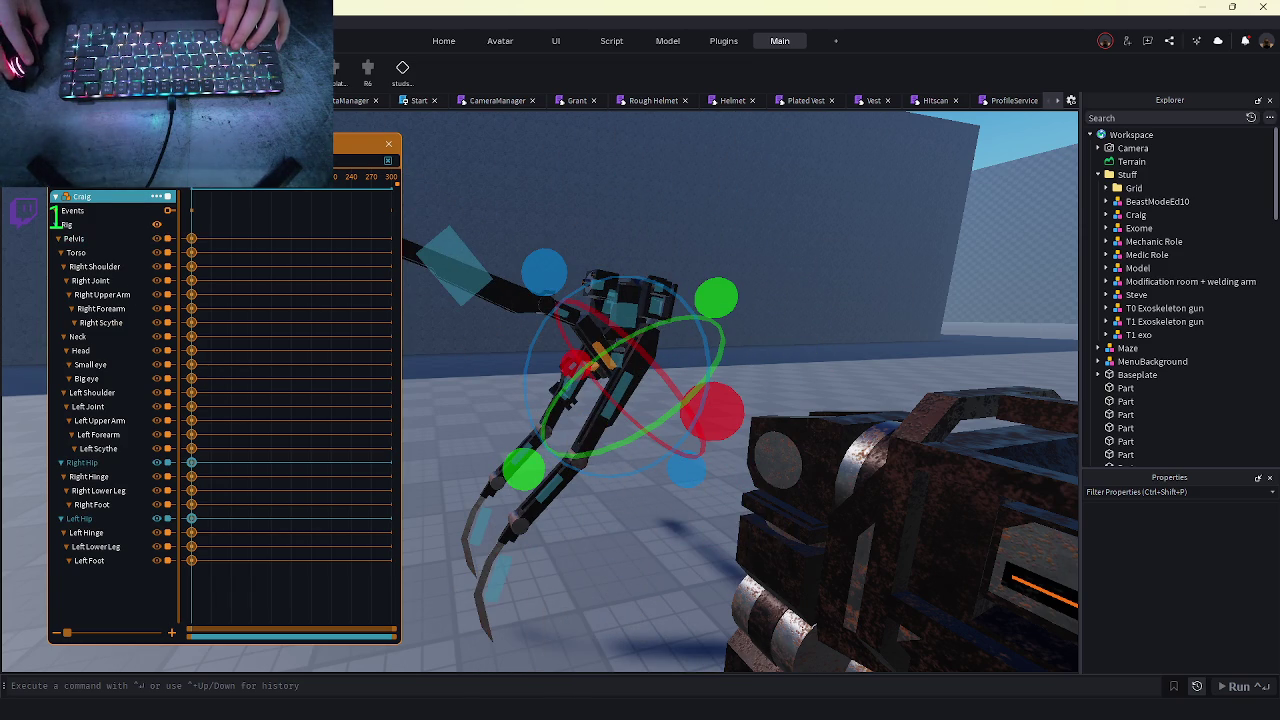
pyautogui.click(110, 250)
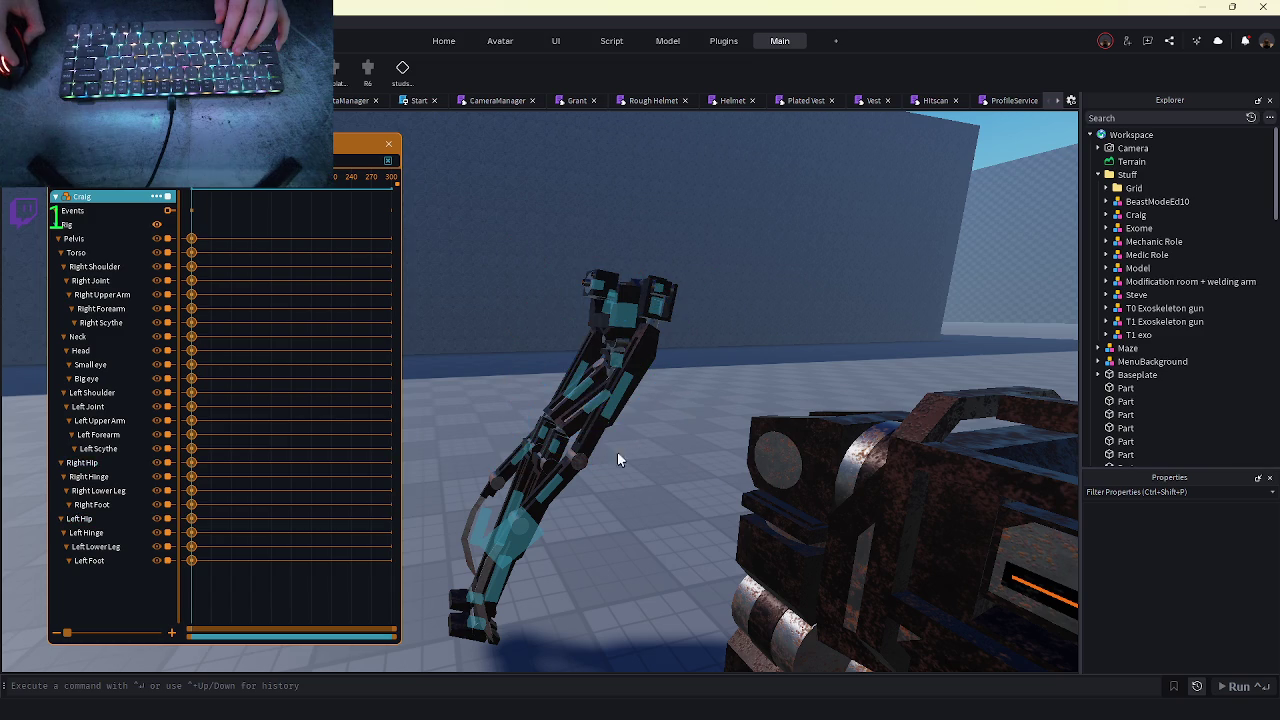
pyautogui.click(583, 386)
pyautogui.click(500, 261)
pyautogui.click(588, 374)
pyautogui.moveTo(515, 300)
pyautogui.mouseDown()
pyautogui.moveTo(503, 286)
pyautogui.moveTo(491, 325)
pyautogui.mouseUp()
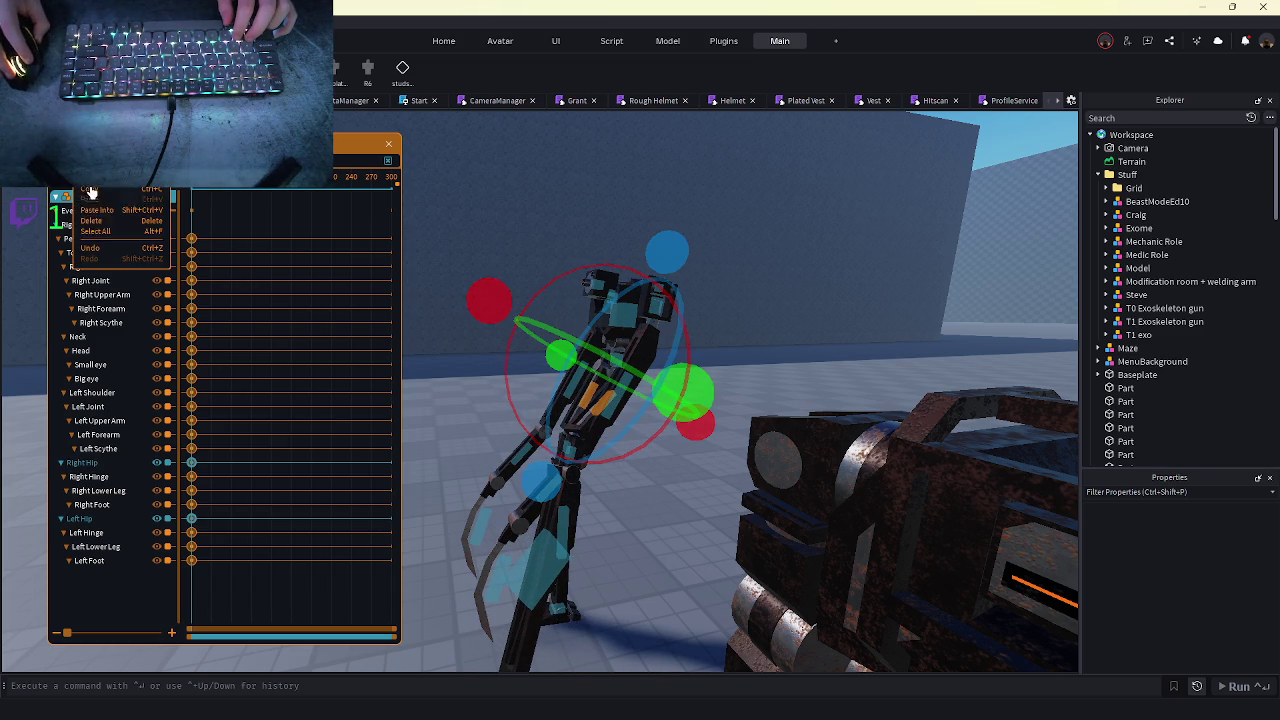
pyautogui.click(95, 246)
# - Rotate the hips to bring the rig upright and swing the left leg at the Left Hip
pyautogui.moveTo(527, 327)
pyautogui.mouseDown()
pyautogui.moveTo(608, 257)
pyautogui.moveTo(572, 345)
pyautogui.moveTo(569, 333)
pyautogui.moveTo(571, 377)
pyautogui.mouseUp()
pyautogui.scroll(2, 571, 377)
pyautogui.scroll(3, 571, 371)
pyautogui.click(471, 239)
pyautogui.scroll(-3, 571, 294)
pyautogui.press('f')
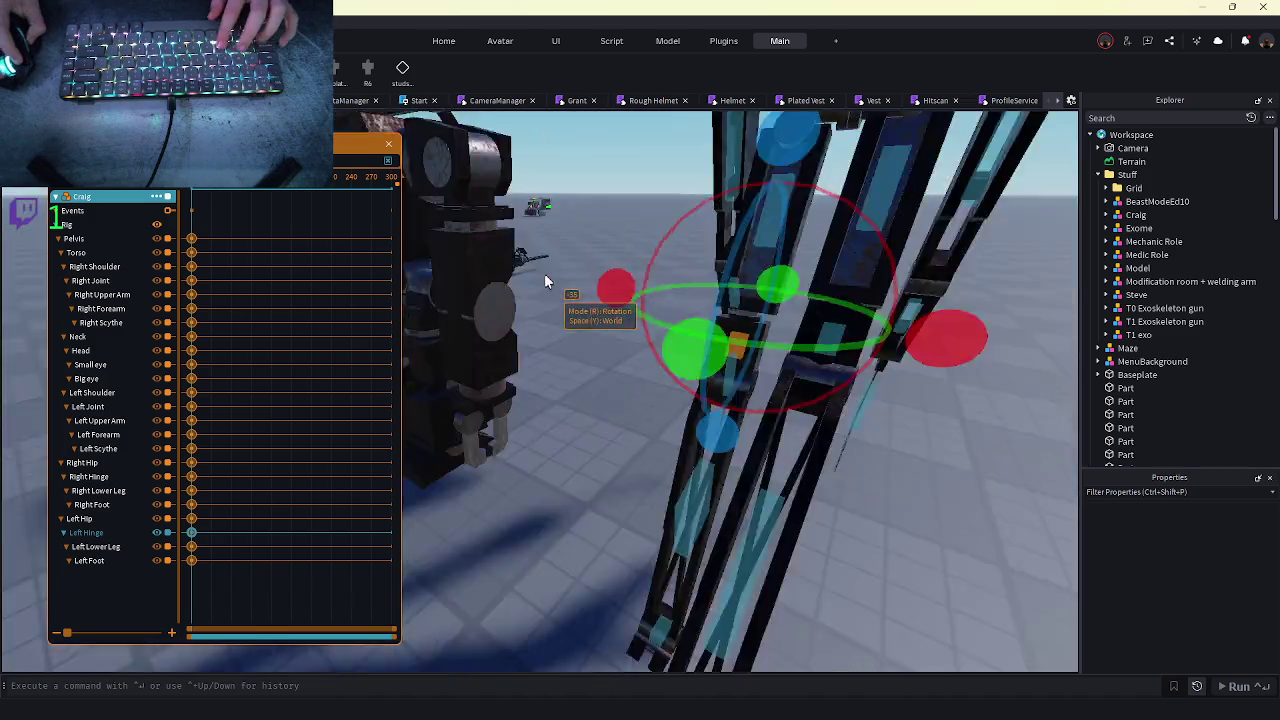
pyautogui.click(659, 508)
pyautogui.click(703, 370)
pyautogui.click(800, 250)
pyautogui.click(708, 365)
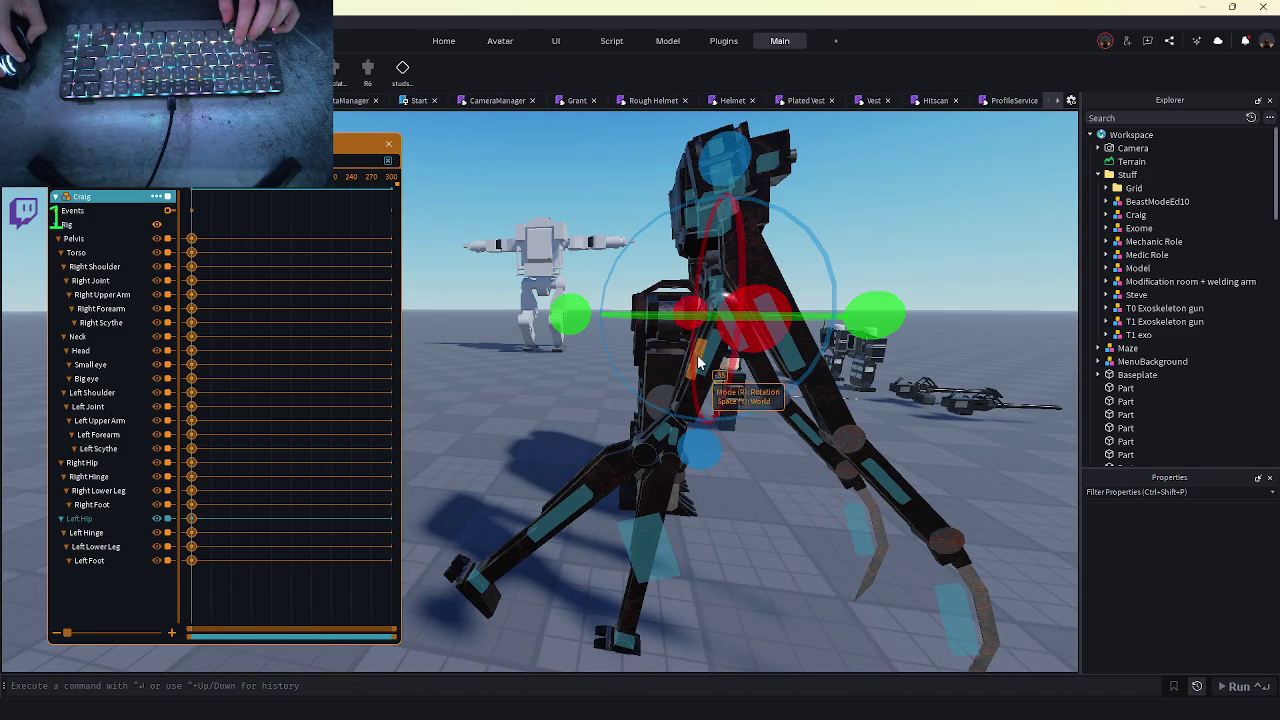
pyautogui.hotkey('ctrl', 'r')
pyautogui.moveTo(700, 178)
pyautogui.mouseDown()
pyautogui.moveTo(688, 172)
pyautogui.moveTo(663, 251)
pyautogui.mouseUp()
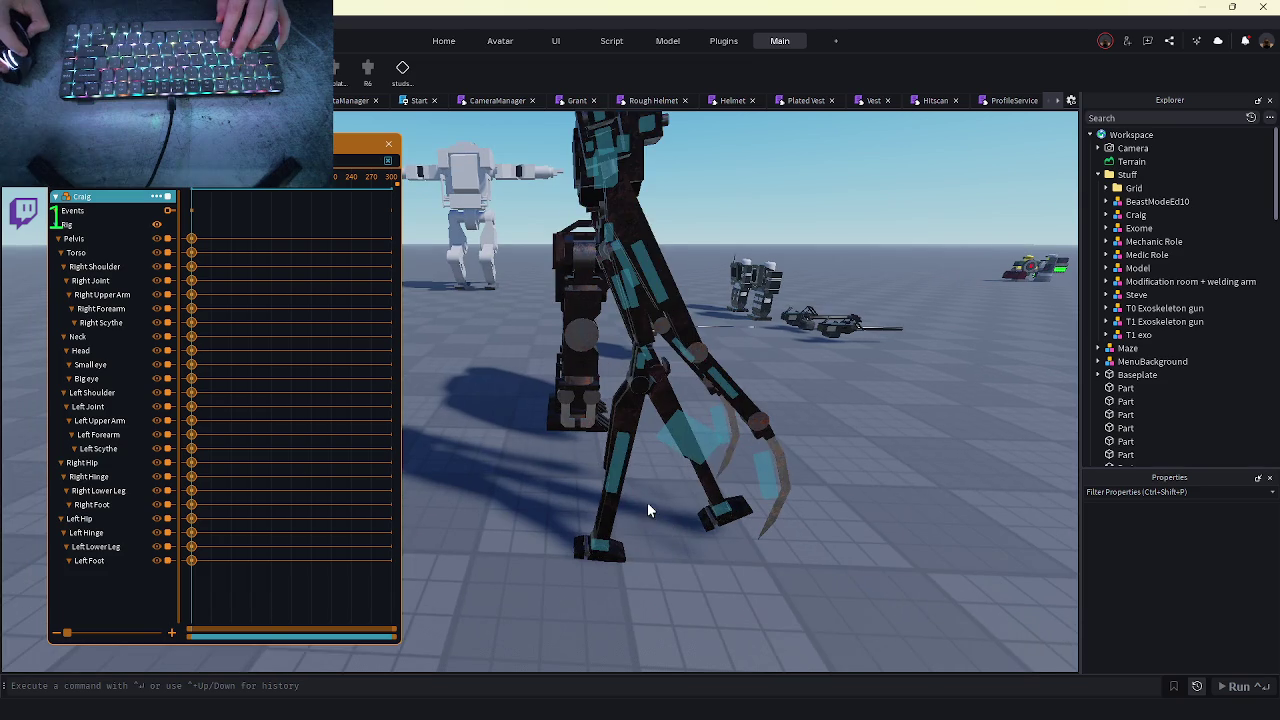
# - Bend Craig's Right Lower Leg to a new angle
pyautogui.click(641, 429)
pyautogui.moveTo(642, 431); pyautogui.dragTo(634, 242)
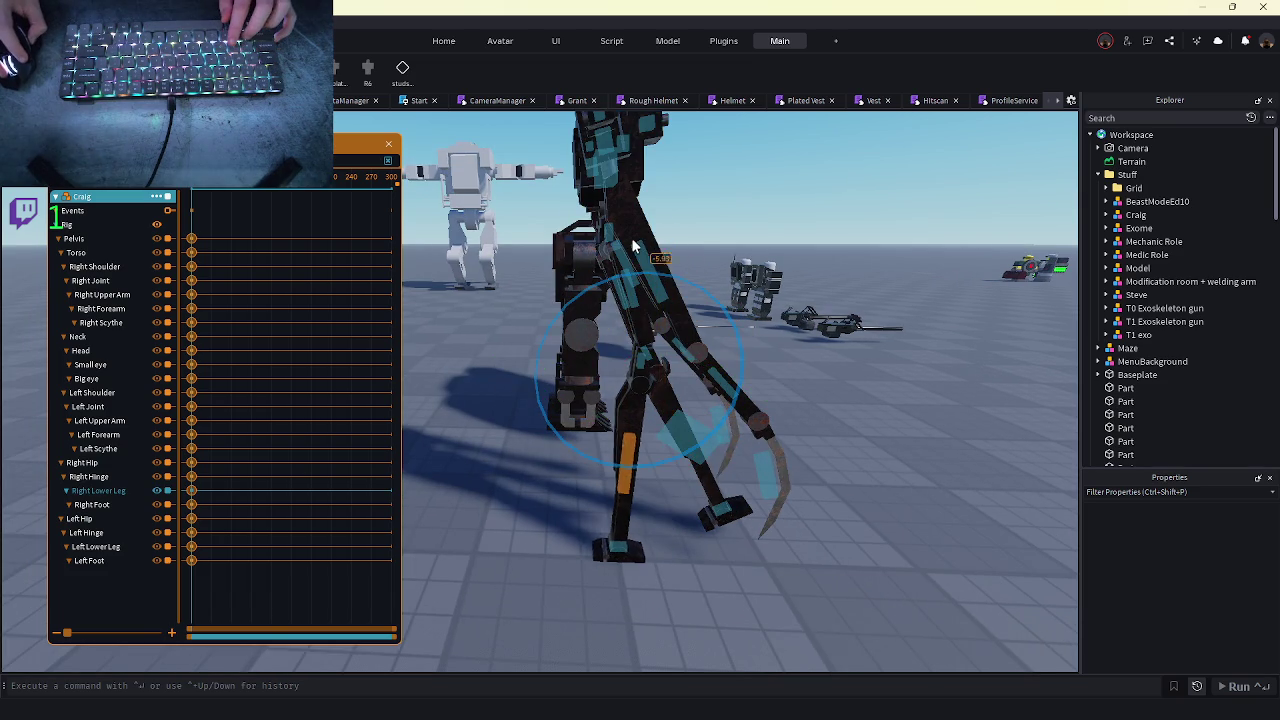
pyautogui.press('f')
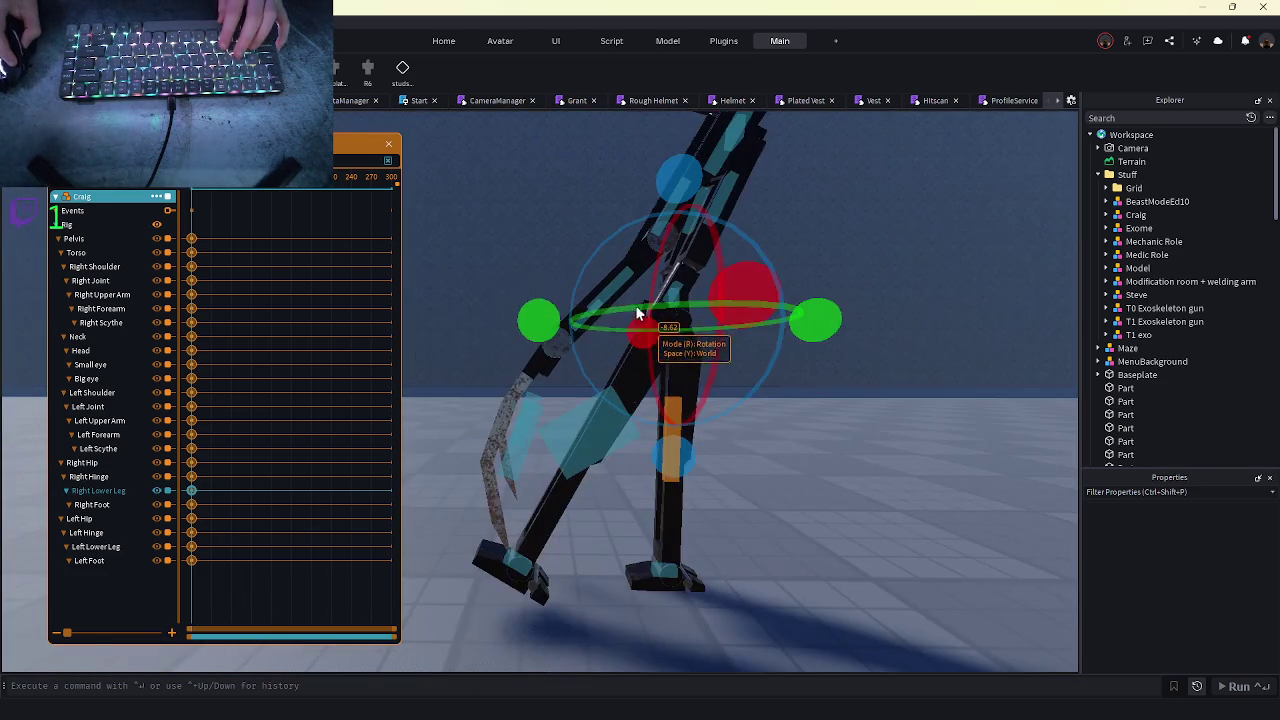
pyautogui.click(616, 522)
# - Rotate the left leg upright at the Left Hinge and nudge the Left Foot slightly up
pyautogui.click(667, 299)
pyautogui.moveTo(688, 129)
pyautogui.mouseDown()
pyautogui.moveTo(679, 124)
pyautogui.moveTo(650, 216)
pyautogui.mouseUp()
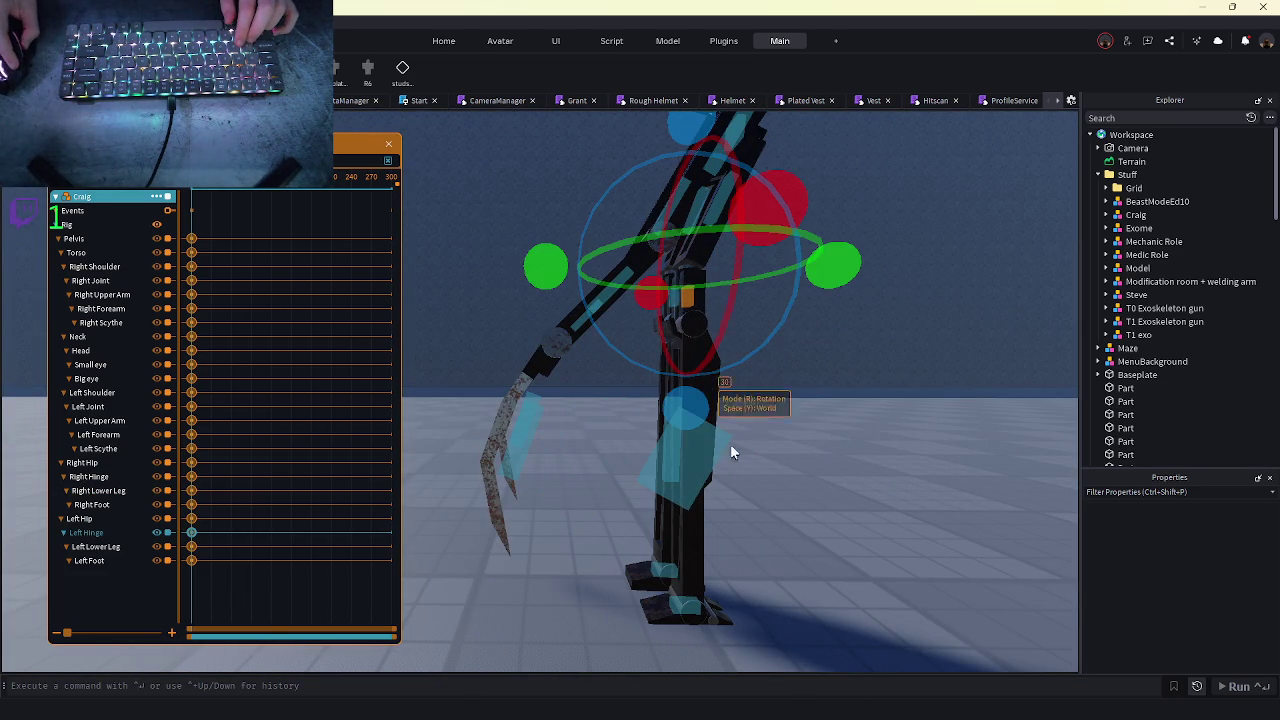
pyautogui.click(671, 608)
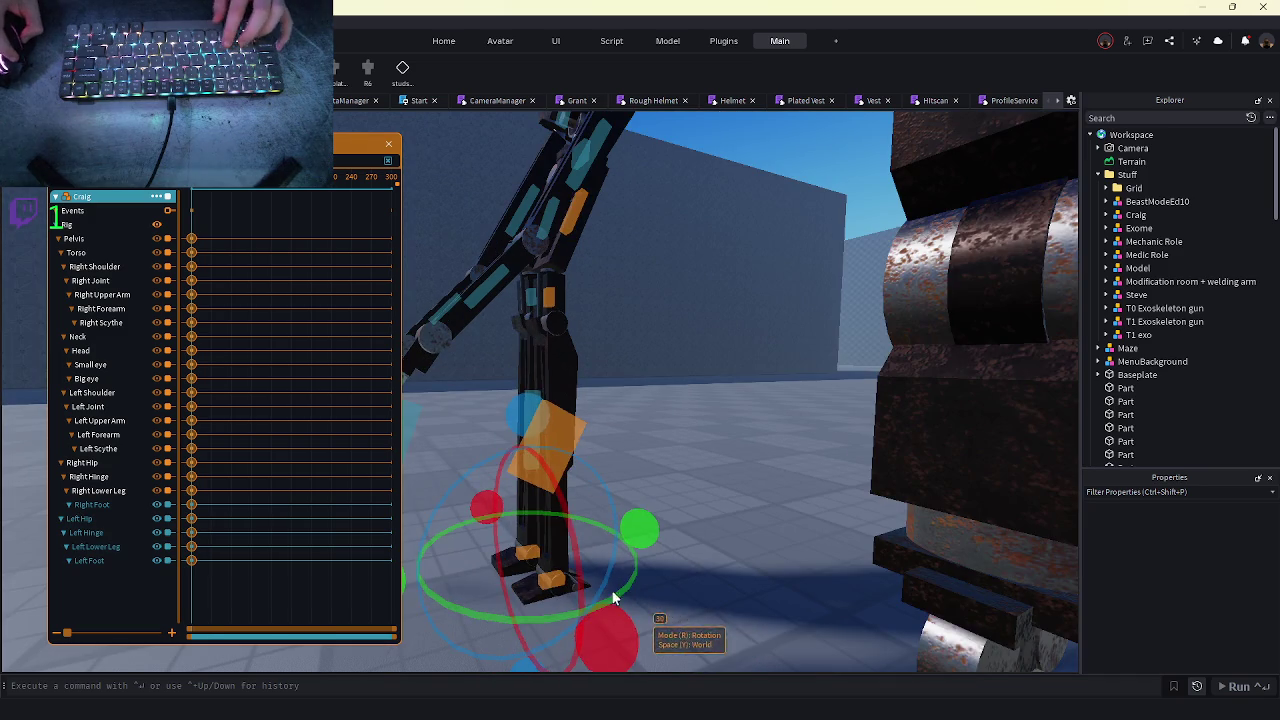
pyautogui.press('r')
pyautogui.press('y')
pyautogui.scroll(-3, 548, 499)
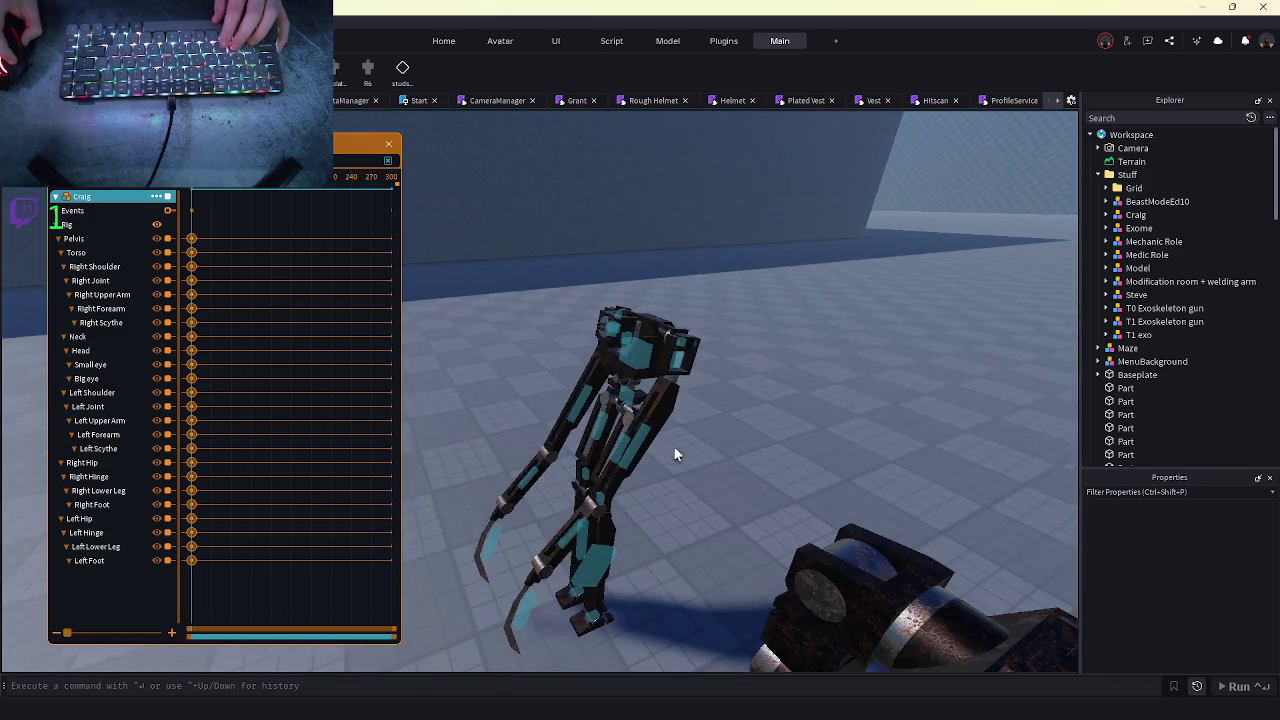
pyautogui.scroll(10, 673, 445)
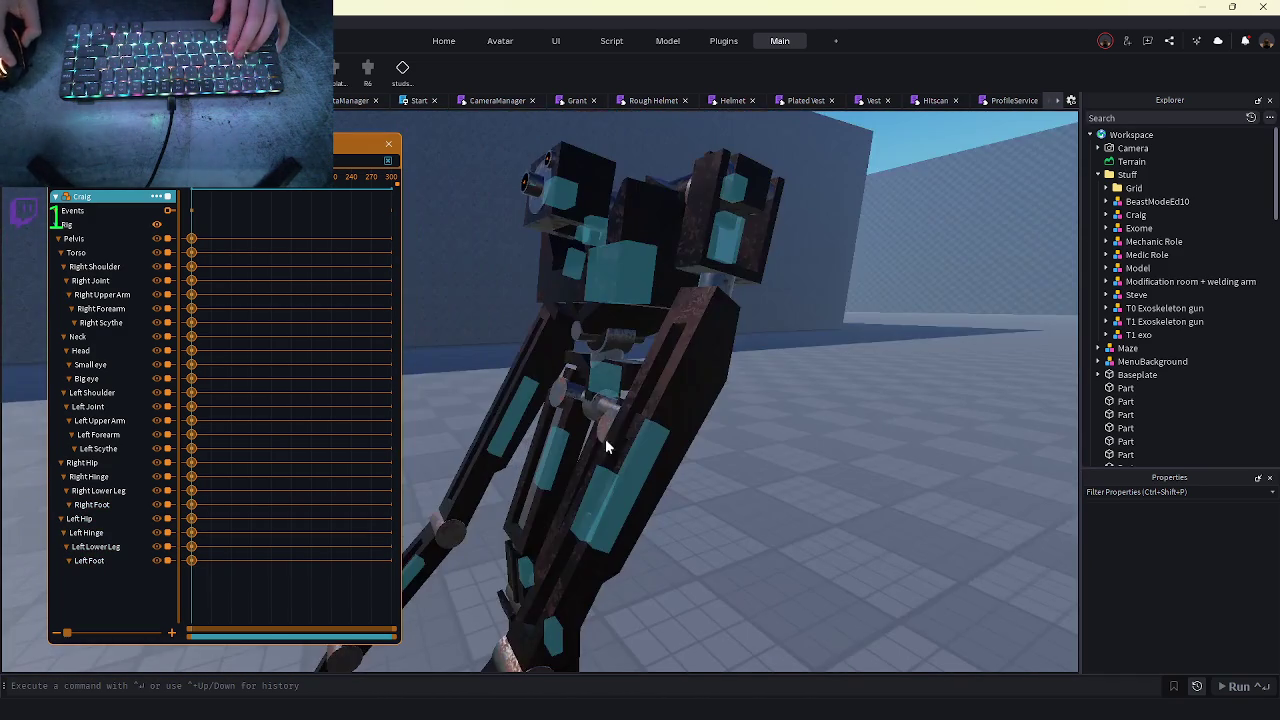
# - Tilt Craig's Torso about 36 degrees
pyautogui.click(610, 274)
pyautogui.scroll(-5, 610, 274)
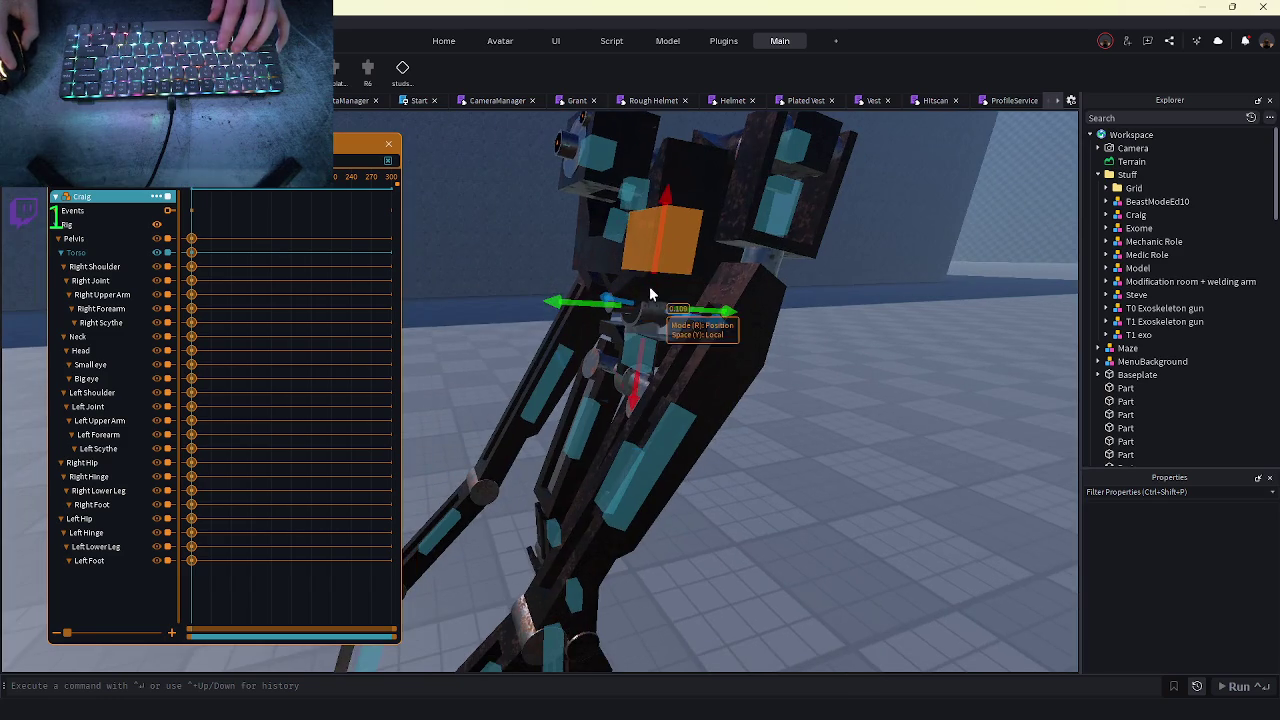
pyautogui.press('r')
pyautogui.moveTo(655, 277)
pyautogui.mouseDown()
pyautogui.moveTo(642, 239)
pyautogui.moveTo(633, 265)
pyautogui.mouseUp()
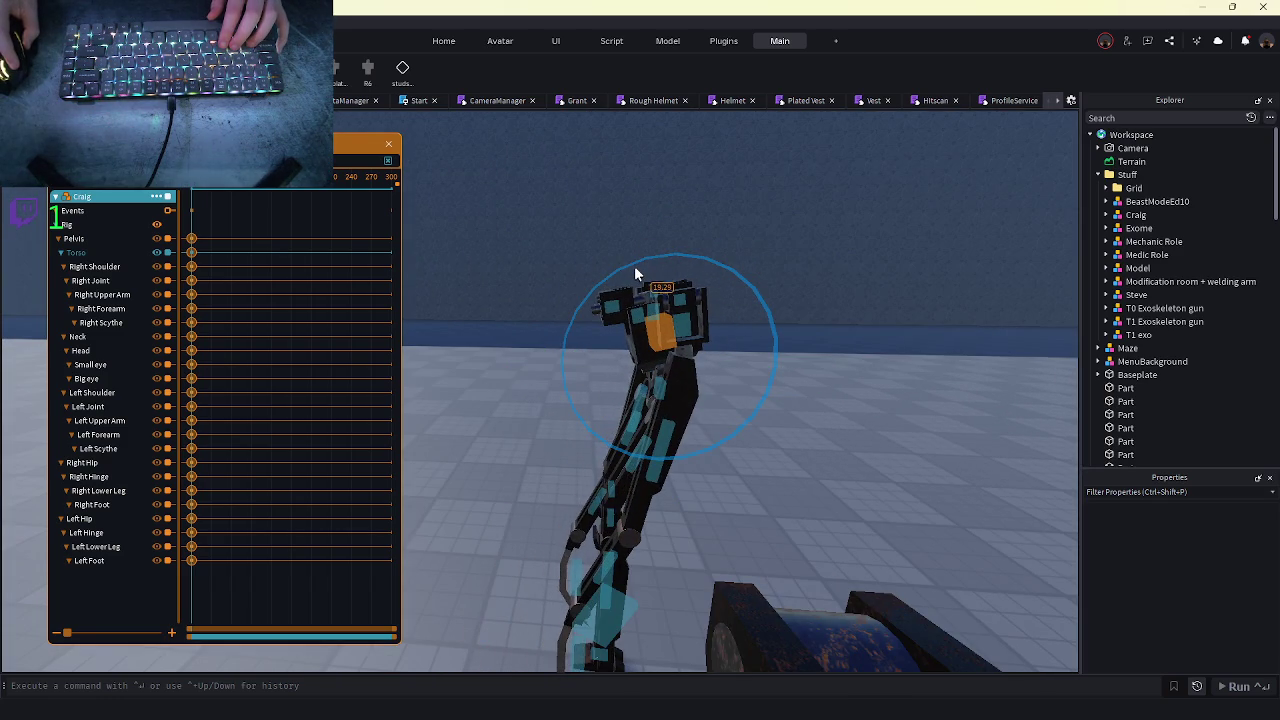
pyautogui.scroll(5, 671, 405)
pyautogui.scroll(-3, 699, 323)
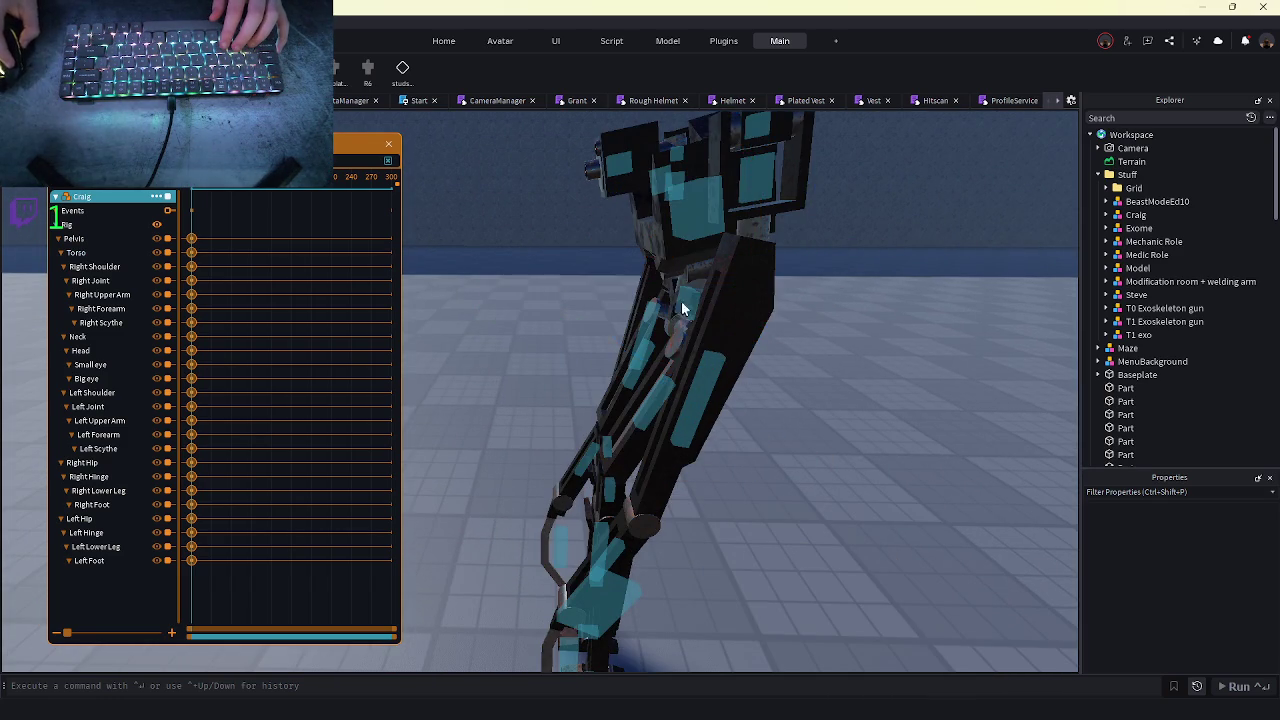
# - Rotate the Pelvis slightly
pyautogui.click(688, 296)
pyautogui.scroll(-3, 688, 296)
pyautogui.moveTo(648, 201); pyautogui.dragTo(638, 196)
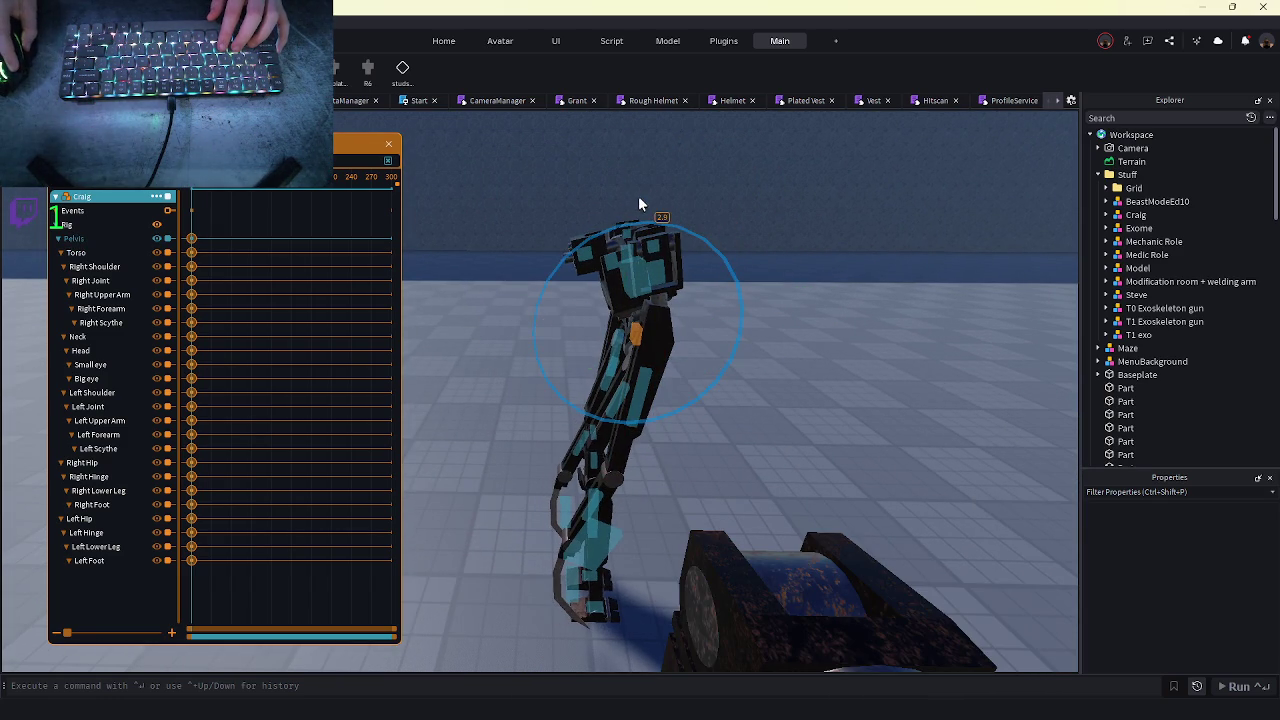
pyautogui.press('r')
pyautogui.click(595, 508)
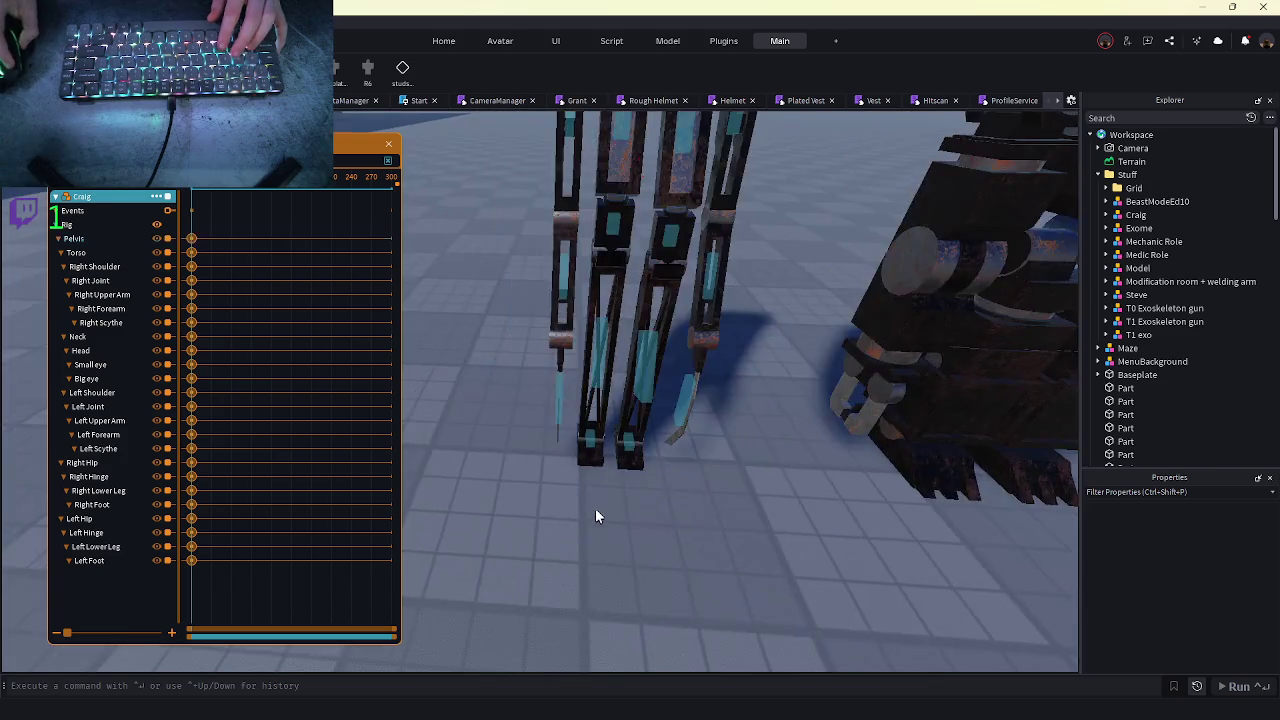
# - Check the Right Foot from a low angle, selecting and then deselecting it
pyautogui.press('s')
pyautogui.press('w')
pyautogui.press('s')
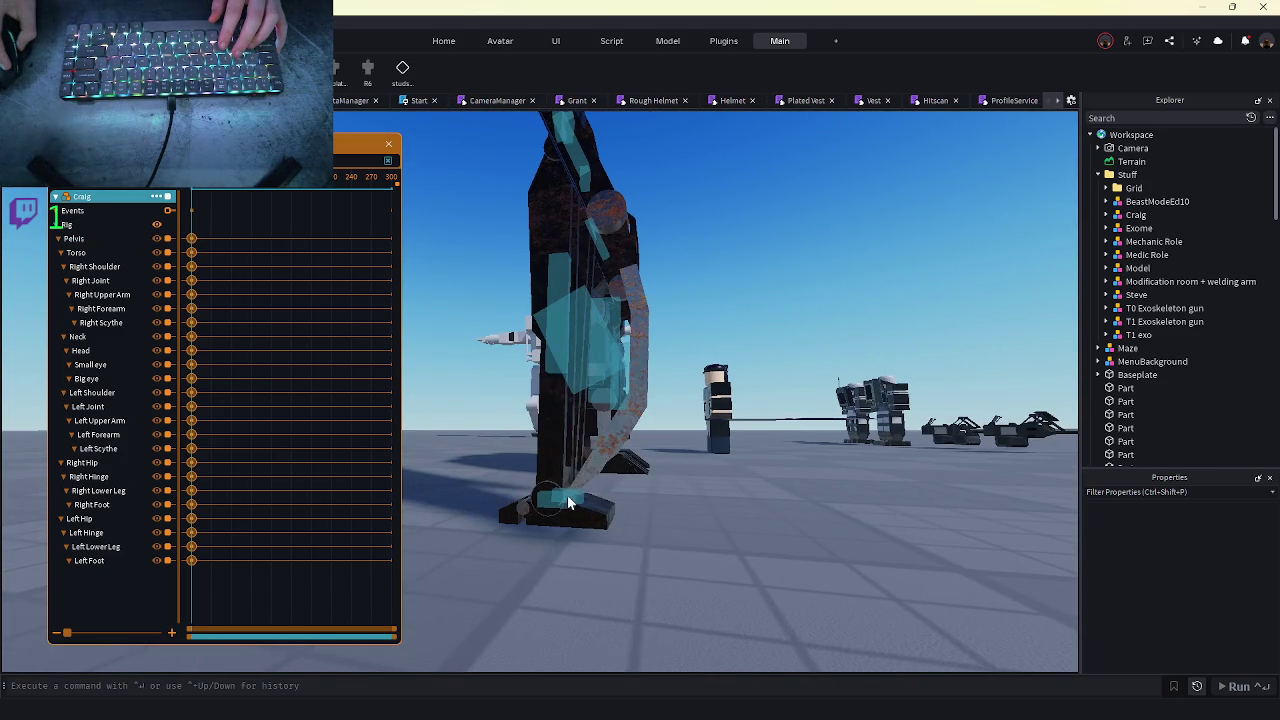
pyautogui.click(565, 490)
pyautogui.click(549, 449)
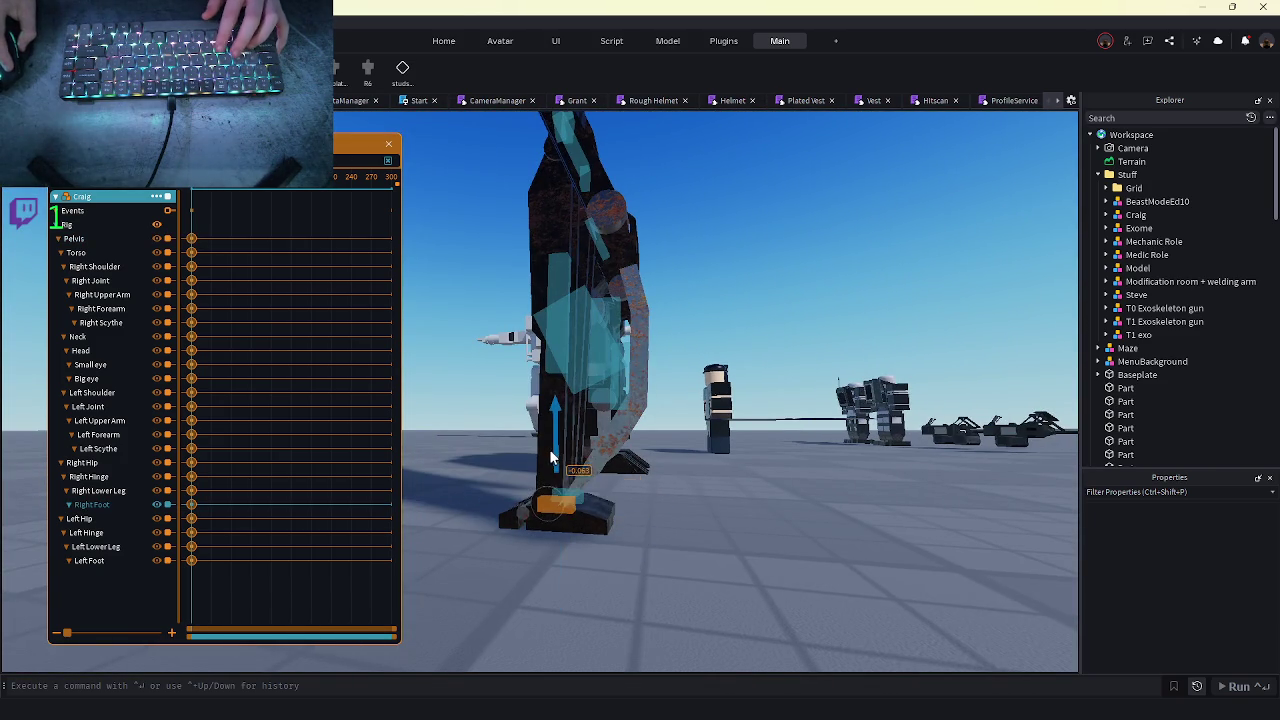
# - Circle the camera around Craig to review the pose from several angles
pyautogui.press('s')
pyautogui.press('s')
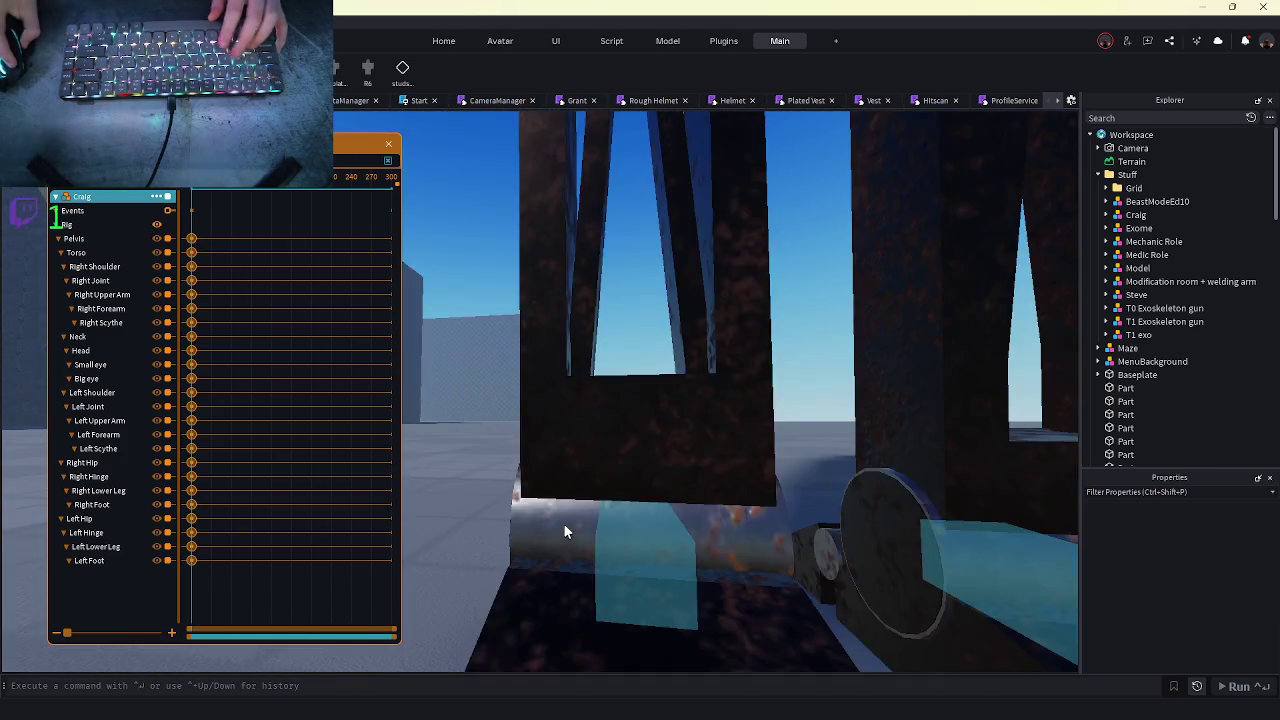
pyautogui.press('s')
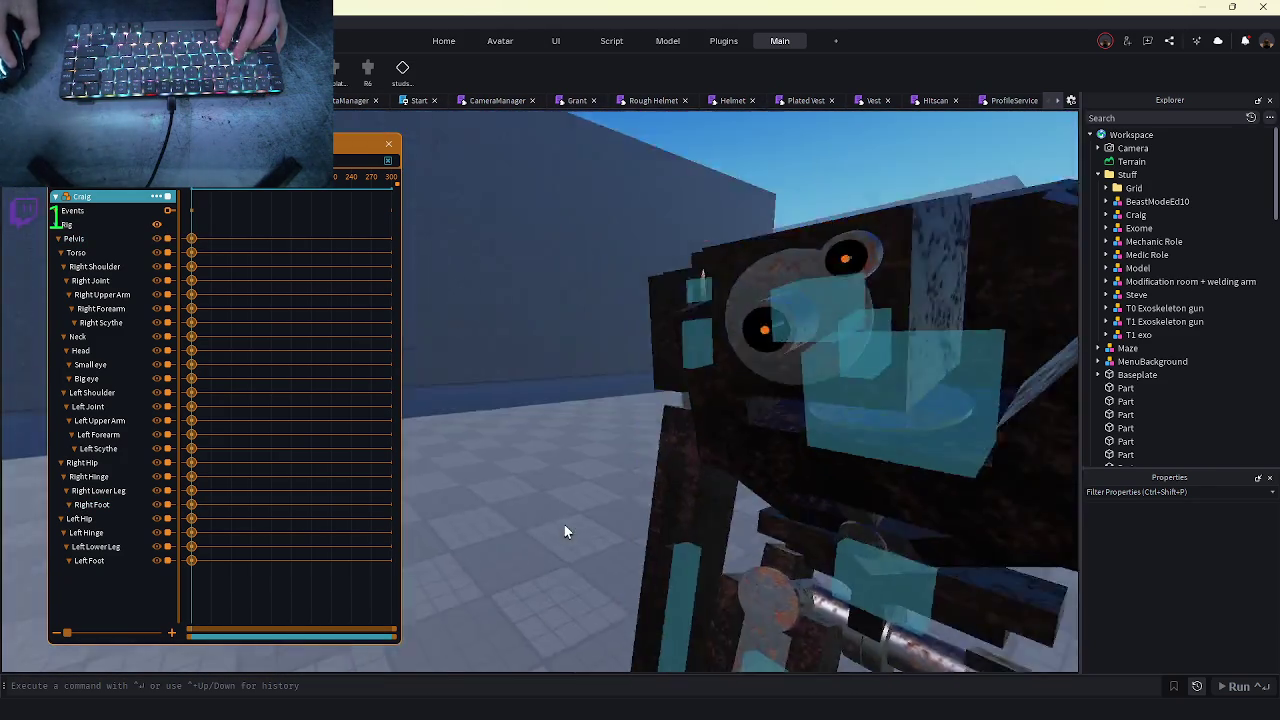
pyautogui.press('s')
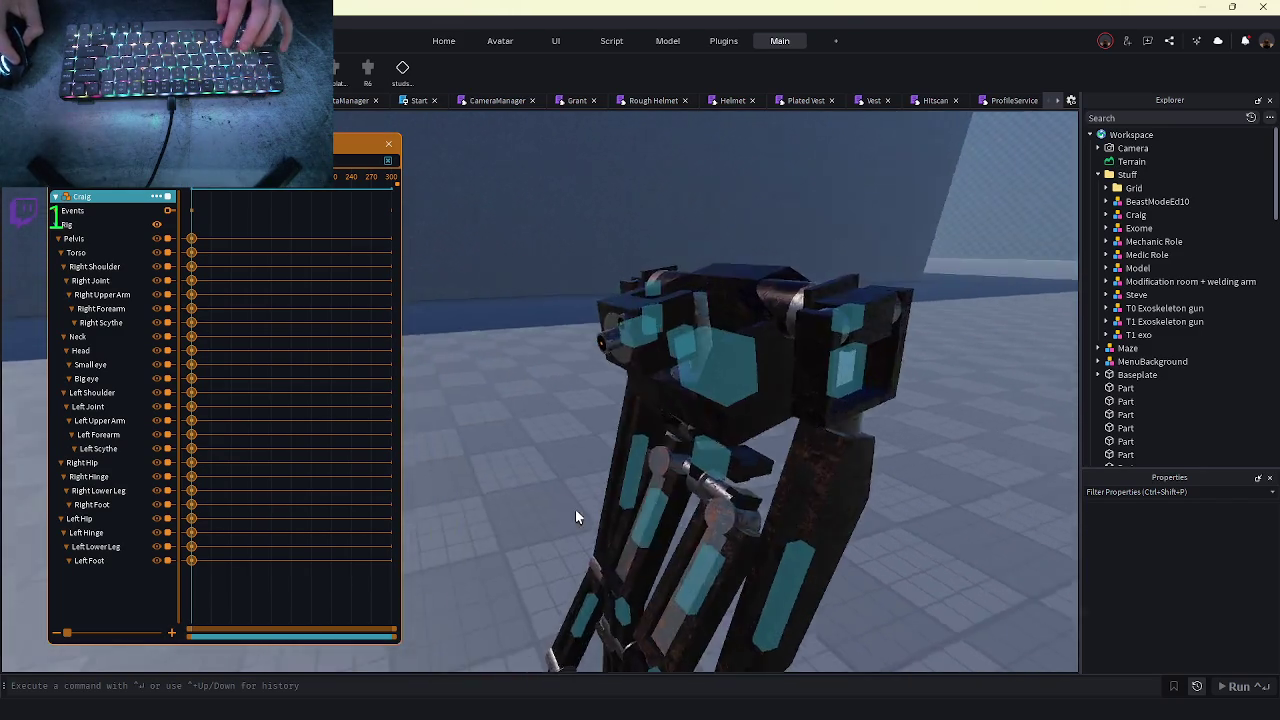
pyautogui.press('s')
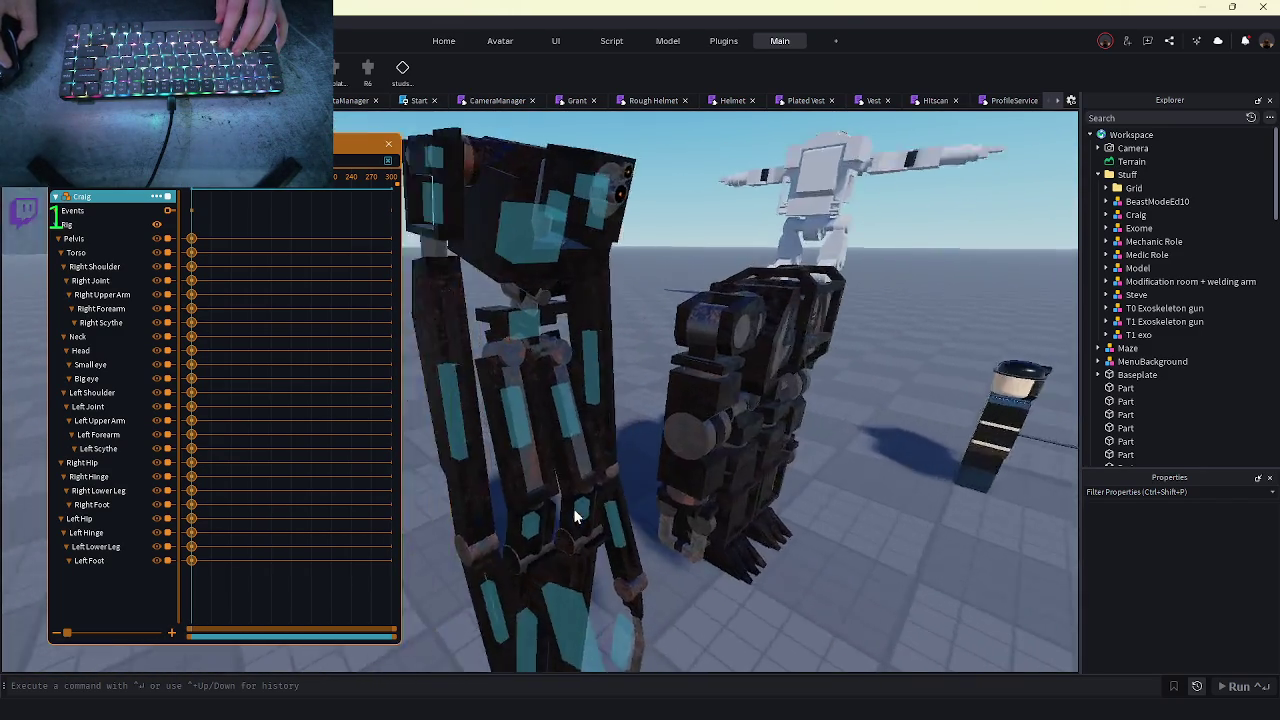
pyautogui.press('s')
pyautogui.press('s')
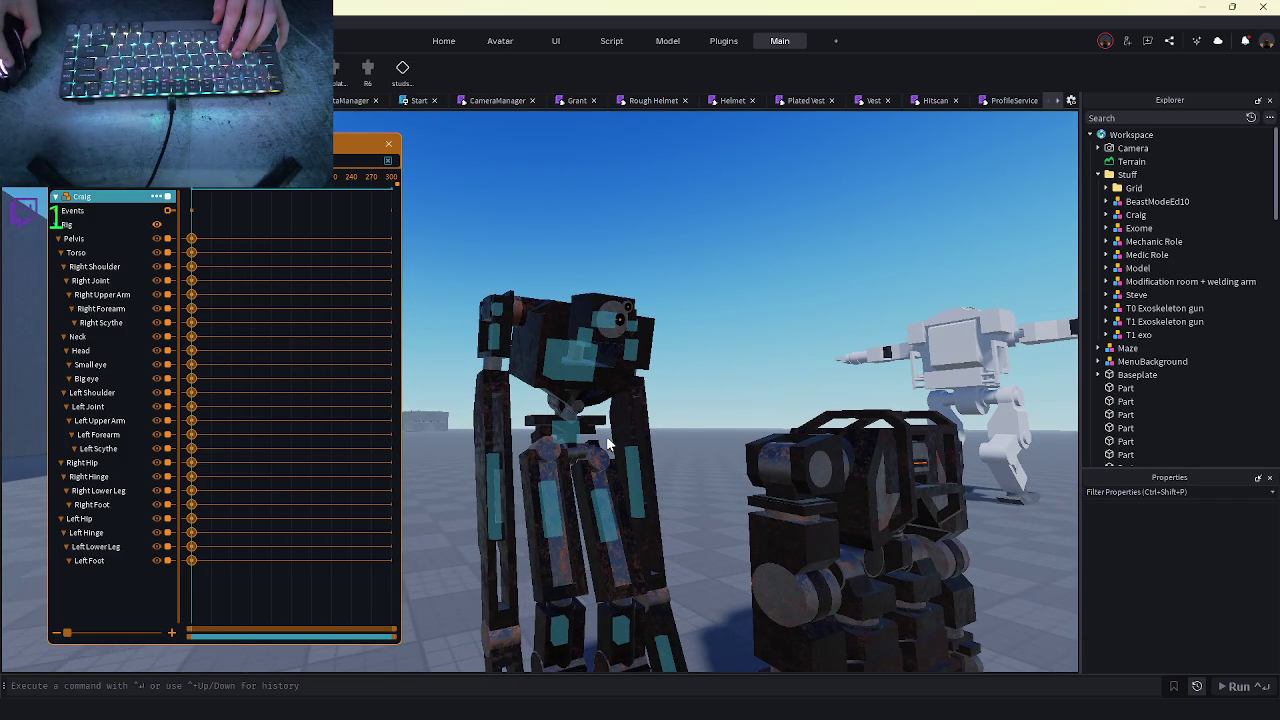
pyautogui.press('w')
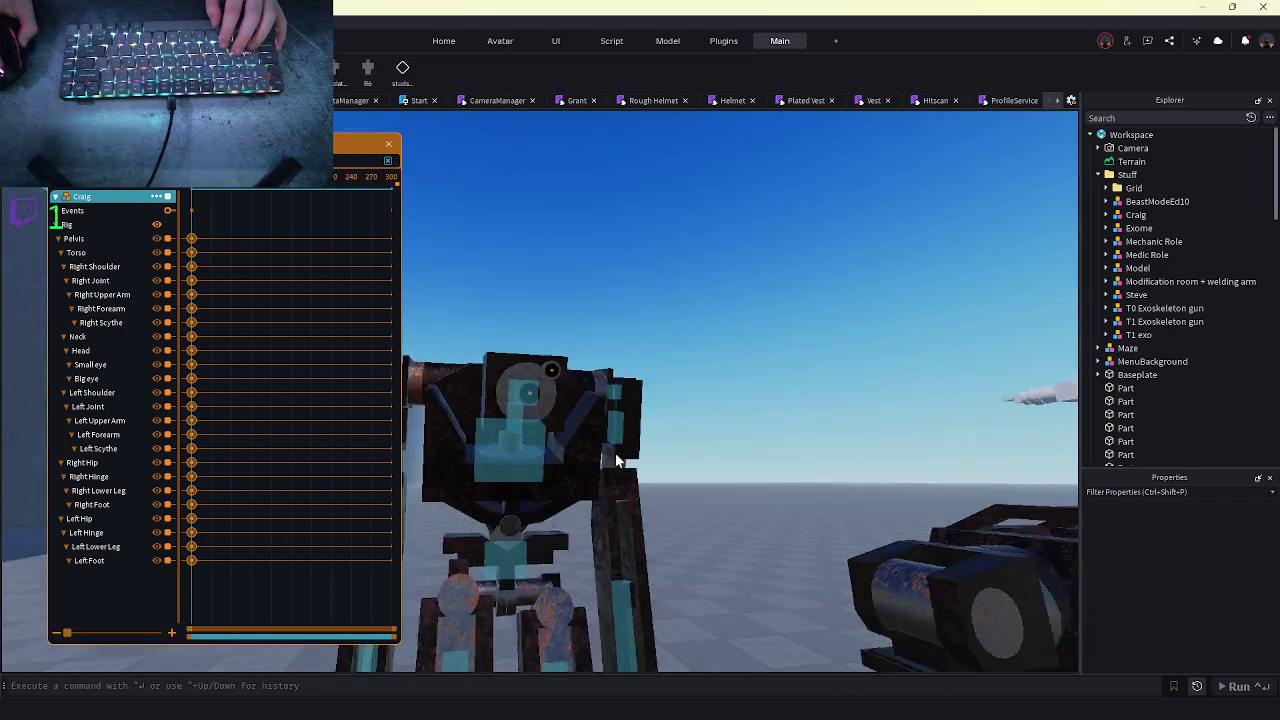
pyautogui.press('s')
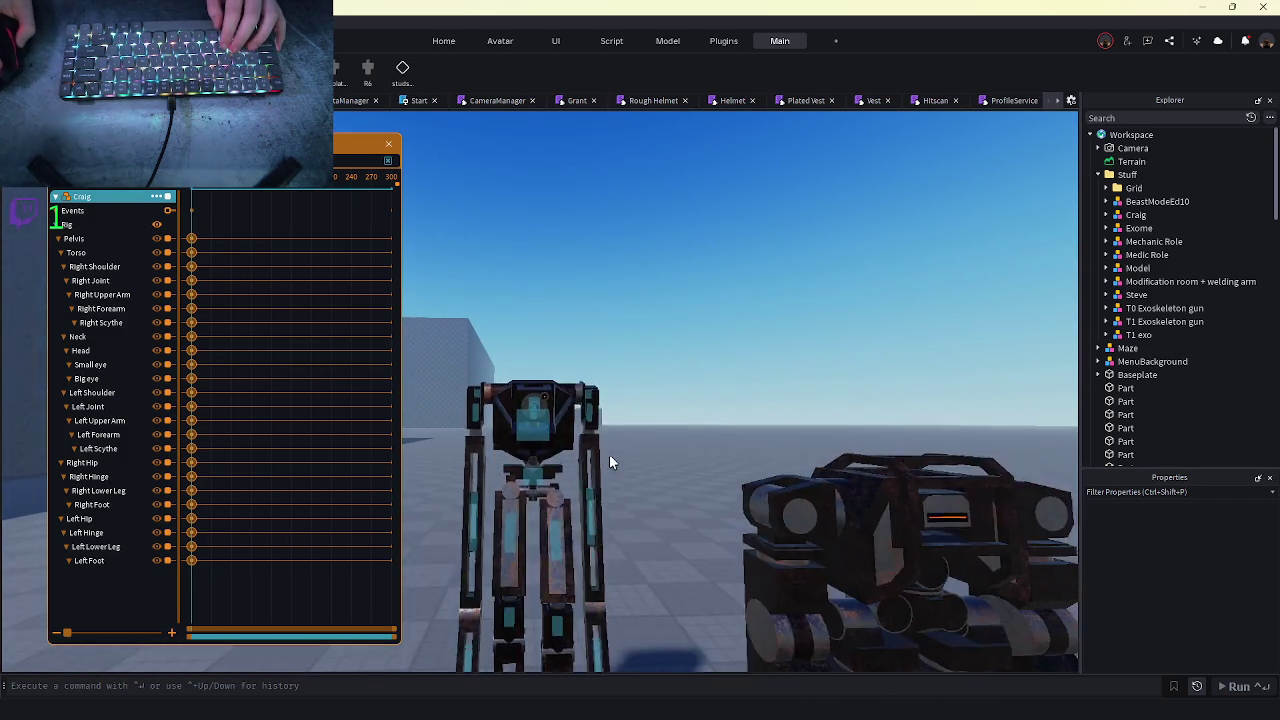
pyautogui.press('w')
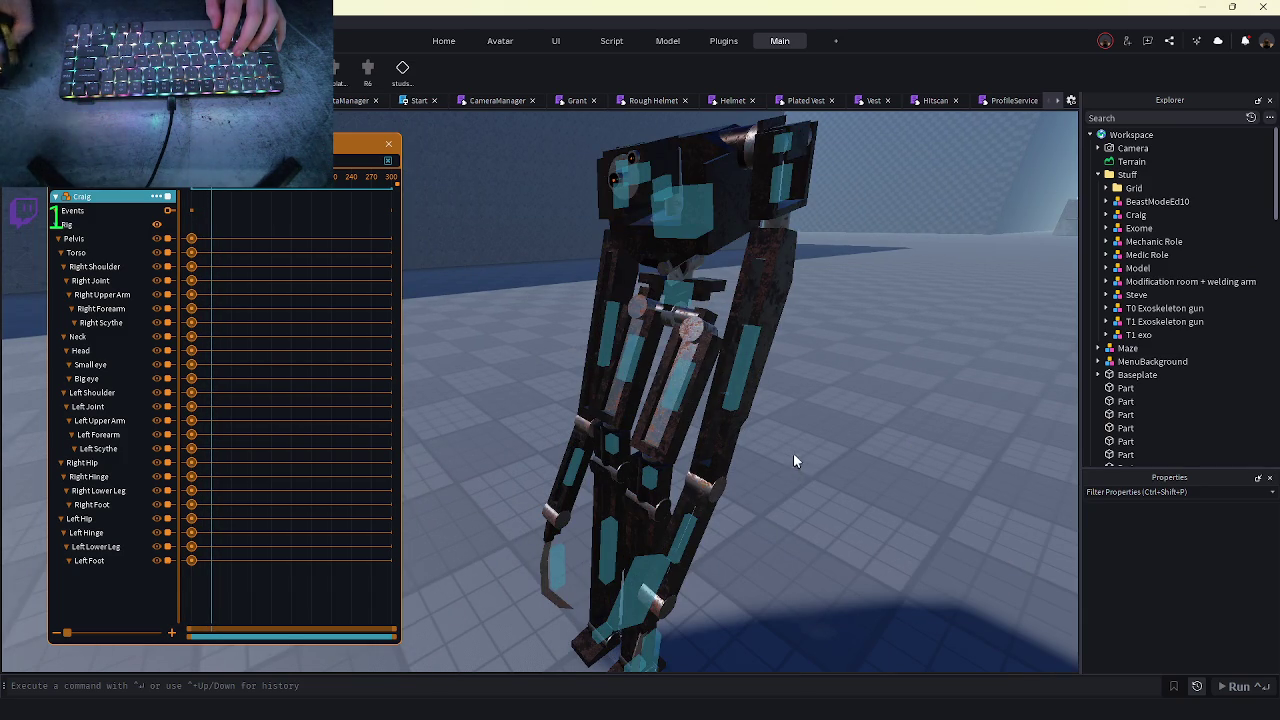
# - Turn Craig's Head about 14 degrees in world space, adding a keyframe
pyautogui.press('s')
pyautogui.press('w')
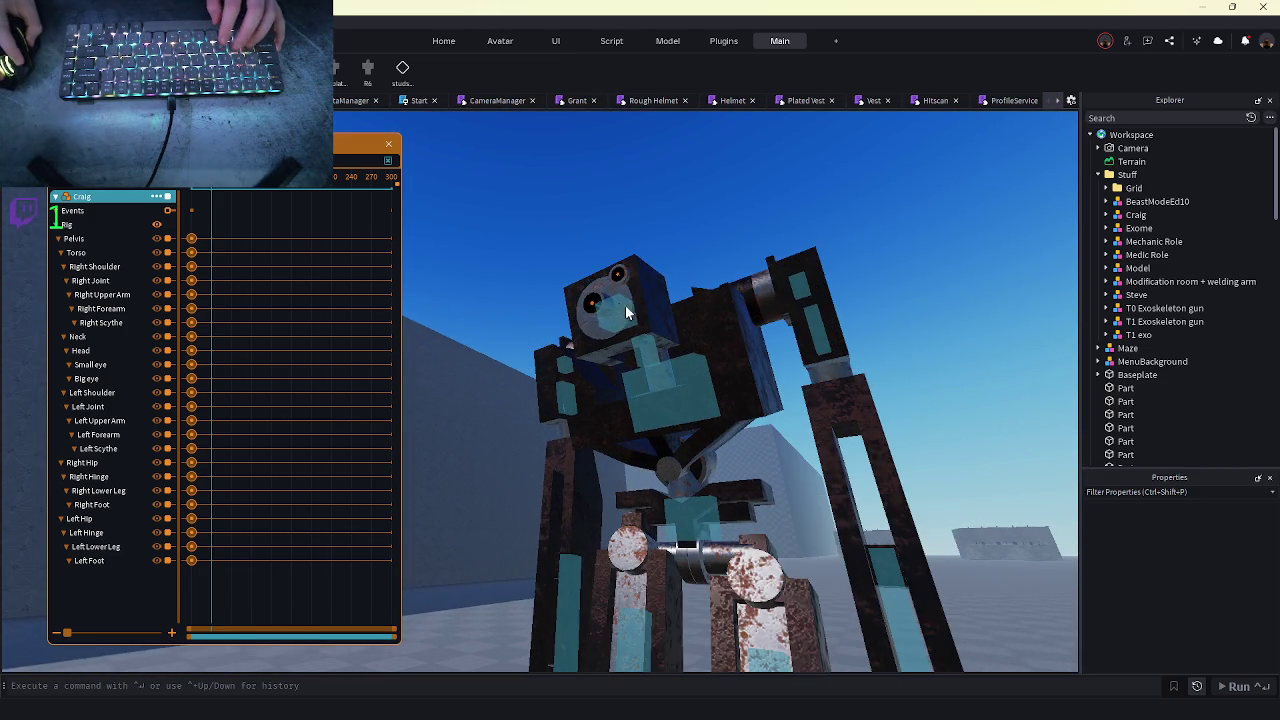
pyautogui.click(621, 321)
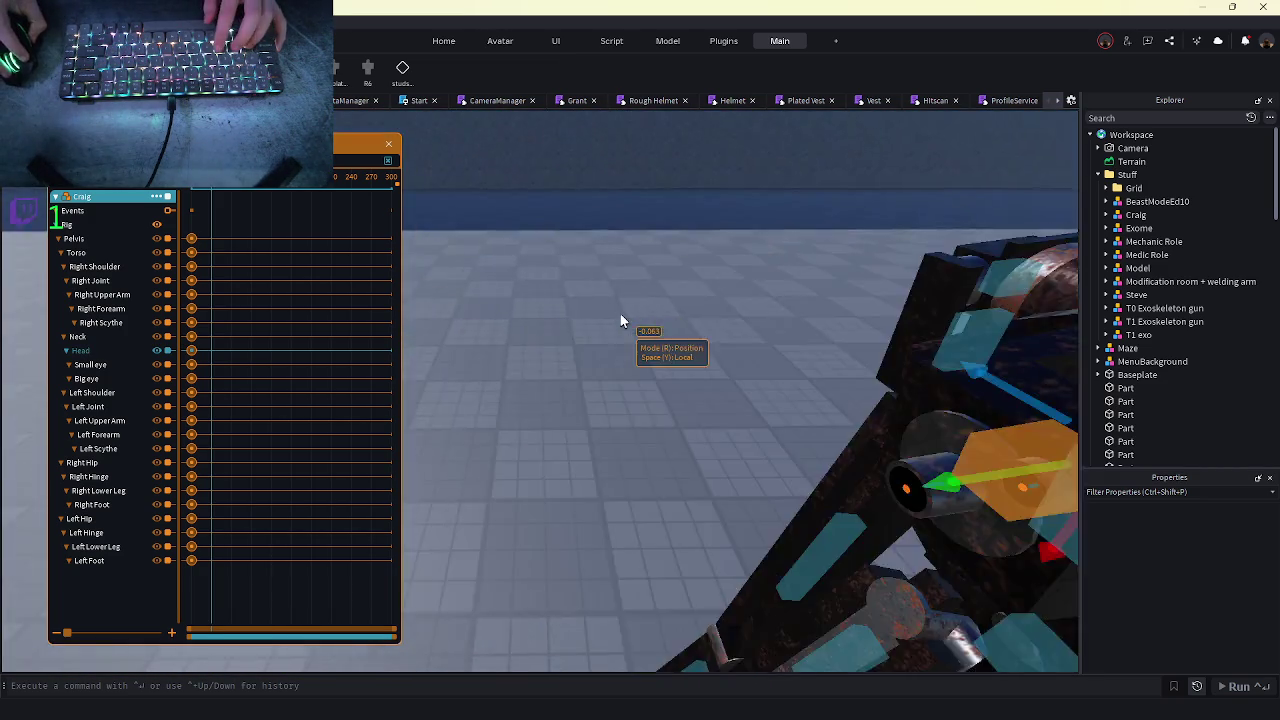
pyautogui.press('r')
pyautogui.press('y')
pyautogui.moveTo(757, 243)
pyautogui.mouseDown()
pyautogui.moveTo(744, 230)
pyautogui.moveTo(735, 255)
pyautogui.mouseUp()
pyautogui.scroll(5, 735, 255)
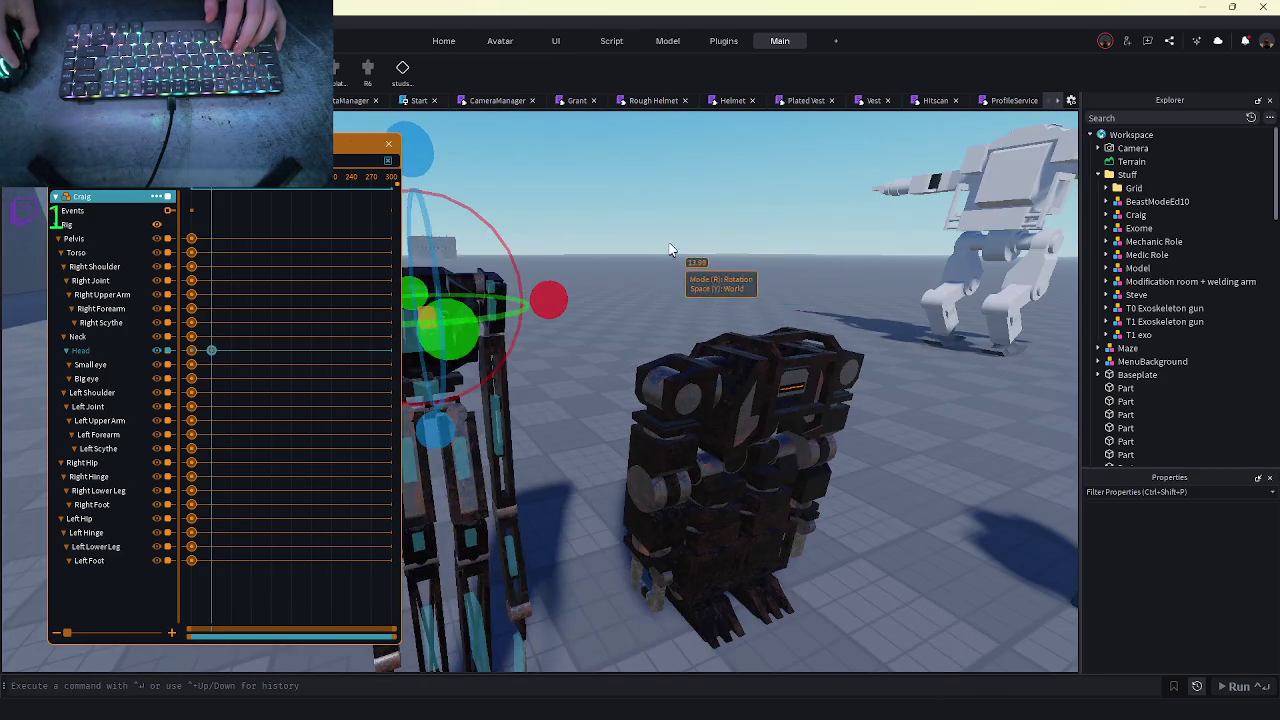
pyautogui.scroll(-3, 600, 283)
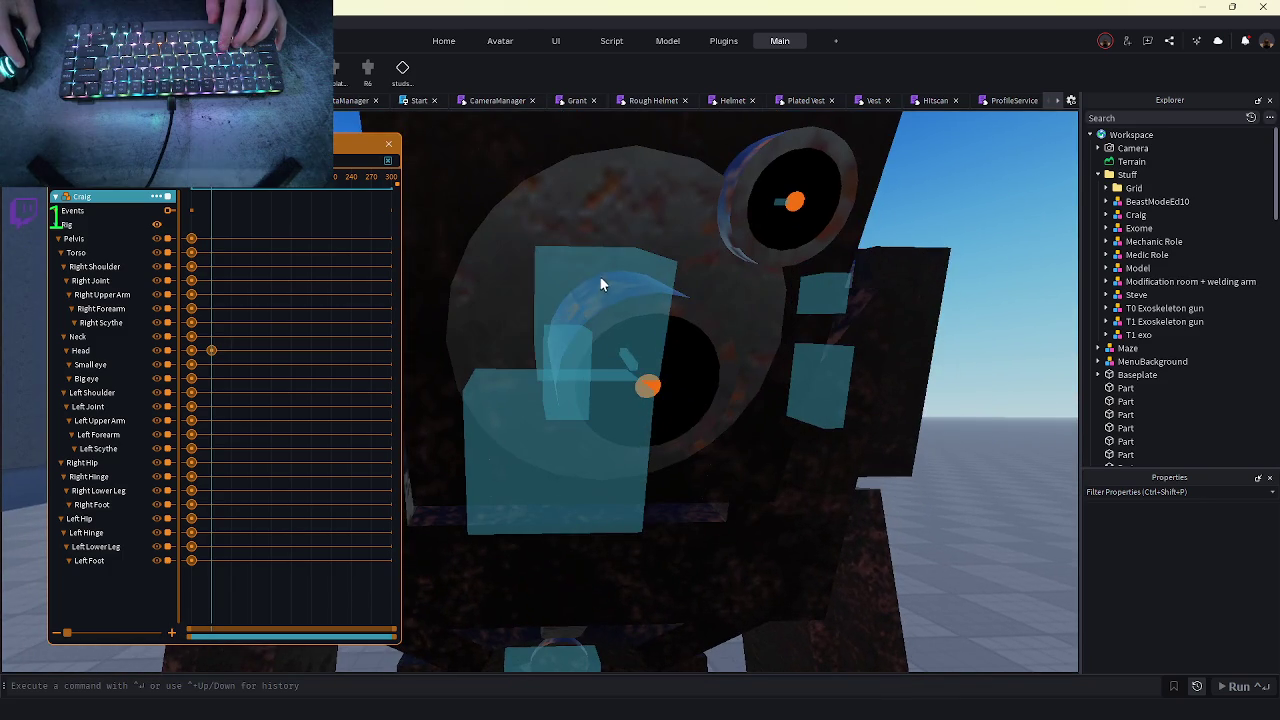
# - Shift the Big eye slightly sideways with the move gizmo
pyautogui.click(645, 383)
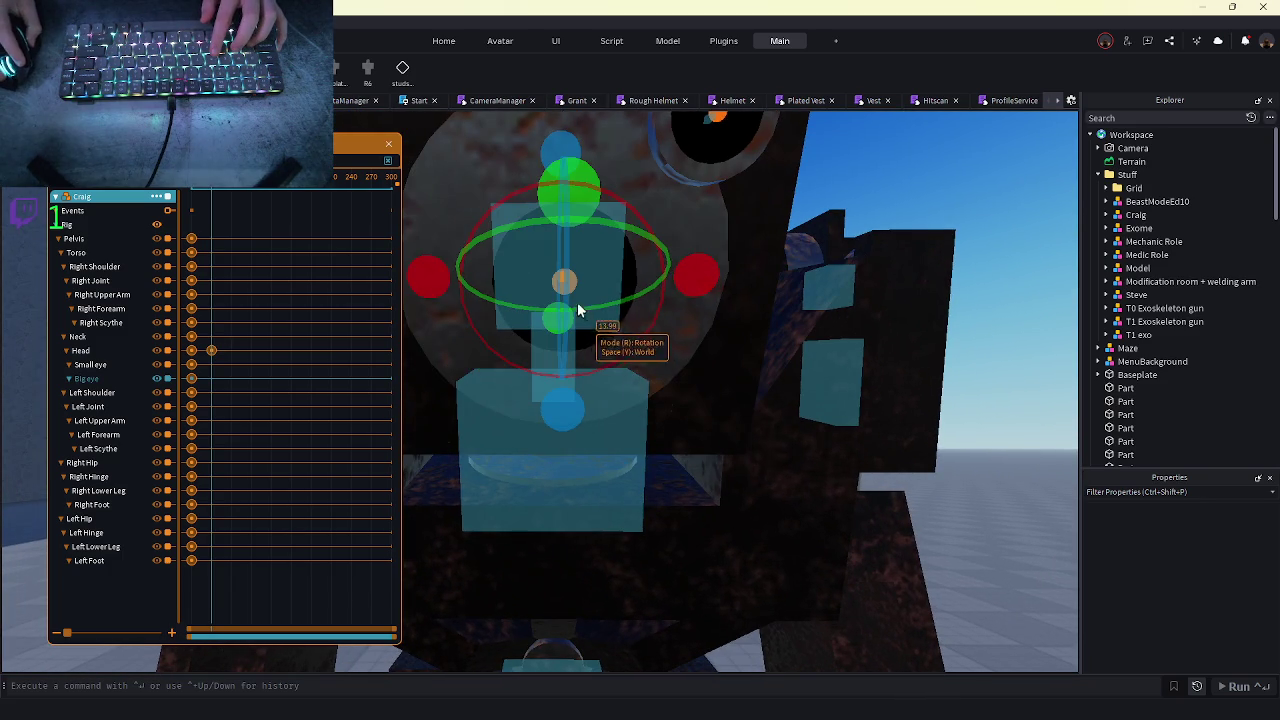
pyautogui.press('r')
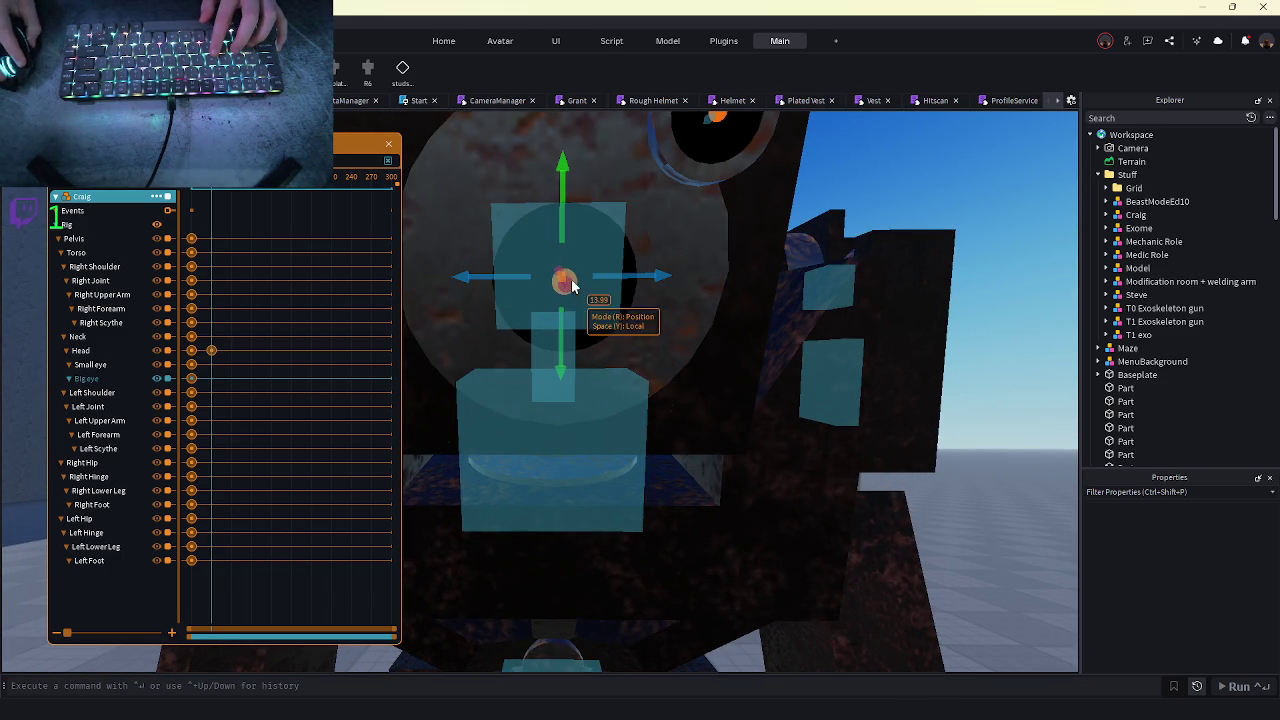
pyautogui.moveTo(655, 277); pyautogui.dragTo(659, 279)
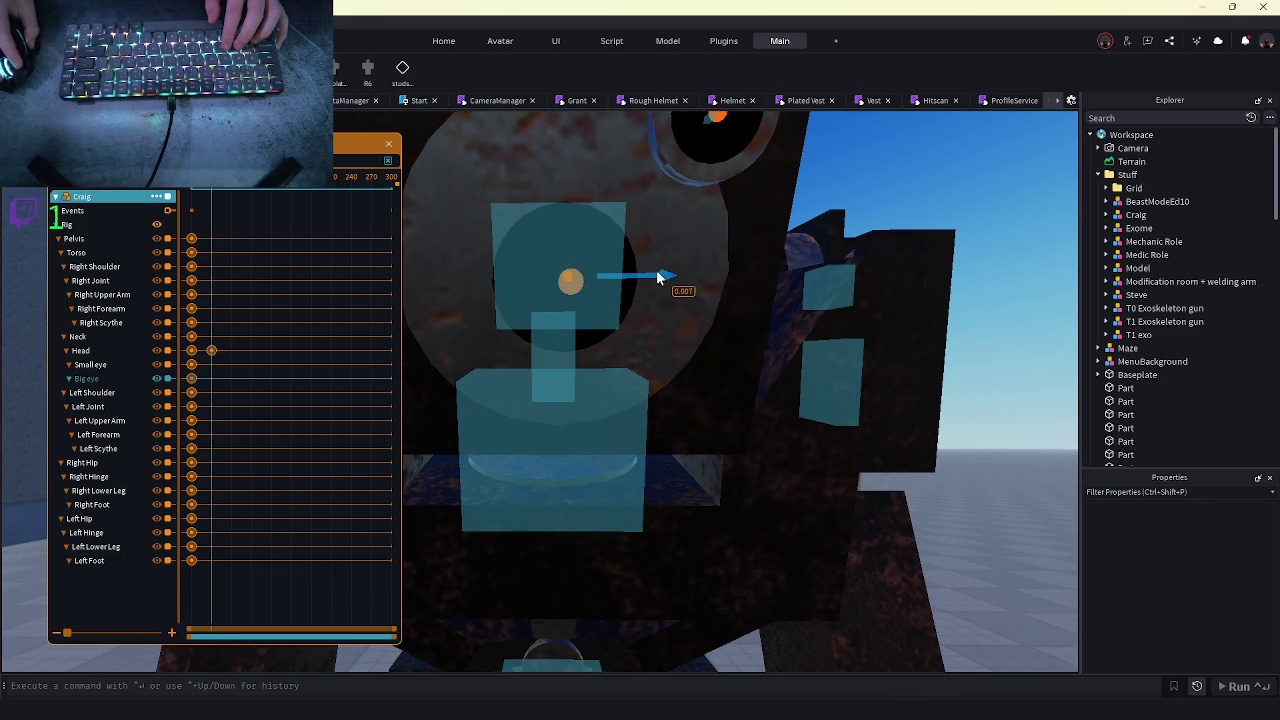
pyautogui.scroll(-5, 600, 320)
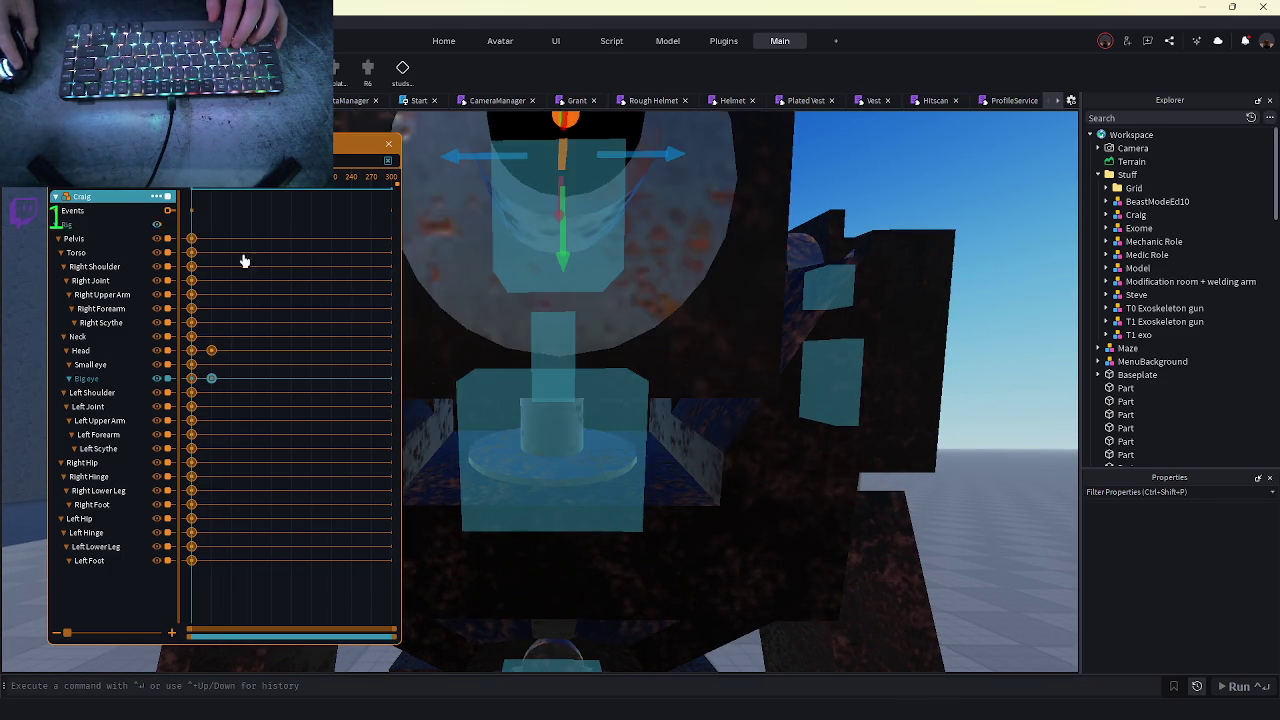
pyautogui.press('r')
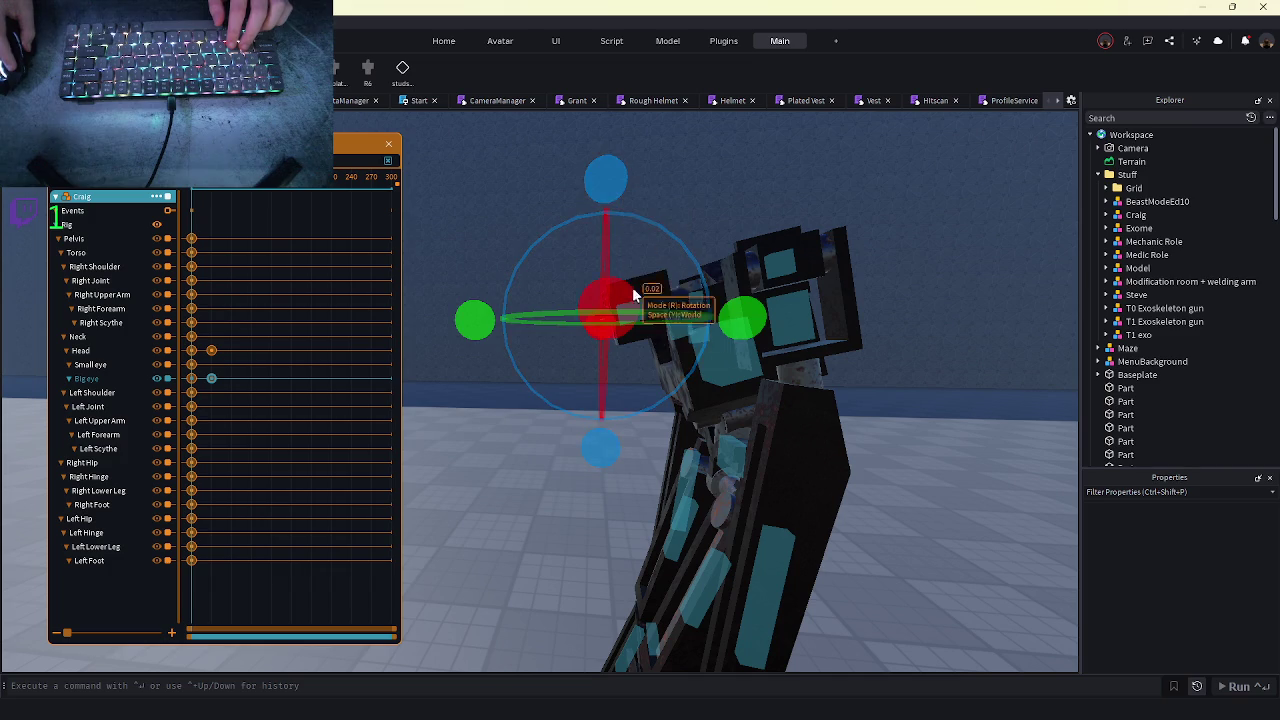
pyautogui.click(645, 313)
# - Inspect the Head keyframe's options, then nudge the Big eye slightly to the right
pyautogui.click(211, 351)
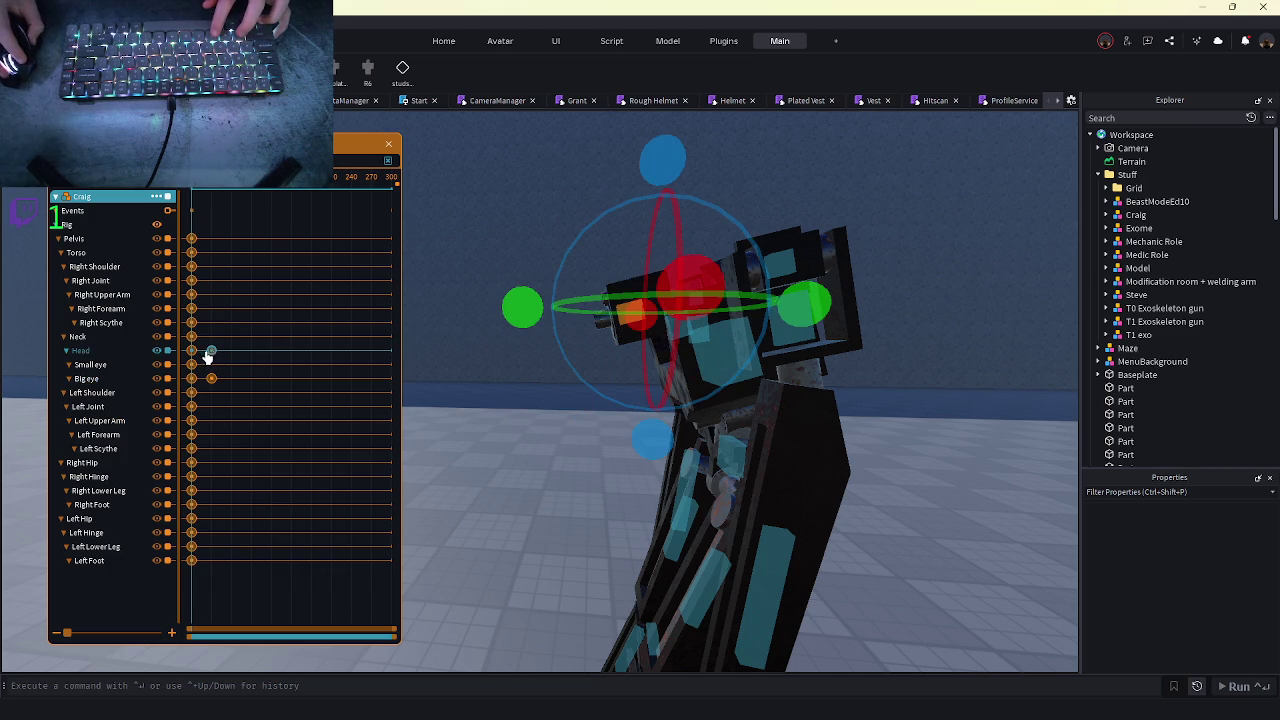
pyautogui.rightClick(83, 191)
pyautogui.click(107, 215)
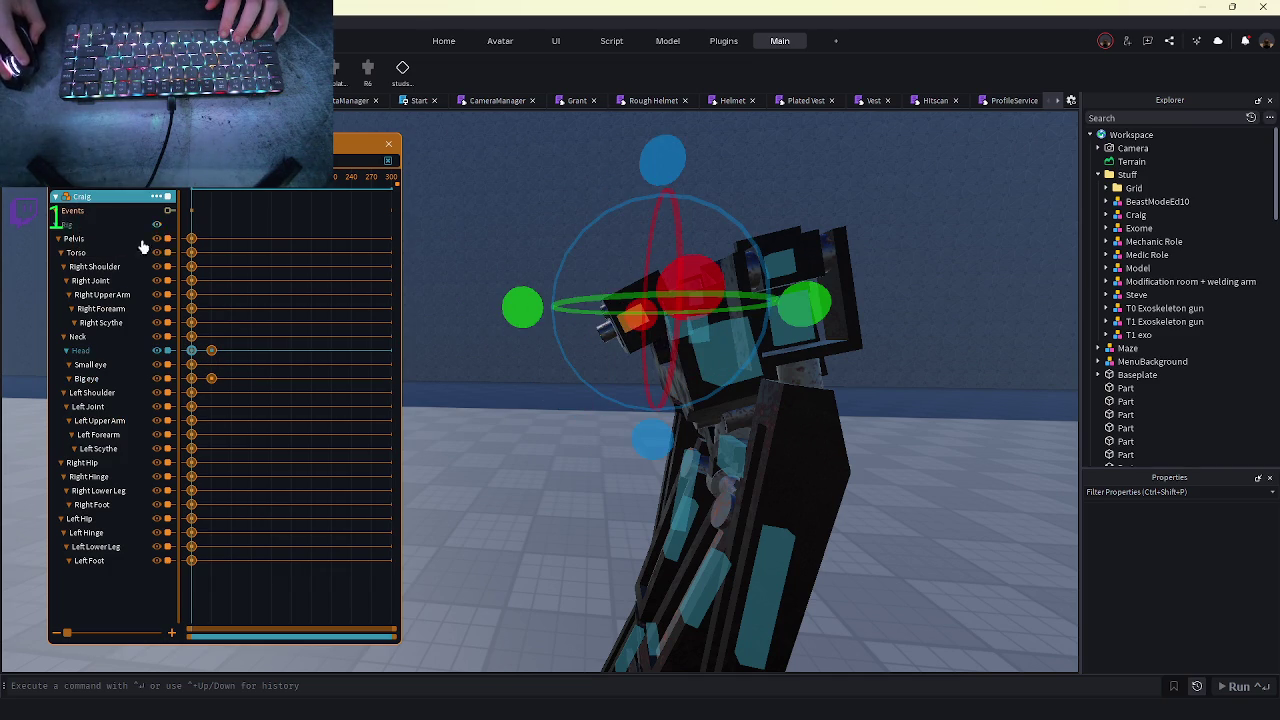
pyautogui.press('s')
pyautogui.press('w')
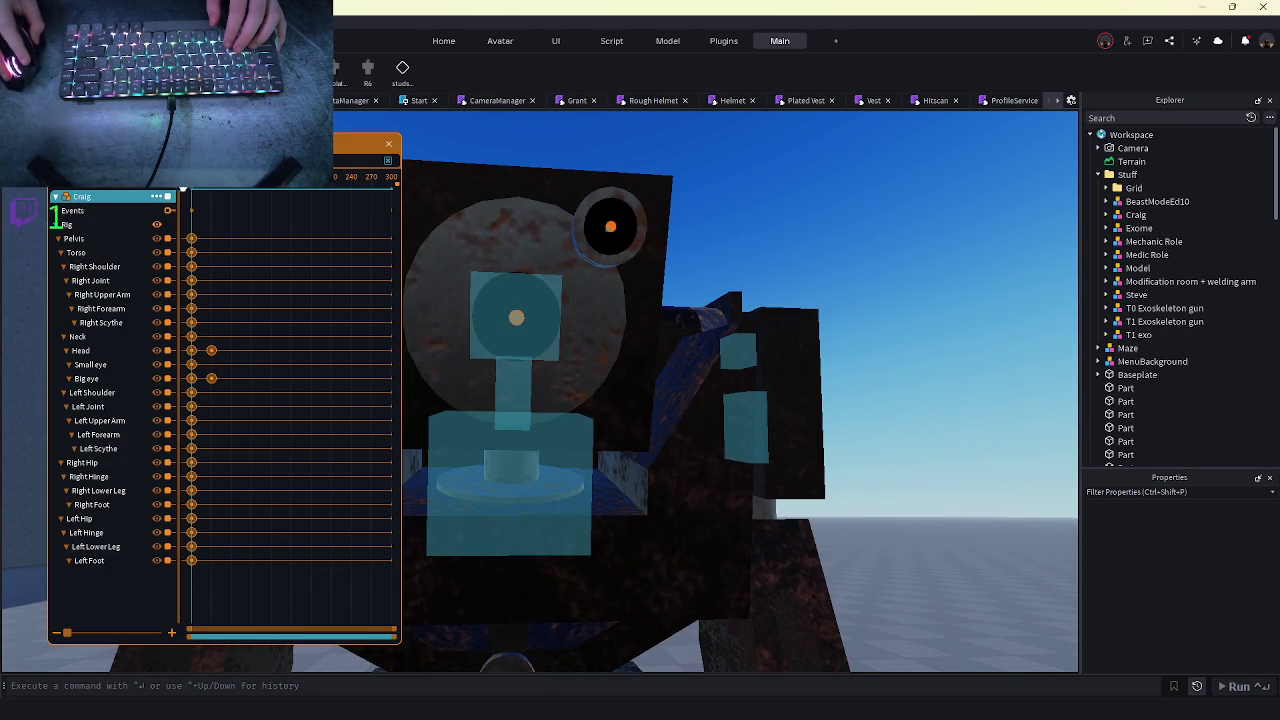
pyautogui.click(515, 317)
pyautogui.moveTo(588, 320); pyautogui.dragTo(574, 330)
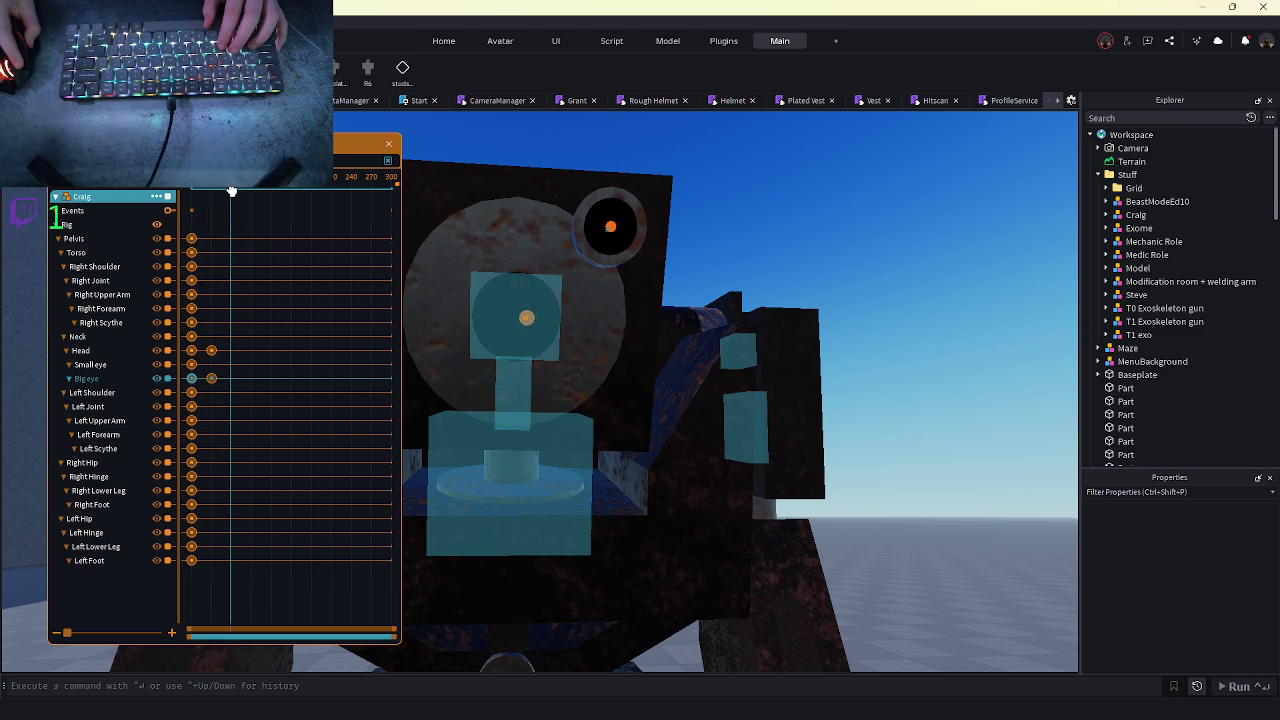
pyautogui.click(200, 228)
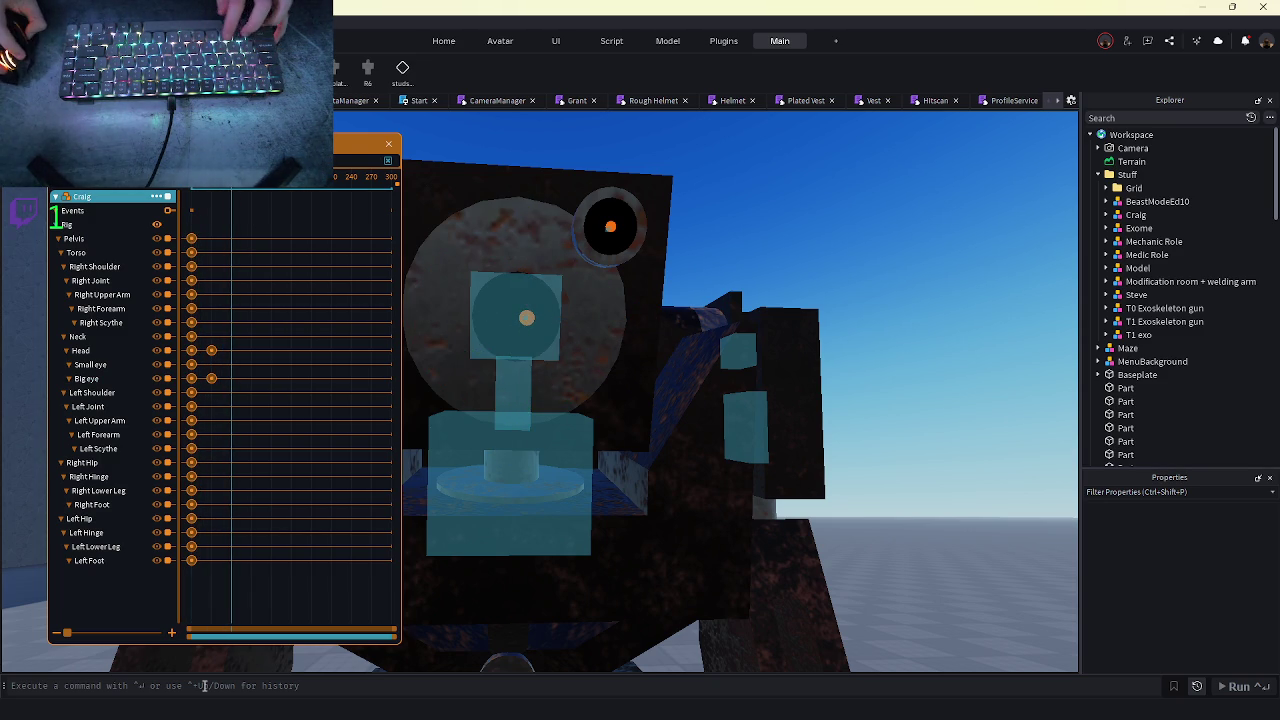
# - Key every Craig joint at a later time and move the Small eye slightly down
pyautogui.moveTo(211, 272); pyautogui.dragTo(150, 620)
pyautogui.hotkey('ctrl', 'c')
pyautogui.hotkey('ctrl', 'v')
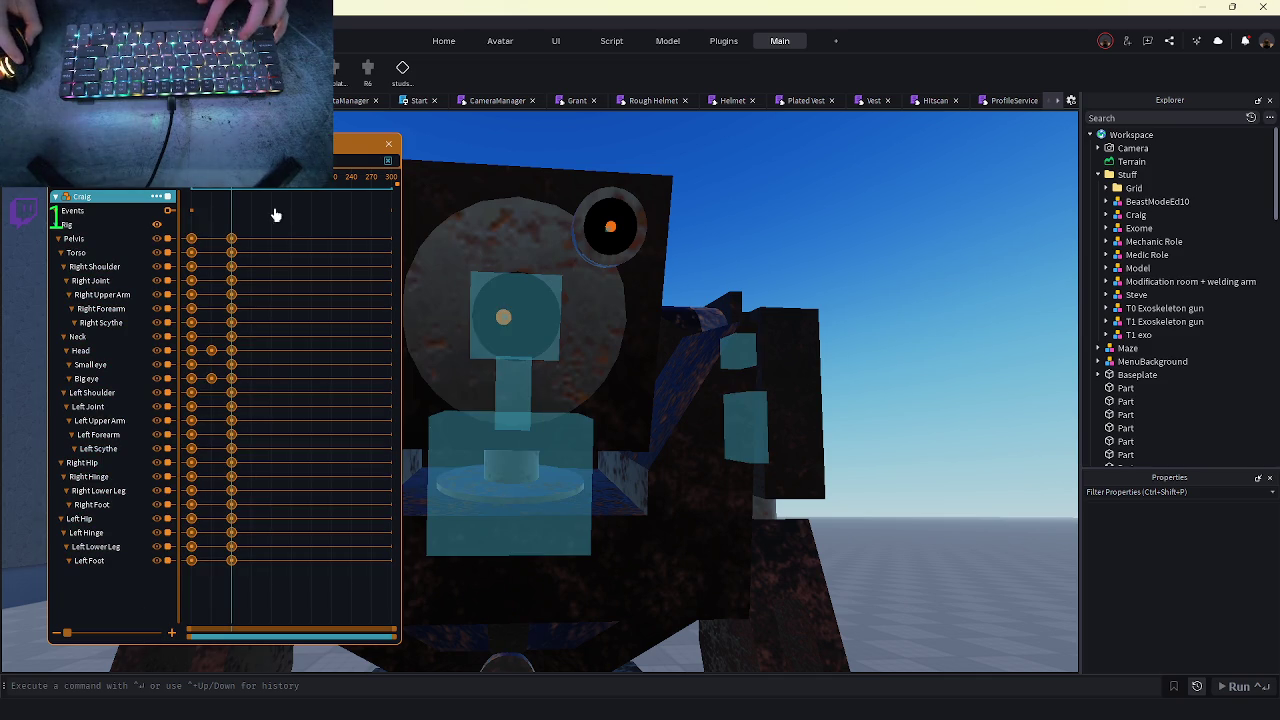
pyautogui.click(603, 229)
pyautogui.moveTo(611, 290); pyautogui.dragTo(720, 348)
pyautogui.scroll(-5, 828, 381)
pyautogui.click(828, 381)
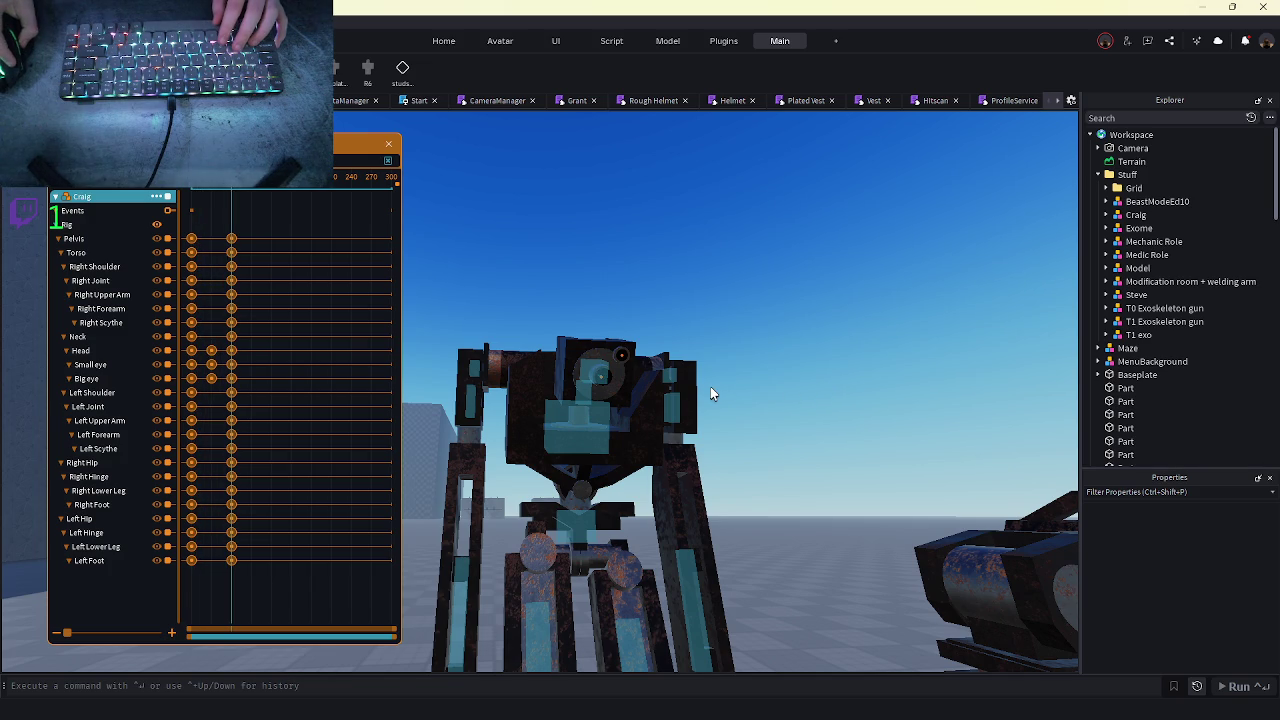
pyautogui.scroll(5, 710, 386)
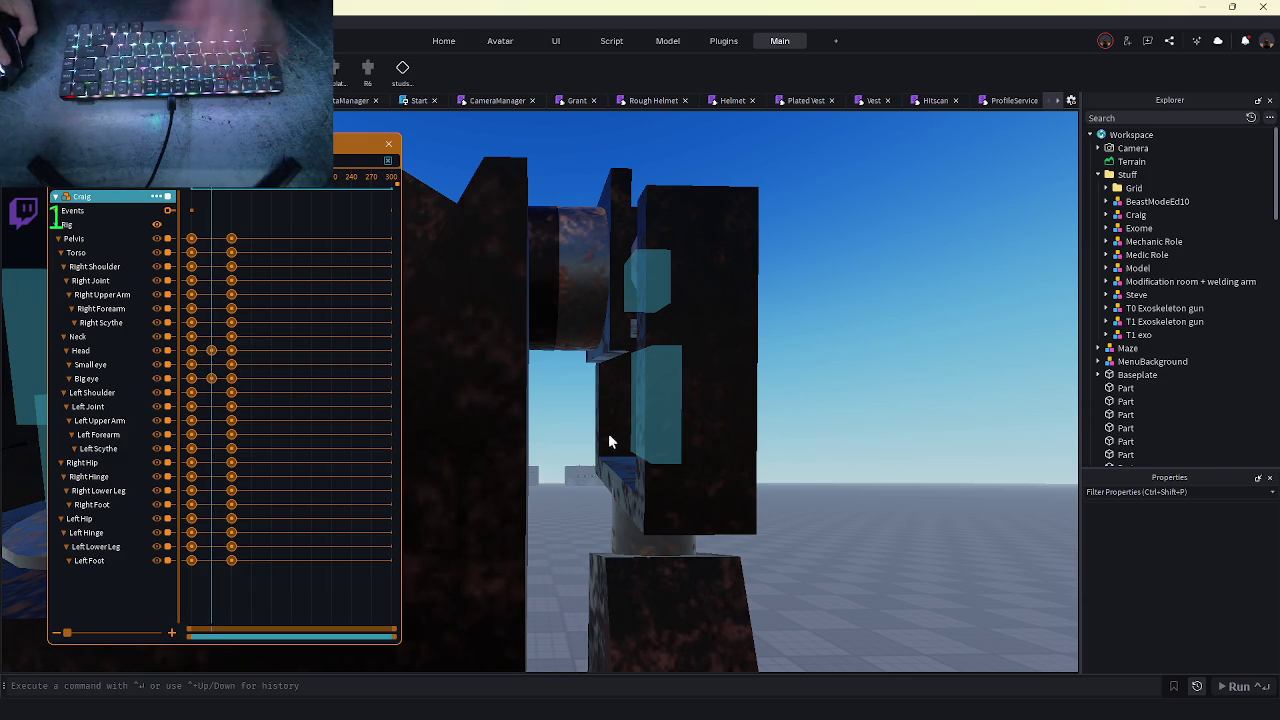
# - Frame the camera on Craig's head and zoom in and out to inspect it
pyautogui.press('f')
pyautogui.scroll(5, 627, 431)
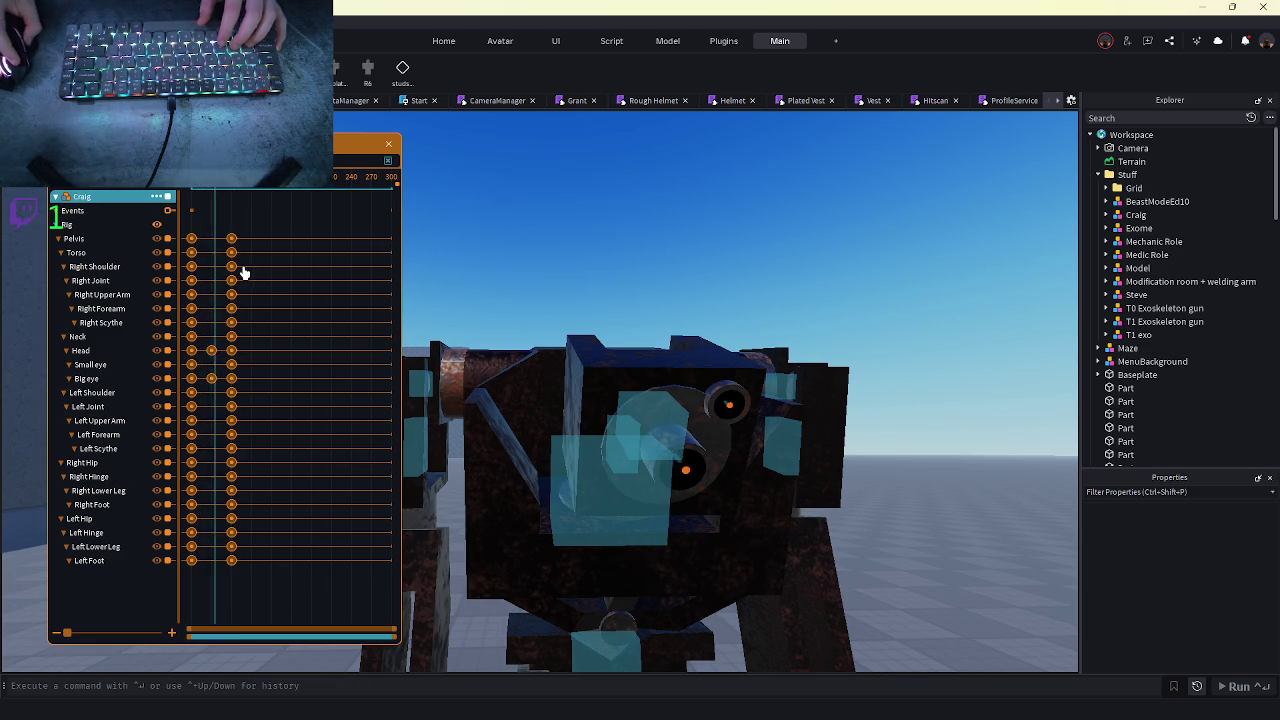
pyautogui.scroll(-5, 476, 375)
pyautogui.scroll(5, 476, 375)
pyautogui.scroll(-5, 476, 375)
pyautogui.scroll(5, 464, 366)
pyautogui.scroll(-5, 464, 366)
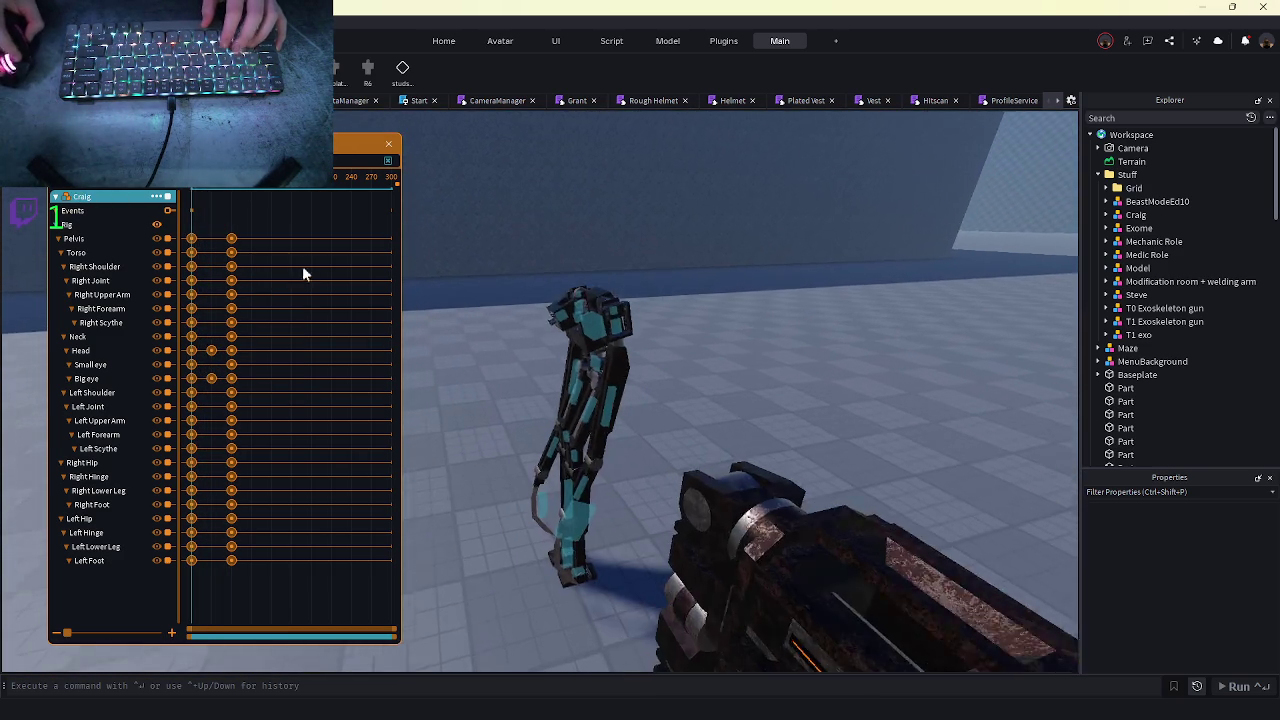
# - Lower Craig's pelvis for the mid-stride pose
pyautogui.scroll(5, 740, 390)
pyautogui.scroll(-5, 737, 280)
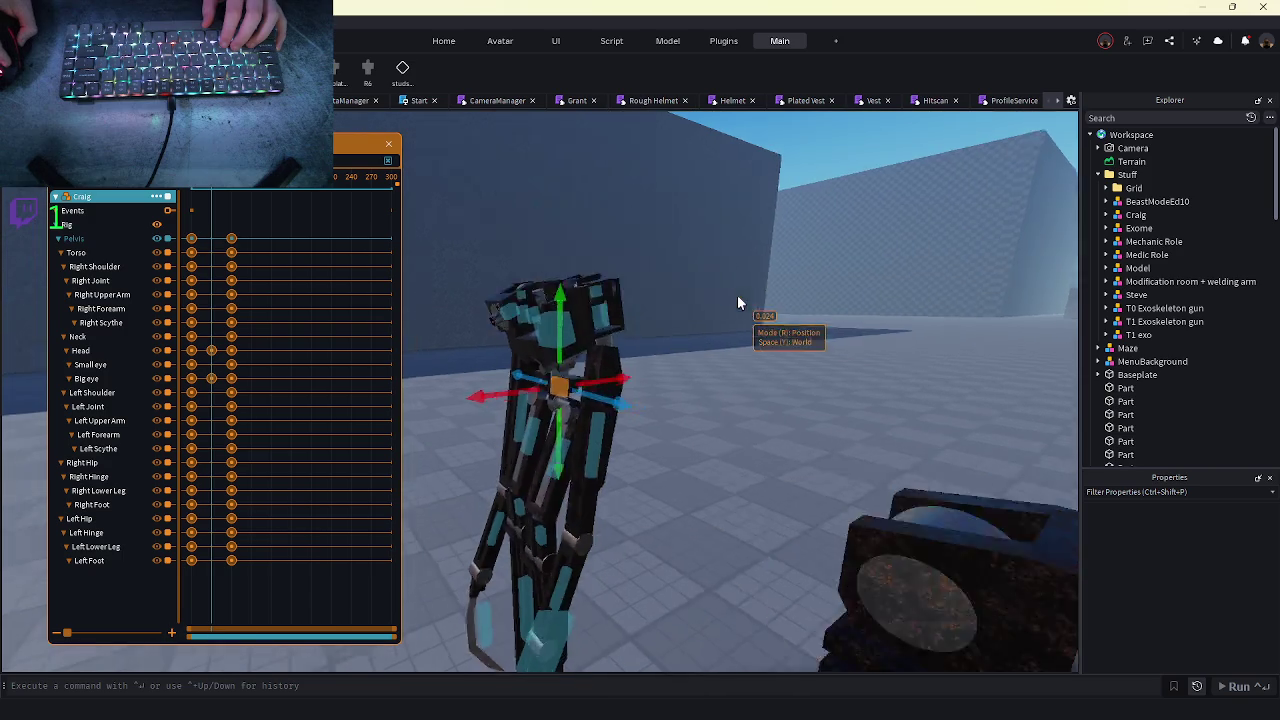
pyautogui.moveTo(538, 330)
pyautogui.mouseDown()
pyautogui.moveTo(563, 372)
pyautogui.moveTo(672, 403)
pyautogui.mouseUp()
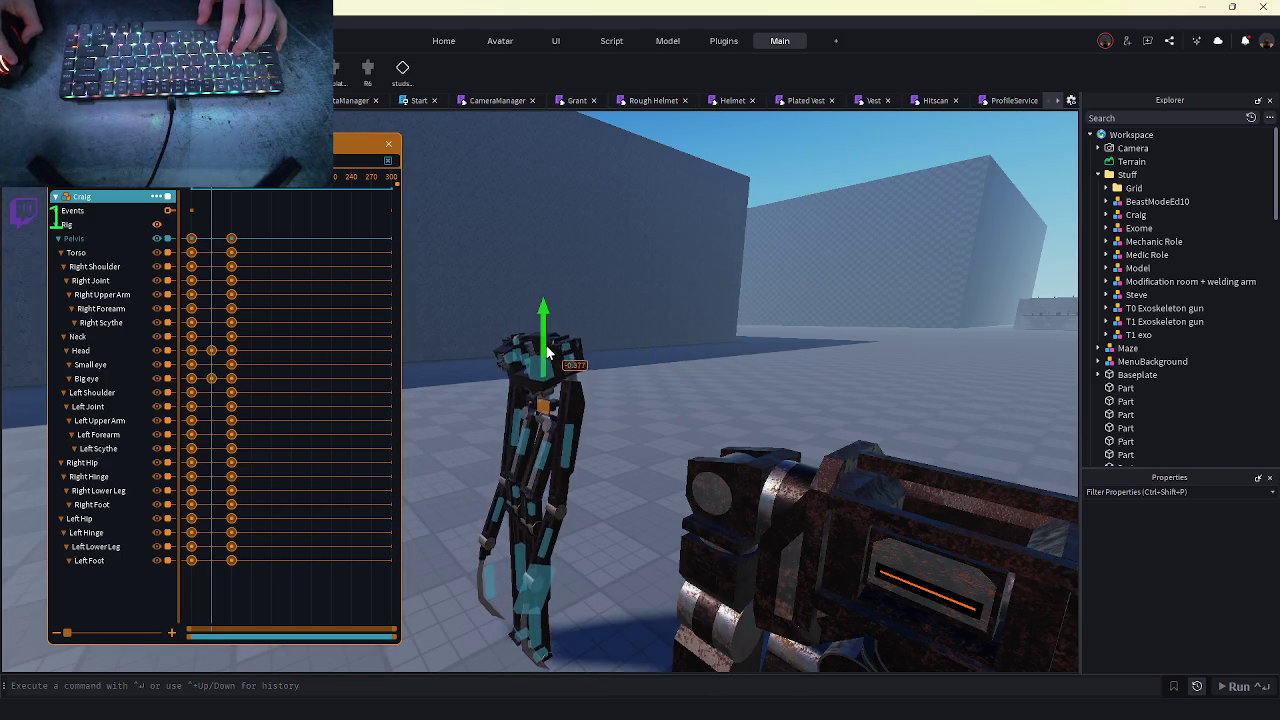
pyautogui.scroll(5, 563, 372)
pyautogui.scroll(-5, 563, 372)
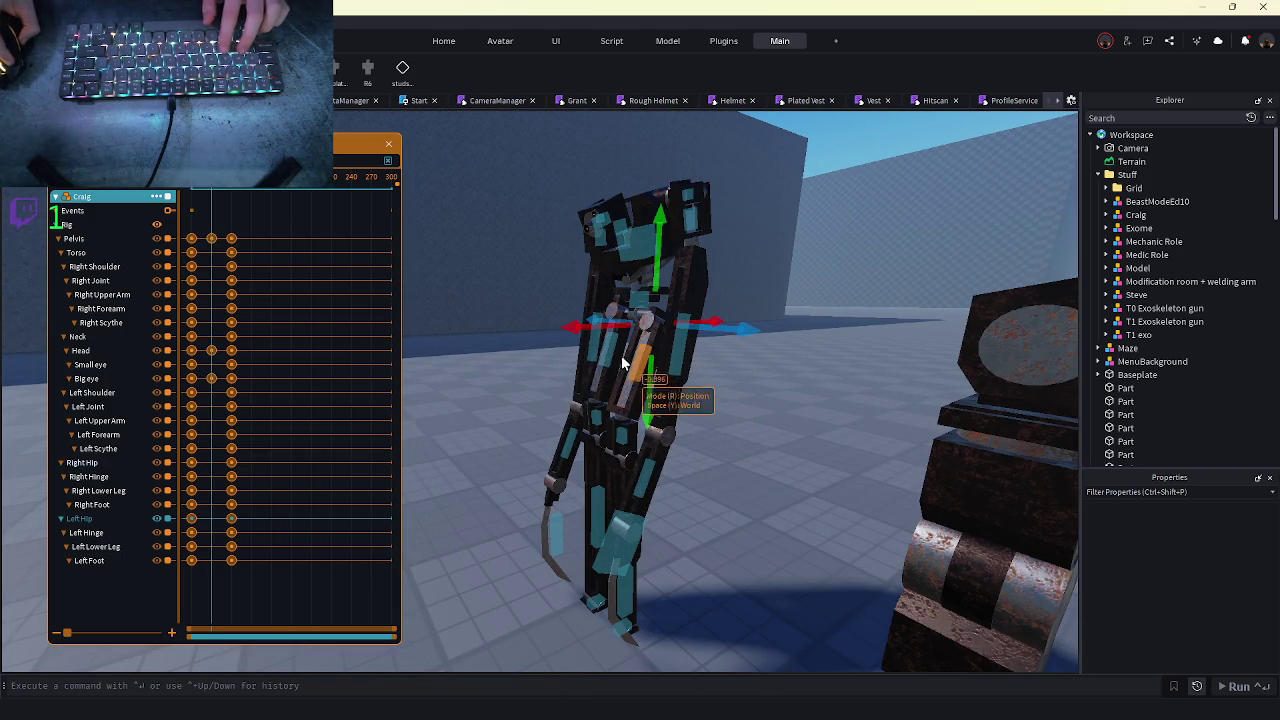
# - Rotate Craig's body forward into the stride with the rotate gizmo
pyautogui.press('r')
pyautogui.moveTo(672, 185); pyautogui.dragTo(669, 165)
pyautogui.scroll(-5, 653, 285)
pyautogui.moveTo(595, 218); pyautogui.dragTo(624, 275)
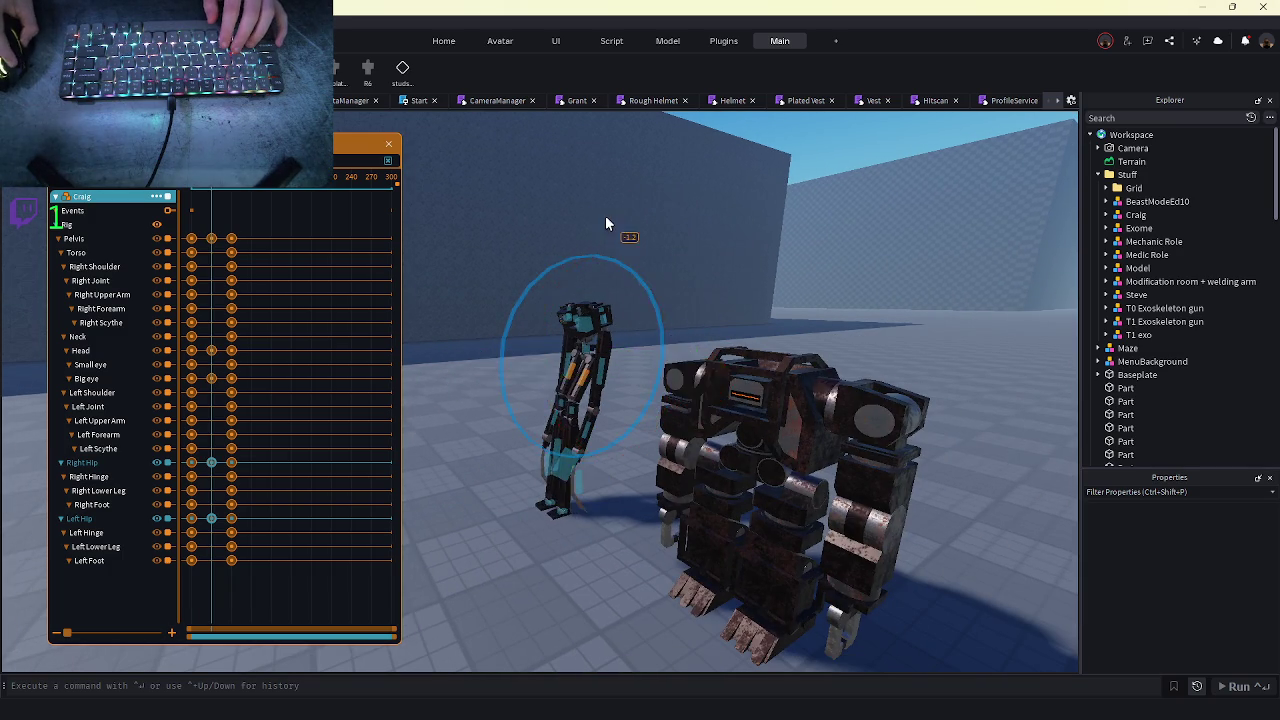
pyautogui.scroll(5, 658, 380)
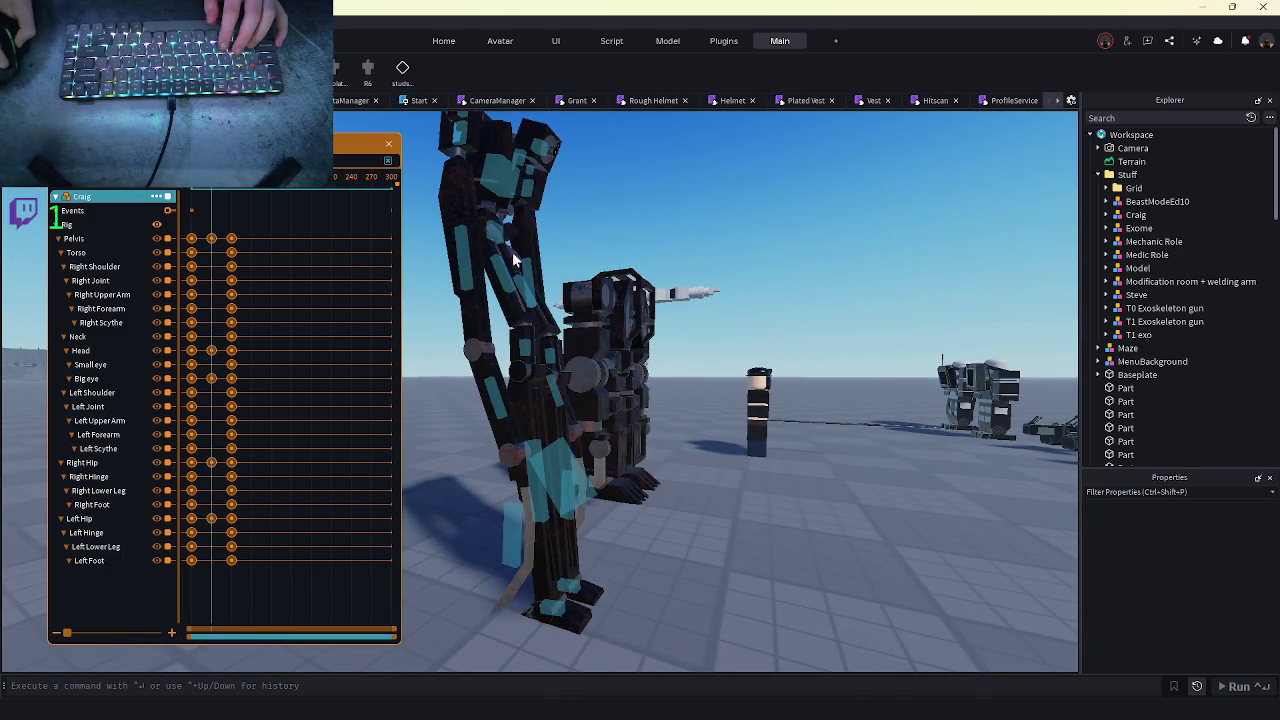
# - Shift the selected body parts vertically, then undo the accidental upward lift
pyautogui.click(521, 268)
pyautogui.press('r')
pyautogui.moveTo(495, 219); pyautogui.dragTo(495, 200)
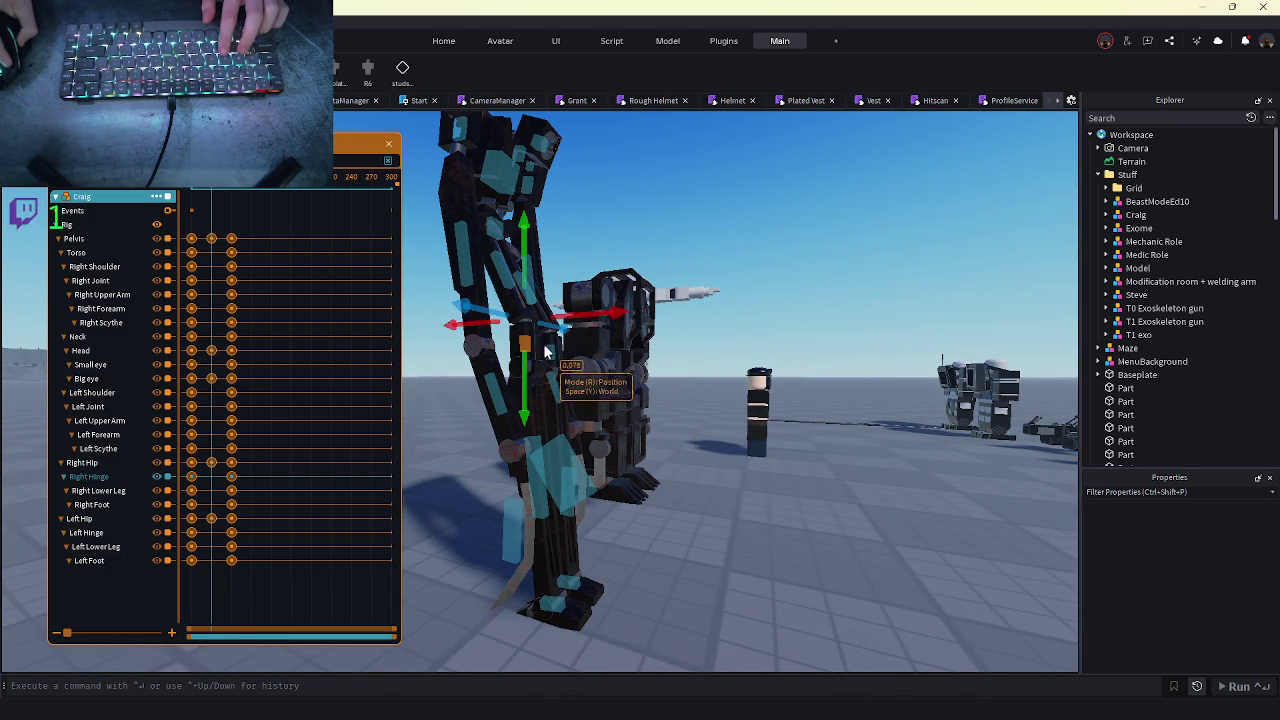
pyautogui.moveTo(549, 355); pyautogui.dragTo(573, 263)
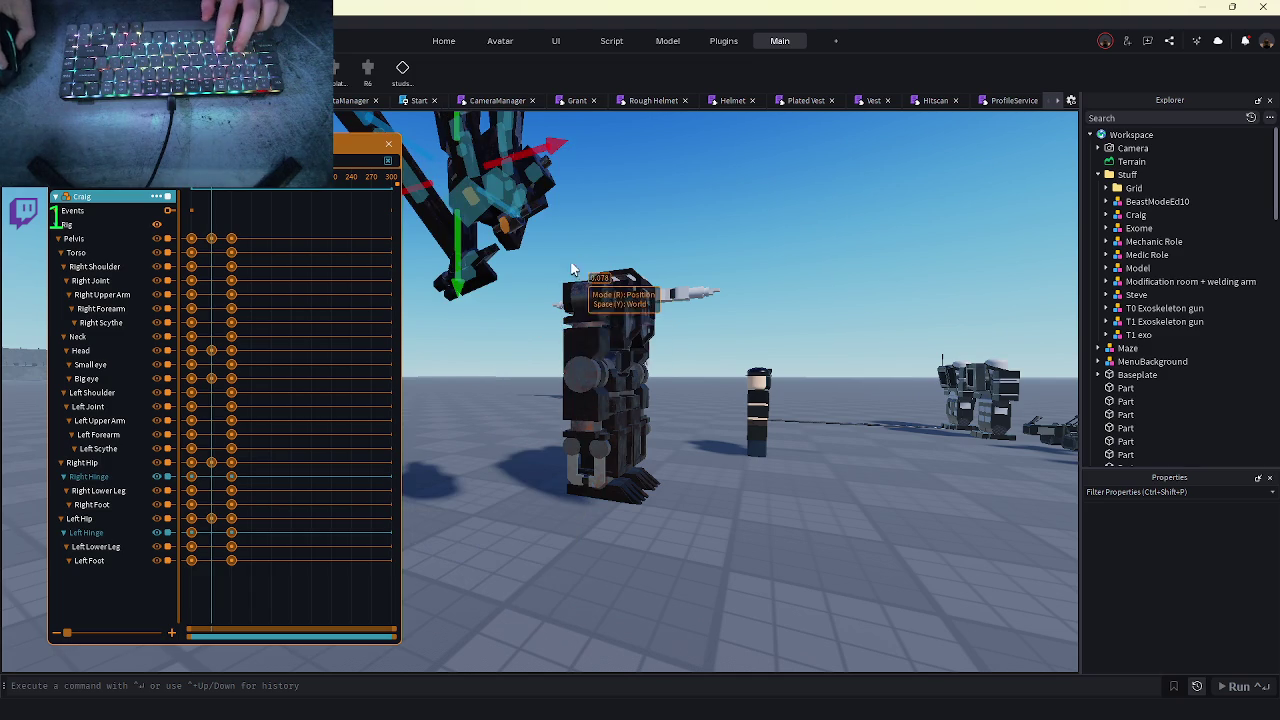
pyautogui.click(110, 249)
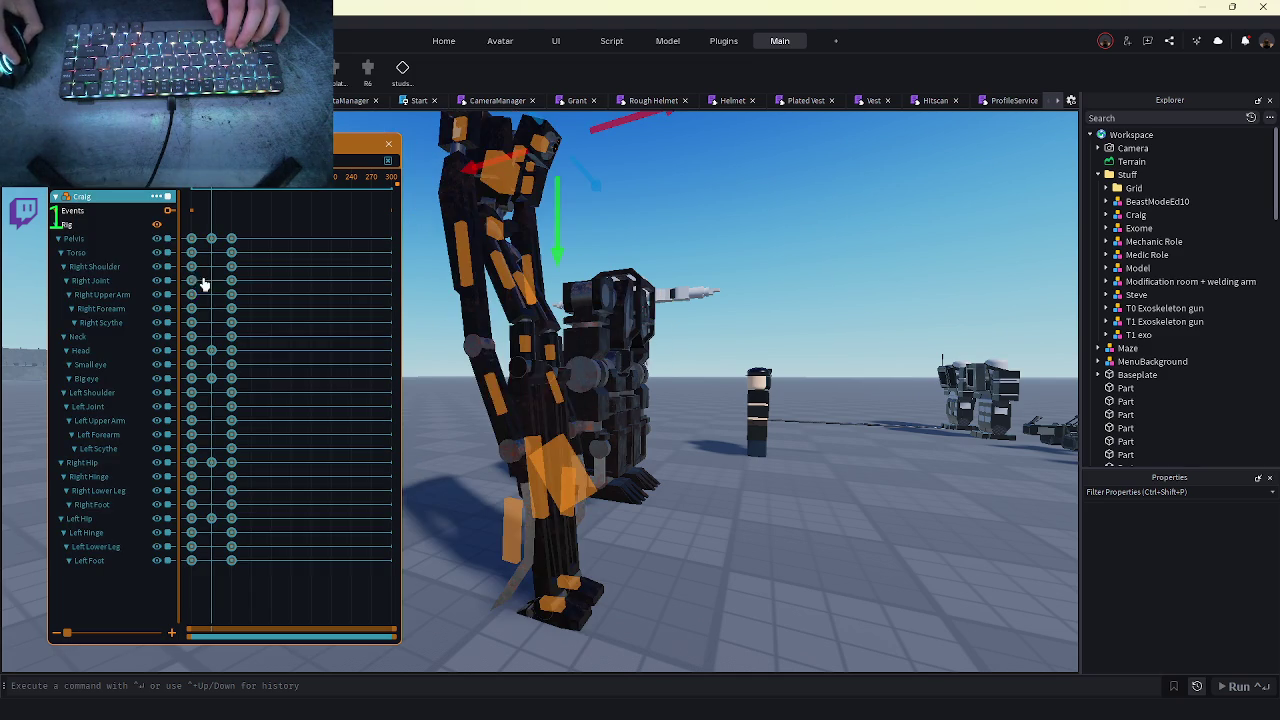
pyautogui.hotkey('ctrl', 'a')
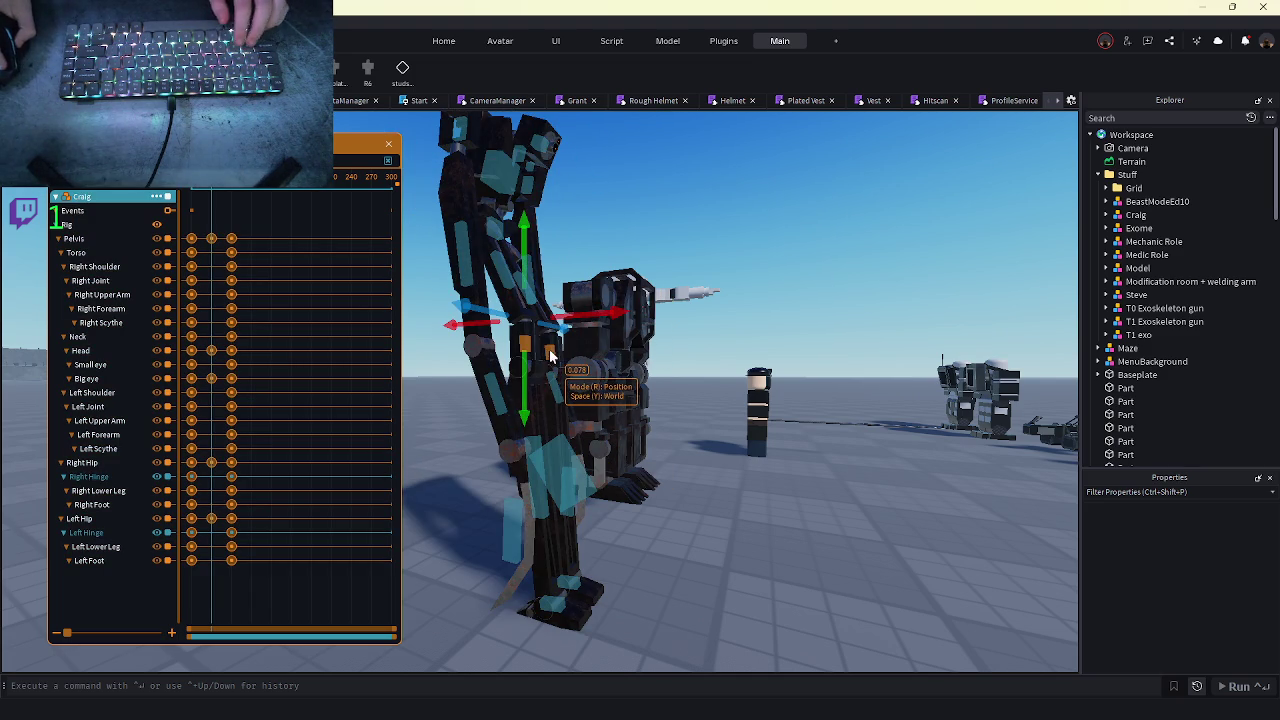
# - Bend both knee hinges and frame the view on Craig's right foot
pyautogui.press('r')
pyautogui.moveTo(535, 193); pyautogui.dragTo(549, 194)
pyautogui.click(522, 541)
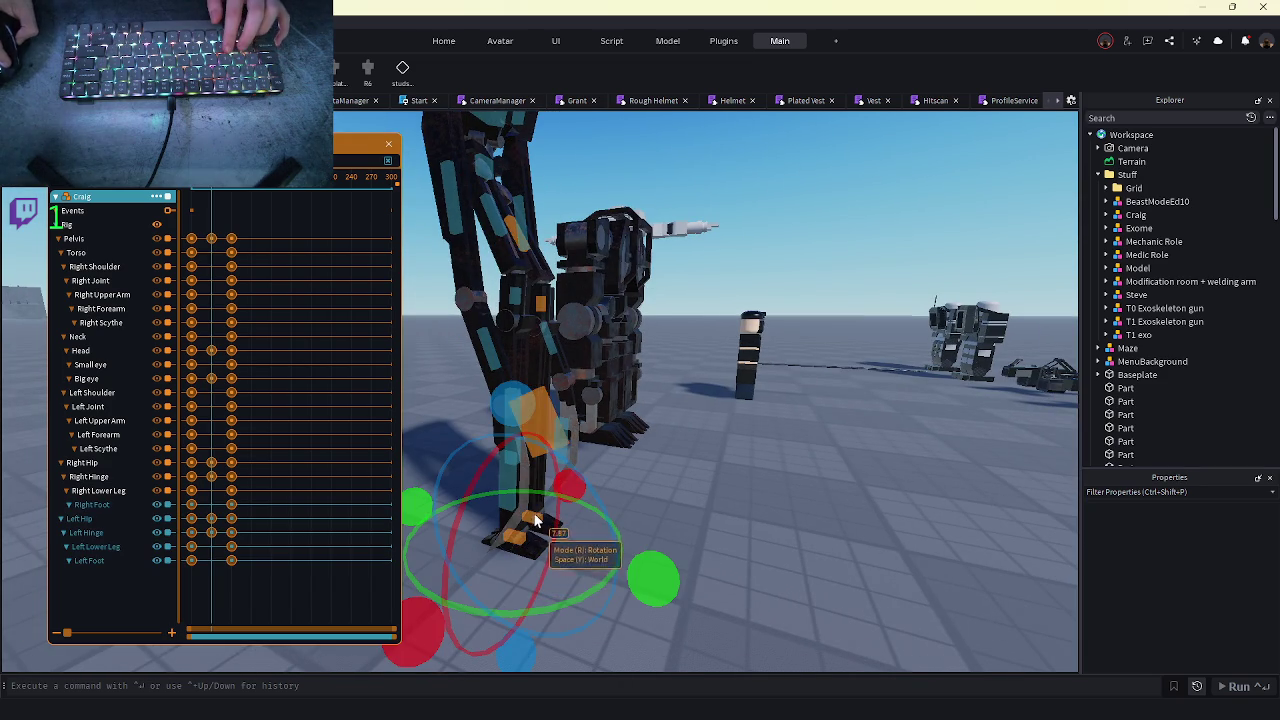
pyautogui.click(530, 508)
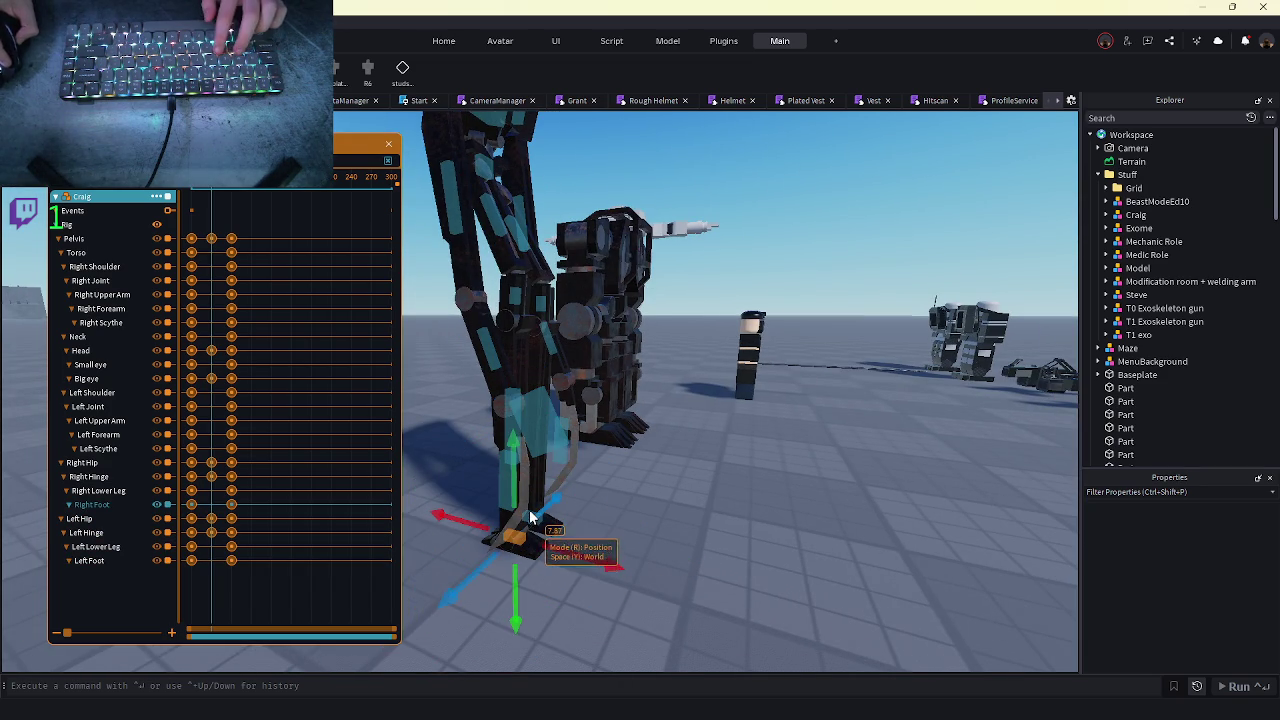
pyautogui.press('w')
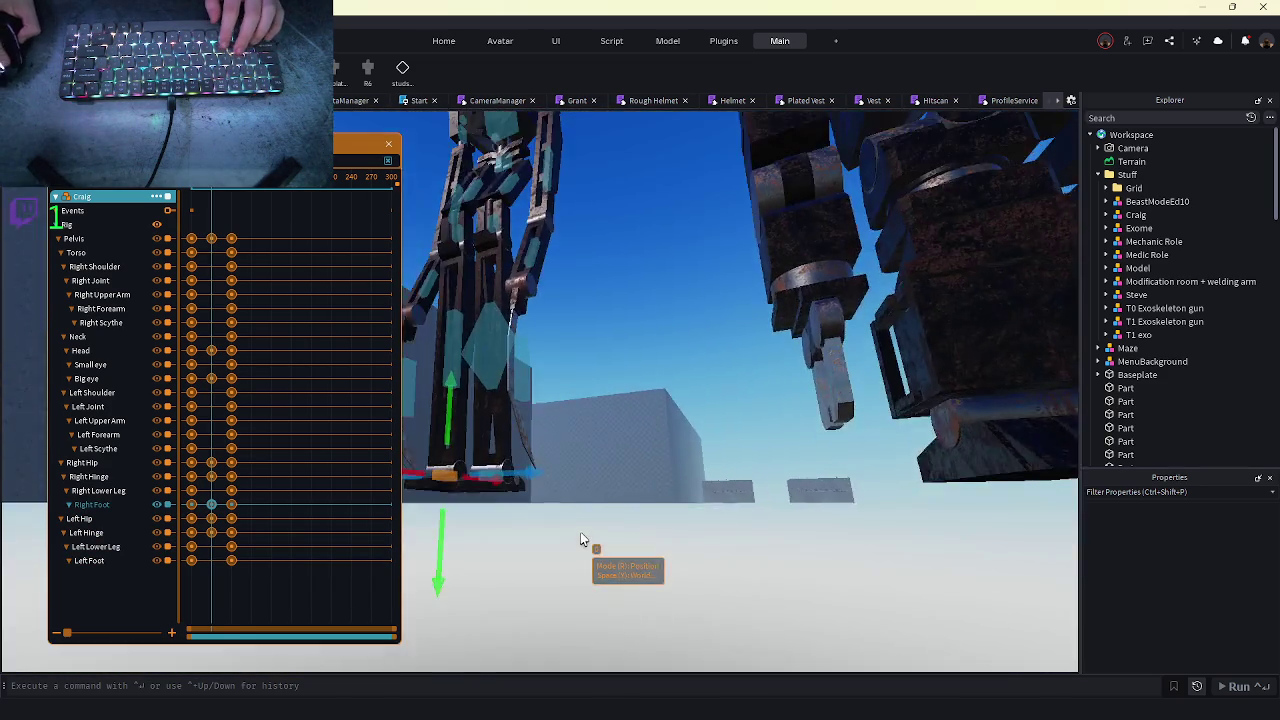
pyautogui.press('f')
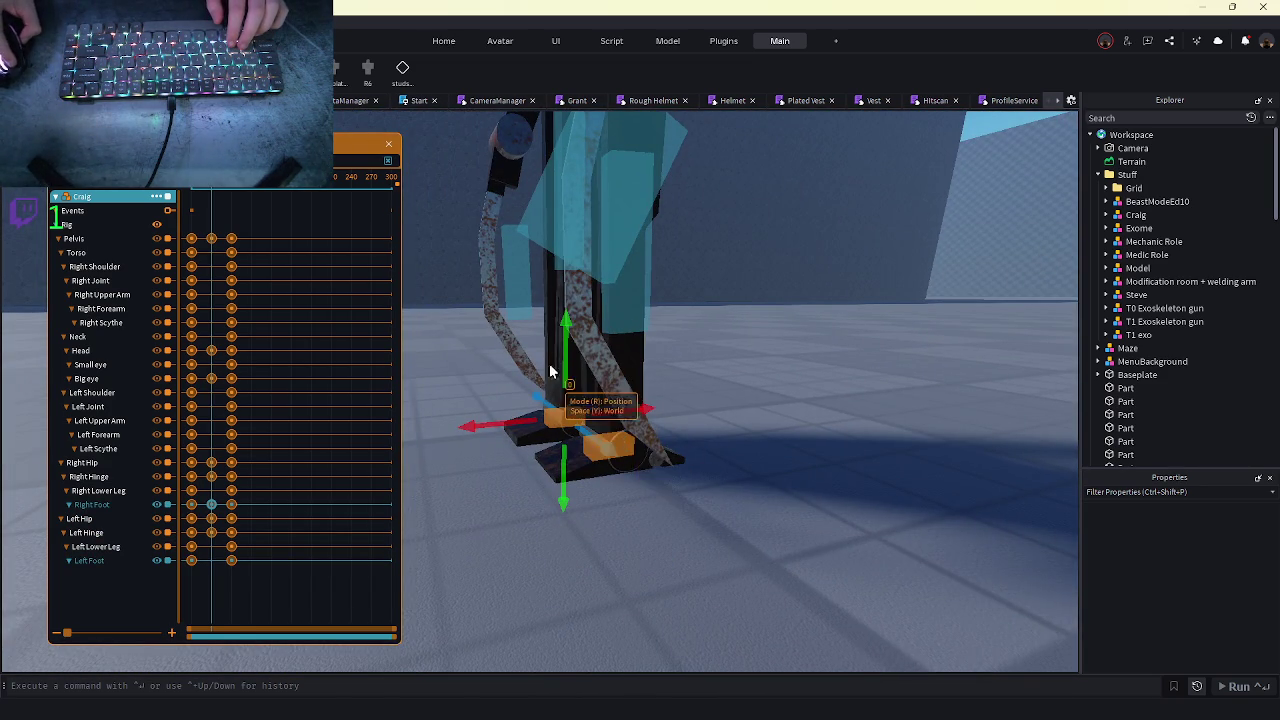
pyautogui.scroll(-10, 566, 352)
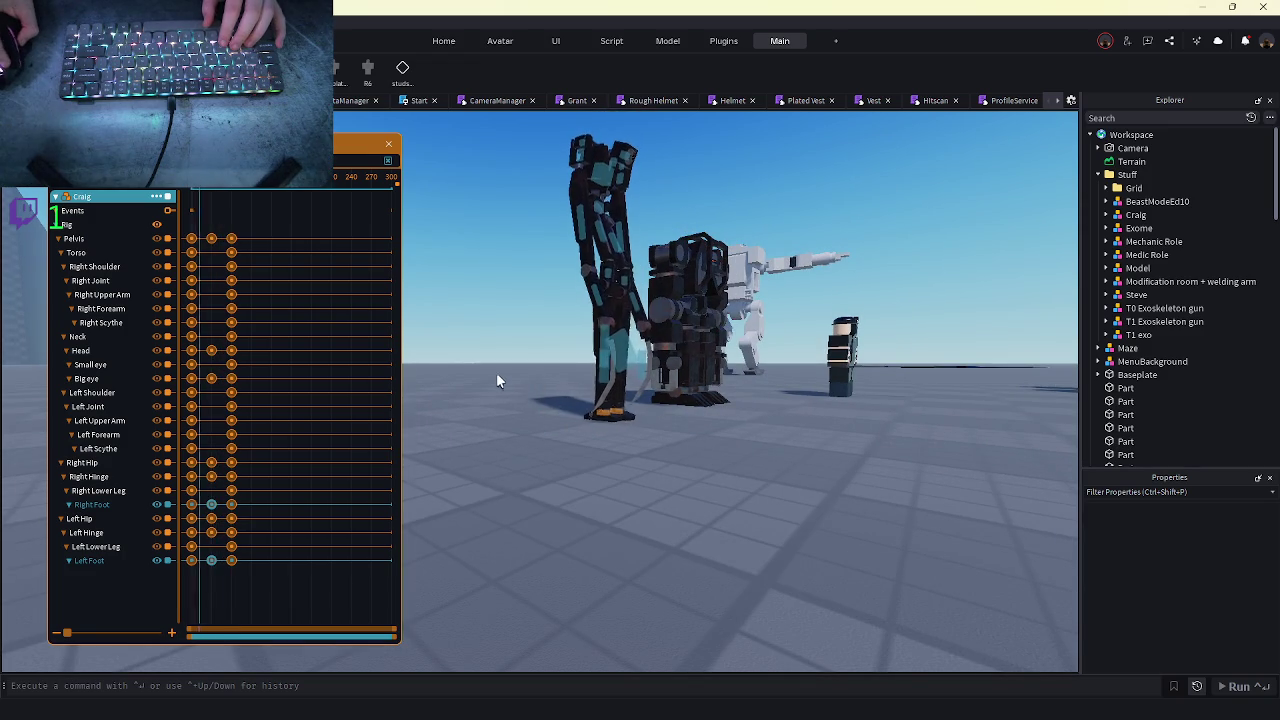
# - Nudge the Pelvis slightly for the mid-stride pose and frame a low close view
pyautogui.click(605, 330)
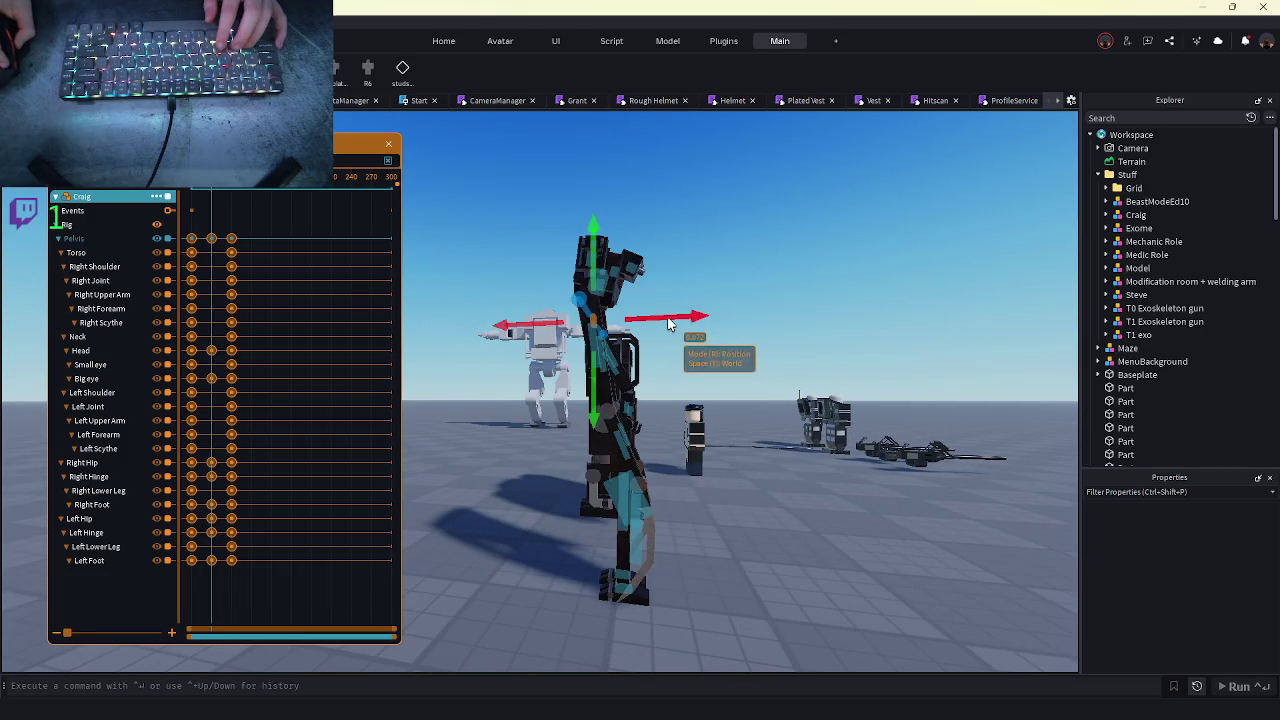
pyautogui.moveTo(669, 318); pyautogui.dragTo(660, 309)
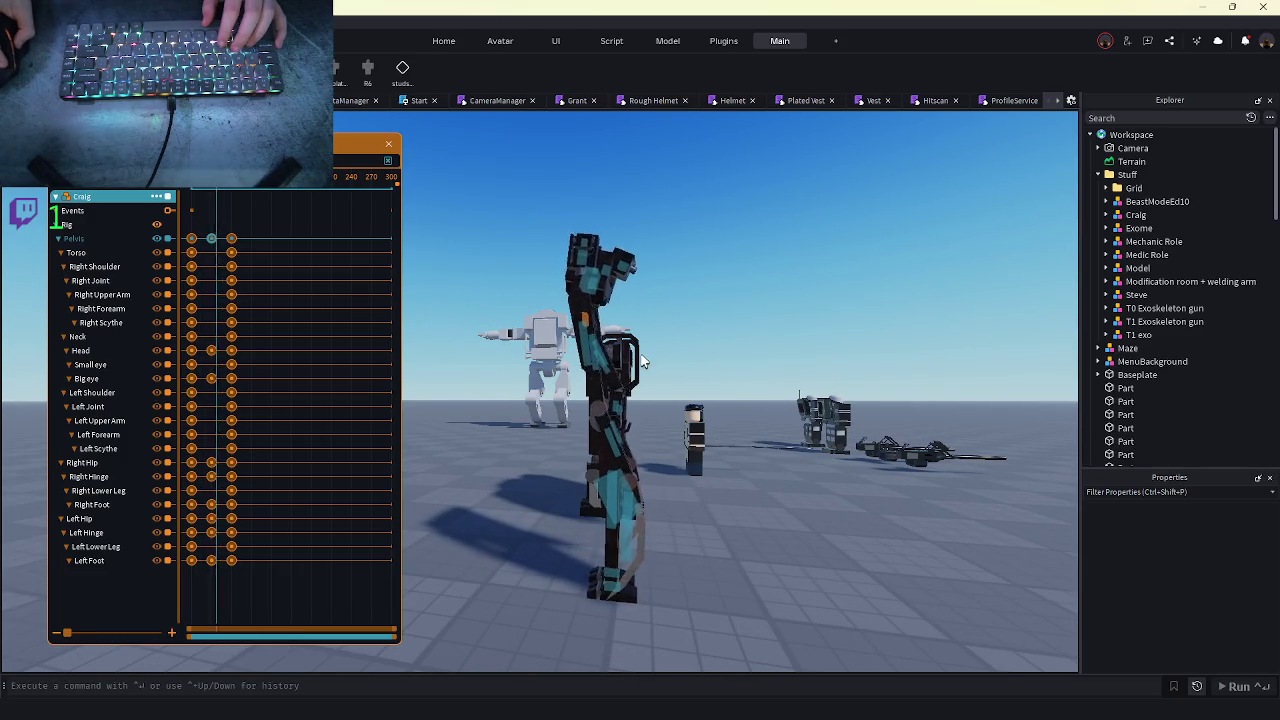
pyautogui.scroll(-3, 643, 362)
pyautogui.scroll(3, 643, 362)
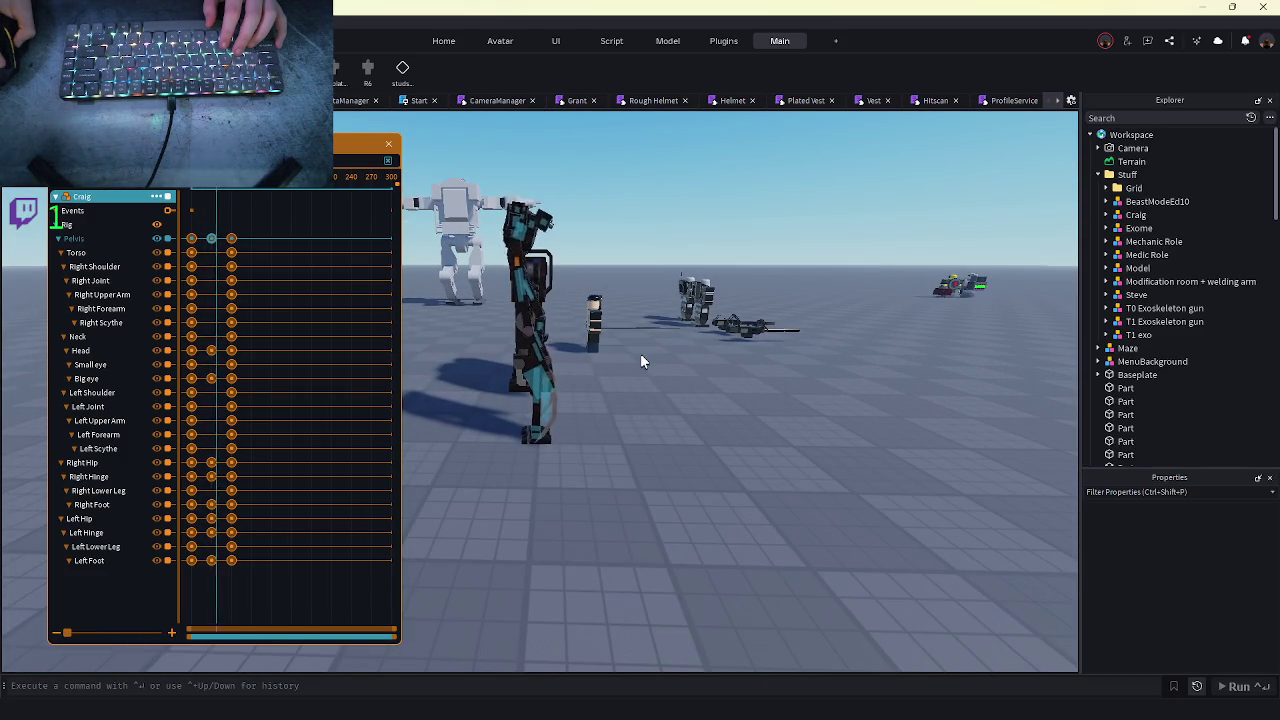
pyautogui.press('f')
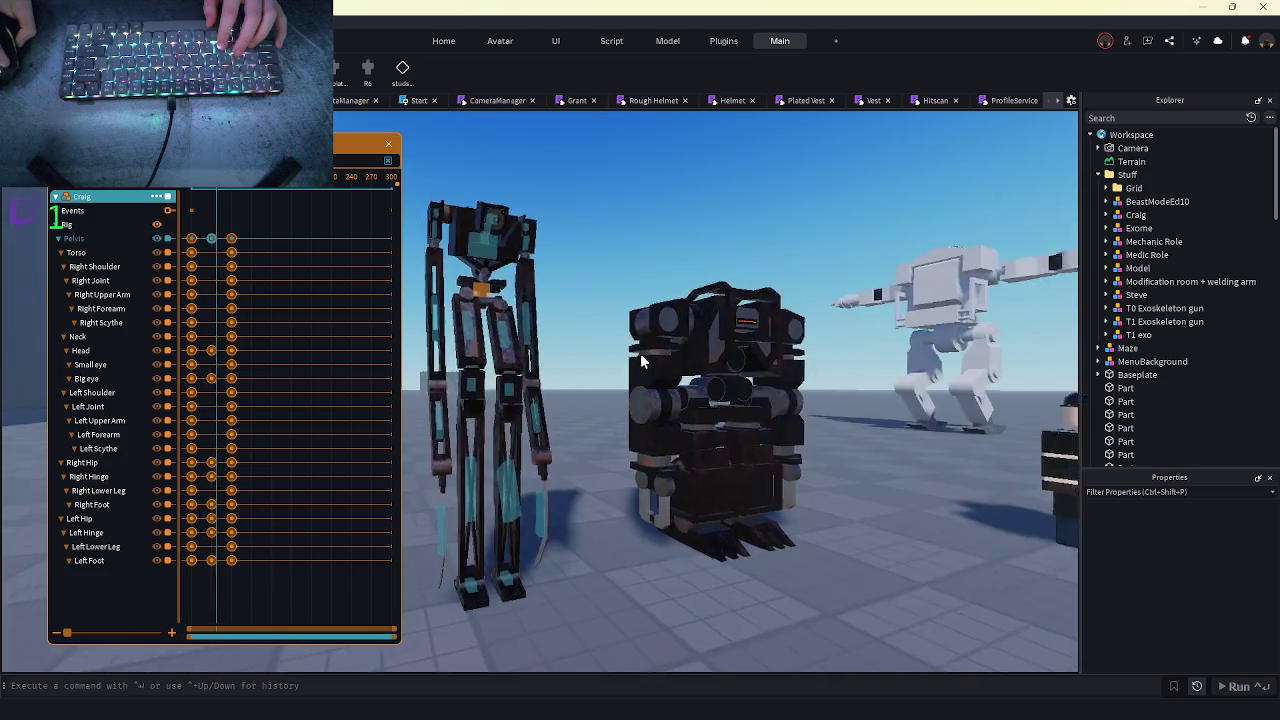
pyautogui.scroll(-5, 643, 362)
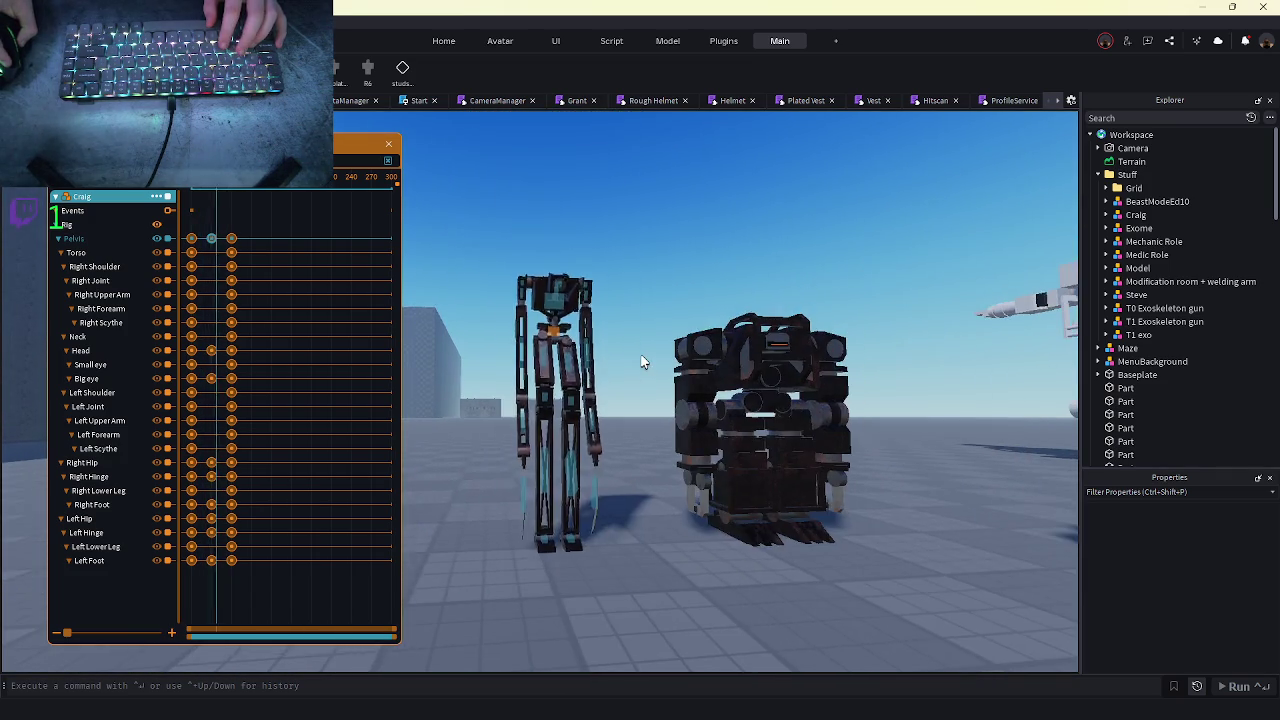
pyautogui.scroll(8, 643, 362)
pyautogui.scroll(-5, 640, 353)
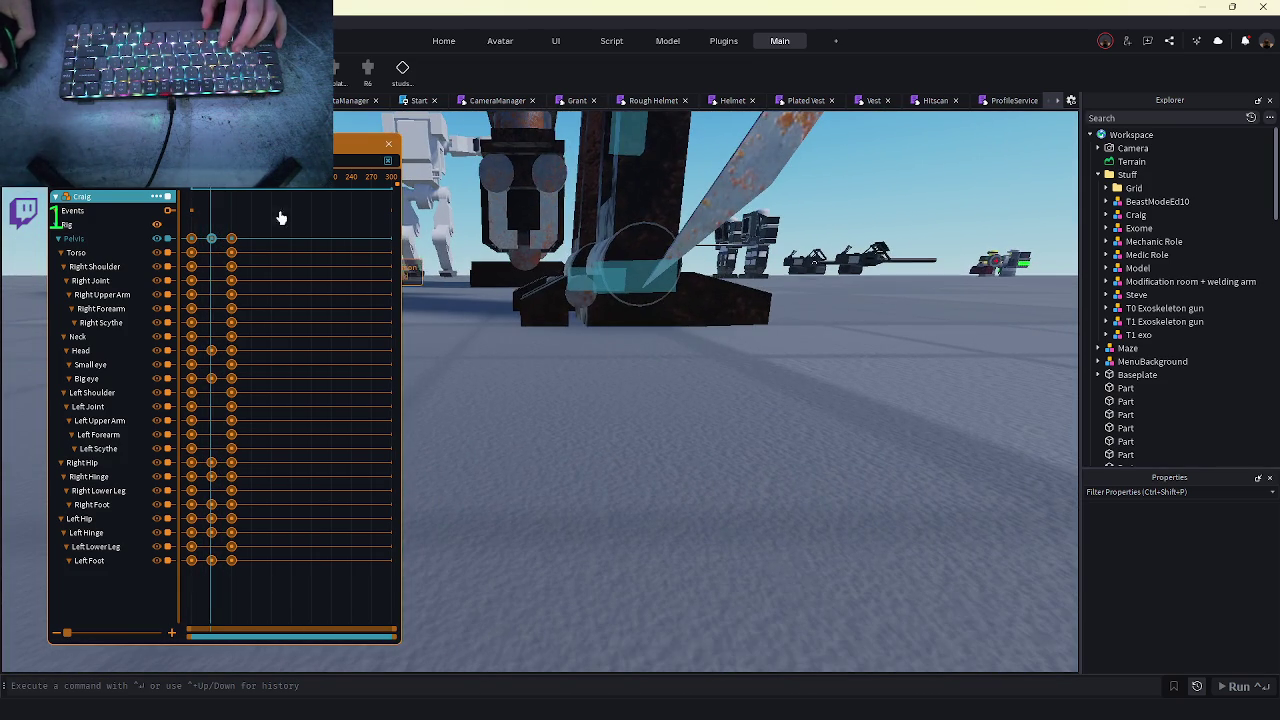
pyautogui.scroll(-5, 488, 304)
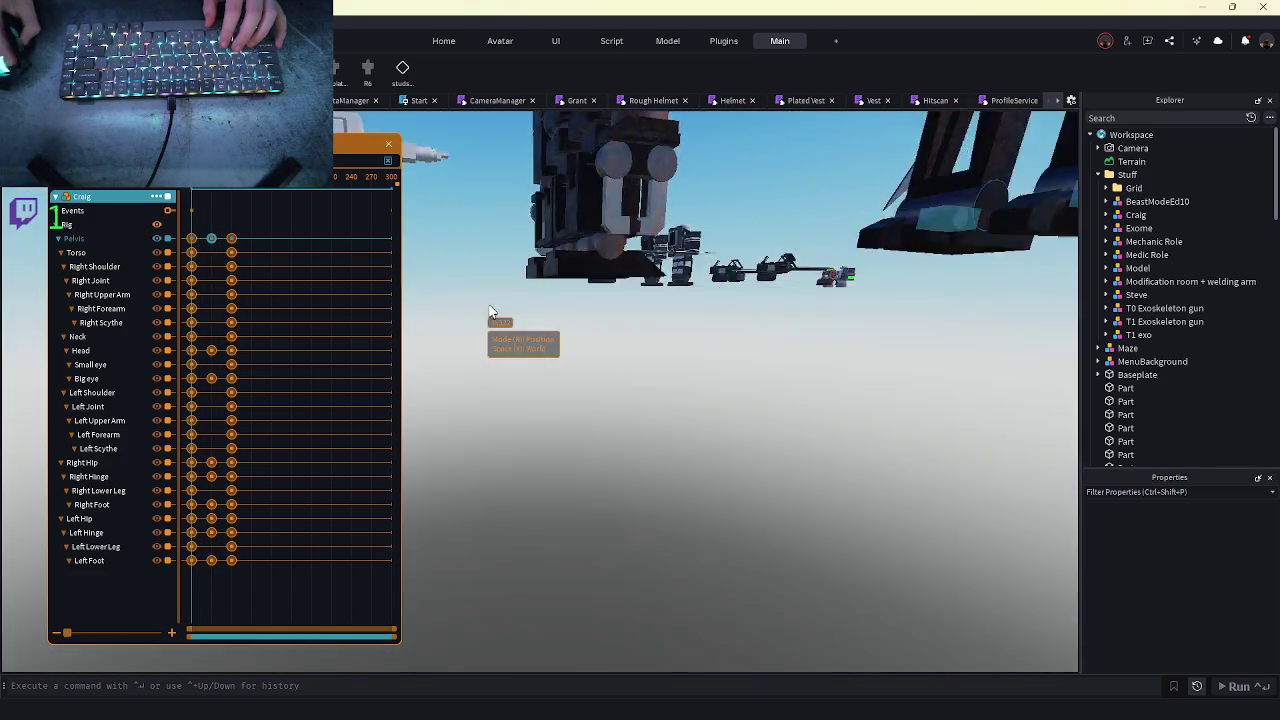
pyautogui.scroll(10, 488, 306)
# - Select the Right Foot, then the starting column of keyframes
pyautogui.click(485, 312)
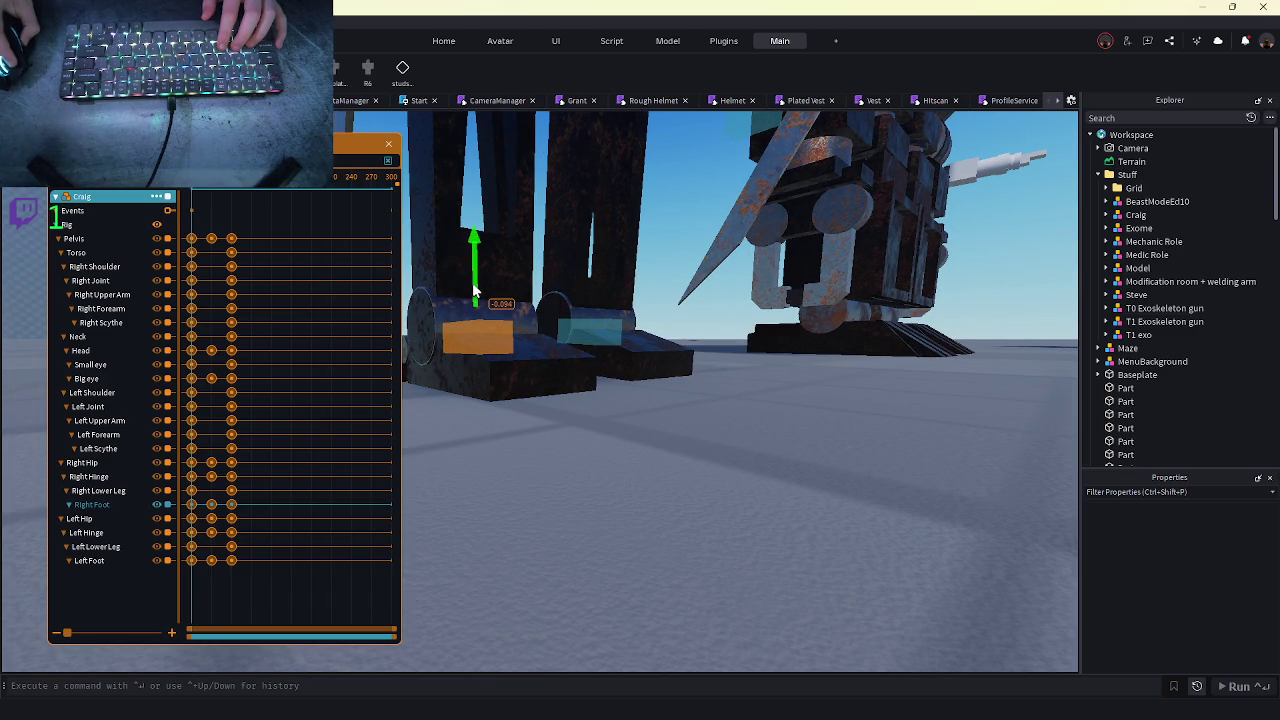
pyautogui.scroll(-3, 494, 397)
pyautogui.scroll(5, 494, 397)
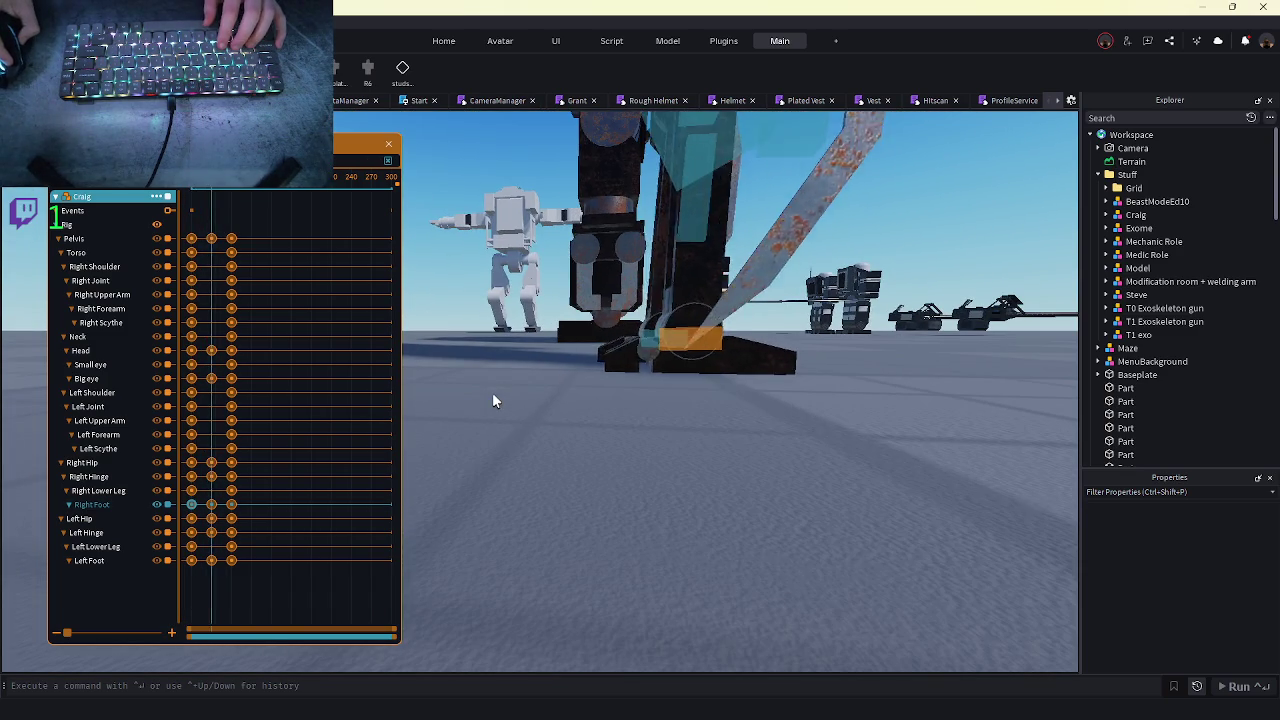
pyautogui.moveTo(131, 643); pyautogui.dragTo(133, 640)
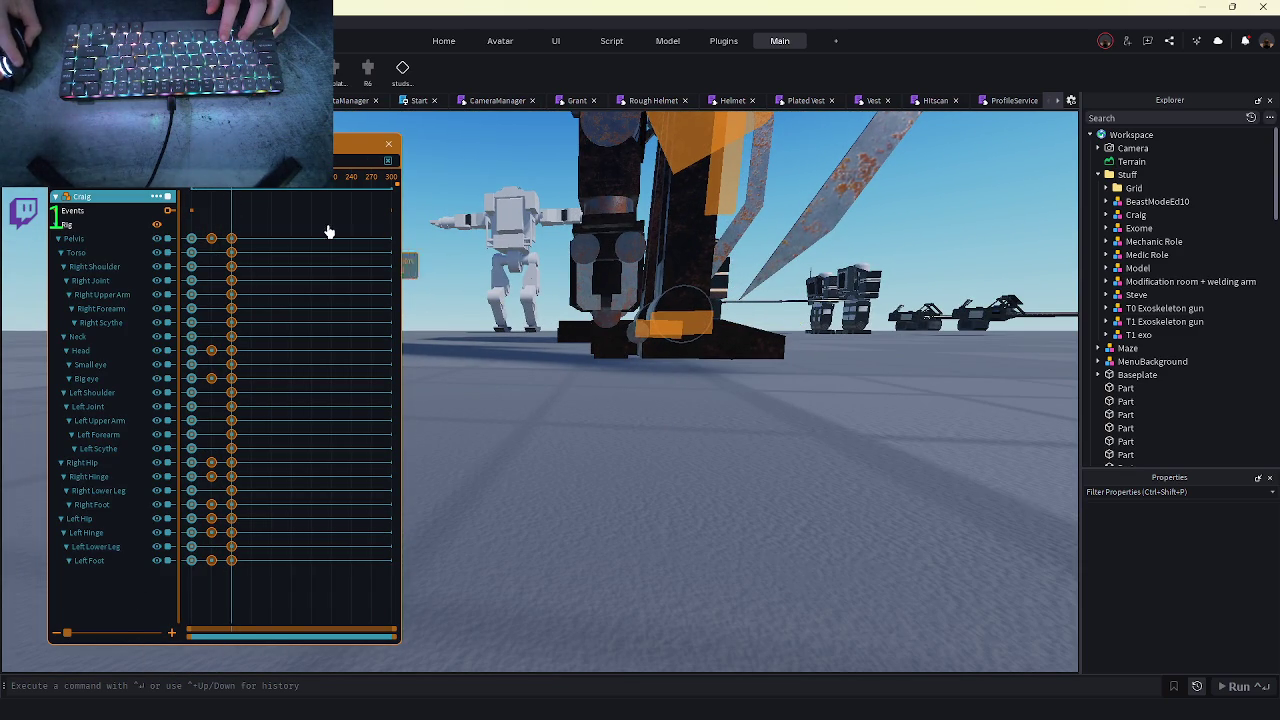
# - Paste the starting pose onto the final keyframes and bring the view to the rig's feet
pyautogui.rightClick(80, 192)
pyautogui.click(100, 210)
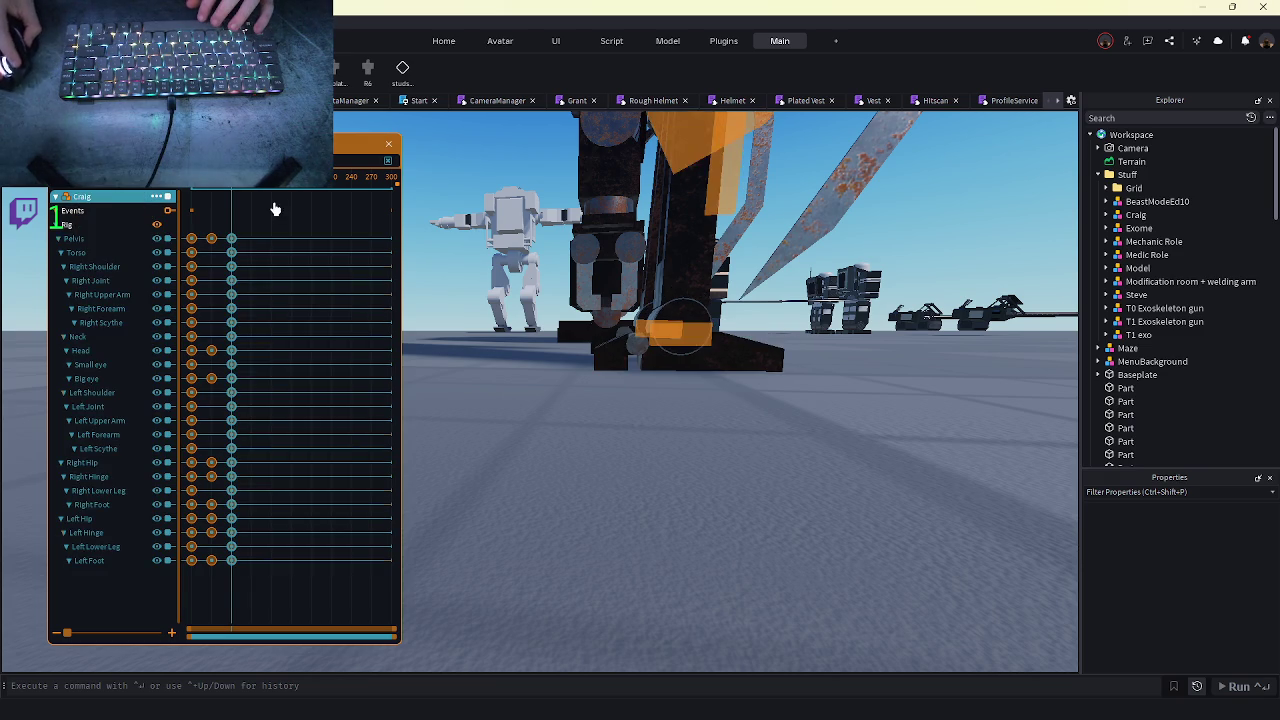
pyautogui.press('s')
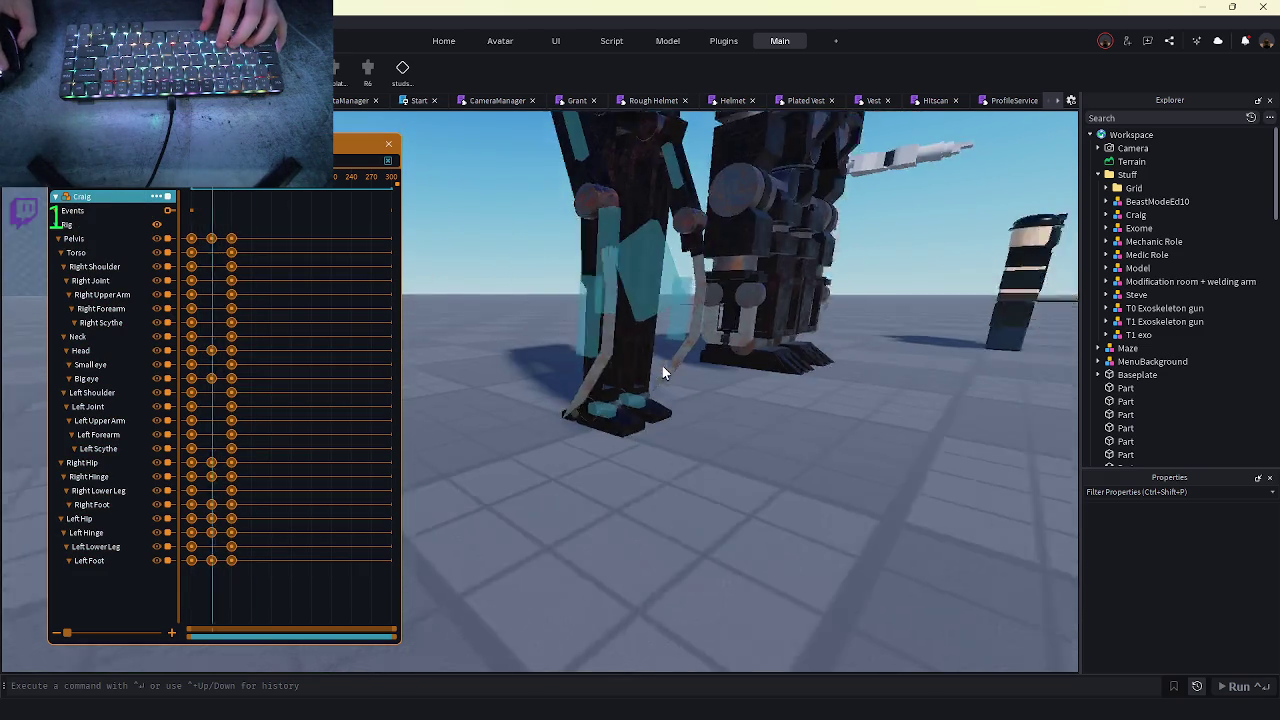
pyautogui.press('w')
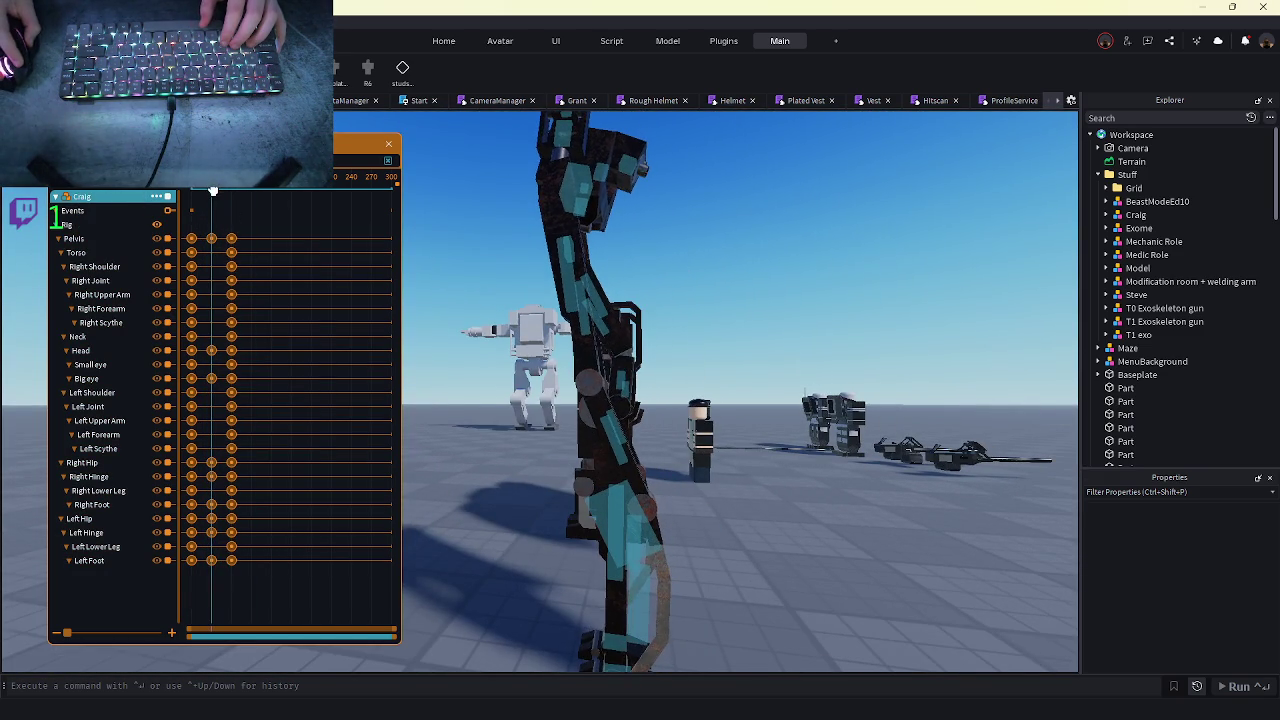
pyautogui.press('d')
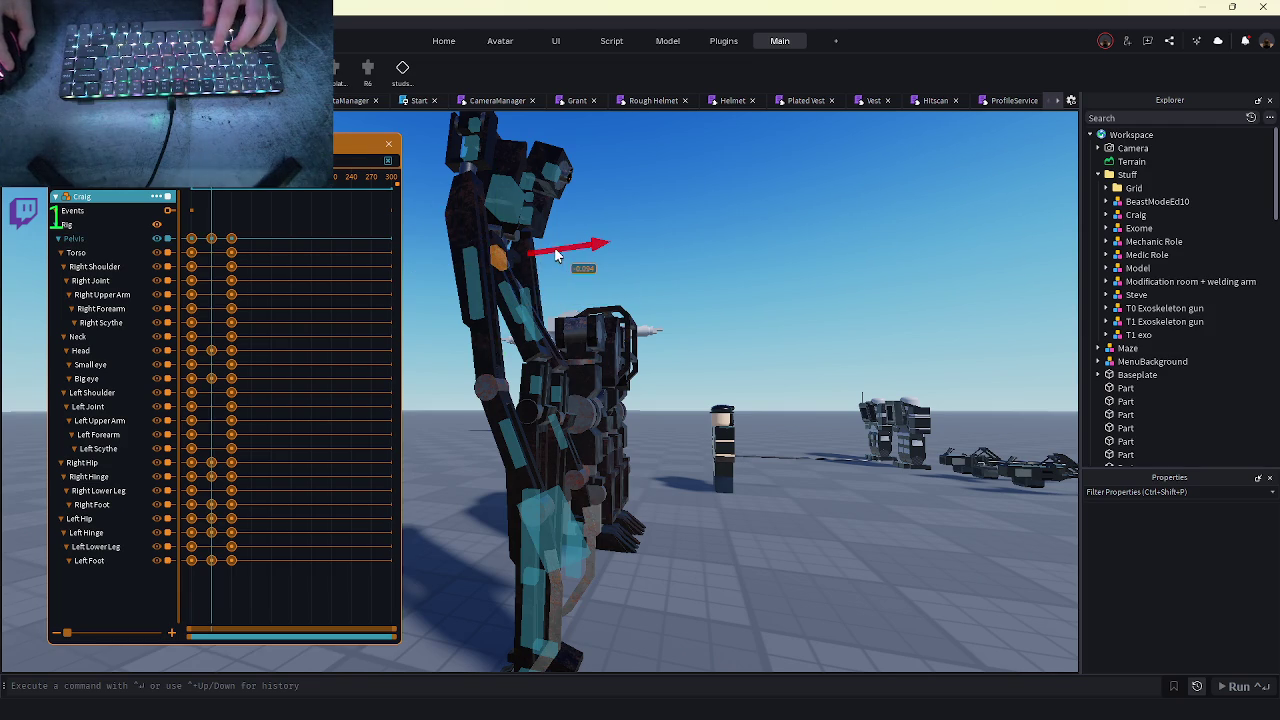
pyautogui.press('s')
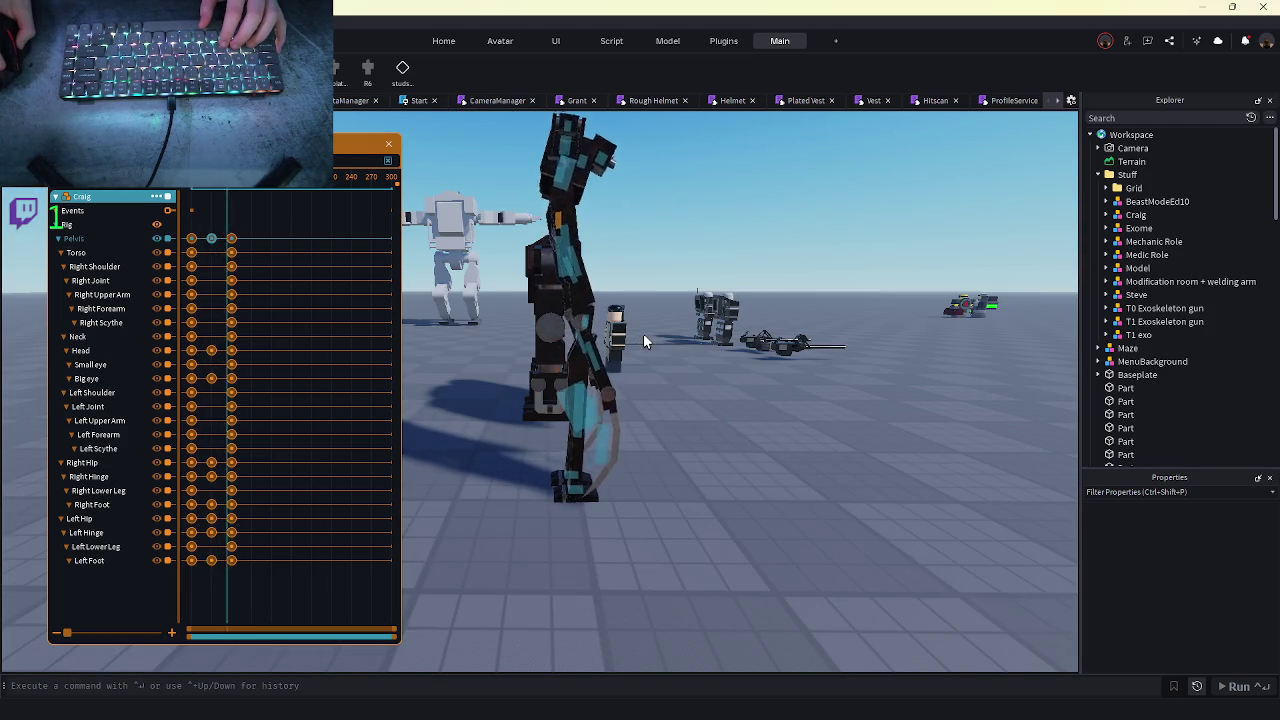
pyautogui.press('f')
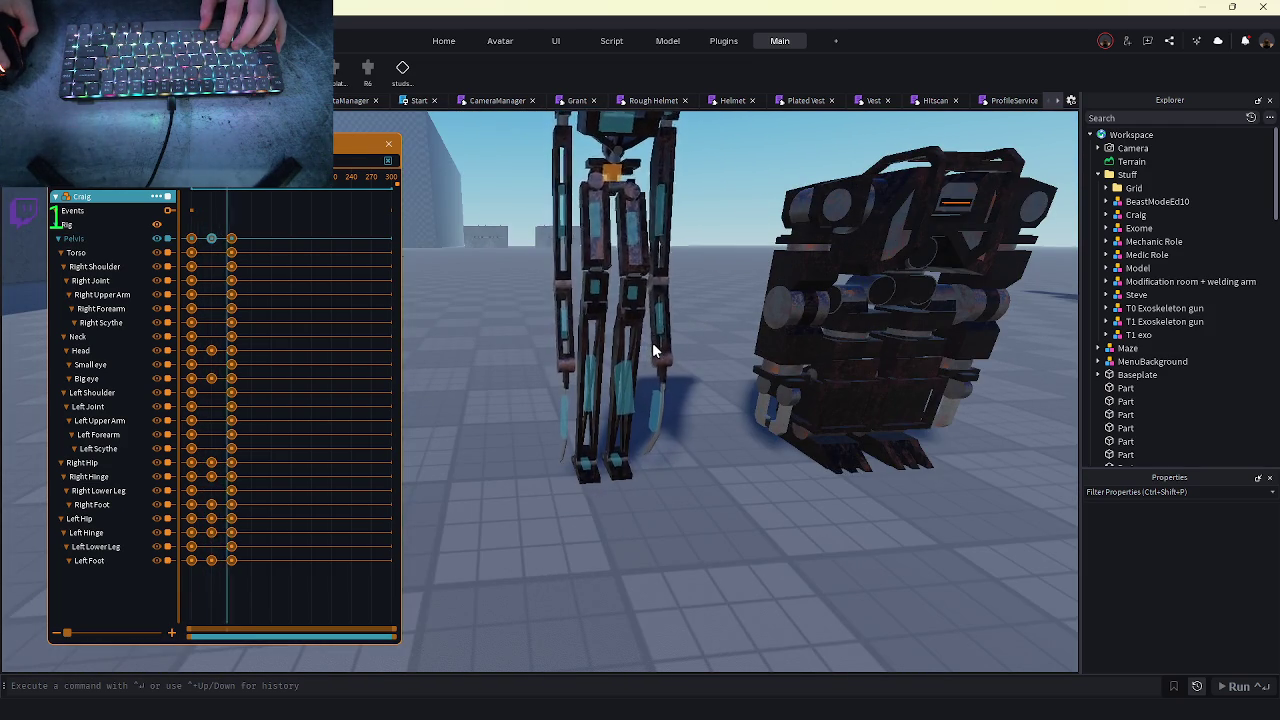
pyautogui.press('w')
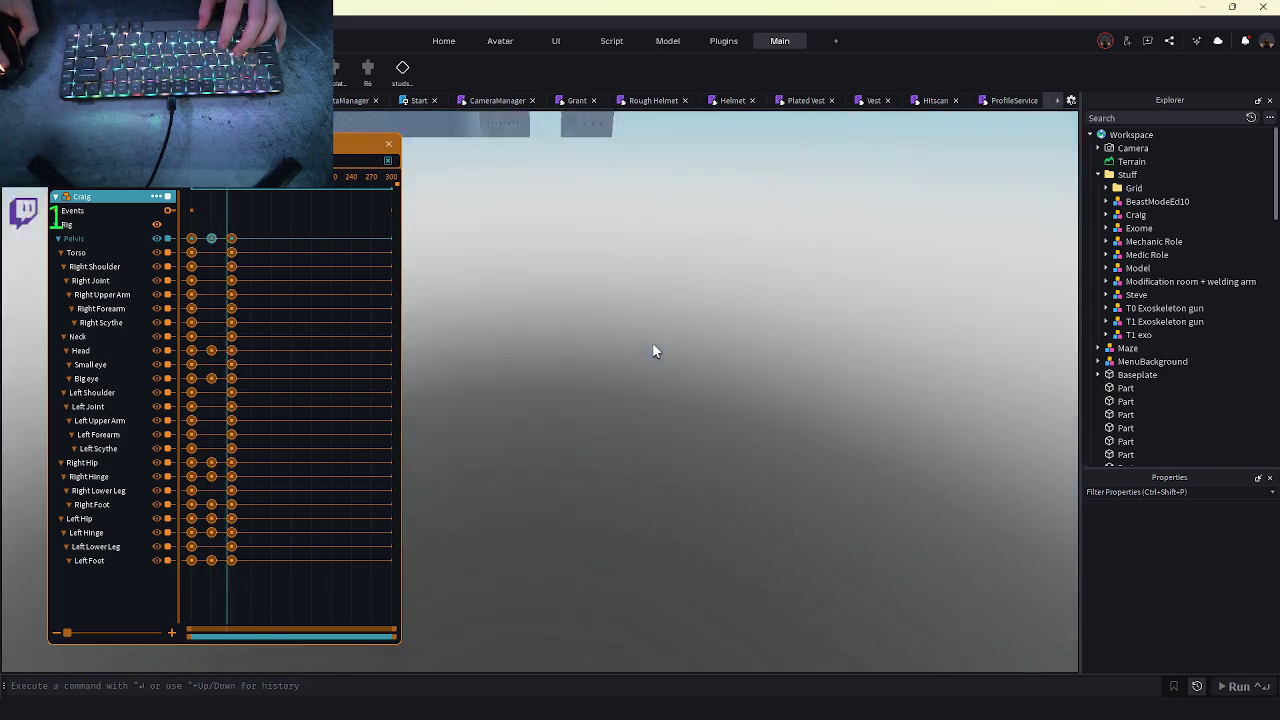
pyautogui.press('w')
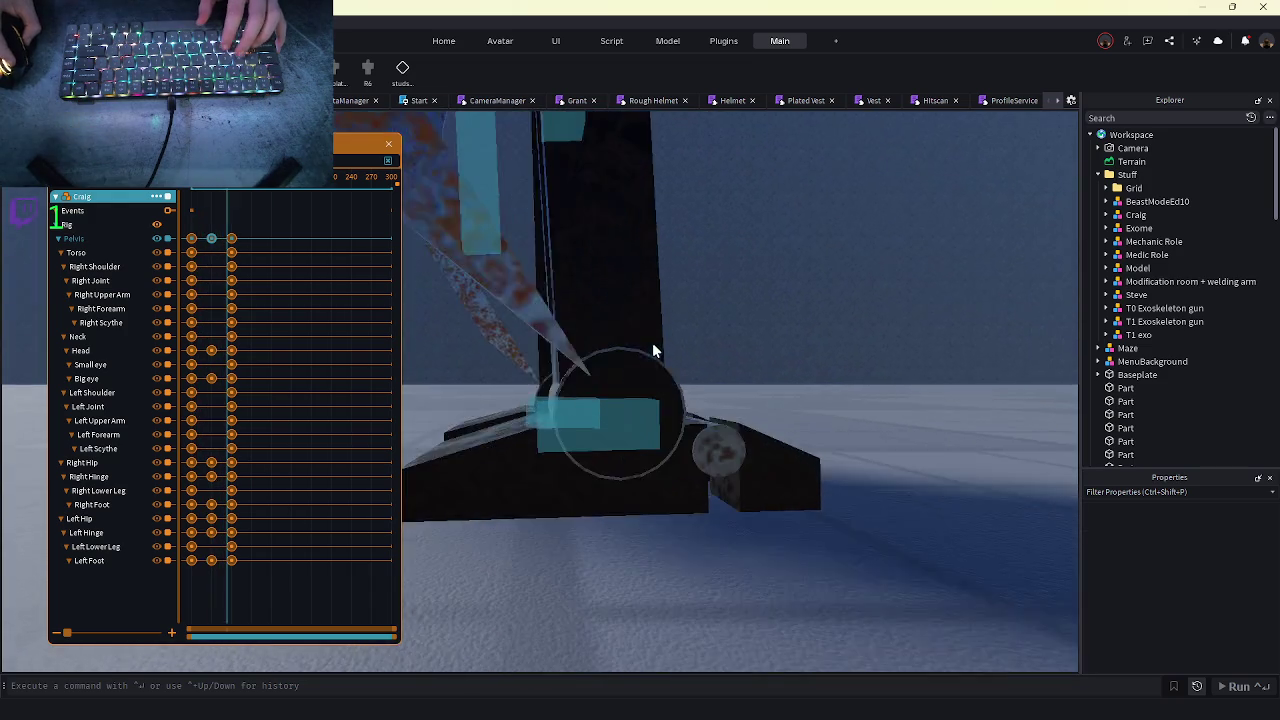
# - Tilt the Left Foot by about -2.22 at the scrubbed frame and stop playback
pyautogui.click(214, 194)
pyautogui.moveTo(214, 194); pyautogui.dragTo(192, 191)
pyautogui.moveTo(613, 385)
pyautogui.mouseDown()
pyautogui.moveTo(598, 292)
pyautogui.moveTo(618, 312)
pyautogui.mouseUp()
pyautogui.scroll(-5, 619, 313)
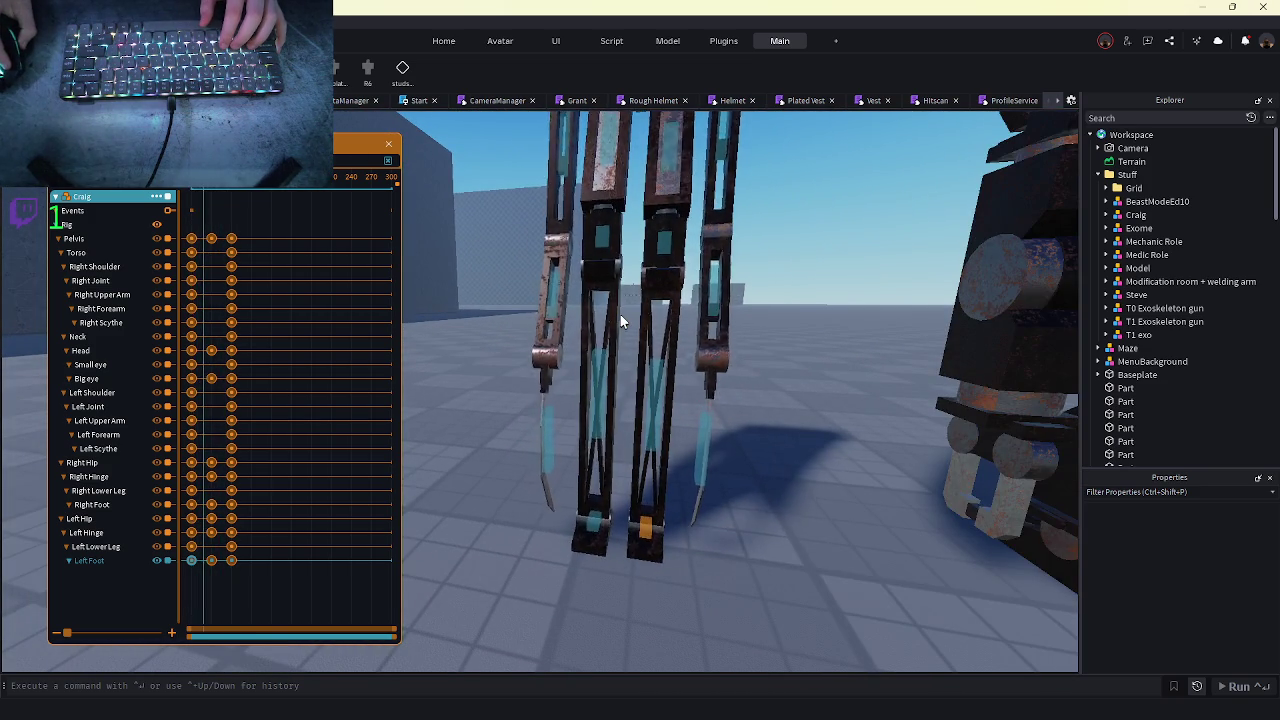
pyautogui.press('space')
# - Replace the final keyframe column with the first-pose keyframes
pyautogui.moveTo(193, 216); pyautogui.dragTo(157, 629)
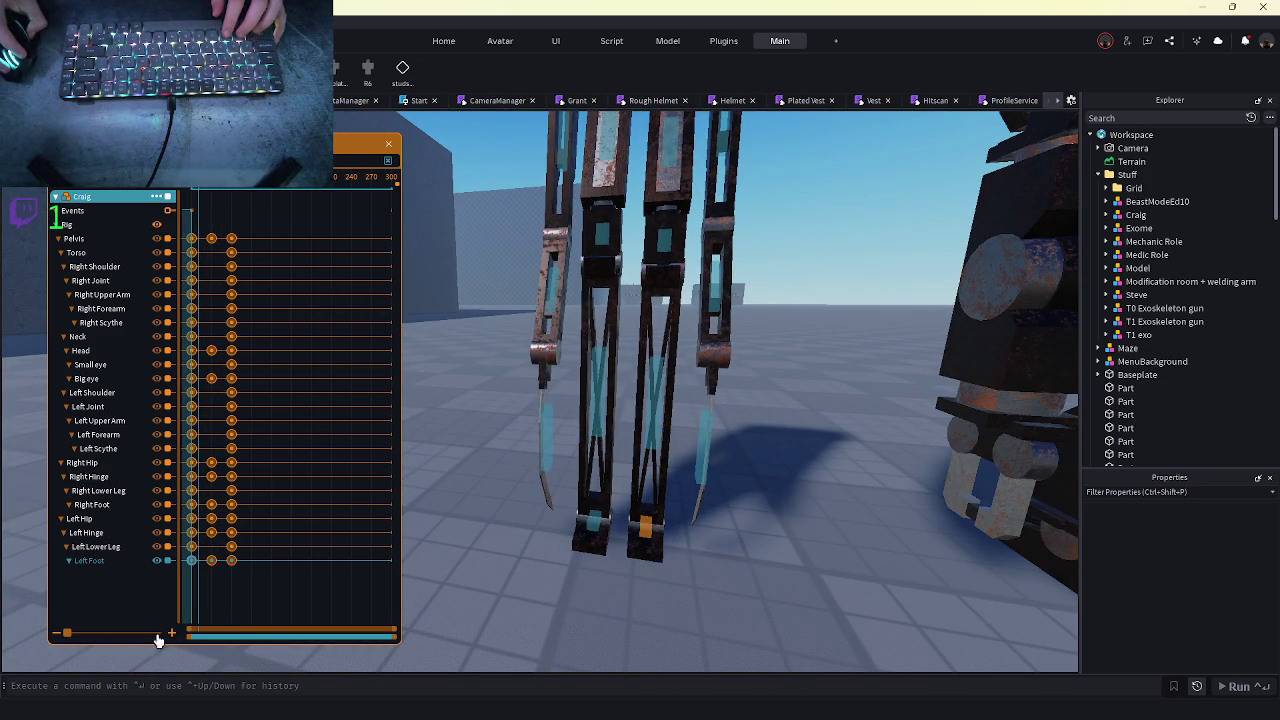
pyautogui.click(231, 190)
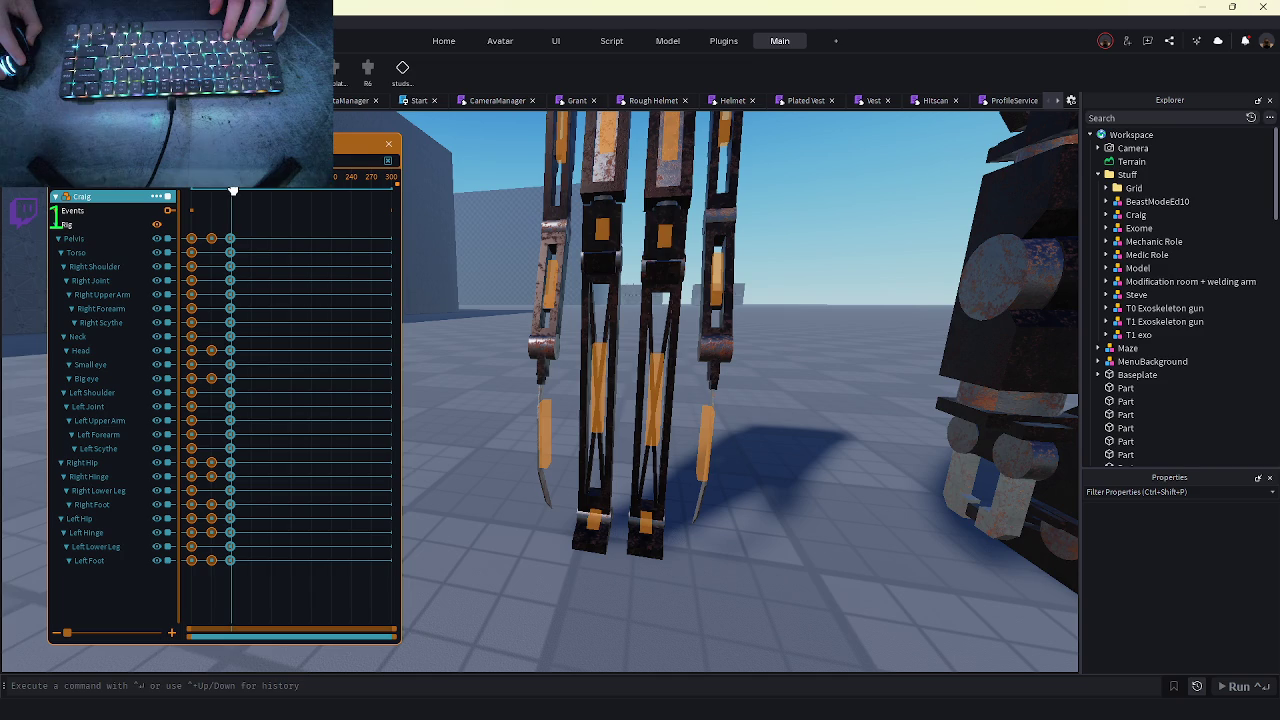
pyautogui.press('Delete')
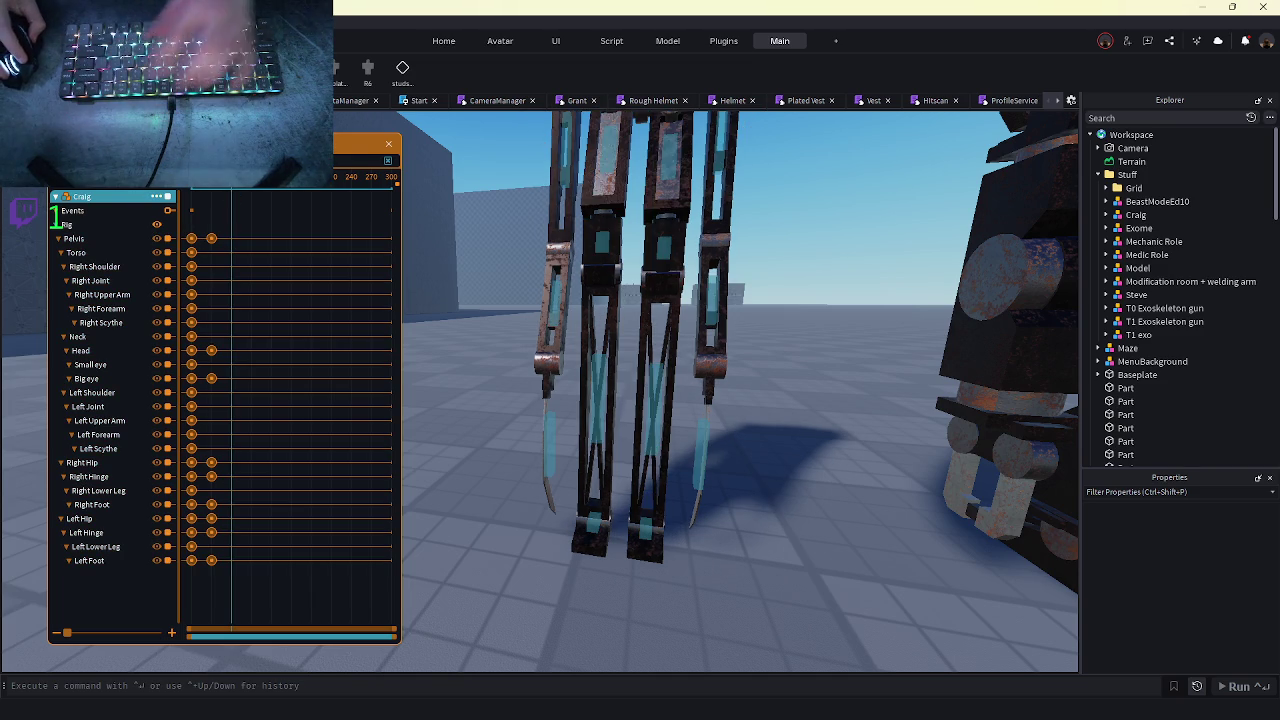
pyautogui.click(103, 200)
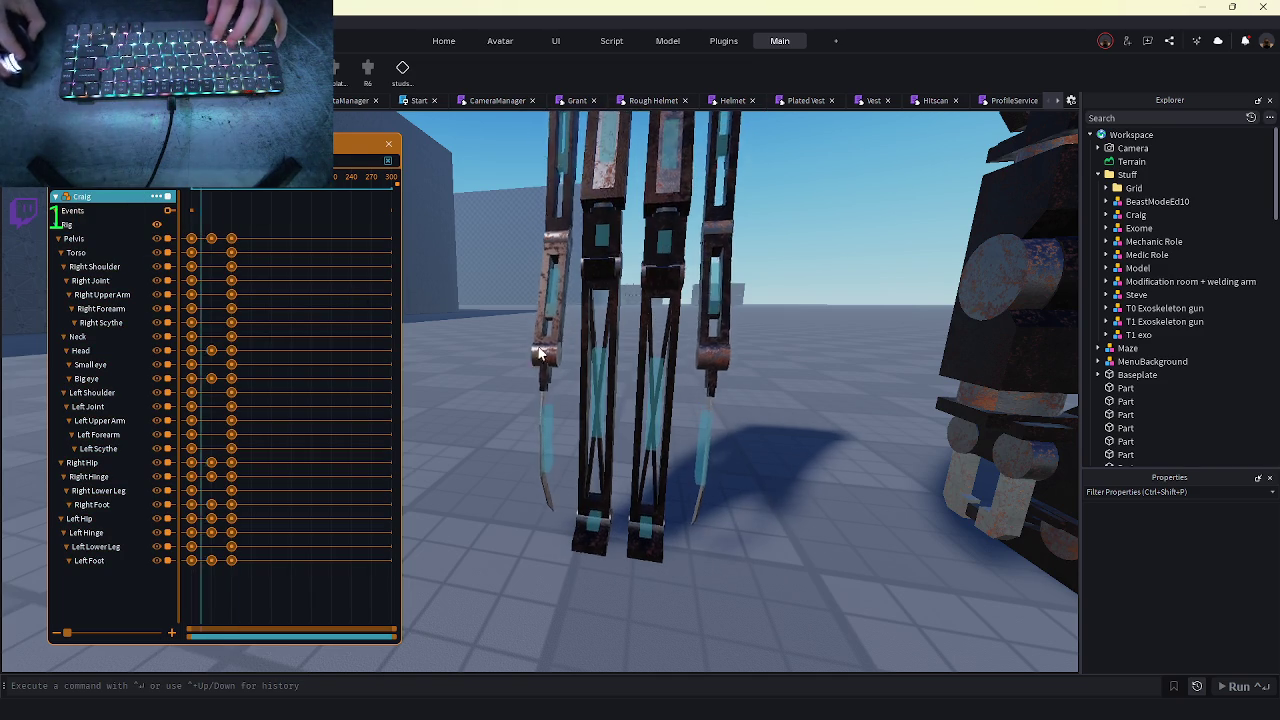
# - Scroll through the timeline to review the completed walk loop
pyautogui.scroll(-5, 728, 434)
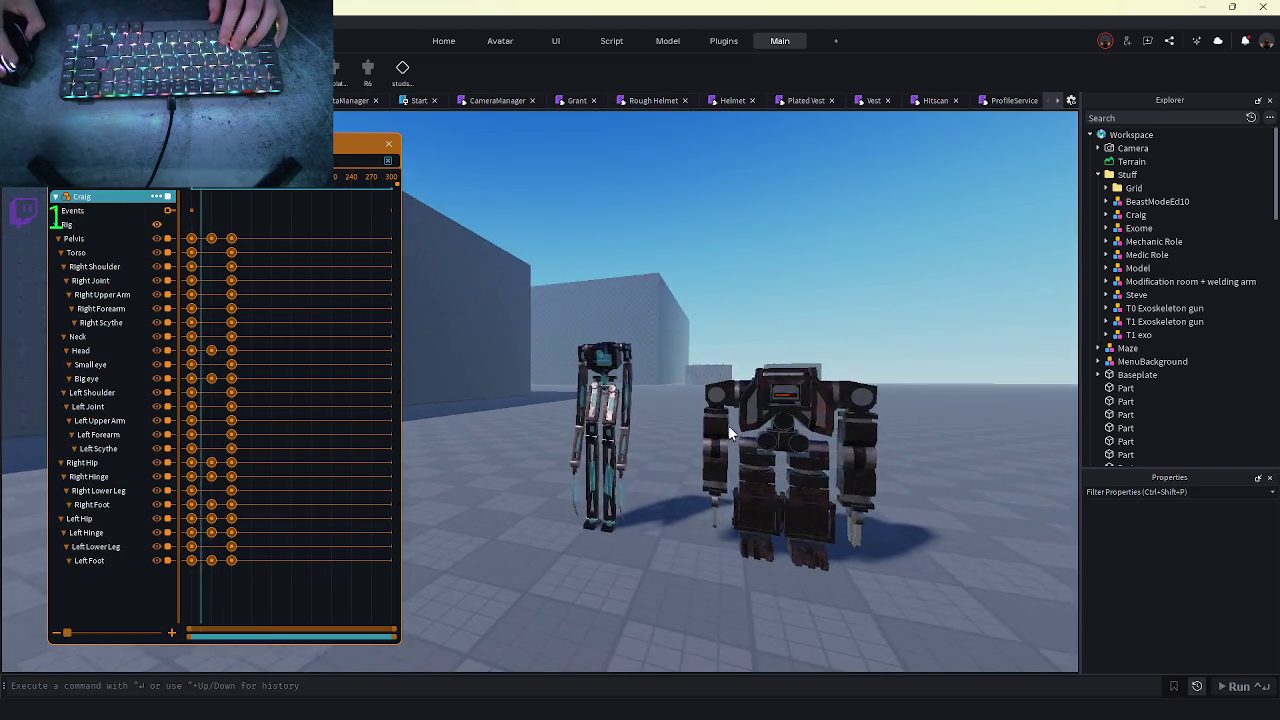
pyautogui.scroll(10, 728, 425)
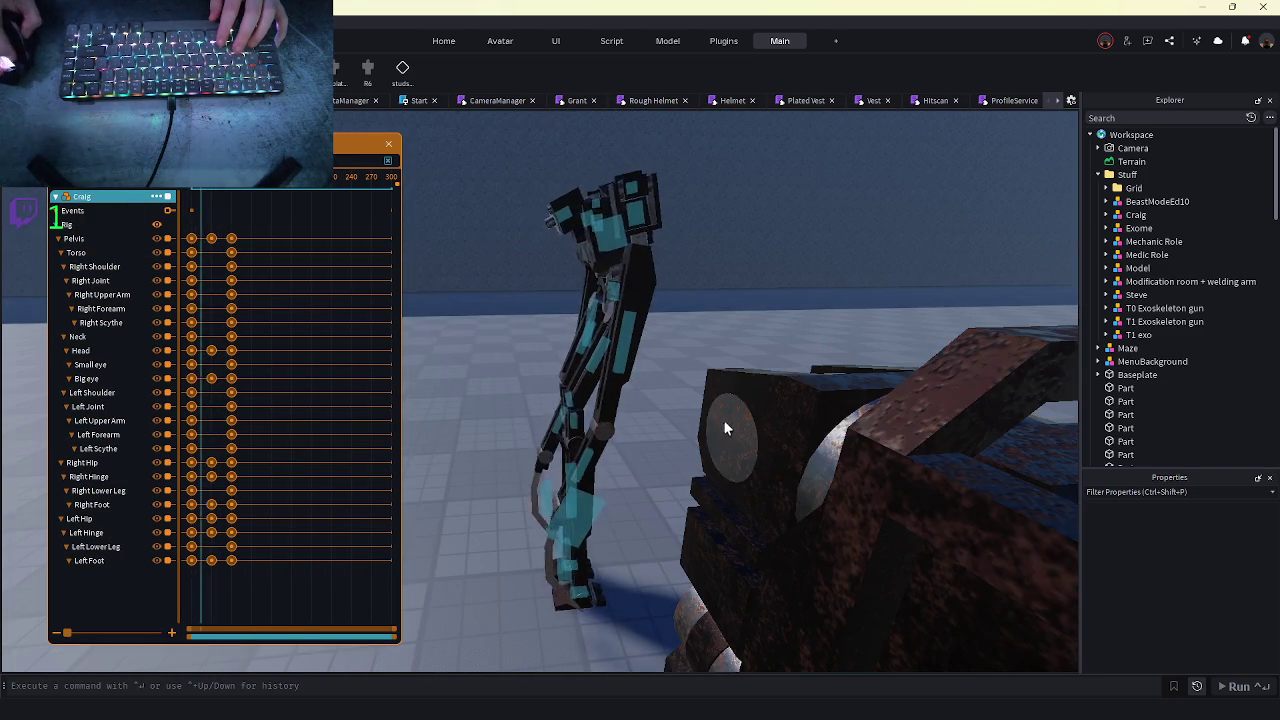
pyautogui.scroll(-5, 698, 441)
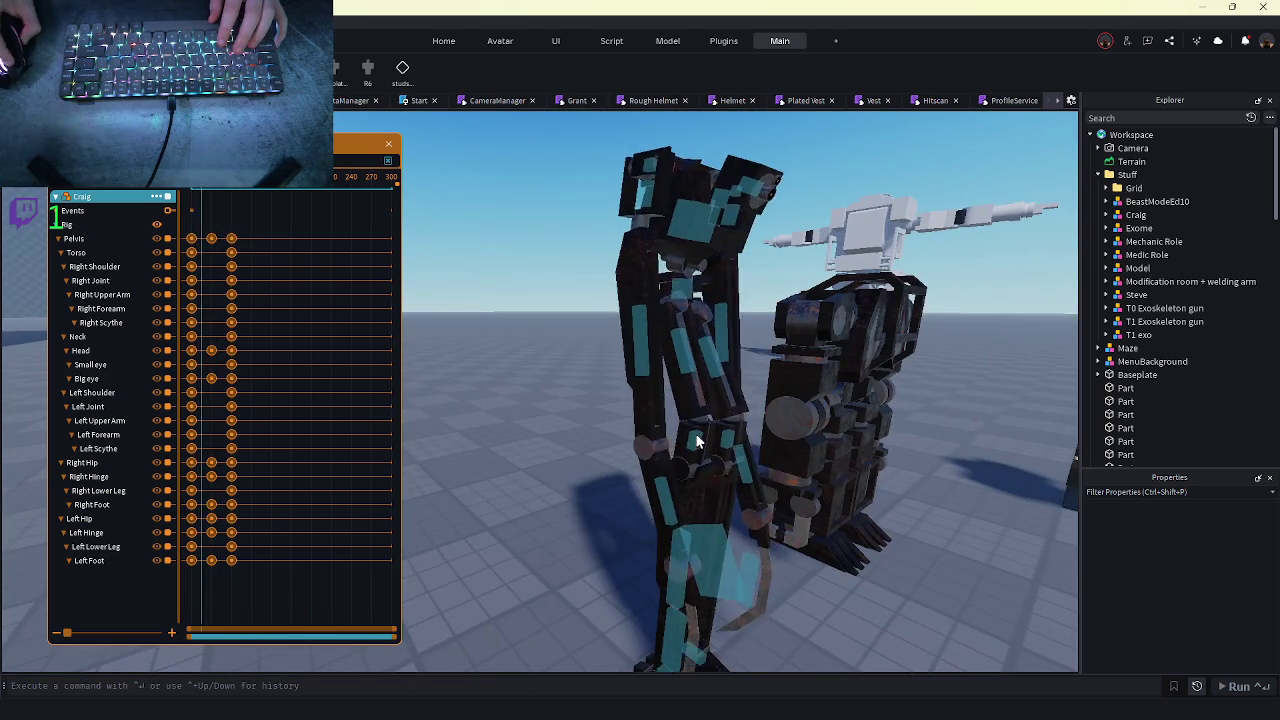
pyautogui.scroll(2, 698, 441)
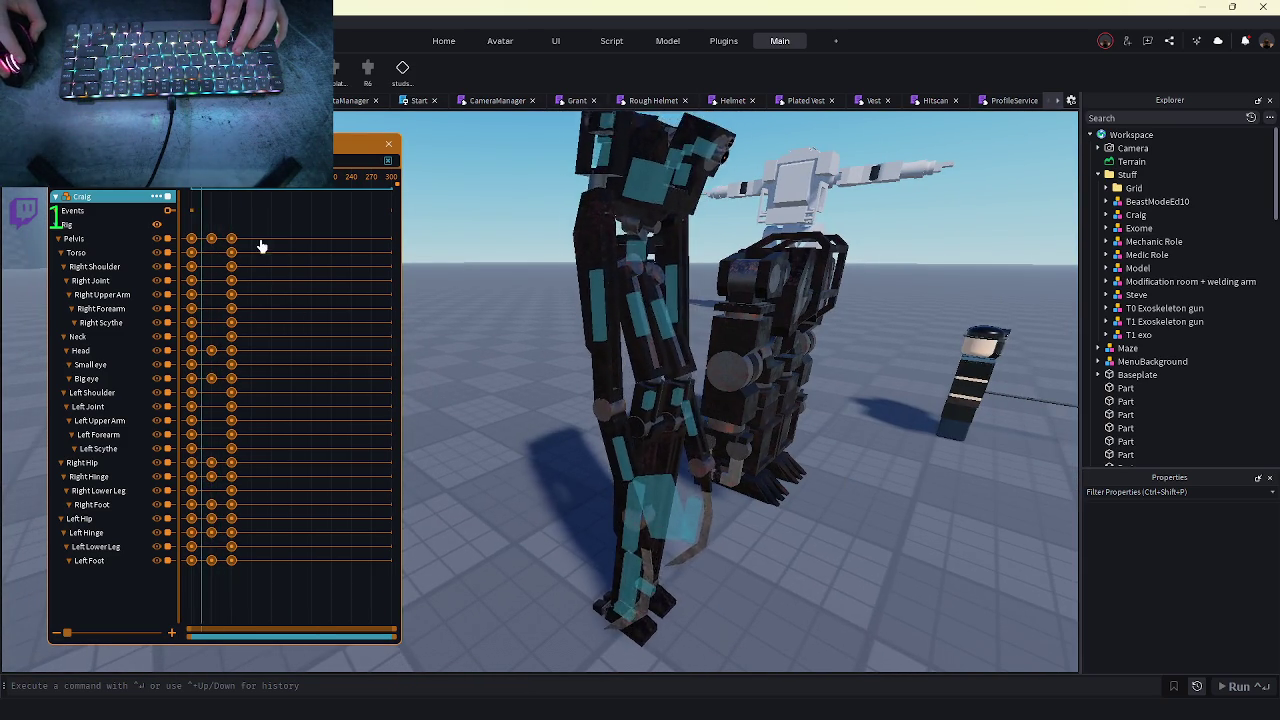
pyautogui.scroll(-2, 366, 277)
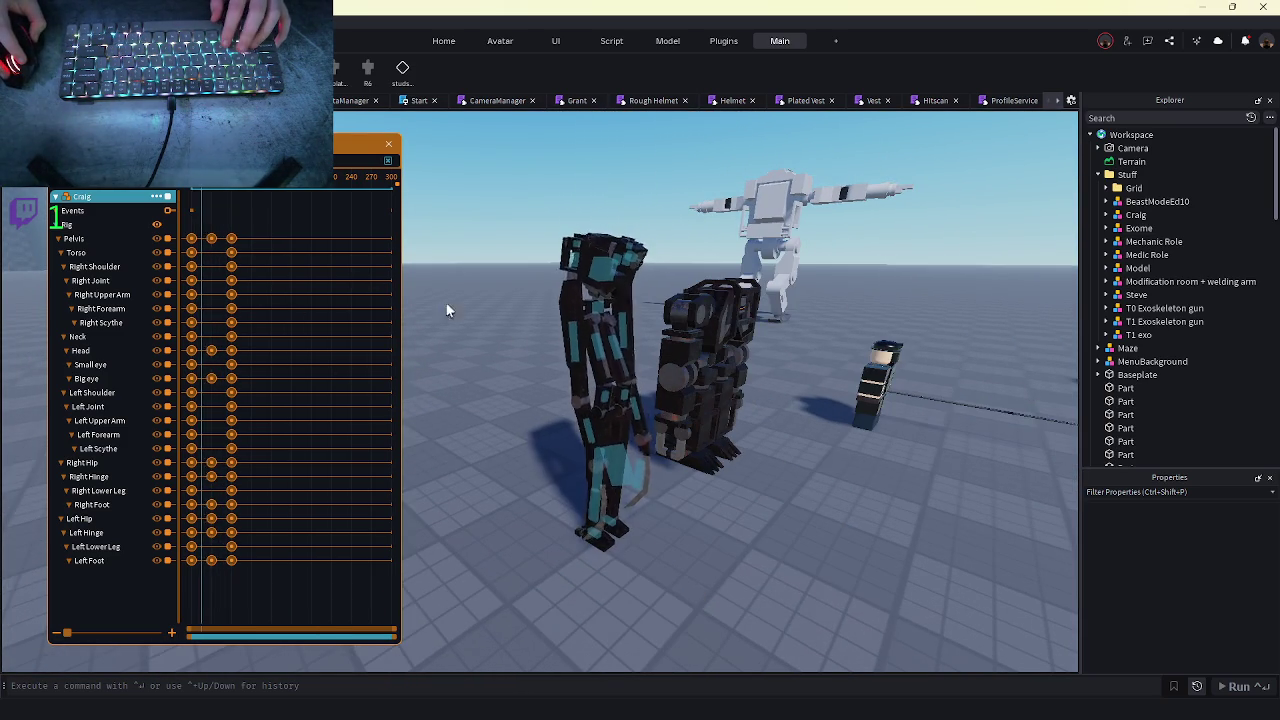
pyautogui.scroll(4, 538, 380)
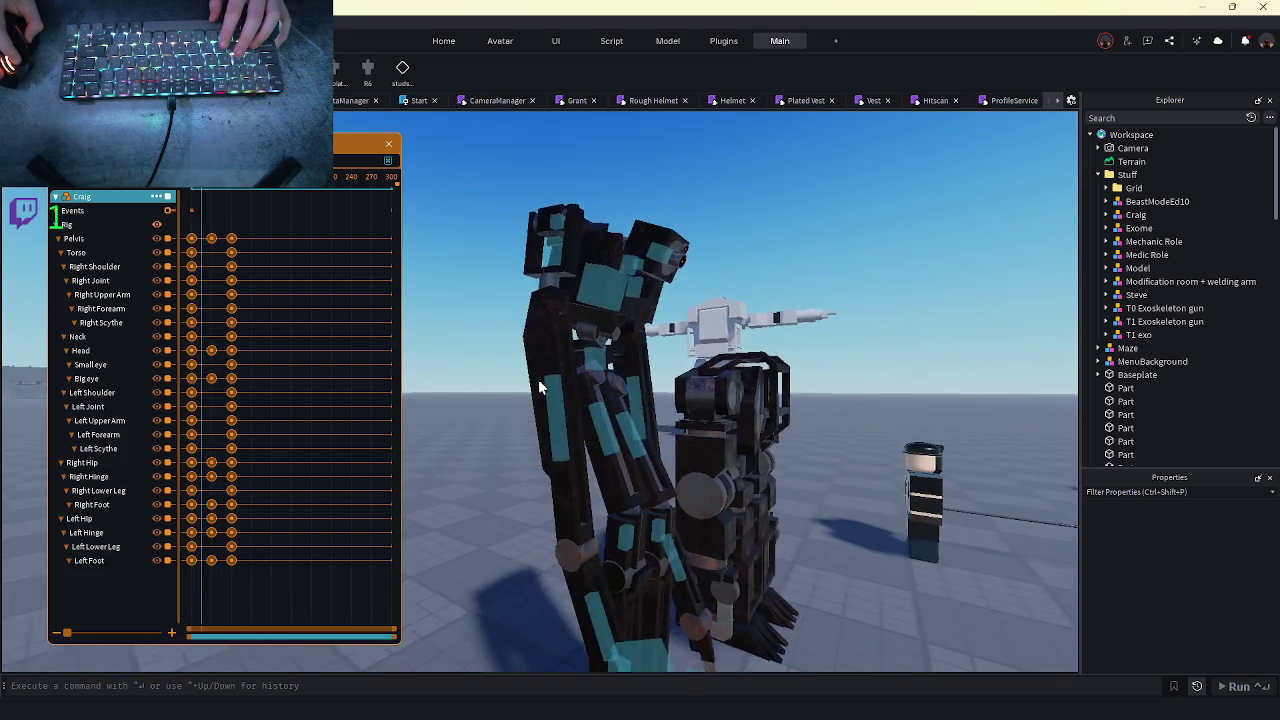
pyautogui.scroll(-3, 538, 386)
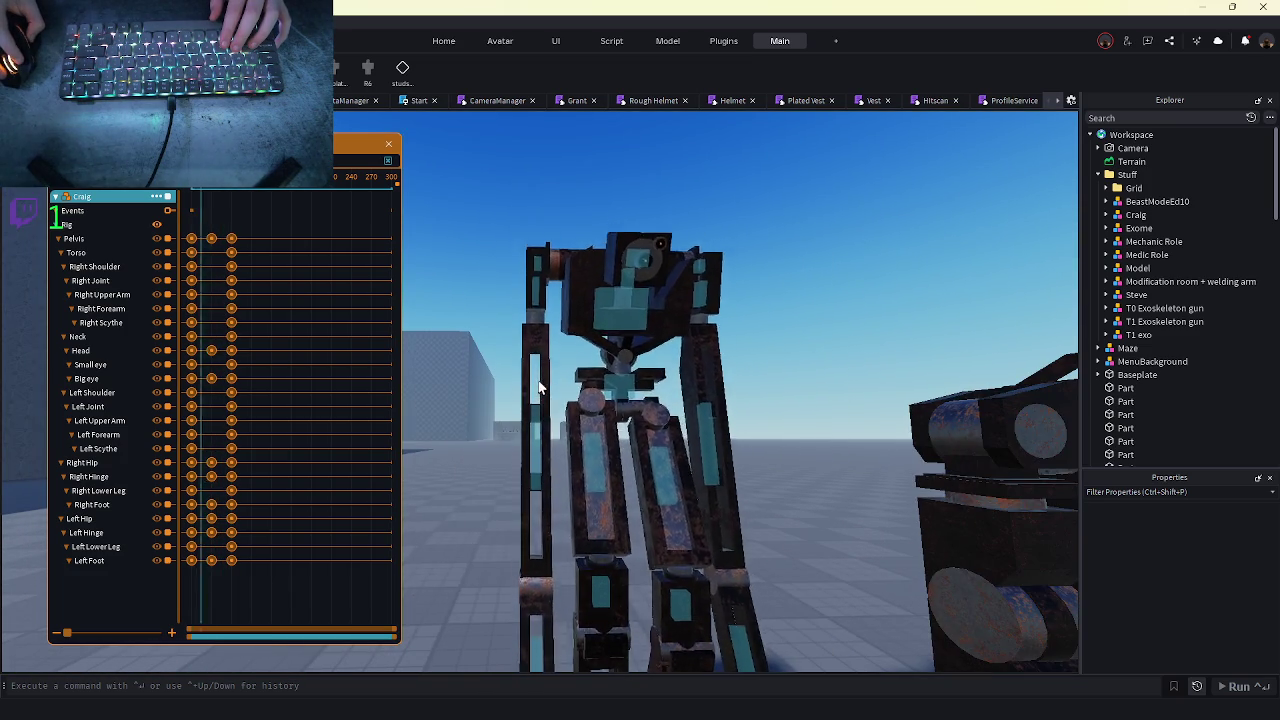
pyautogui.scroll(-1, 540, 387)
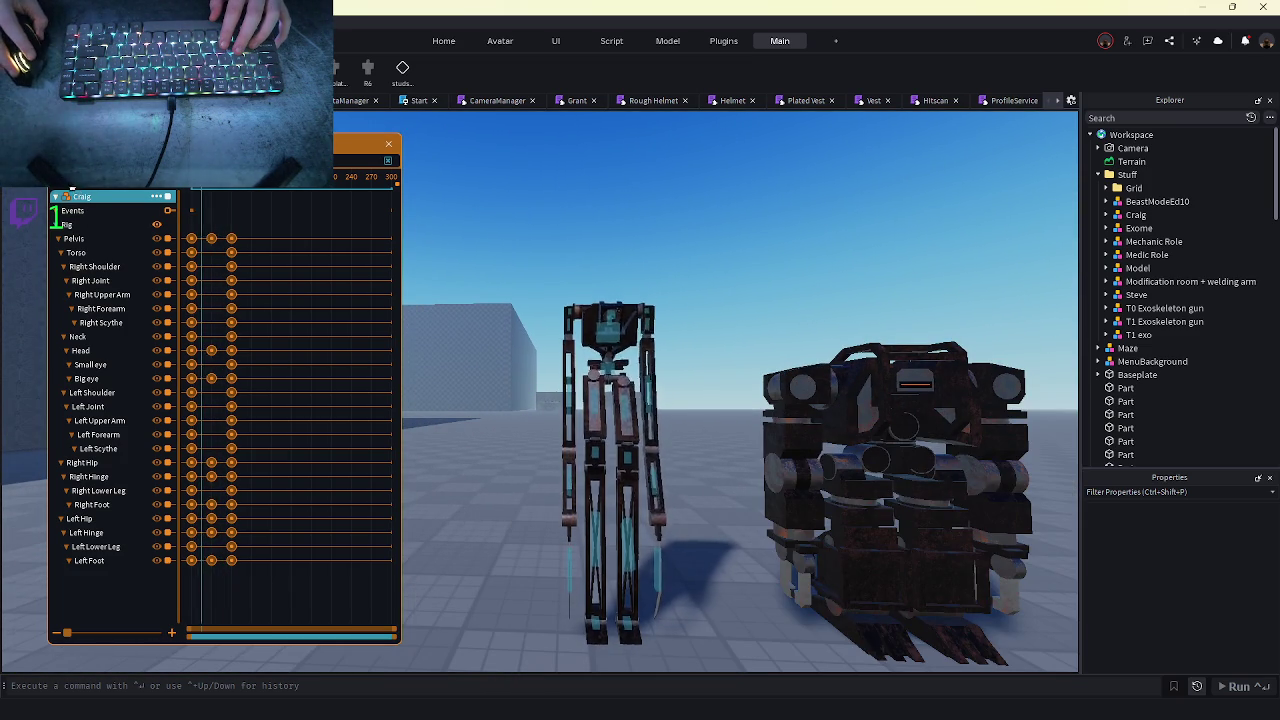
# - Close the walk animation from its file options and confirm
pyautogui.click(156, 196)
pyautogui.click(68, 210)
pyautogui.click(190, 300)
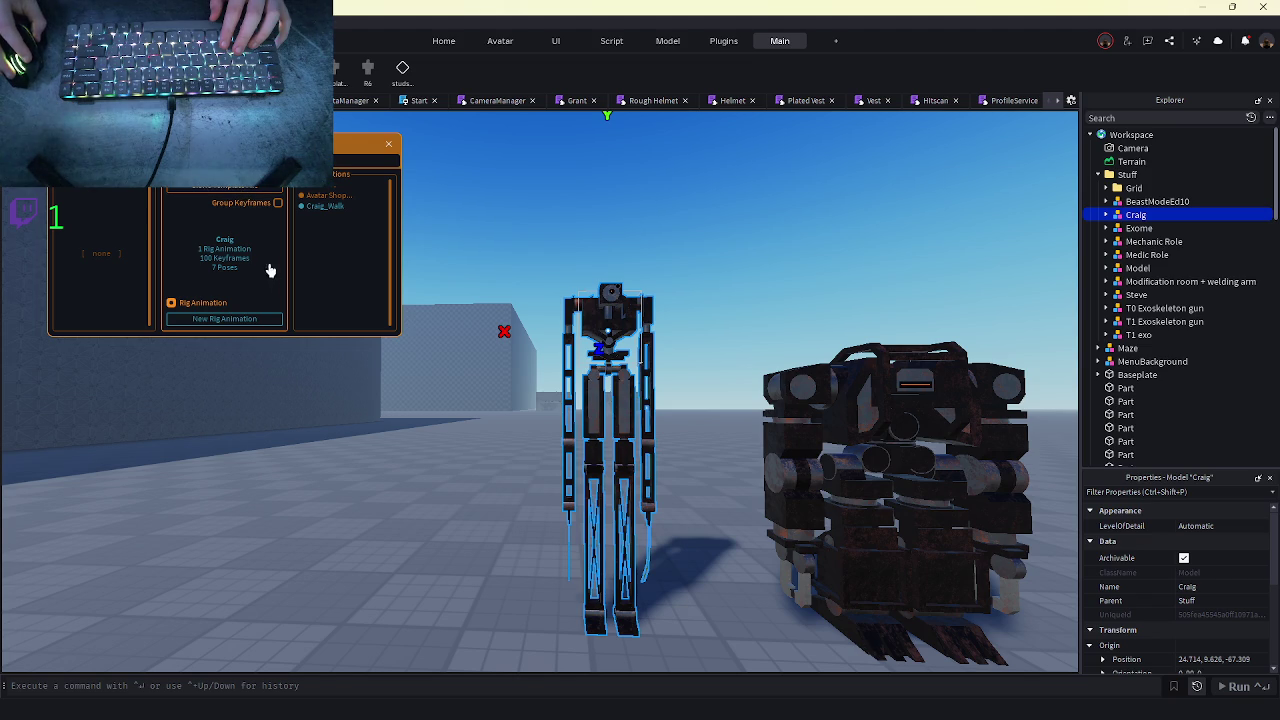
# - Open and close a blank Craig animation, then play Craig_Walk on the rig
pyautogui.click(246, 320)
pyautogui.scroll(5, 548, 485)
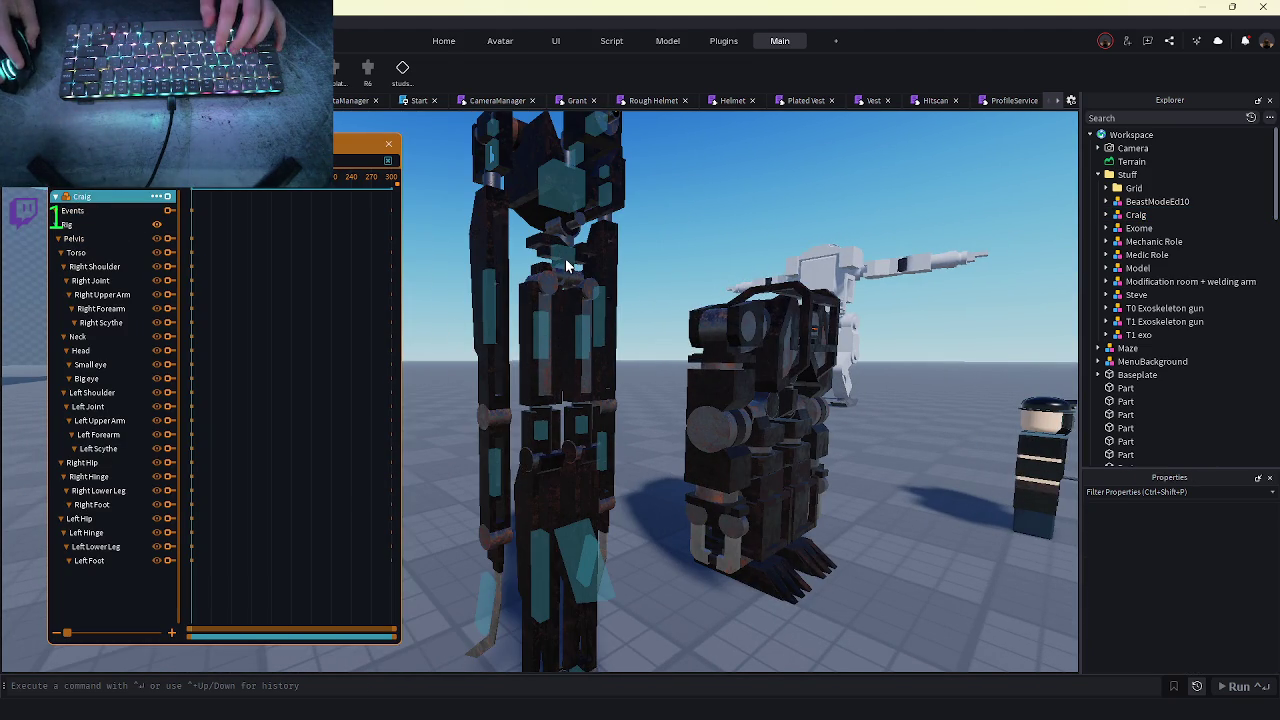
pyautogui.scroll(-3, 566, 266)
pyautogui.click(72, 216)
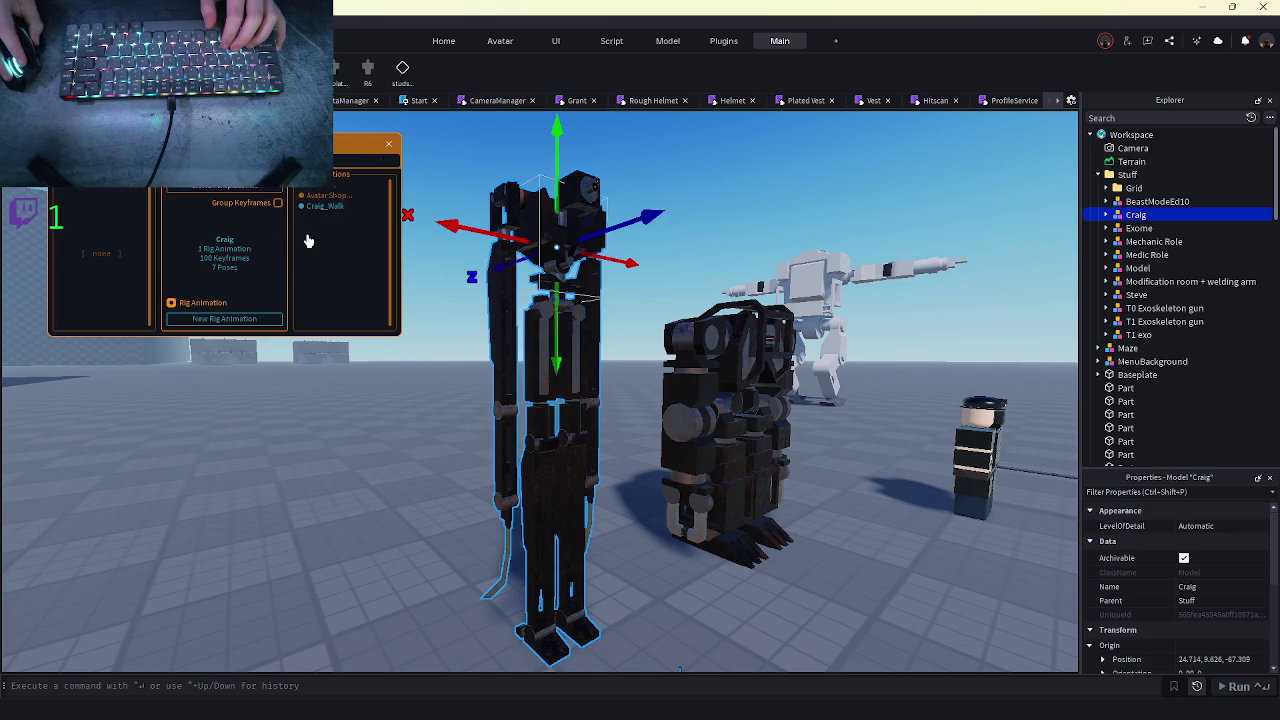
pyautogui.click(316, 208)
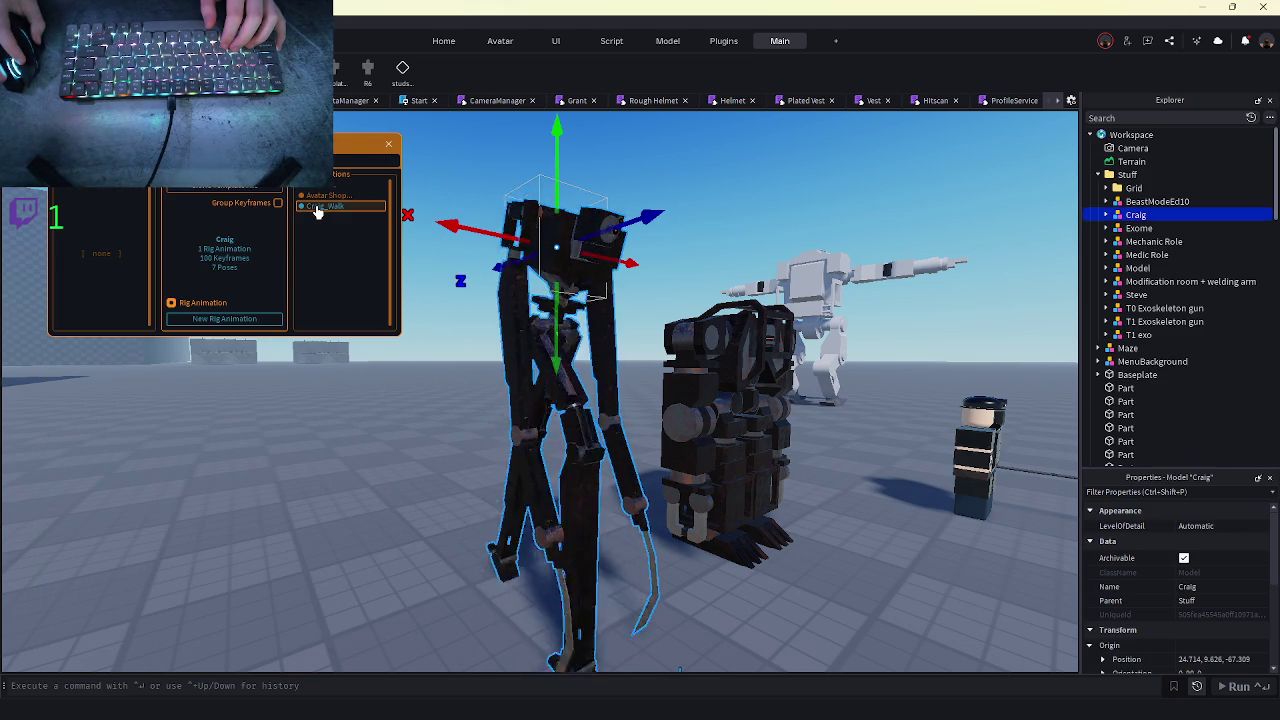
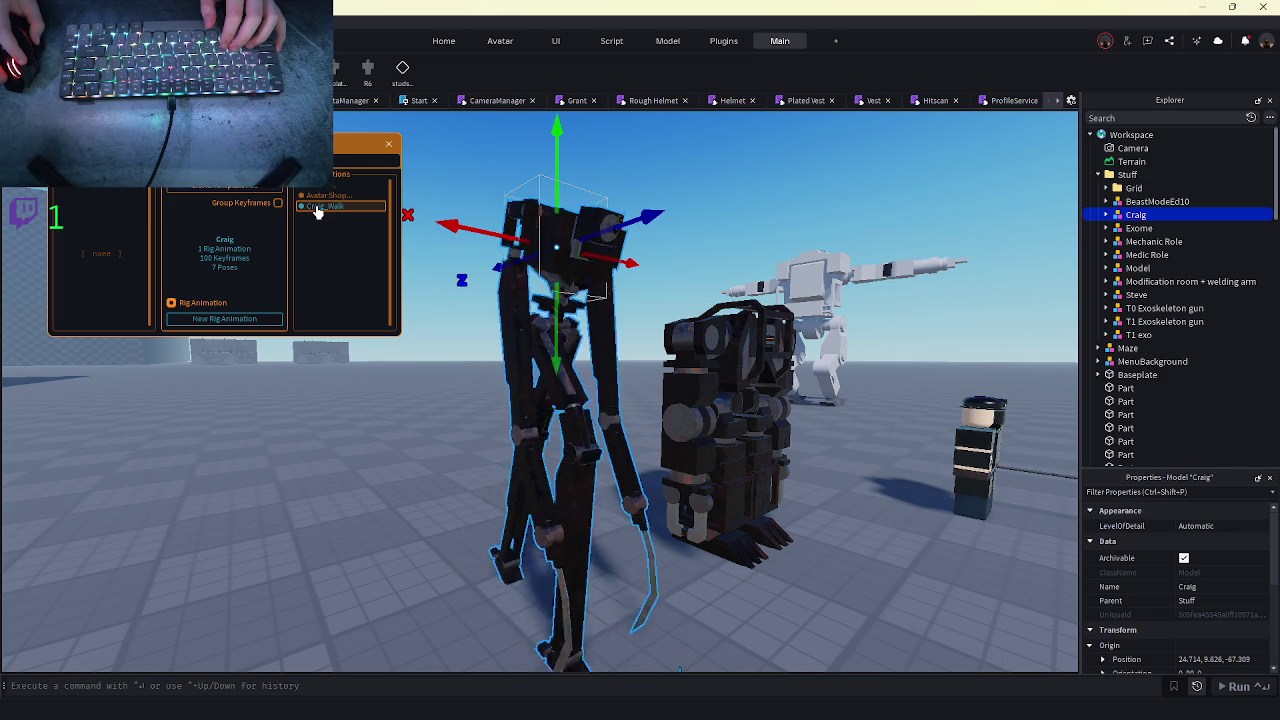
# - Close Craig_Walk, start a new Craig rig animation, and key the pelvis lowered
pyautogui.click(316, 207)
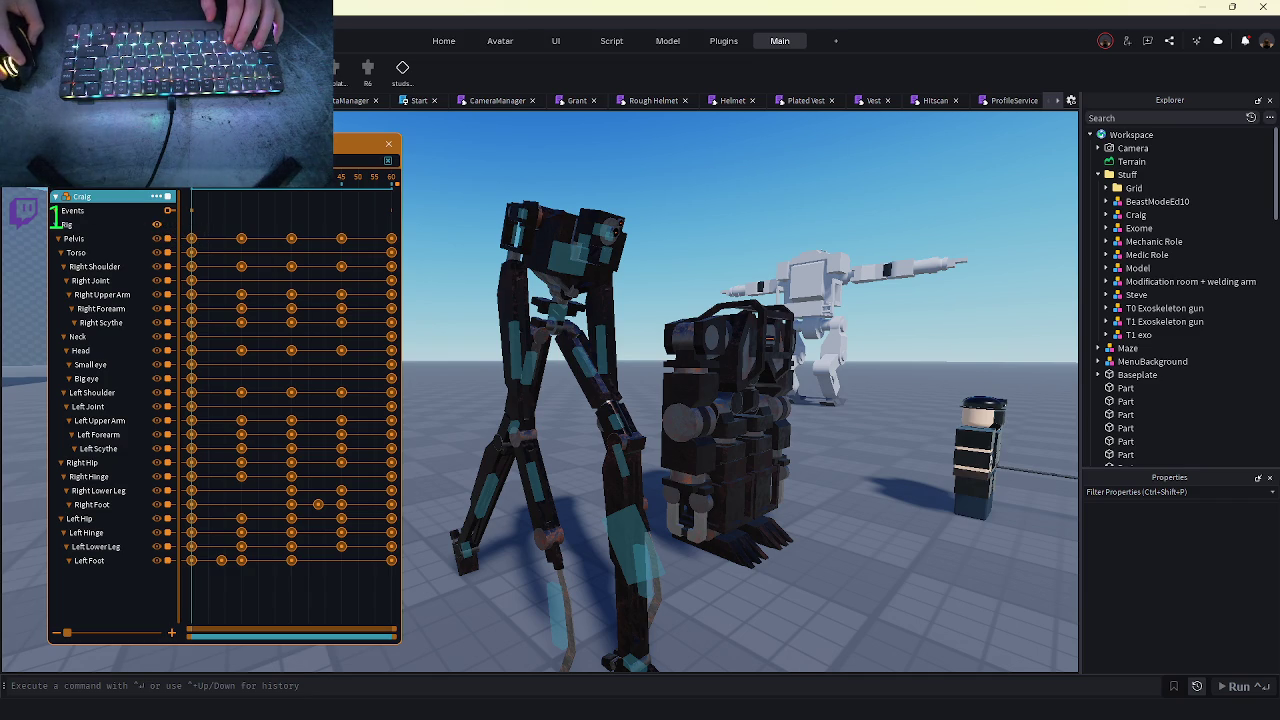
pyautogui.click(79, 214)
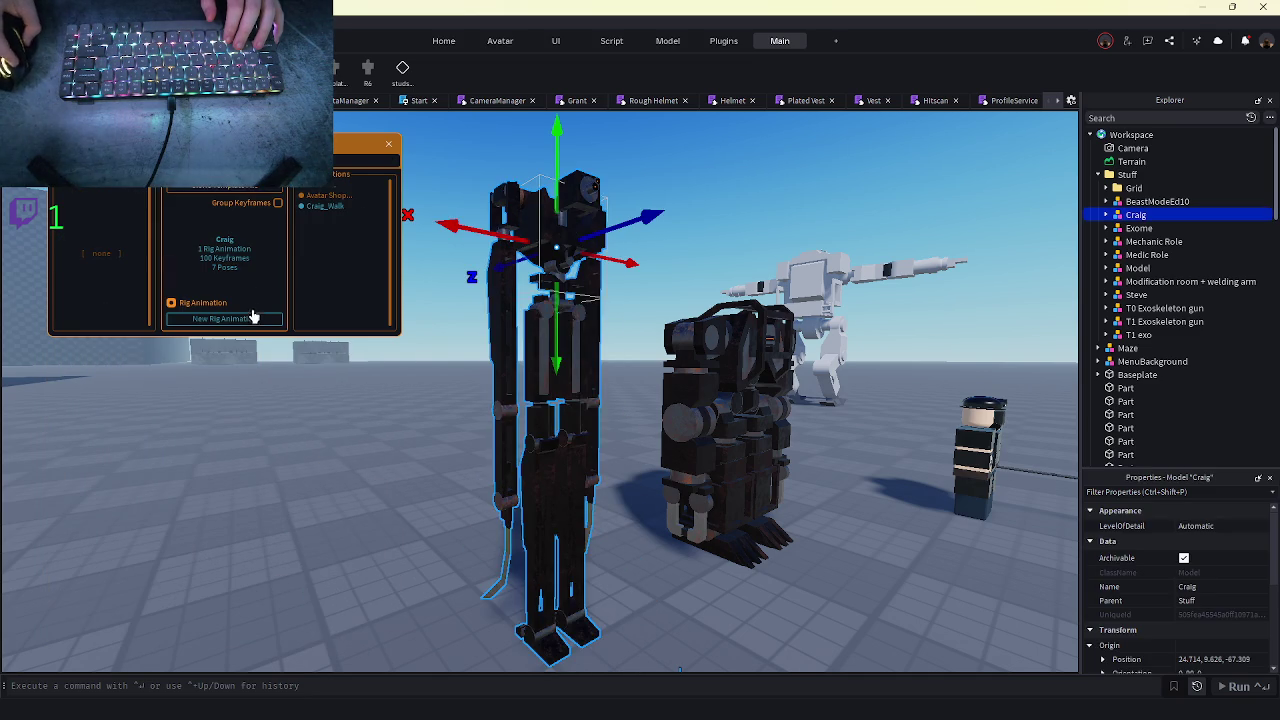
pyautogui.click(253, 316)
pyautogui.click(566, 292)
pyautogui.moveTo(558, 385); pyautogui.dragTo(592, 472)
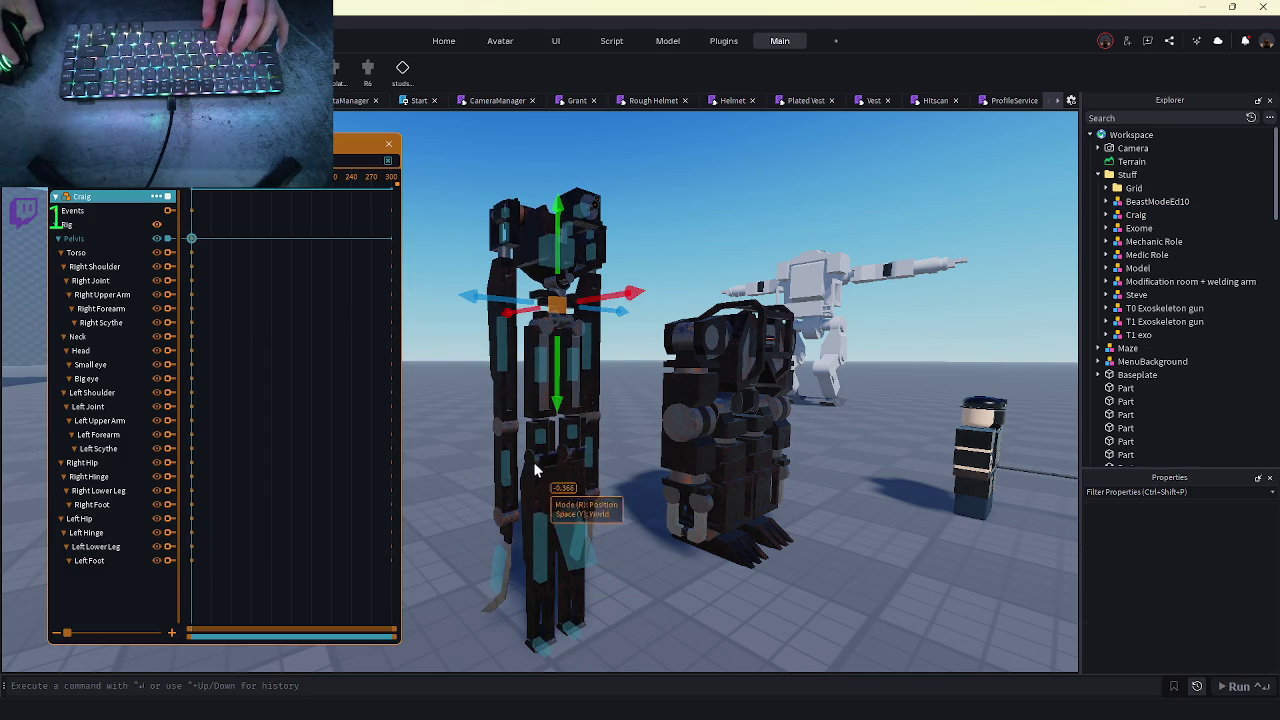
# - Rotate Craig's hips to start bending the legs at frame 0
pyautogui.click(549, 434)
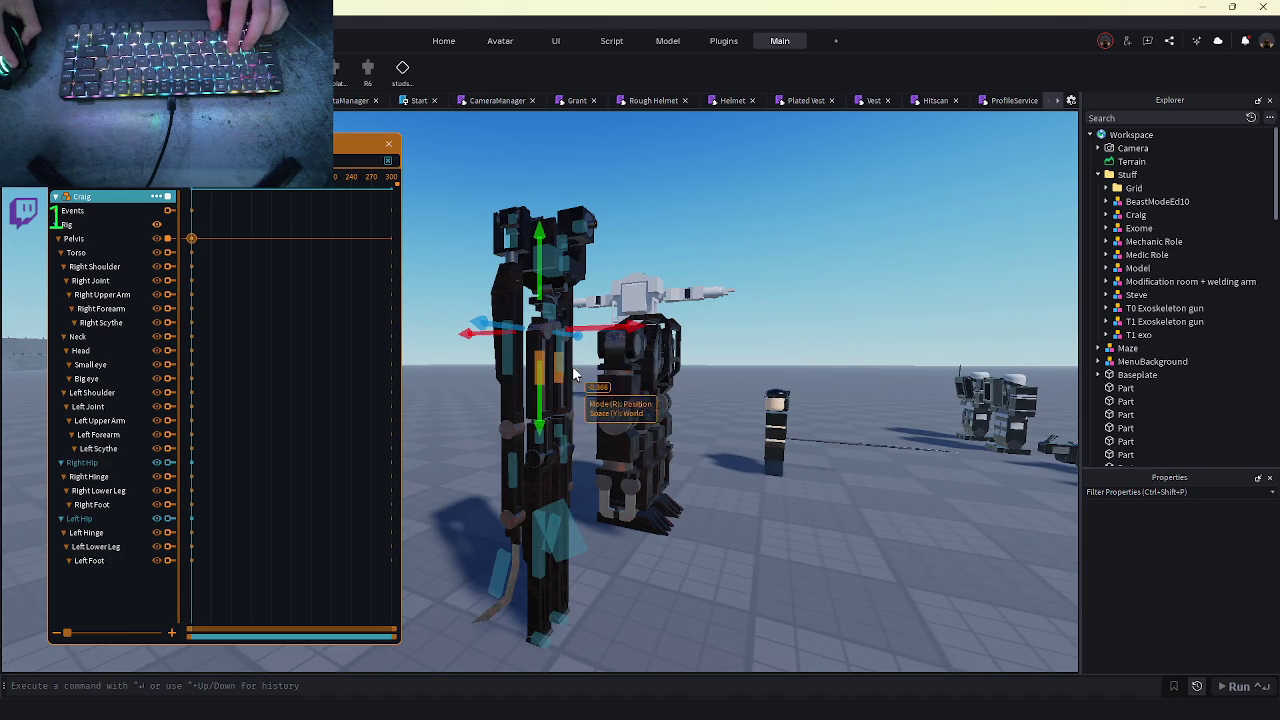
pyautogui.press('r')
pyautogui.moveTo(672, 320); pyautogui.dragTo(663, 322)
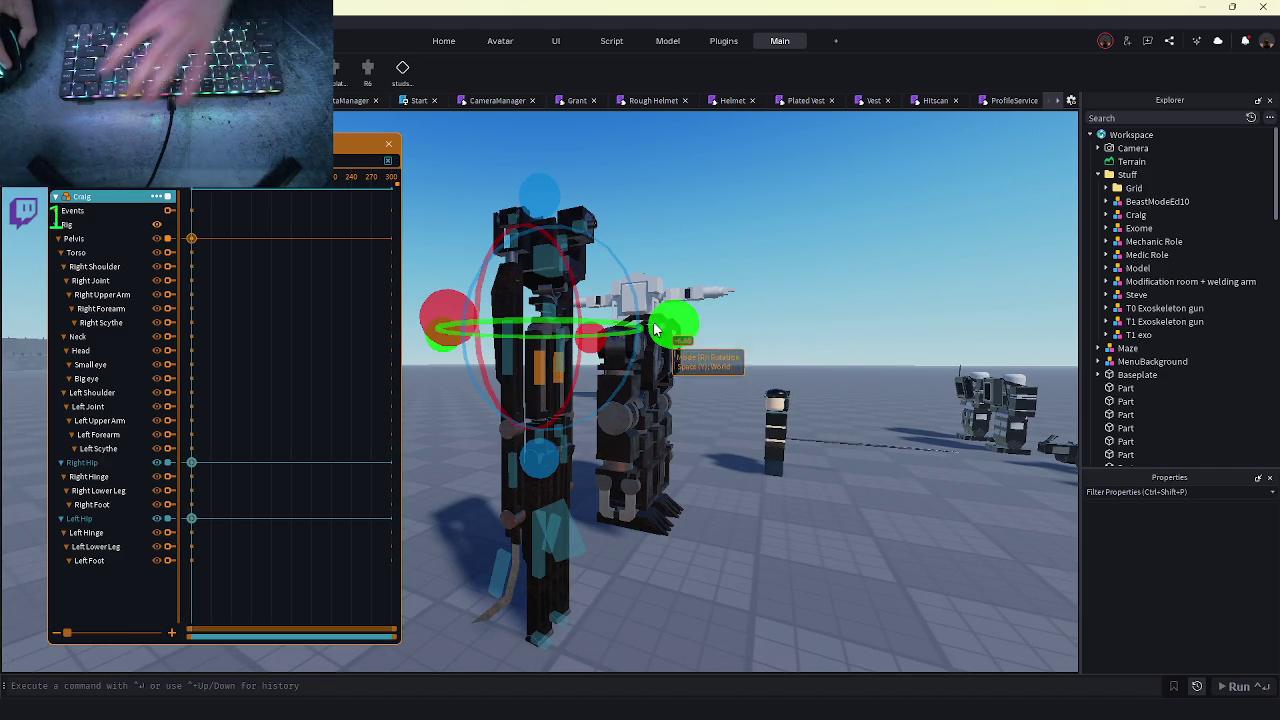
pyautogui.click(549, 372)
pyautogui.moveTo(538, 192); pyautogui.dragTo(524, 191)
pyautogui.click(644, 493)
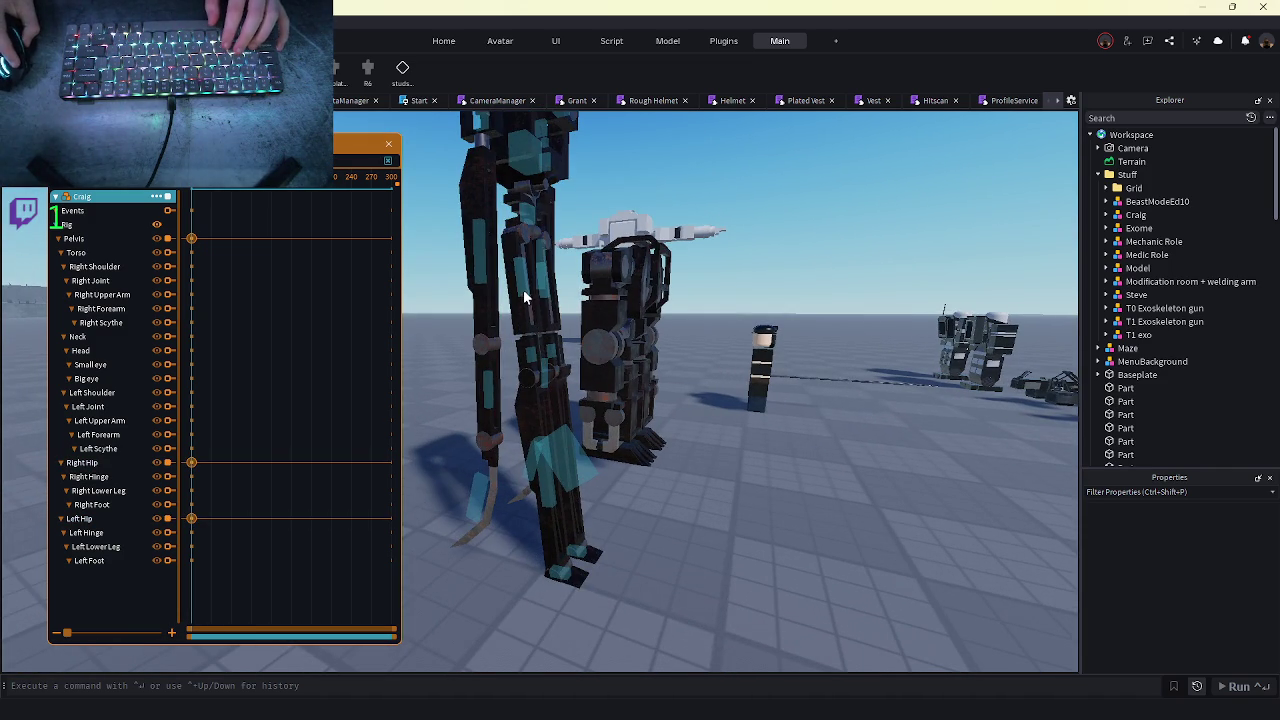
# - Rotate the Left Lower Leg into the crouch
pyautogui.click(548, 279)
pyautogui.scroll(-3, 475, 218)
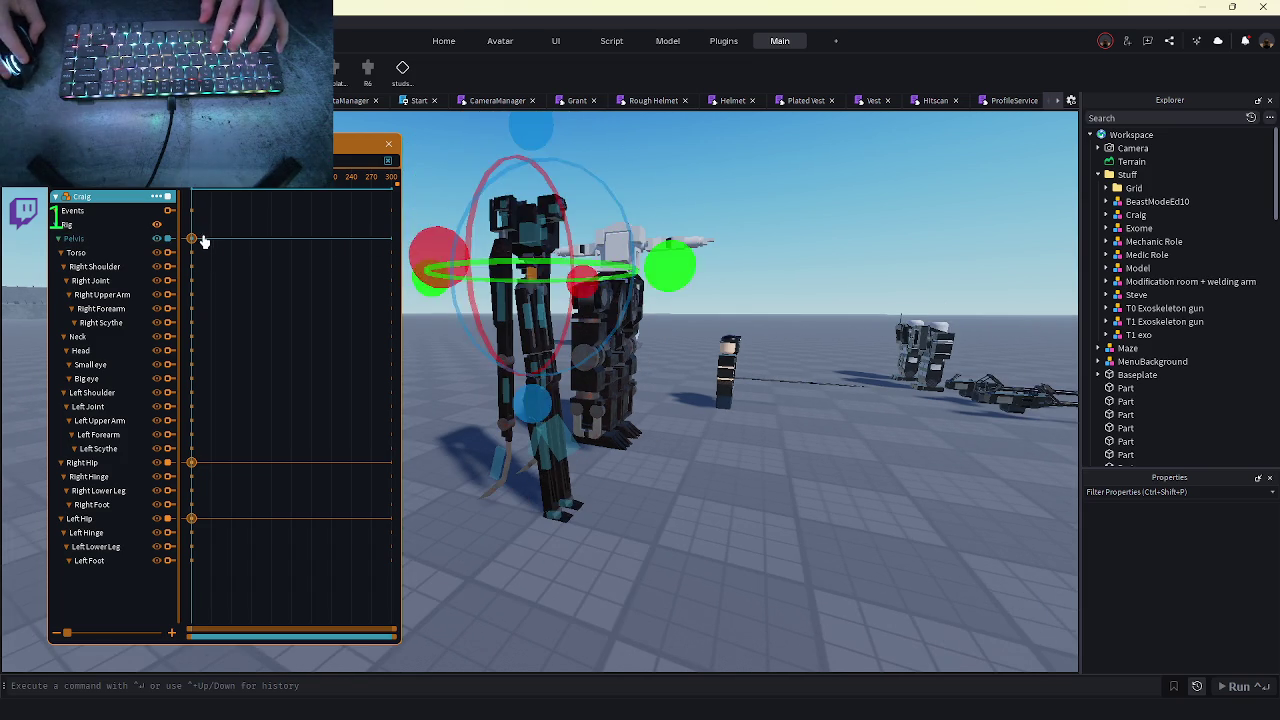
pyautogui.press('r')
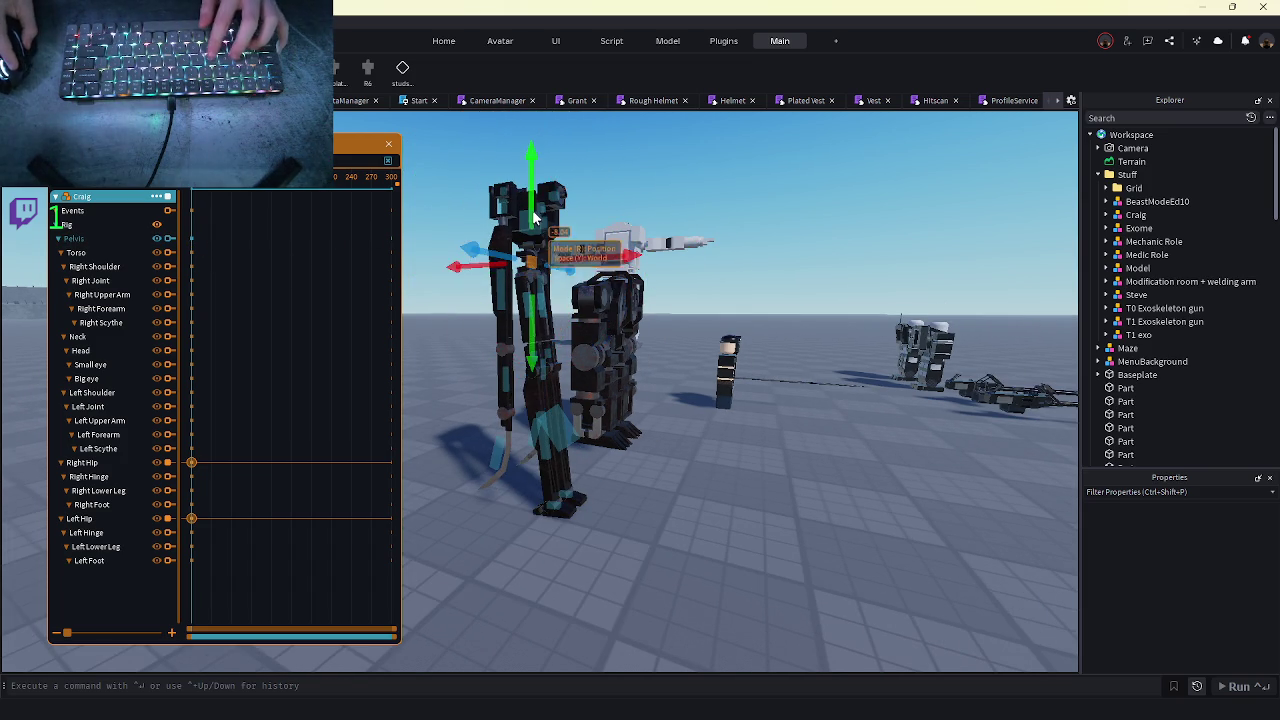
pyautogui.scroll(3, 561, 298)
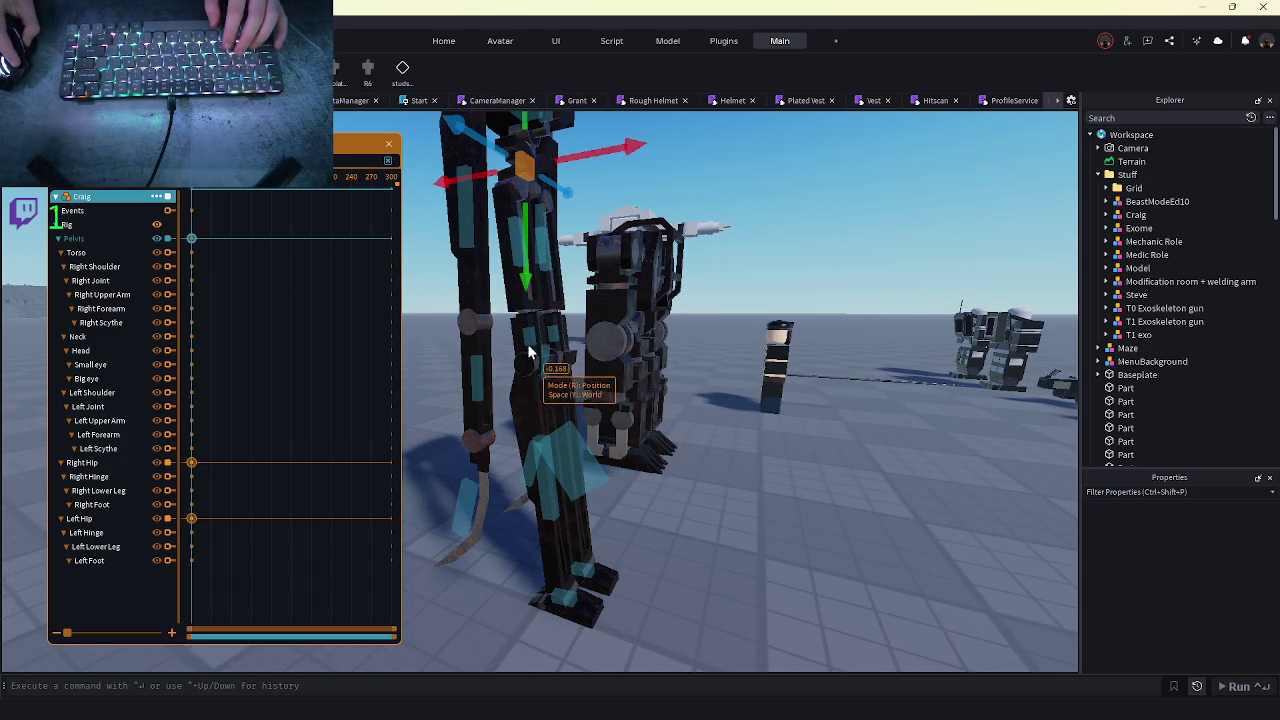
pyautogui.scroll(3, 596, 412)
pyautogui.scroll(-3, 516, 381)
pyautogui.click(516, 381)
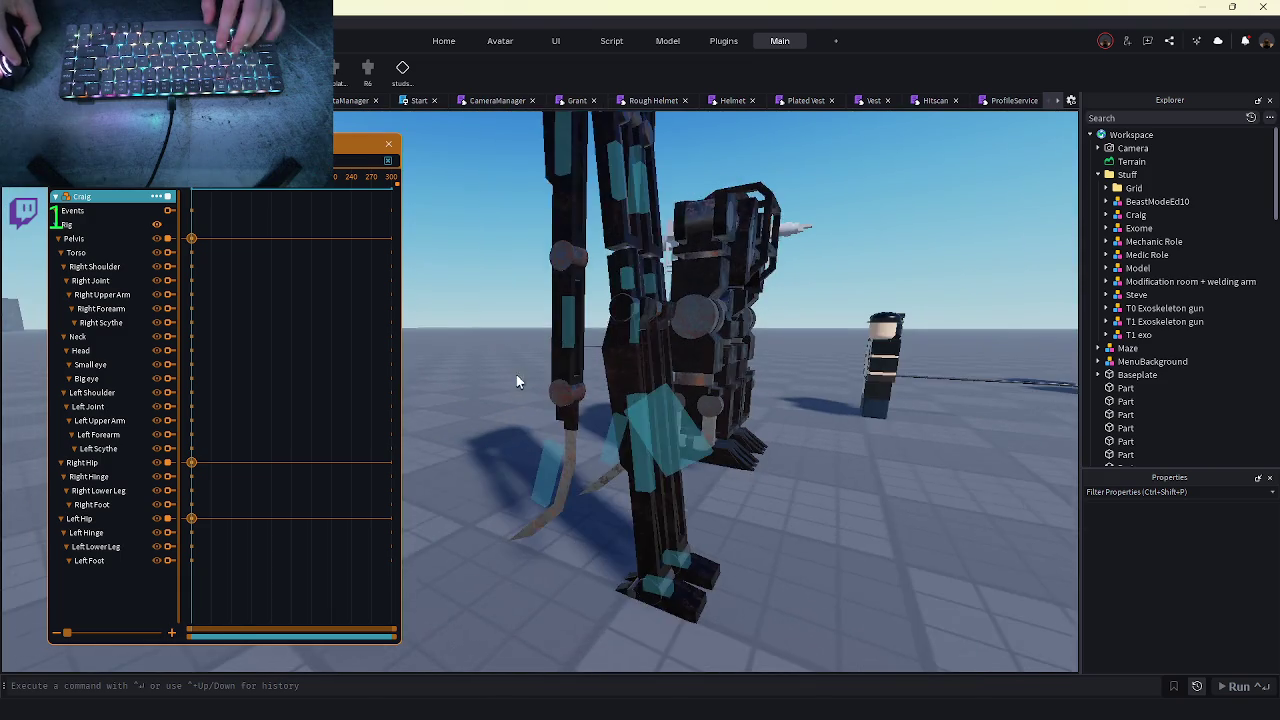
pyautogui.scroll(3, 540, 400)
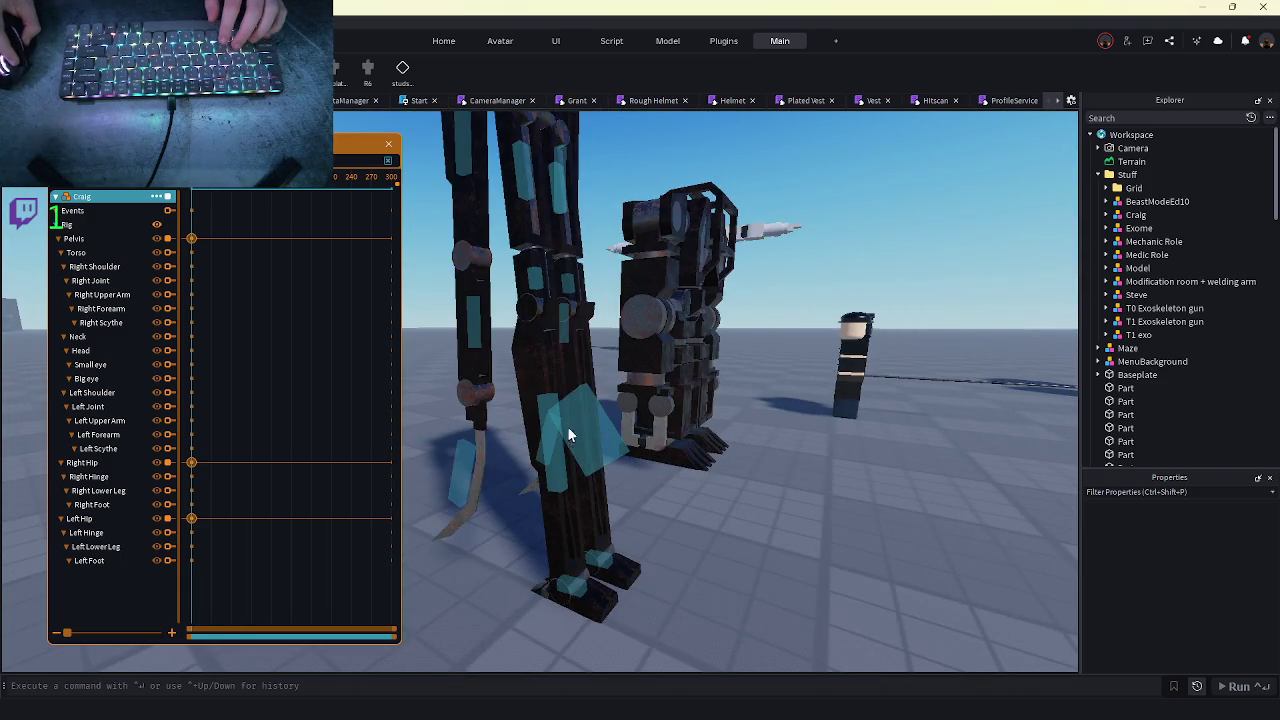
pyautogui.click(592, 433)
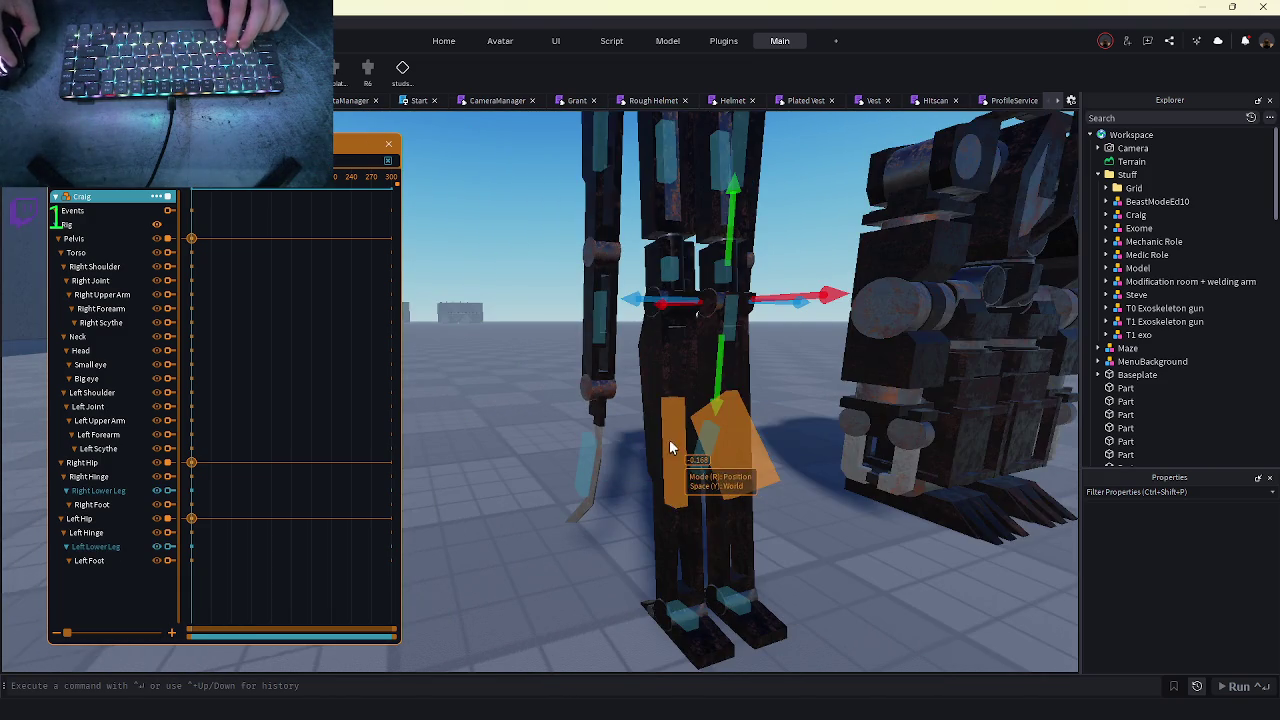
pyautogui.hotkey('ctrl', '2')
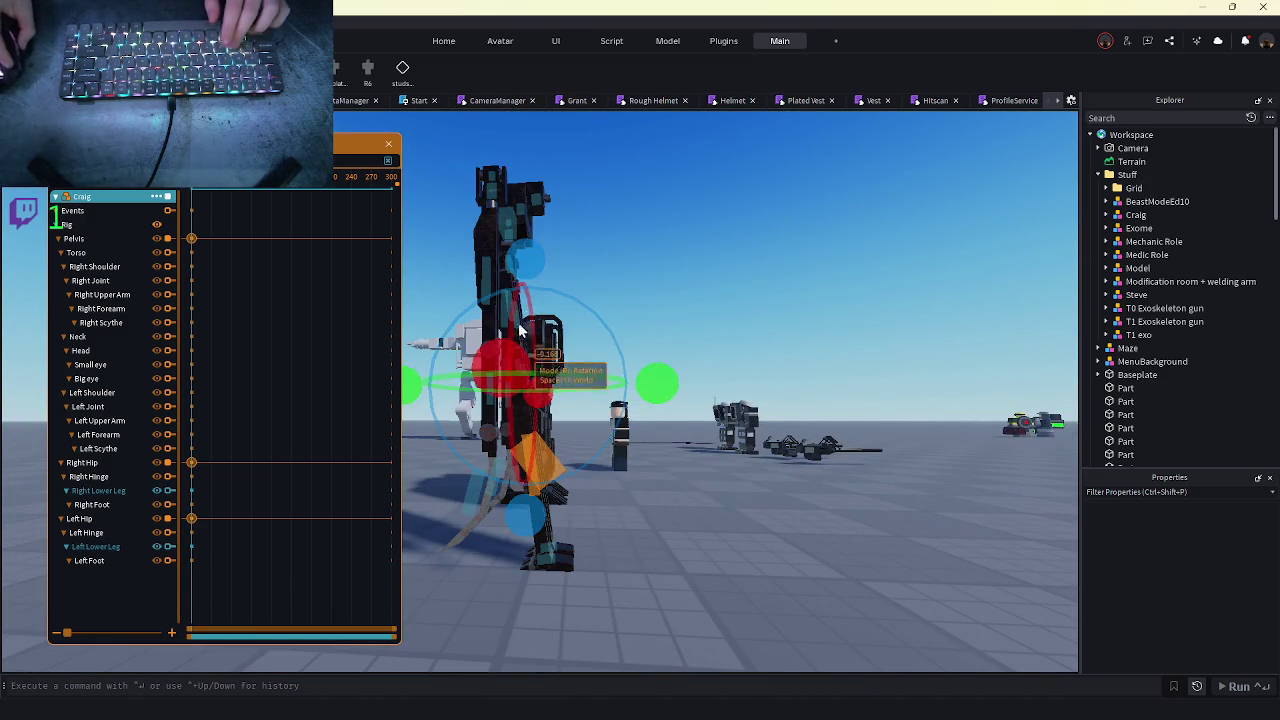
pyautogui.click(697, 526)
pyautogui.scroll(5, 692, 530)
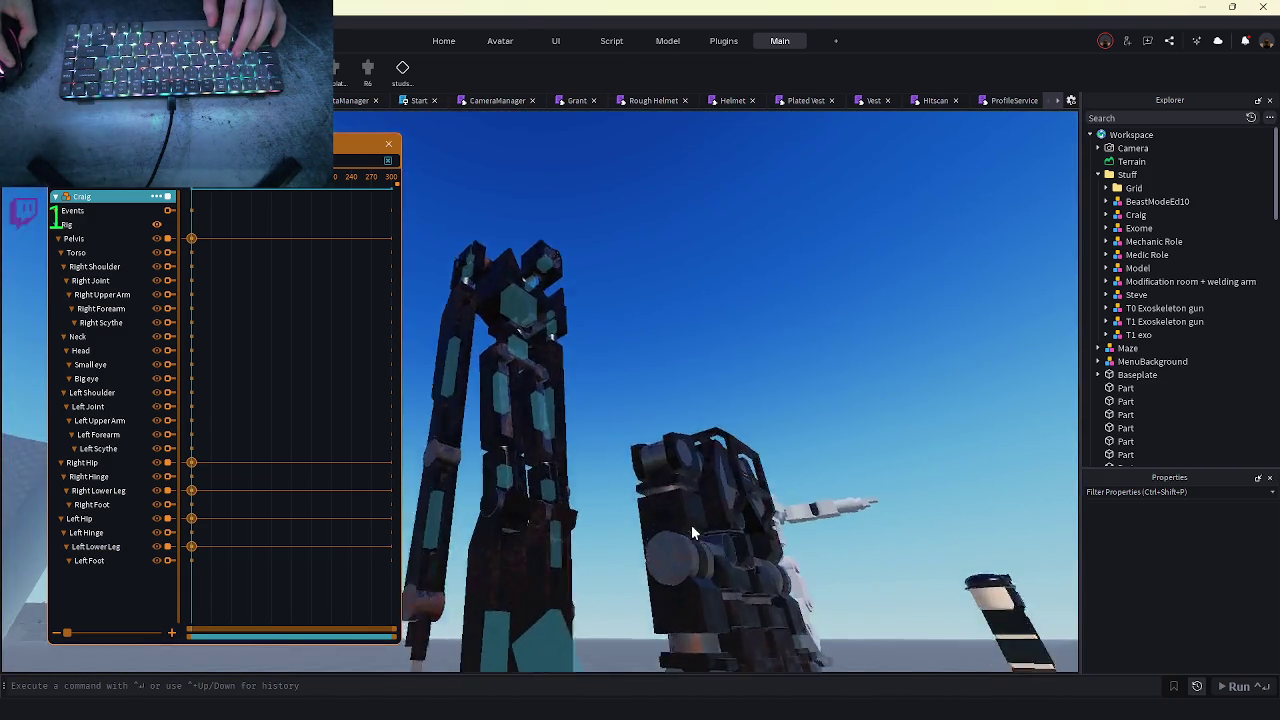
pyautogui.scroll(-10, 691, 525)
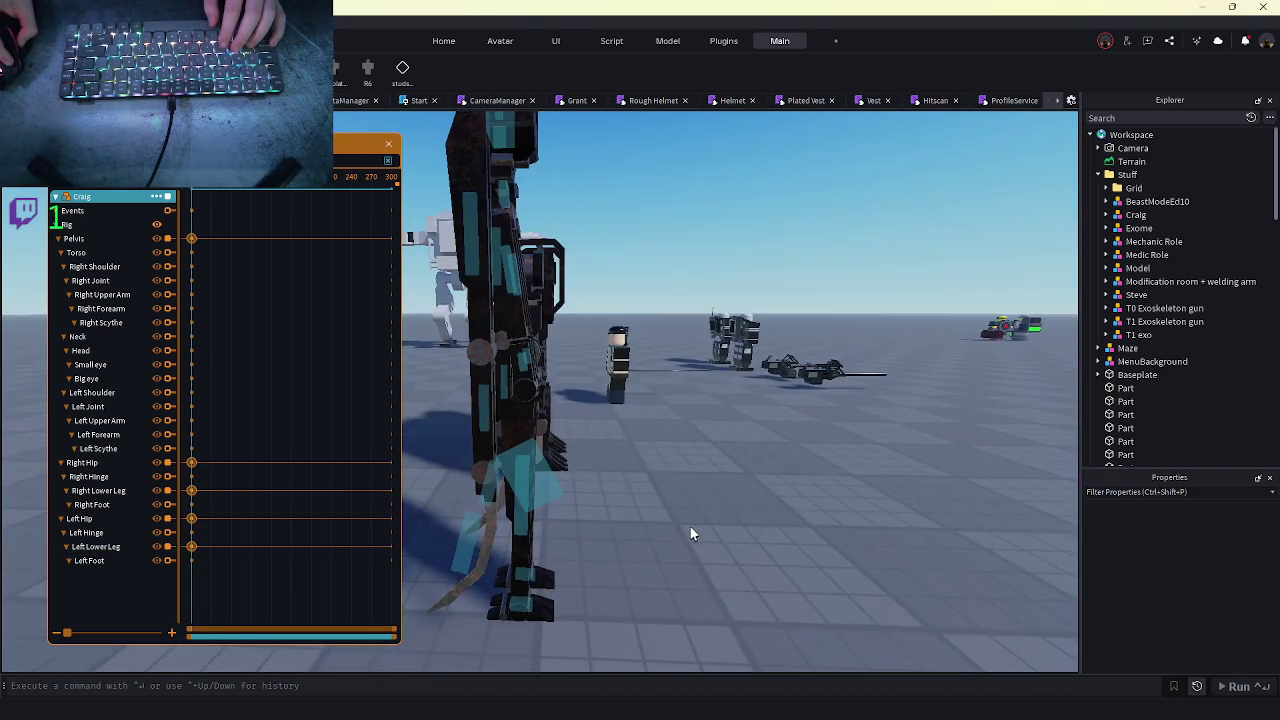
pyautogui.scroll(3, 624, 520)
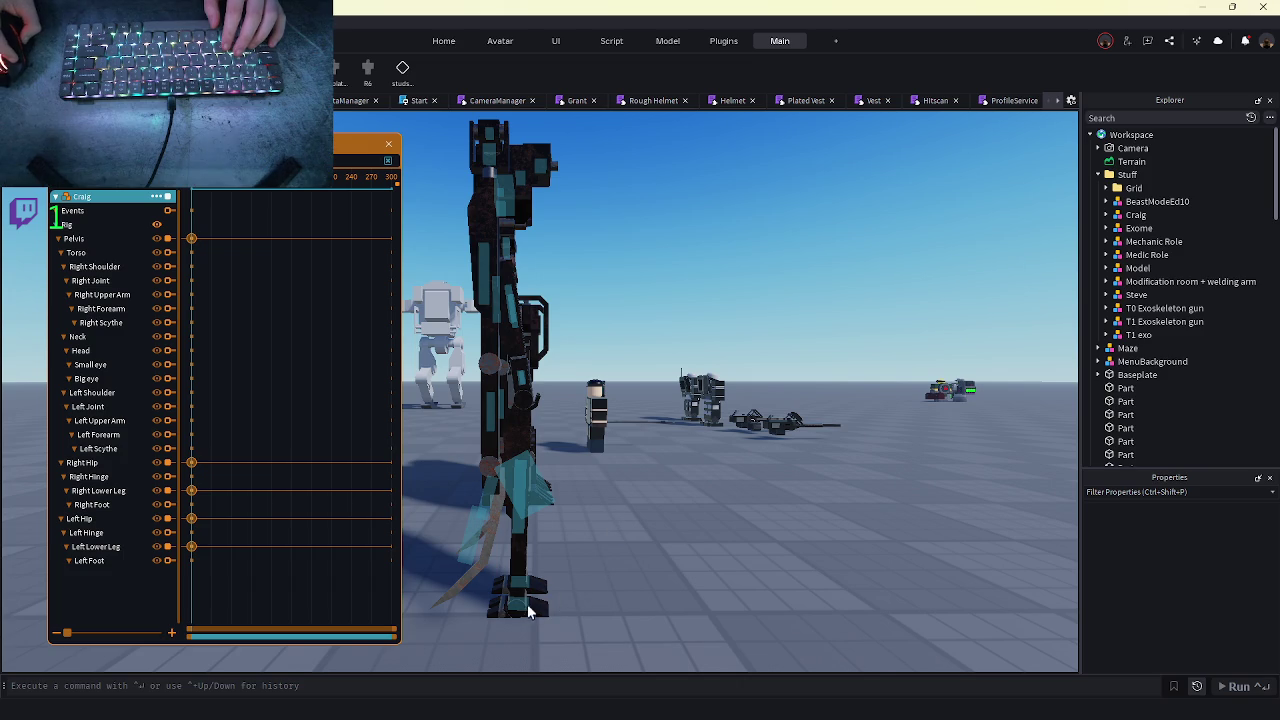
pyautogui.scroll(4, 565, 595)
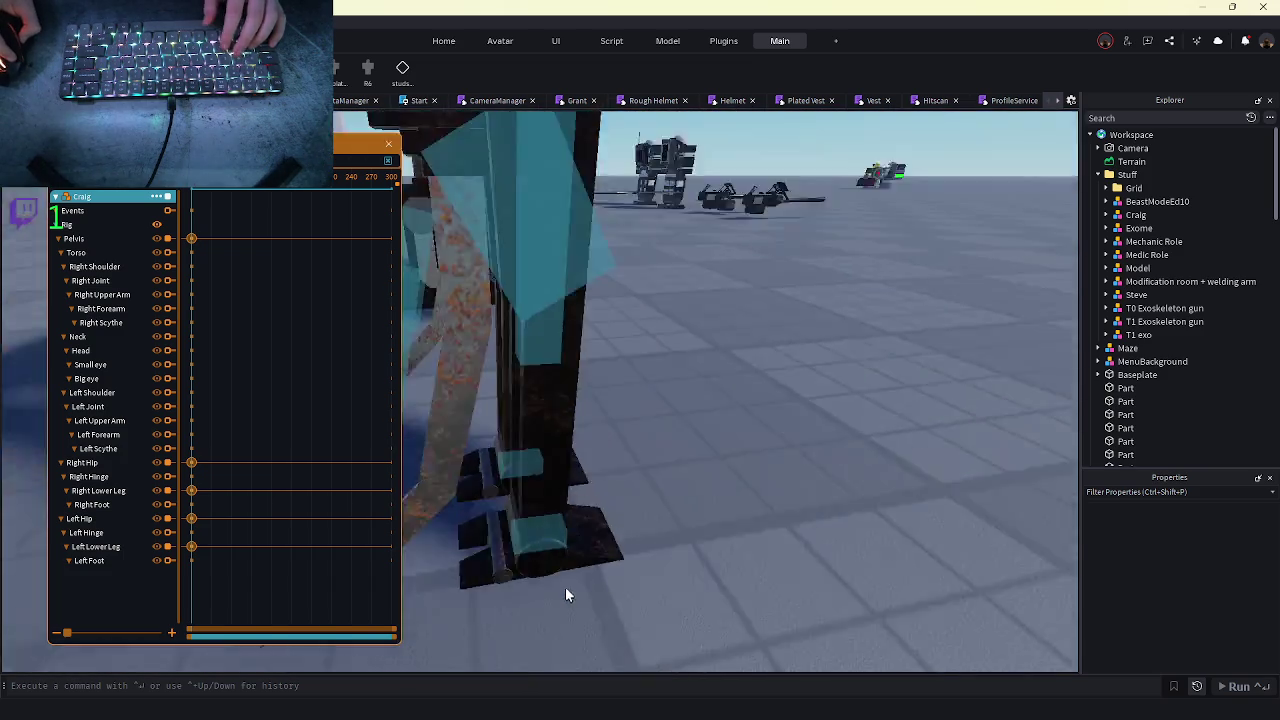
pyautogui.press('s')
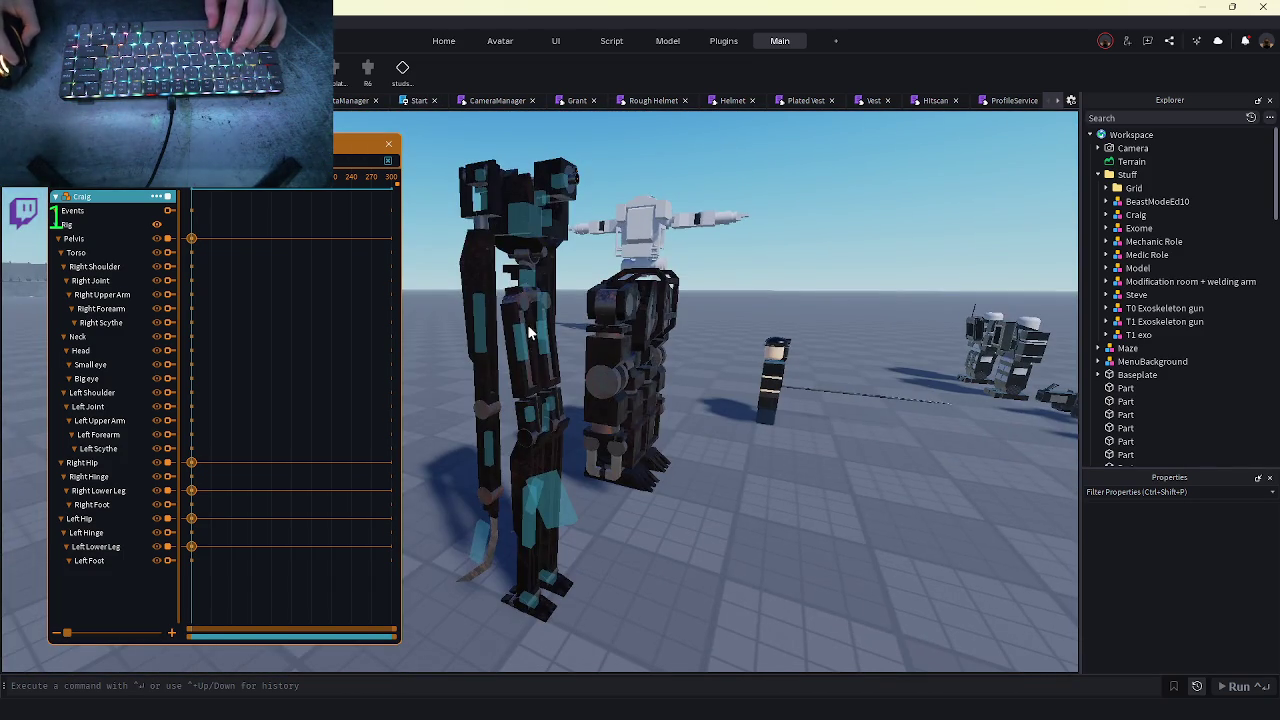
# - Lower Craig's pelvis slightly further
pyautogui.click(524, 255)
pyautogui.scroll(5, 635, 423)
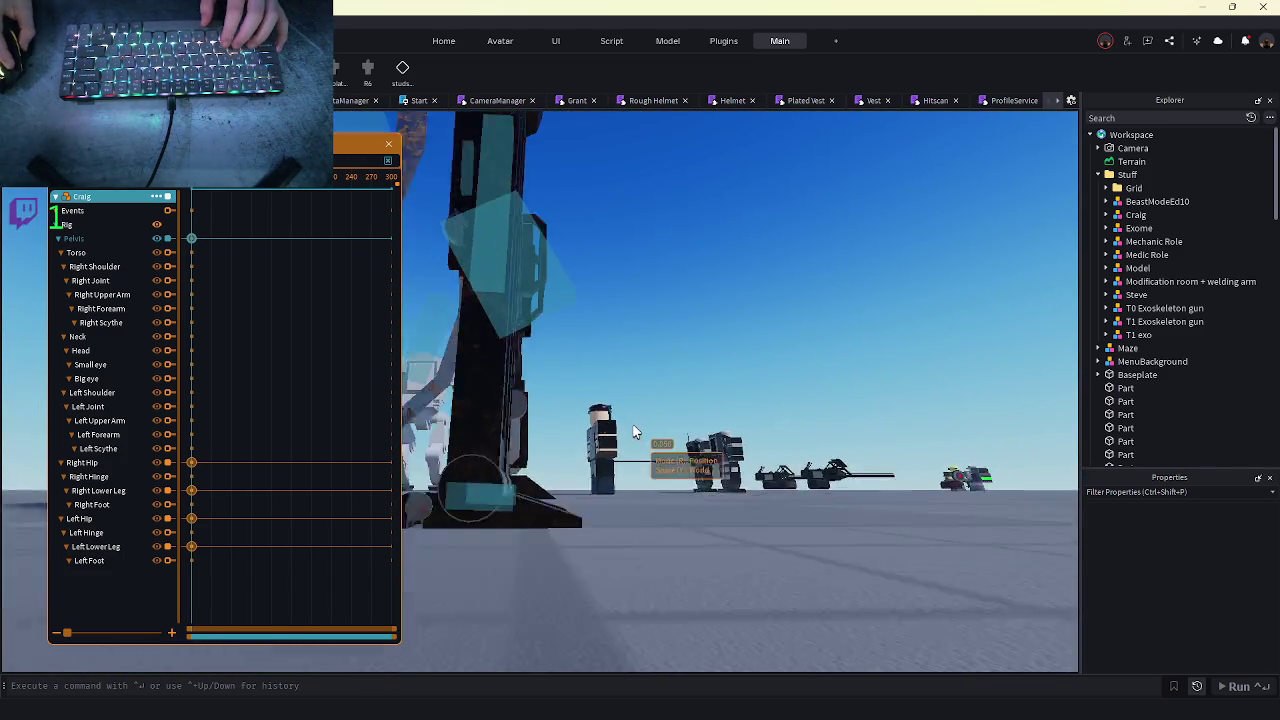
pyautogui.scroll(-5, 633, 432)
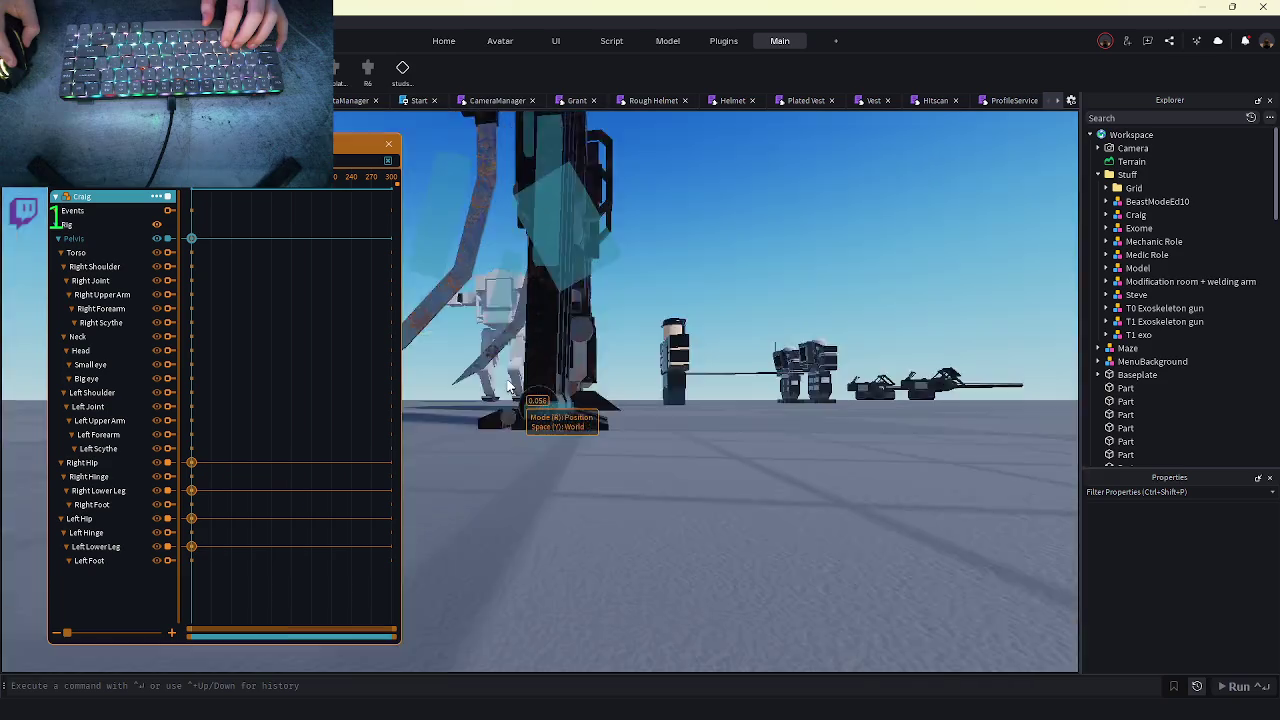
pyautogui.scroll(10, 572, 382)
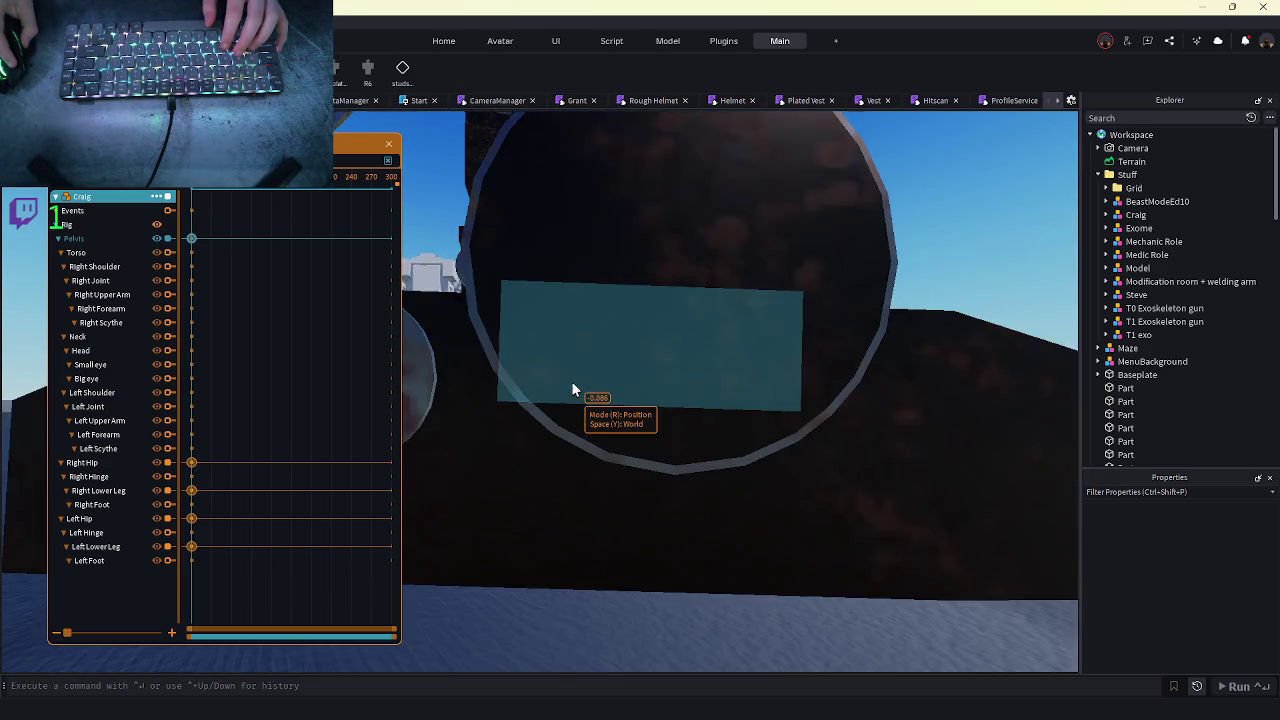
pyautogui.scroll(-10, 573, 388)
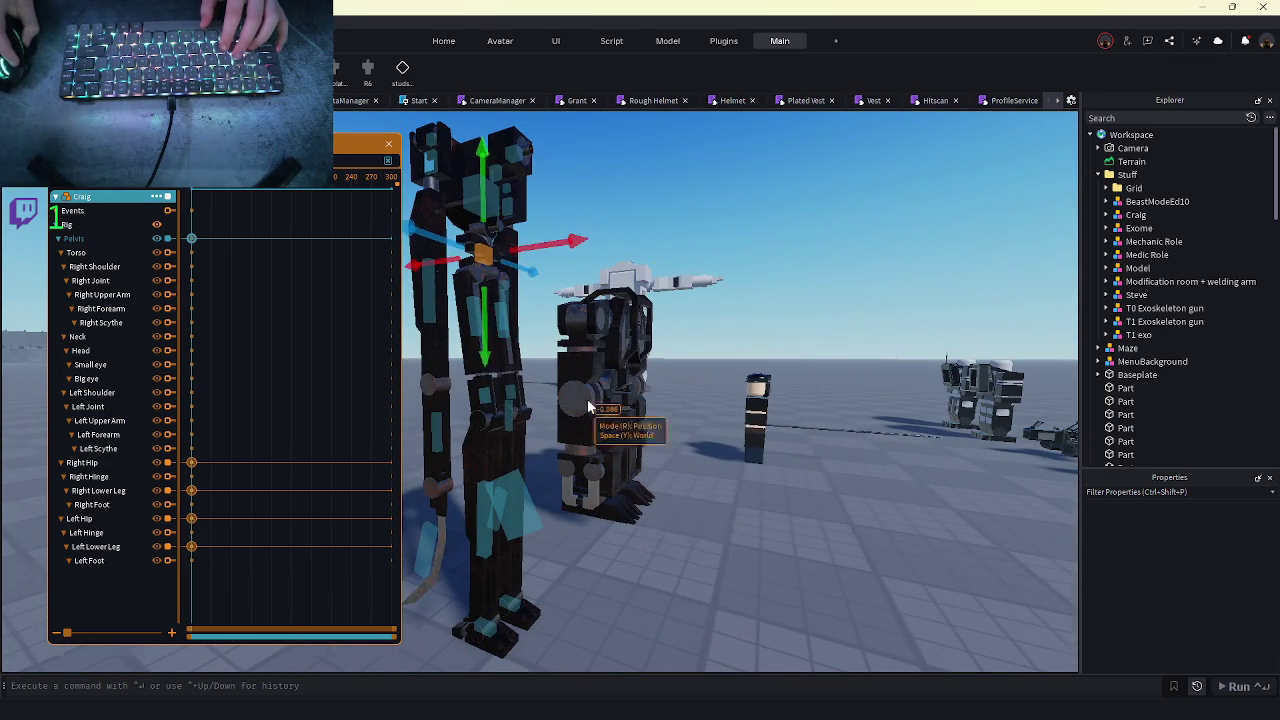
pyautogui.click(686, 560)
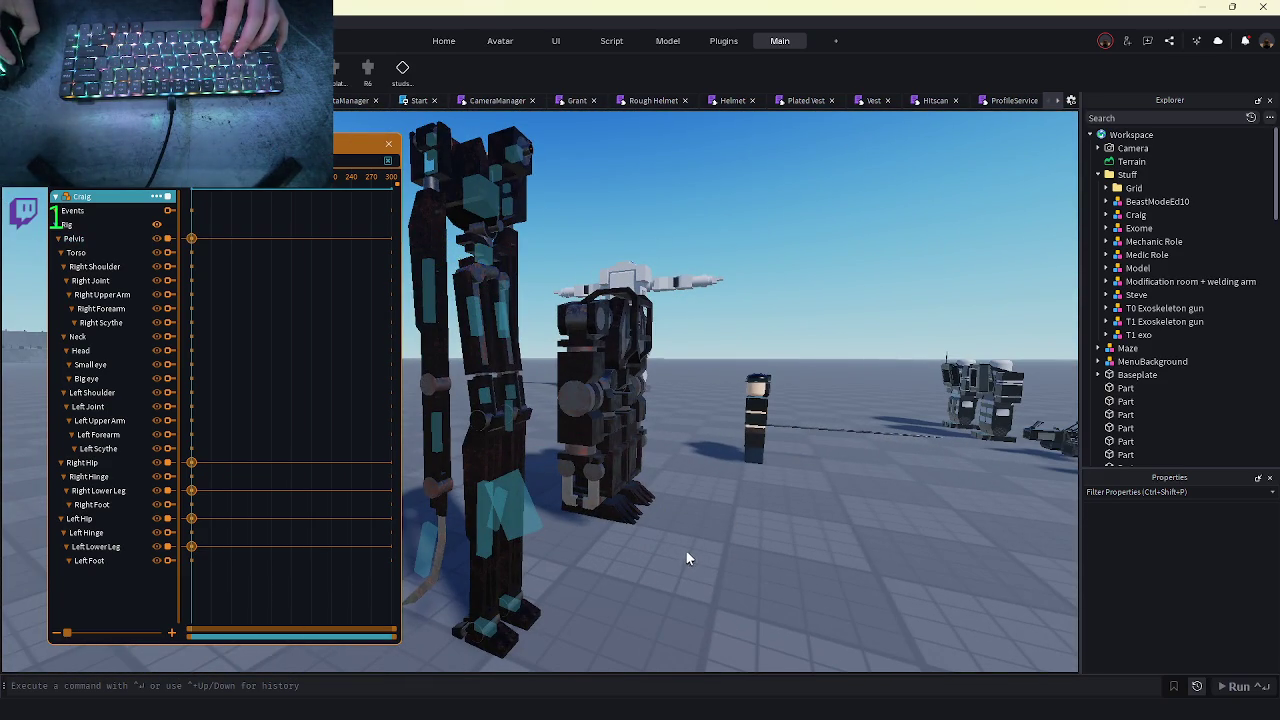
pyautogui.press('w')
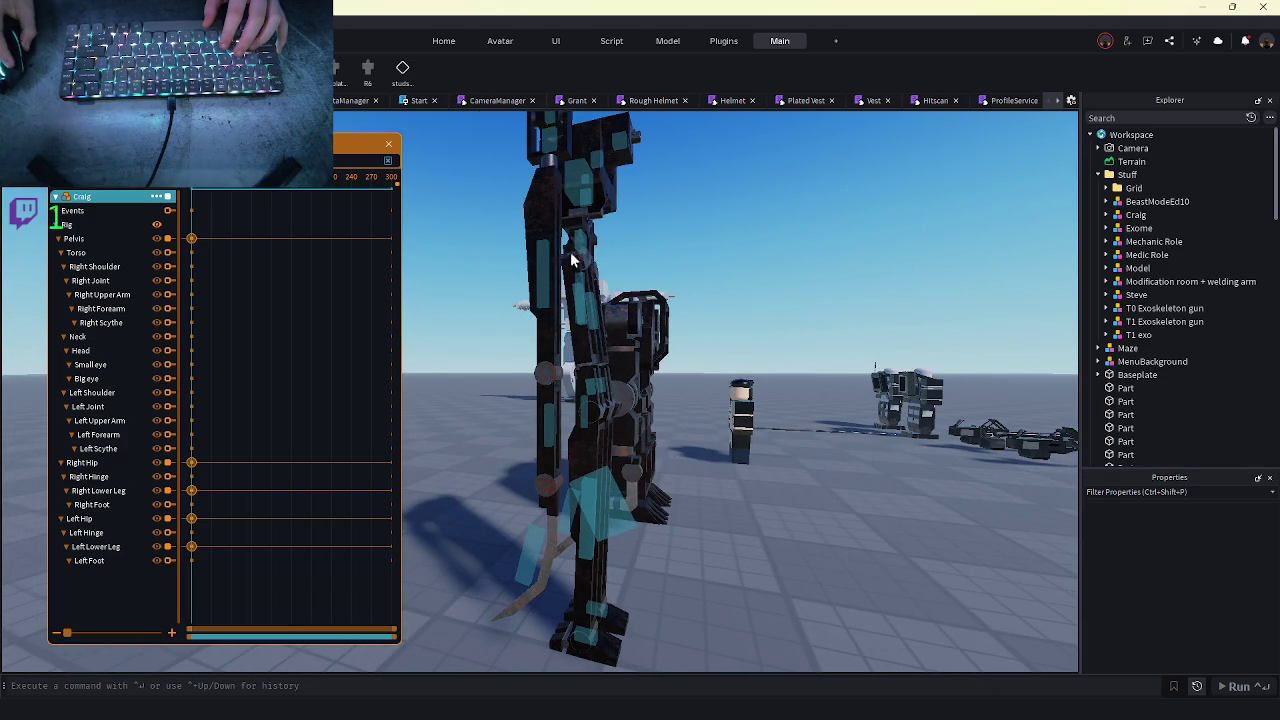
pyautogui.click(581, 245)
pyautogui.moveTo(580, 186)
pyautogui.mouseDown()
pyautogui.moveTo(576, 210)
pyautogui.moveTo(566, 150)
pyautogui.mouseUp()
pyautogui.click(593, 355)
# - Rotate the lower leg to bend the knee
pyautogui.press('r')
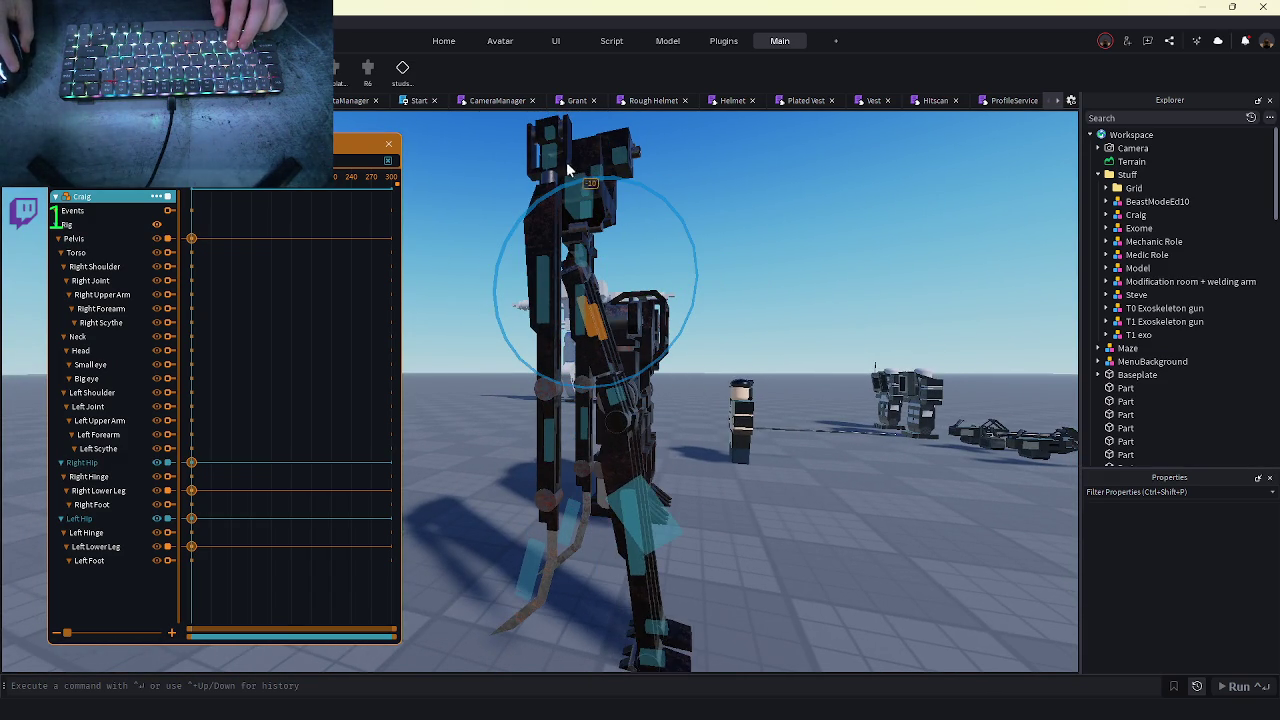
pyautogui.click(703, 479)
pyautogui.scroll(5, 584, 478)
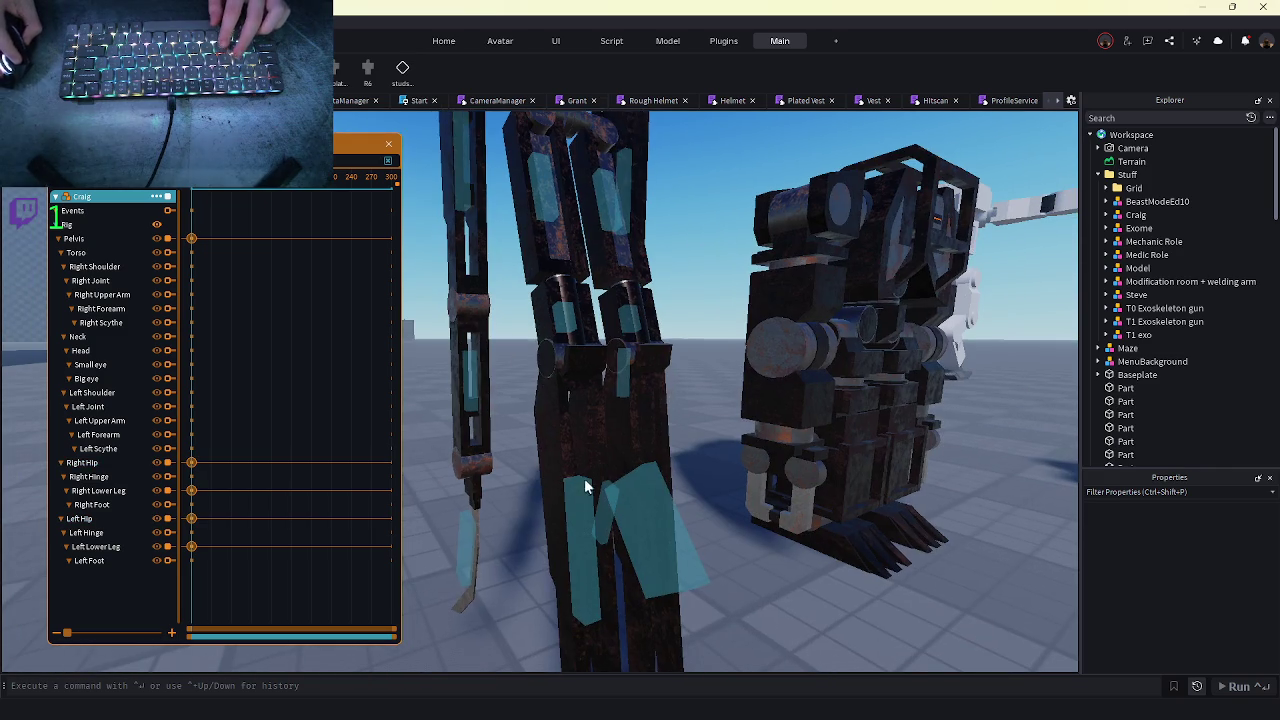
pyautogui.click(631, 513)
pyautogui.scroll(-5, 581, 542)
pyautogui.moveTo(643, 226)
pyautogui.mouseDown()
pyautogui.moveTo(632, 225)
pyautogui.moveTo(661, 224)
pyautogui.mouseUp()
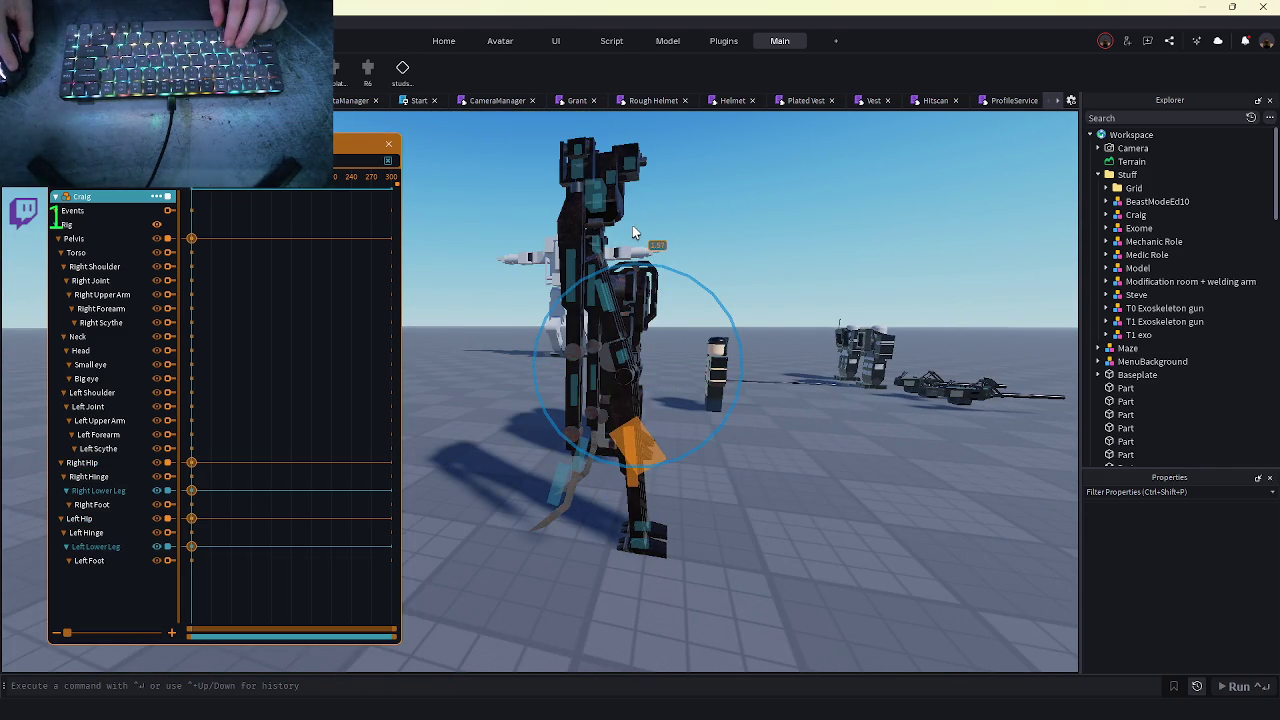
pyautogui.click(766, 562)
pyautogui.scroll(3, 759, 563)
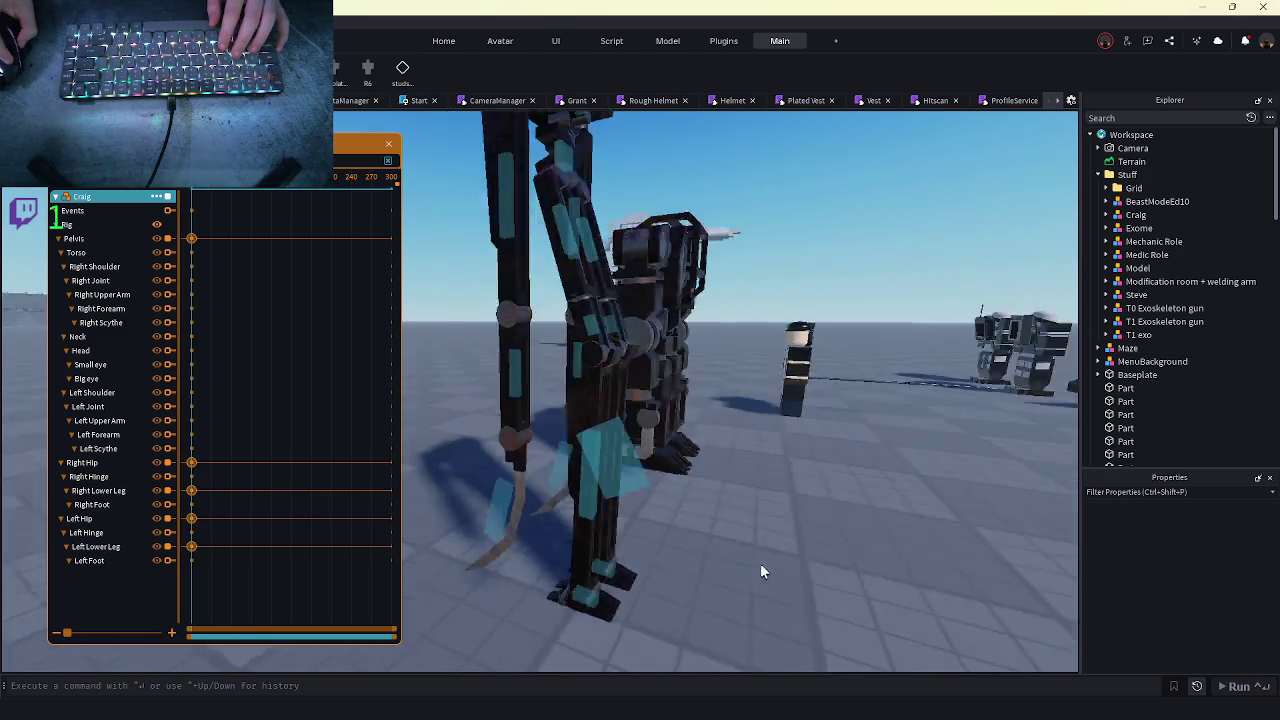
pyautogui.scroll(6, 760, 563)
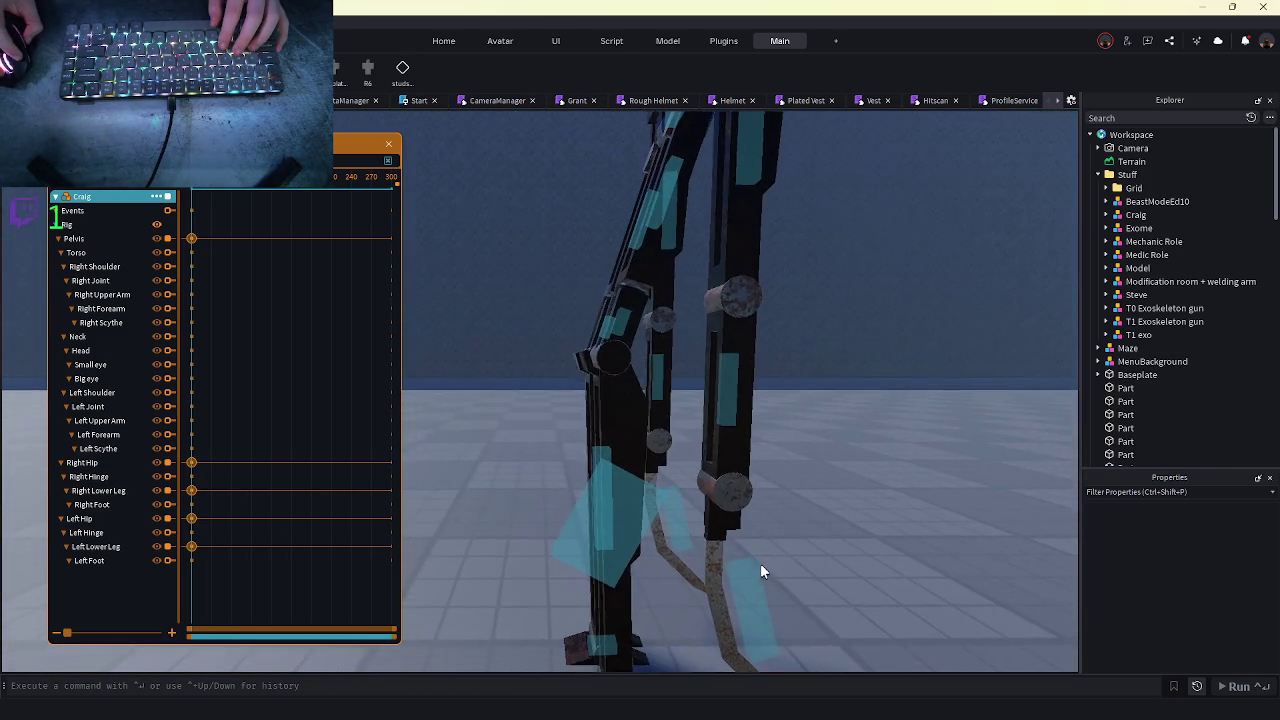
pyautogui.scroll(5, 760, 563)
pyautogui.scroll(-10, 759, 577)
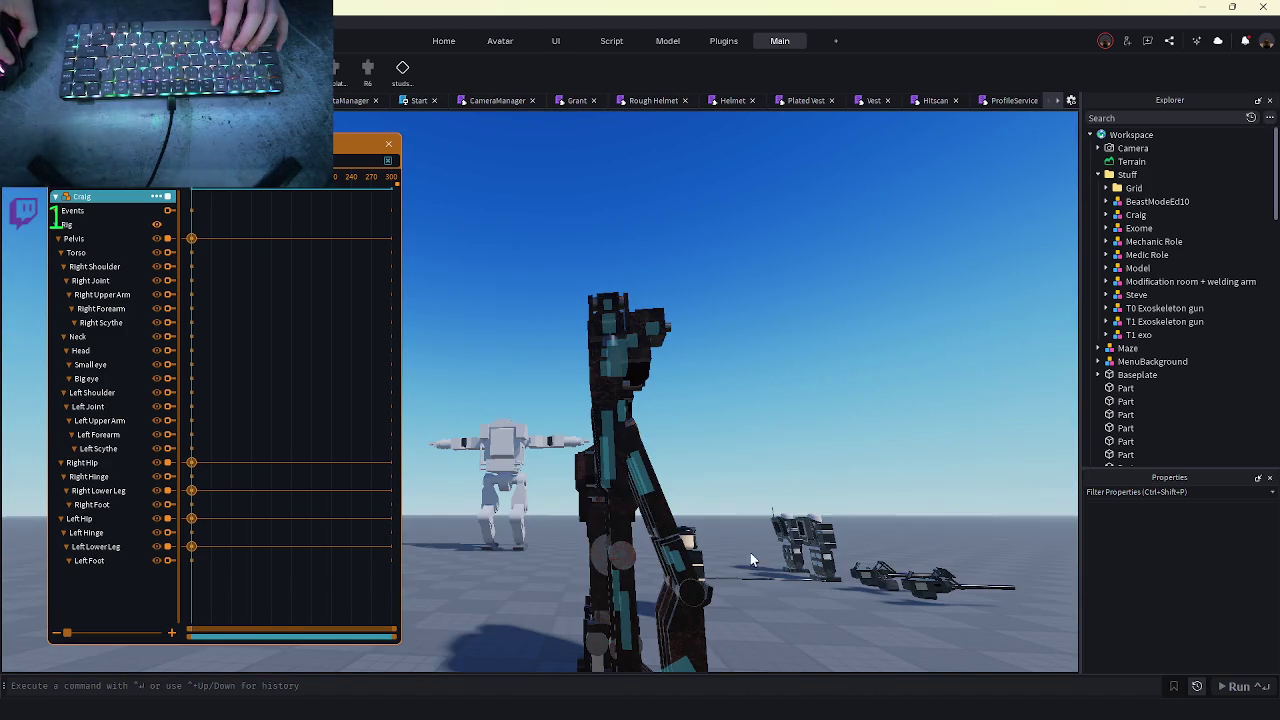
# - Swing the left arm up at the Left Shoulder, keying it
pyautogui.click(614, 380)
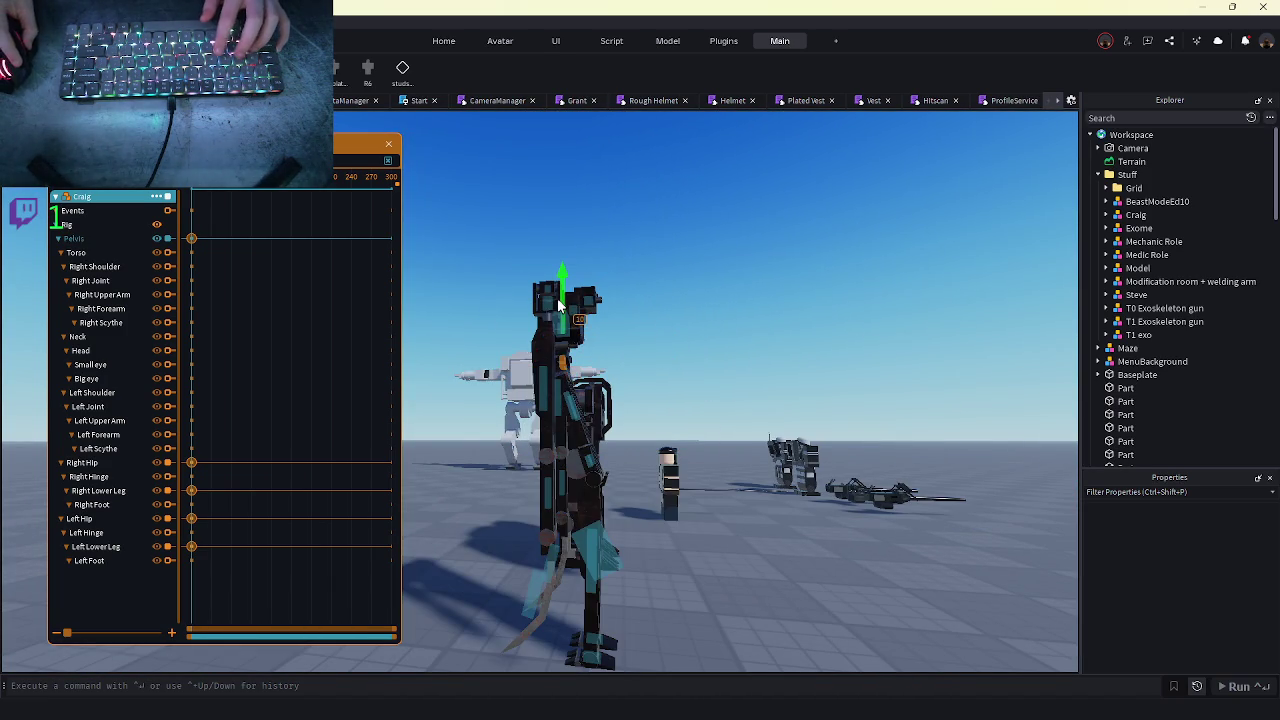
pyautogui.scroll(5, 655, 405)
pyautogui.scroll(-5, 655, 405)
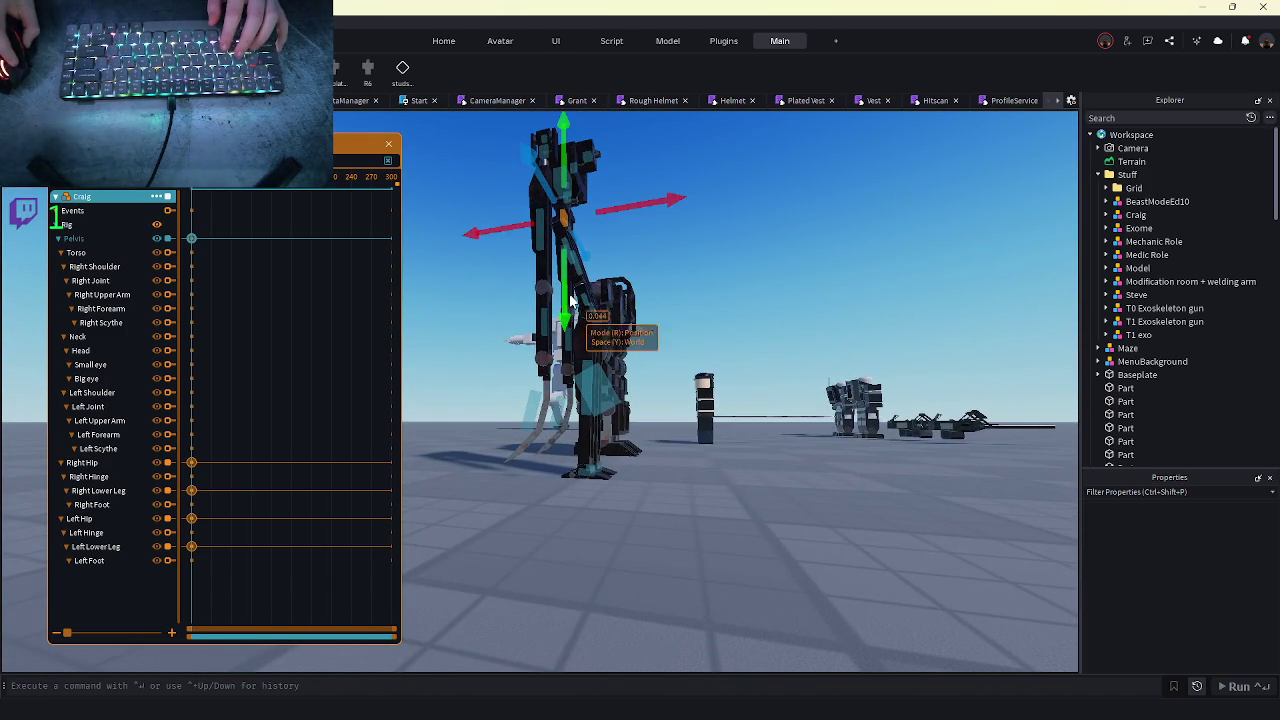
pyautogui.scroll(5, 740, 448)
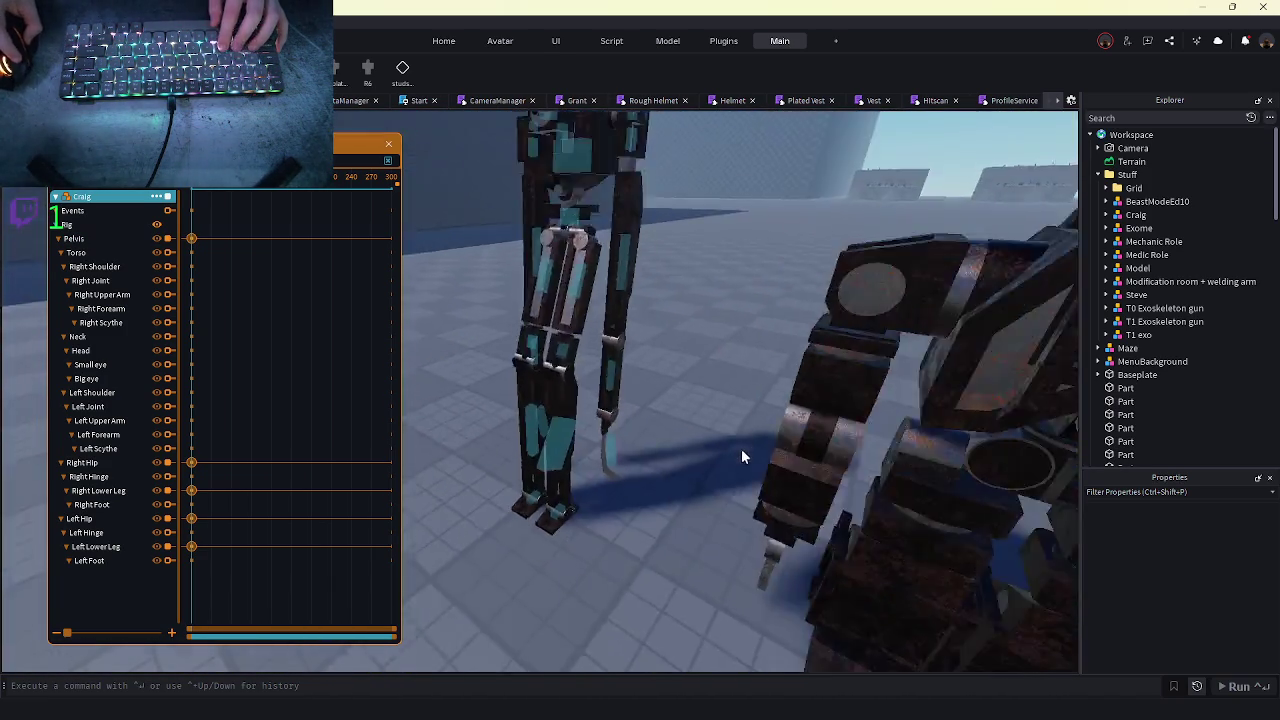
pyautogui.scroll(-5, 741, 448)
pyautogui.scroll(5, 769, 396)
pyautogui.click(769, 396)
pyautogui.press('r')
pyautogui.click(711, 245)
pyautogui.click(720, 248)
pyautogui.press('r')
pyautogui.press('r')
pyautogui.scroll(3, 720, 265)
pyautogui.click(793, 318)
pyautogui.scroll(-5, 743, 295)
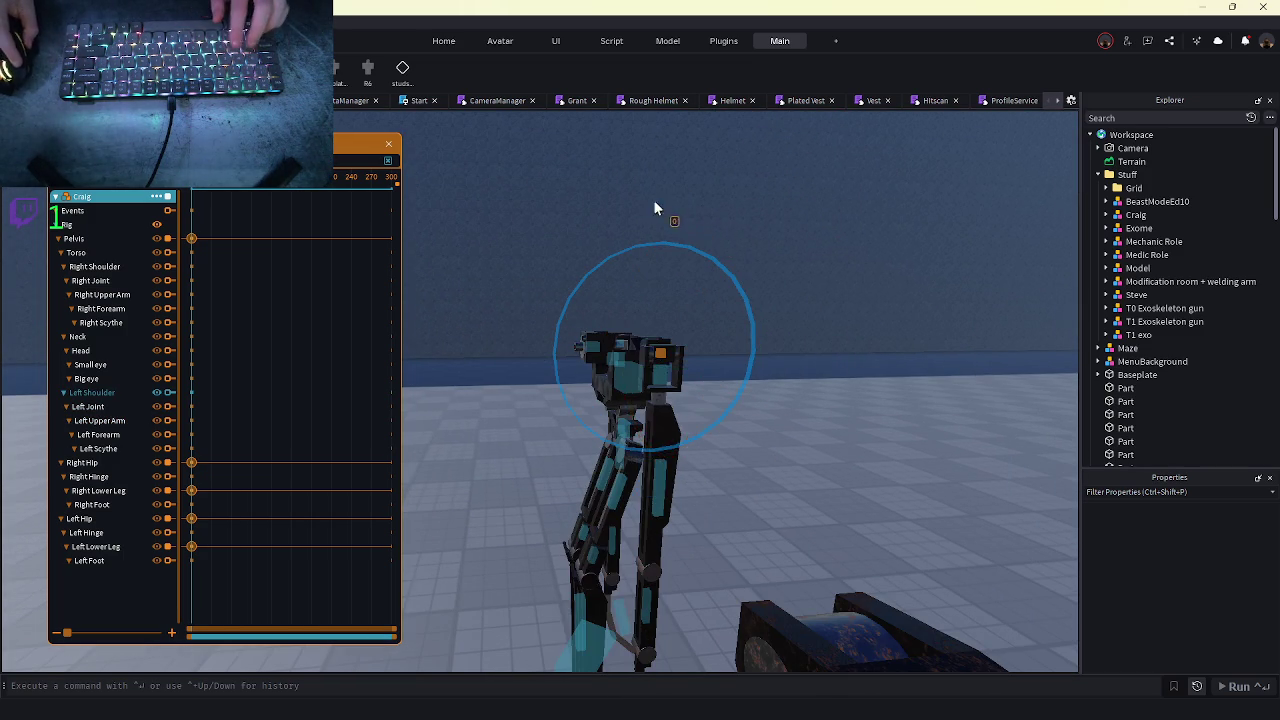
pyautogui.moveTo(654, 205)
pyautogui.mouseDown()
pyautogui.moveTo(723, 225)
pyautogui.moveTo(689, 205)
pyautogui.moveTo(668, 247)
pyautogui.mouseUp()
pyautogui.scroll(-3, 667, 249)
# - Key the Right Shoulder and pick the Right Forearm
pyautogui.click(770, 459)
pyautogui.click(701, 323)
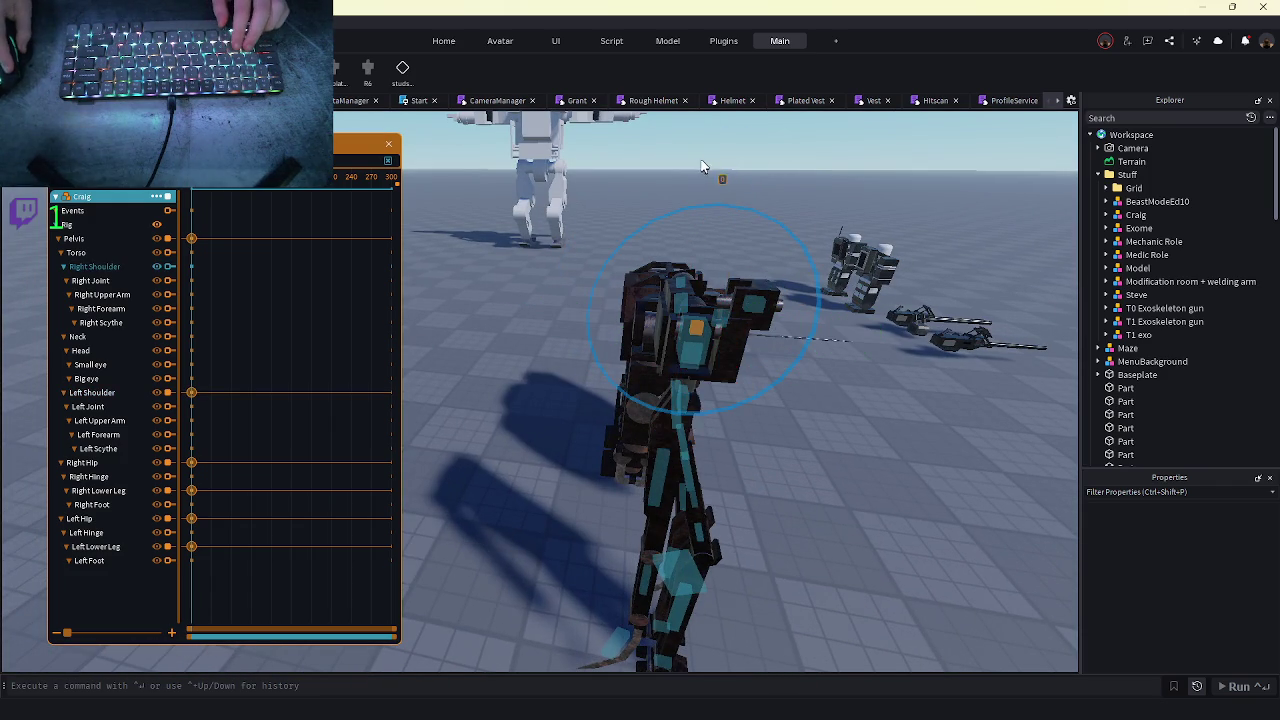
pyautogui.click(787, 457)
pyautogui.scroll(5, 779, 491)
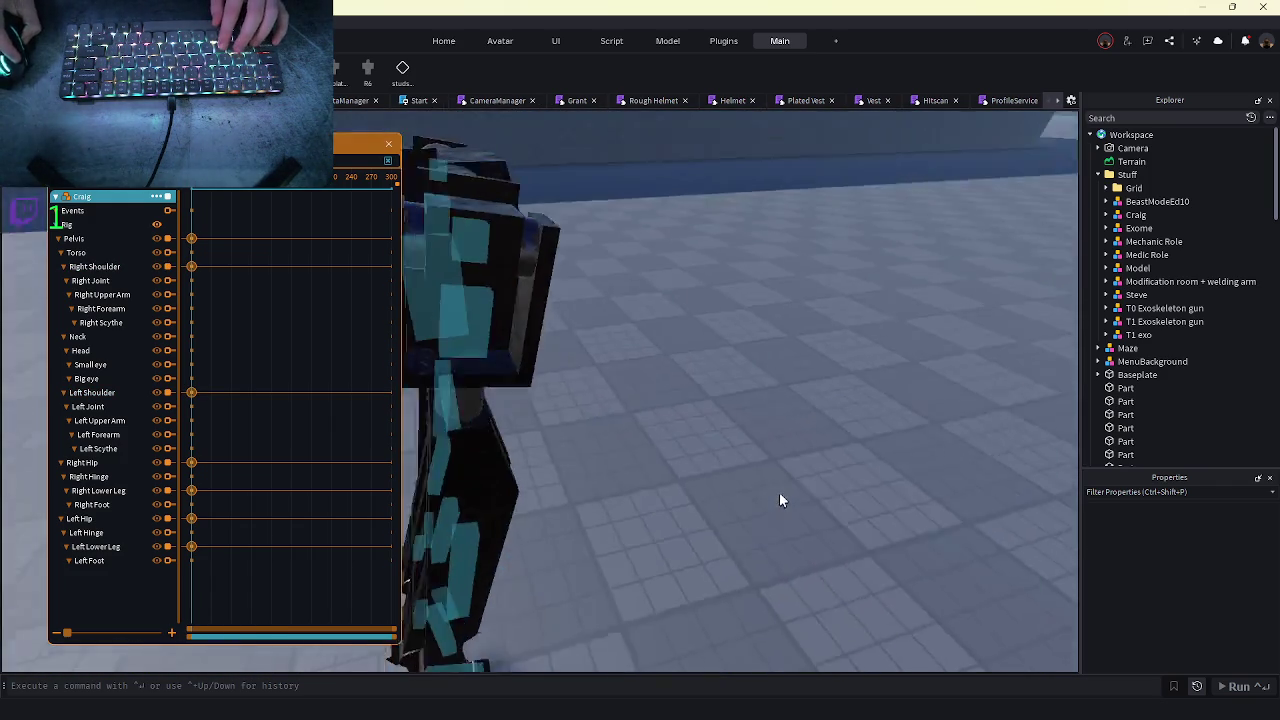
pyautogui.scroll(-5, 643, 527)
pyautogui.click(643, 388)
pyautogui.scroll(3, 629, 377)
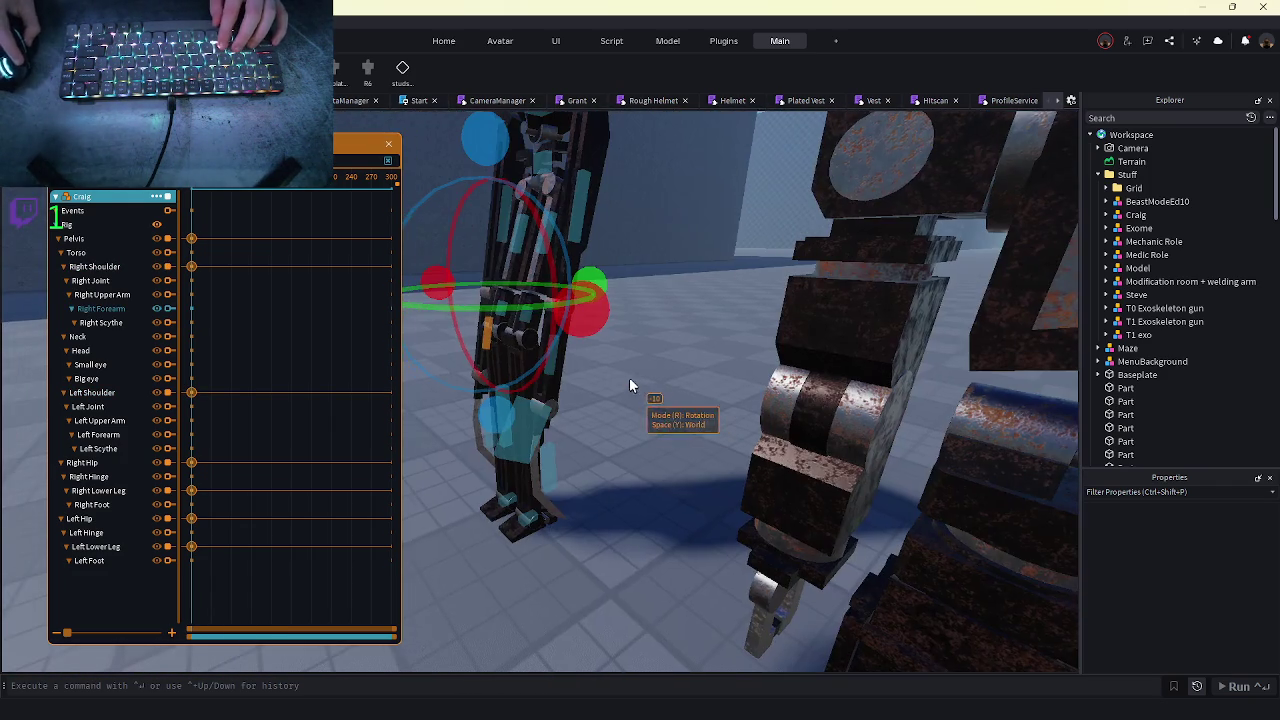
pyautogui.scroll(3, 593, 285)
# - Rotate the Left Forearm and its scythe
pyautogui.click(699, 222)
pyautogui.moveTo(791, 292); pyautogui.dragTo(800, 295)
pyautogui.click(883, 406)
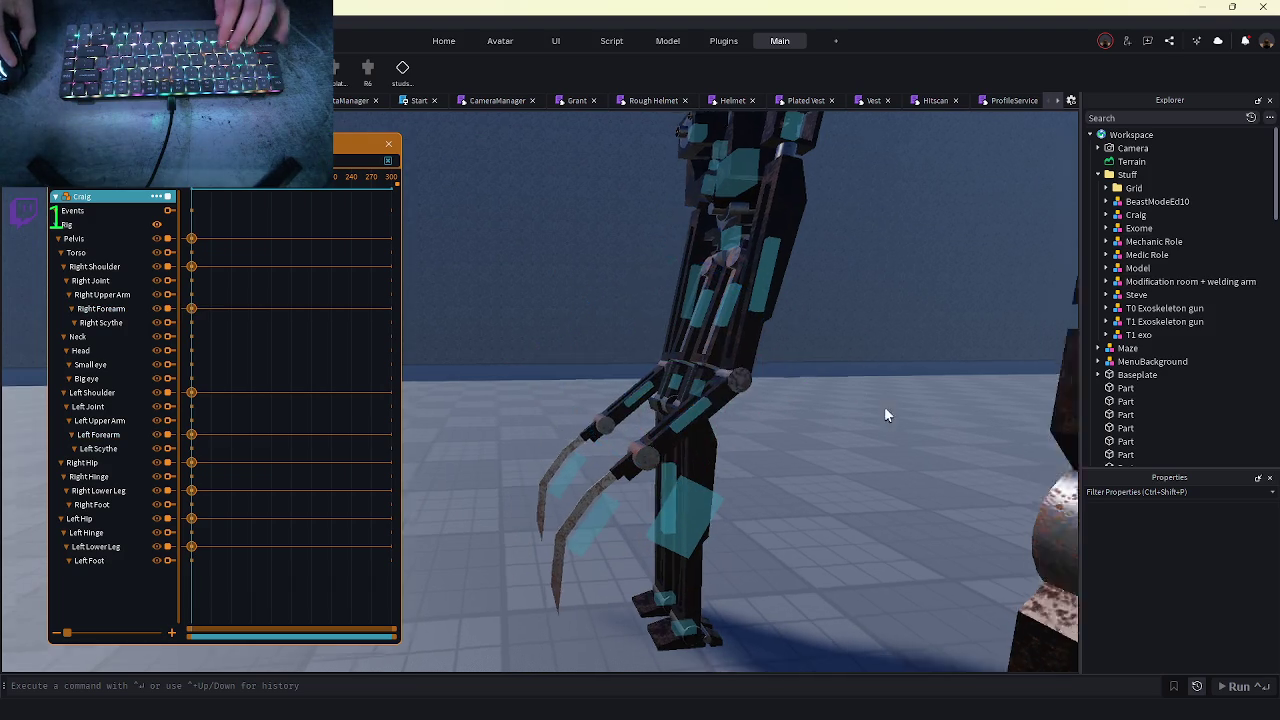
pyautogui.scroll(-5, 883, 406)
pyautogui.scroll(5, 884, 406)
pyautogui.scroll(5, 884, 406)
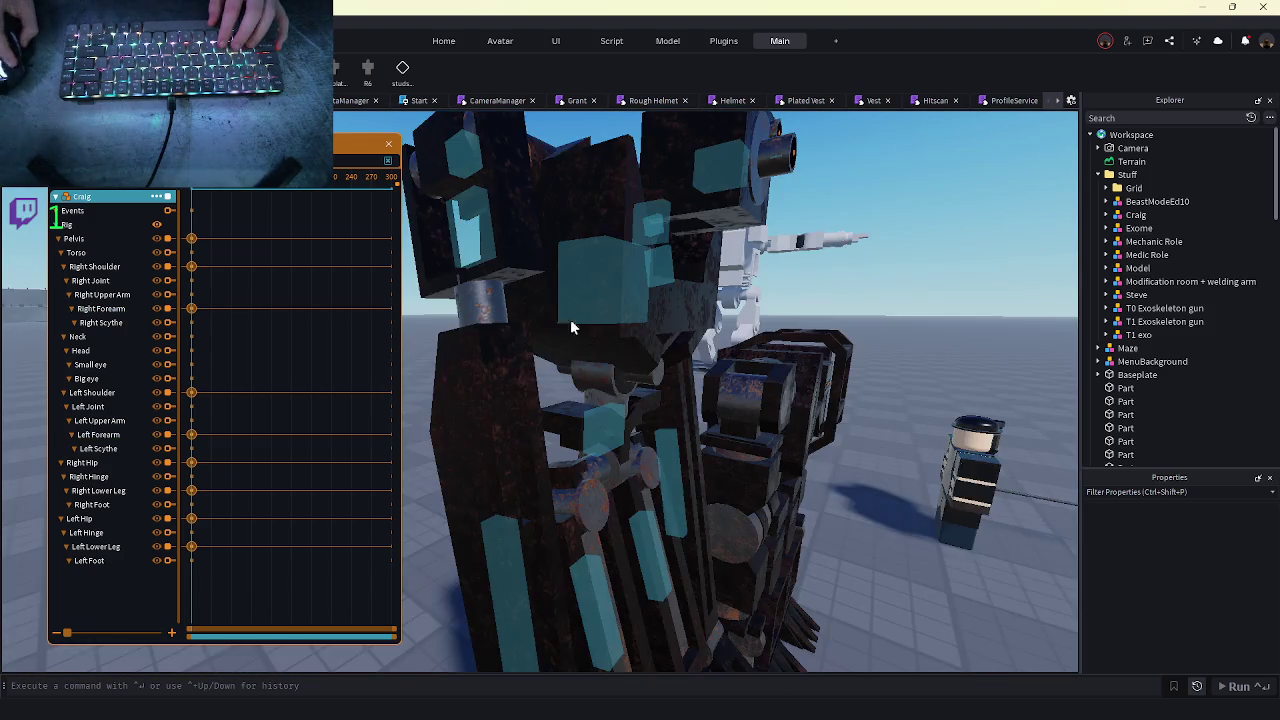
pyautogui.scroll(-3, 569, 328)
# - Tilt Craig's torso to key a torso pose, then key the Head
pyautogui.click(630, 350)
pyautogui.moveTo(686, 405); pyautogui.dragTo(622, 266)
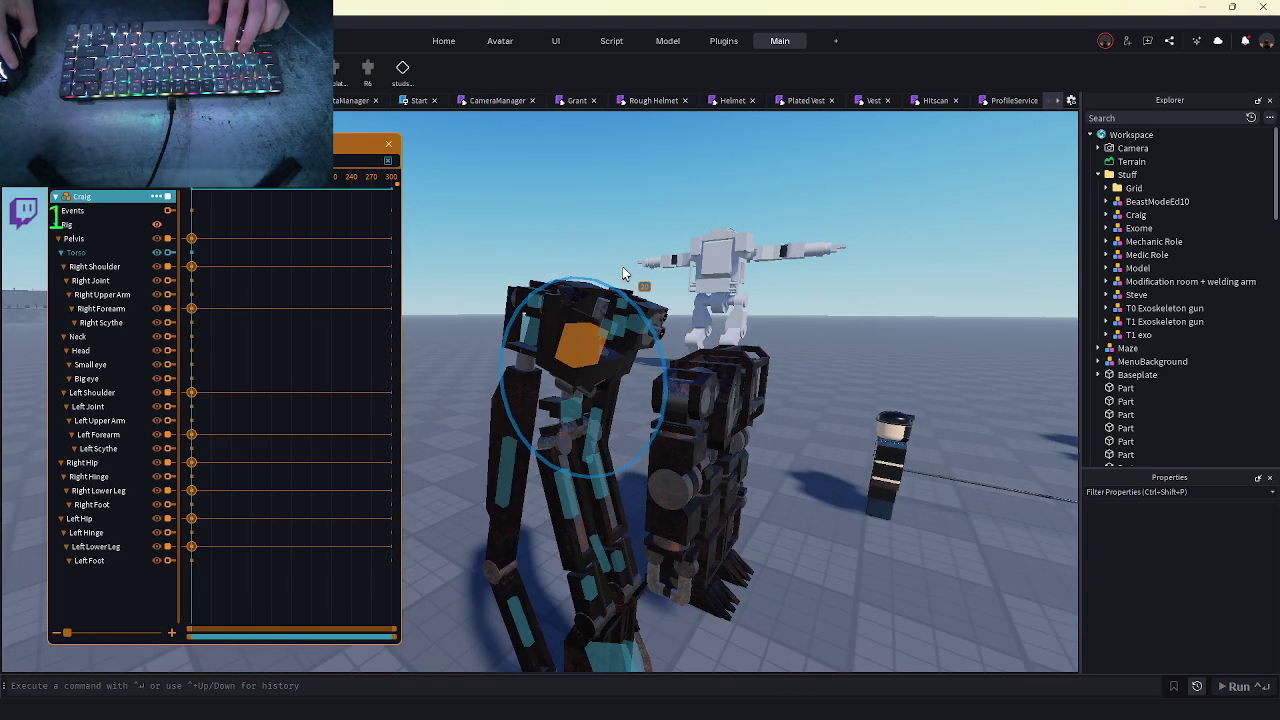
pyautogui.scroll(5, 766, 316)
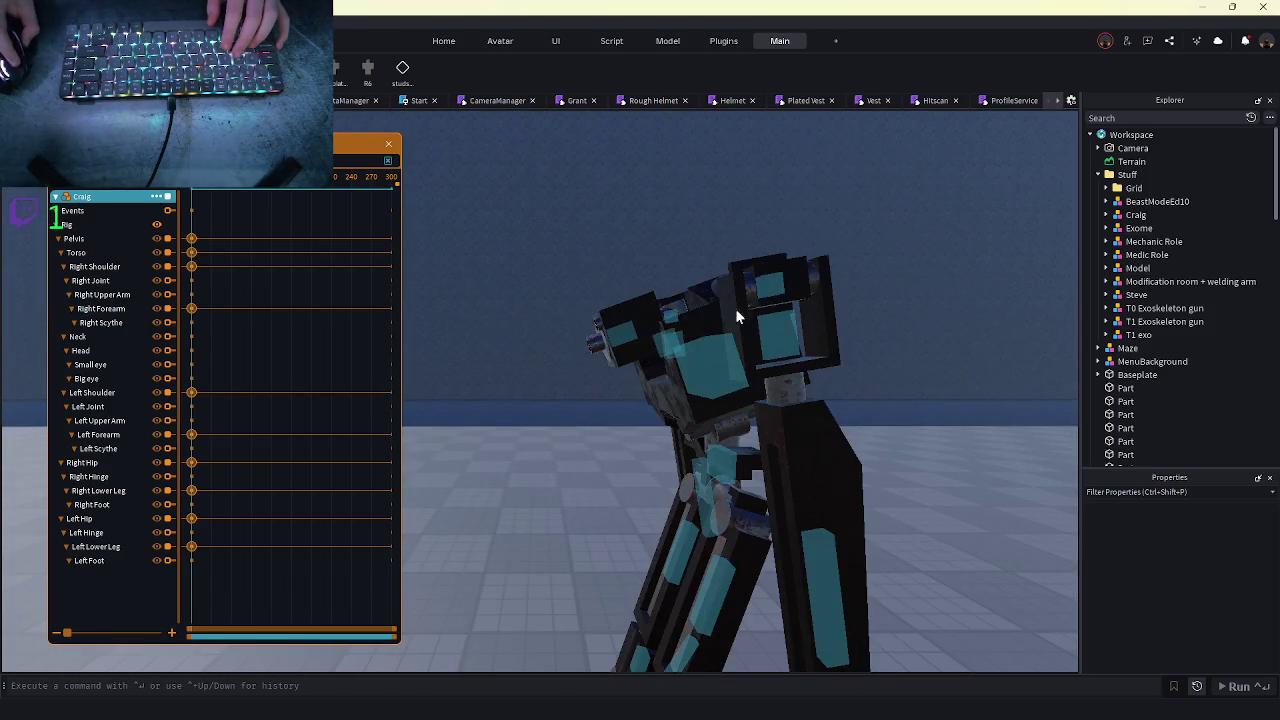
pyautogui.click(660, 318)
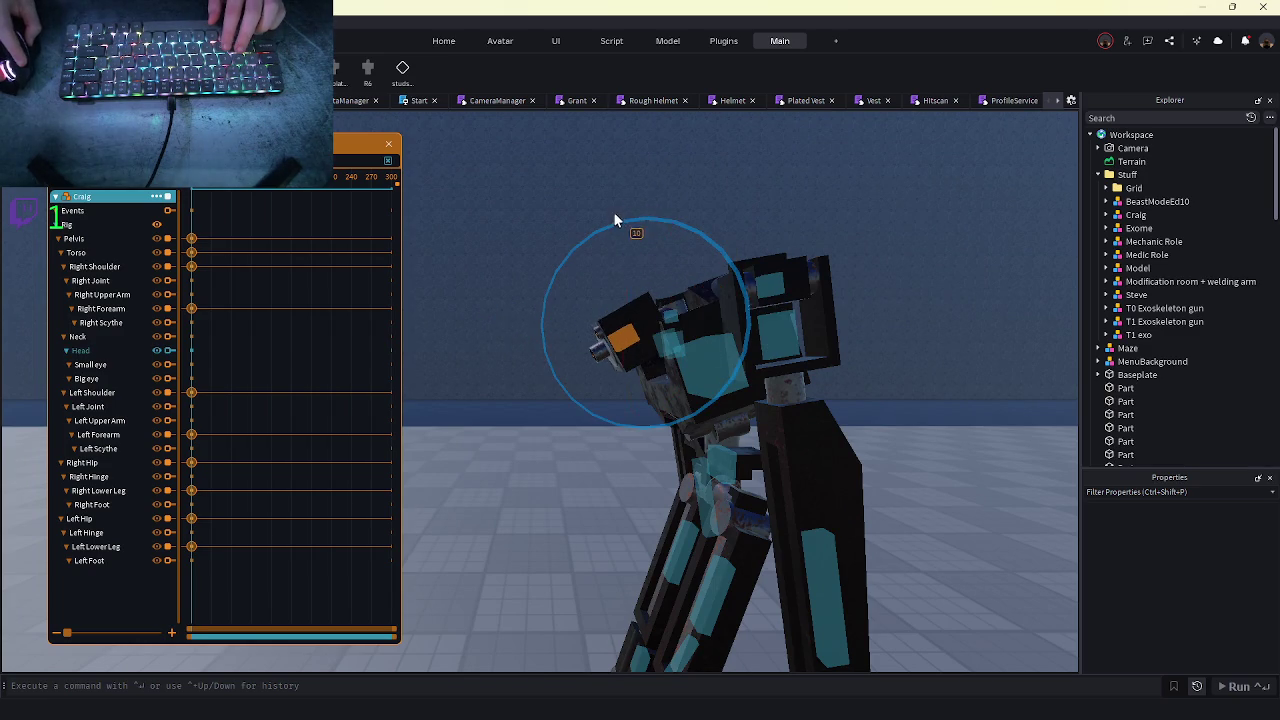
pyautogui.scroll(-8, 613, 211)
pyautogui.scroll(5, 759, 298)
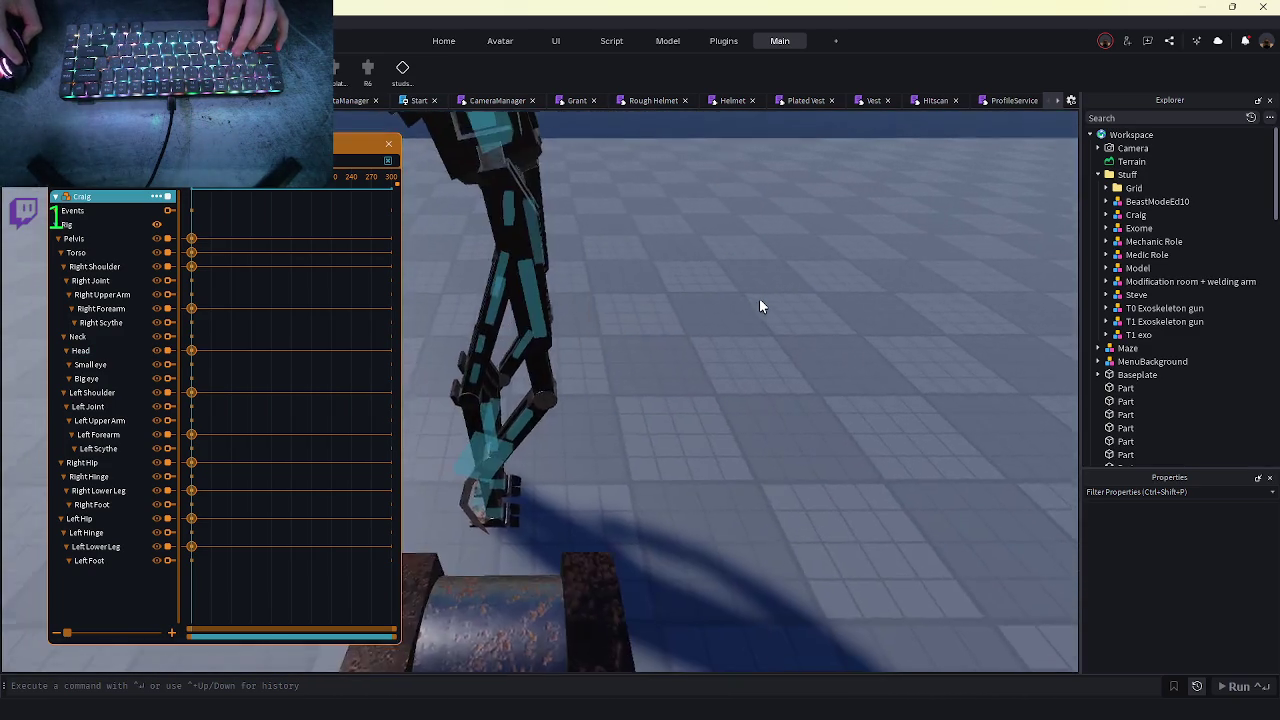
pyautogui.press('a')
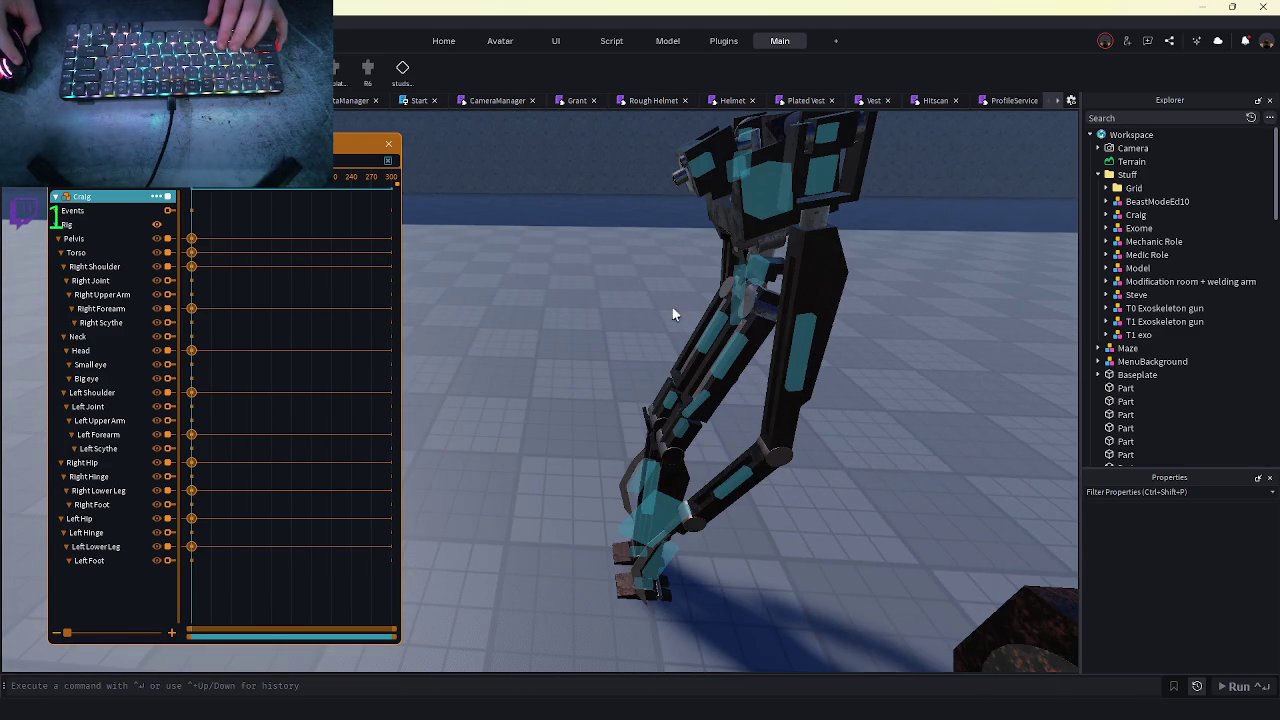
pyautogui.press('d')
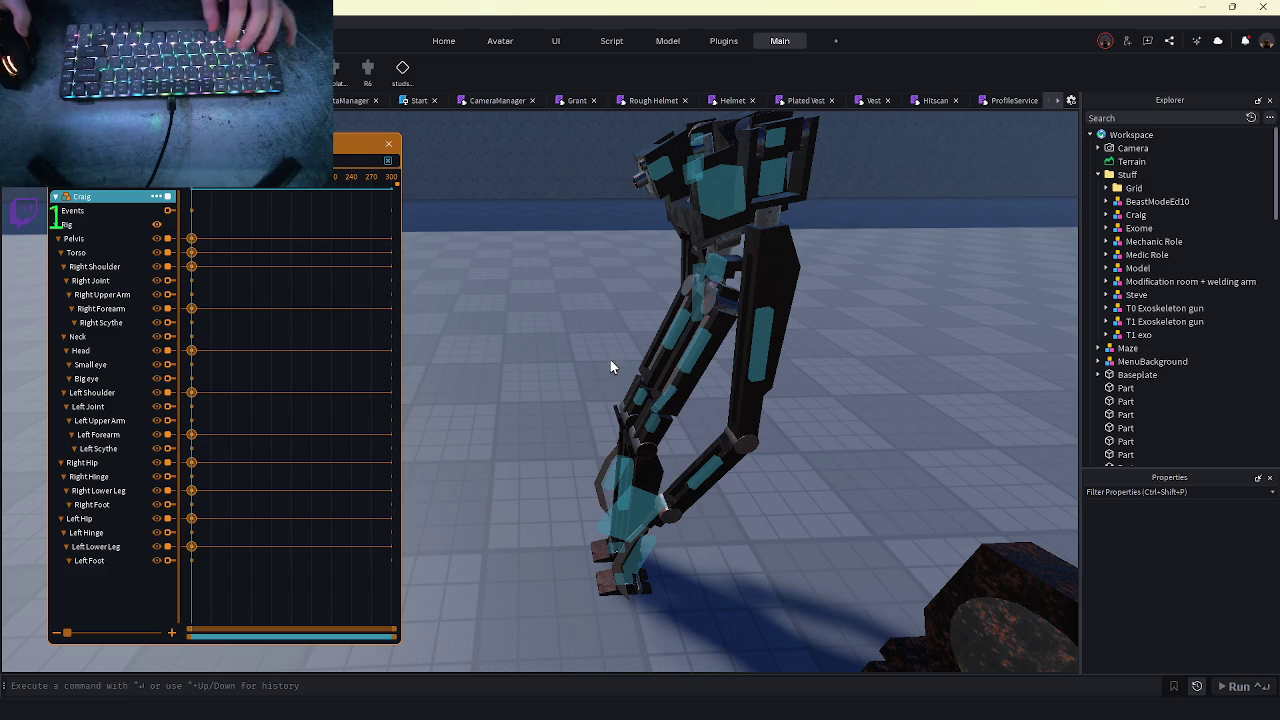
# - At a later frame, move the pelvis down then up to key its new position
pyautogui.click(88, 226)
pyautogui.click(212, 190)
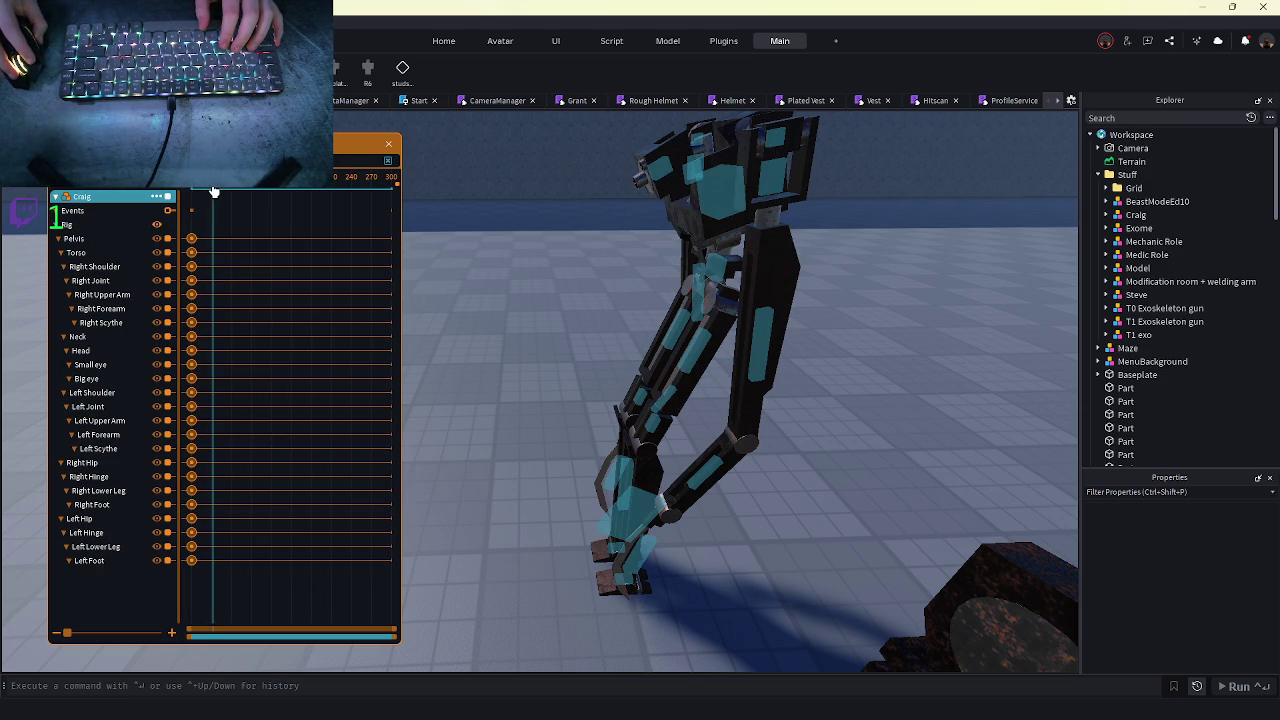
pyautogui.click(688, 278)
pyautogui.hotkey('ctrl', '2')
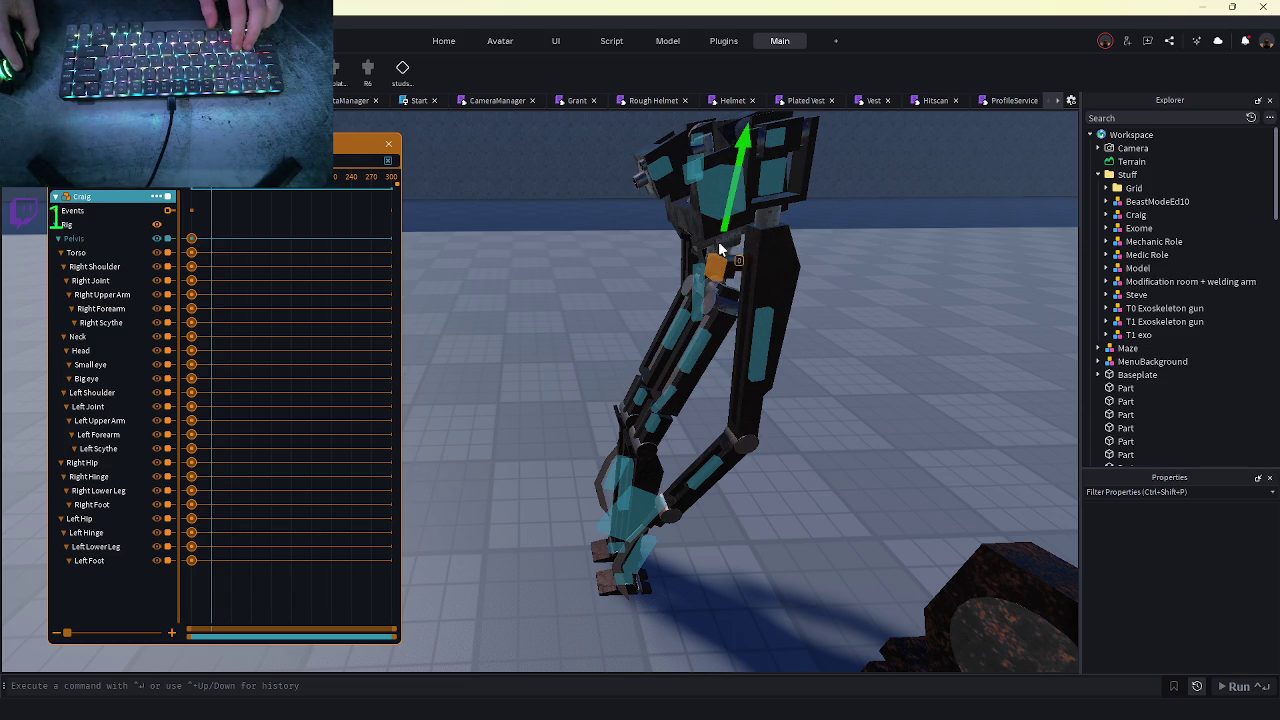
pyautogui.moveTo(718, 265)
pyautogui.mouseDown()
pyautogui.moveTo(707, 345)
pyautogui.moveTo(705, 248)
pyautogui.mouseUp()
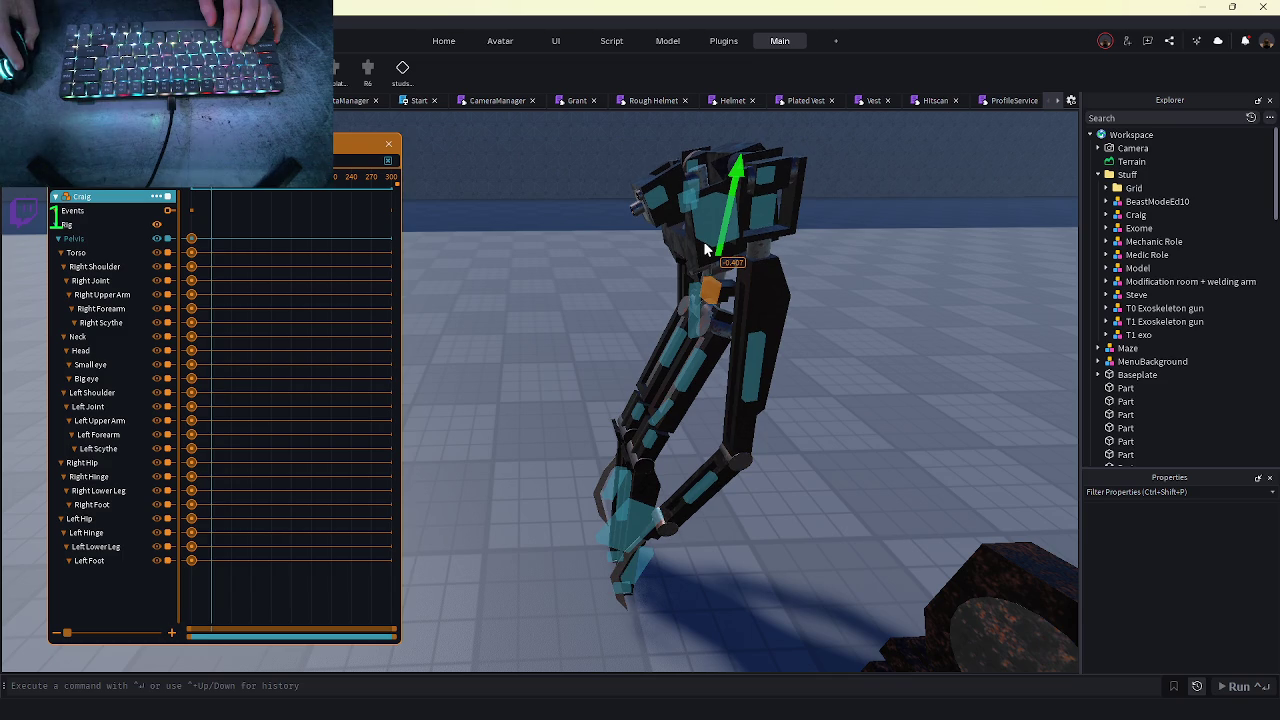
pyautogui.moveTo(705, 248); pyautogui.dragTo(705, 236)
pyautogui.press('Escape')
# - Swing the left hip back 20 degrees and rotate the lower legs
pyautogui.scroll(5, 690, 355)
pyautogui.click(606, 276)
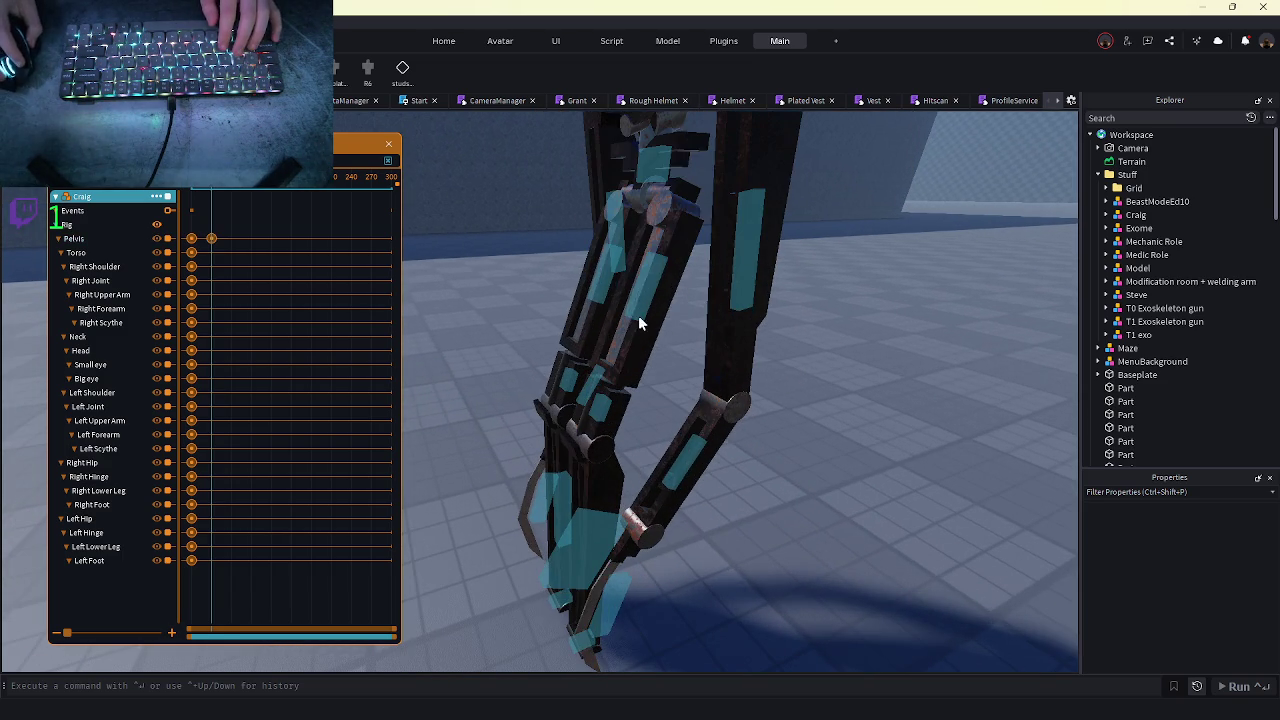
pyautogui.scroll(-3, 606, 276)
pyautogui.press('r')
pyautogui.moveTo(638, 200)
pyautogui.mouseDown()
pyautogui.moveTo(704, 162)
pyautogui.moveTo(714, 175)
pyautogui.mouseUp()
pyautogui.scroll(-3, 714, 175)
pyautogui.scroll(5, 535, 433)
pyautogui.click(527, 410)
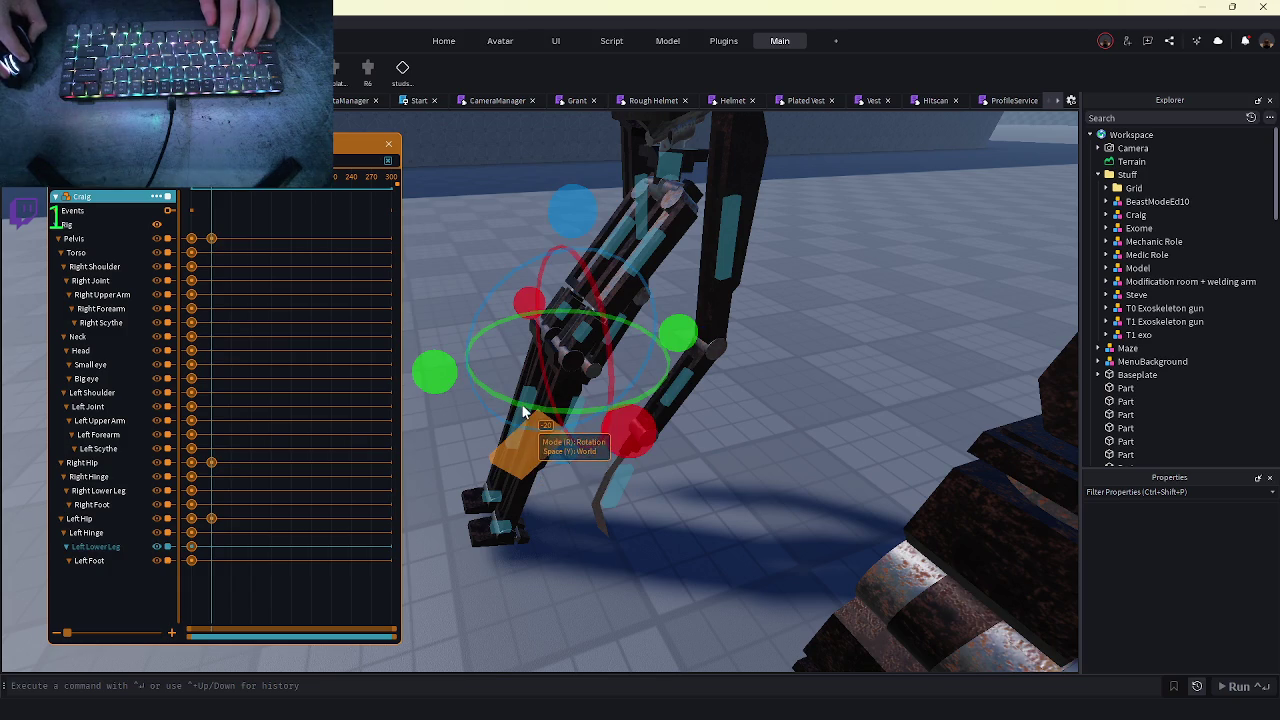
pyautogui.moveTo(527, 408)
pyautogui.mouseDown()
pyautogui.moveTo(563, 212)
pyautogui.moveTo(523, 243)
pyautogui.mouseUp()
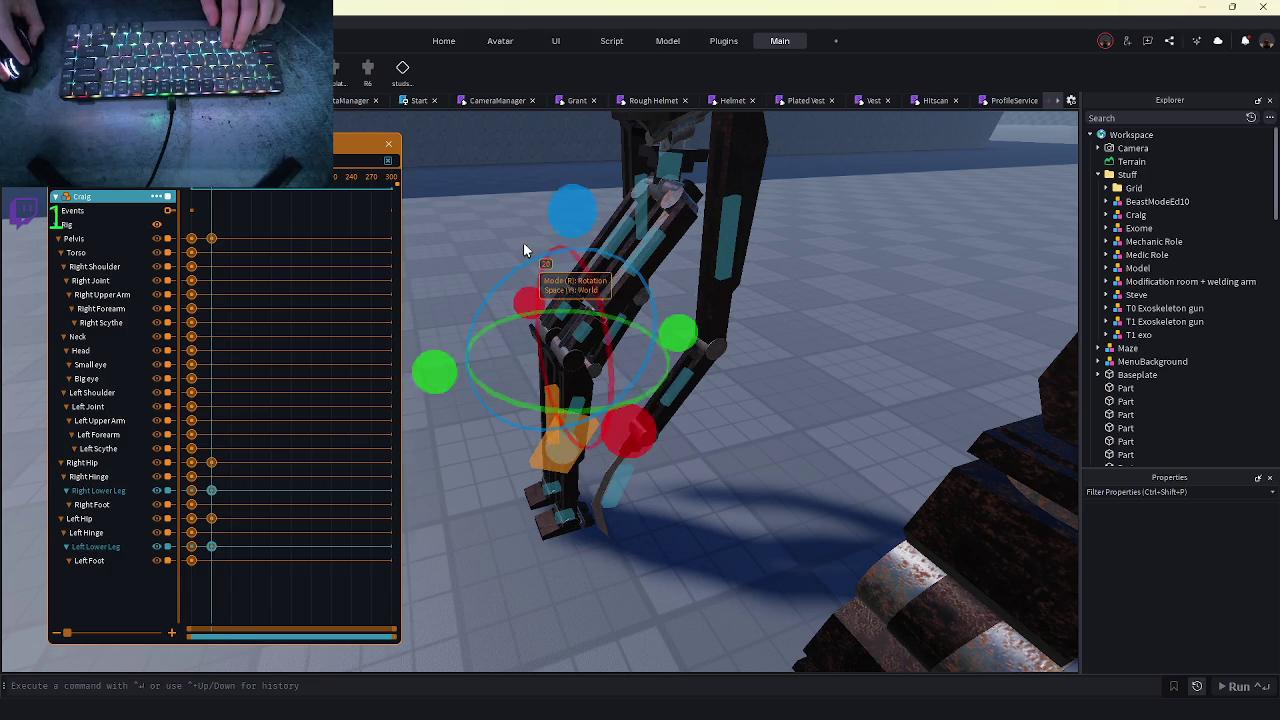
pyautogui.scroll(-3, 523, 243)
pyautogui.click(696, 289)
pyautogui.scroll(3, 602, 438)
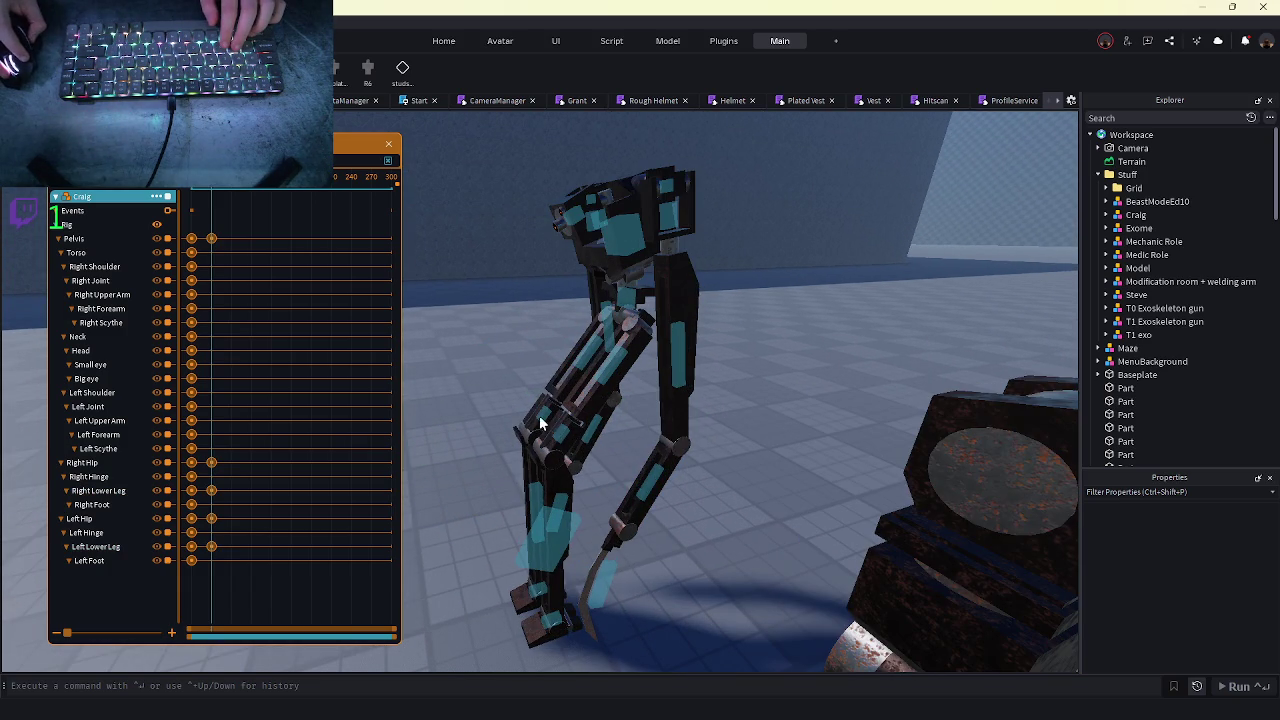
# - Bend both hinge joints to key the knees
pyautogui.click(540, 424)
pyautogui.click(544, 415)
pyautogui.click(557, 433)
pyautogui.moveTo(567, 398)
pyautogui.mouseDown()
pyautogui.moveTo(528, 298)
pyautogui.moveTo(504, 334)
pyautogui.mouseUp()
pyautogui.click(601, 502)
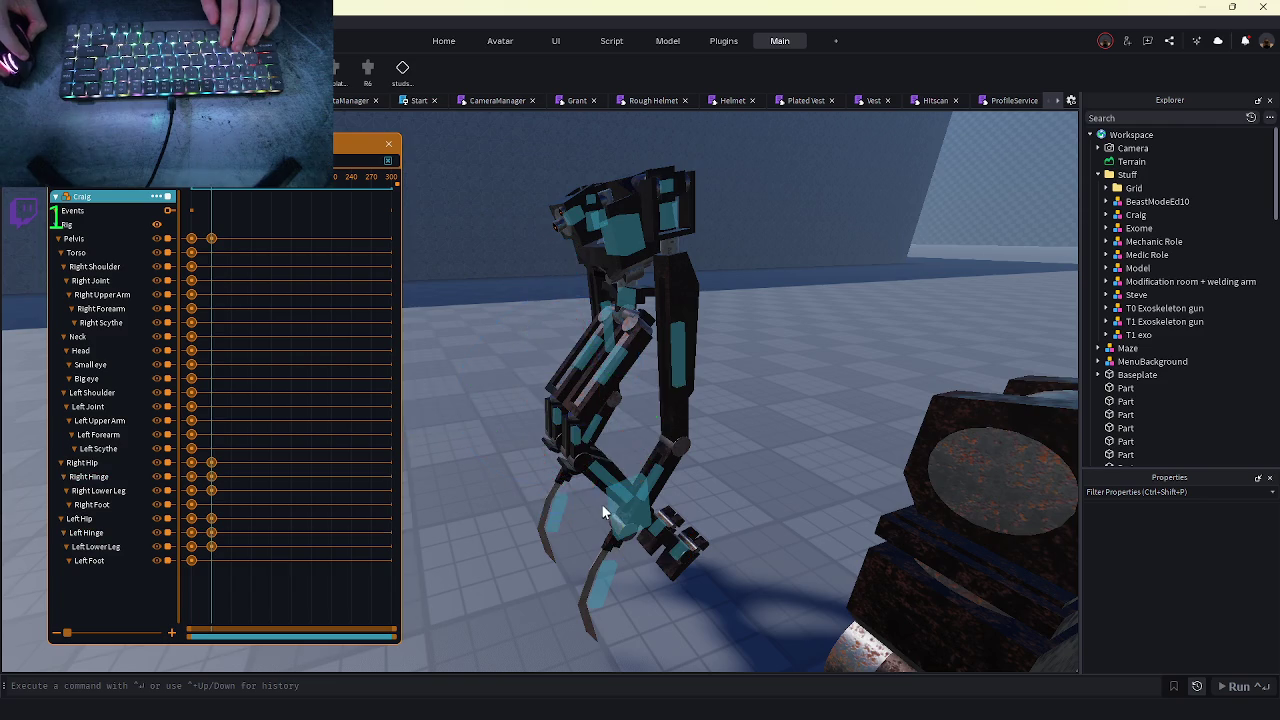
# - Bend the lower legs further, twist them -45 degrees, and play the loop
pyautogui.click(601, 502)
pyautogui.scroll(-3, 606, 468)
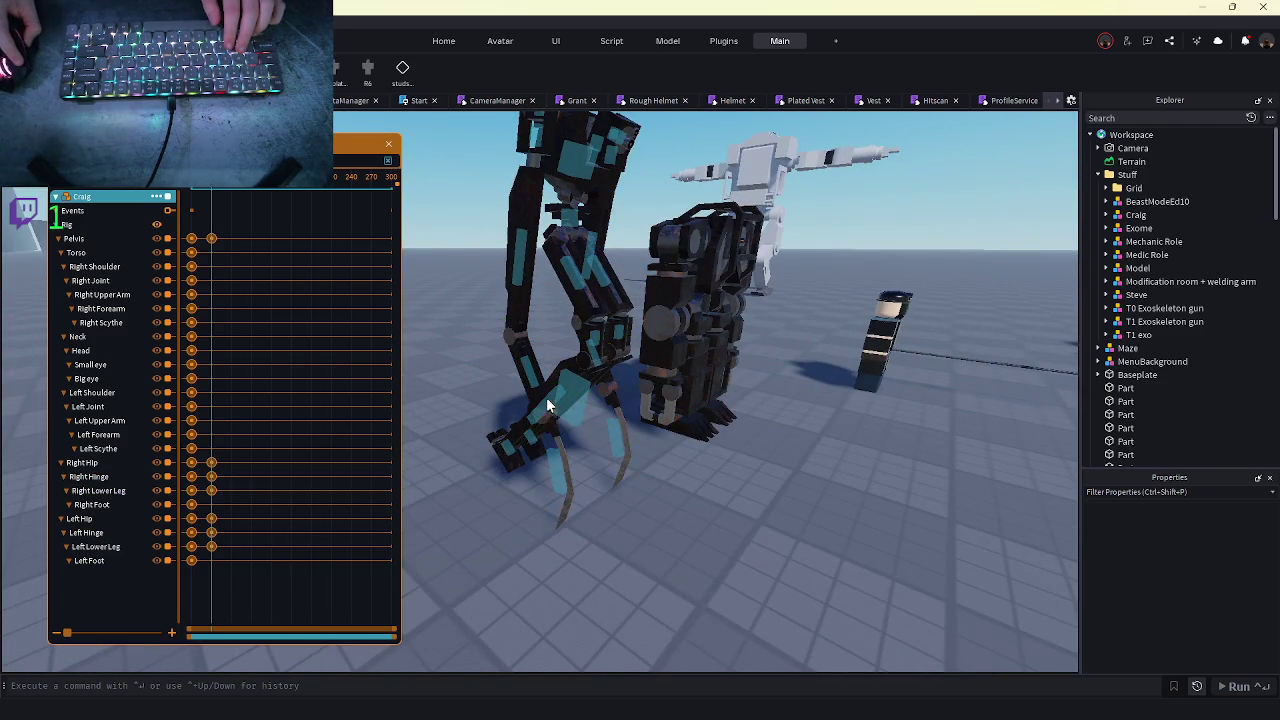
pyautogui.click(549, 398)
pyautogui.scroll(3, 544, 398)
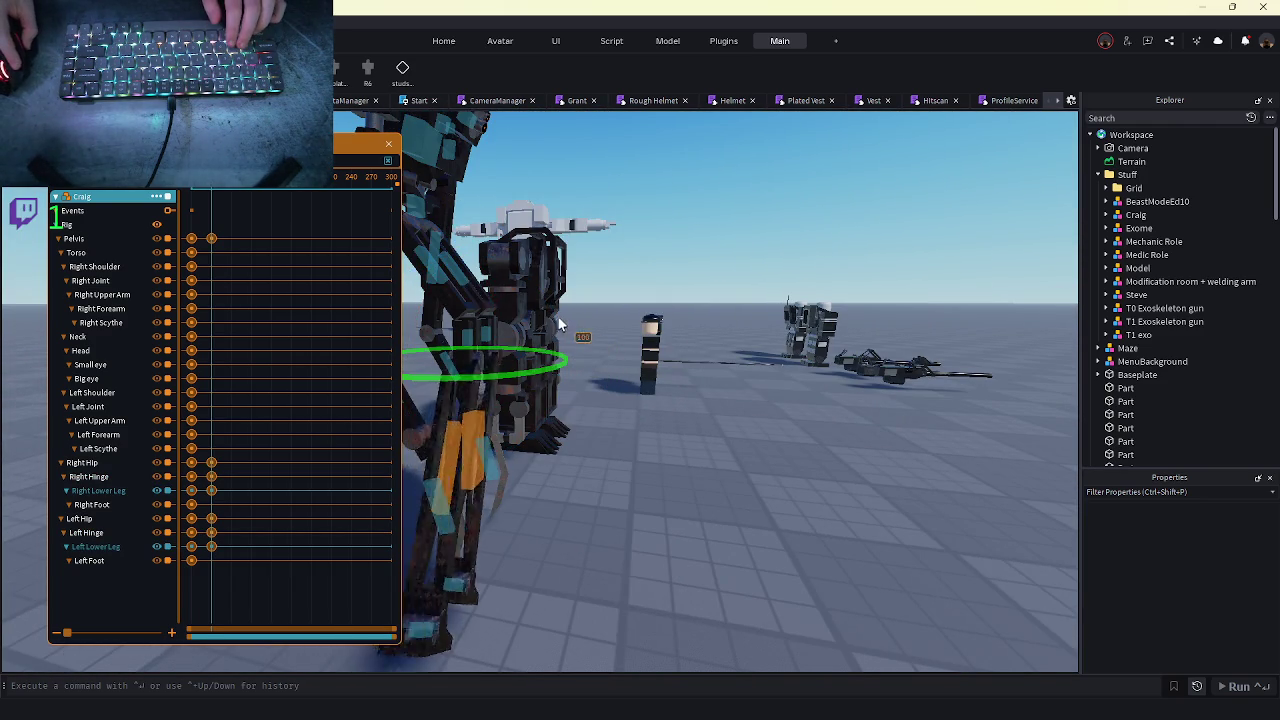
pyautogui.moveTo(558, 317)
pyautogui.mouseDown()
pyautogui.moveTo(562, 383)
pyautogui.moveTo(576, 363)
pyautogui.moveTo(594, 385)
pyautogui.mouseUp()
pyautogui.moveTo(560, 335); pyautogui.dragTo(540, 310)
pyautogui.click(759, 561)
pyautogui.scroll(-5, 759, 561)
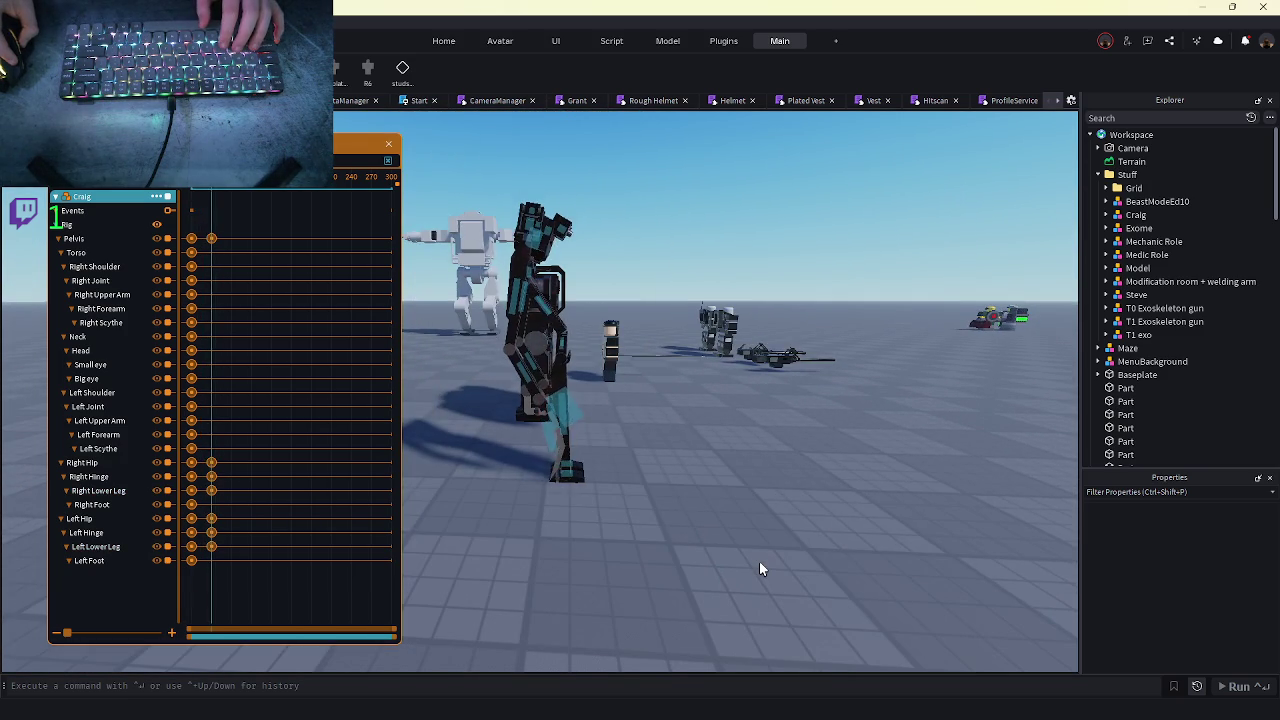
pyautogui.press('space')
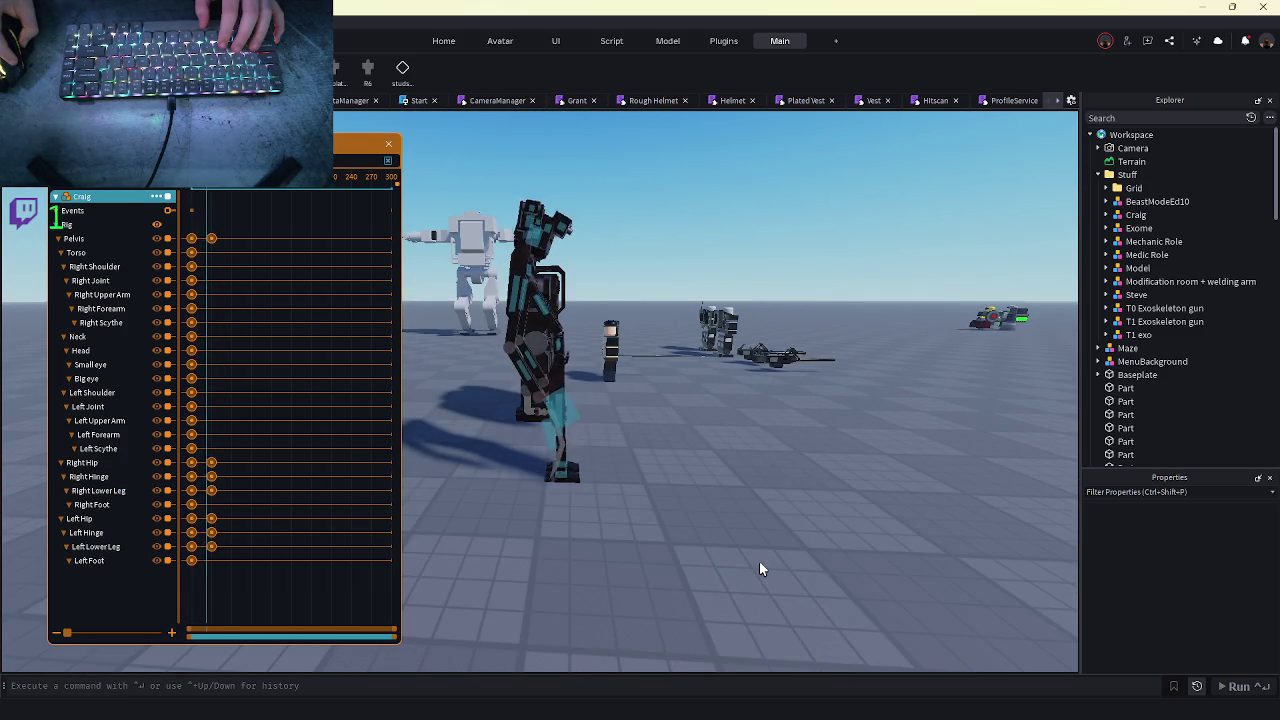
pyautogui.press('w')
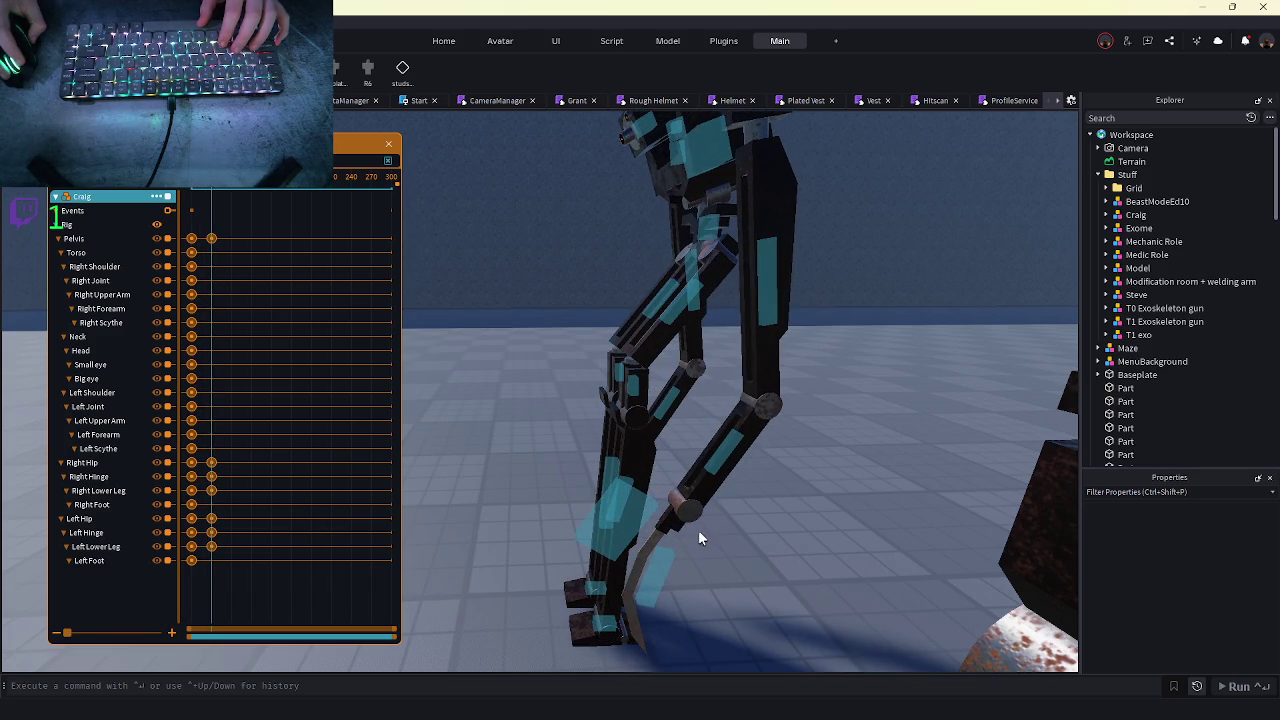
# - Select the pelvis in move mode and preview the looping animation
pyautogui.press('s')
pyautogui.click(663, 302)
pyautogui.press('r')
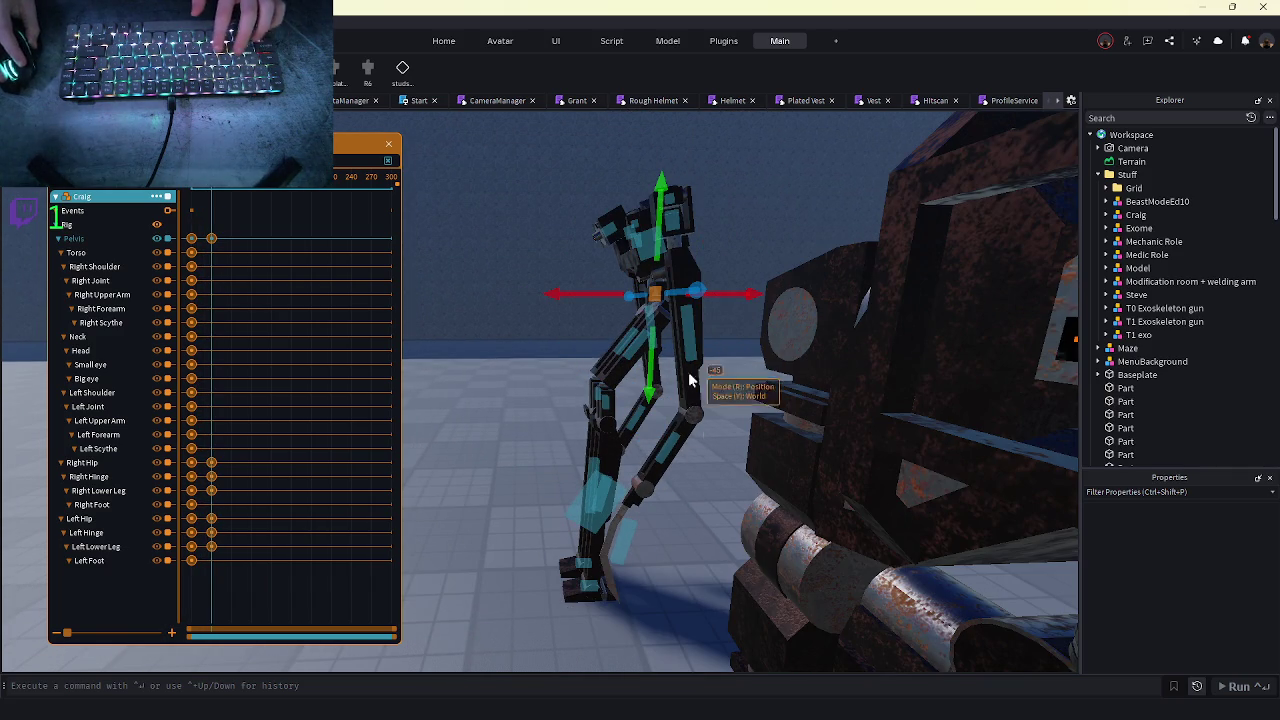
pyautogui.press('space')
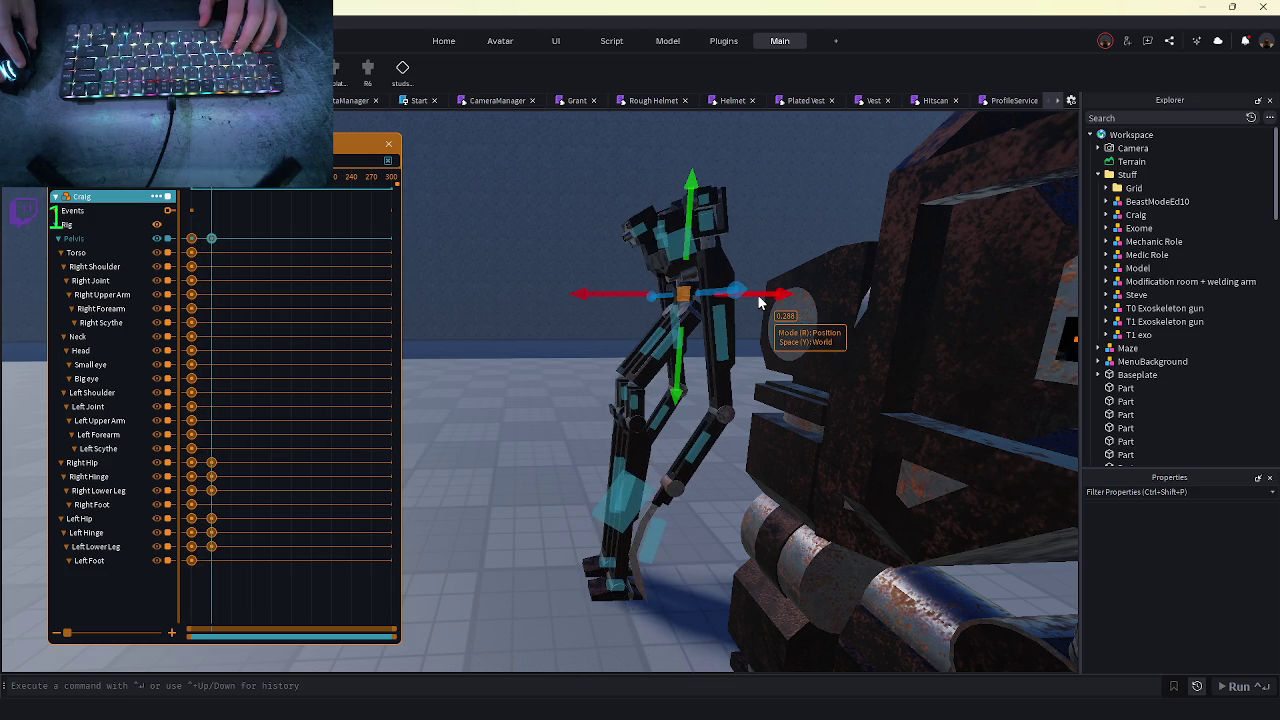
pyautogui.press('f')
pyautogui.scroll(5, 697, 380)
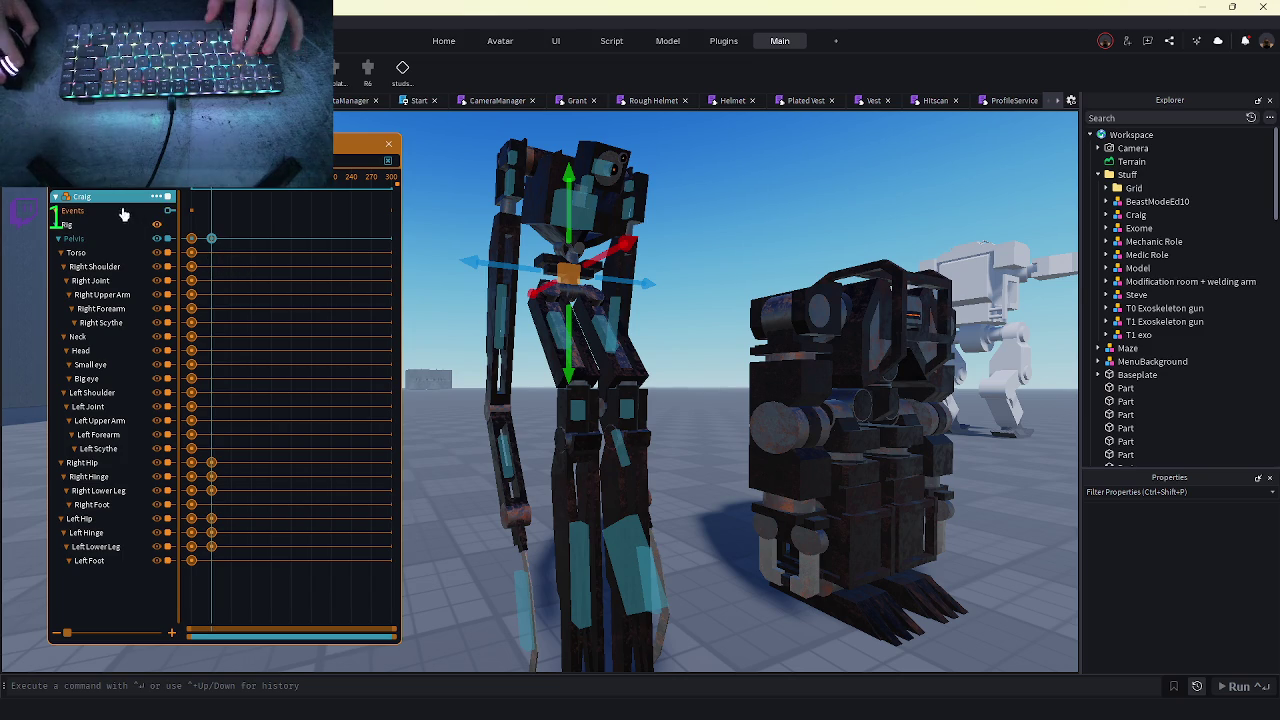
# - Orbit behind the rig and open the Animation Editor's options
pyautogui.click(374, 244)
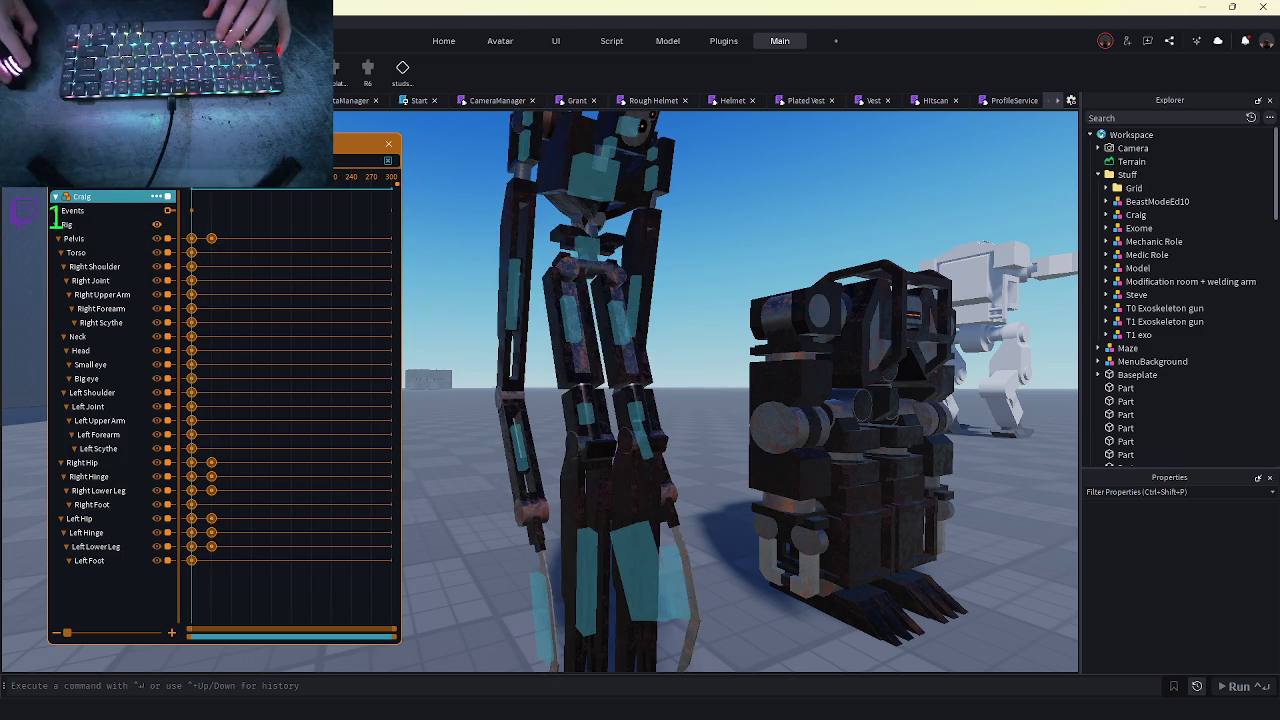
pyautogui.press('s')
pyautogui.rightClick(374, 244)
pyautogui.rightClick(737, 528)
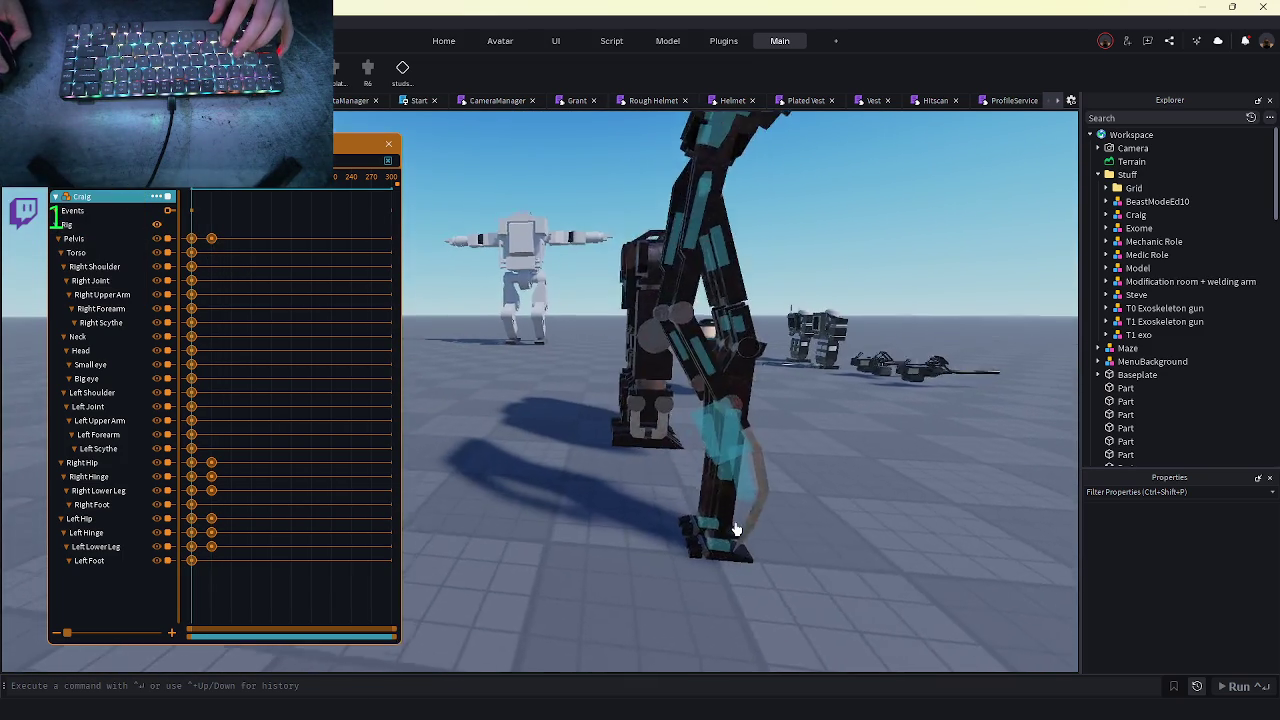
pyautogui.scroll(2, 632, 423)
pyautogui.scroll(3, 606, 457)
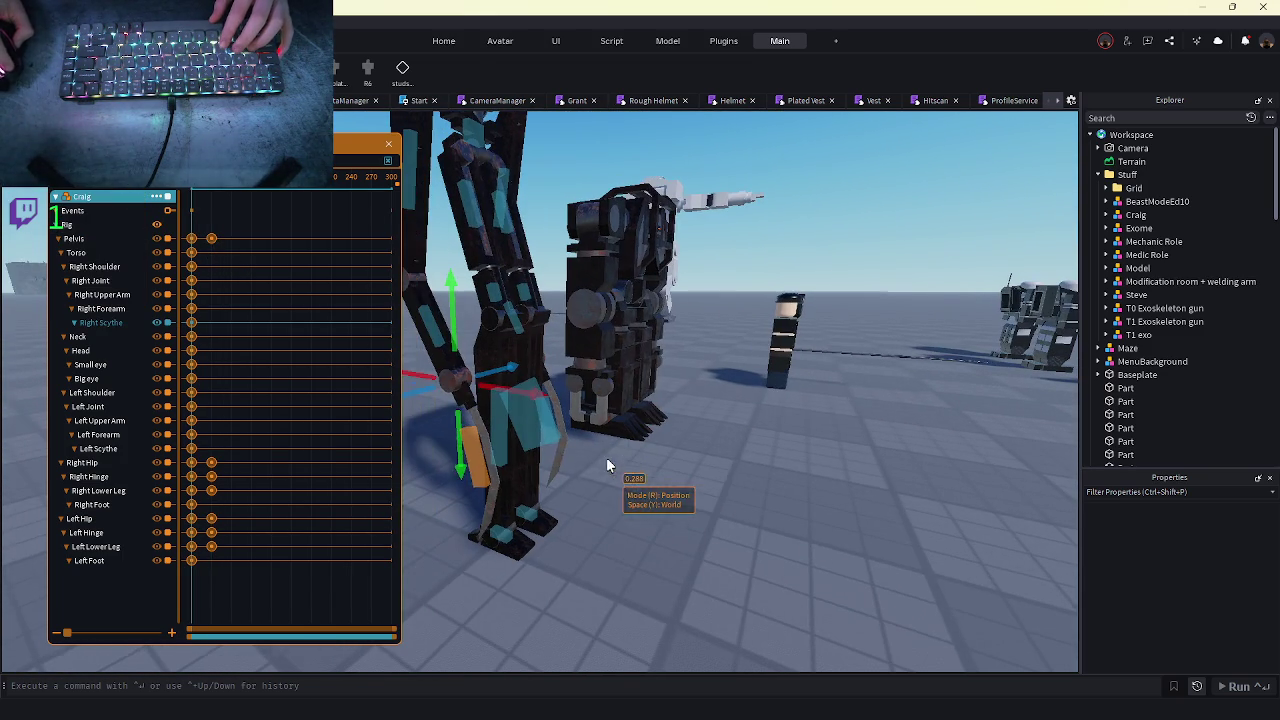
pyautogui.scroll(6, 613, 379)
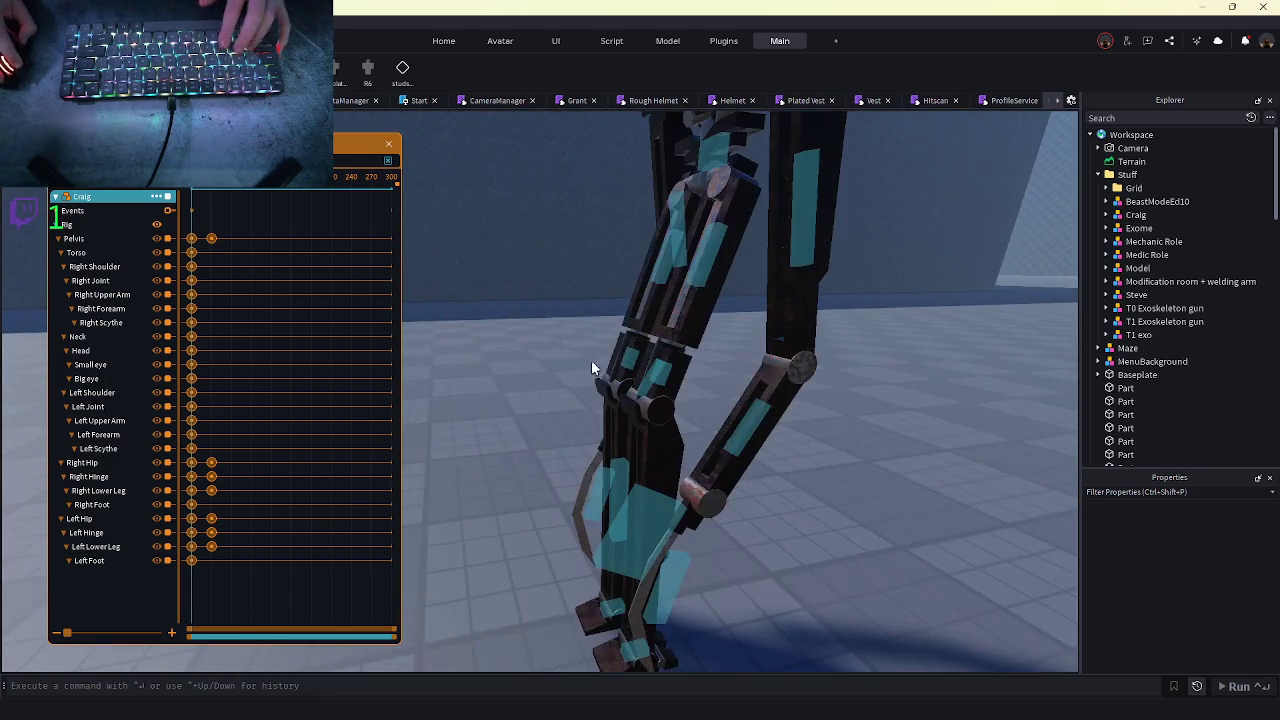
pyautogui.click(156, 196)
# - Close Craig's animation, answer the save prompt, and expand Models > Characters > Tony
pyautogui.click(68, 211)
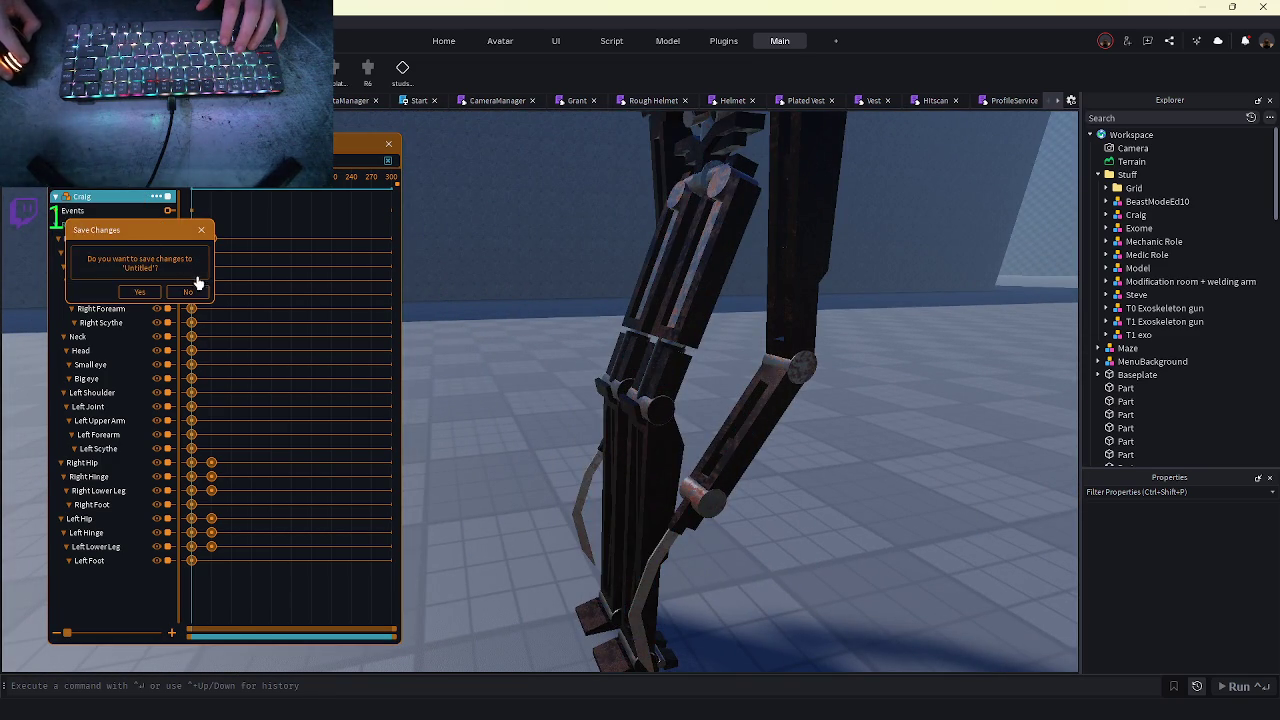
pyautogui.click(197, 286)
pyautogui.scroll(-15, 1161, 352)
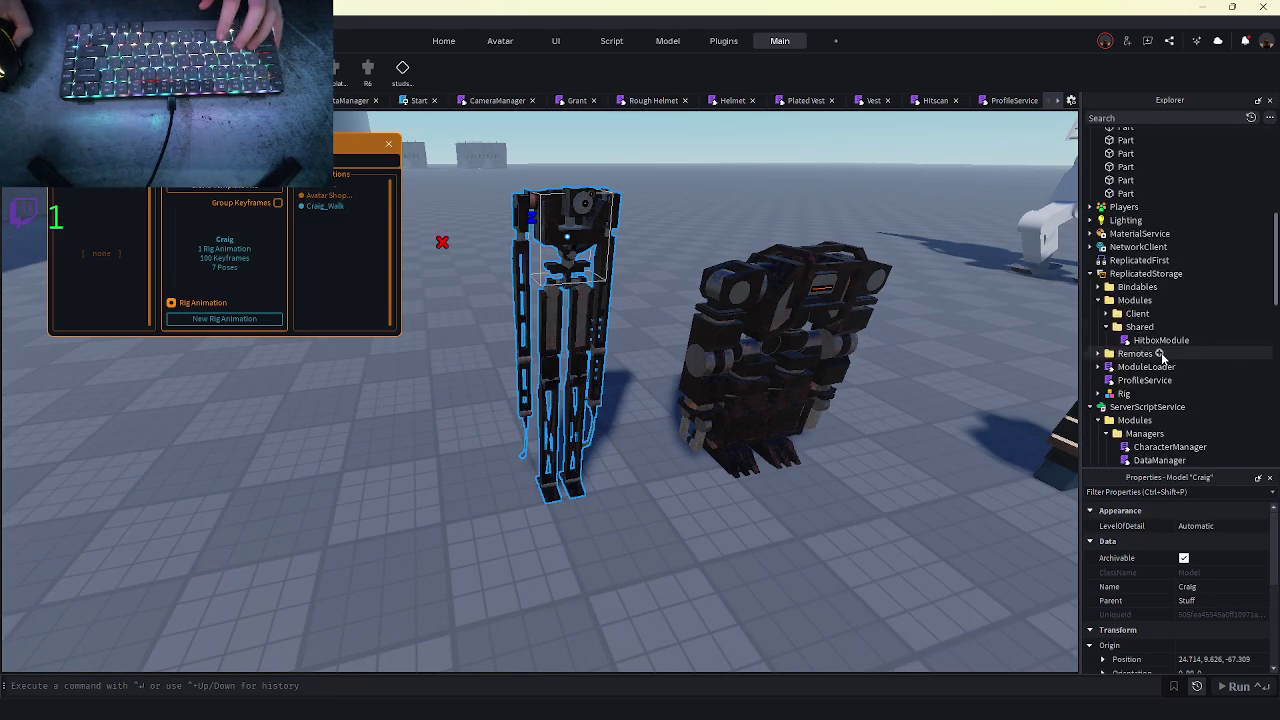
pyautogui.scroll(-3, 1150, 352)
pyautogui.click(1106, 346)
pyautogui.click(1113, 358)
# - Cut the Tony model into the Workspace, focus on it, and play Tony_Jig
pyautogui.scroll(-2, 1115, 362)
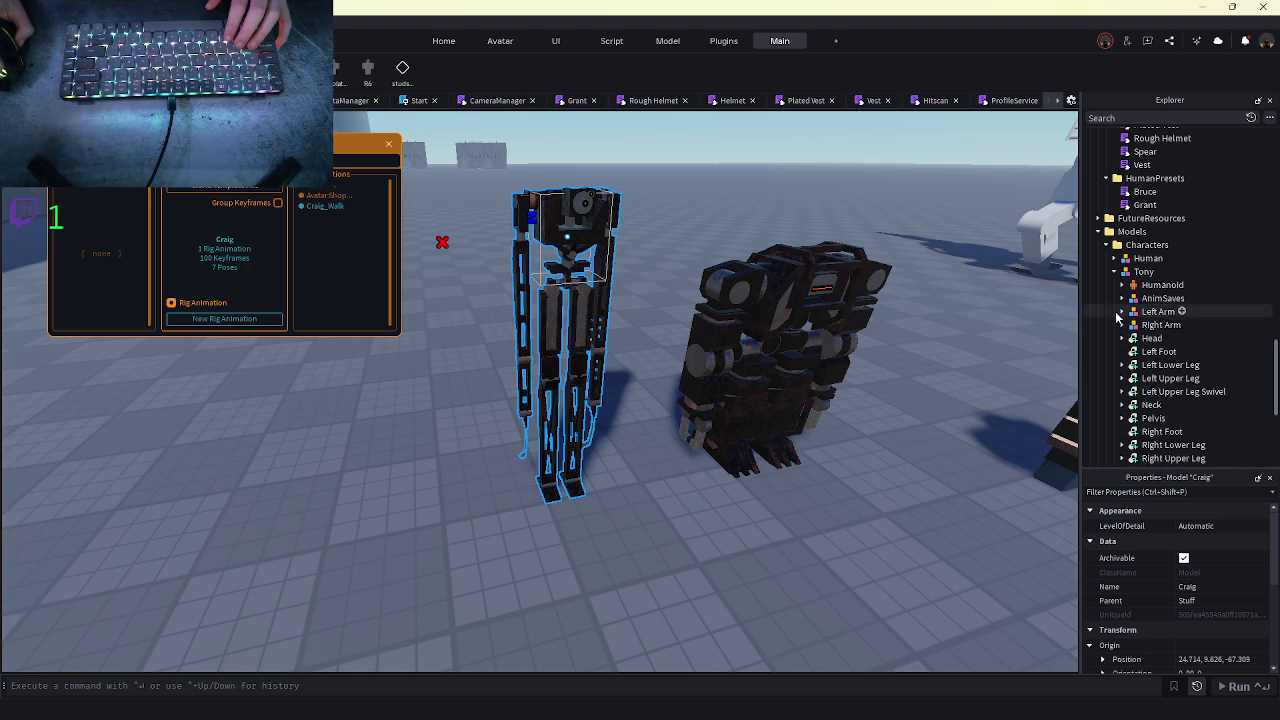
pyautogui.click(1128, 273)
pyautogui.click(1114, 272)
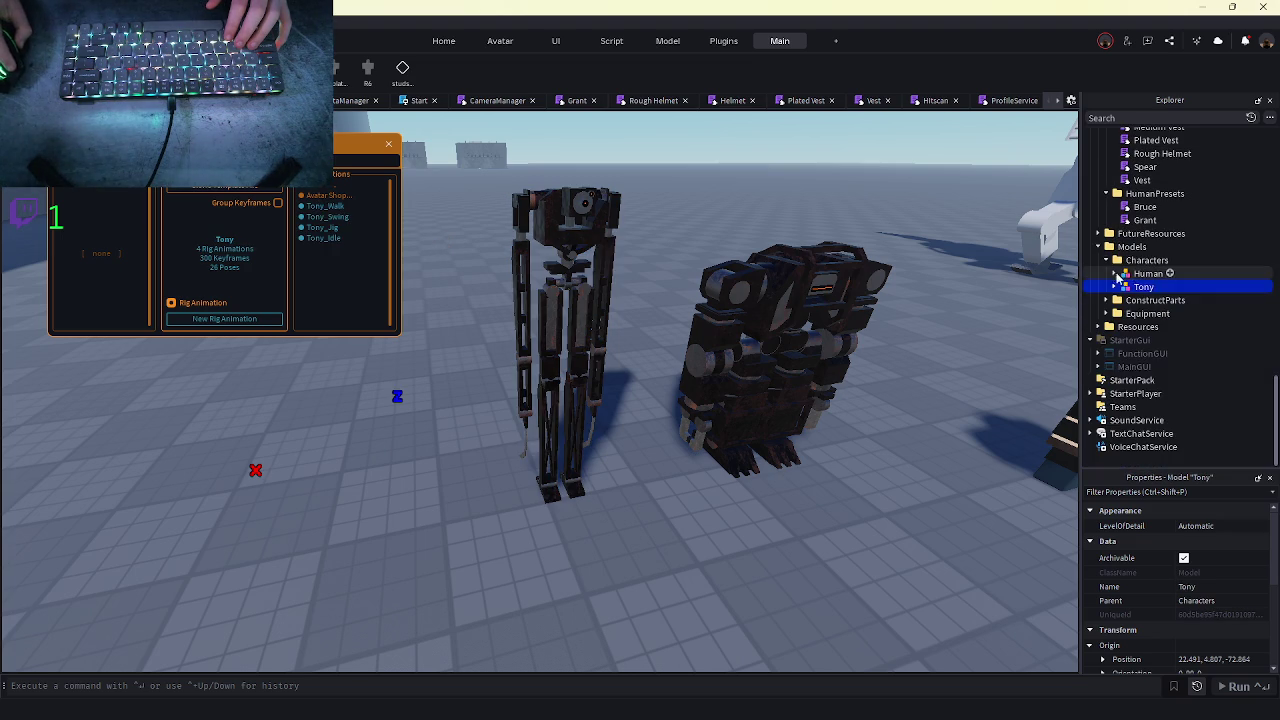
pyautogui.hotkey('ctrl', 'x')
pyautogui.hotkey('ctrl', 'v')
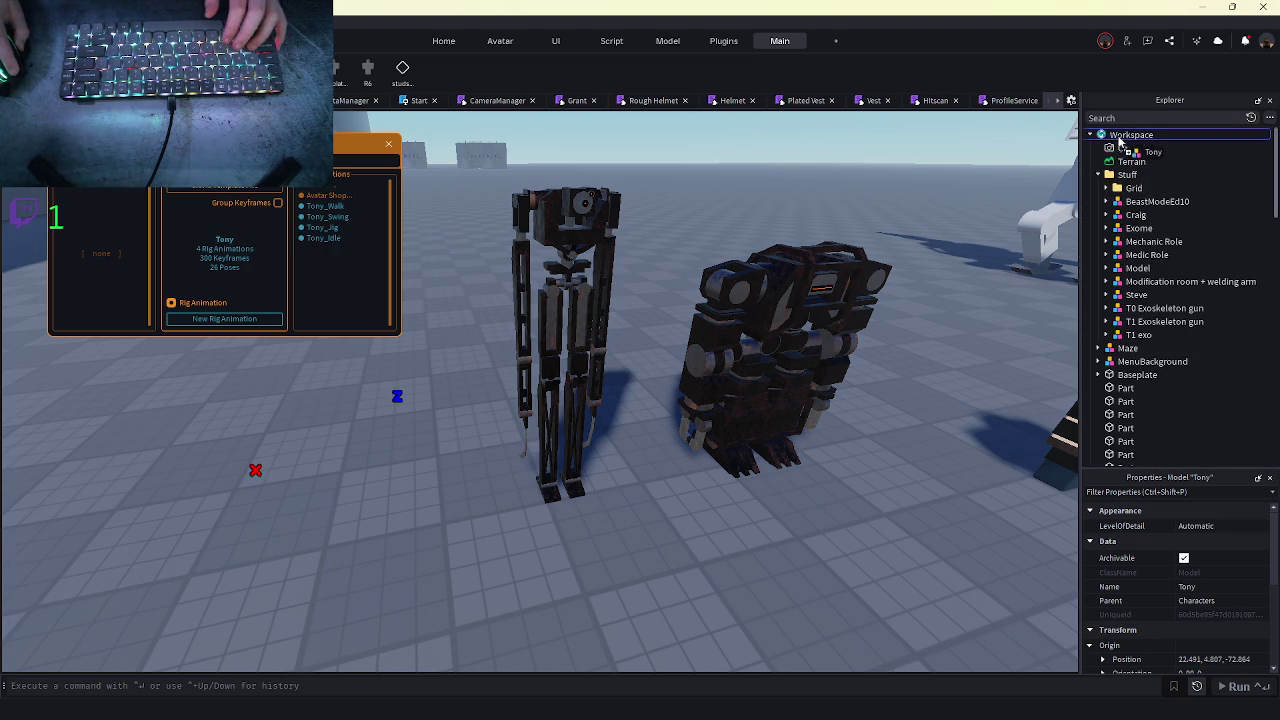
pyautogui.press('f')
pyautogui.click(343, 229)
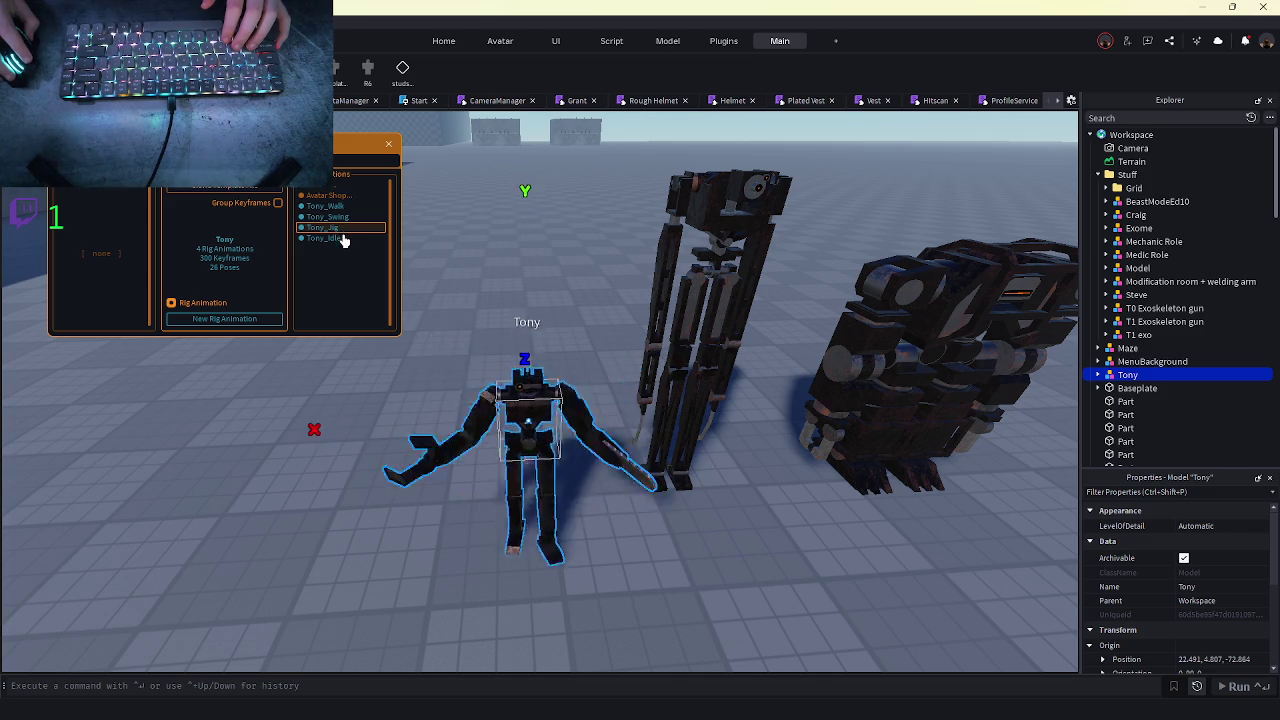
# - Play Tony's Tony_Idle animation
pyautogui.click(343, 238)
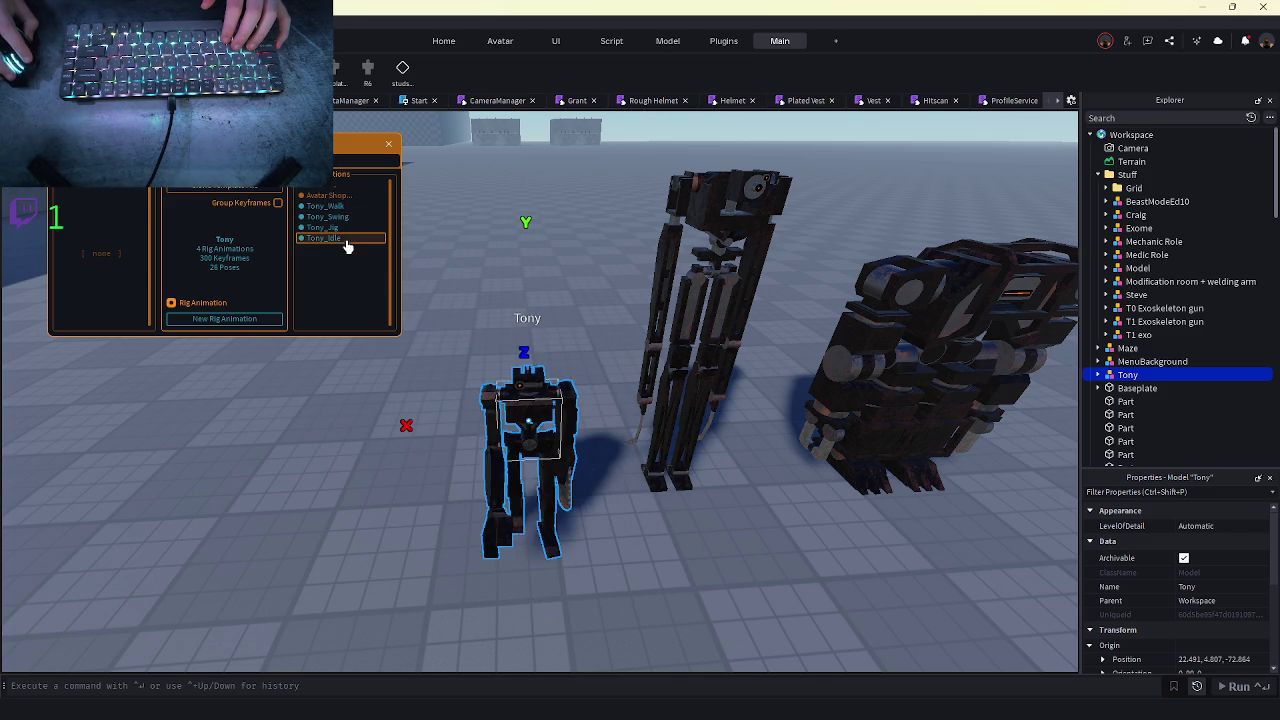
pyautogui.scroll(-2, 463, 430)
pyautogui.scroll(6, 463, 432)
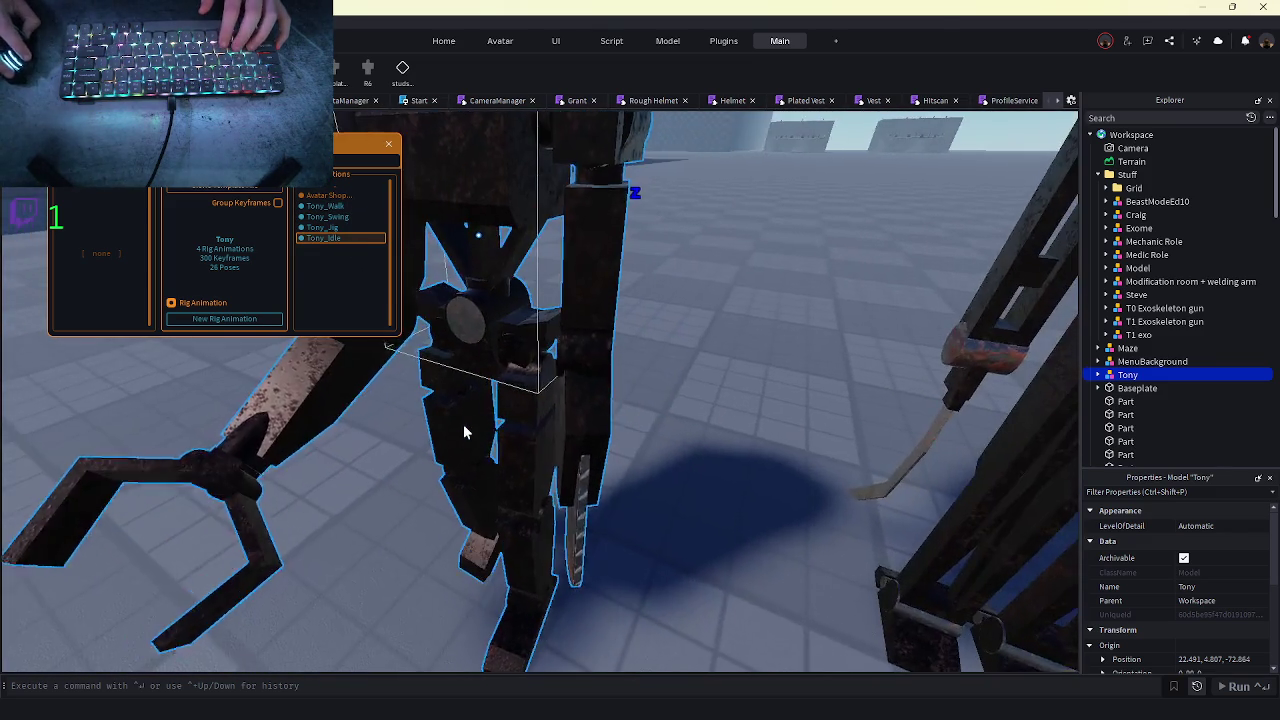
pyautogui.scroll(-6, 463, 432)
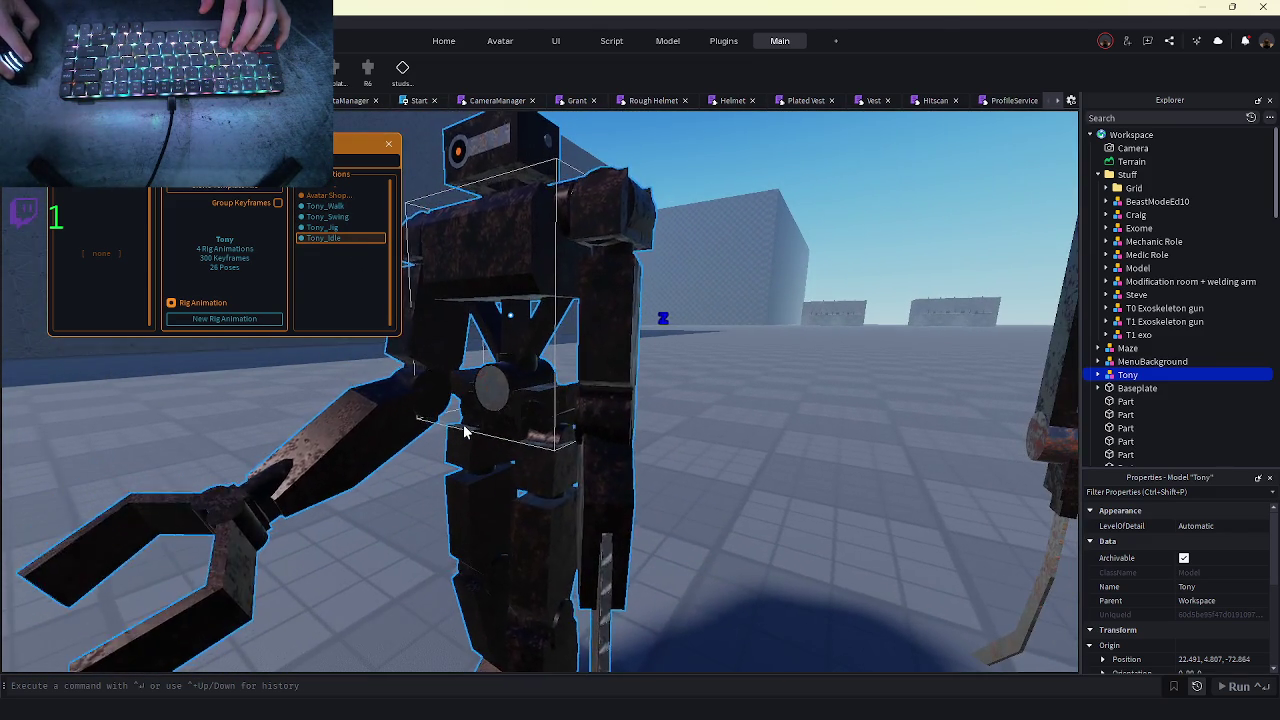
pyautogui.scroll(2, 463, 430)
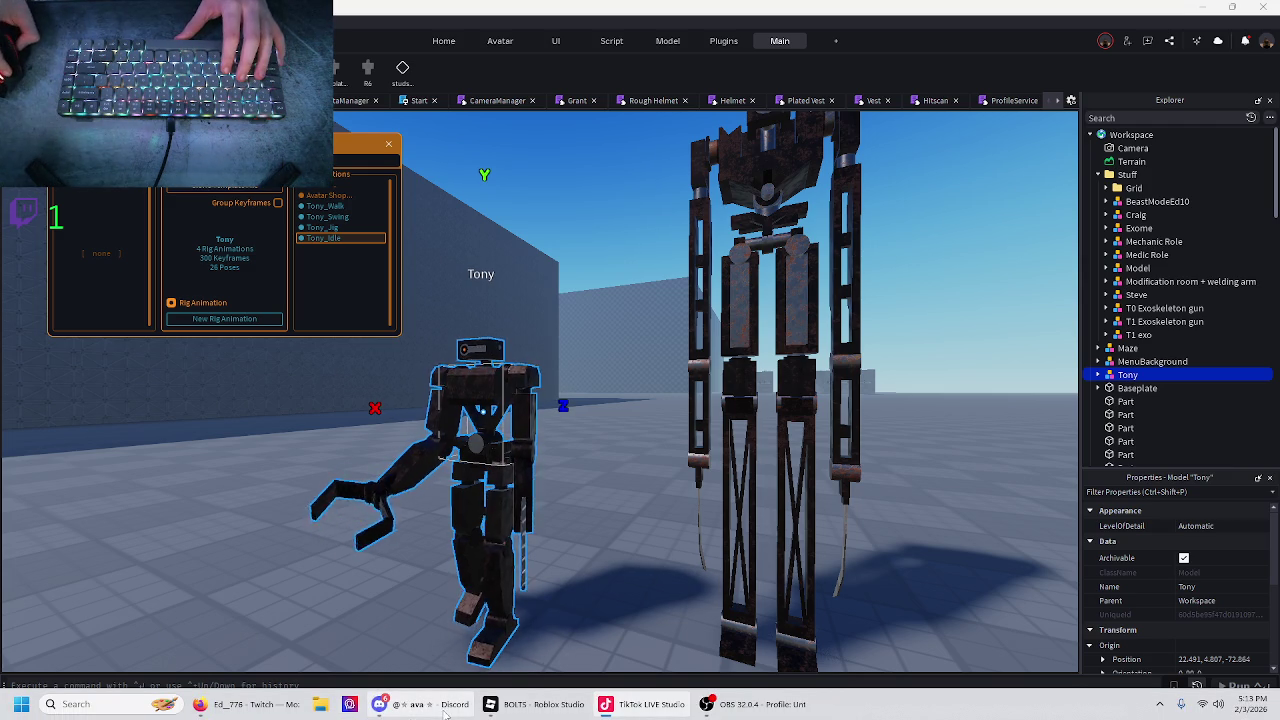
# - Pull the view back and select the Craig rig so Craig_Walk is listed
pyautogui.moveTo(441, 710)
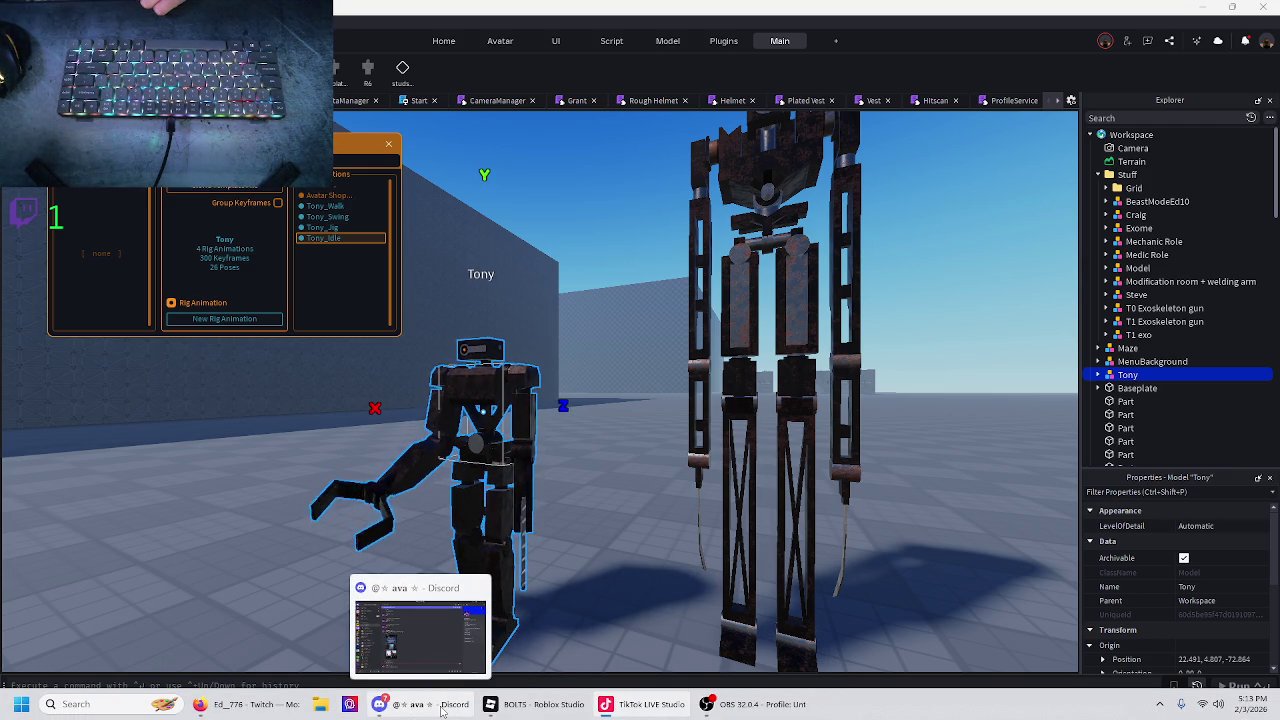
pyautogui.press('s')
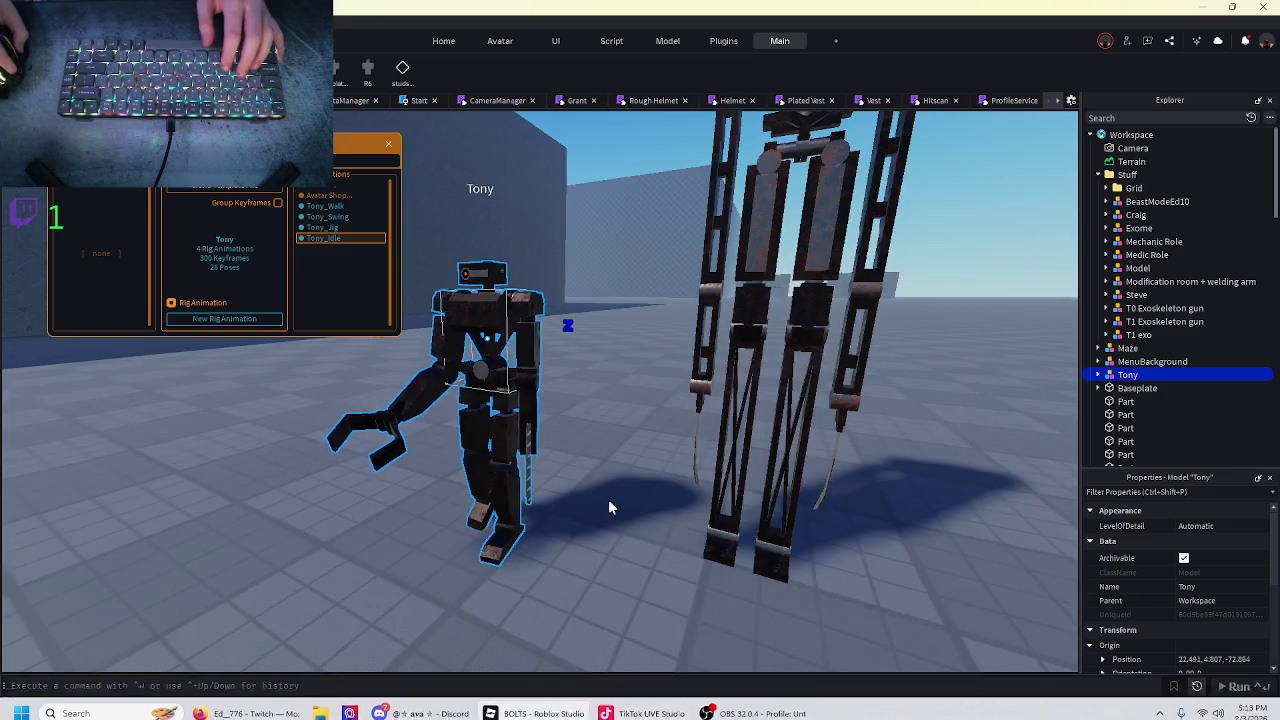
pyautogui.click(635, 300)
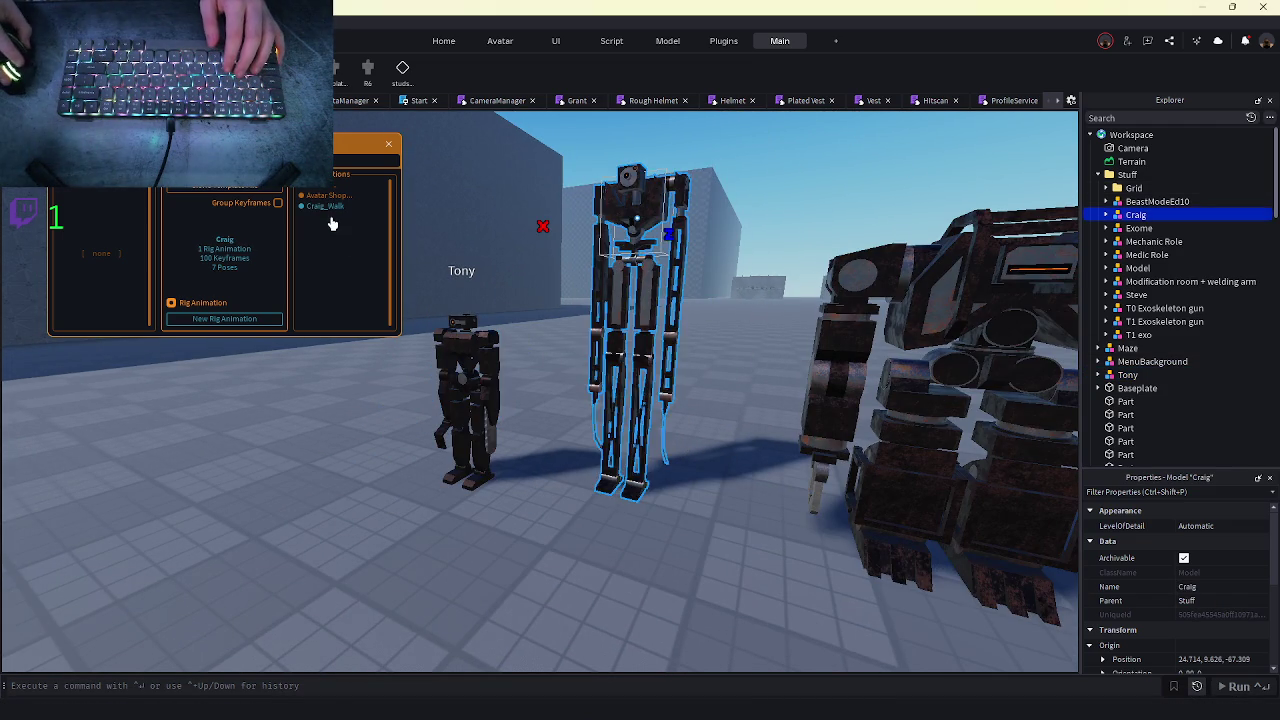
pyautogui.press('w')
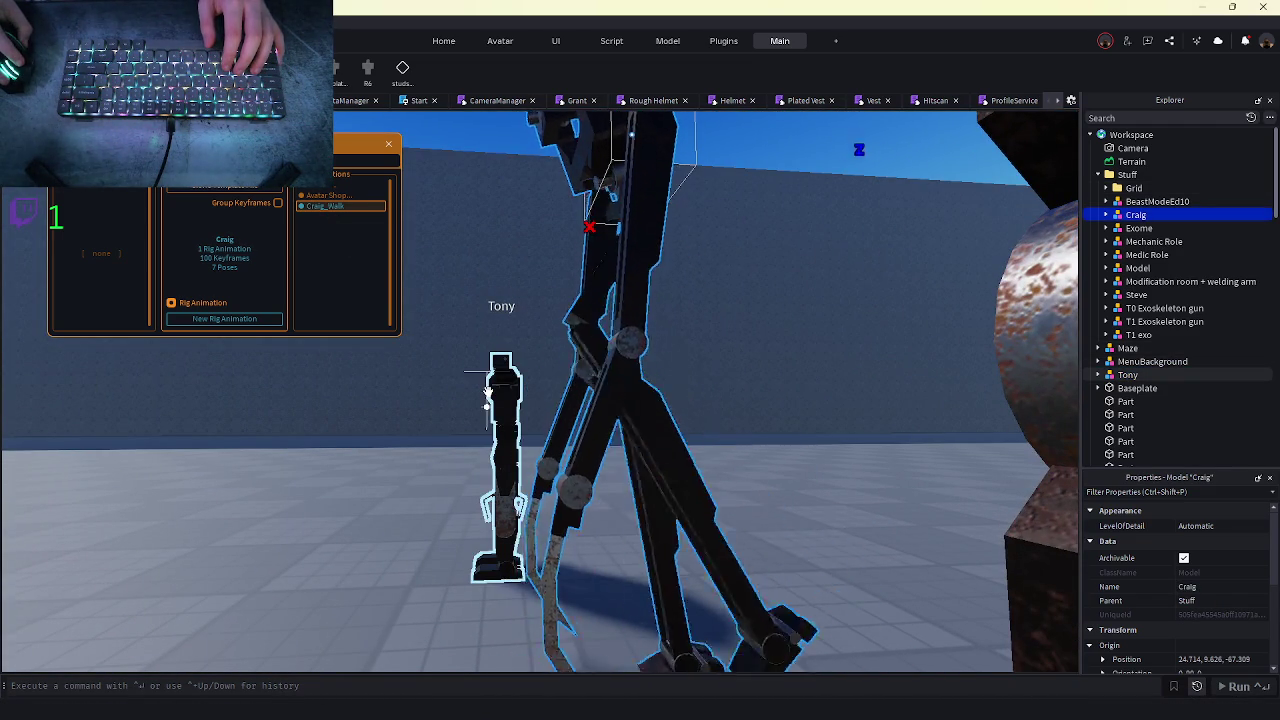
pyautogui.scroll(-3, 517, 427)
pyautogui.press('w')
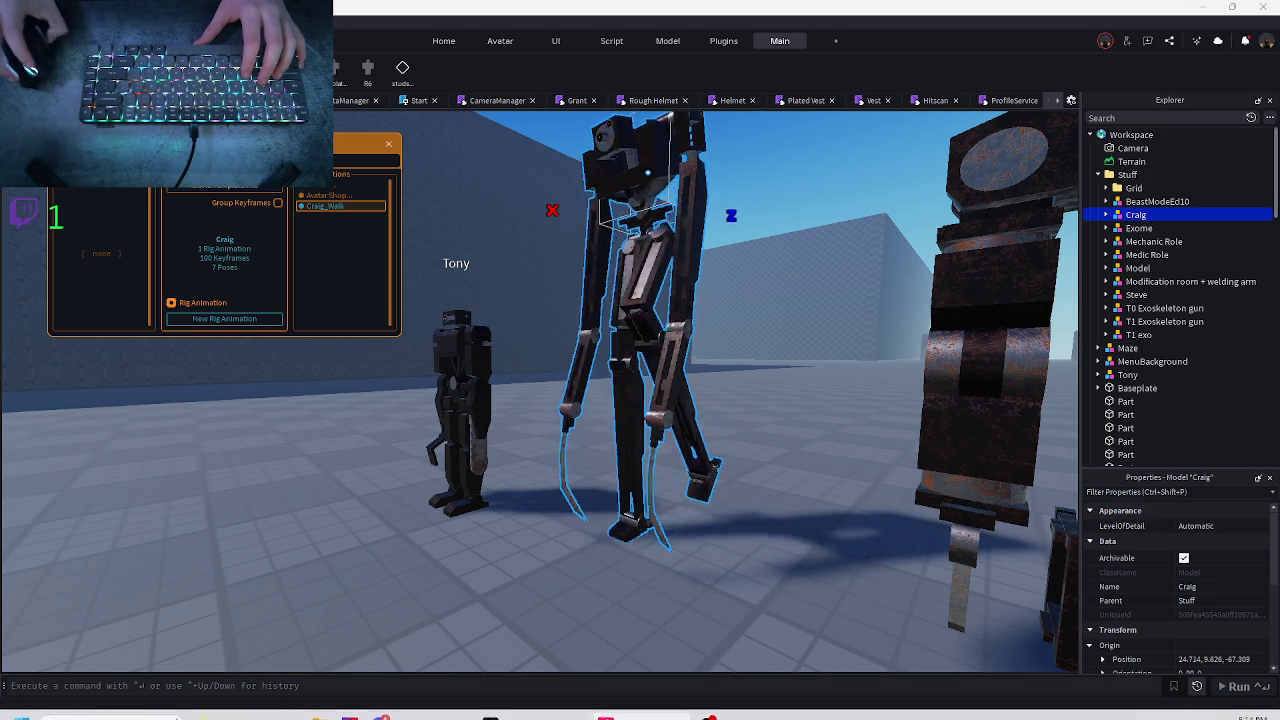
pyautogui.press('s')
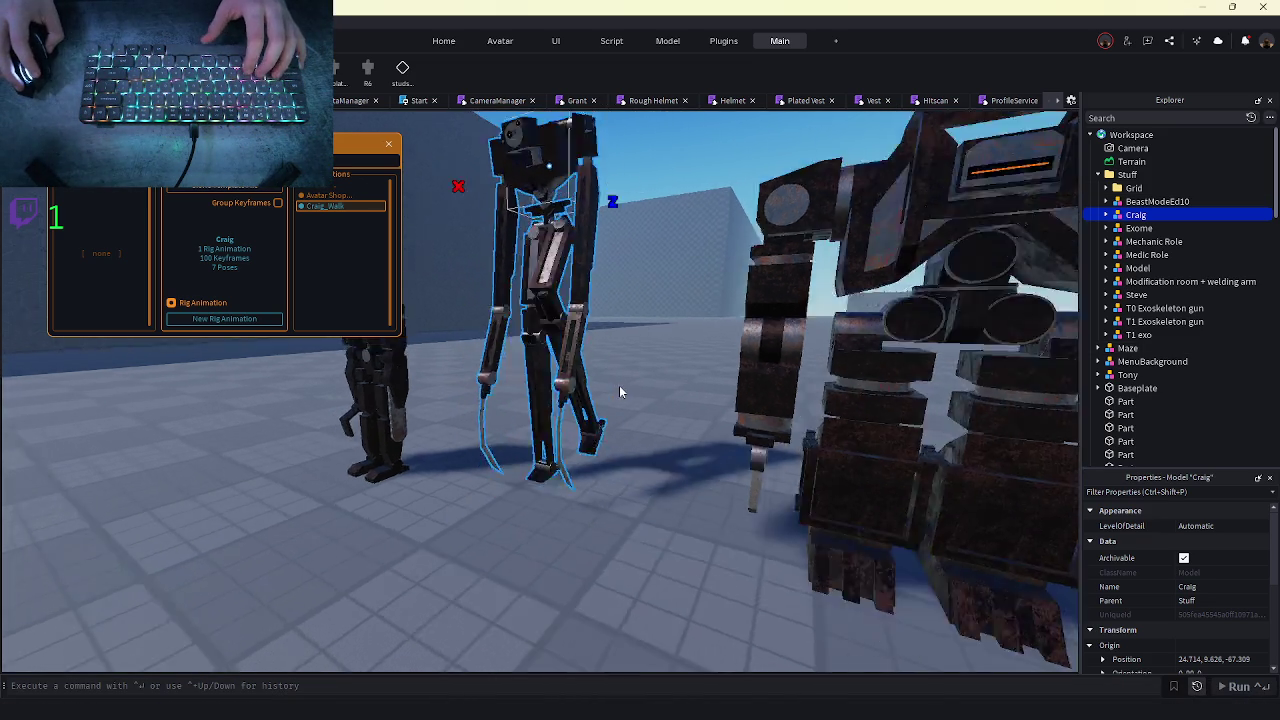
pyautogui.press('w')
pyautogui.press('w')
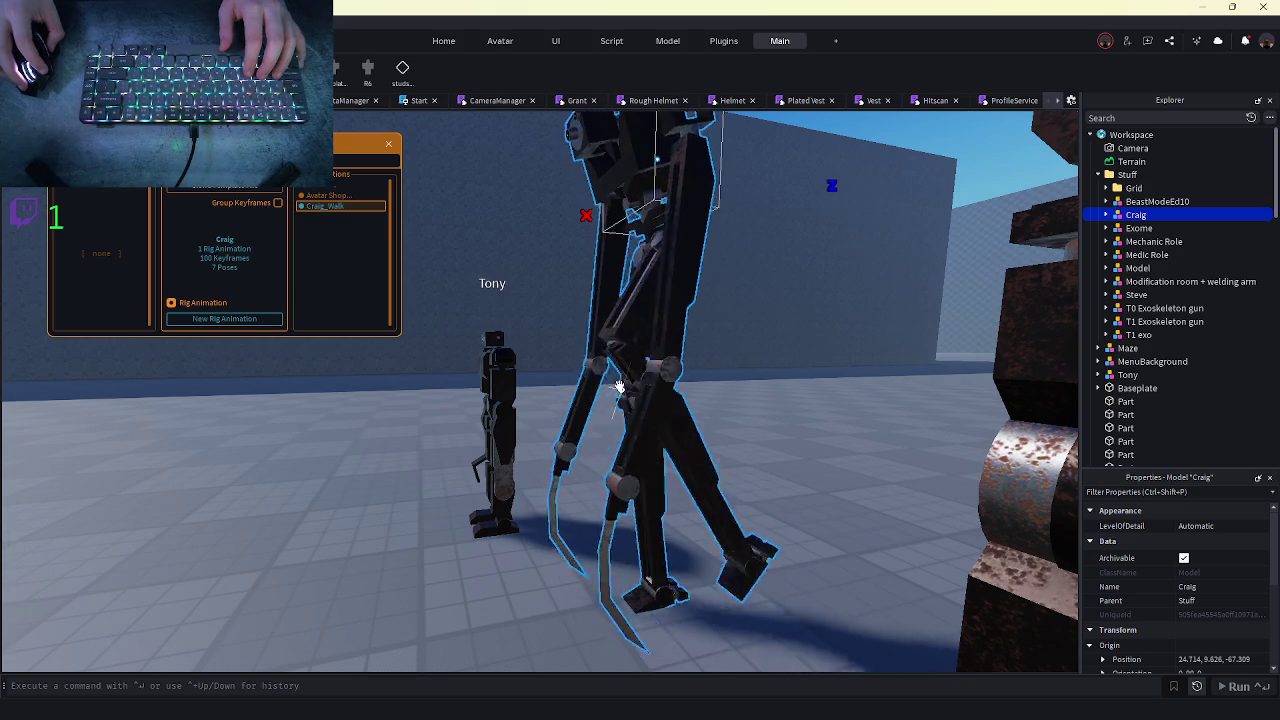
pyautogui.press('s')
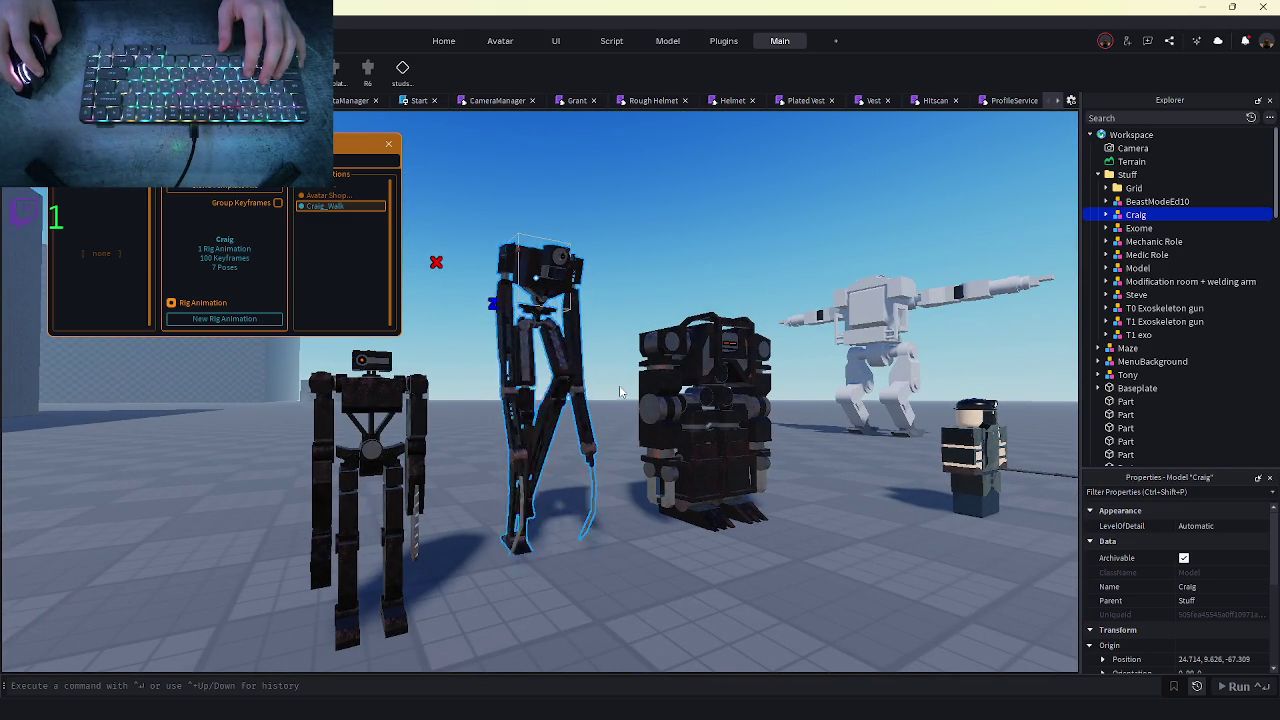
pyautogui.press('w')
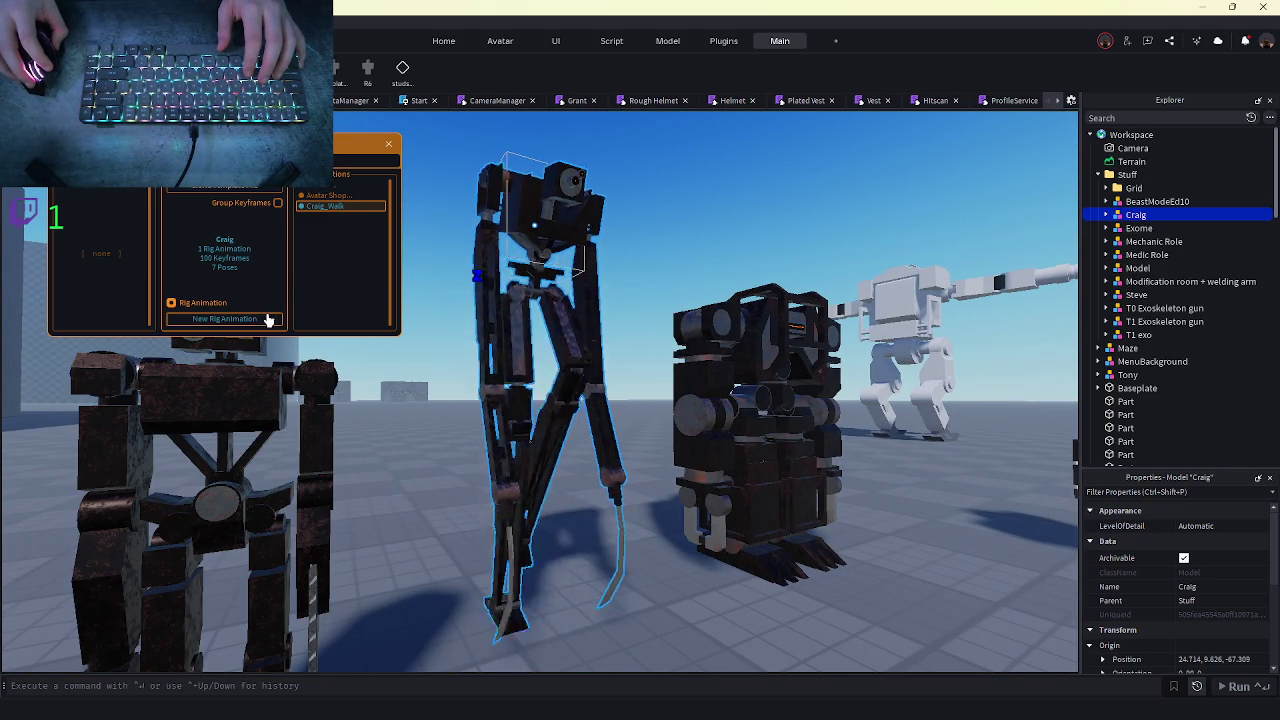
pyautogui.click(340, 207)
# - Copy Craig_Walk's frame-0 keyframes into a new rig animation for Craig
pyautogui.moveTo(183, 383); pyautogui.dragTo(185, 580)
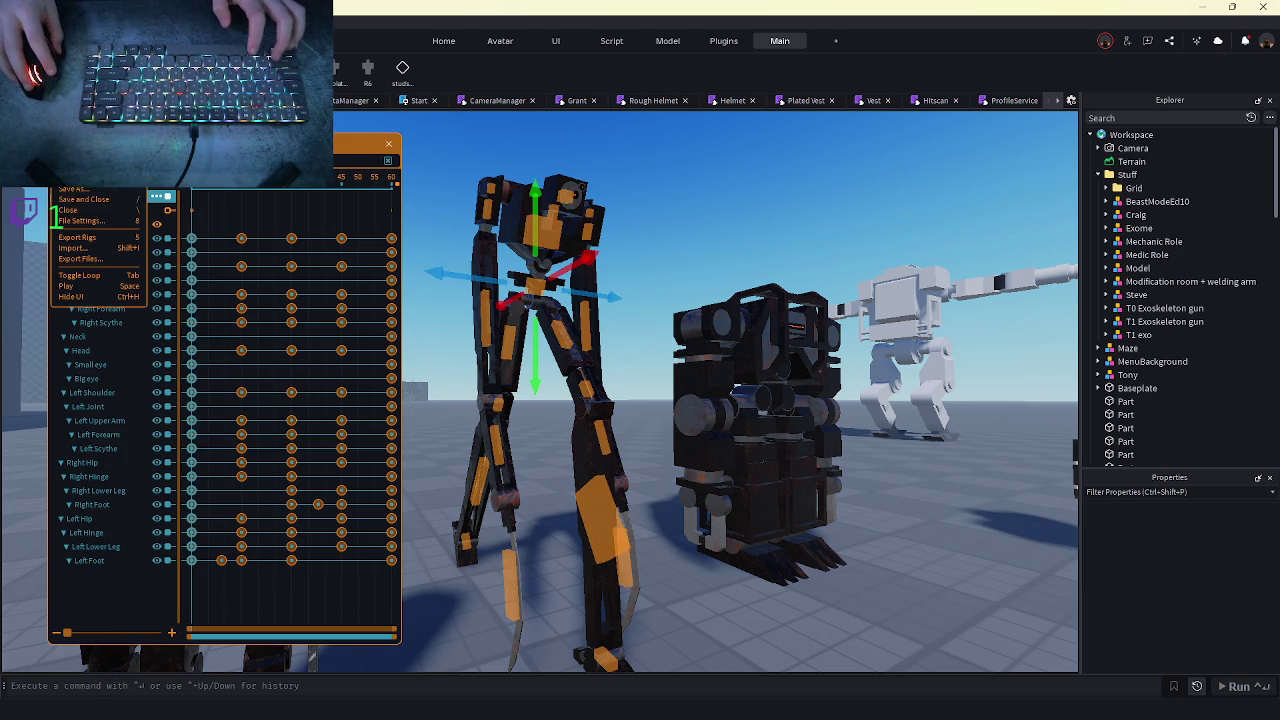
pyautogui.click(74, 212)
pyautogui.click(259, 320)
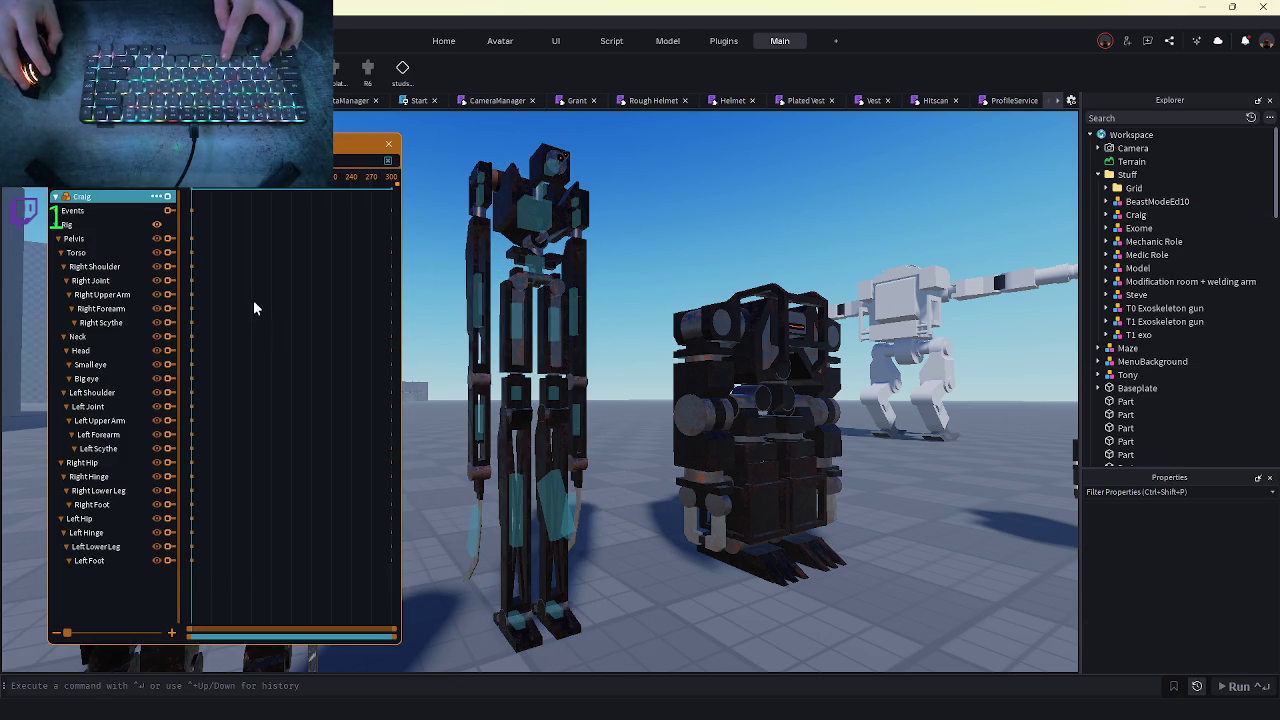
pyautogui.click(92, 209)
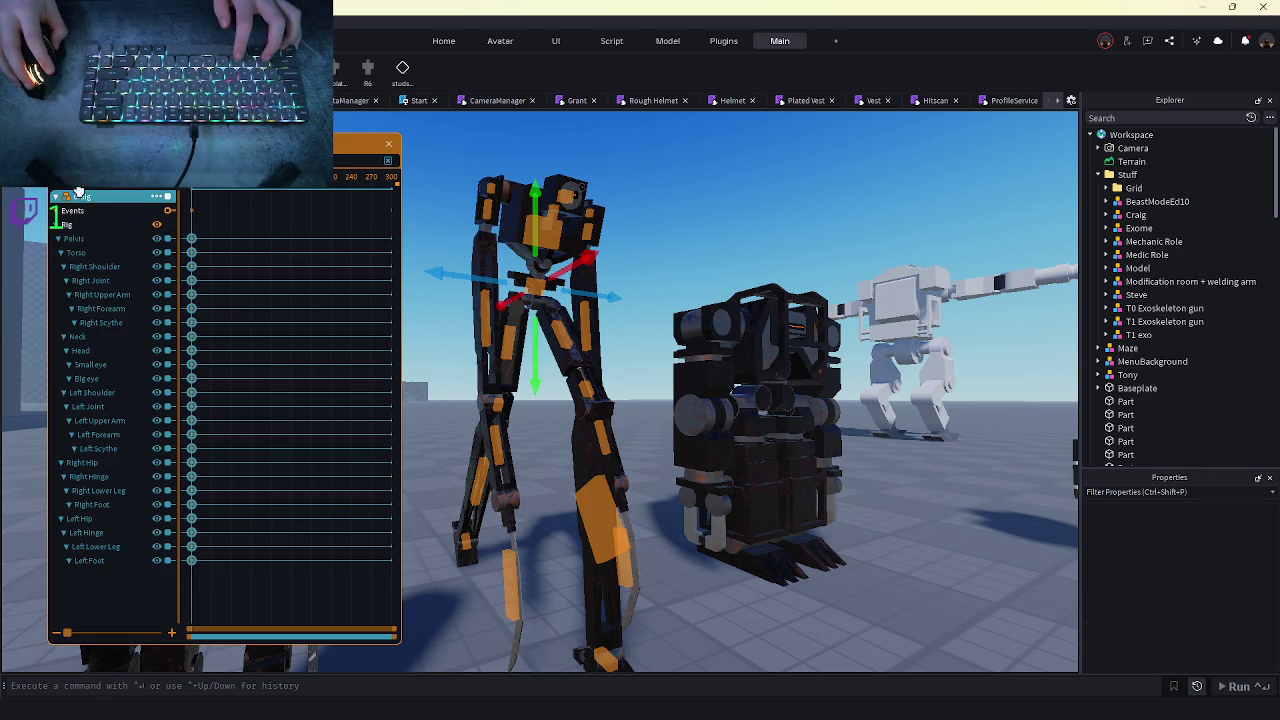
# - Save the new animation as 'Craig_Idle' and close it
pyautogui.click(74, 189)
pyautogui.write('Craig_')
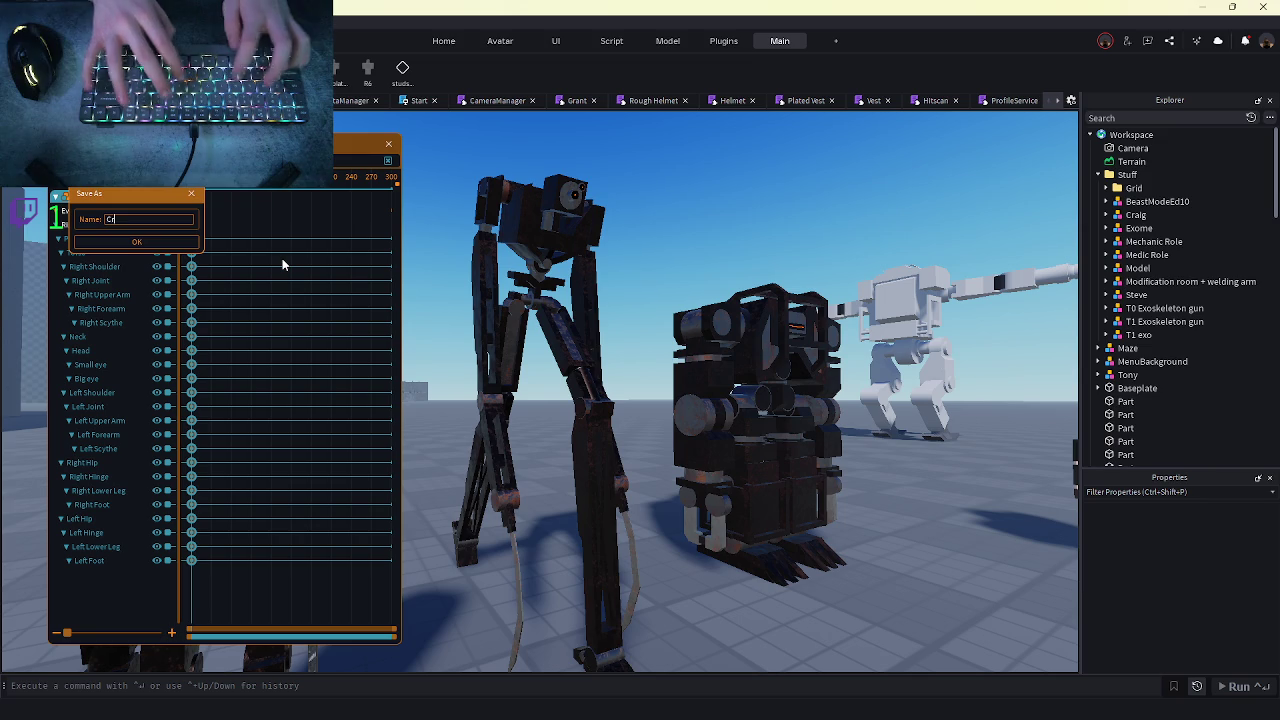
pyautogui.press('Return')
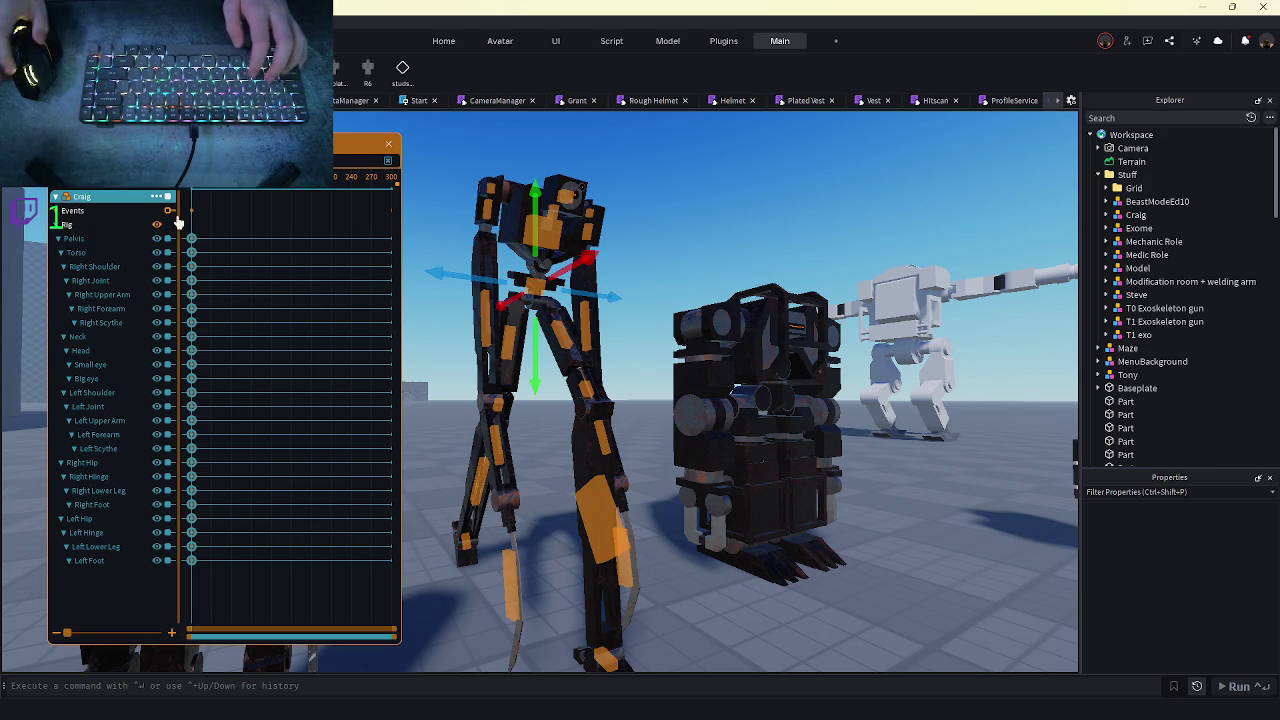
pyautogui.click(70, 210)
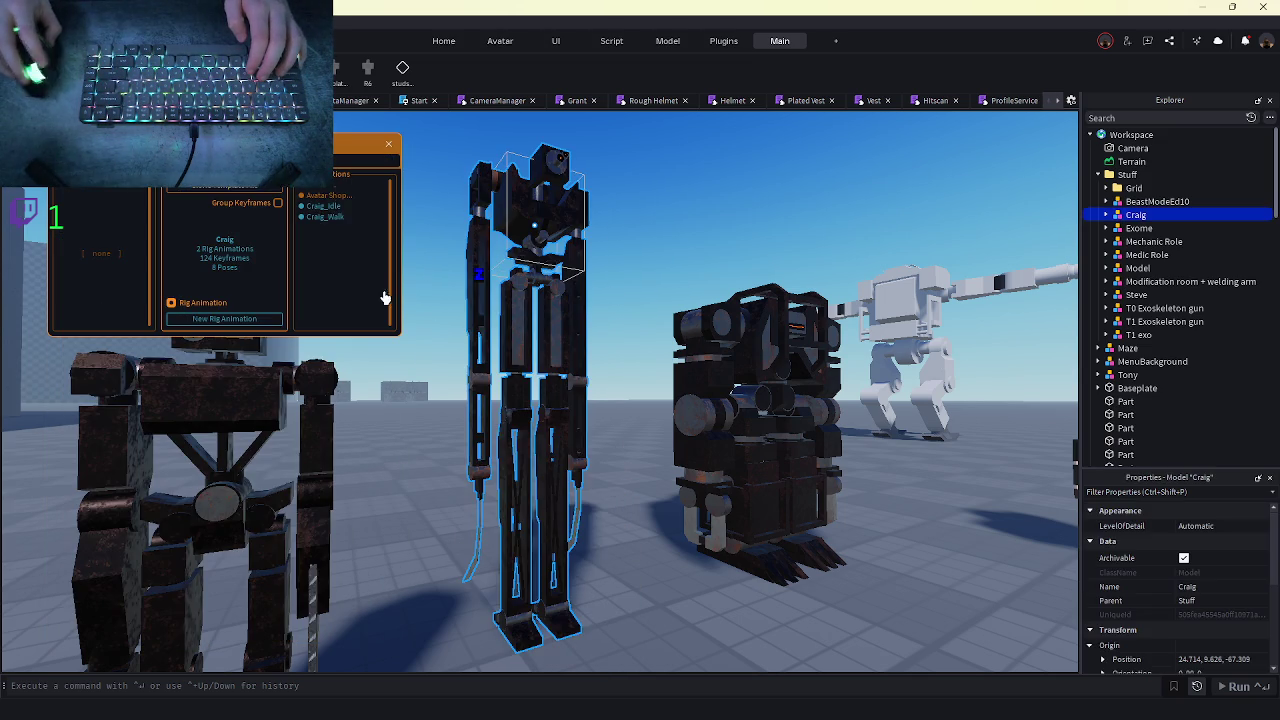
# - Preview Craig_Idle, then open Craig_Walk, scrub partway, check its right-leg keys, and close it
pyautogui.click(328, 209)
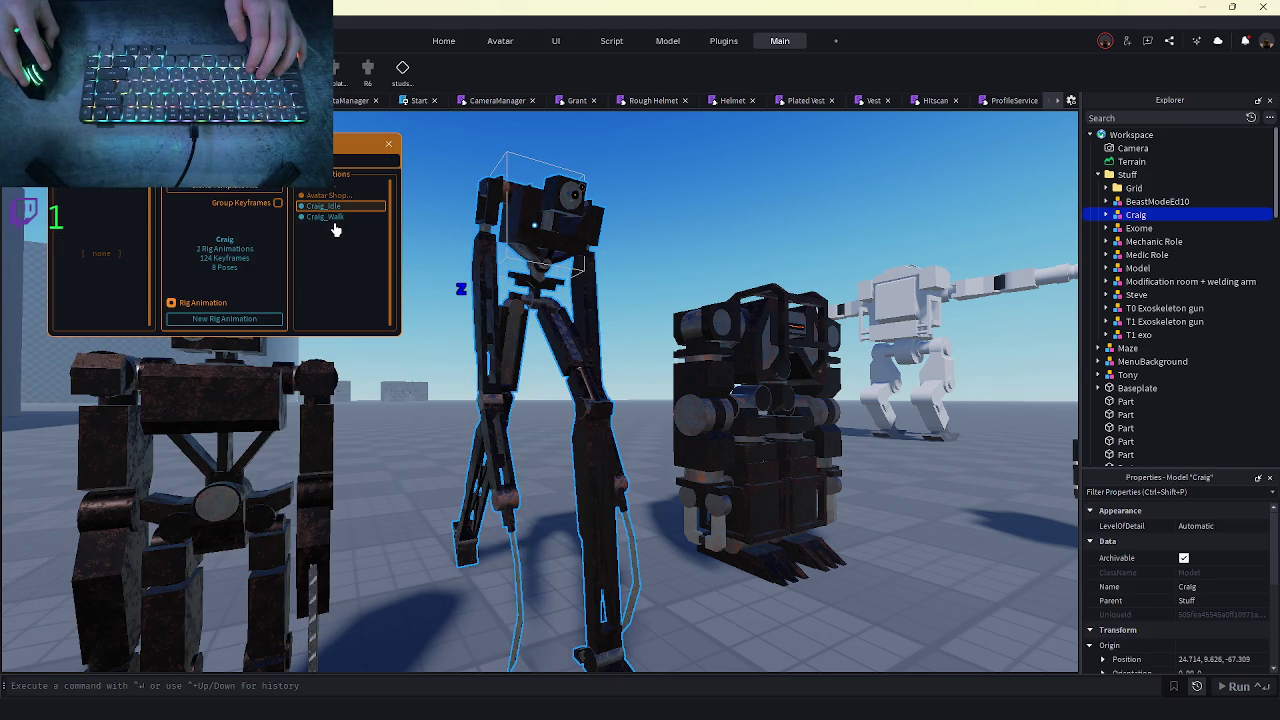
pyautogui.click(335, 230)
pyautogui.click(334, 219)
pyautogui.click(271, 191)
pyautogui.moveTo(271, 191); pyautogui.dragTo(292, 199)
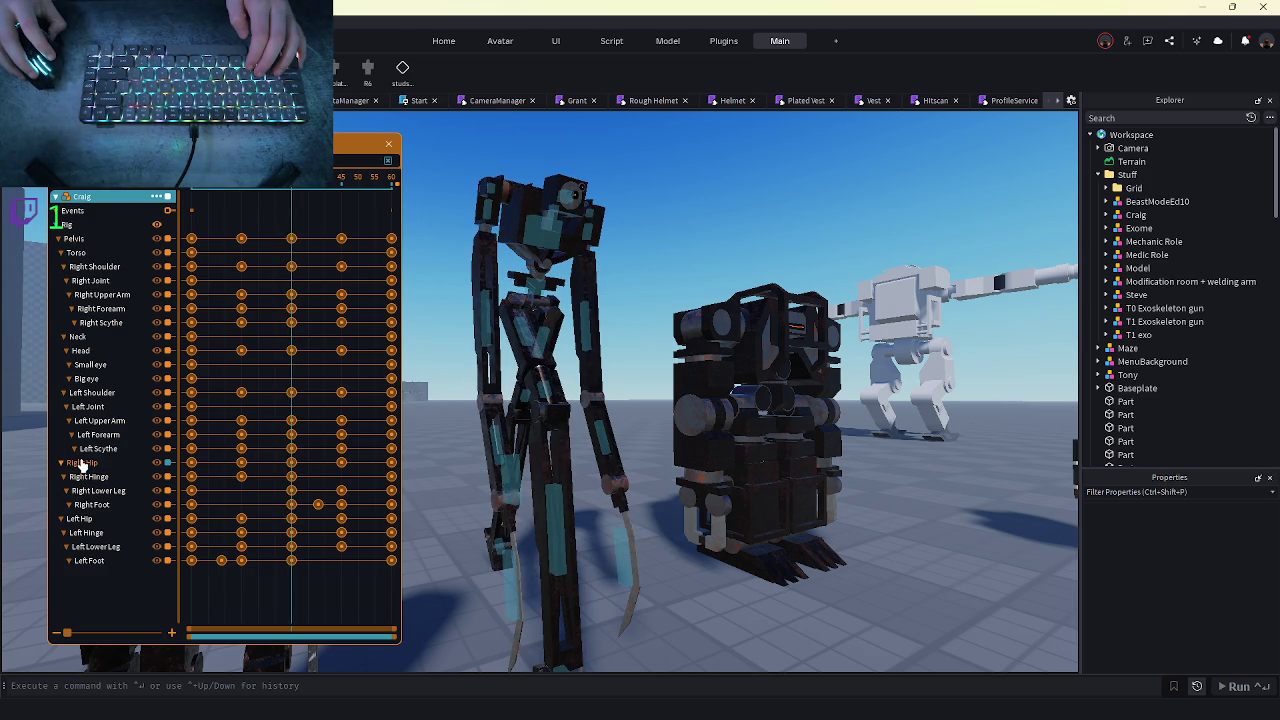
pyautogui.moveTo(285, 463); pyautogui.dragTo(285, 465)
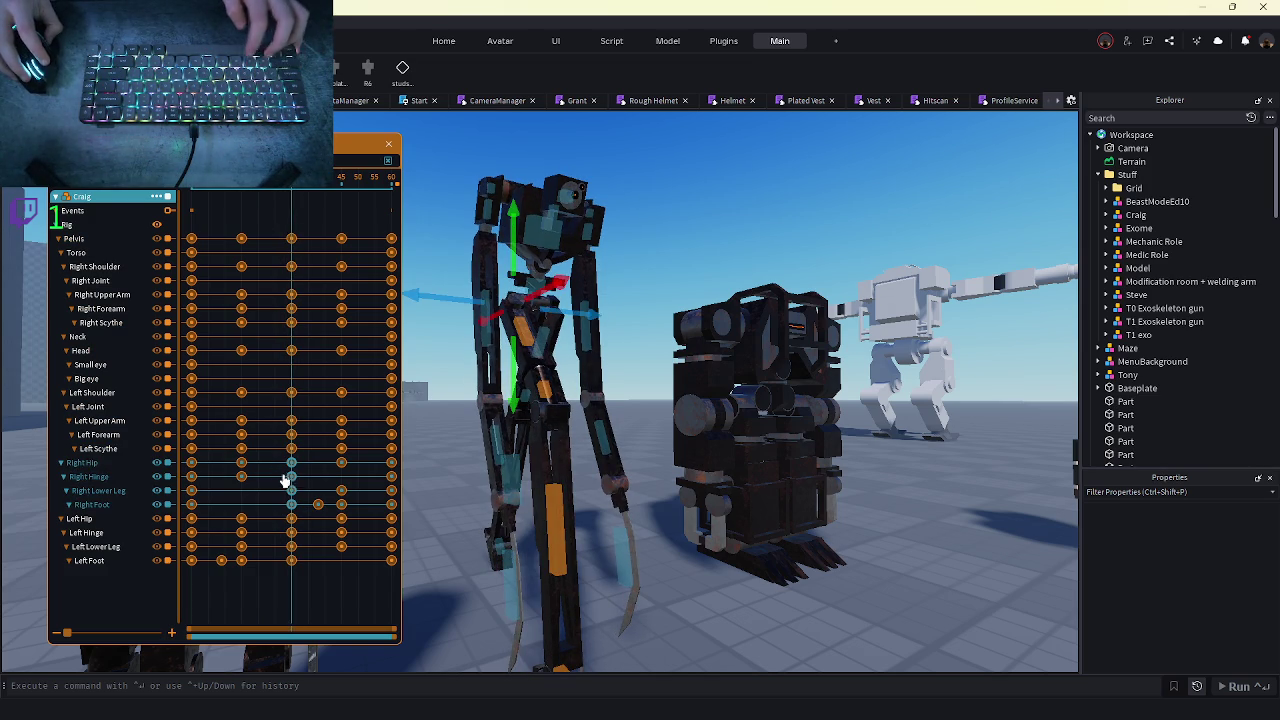
pyautogui.click(74, 218)
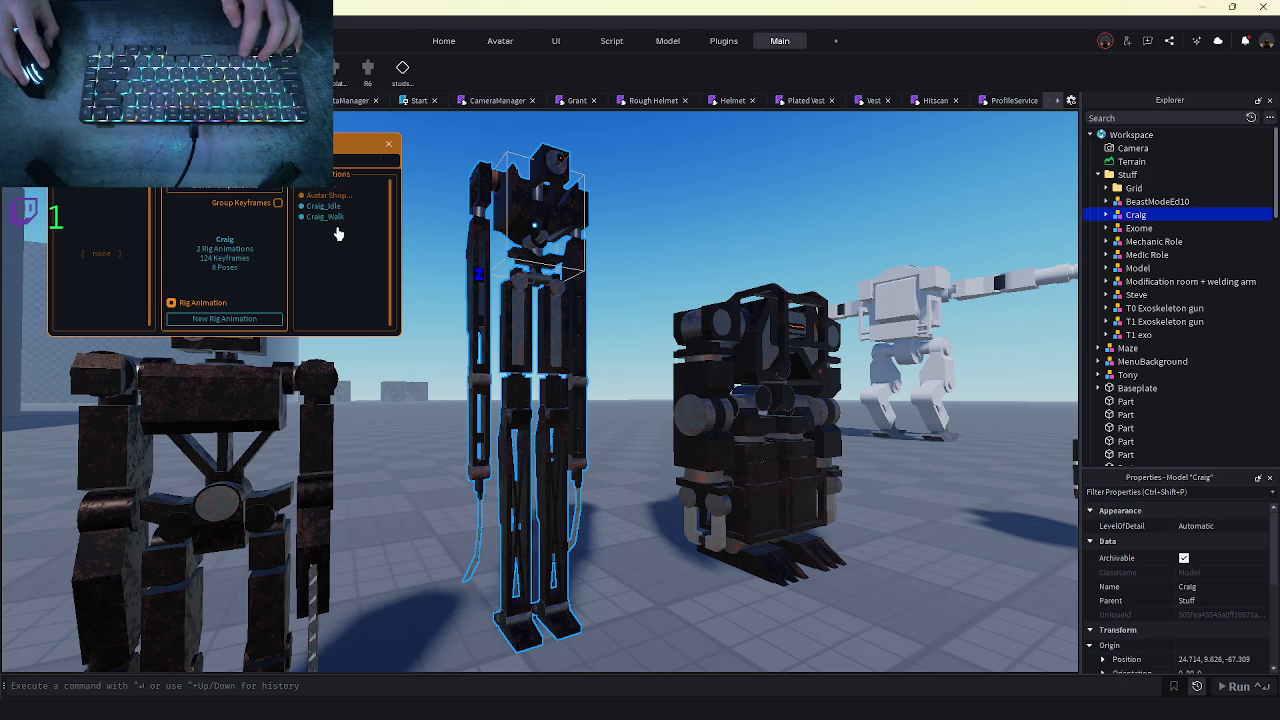
# - Open Craig_Idle in the animation editor, select all its keyframes, then clear the selection
pyautogui.click(340, 212)
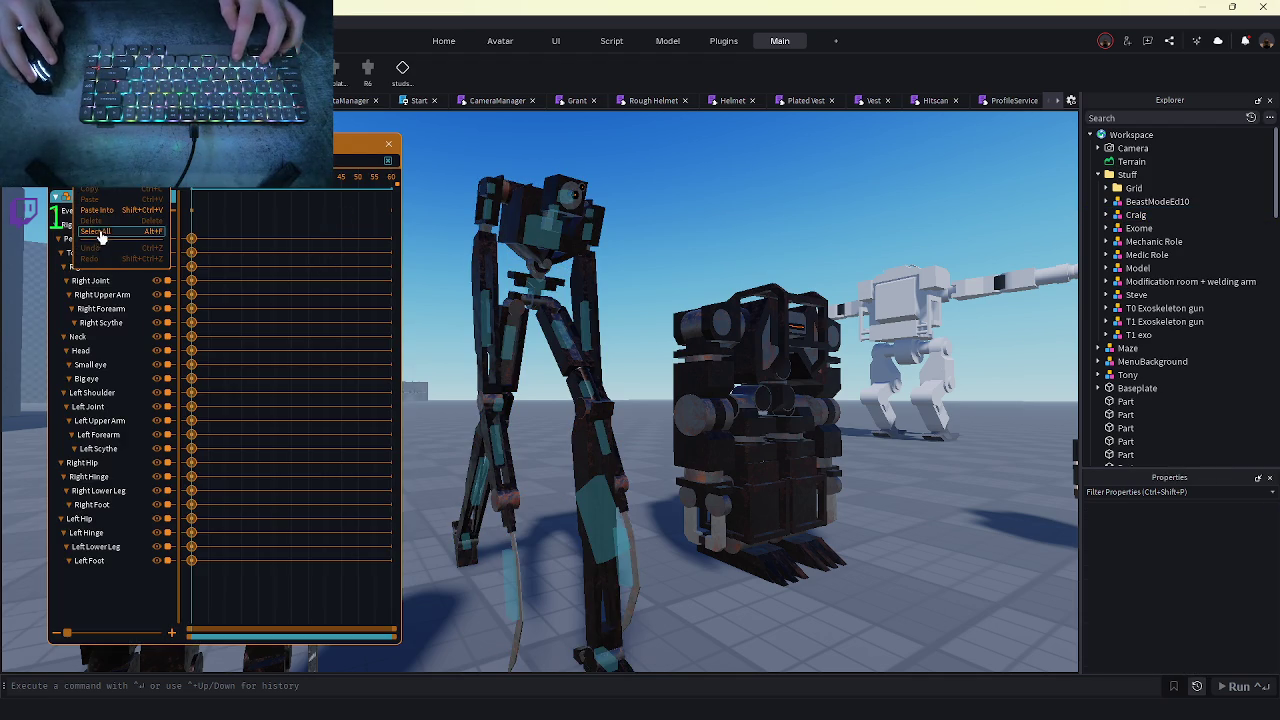
pyautogui.click(99, 234)
pyautogui.click(880, 596)
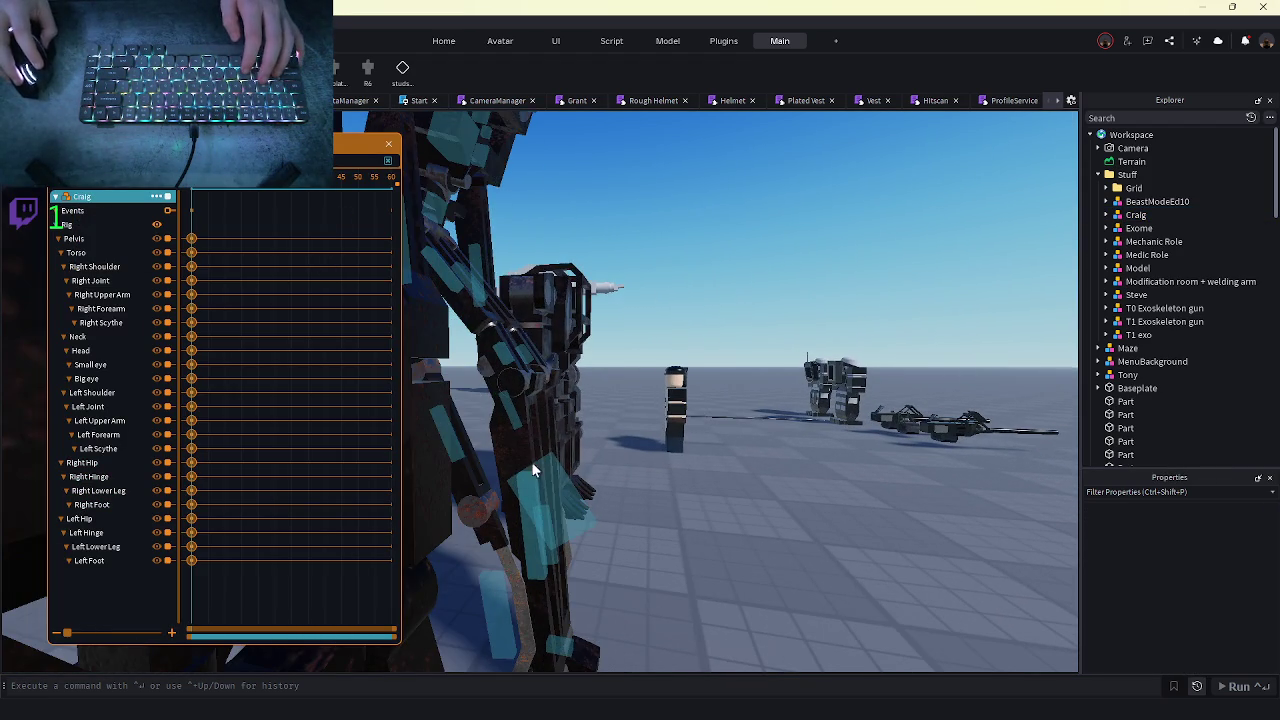
# - Rotate Craig's right lower leg, undo it, and swing it to a new angle
pyautogui.click(532, 464)
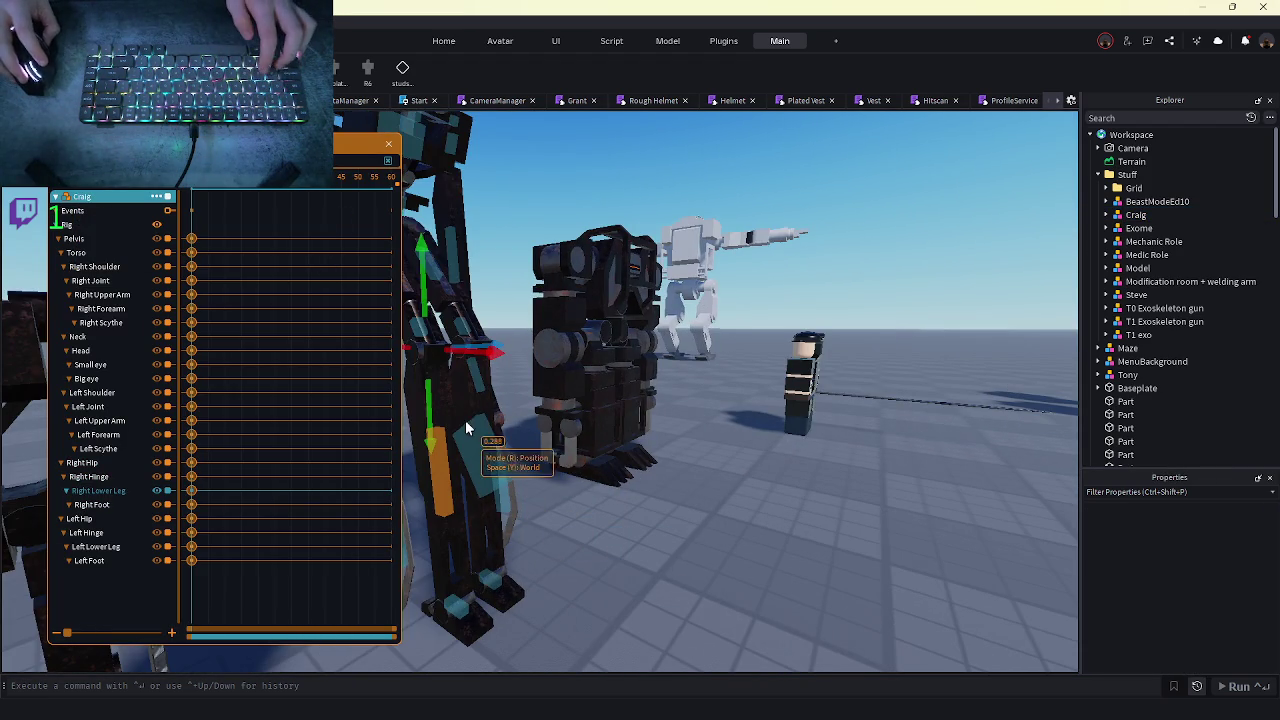
pyautogui.press('r')
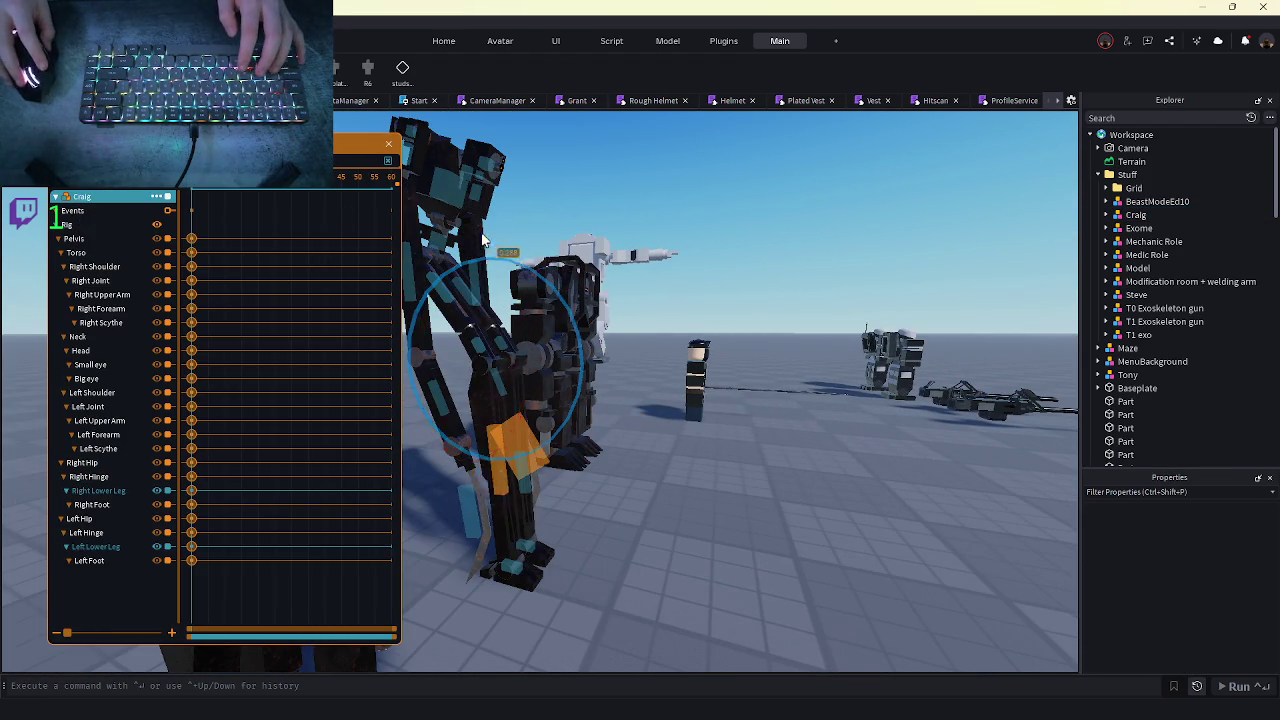
pyautogui.moveTo(538, 263)
pyautogui.mouseDown()
pyautogui.moveTo(493, 220)
pyautogui.moveTo(500, 229)
pyautogui.moveTo(357, 323)
pyautogui.moveTo(343, 398)
pyautogui.mouseUp()
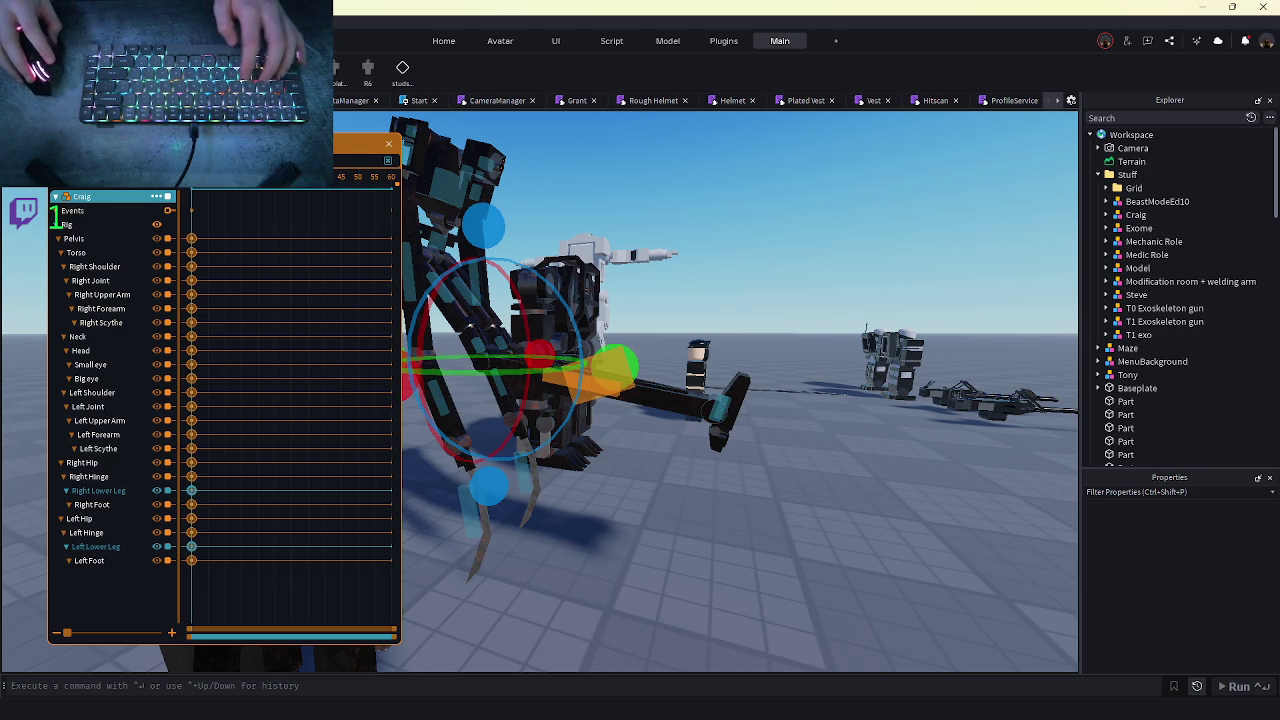
pyautogui.click(90, 247)
pyautogui.moveTo(540, 258); pyautogui.dragTo(527, 247)
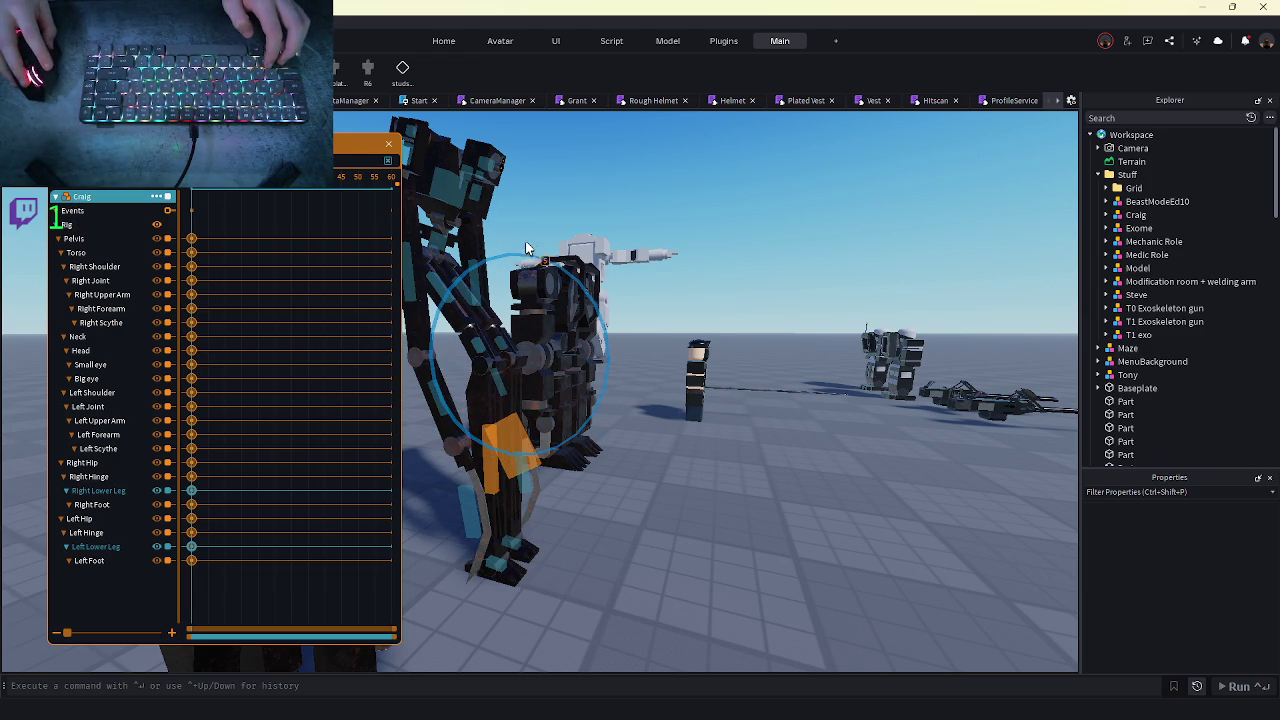
pyautogui.click(694, 564)
# - Select Craig's Left Lower Leg joint and bend it
pyautogui.press('w')
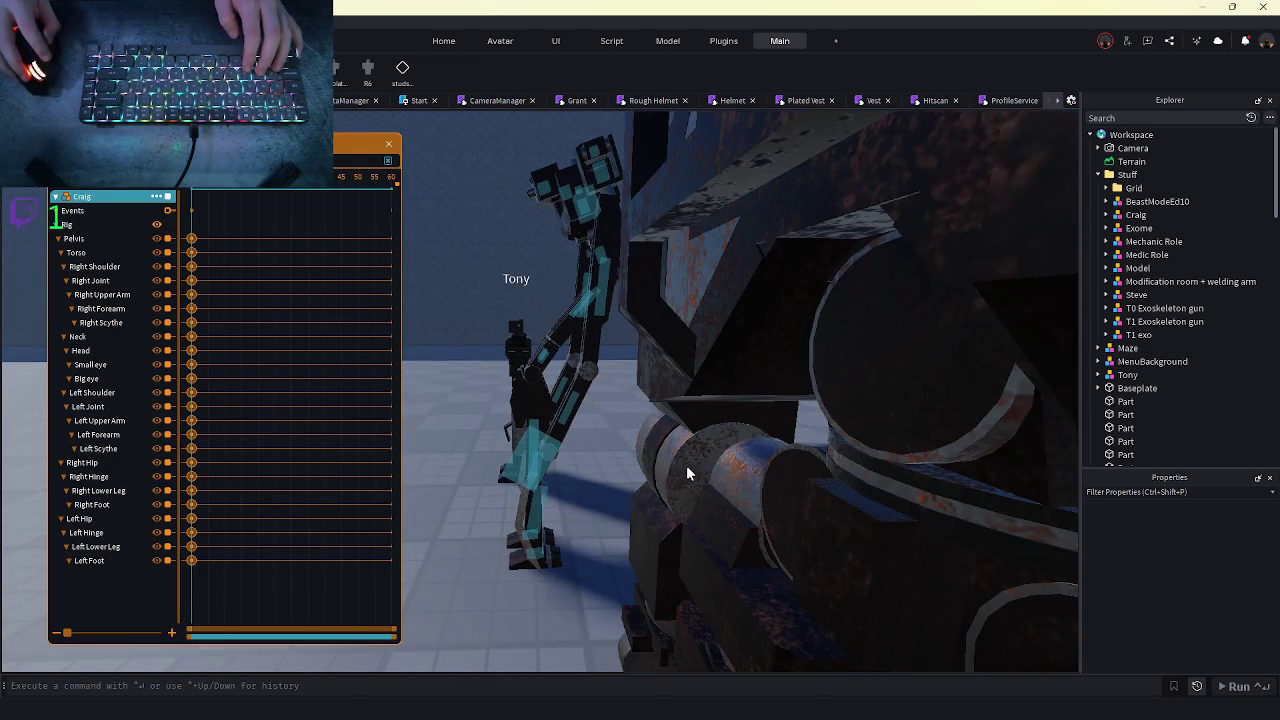
pyautogui.press('s')
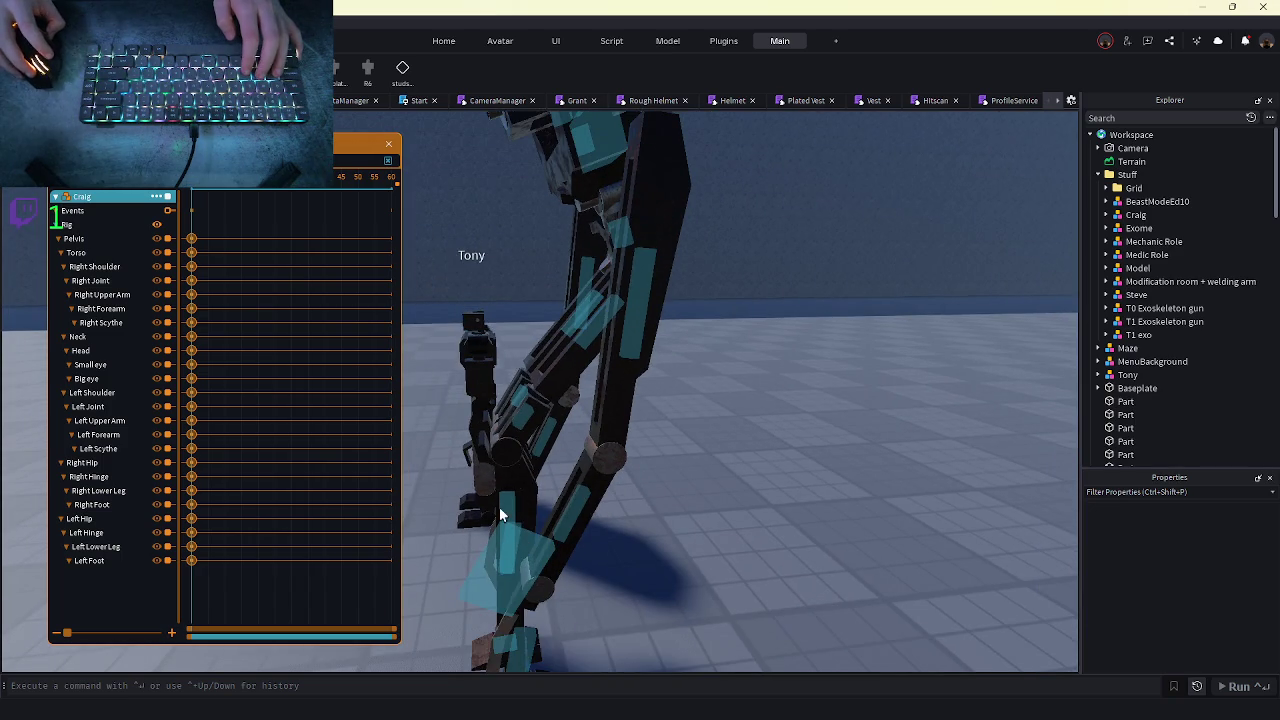
pyautogui.press('d')
pyautogui.press('s')
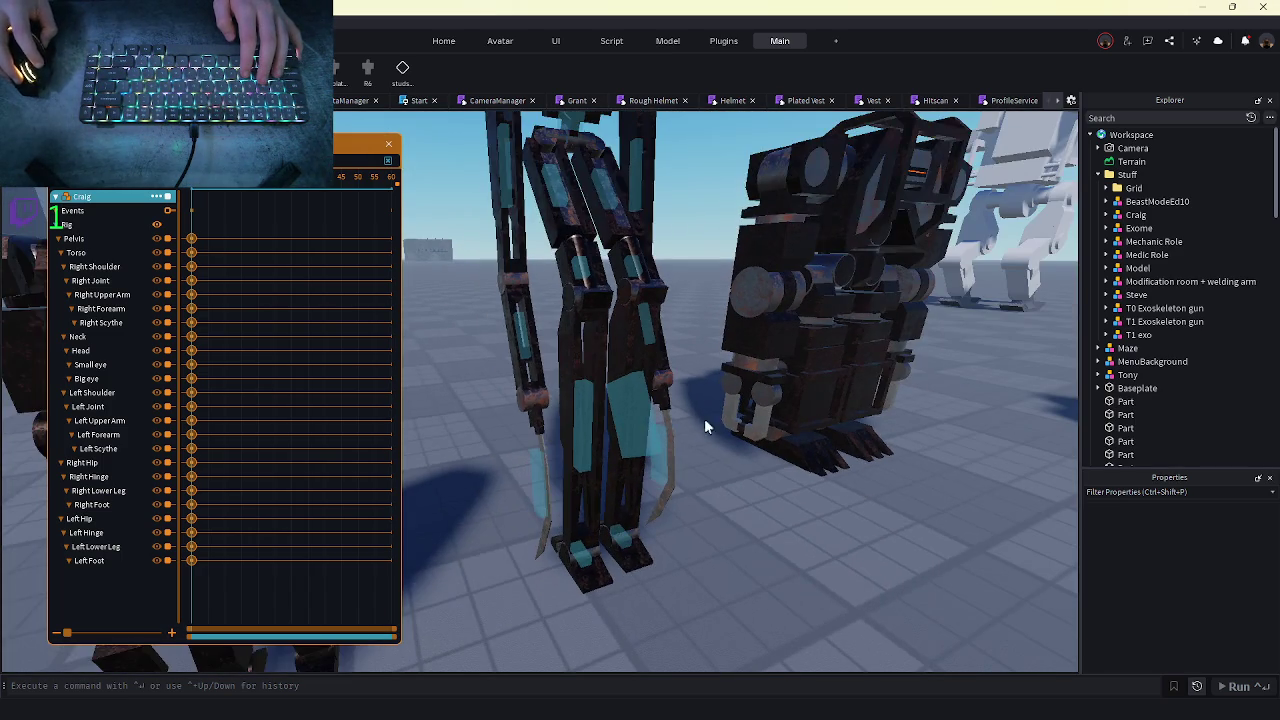
pyautogui.click(601, 302)
pyautogui.press('s')
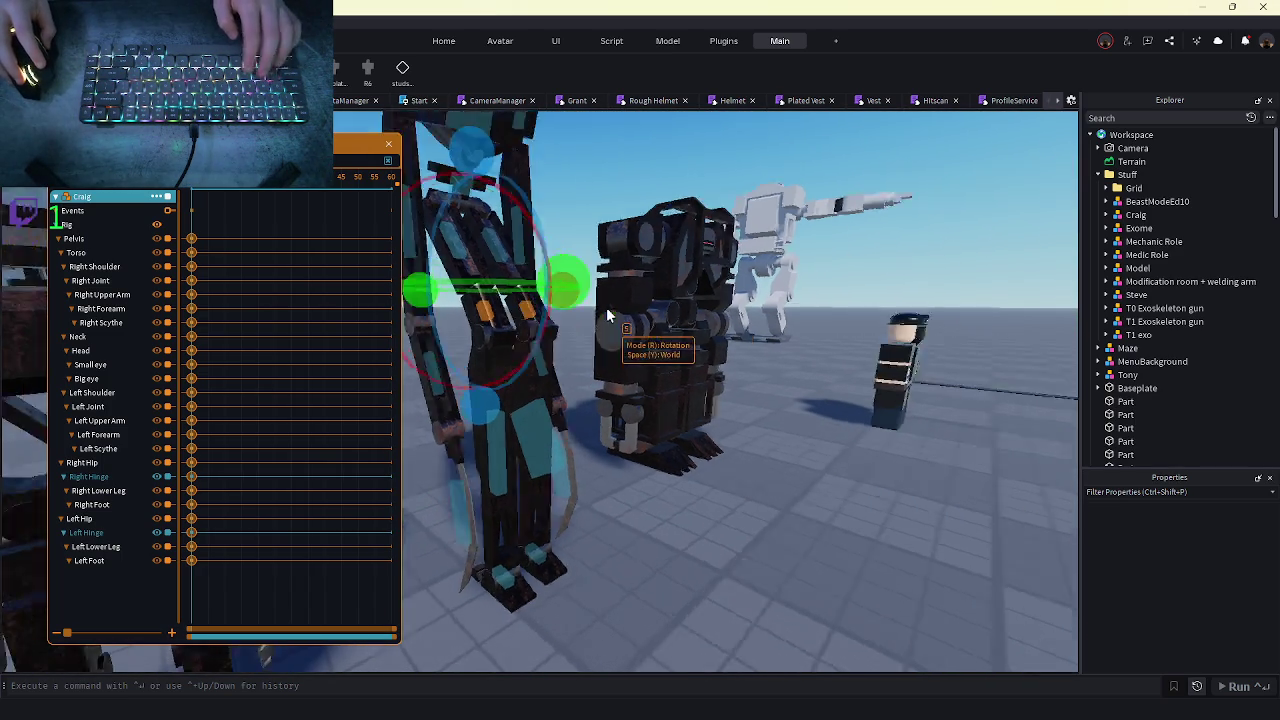
pyautogui.click(600, 582)
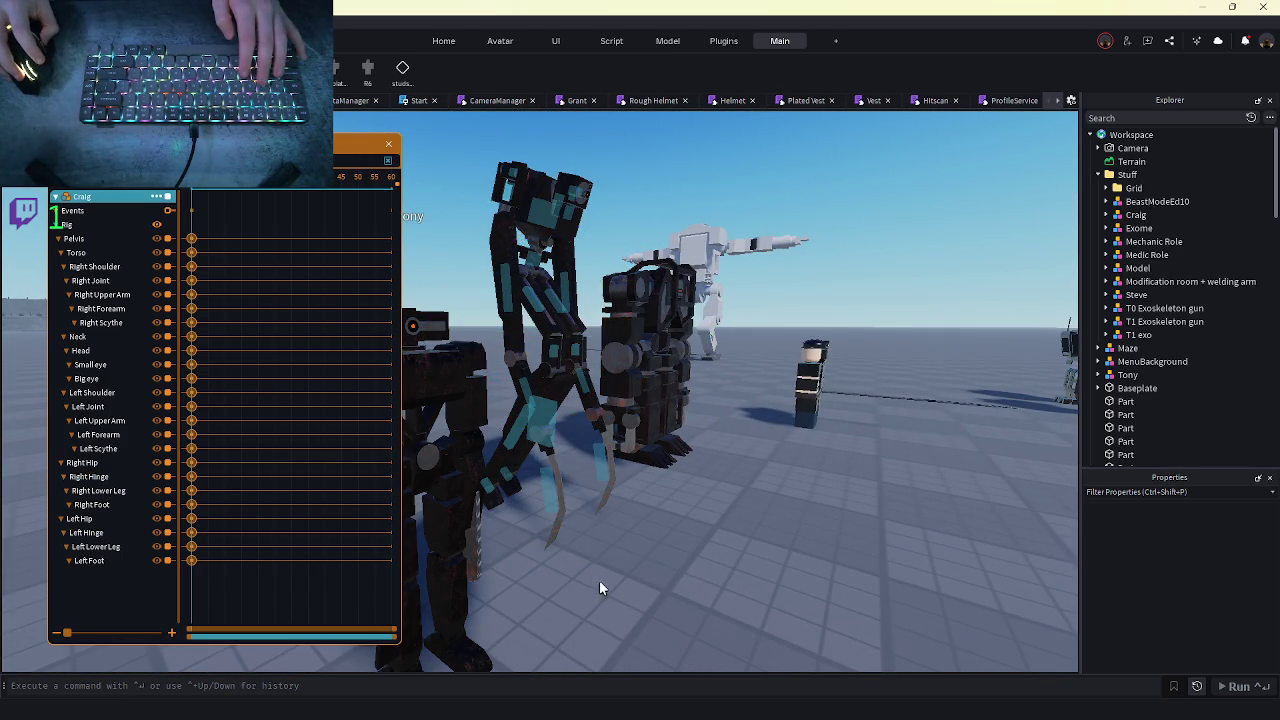
pyautogui.scroll(3, 557, 450)
pyautogui.press('s')
pyautogui.click(468, 405)
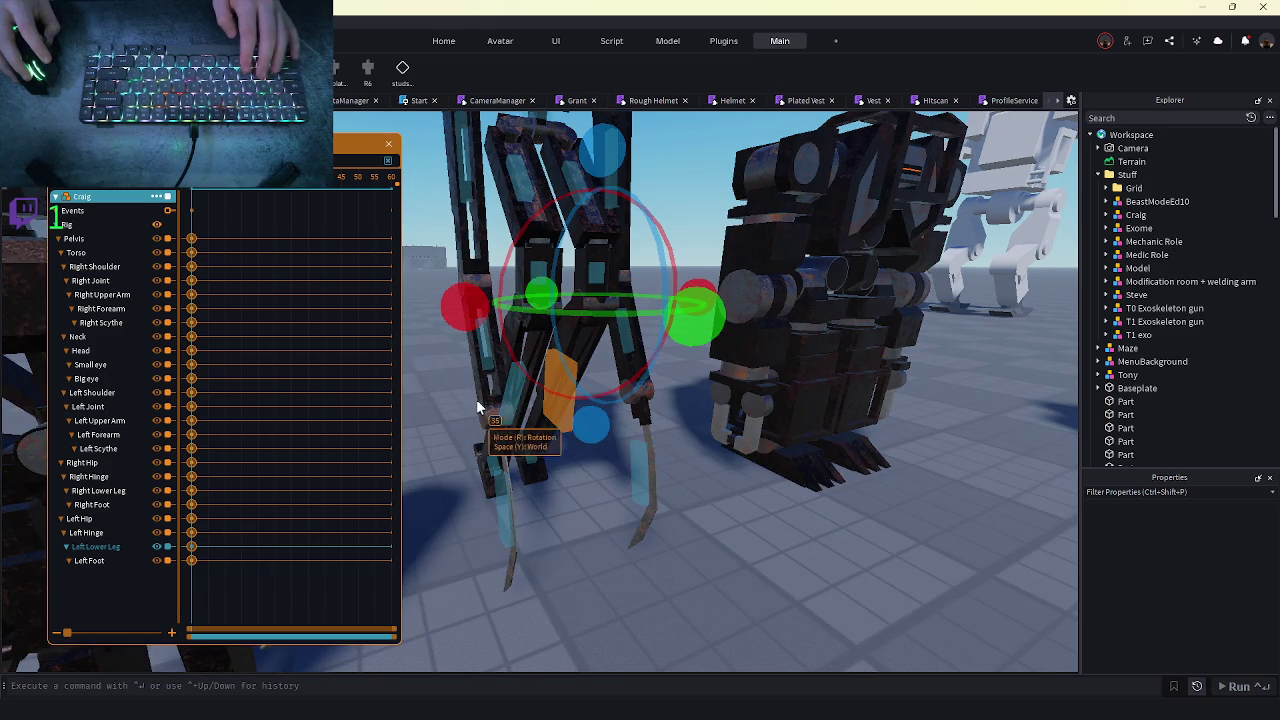
pyautogui.press('s')
pyautogui.moveTo(462, 300)
pyautogui.mouseDown()
pyautogui.moveTo(437, 231)
pyautogui.moveTo(410, 258)
pyautogui.mouseUp()
pyautogui.press('w')
pyautogui.press('d')
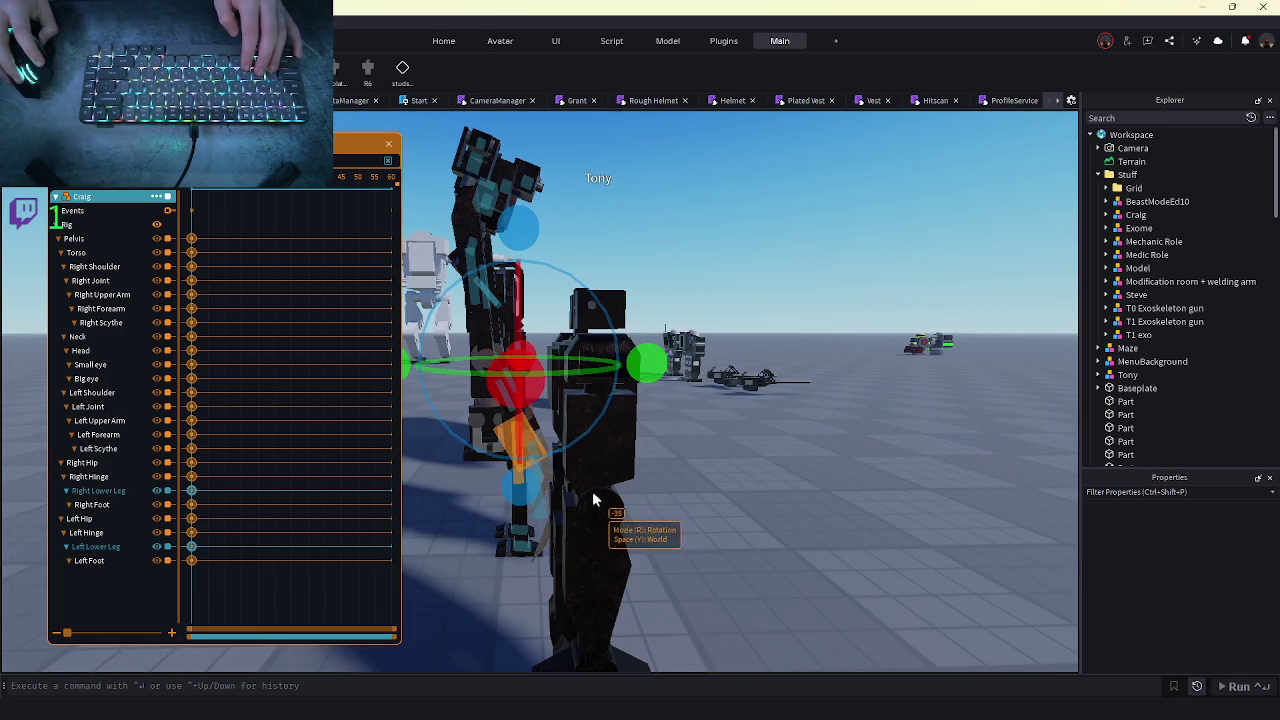
pyautogui.press('r')
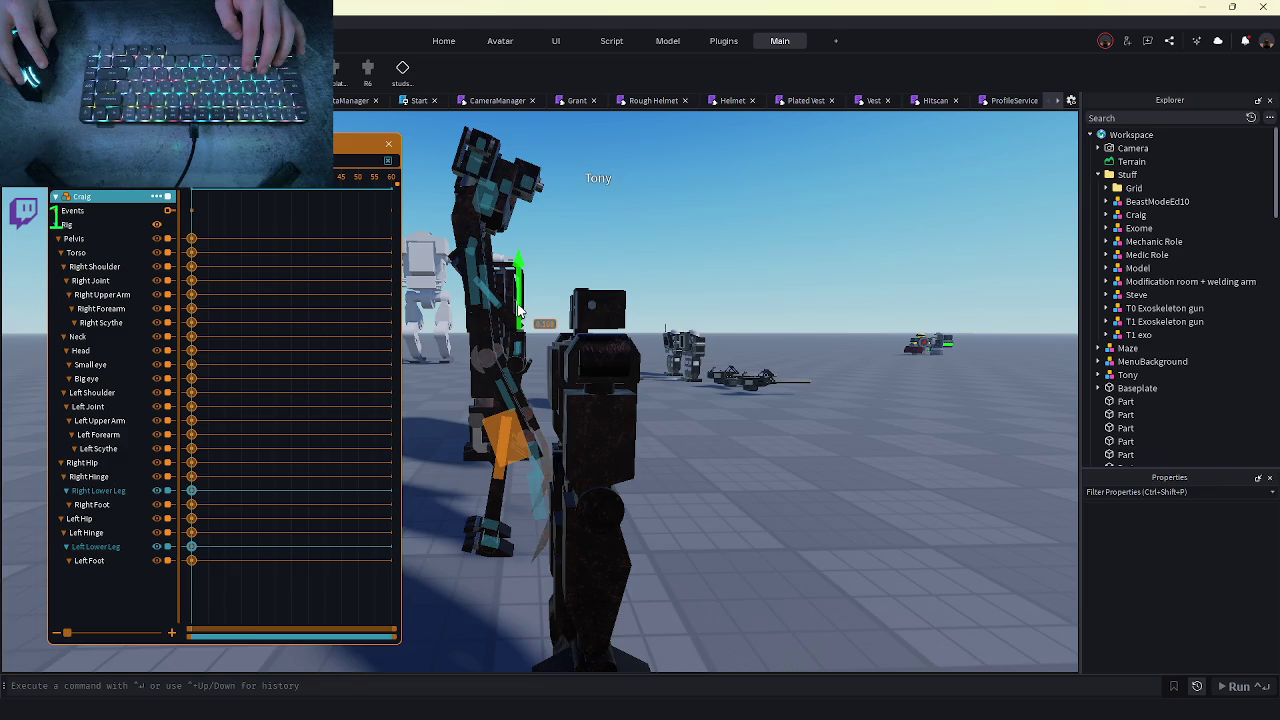
pyautogui.press('f')
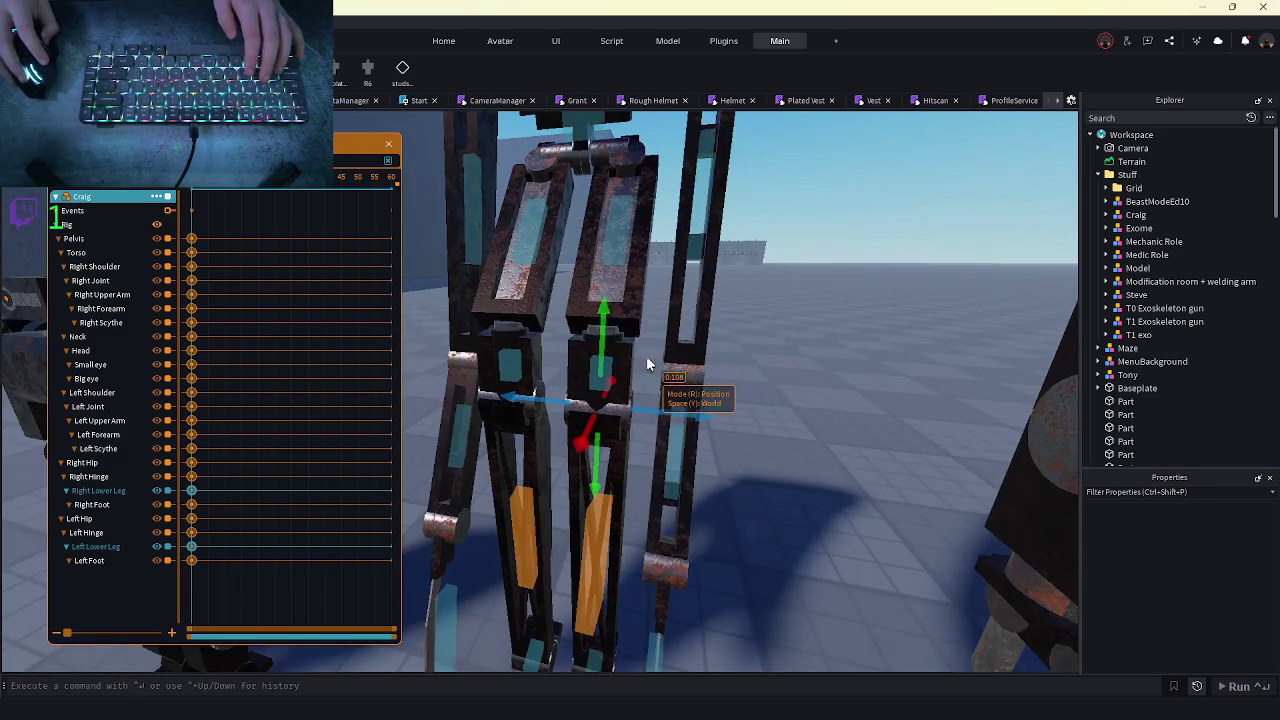
pyautogui.click(750, 360)
# - Lower the Pelvis to about -0.247, rotate the Left Hip about -7°, and bend the Right Lower Leg to about 18°
pyautogui.press('s')
pyautogui.press('s')
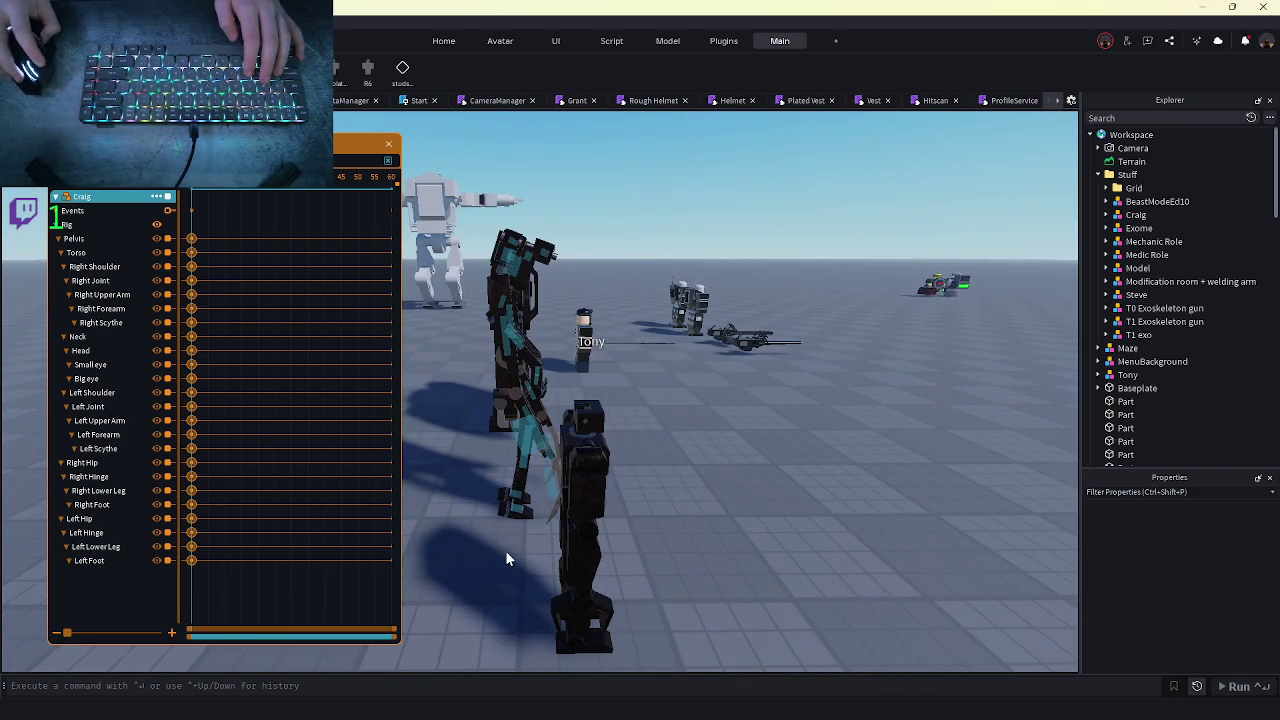
pyautogui.press('w')
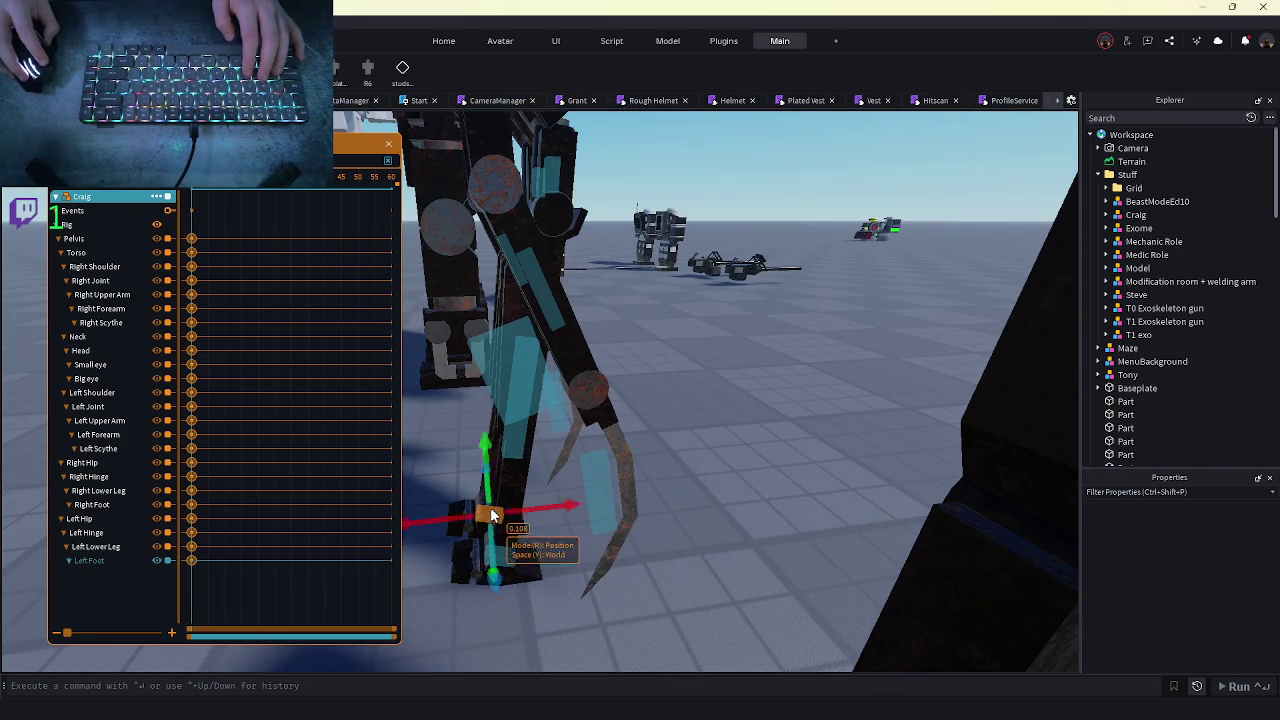
pyautogui.press('r')
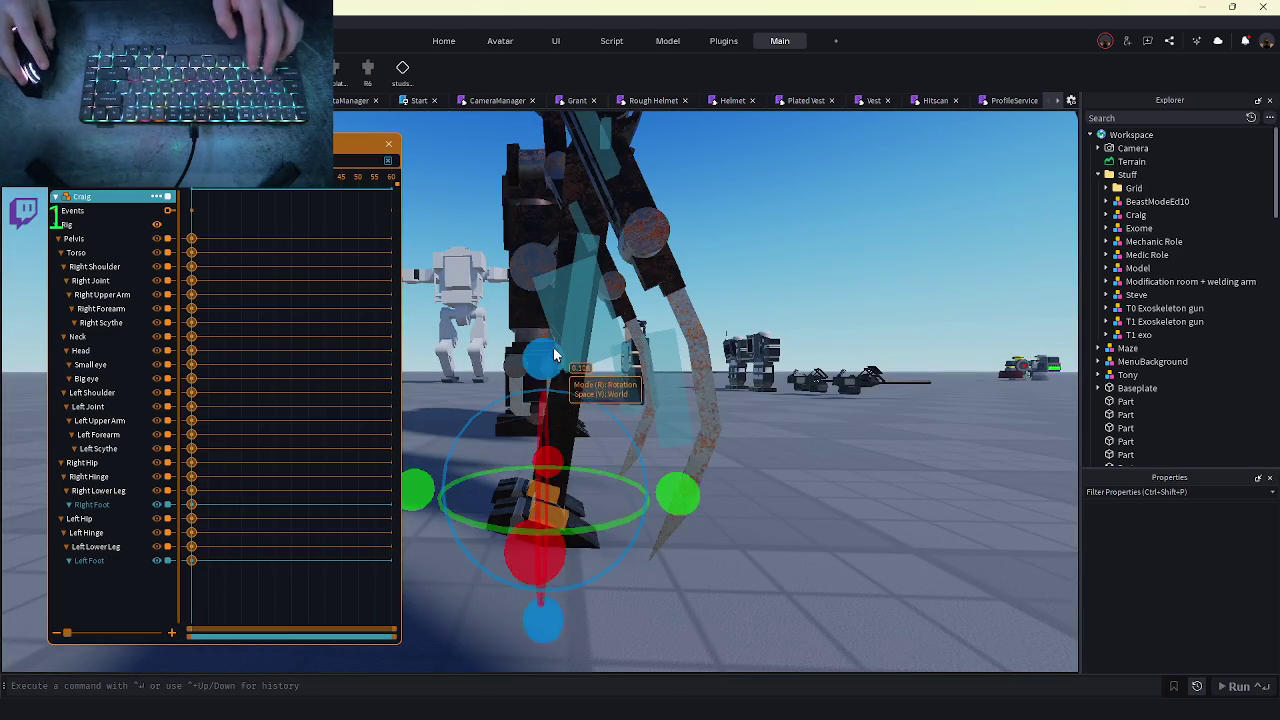
pyautogui.click(737, 491)
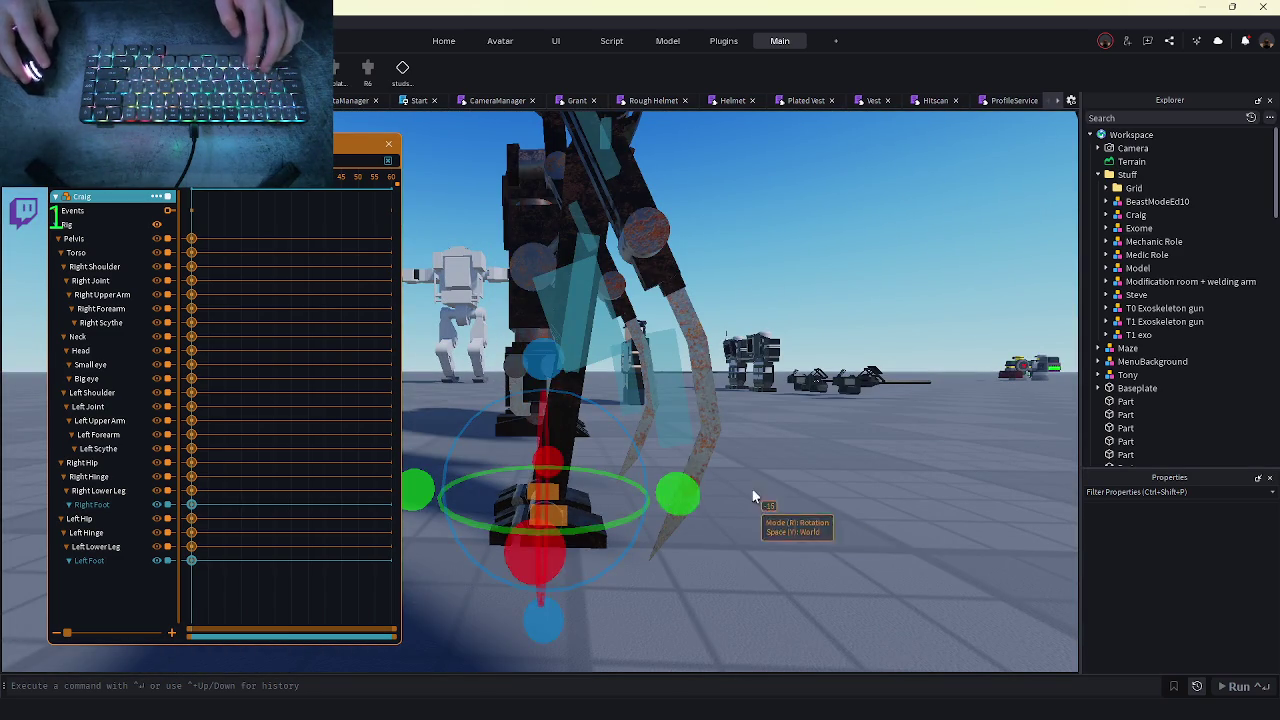
pyautogui.press('f')
pyautogui.press('s')
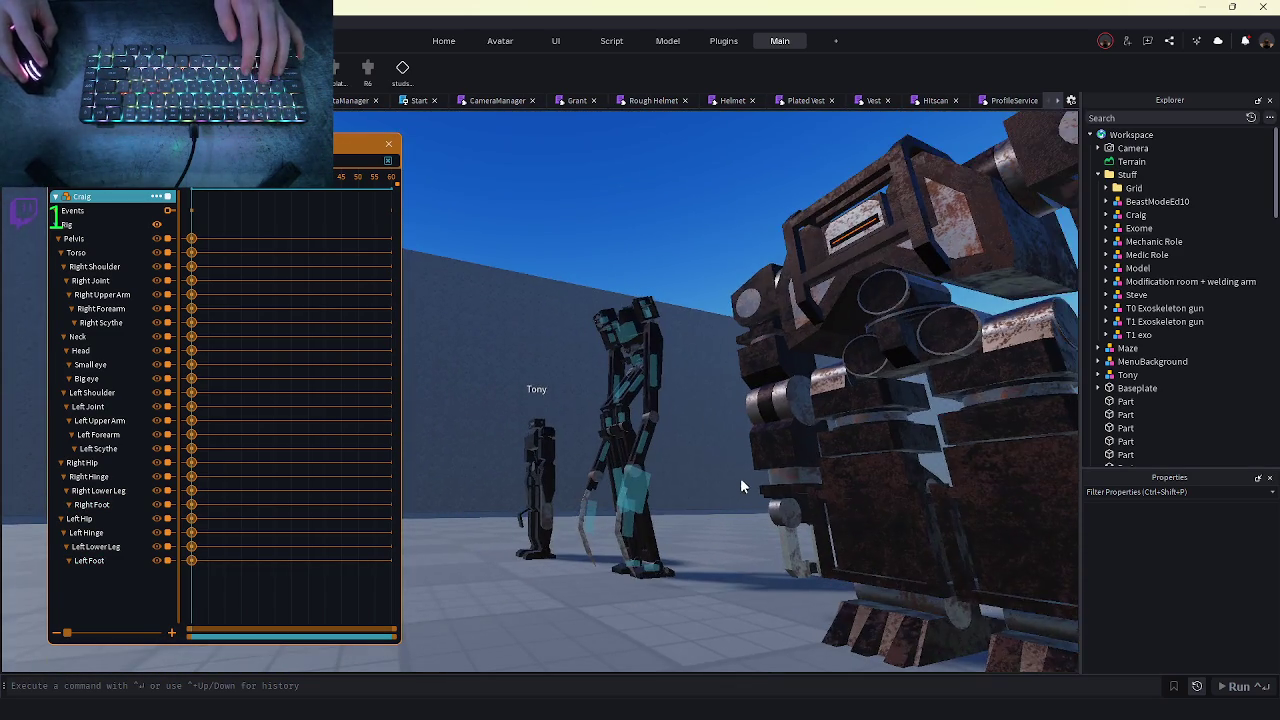
pyautogui.press('s')
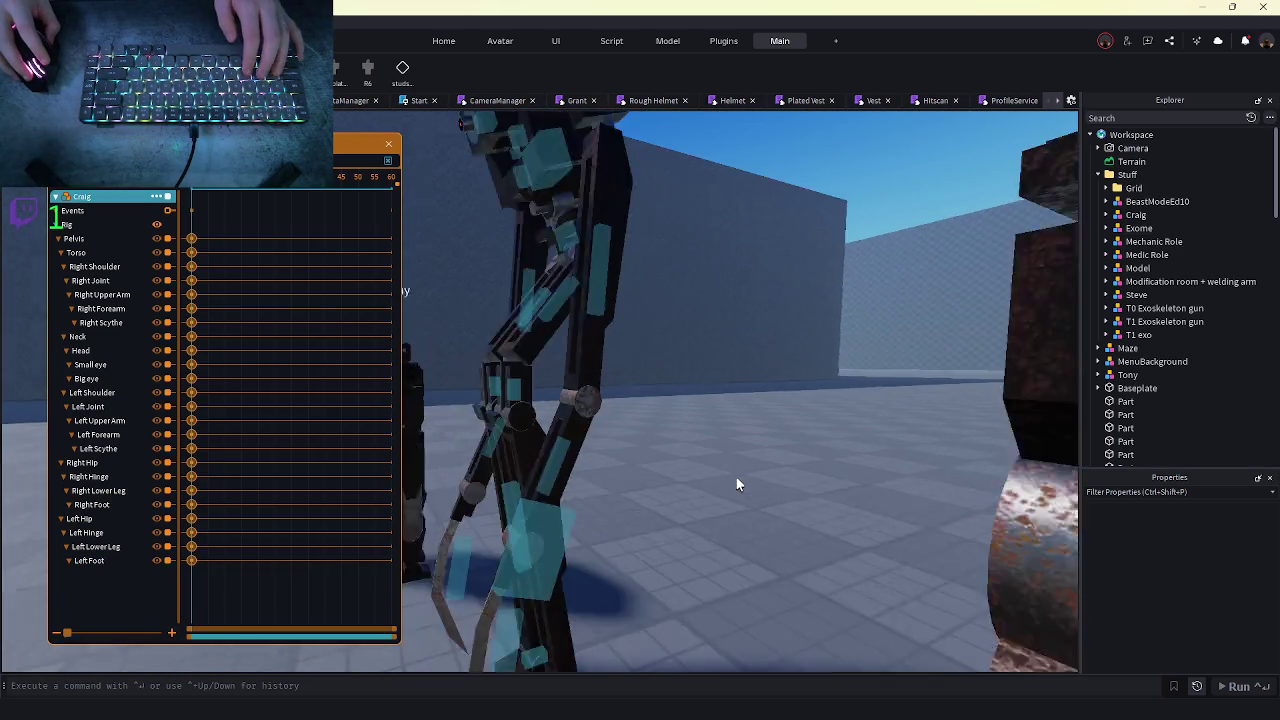
pyautogui.click(588, 296)
pyautogui.press('r')
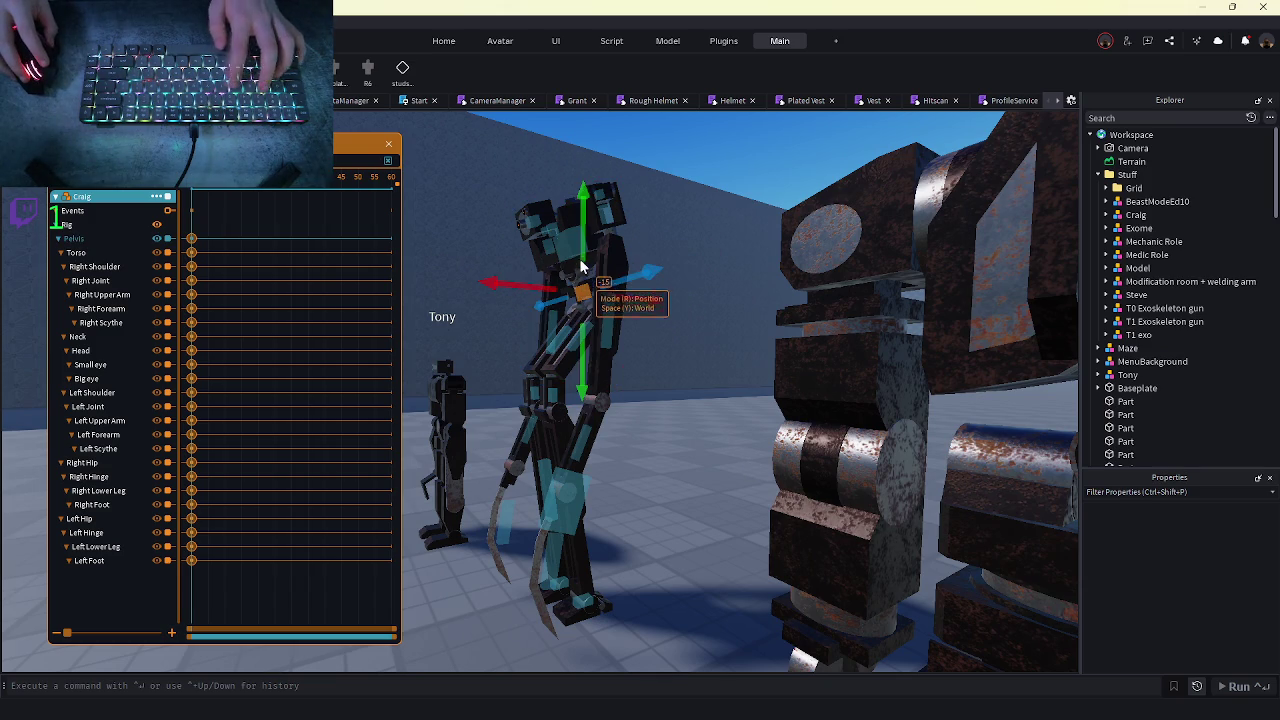
pyautogui.moveTo(586, 257); pyautogui.dragTo(588, 266)
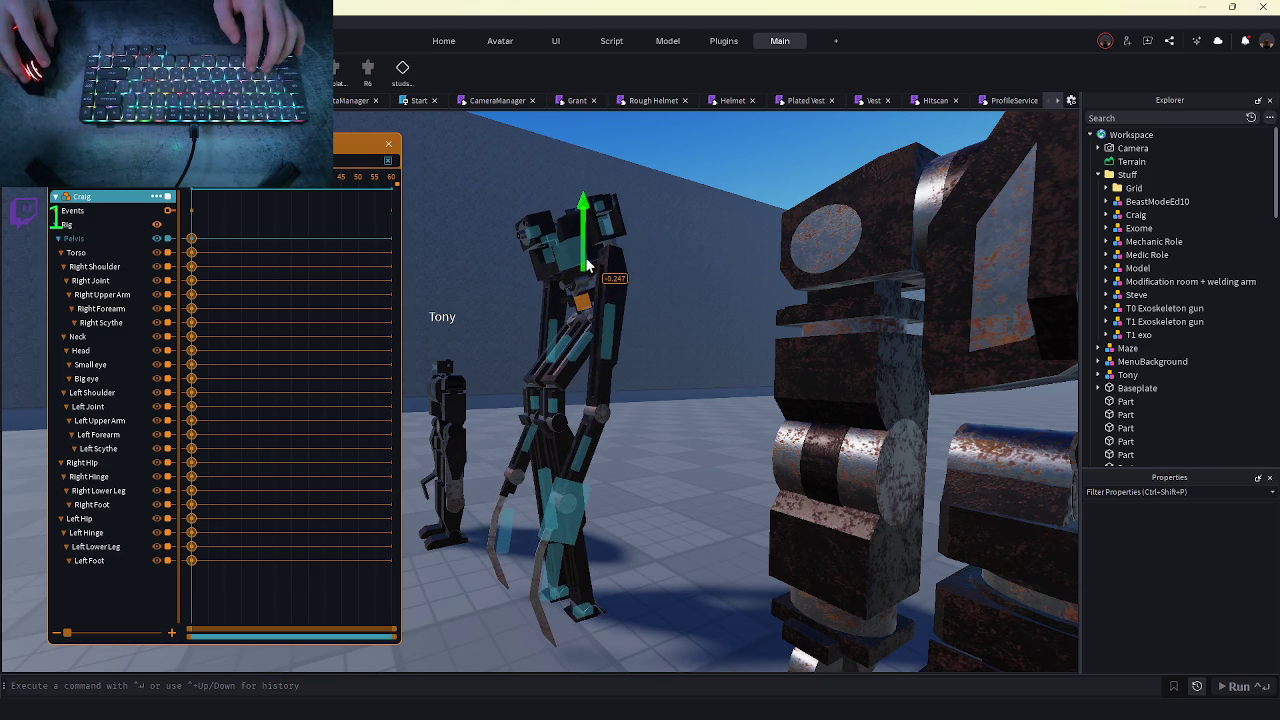
pyautogui.click(566, 360)
pyautogui.press('r')
pyautogui.moveTo(598, 190); pyautogui.dragTo(618, 175)
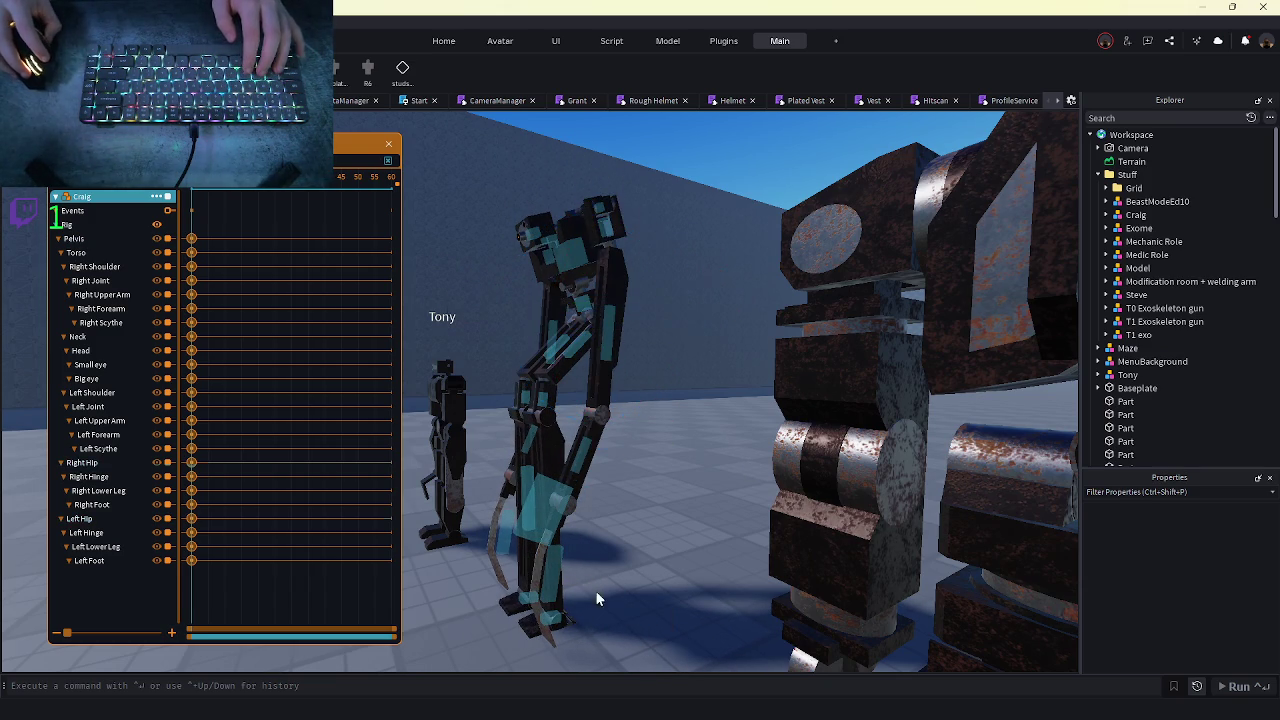
pyautogui.click(537, 497)
pyautogui.moveTo(574, 310)
pyautogui.mouseDown()
pyautogui.moveTo(512, 288)
pyautogui.moveTo(496, 320)
pyautogui.mouseUp()
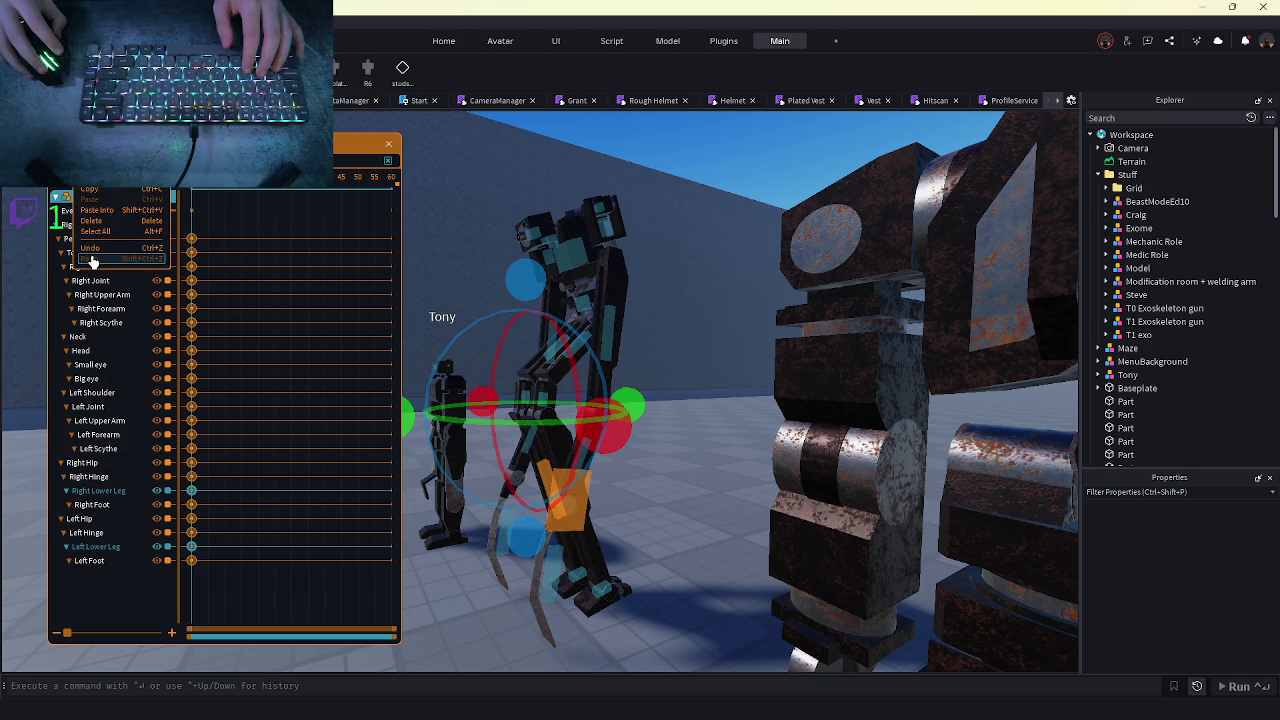
# - Undo the last three pose changes and move the playhead to a later frame
pyautogui.click(89, 249)
pyautogui.click(89, 249)
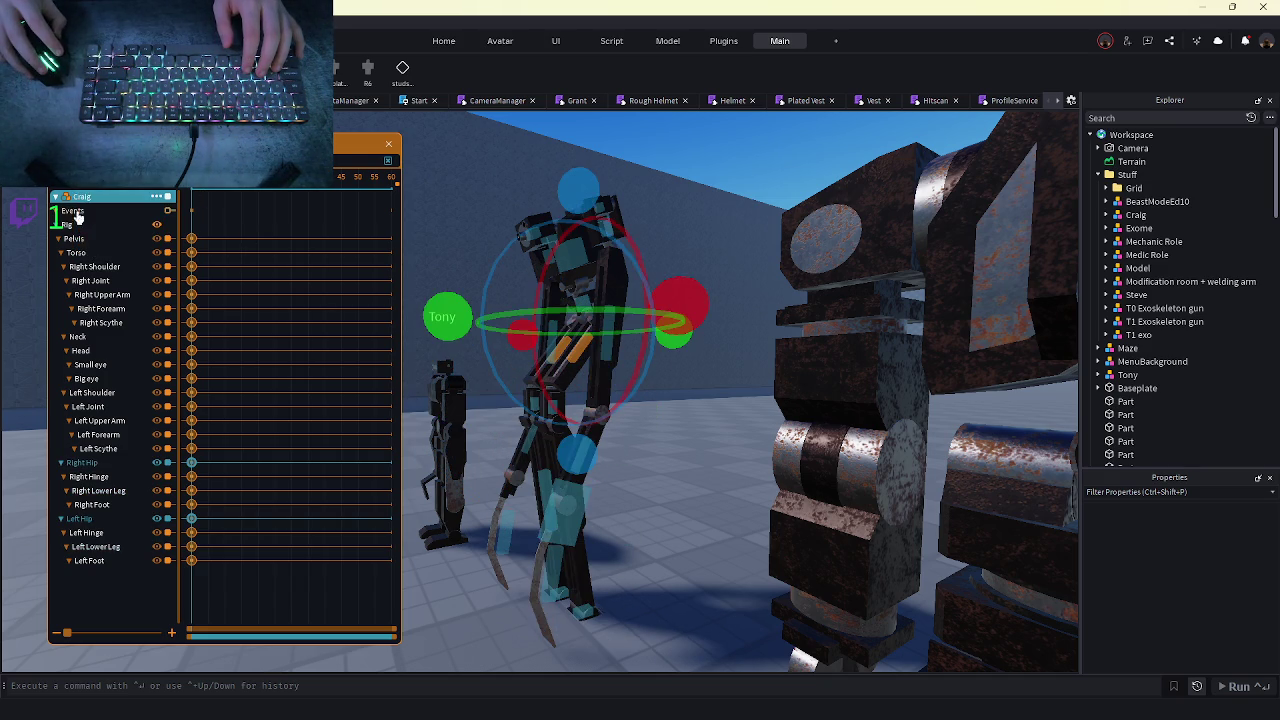
pyautogui.click(89, 247)
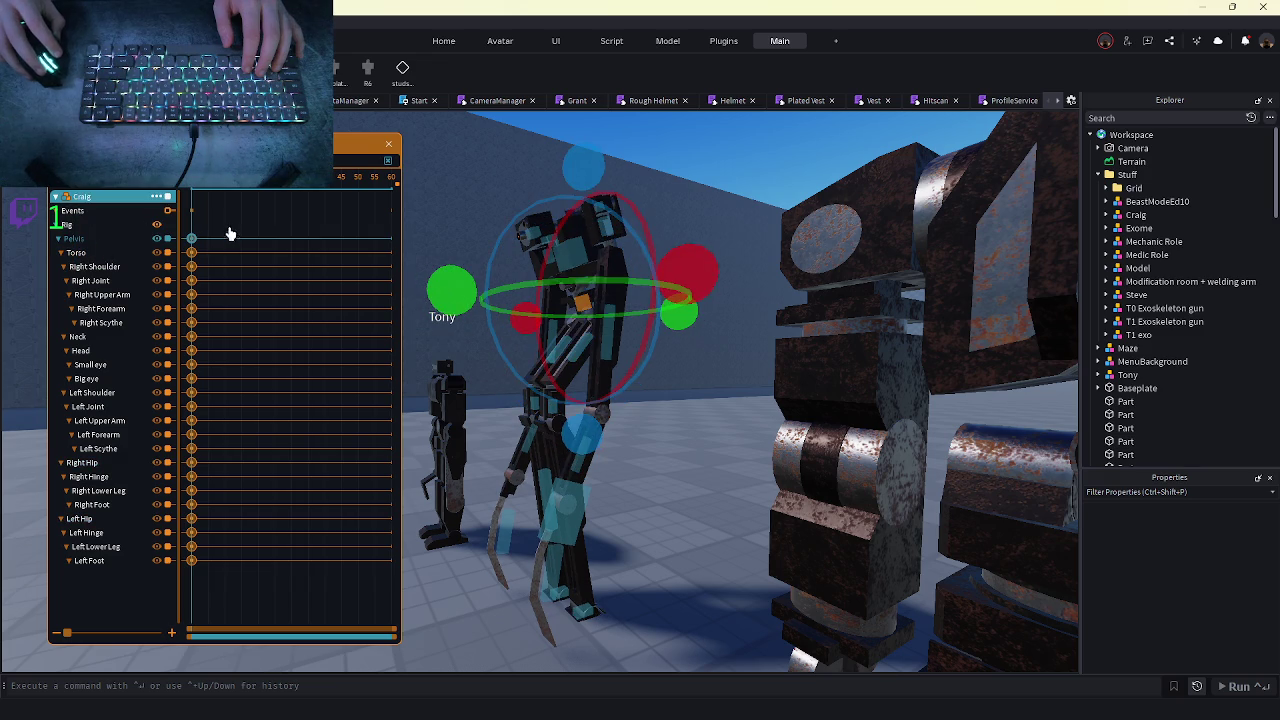
pyautogui.click(220, 197)
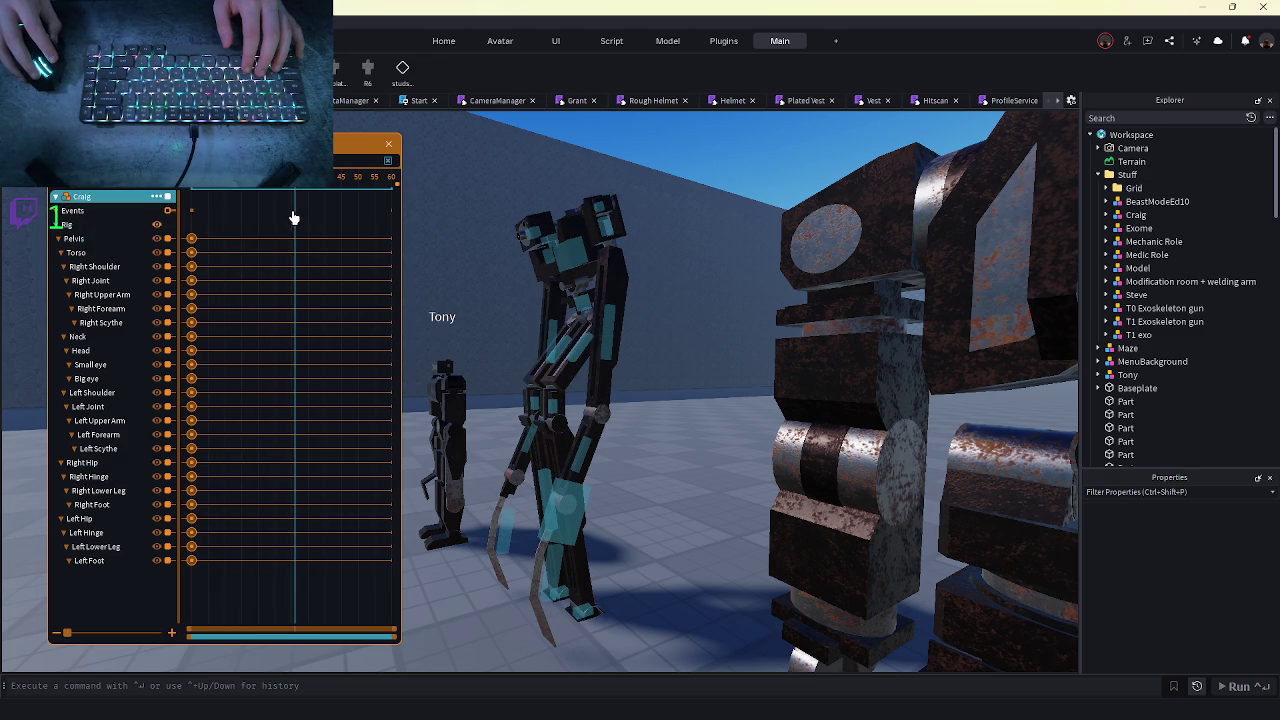
# - At the new frame, lower the Pelvis, rotate the hips into a stride, and bend the lower legs
pyautogui.click(586, 302)
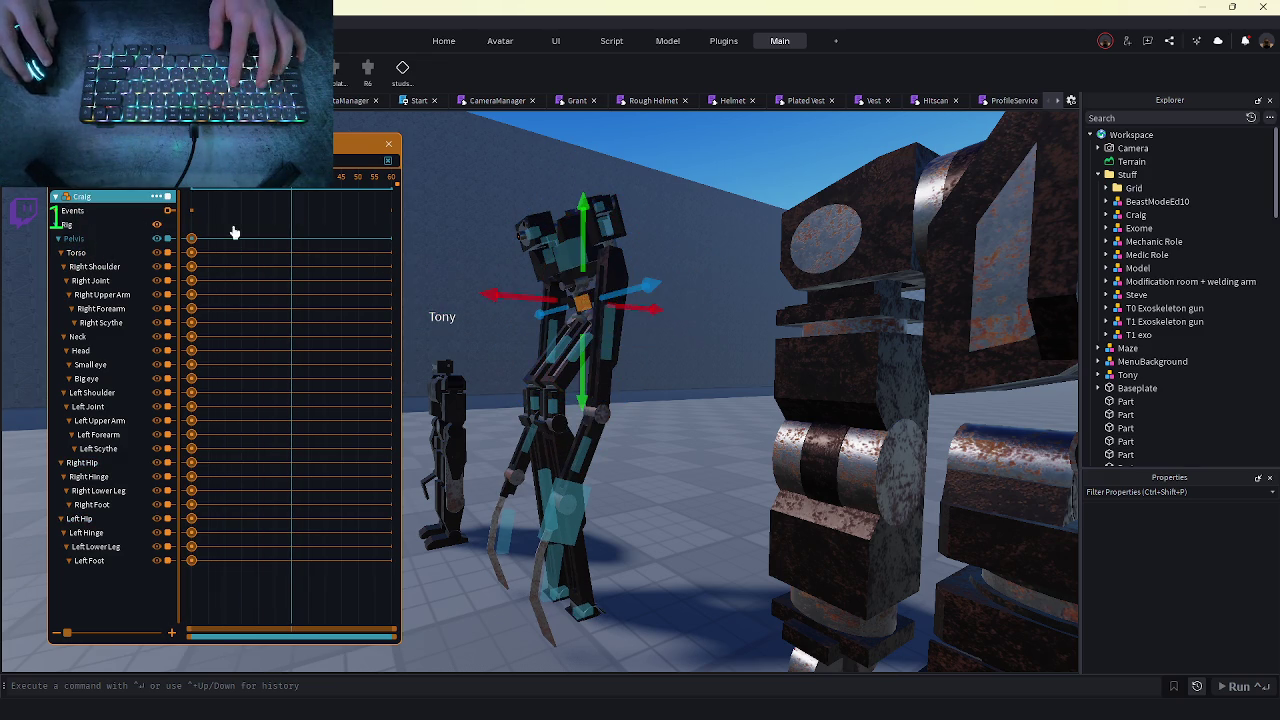
pyautogui.moveTo(585, 283); pyautogui.dragTo(586, 280)
pyautogui.click(566, 358)
pyautogui.press('r')
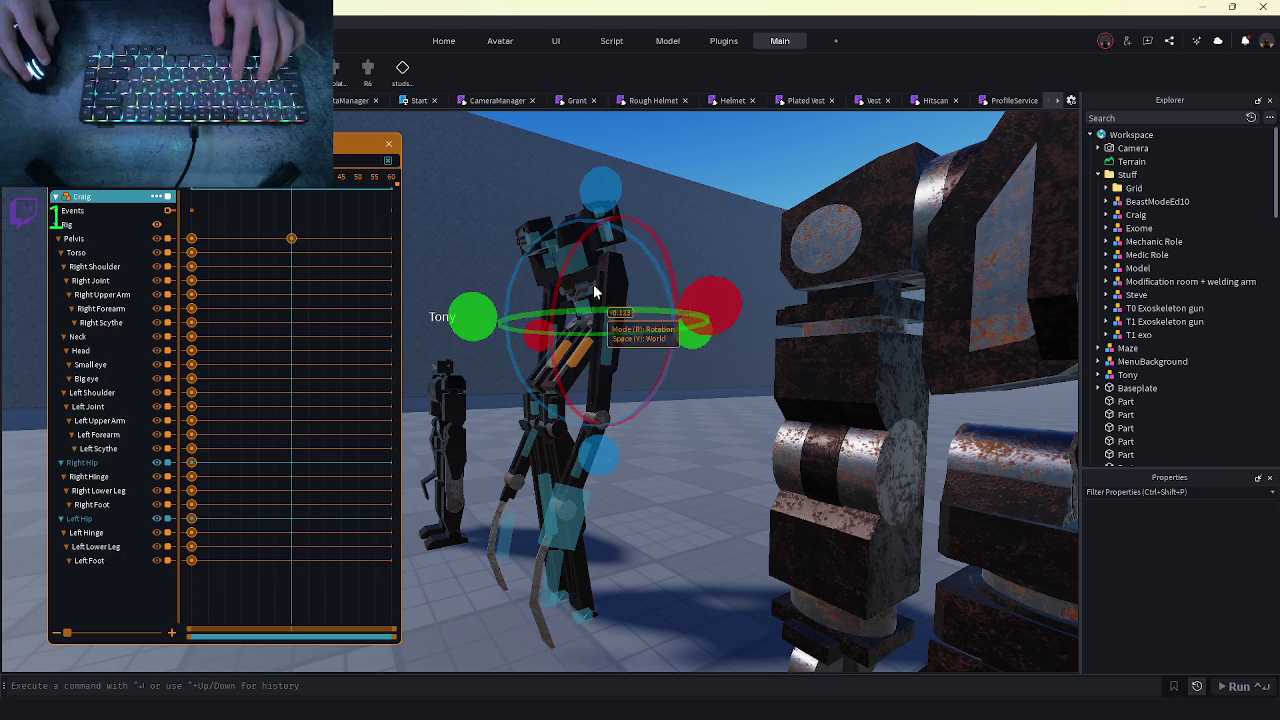
pyautogui.moveTo(605, 185); pyautogui.dragTo(612, 174)
pyautogui.click(577, 534)
pyautogui.click(532, 497)
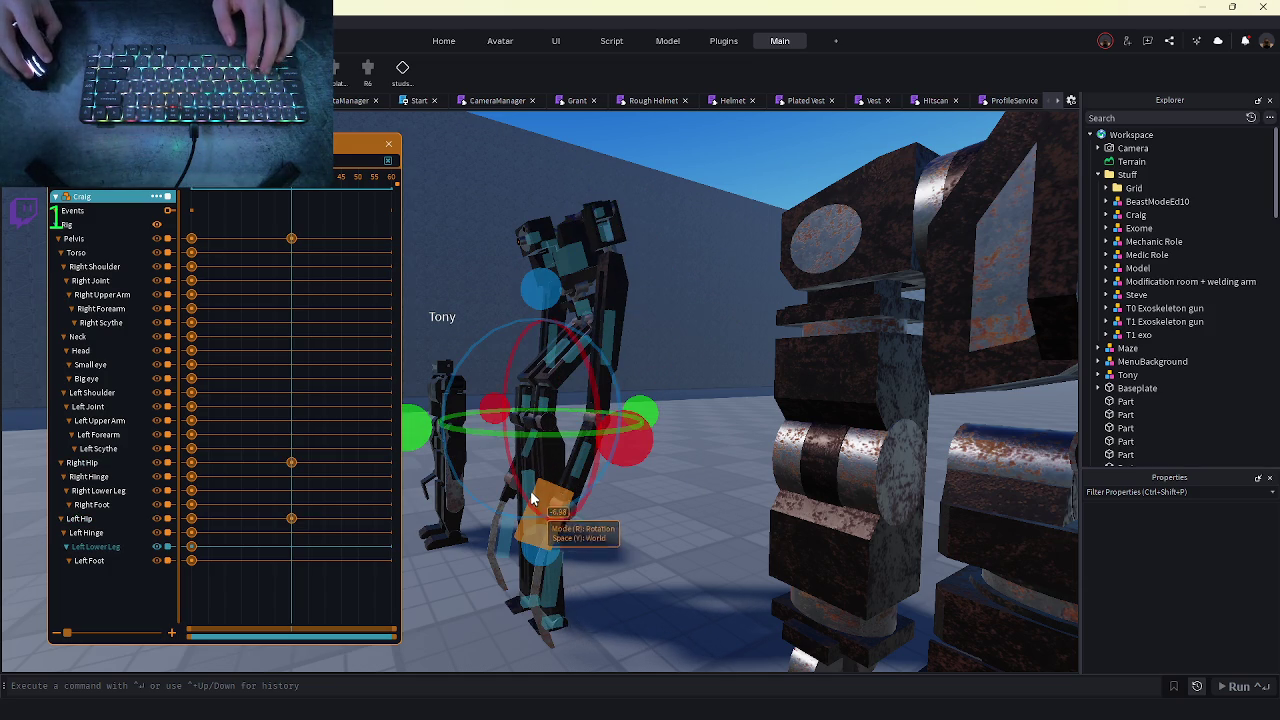
pyautogui.moveTo(548, 268)
pyautogui.mouseDown()
pyautogui.moveTo(505, 335)
pyautogui.moveTo(627, 459)
pyautogui.mouseUp()
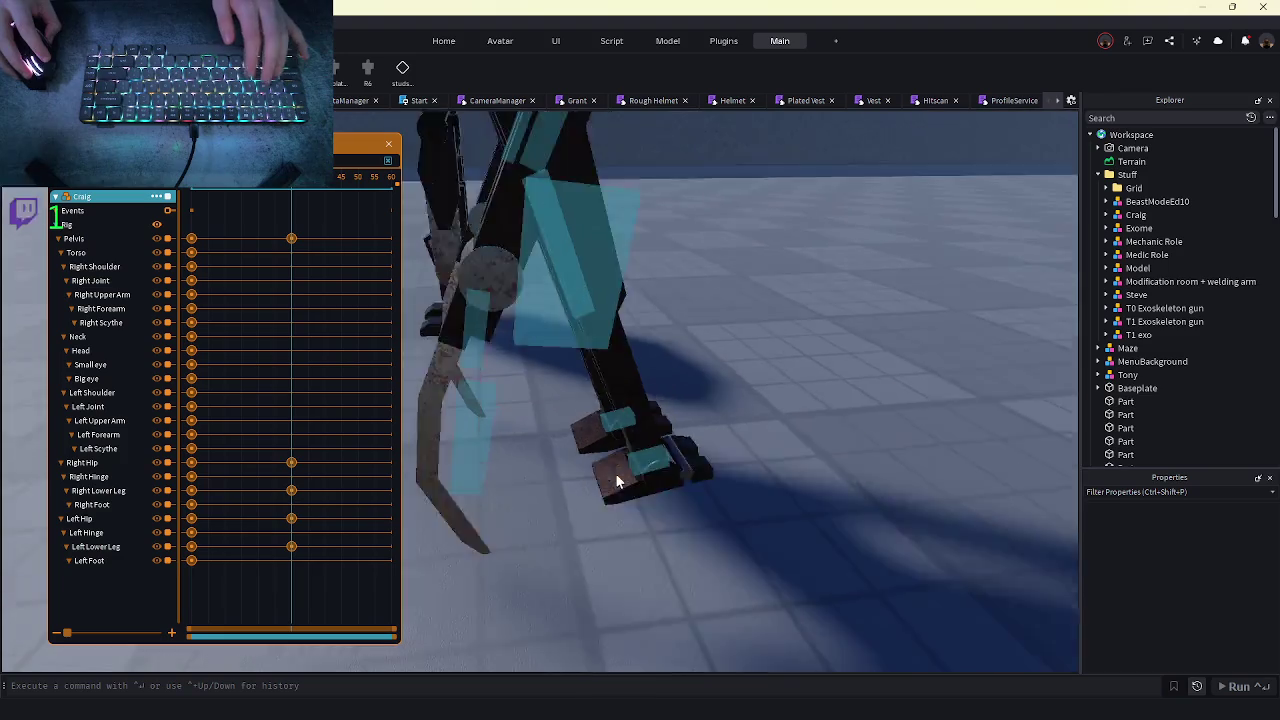
# - Rotate the feet to match the stride and raise the Pelvis to about 0.128
pyautogui.click(671, 496)
pyautogui.scroll(-3, 660, 440)
pyautogui.moveTo(630, 360)
pyautogui.mouseDown()
pyautogui.moveTo(678, 340)
pyautogui.moveTo(693, 357)
pyautogui.mouseUp()
pyautogui.scroll(3, 693, 357)
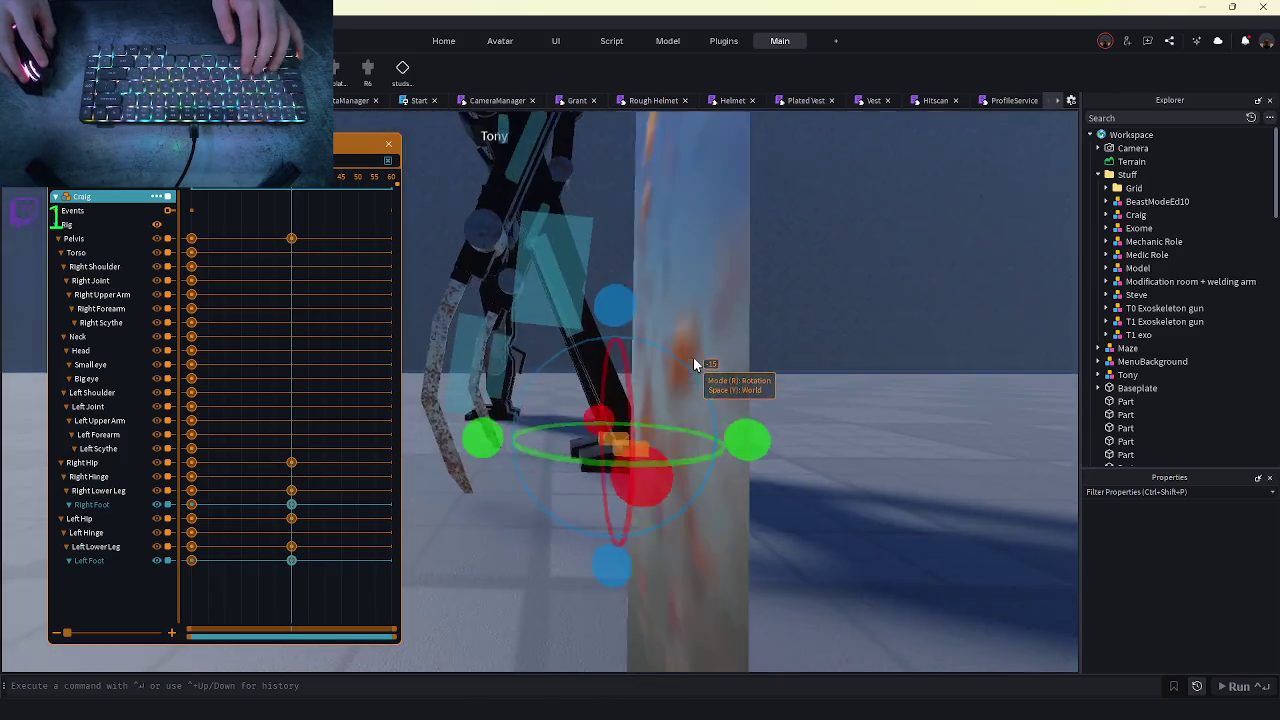
pyautogui.scroll(-5, 693, 357)
pyautogui.press('space')
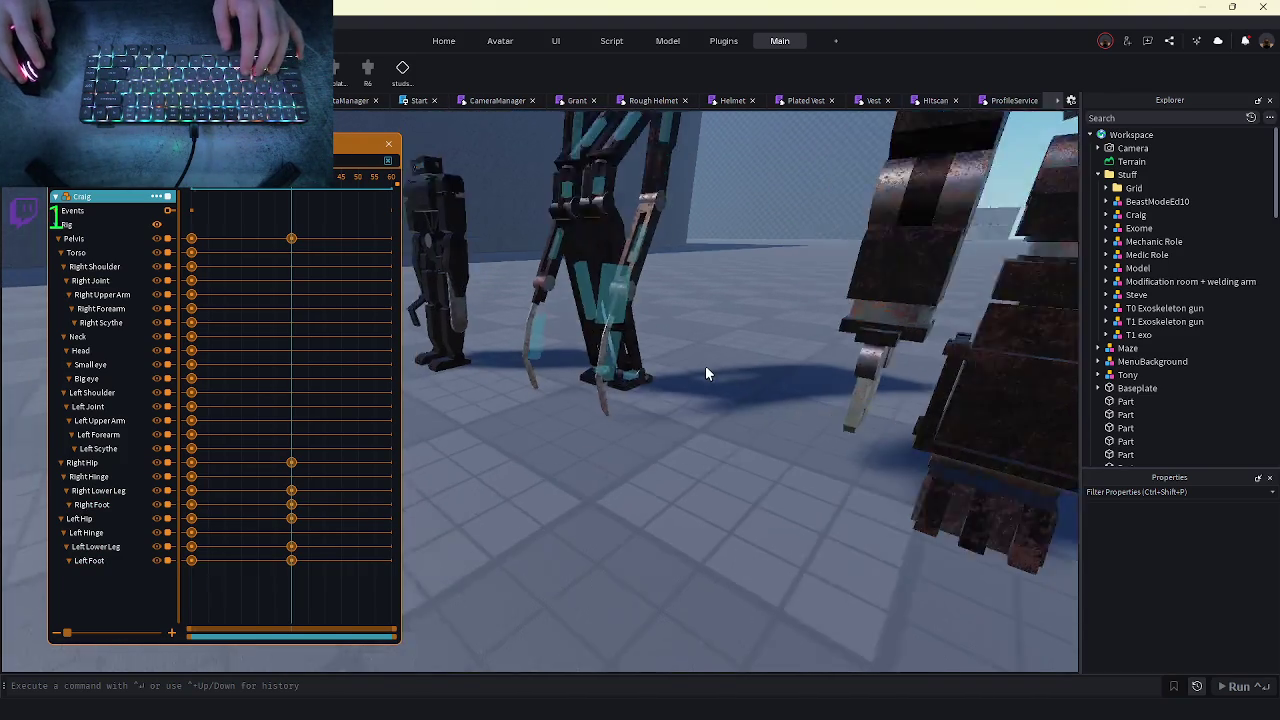
pyautogui.press('w')
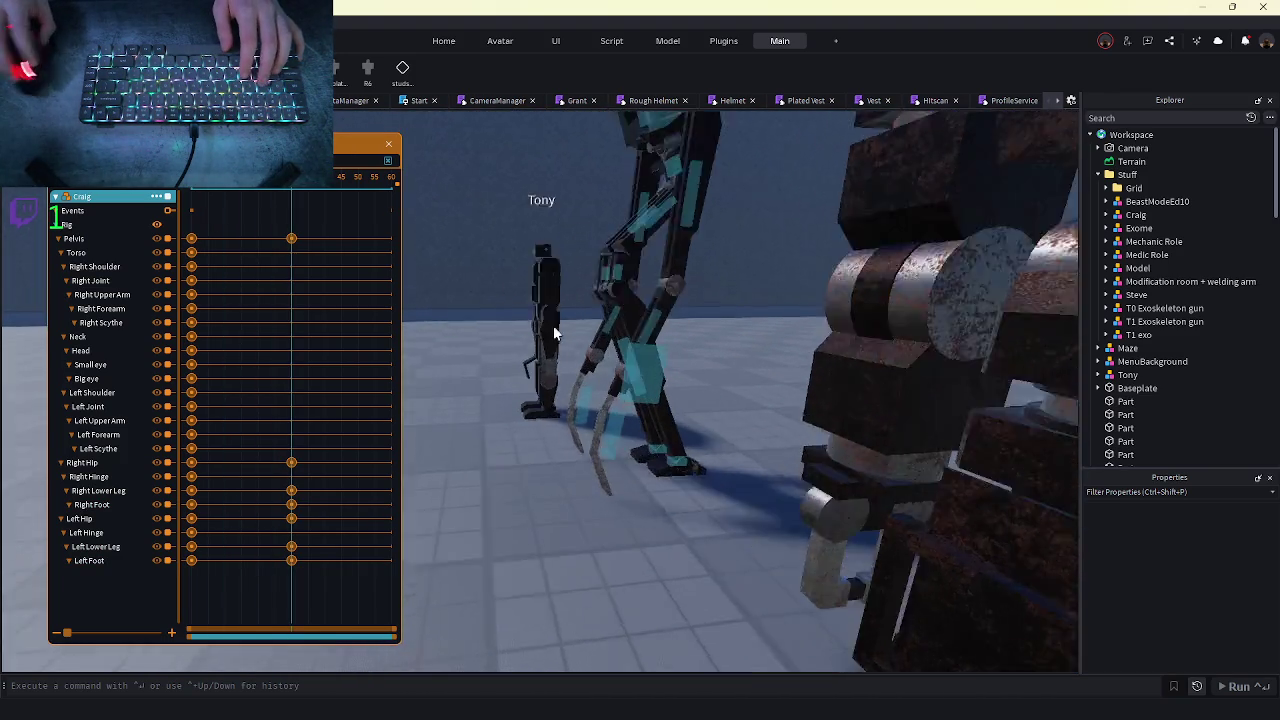
pyautogui.scroll(-5, 654, 278)
pyautogui.click(676, 232)
pyautogui.moveTo(676, 205); pyautogui.dragTo(672, 192)
# - Select both lower legs and bend them back
pyautogui.press('w')
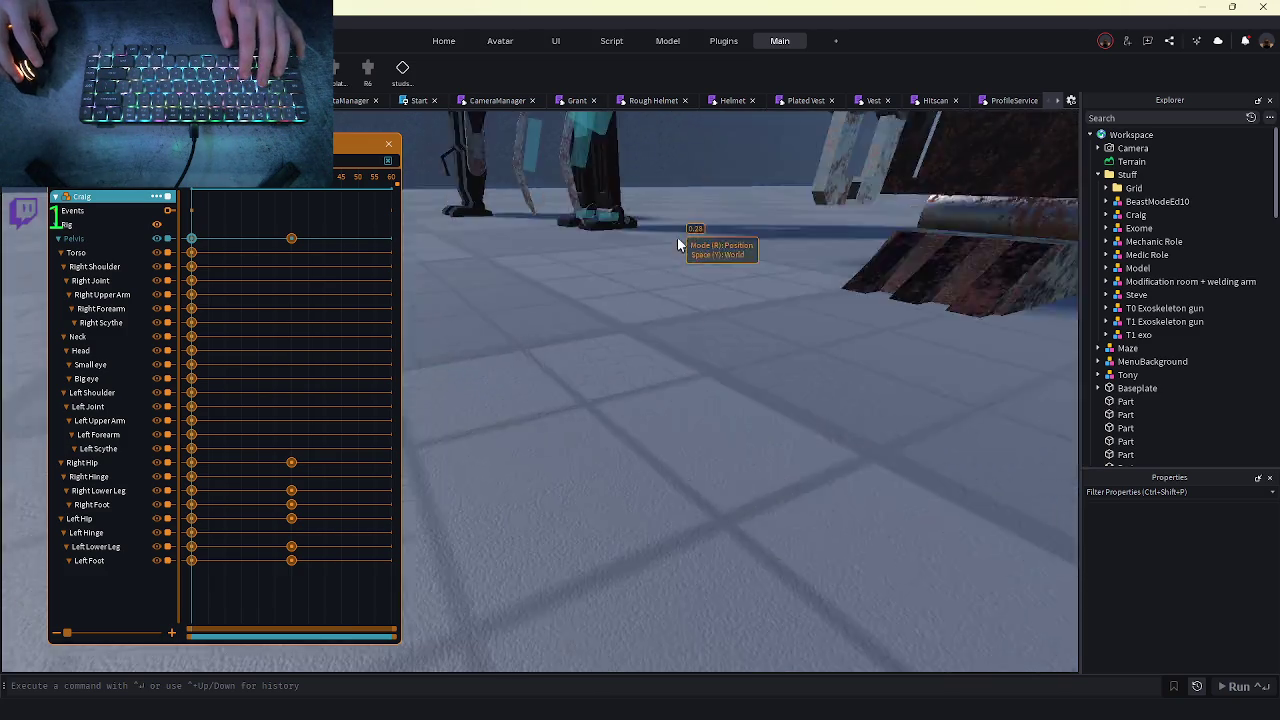
pyautogui.press('w')
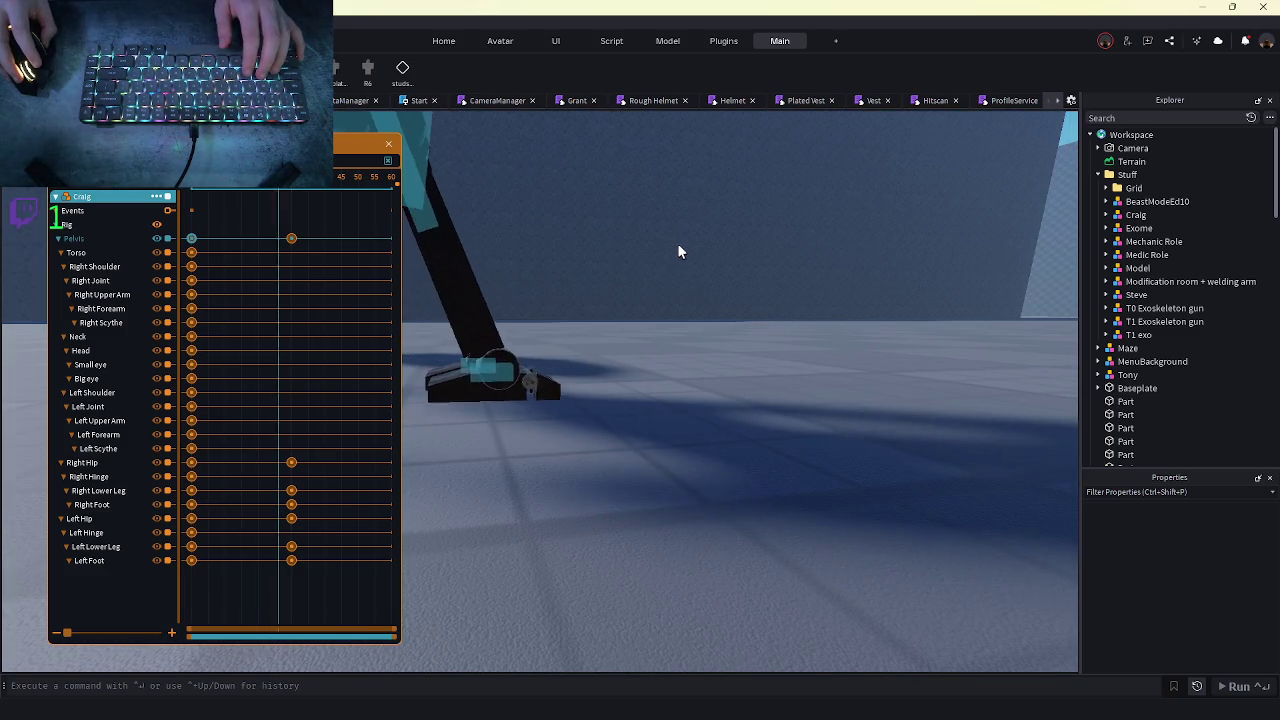
pyautogui.press('s')
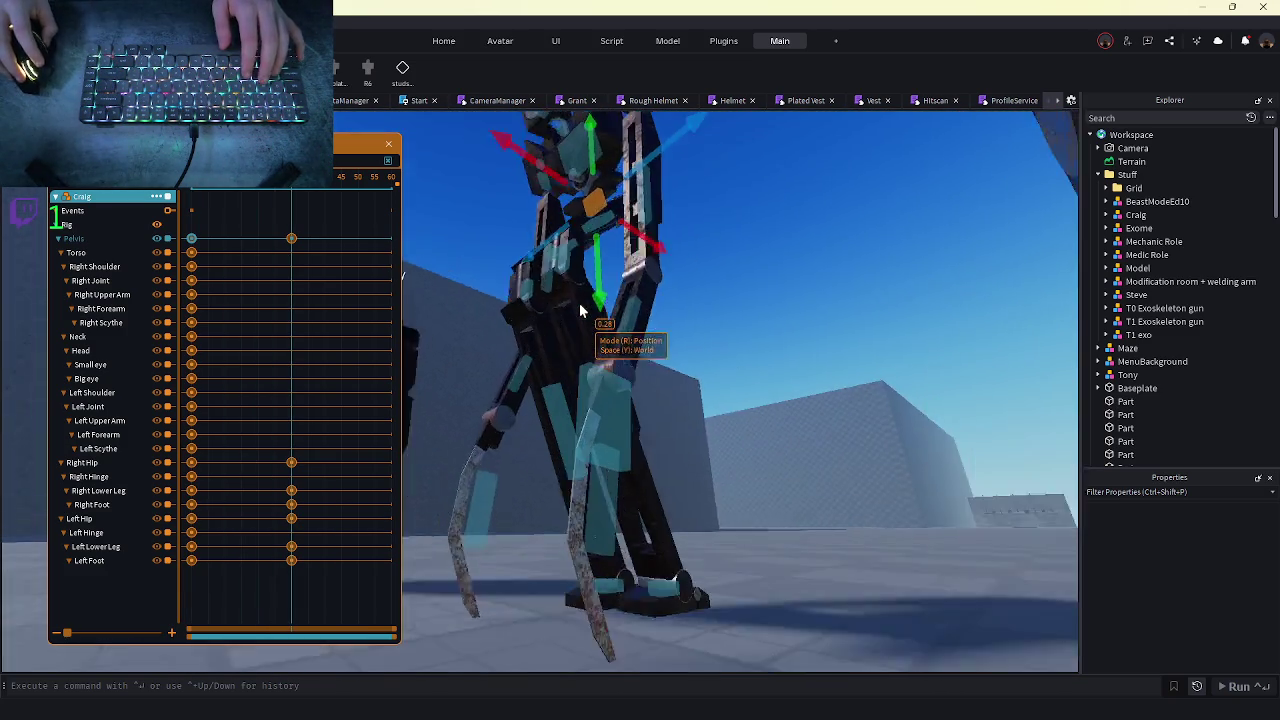
pyautogui.click(595, 389)
pyautogui.press('r')
pyautogui.moveTo(660, 205); pyautogui.dragTo(625, 150)
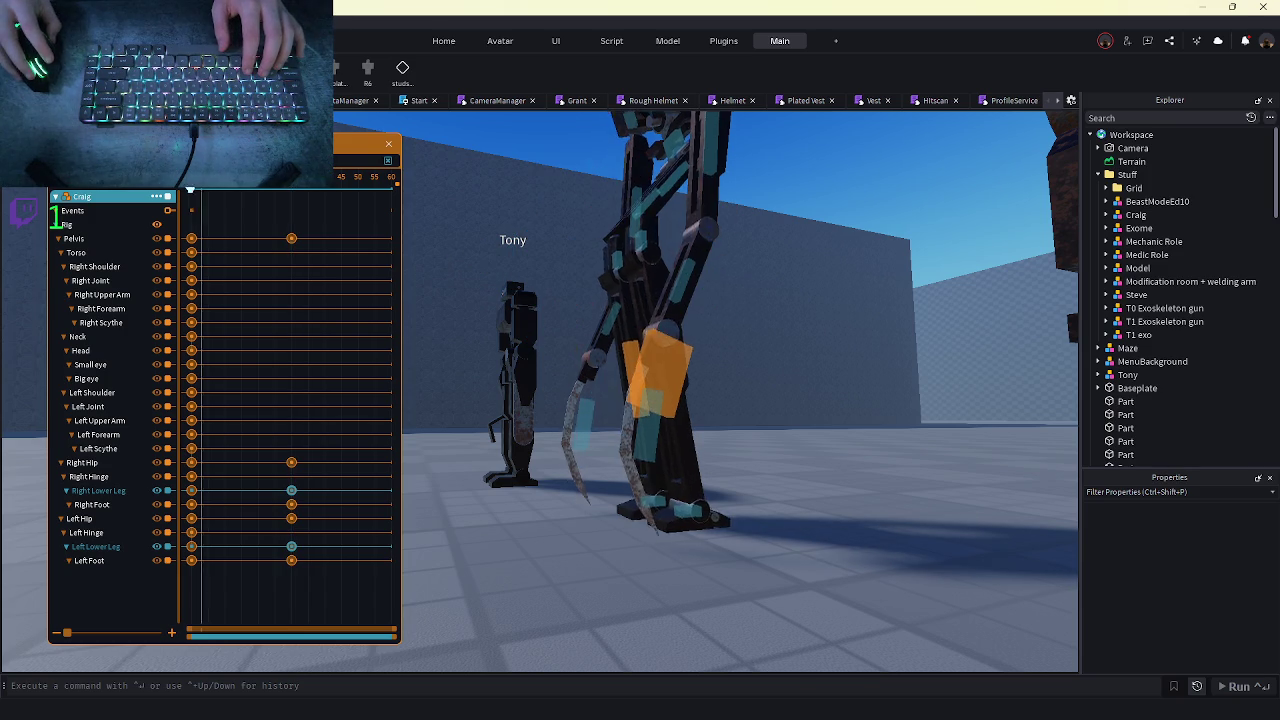
# - At the end of the timeline, lift the Left Foot to 0.122 and rotate it into position
pyautogui.click(313, 211)
pyautogui.click(92, 504)
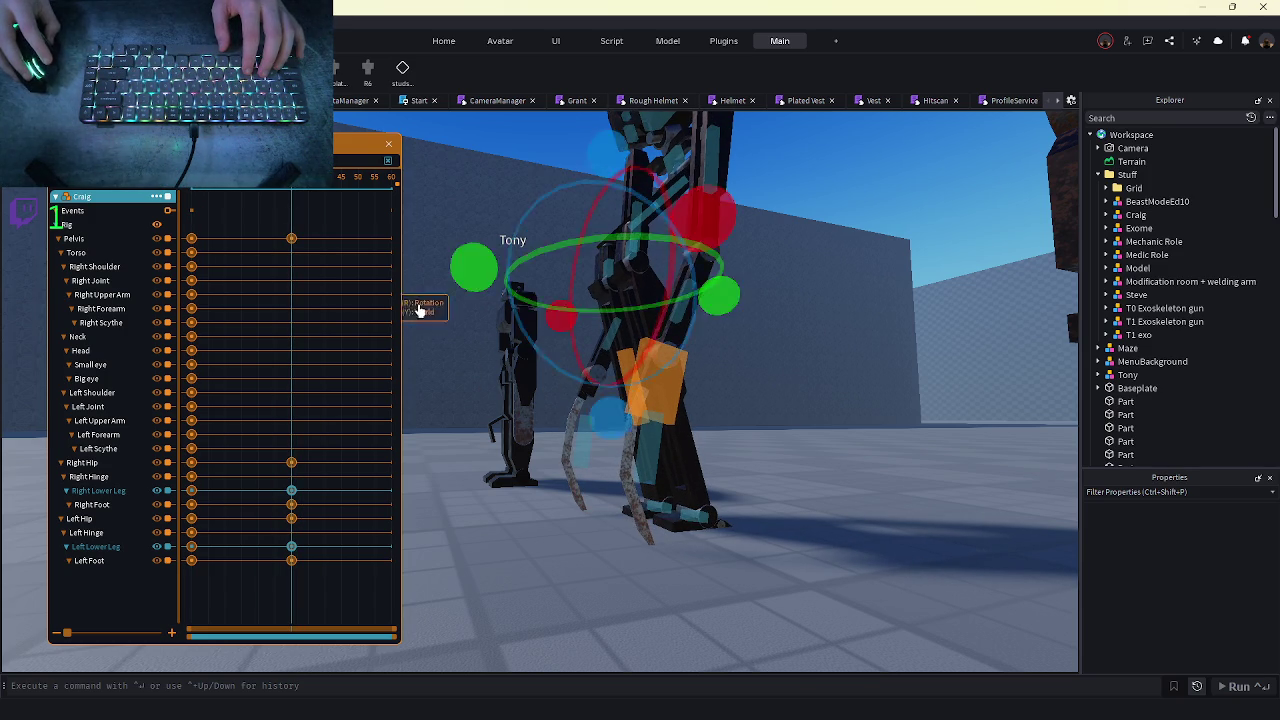
pyautogui.press('f')
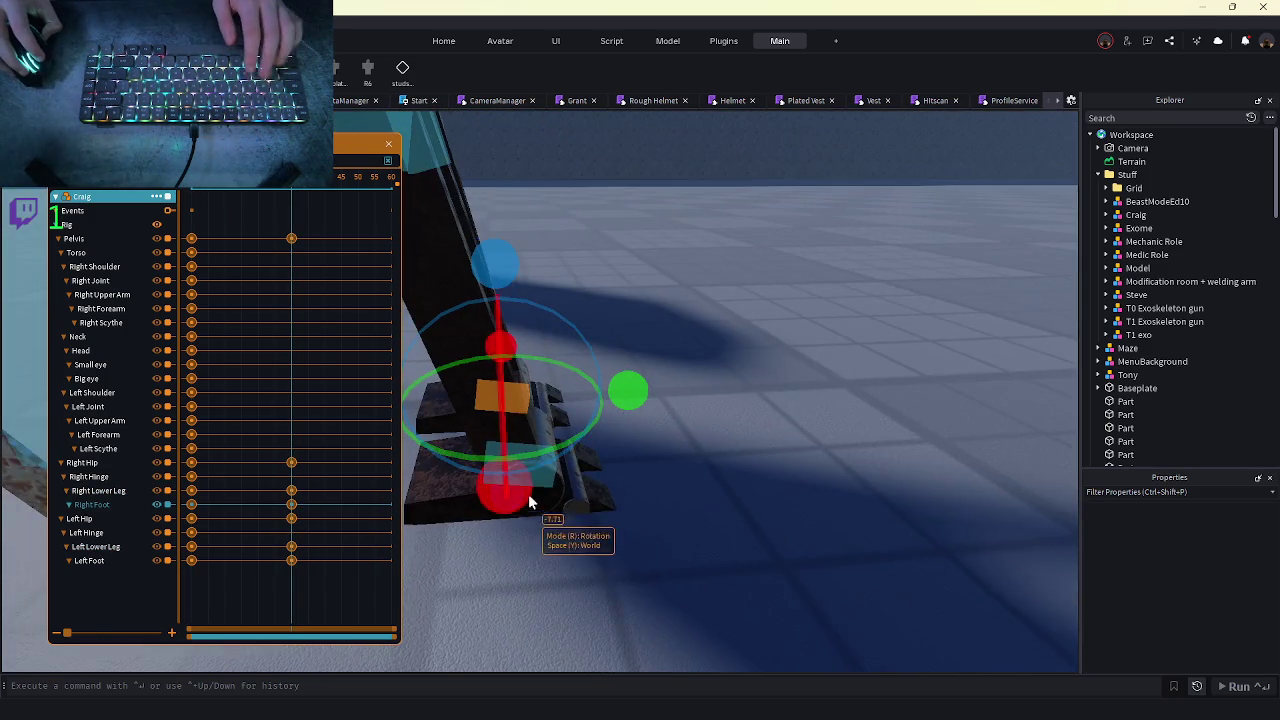
pyautogui.click(515, 468)
pyautogui.hotkey('ctrl', '2')
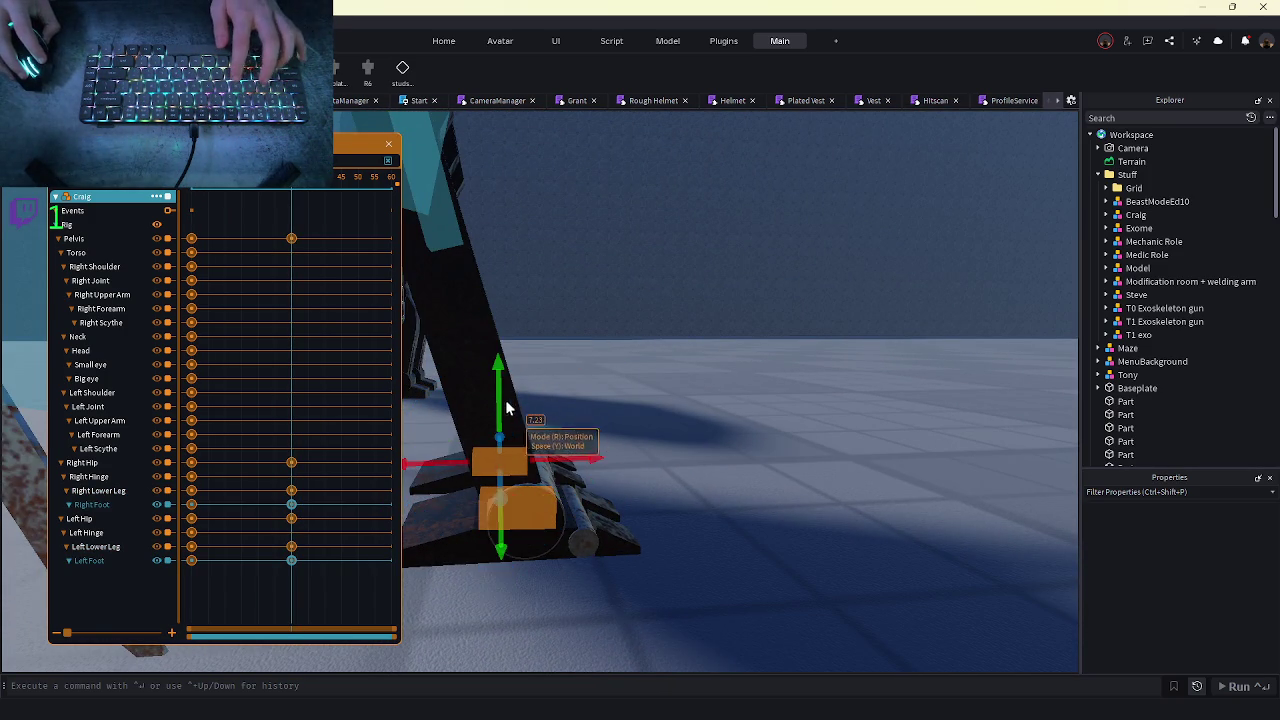
pyautogui.moveTo(499, 410); pyautogui.dragTo(498, 396)
pyautogui.scroll(-3, 540, 410)
pyautogui.press('s')
pyautogui.press('f')
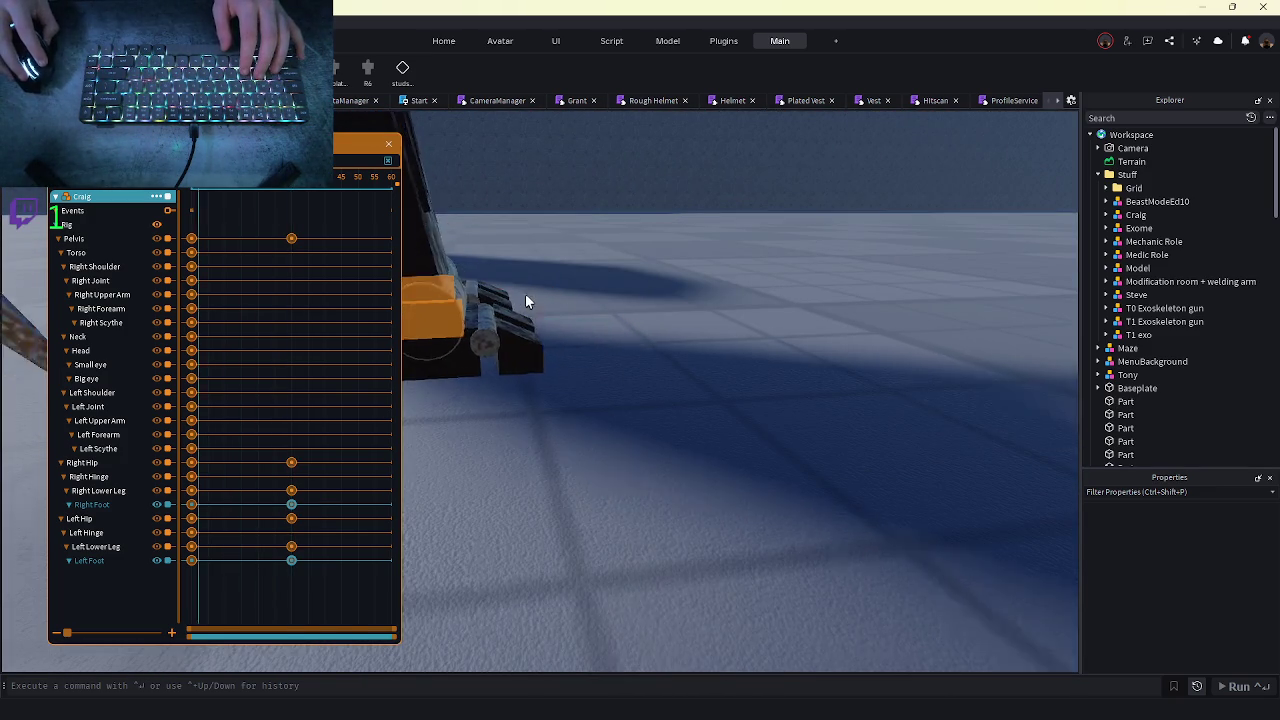
pyautogui.press('r')
pyautogui.moveTo(589, 193); pyautogui.dragTo(579, 171)
pyautogui.press('r')
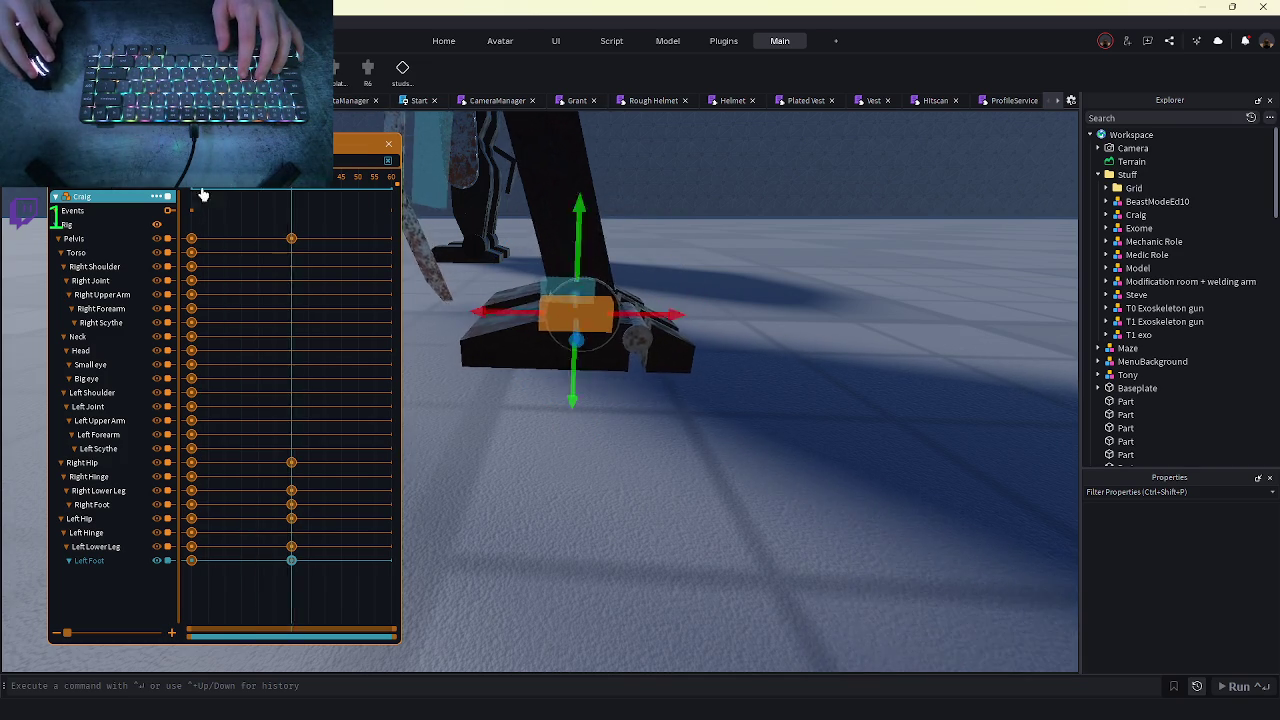
# - Box-select every keyframe at frame 0
pyautogui.scroll(-5, 640, 385)
pyautogui.scroll(-3, 639, 381)
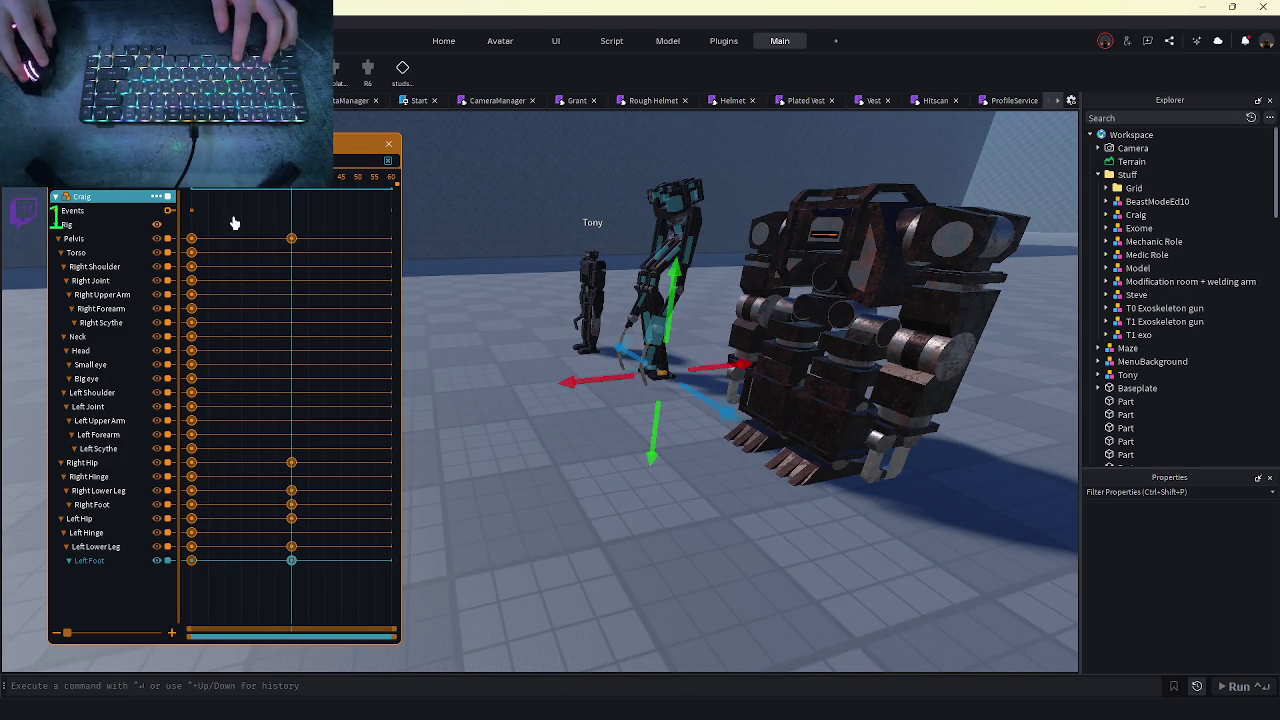
pyautogui.moveTo(233, 218); pyautogui.dragTo(184, 590)
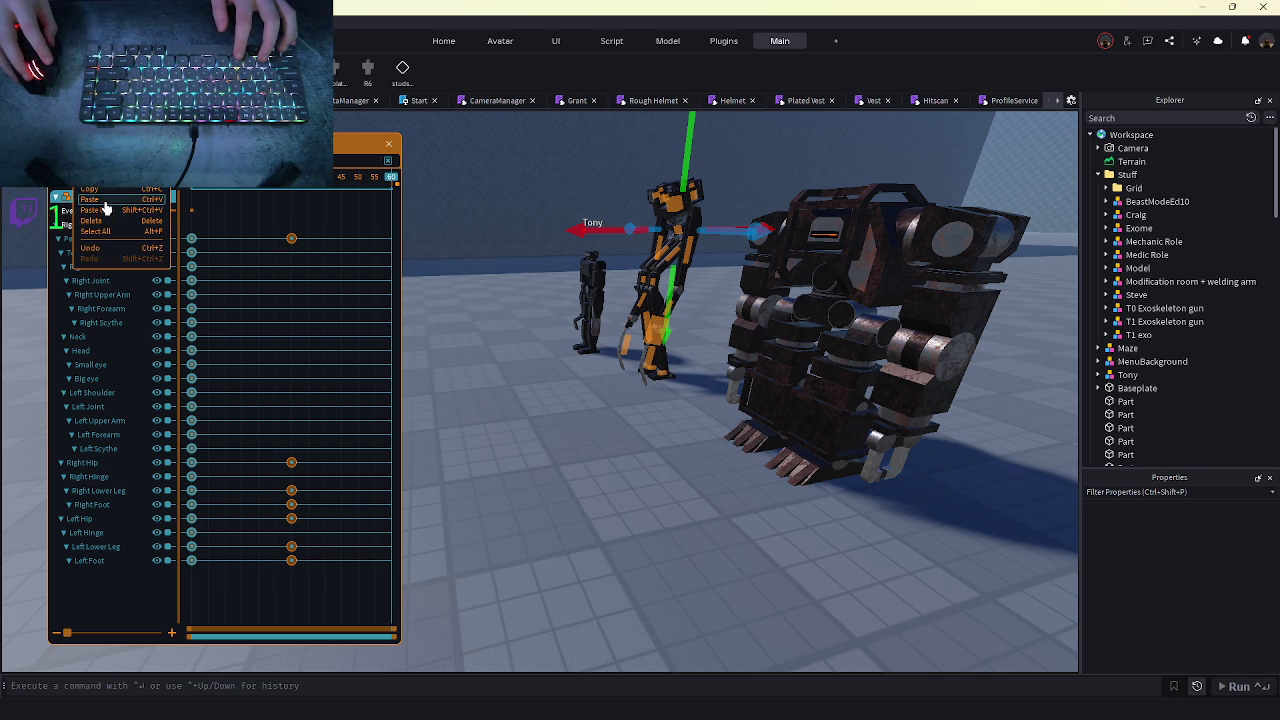
# - Paste the frame-0 pose at frame 60 and open Craig_Idle's Animation Settings
pyautogui.click(105, 206)
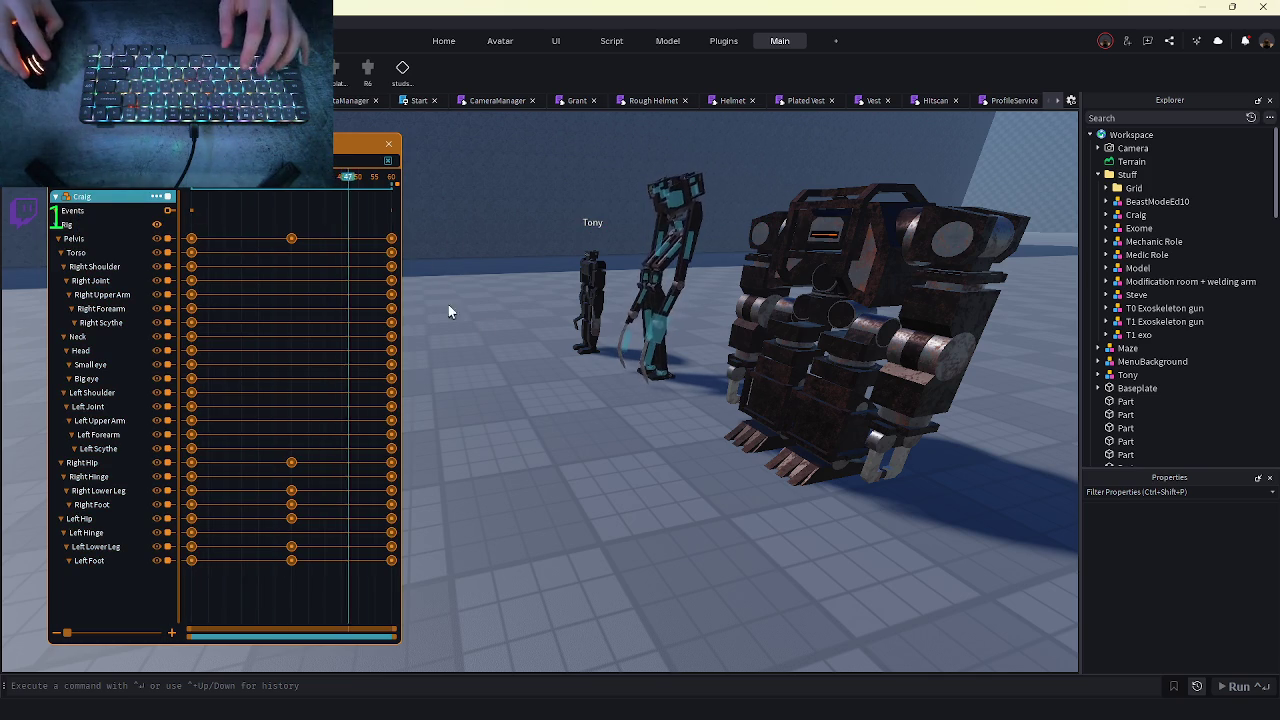
pyautogui.scroll(-5, 587, 310)
pyautogui.scroll(6, 587, 310)
pyautogui.scroll(3, 587, 318)
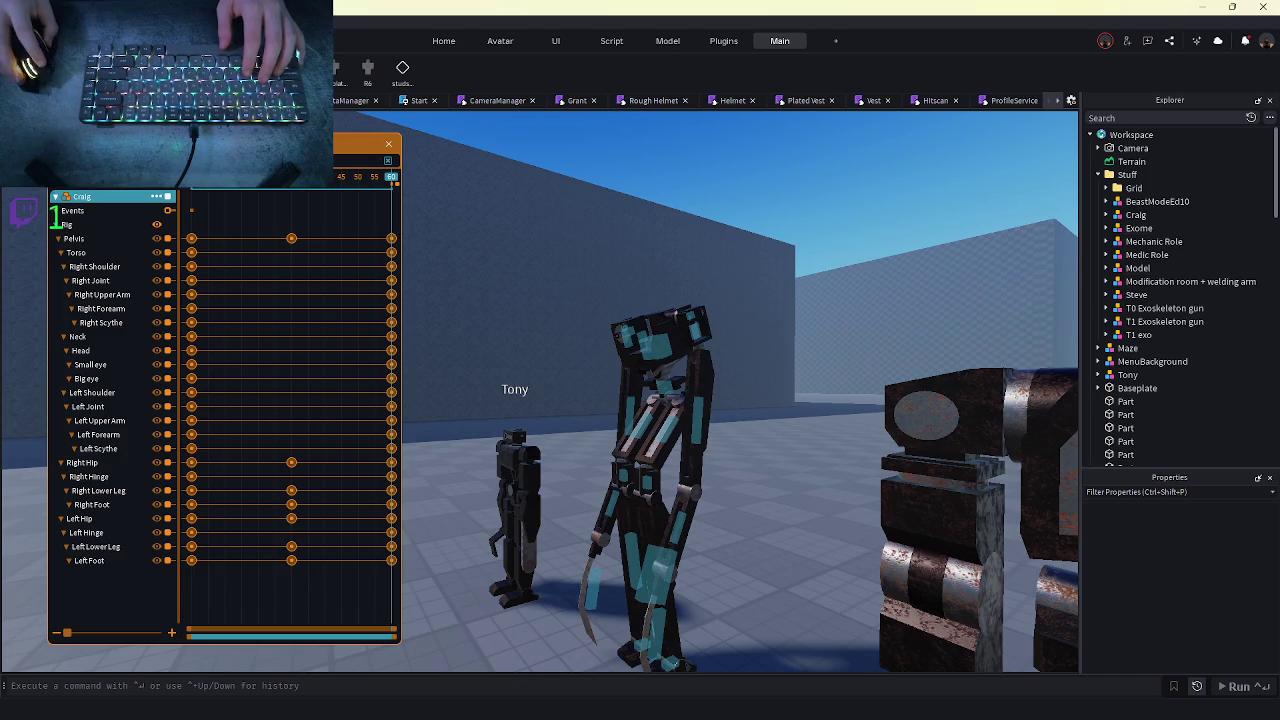
pyautogui.scroll(-5, 552, 285)
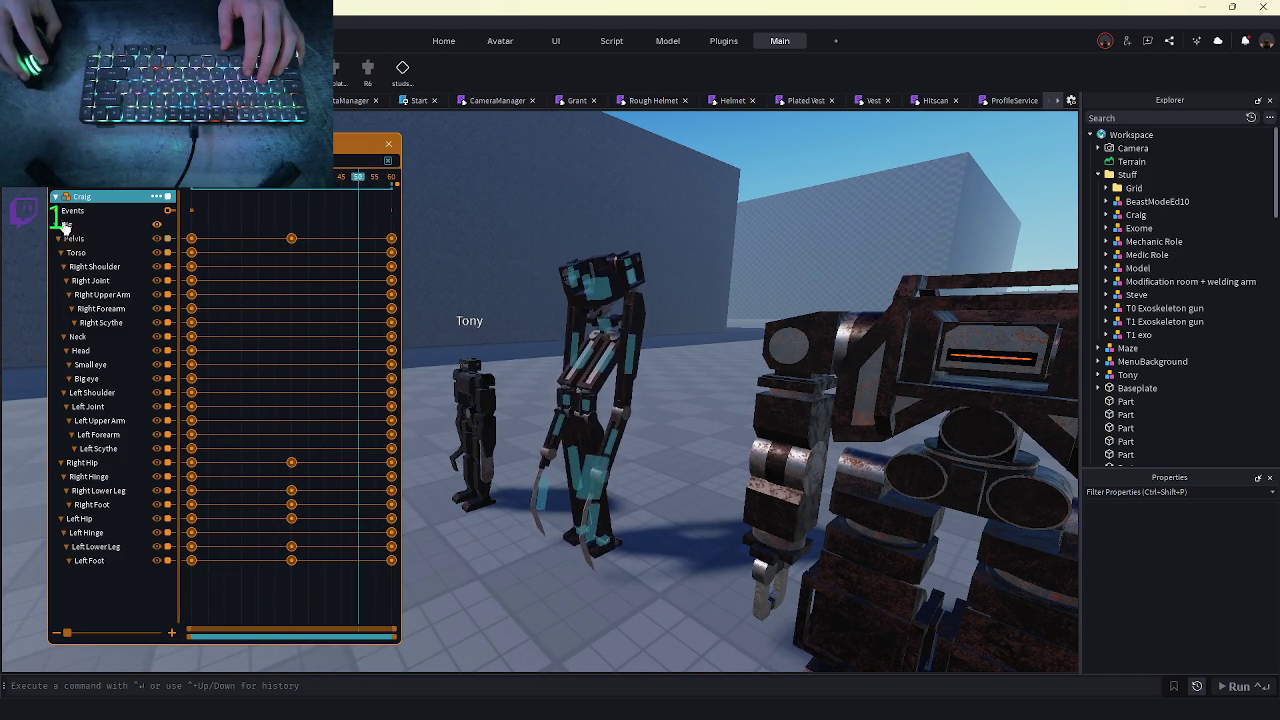
pyautogui.click(84, 194)
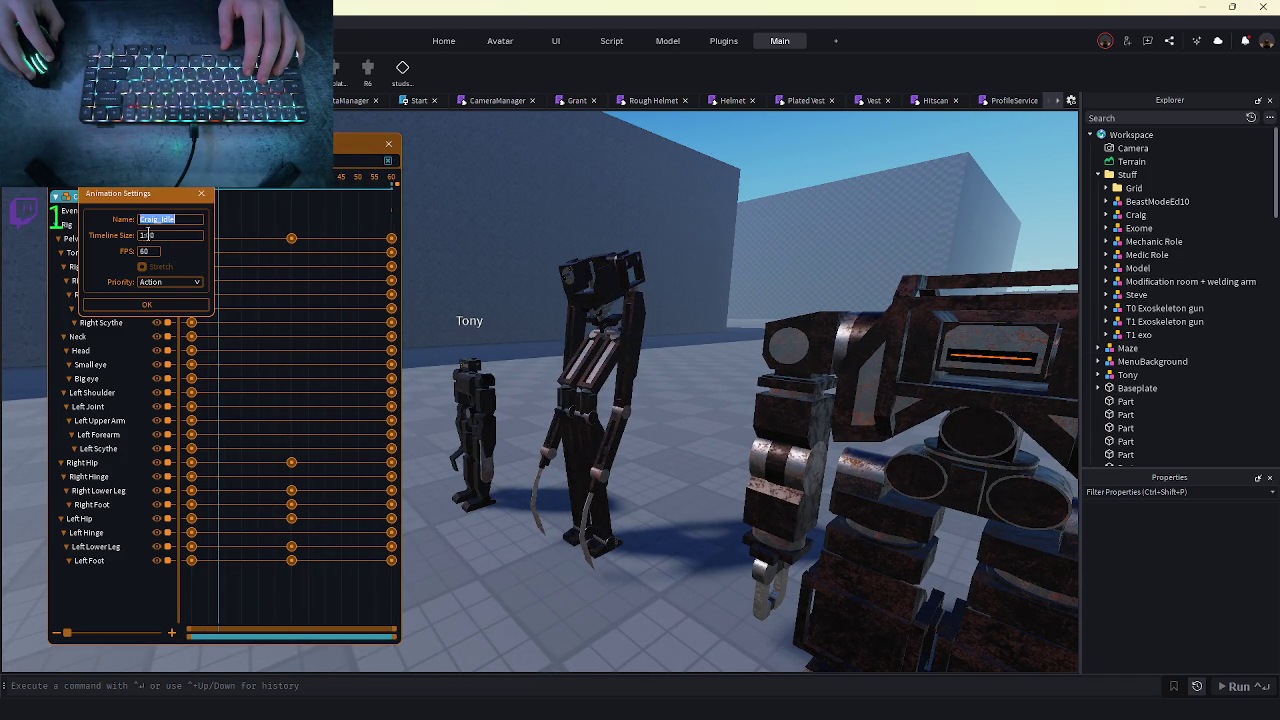
# - Confirm the current animation settings and scroll through the Craig_Idle timeline
pyautogui.click(150, 306)
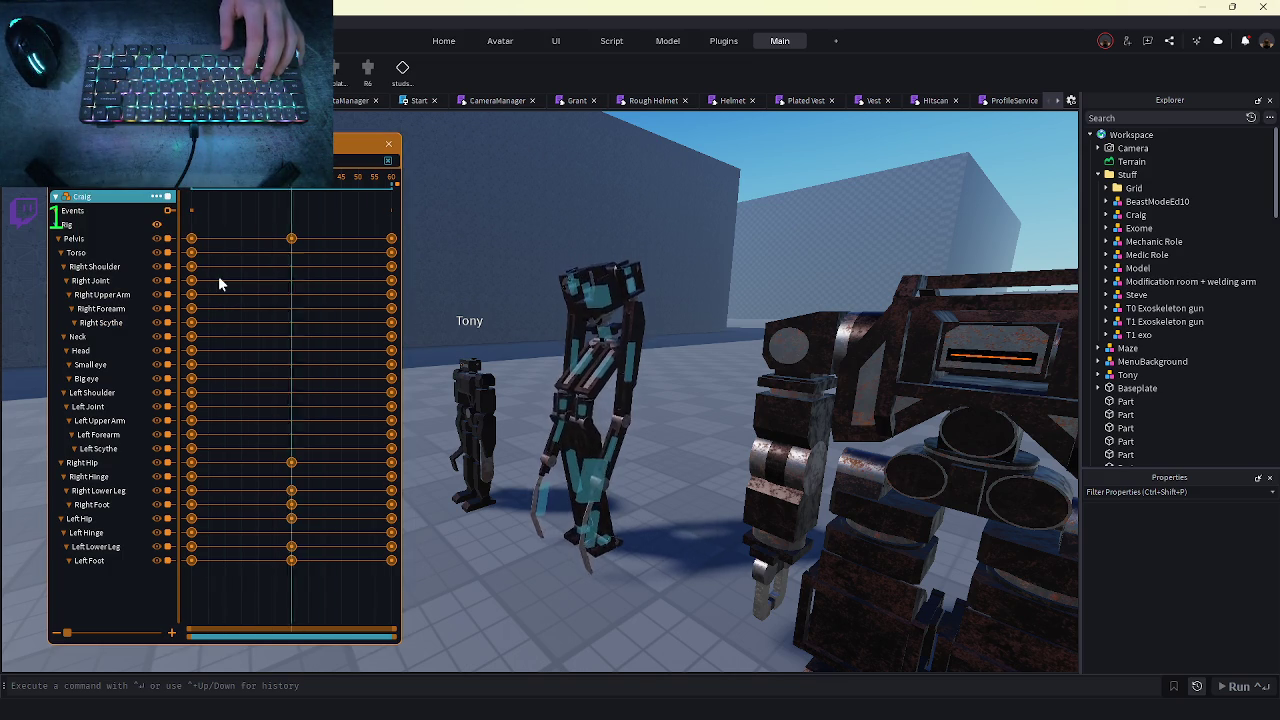
pyautogui.moveTo(200, 715)
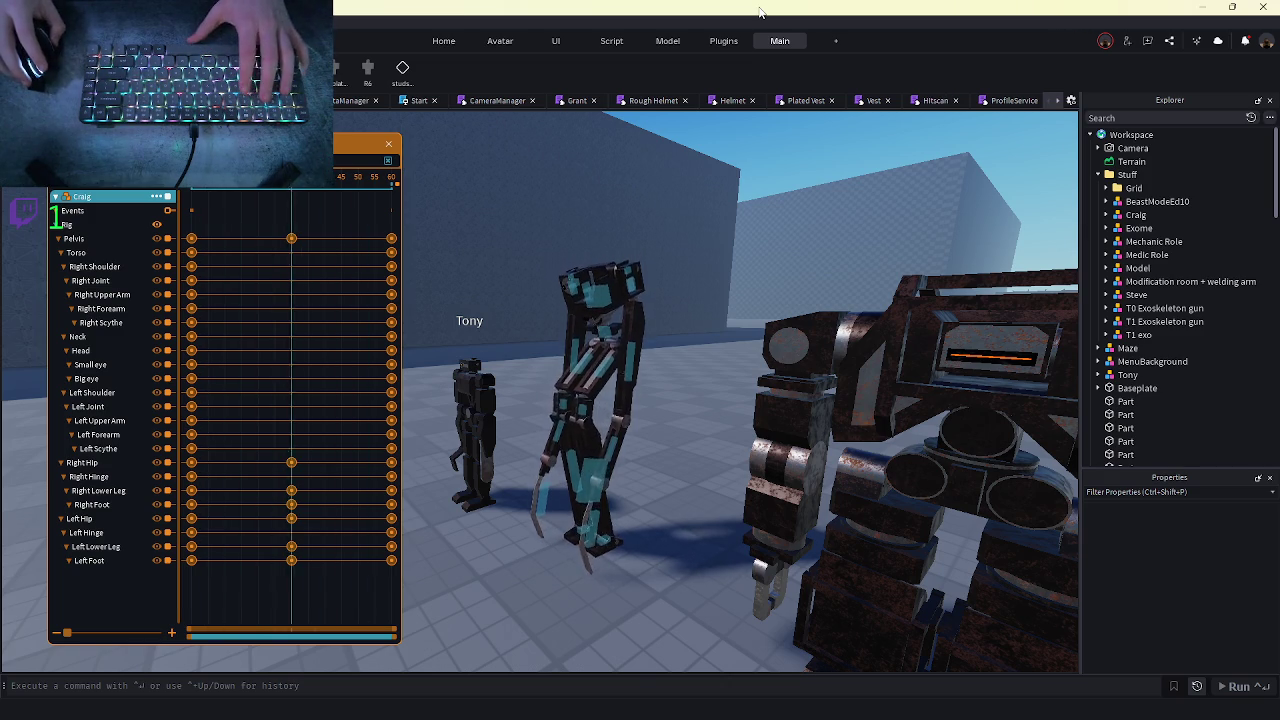
pyautogui.scroll(5, 617, 285)
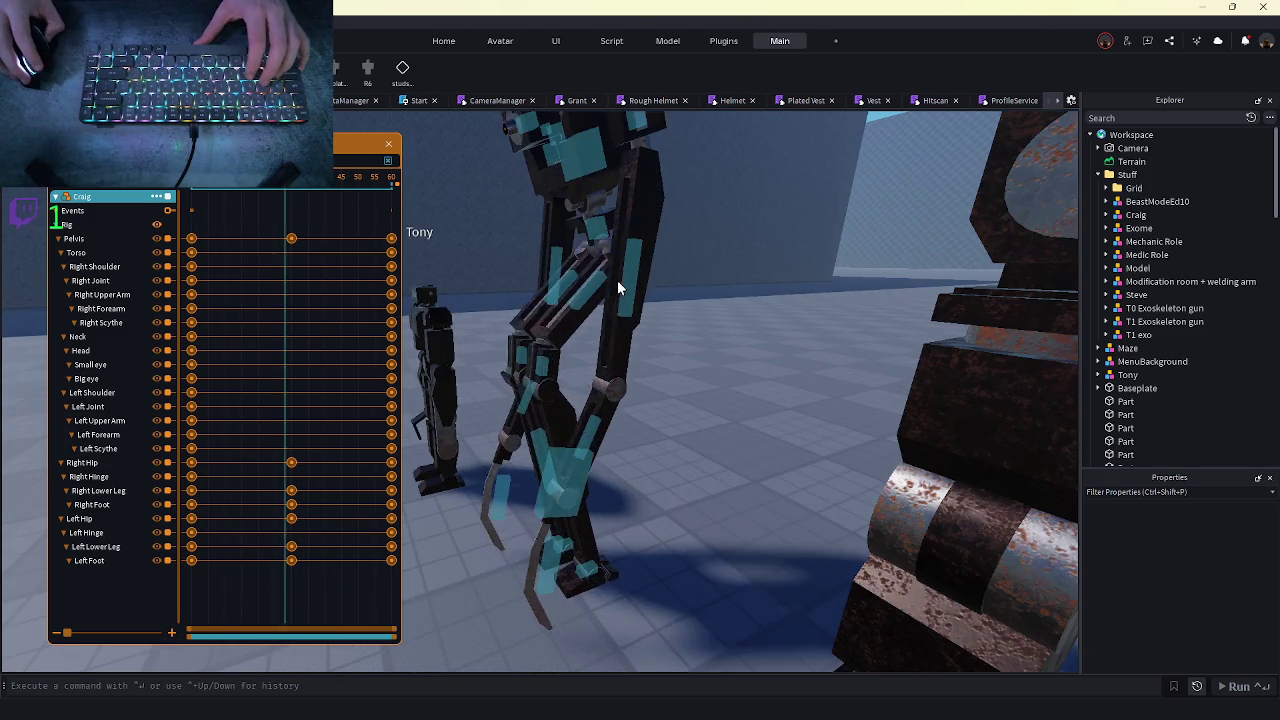
pyautogui.scroll(8, 617, 281)
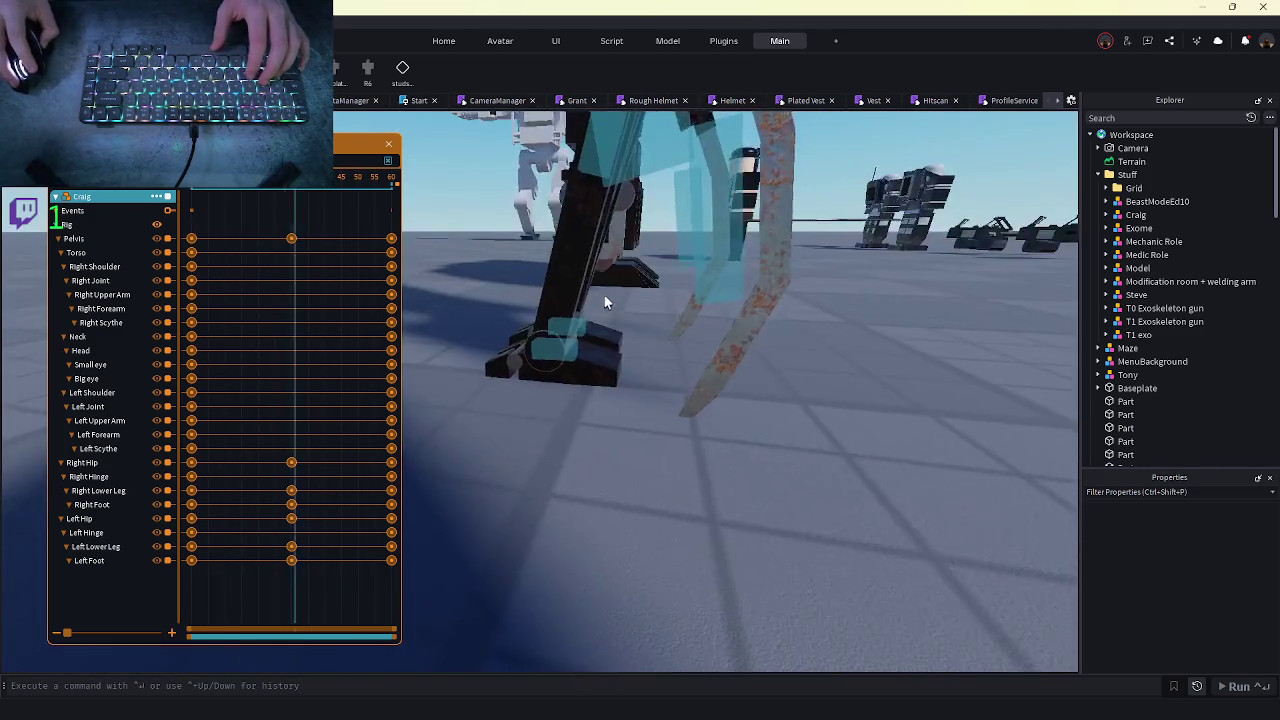
pyautogui.scroll(10, 604, 295)
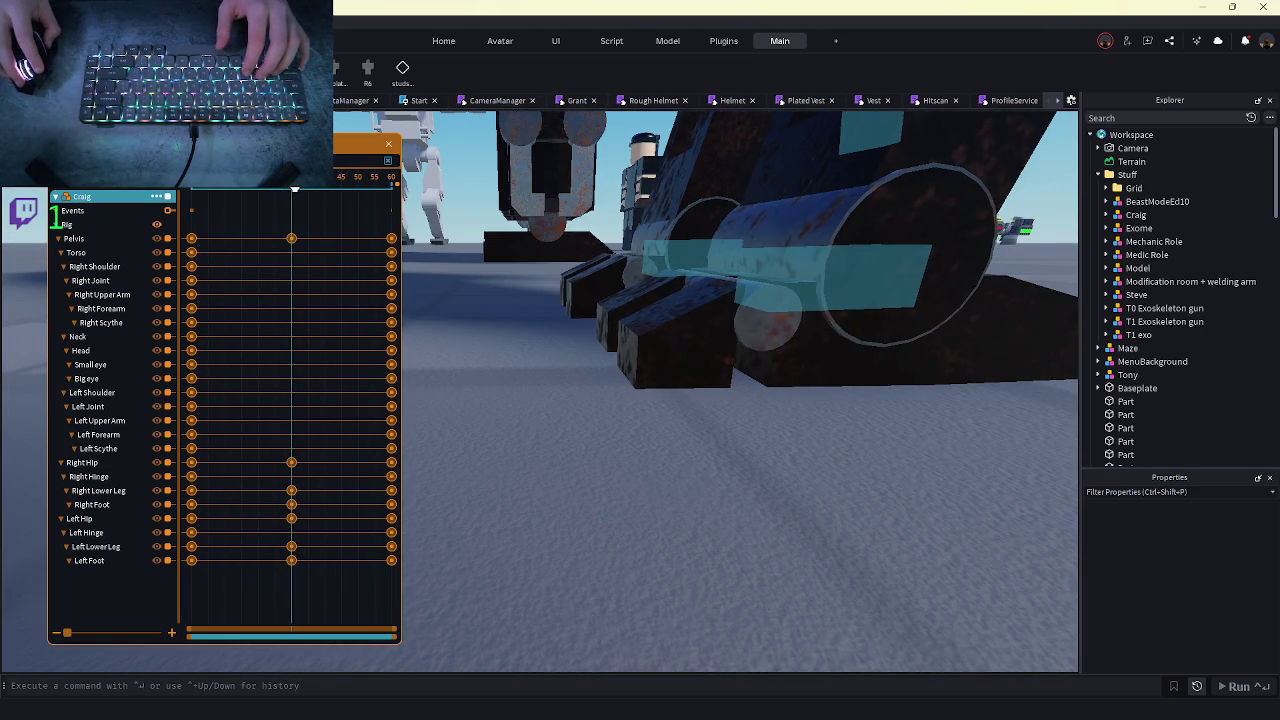
pyautogui.scroll(-5, 445, 290)
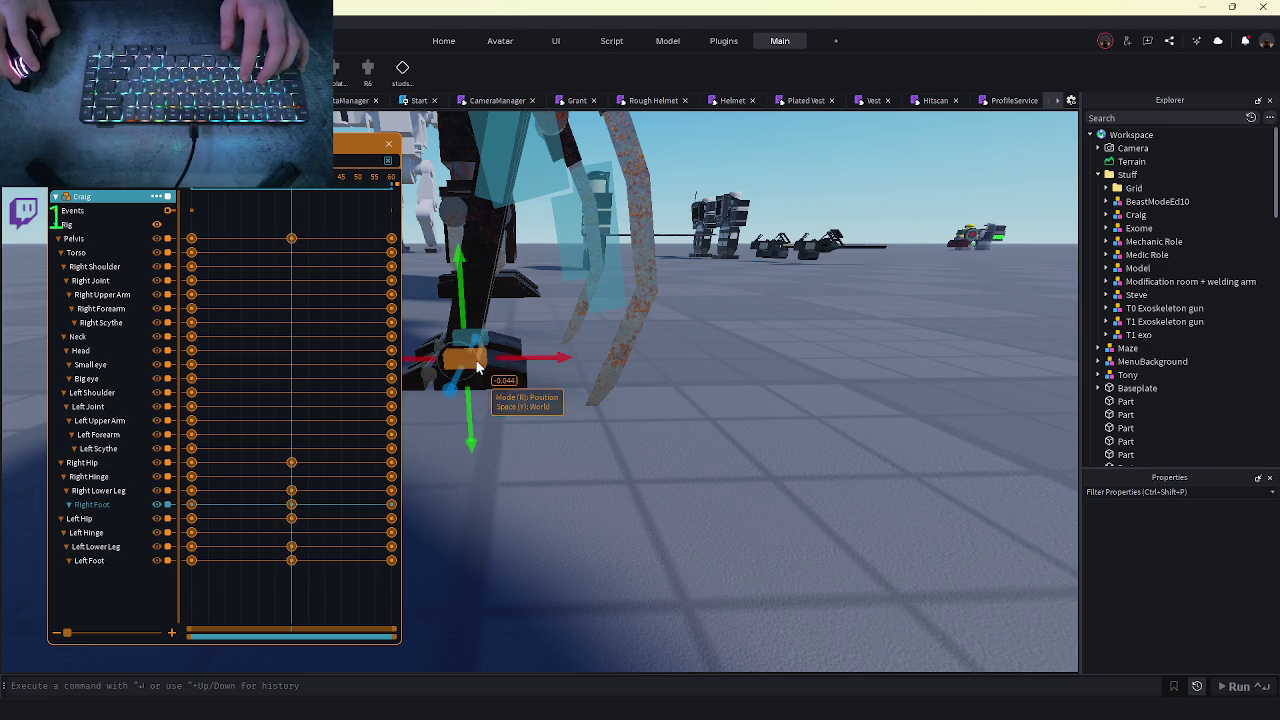
# - Stop the Craig_Idle preview and reopen its Animation Settings dialog
pyautogui.scroll(5, 564, 373)
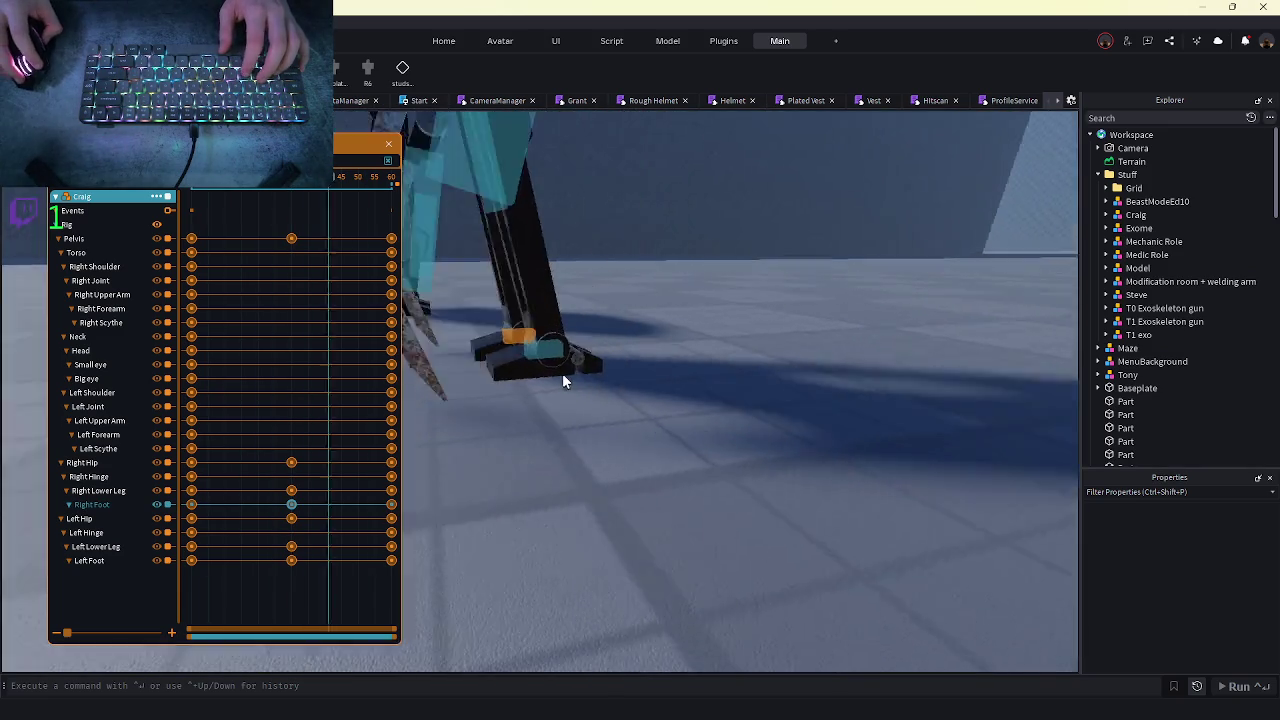
pyautogui.scroll(3, 564, 373)
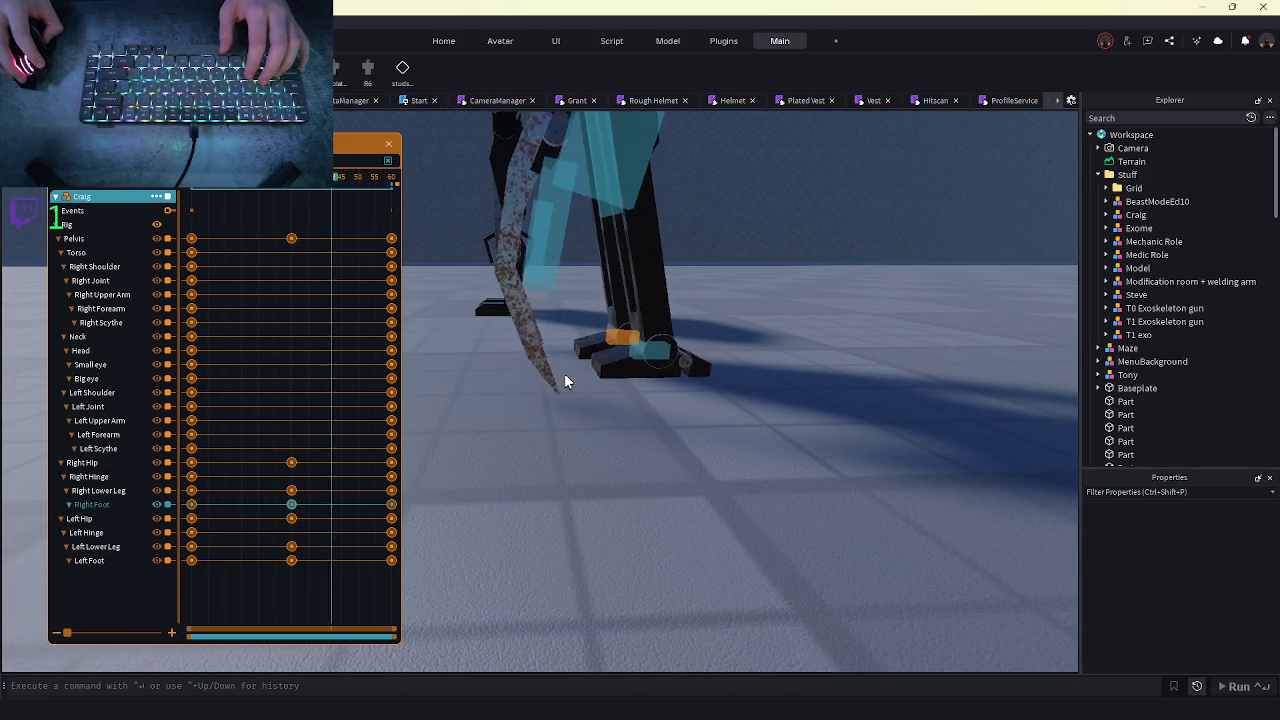
pyautogui.scroll(5, 564, 373)
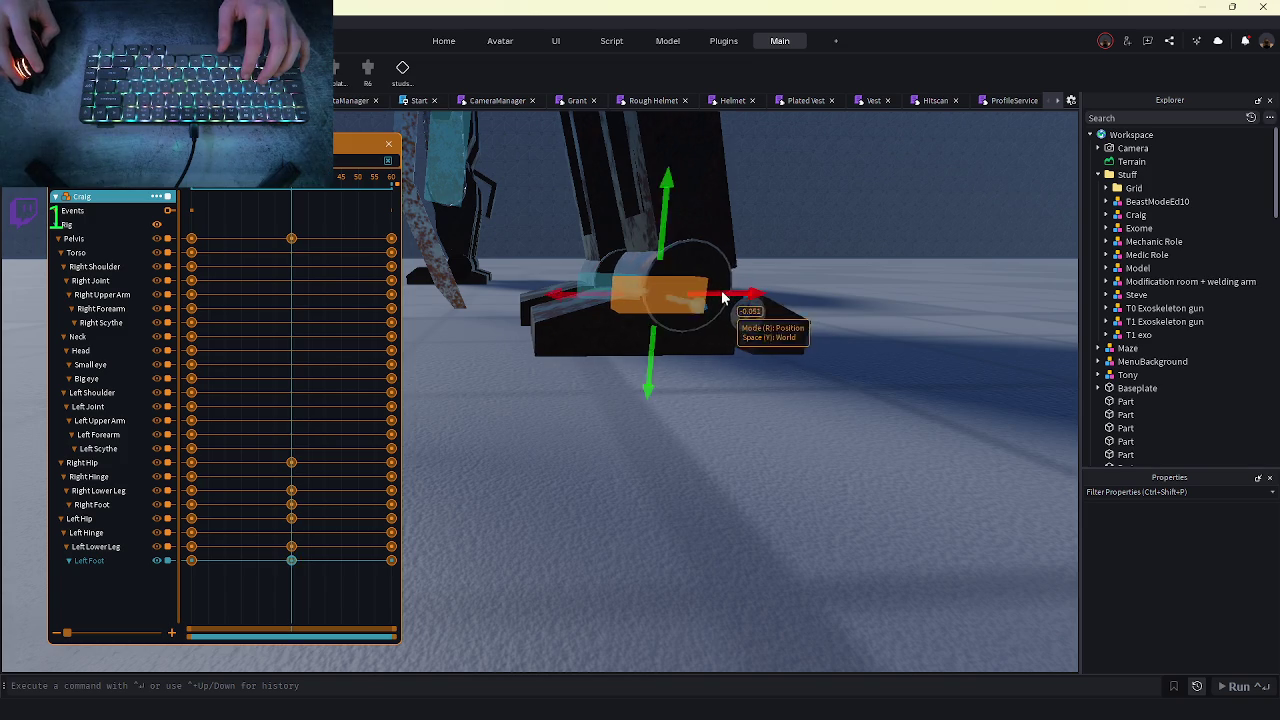
pyautogui.scroll(-10, 737, 349)
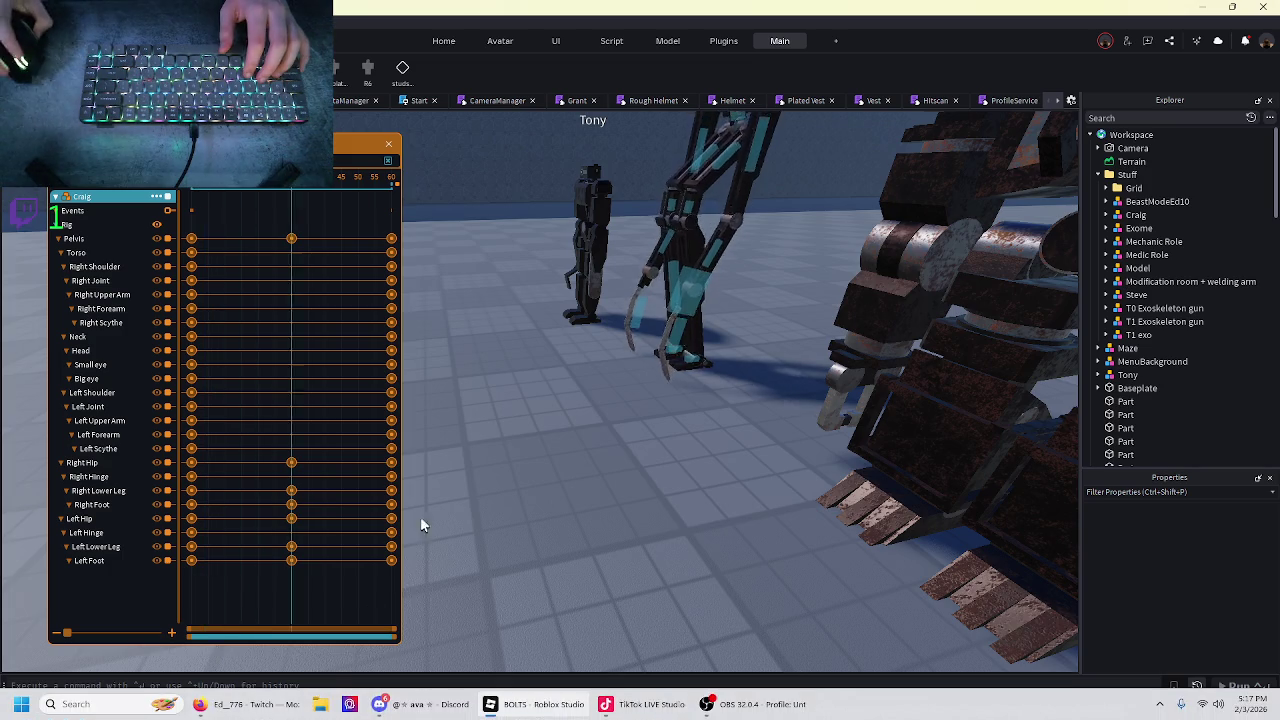
pyautogui.scroll(5, 414, 528)
pyautogui.scroll(-5, 478, 471)
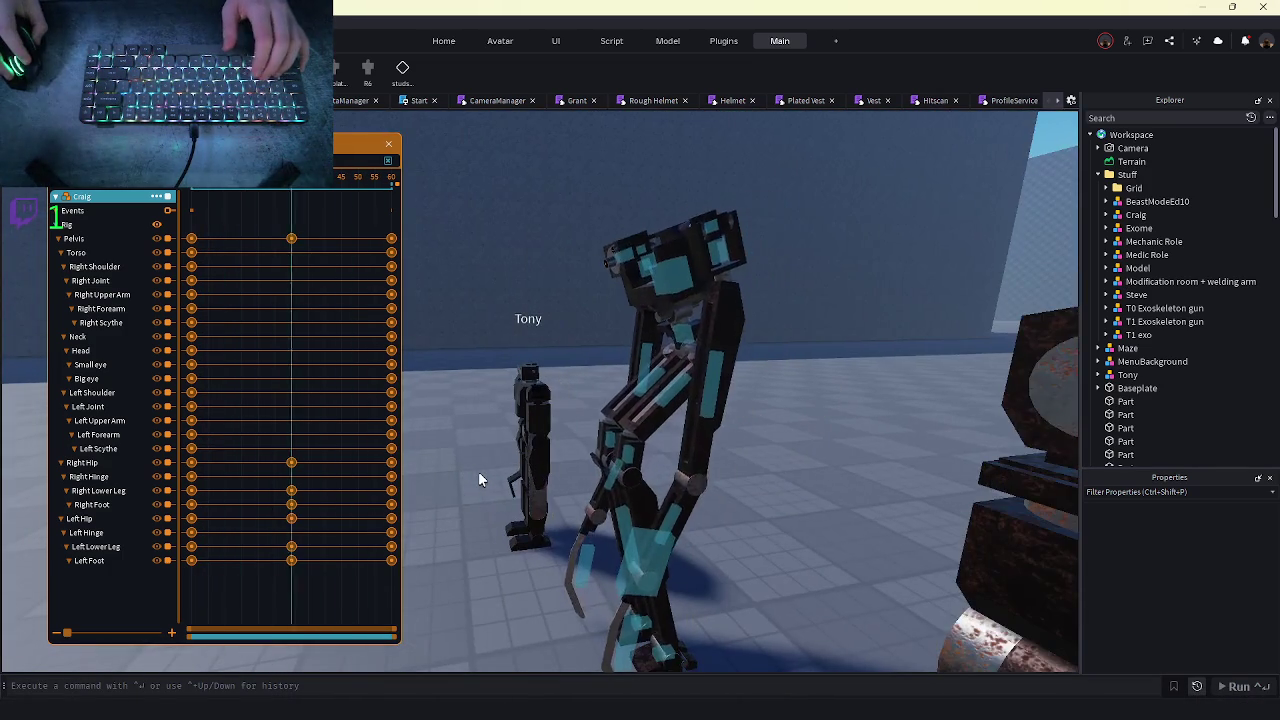
pyautogui.scroll(3, 600, 480)
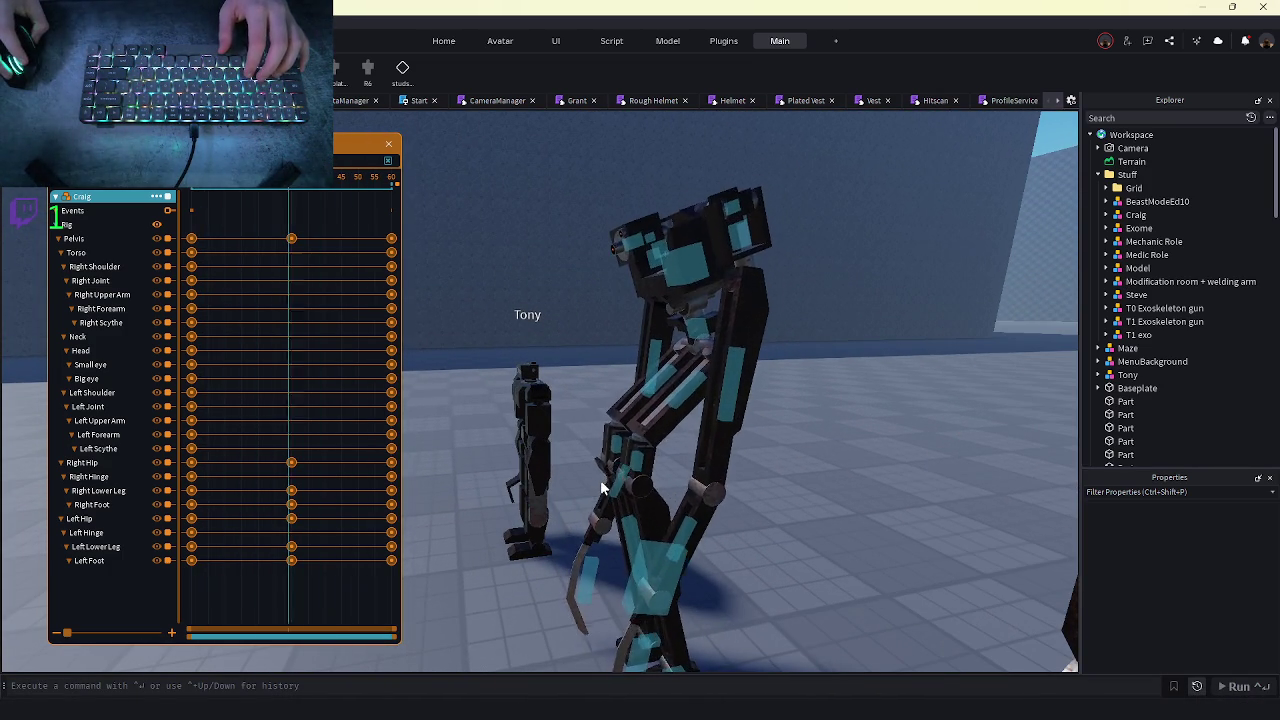
pyautogui.press('space')
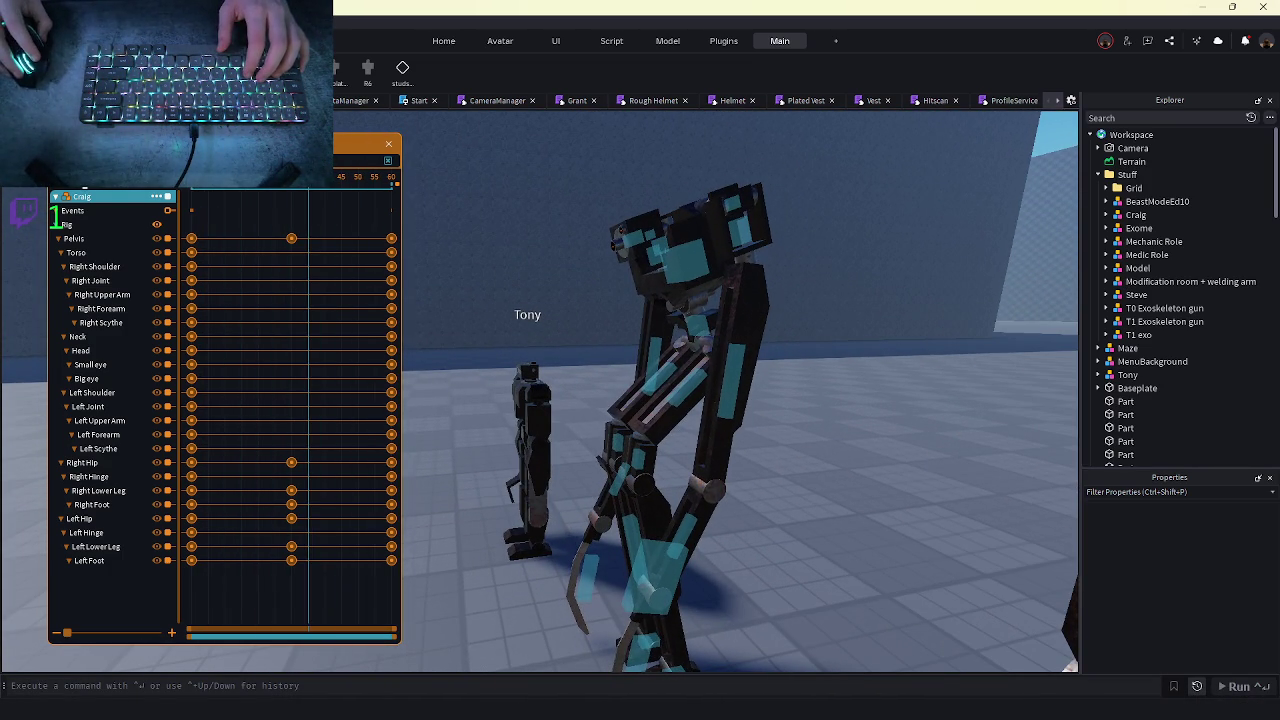
pyautogui.click(84, 192)
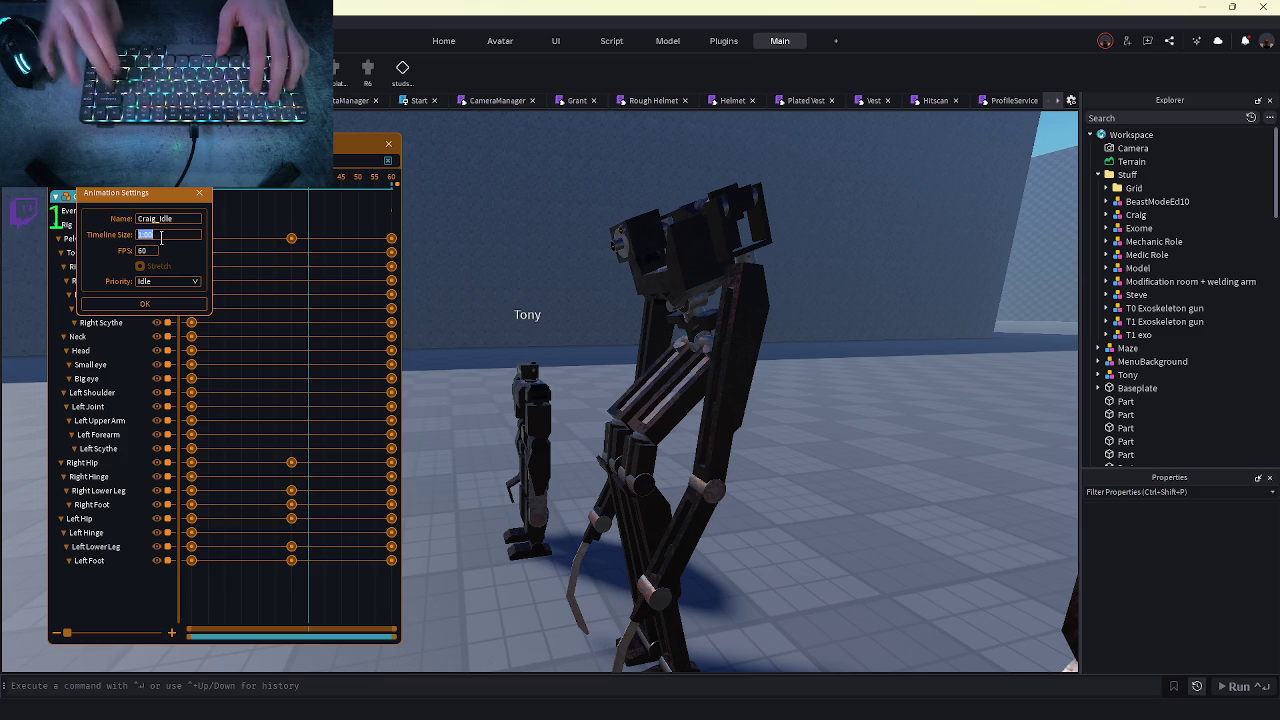
# - Apply the 120-frame timeline, stretch the keyframes to frame 120, and select them at the middle pose
pyautogui.press('Return')
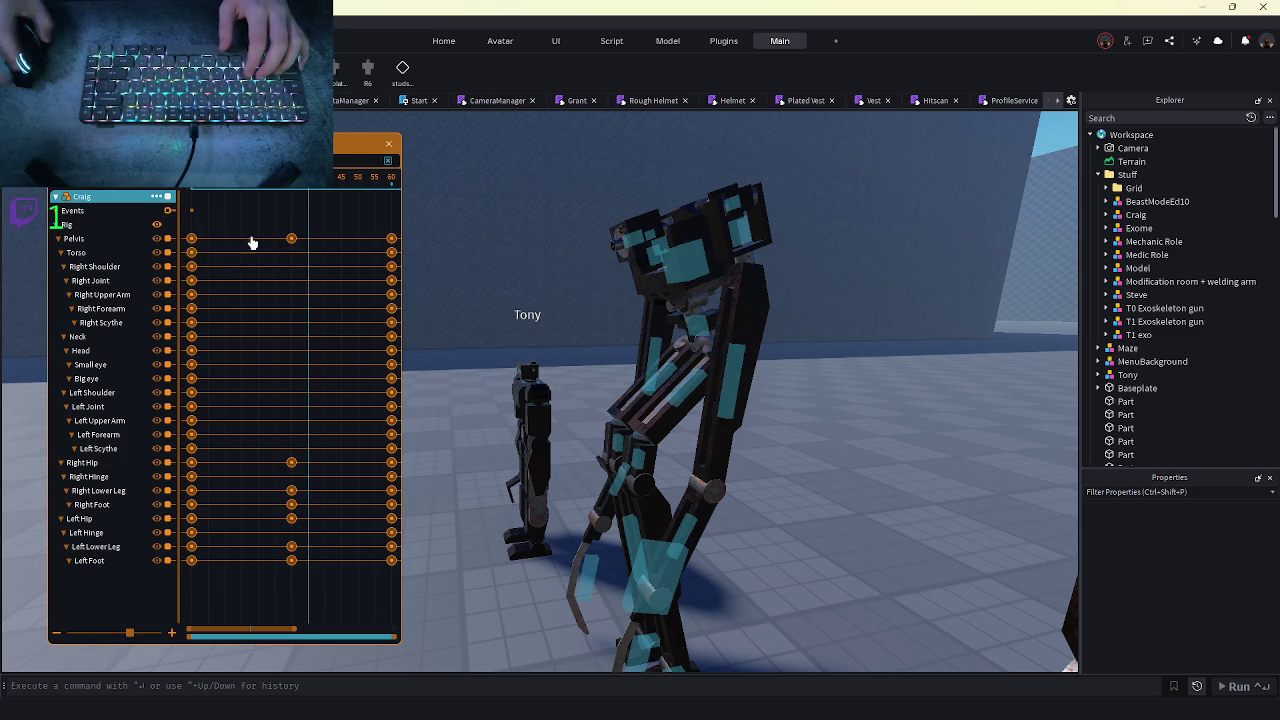
pyautogui.scroll(-3, 322, 222)
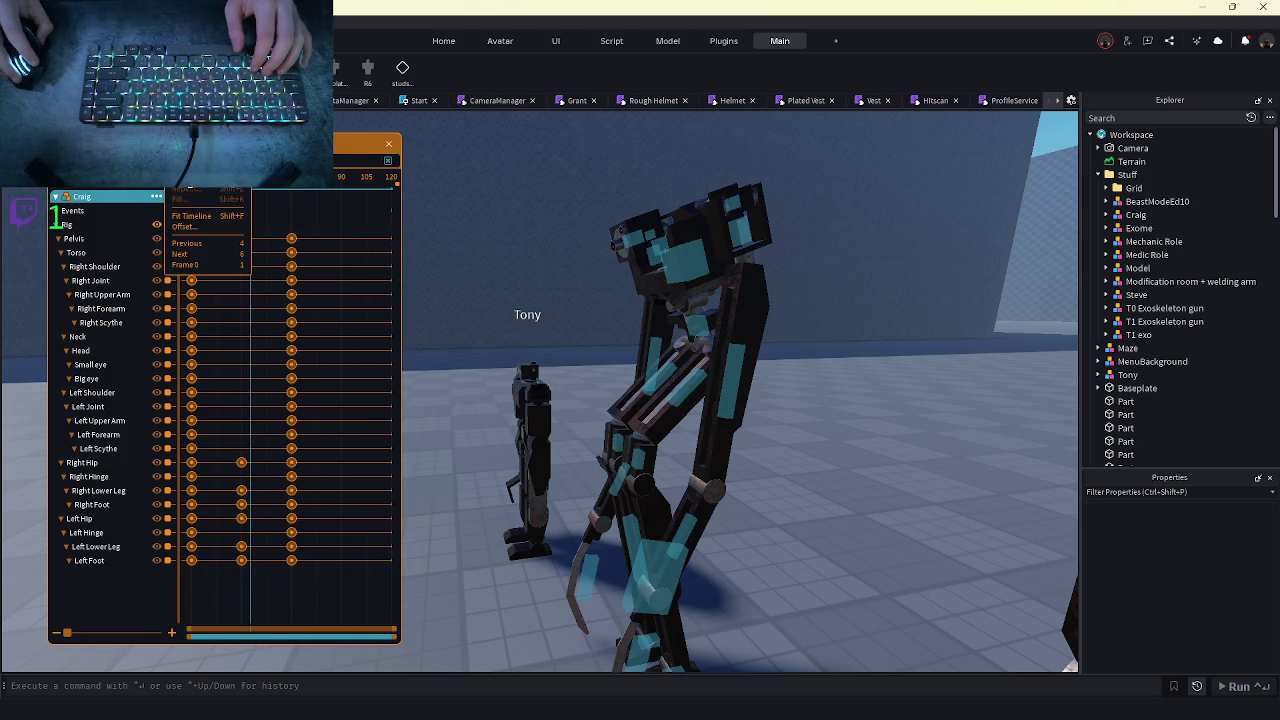
pyautogui.click(200, 189)
pyautogui.click(250, 283)
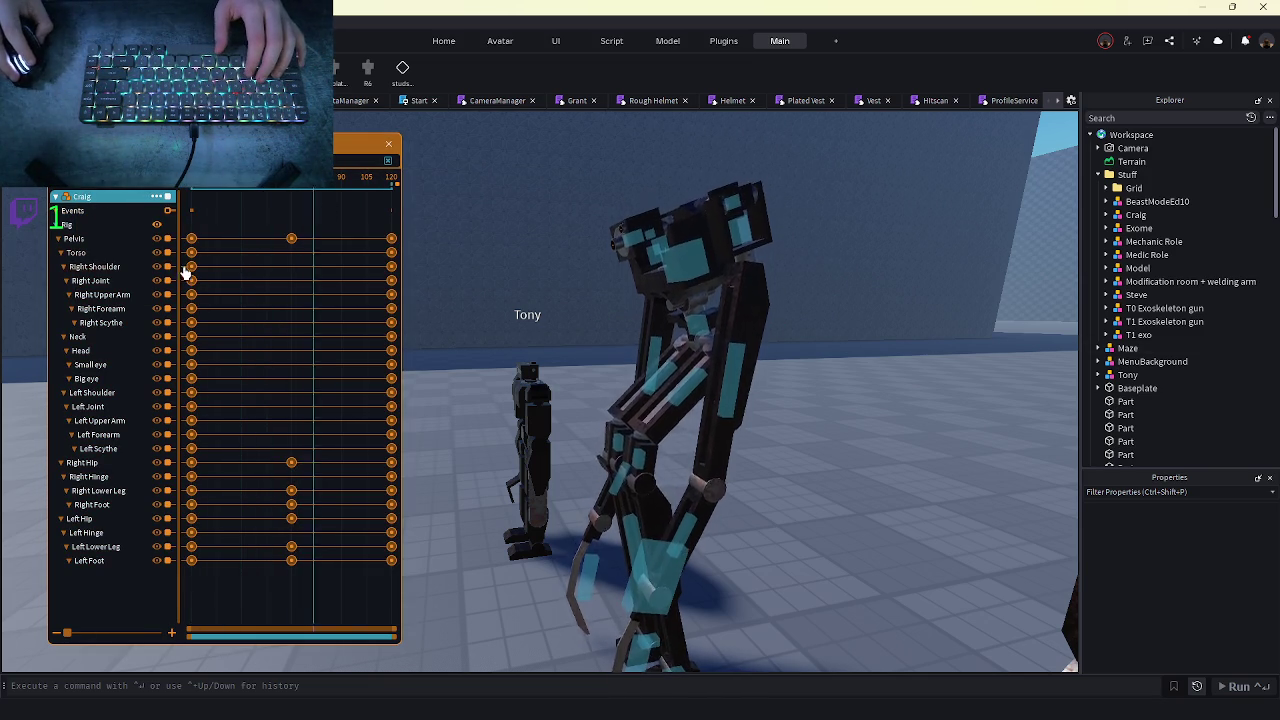
pyautogui.click(291, 190)
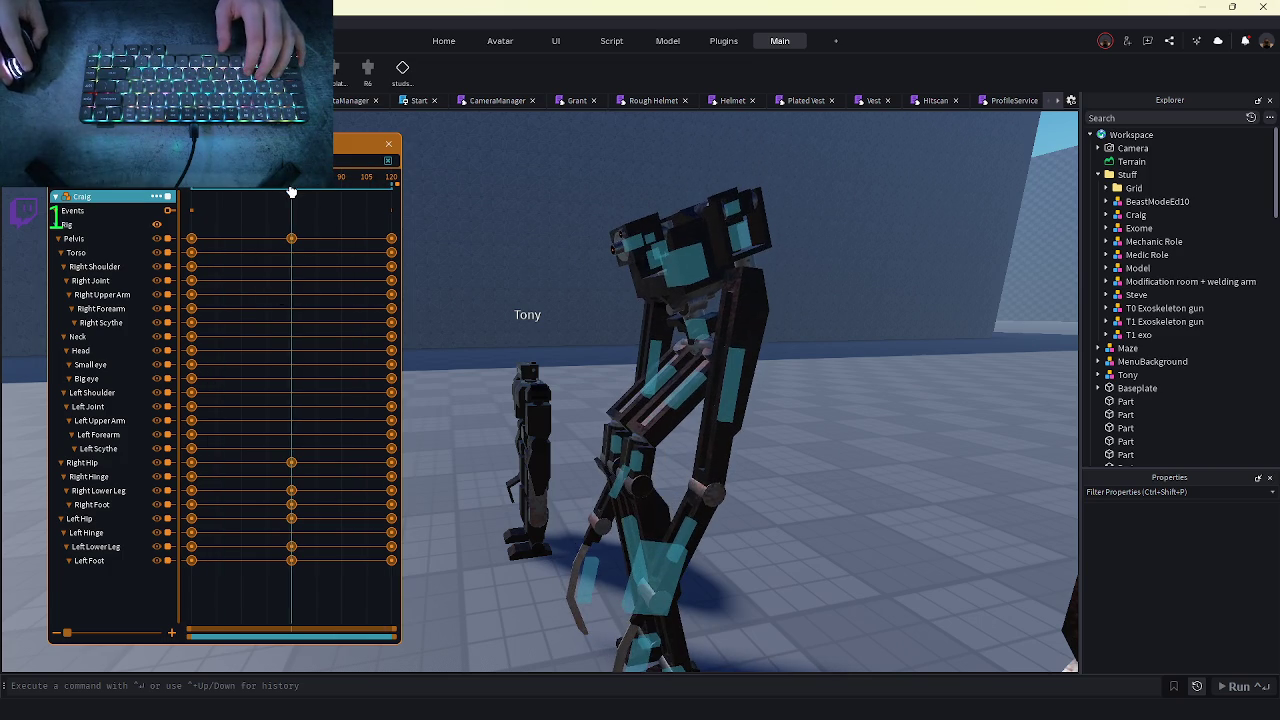
pyautogui.click(85, 230)
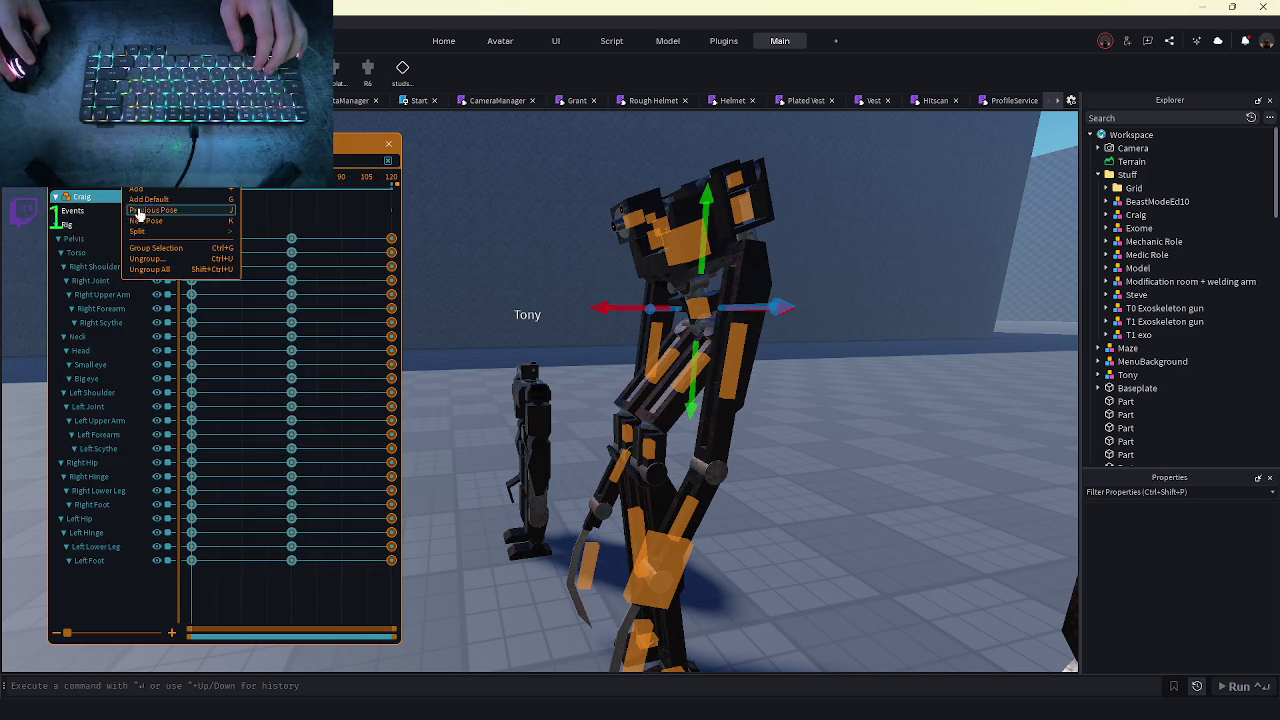
# - Apply a first easing style change to the selected keyframes
pyautogui.click(183, 189)
pyautogui.press('Return')
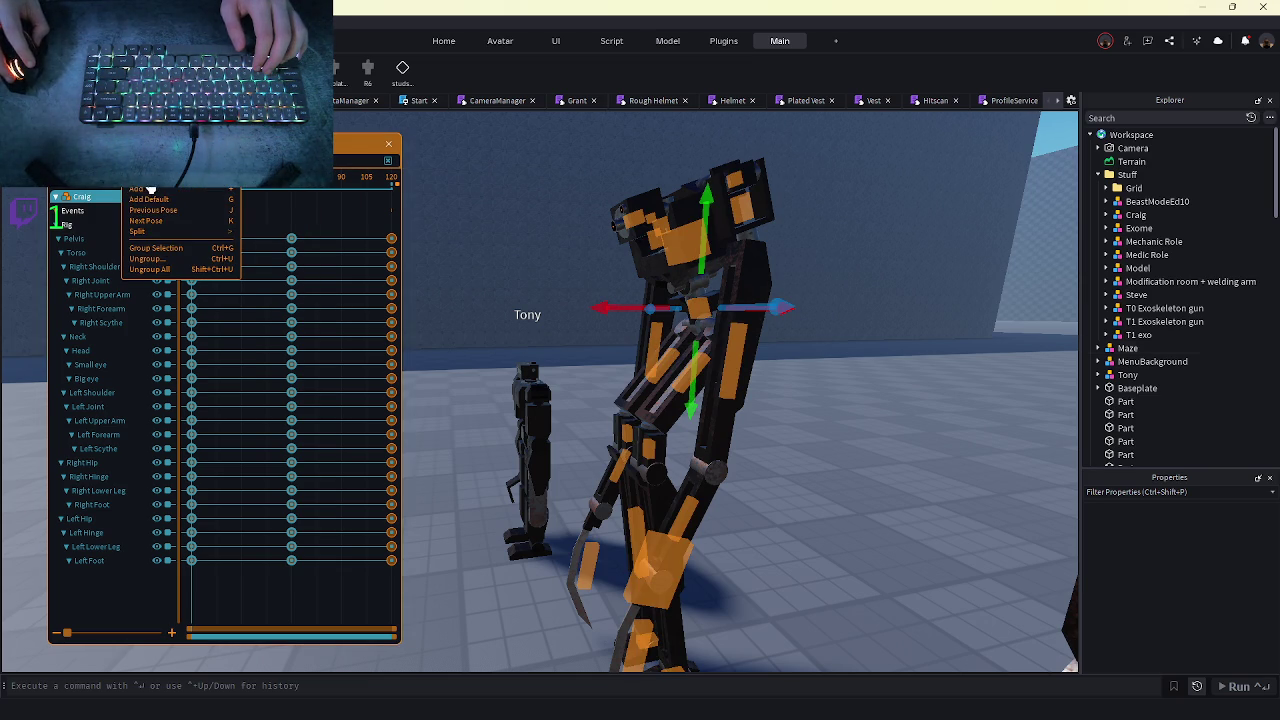
pyautogui.click(150, 189)
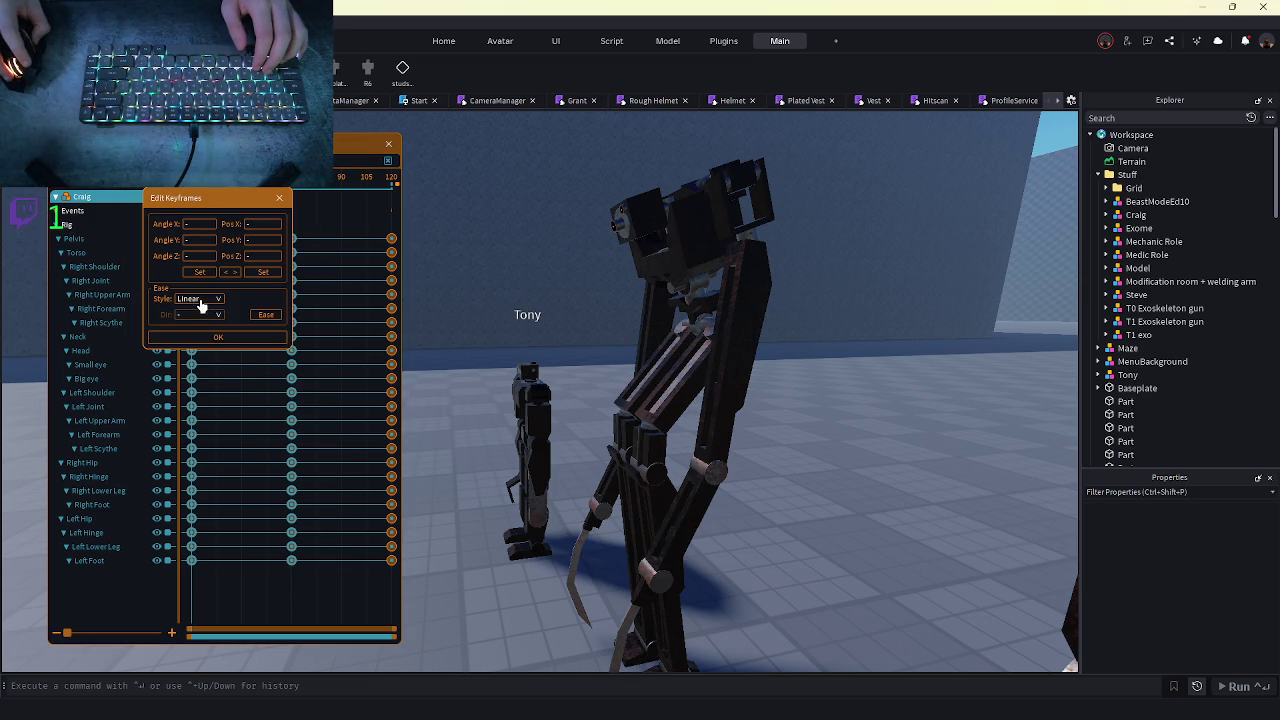
pyautogui.click(266, 317)
pyautogui.click(226, 474)
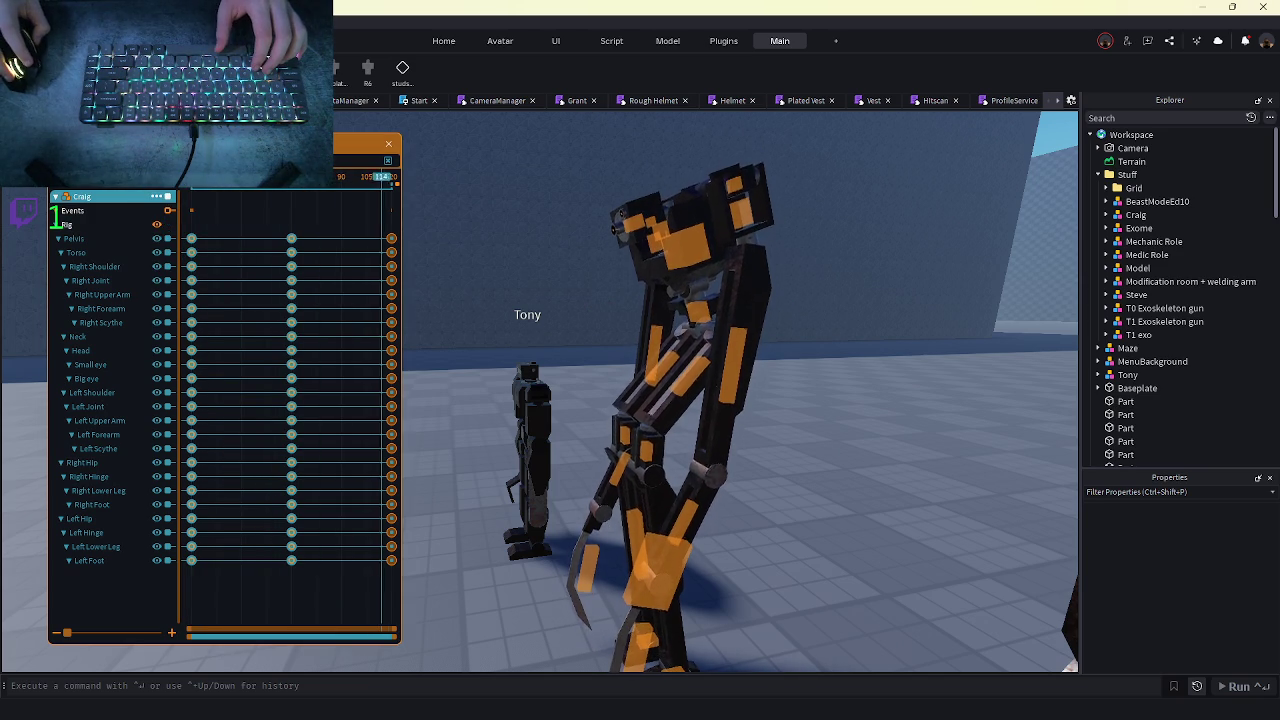
# - Set the selected keyframes' easing to Sine style with Out direction
pyautogui.rightClick(156, 193)
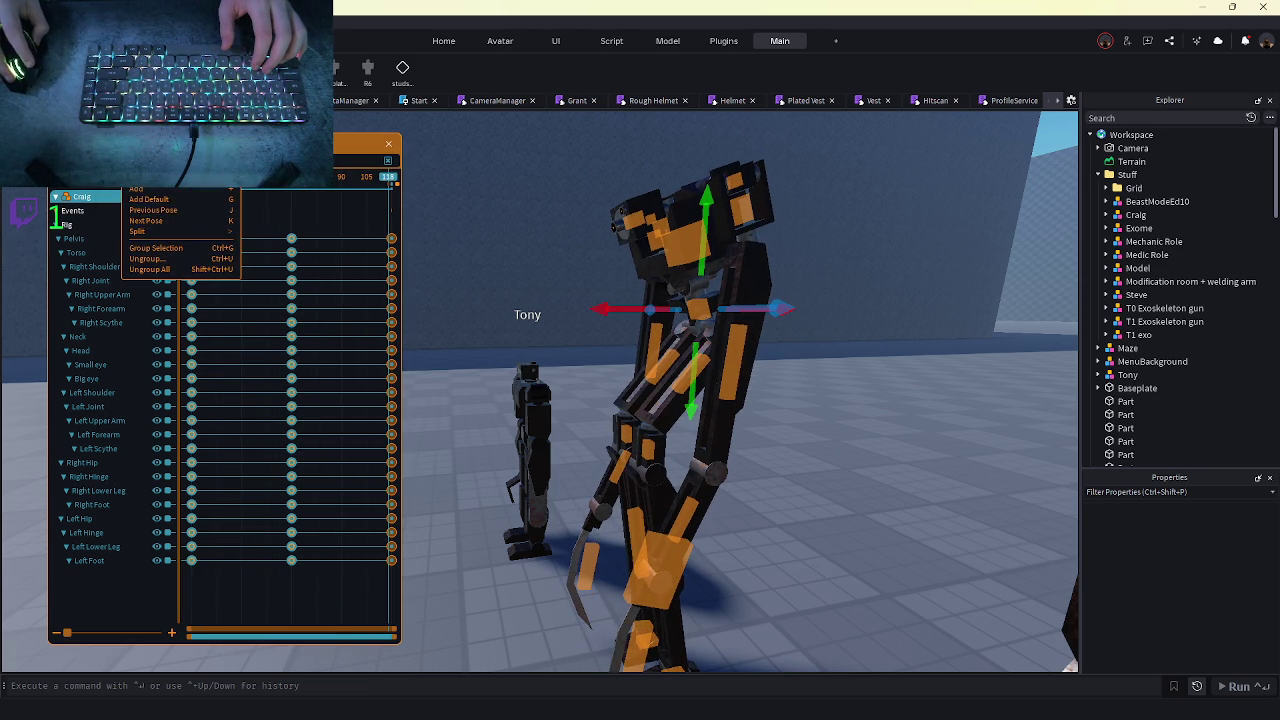
pyautogui.click(150, 183)
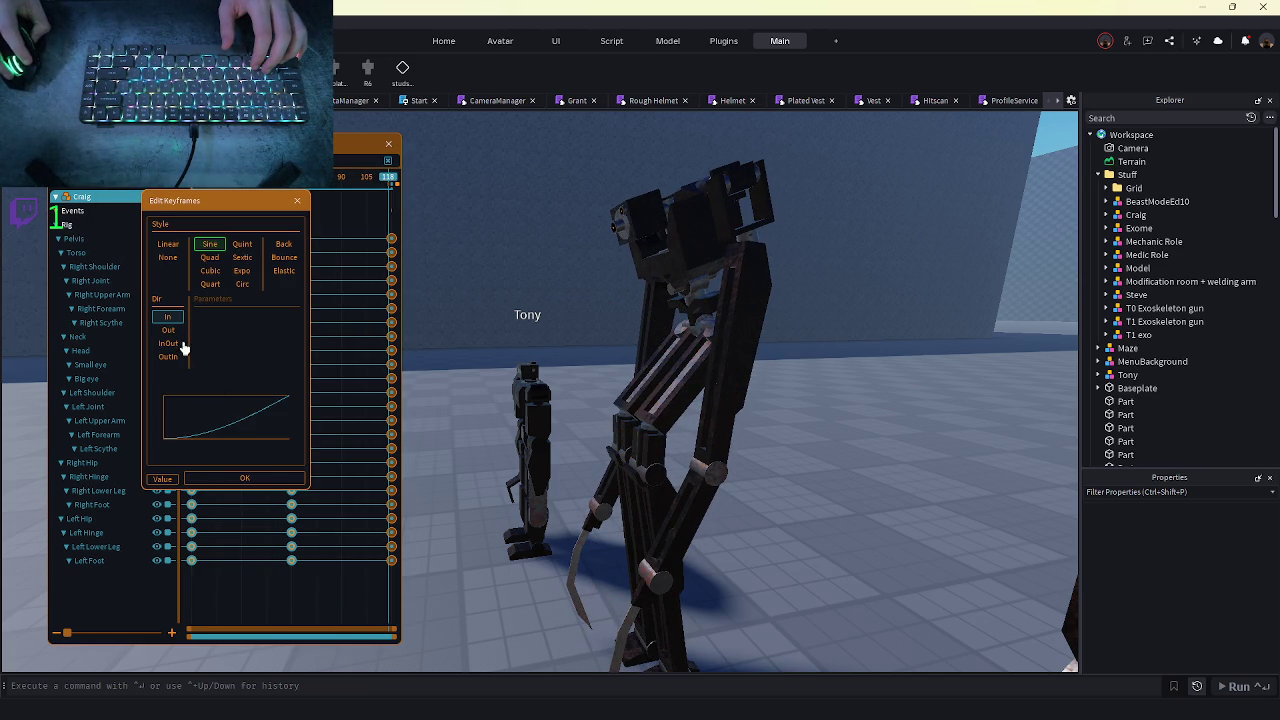
pyautogui.click(314, 205)
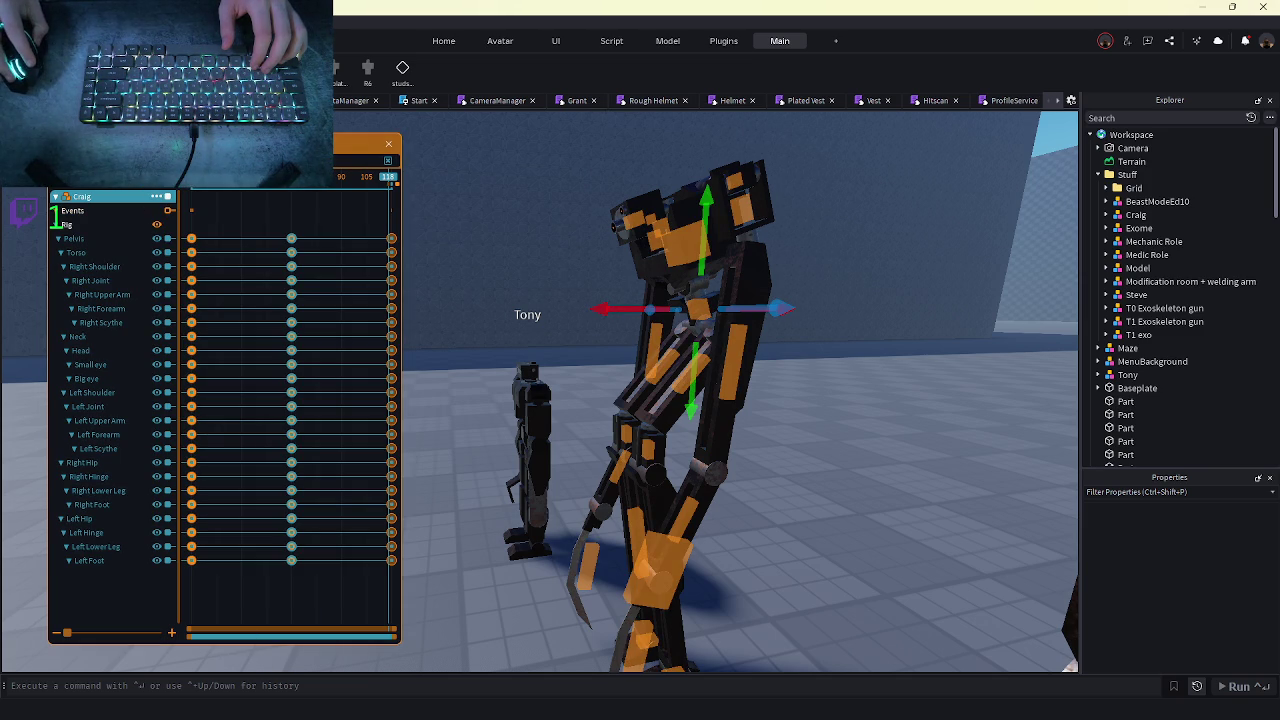
pyautogui.click(150, 182)
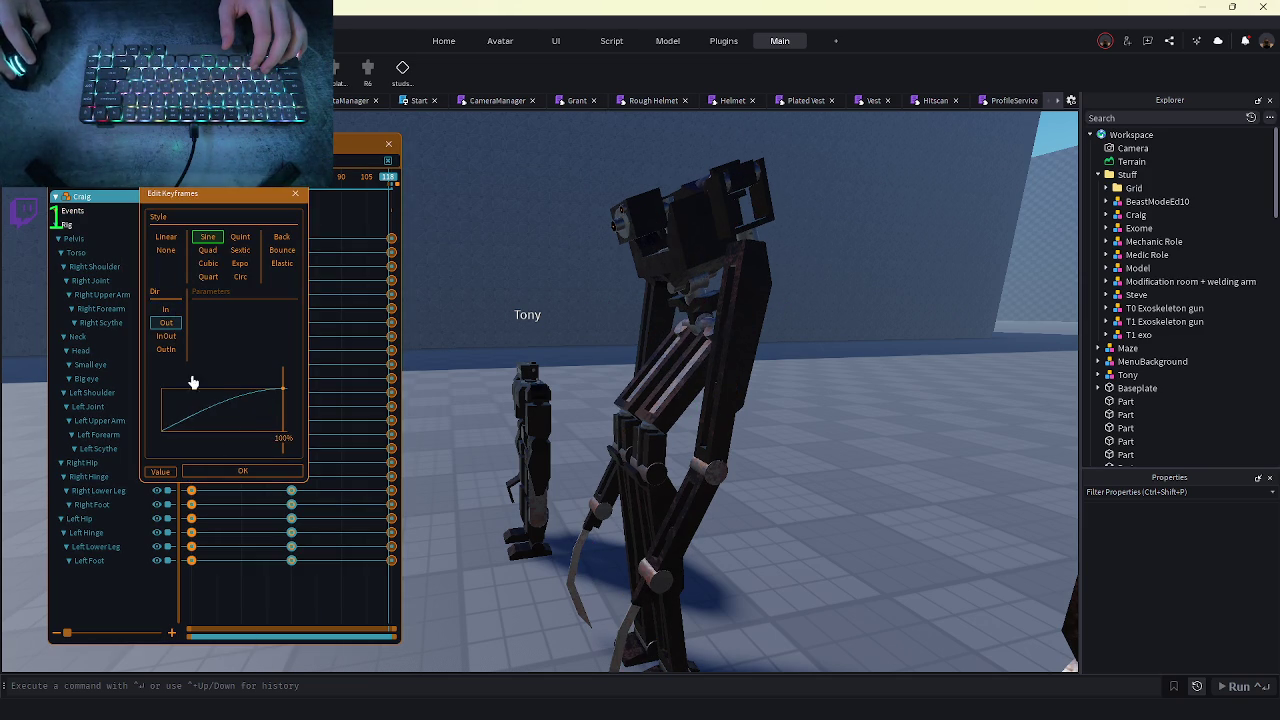
pyautogui.click(229, 472)
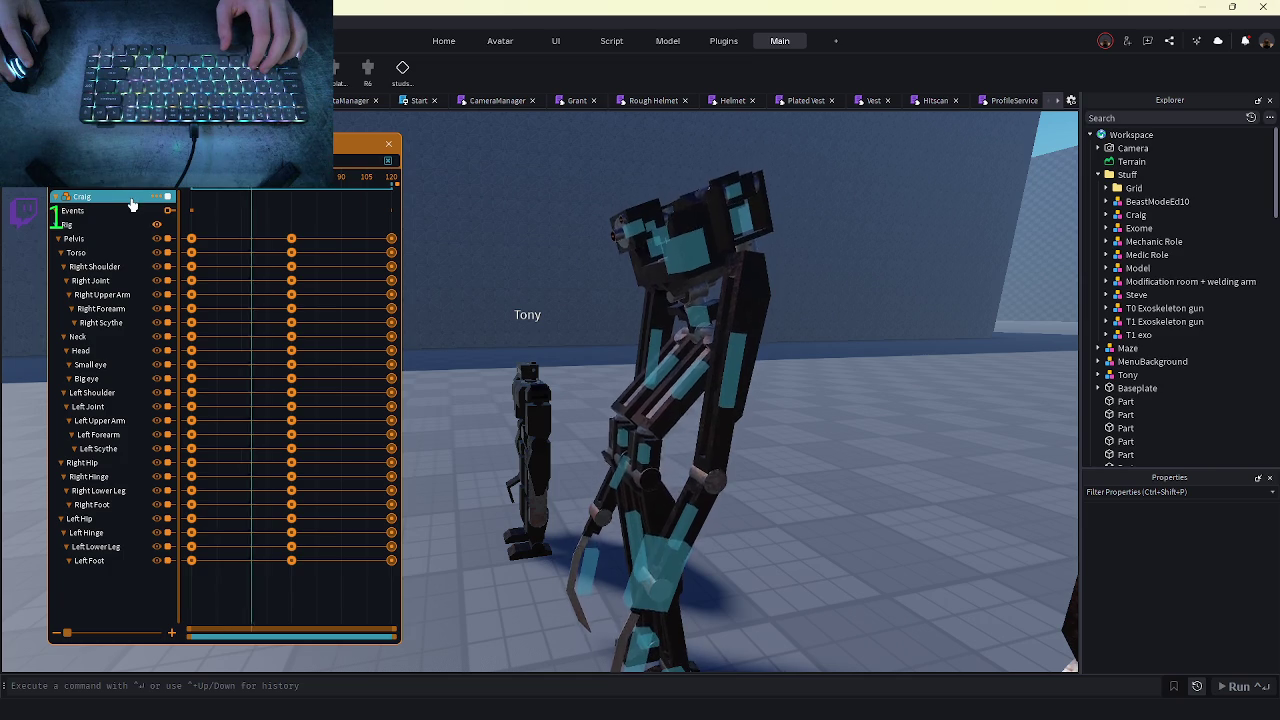
pyautogui.press('s')
pyautogui.press('w')
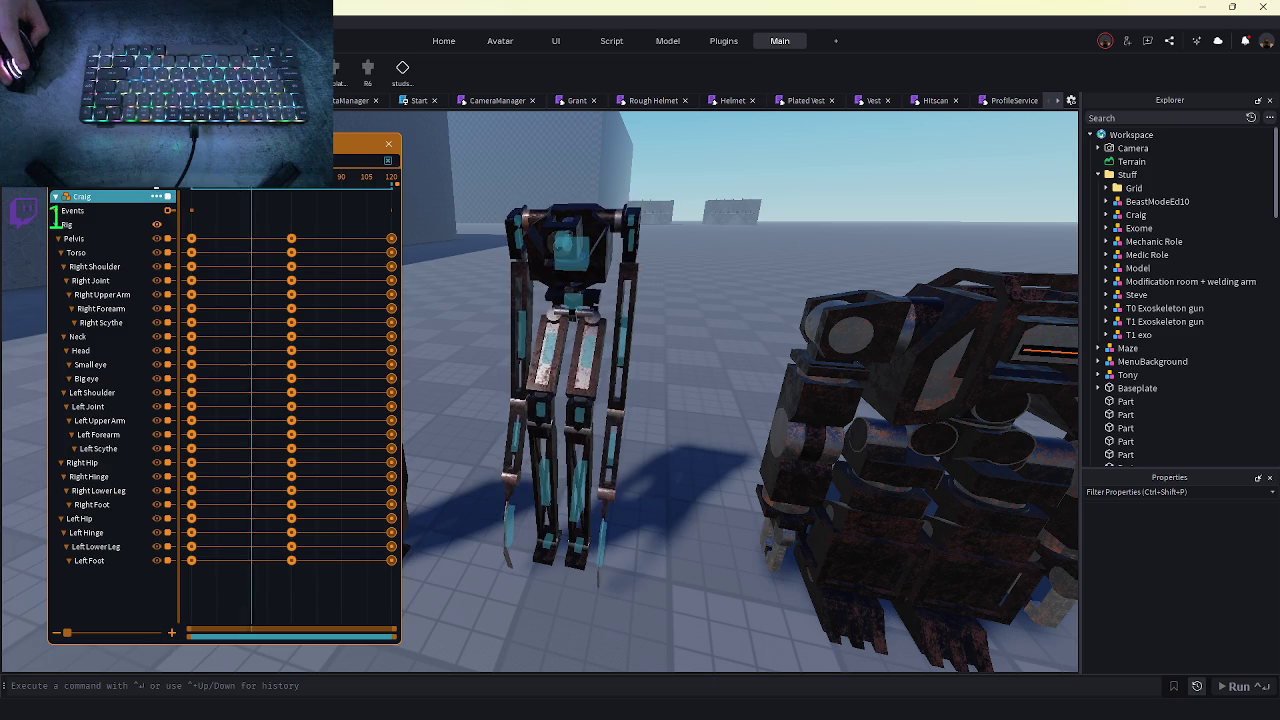
# - Reconfirm the easing on all of Craig's keyframes, then on the middle keyframe column
pyautogui.click(155, 196)
pyautogui.click(200, 225)
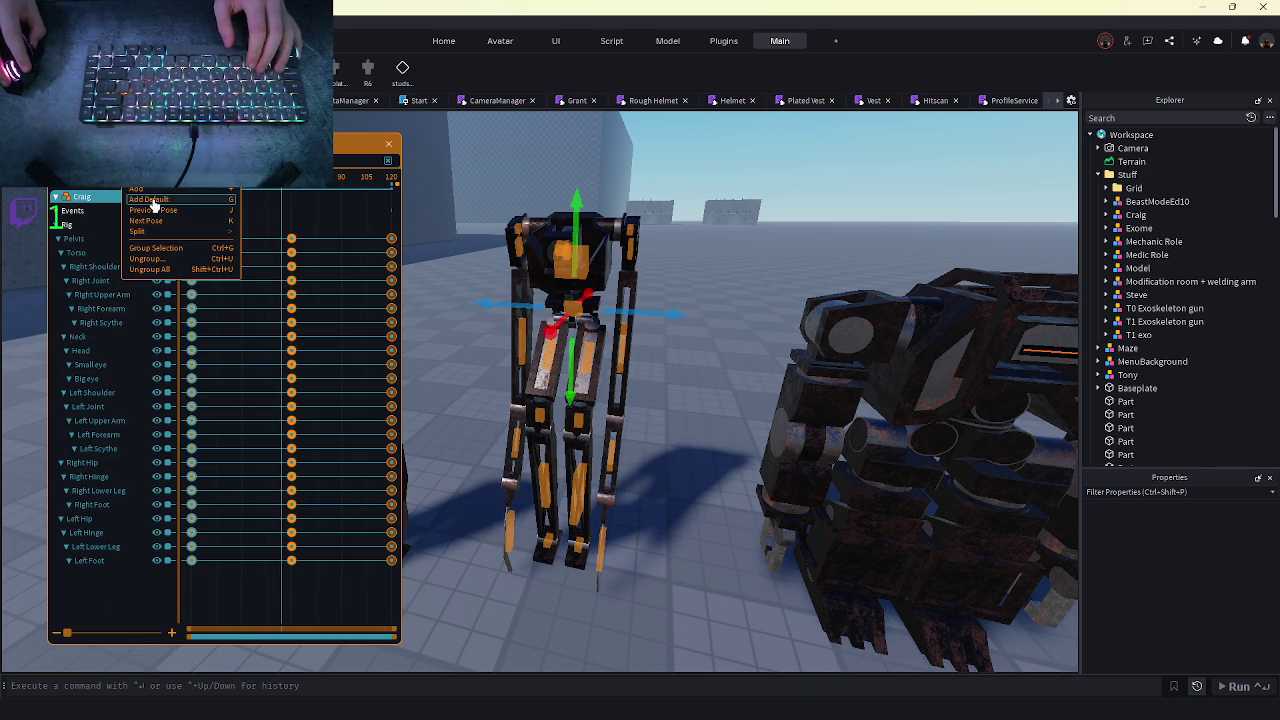
pyautogui.click(154, 206)
pyautogui.click(251, 478)
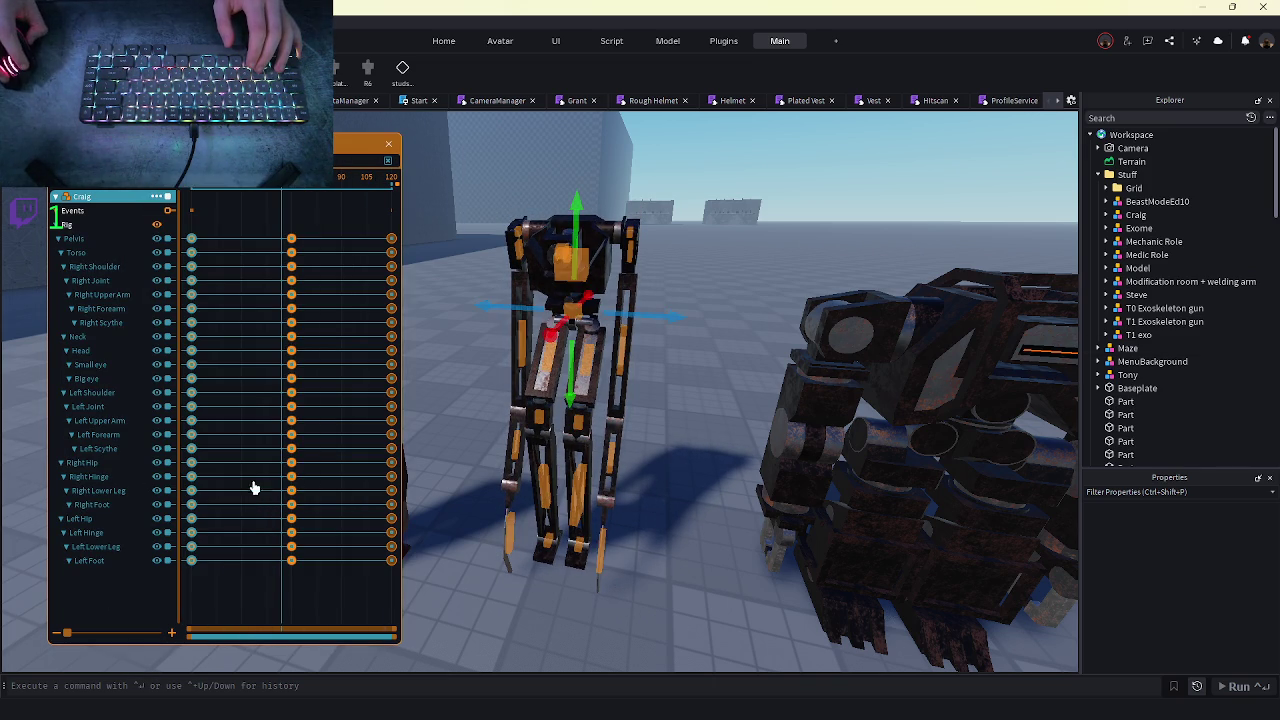
pyautogui.moveTo(311, 217); pyautogui.dragTo(268, 595)
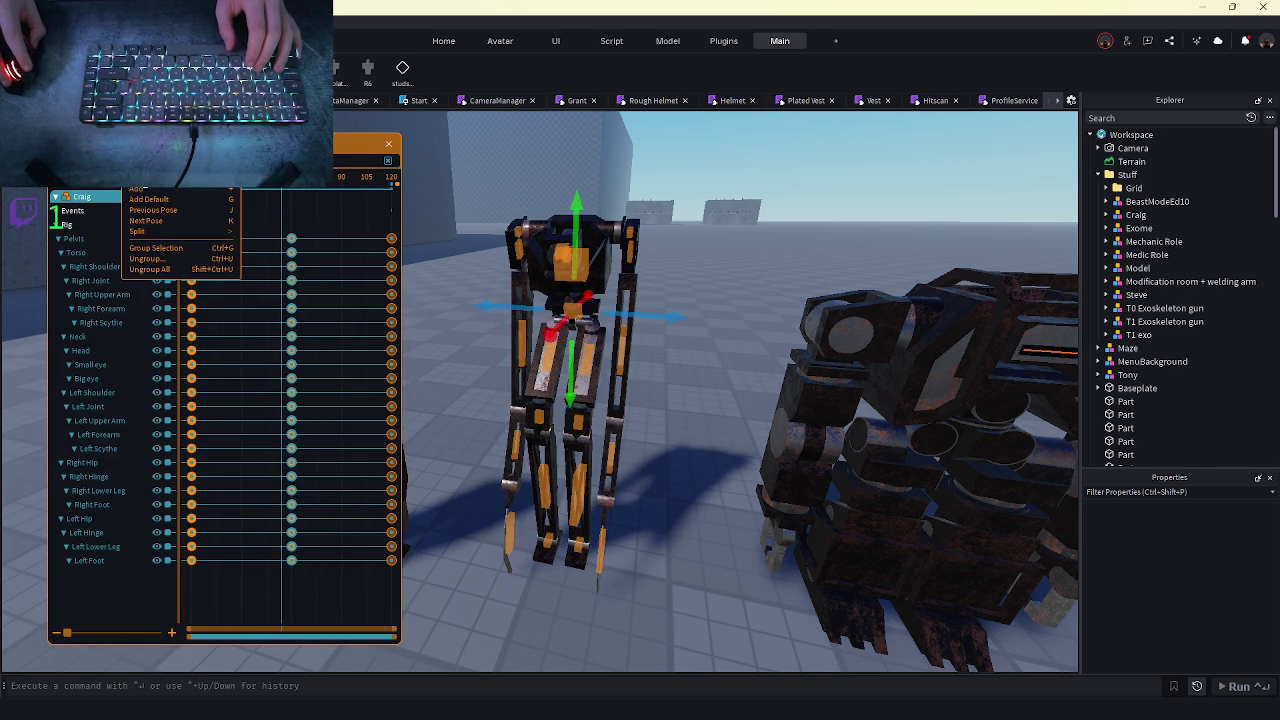
pyautogui.click(150, 178)
pyautogui.click(224, 477)
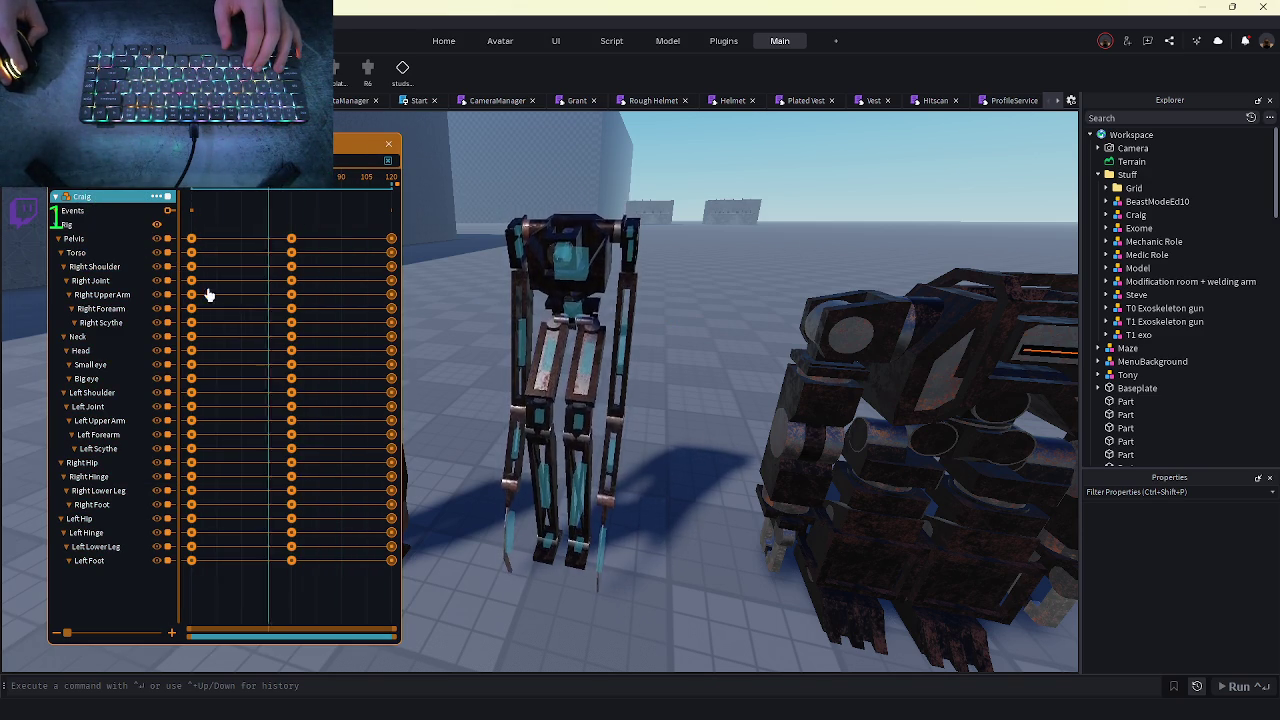
# - Select all keyframes across the timeline and set their easing direction to InOut
pyautogui.moveTo(508, 365)
pyautogui.mouseDown()
pyautogui.moveTo(520, 375)
pyautogui.moveTo(480, 360)
pyautogui.mouseUp()
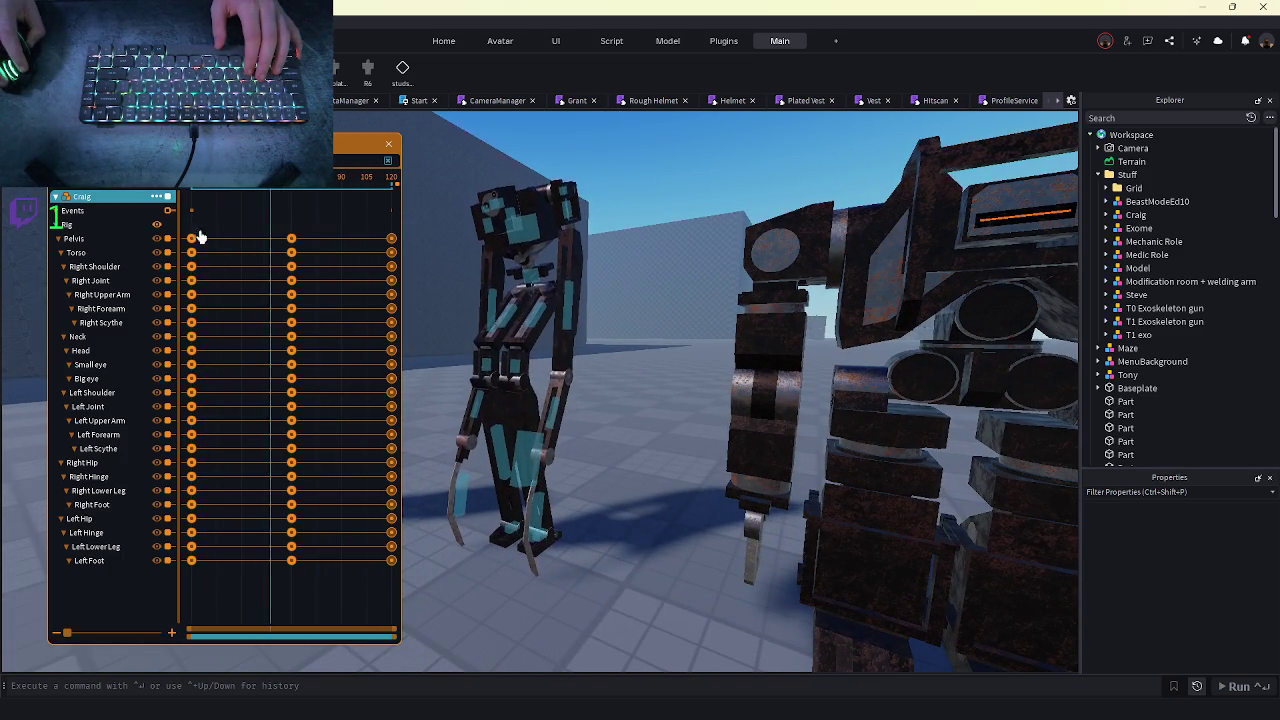
pyautogui.moveTo(328, 226); pyautogui.dragTo(184, 610)
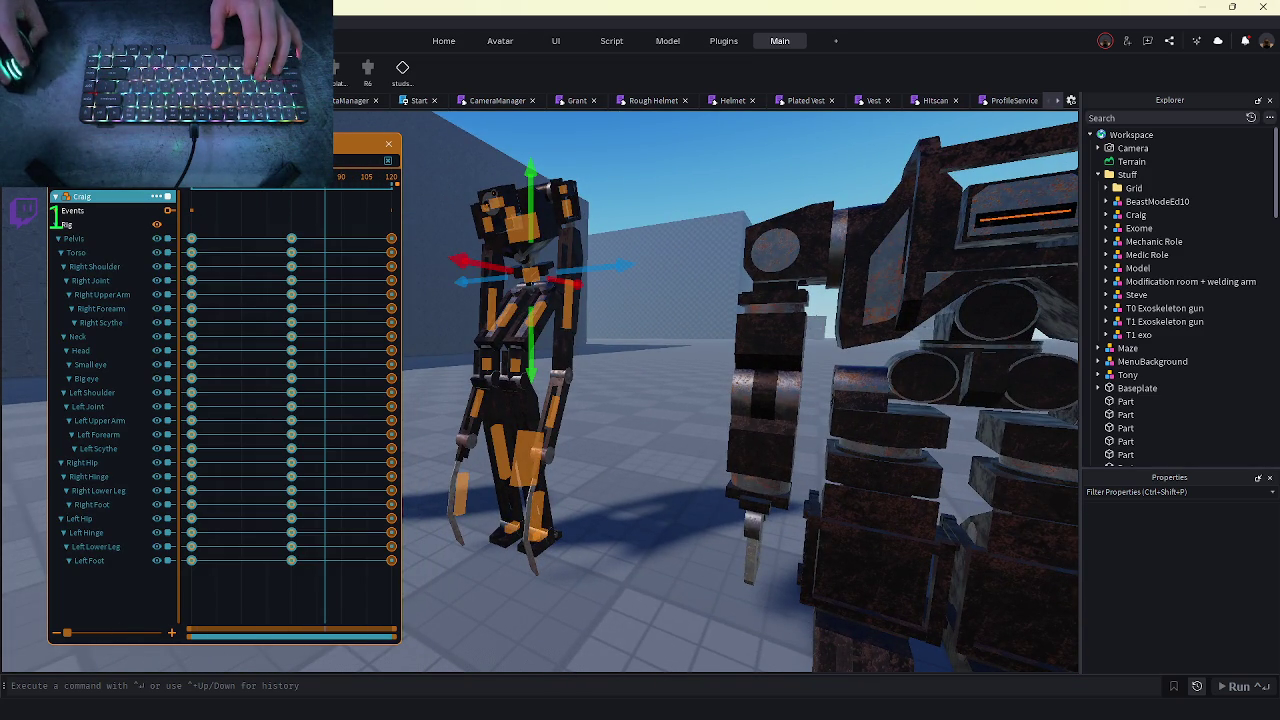
pyautogui.click(150, 183)
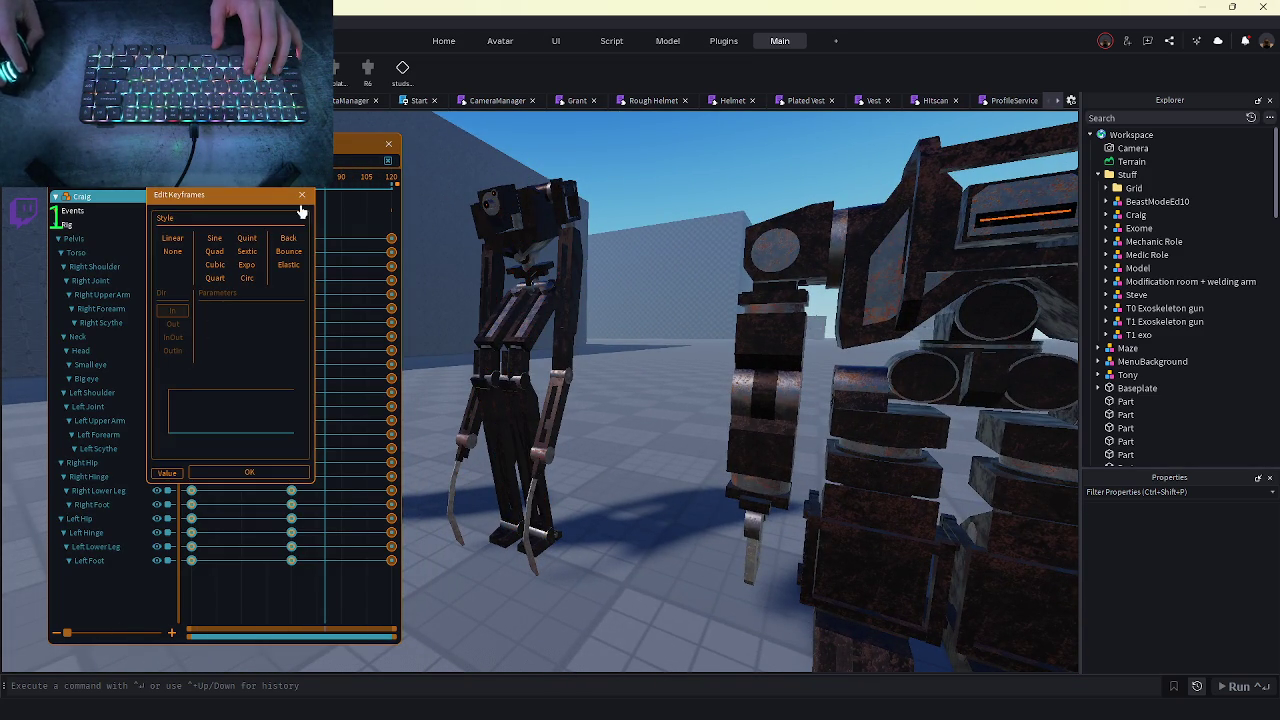
pyautogui.click(301, 196)
pyautogui.moveTo(312, 216); pyautogui.dragTo(182, 620)
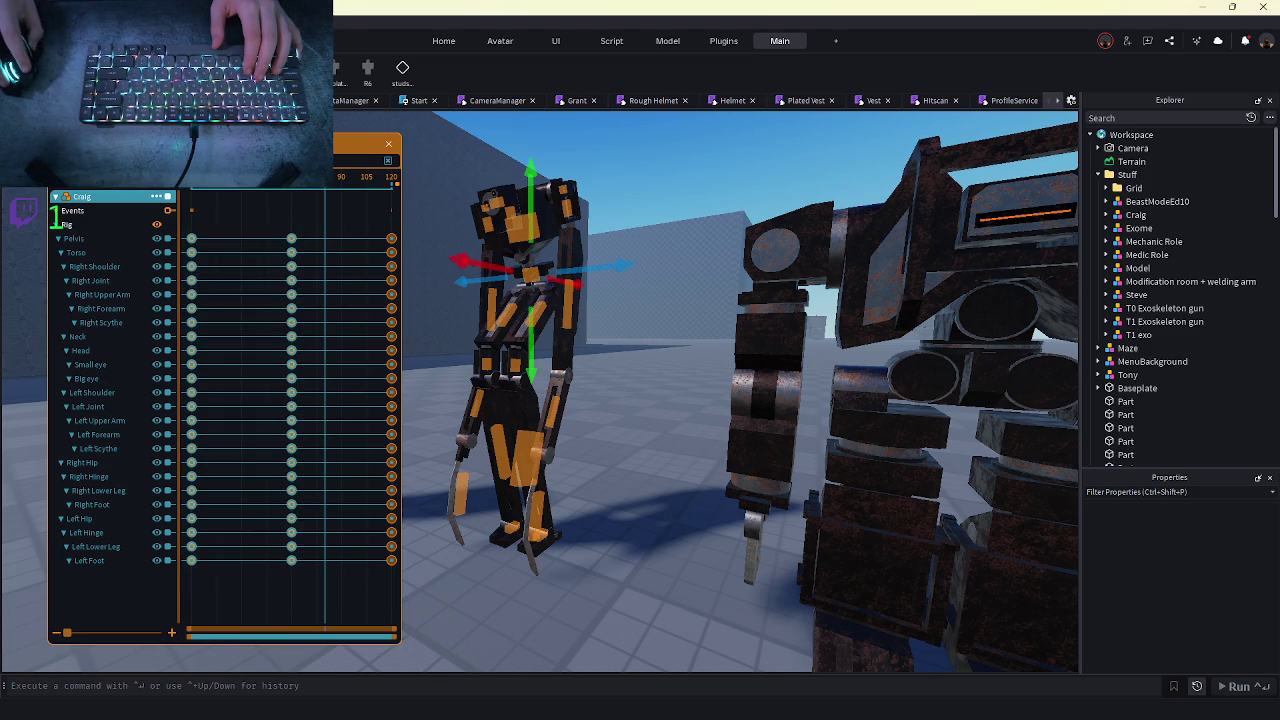
pyautogui.rightClick(122, 188)
pyautogui.click(145, 190)
pyautogui.click(168, 341)
pyautogui.click(235, 479)
# - Play the animation back to preview it, then pick a shoulder joint for rotating
pyautogui.press('space')
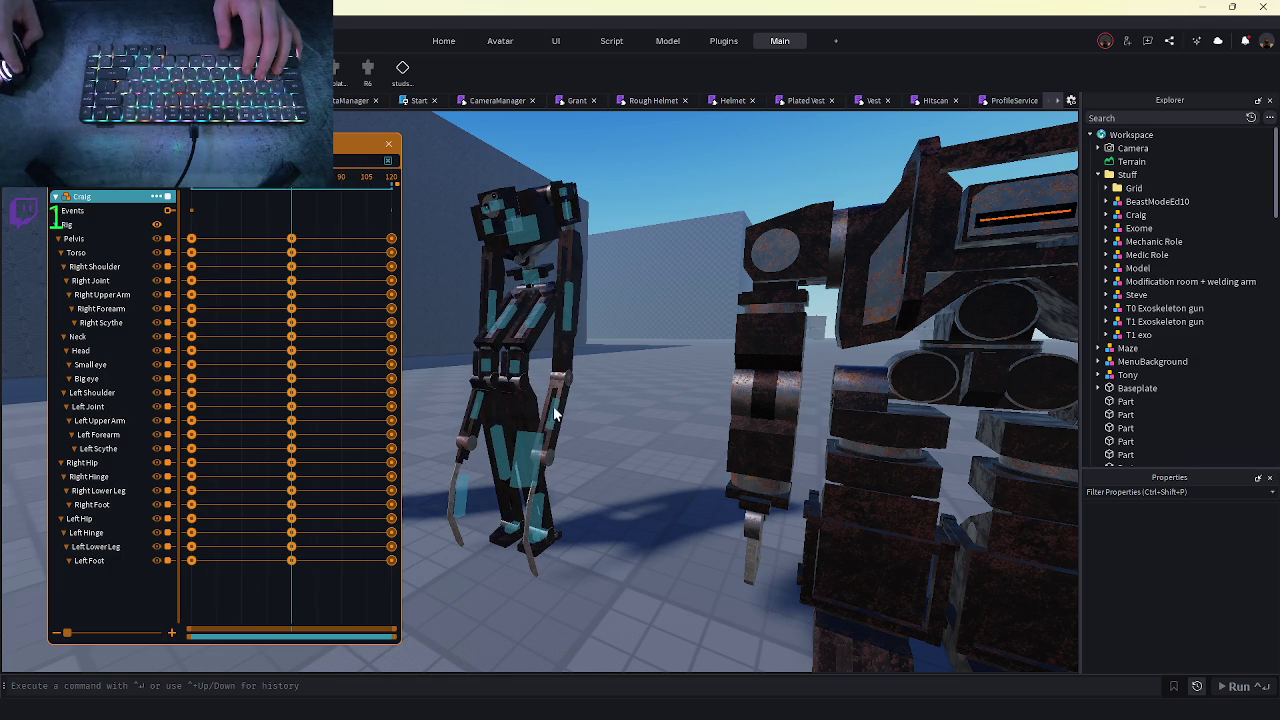
pyautogui.press('w')
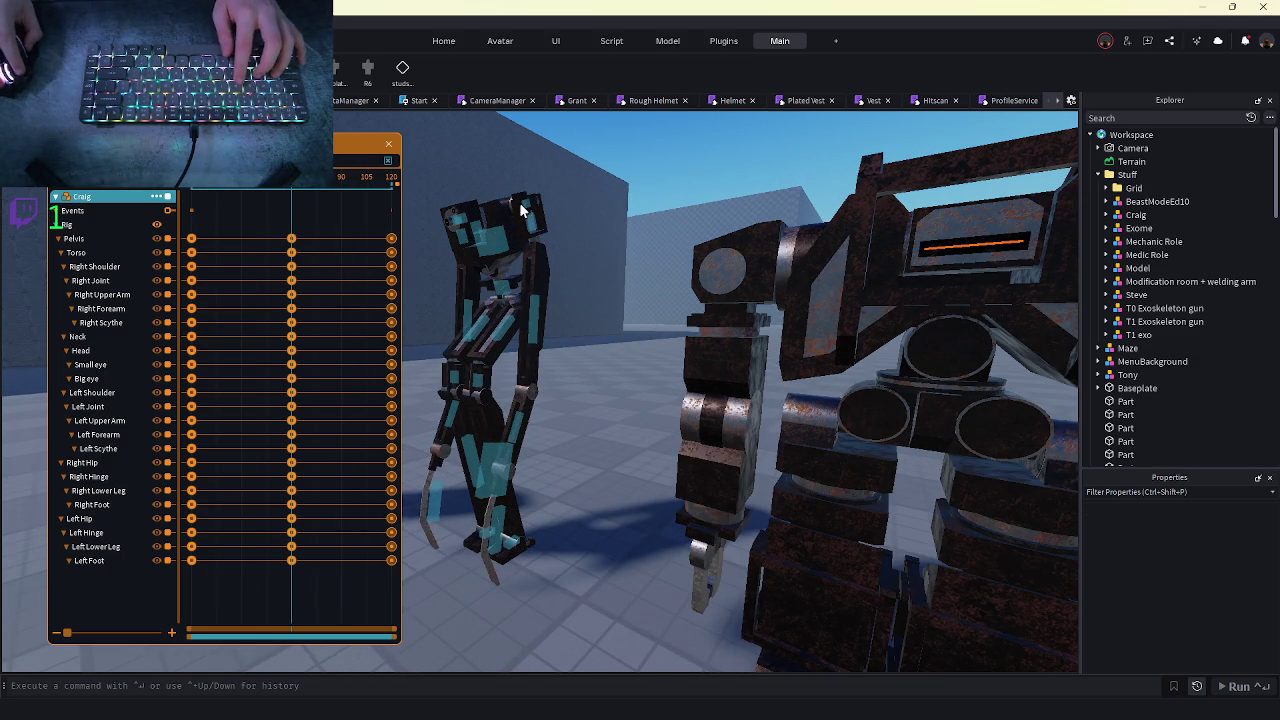
pyautogui.click(527, 205)
pyautogui.press('r')
pyautogui.press('f')
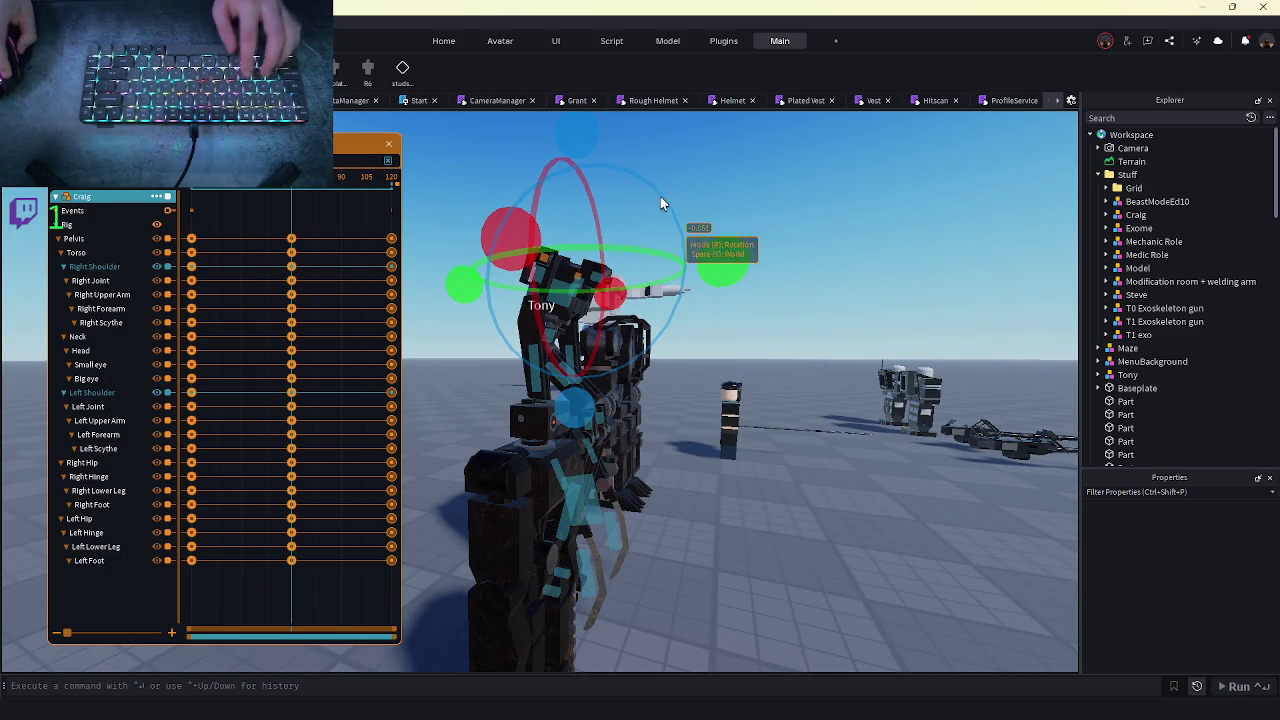
# - Rotate Craig's shoulder joint, select the Right Forearm, and preview the animation
pyautogui.moveTo(660, 196)
pyautogui.mouseDown()
pyautogui.moveTo(573, 132)
pyautogui.moveTo(559, 137)
pyautogui.mouseUp()
pyautogui.click(557, 385)
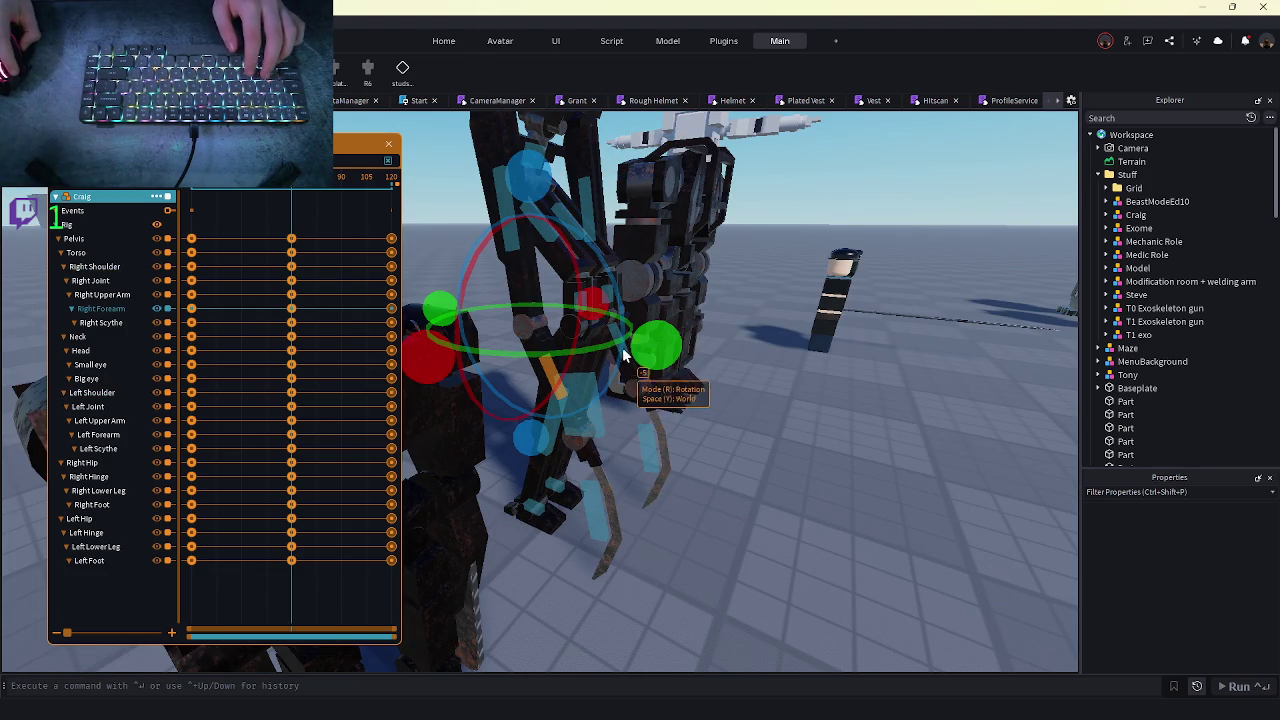
pyautogui.press('space')
pyautogui.press('space')
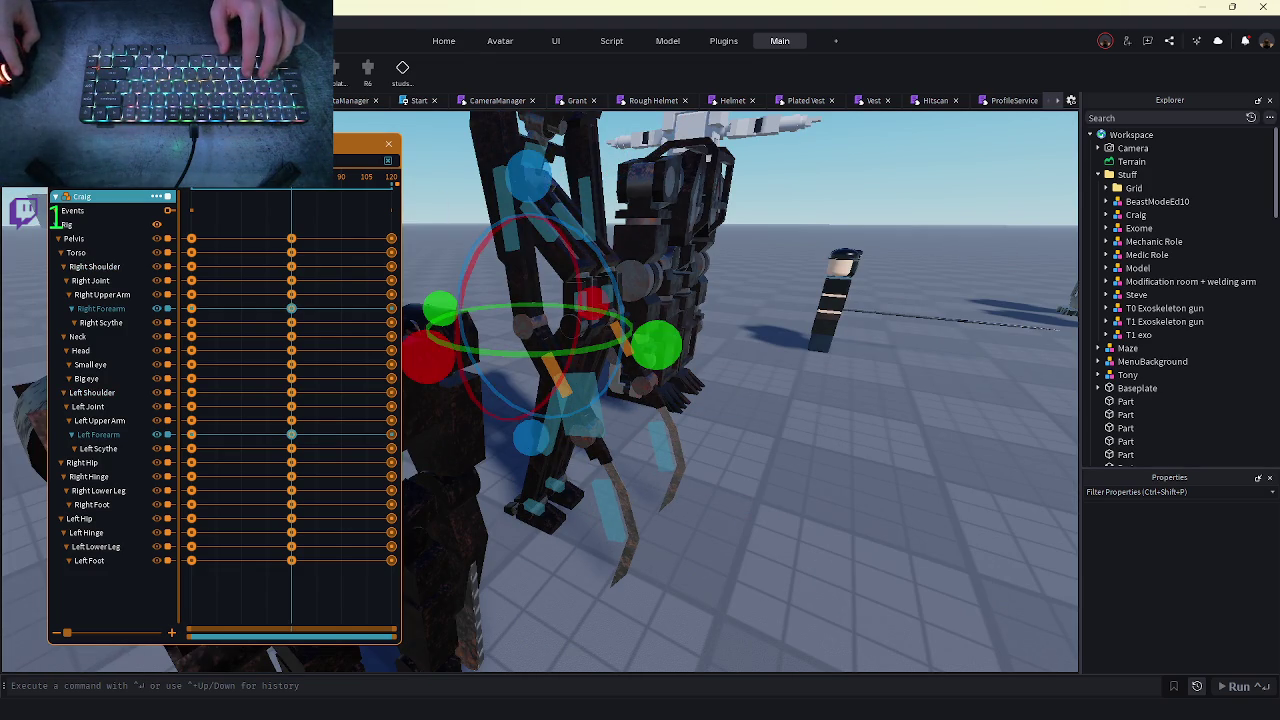
pyautogui.press('space')
pyautogui.scroll(-5, 647, 499)
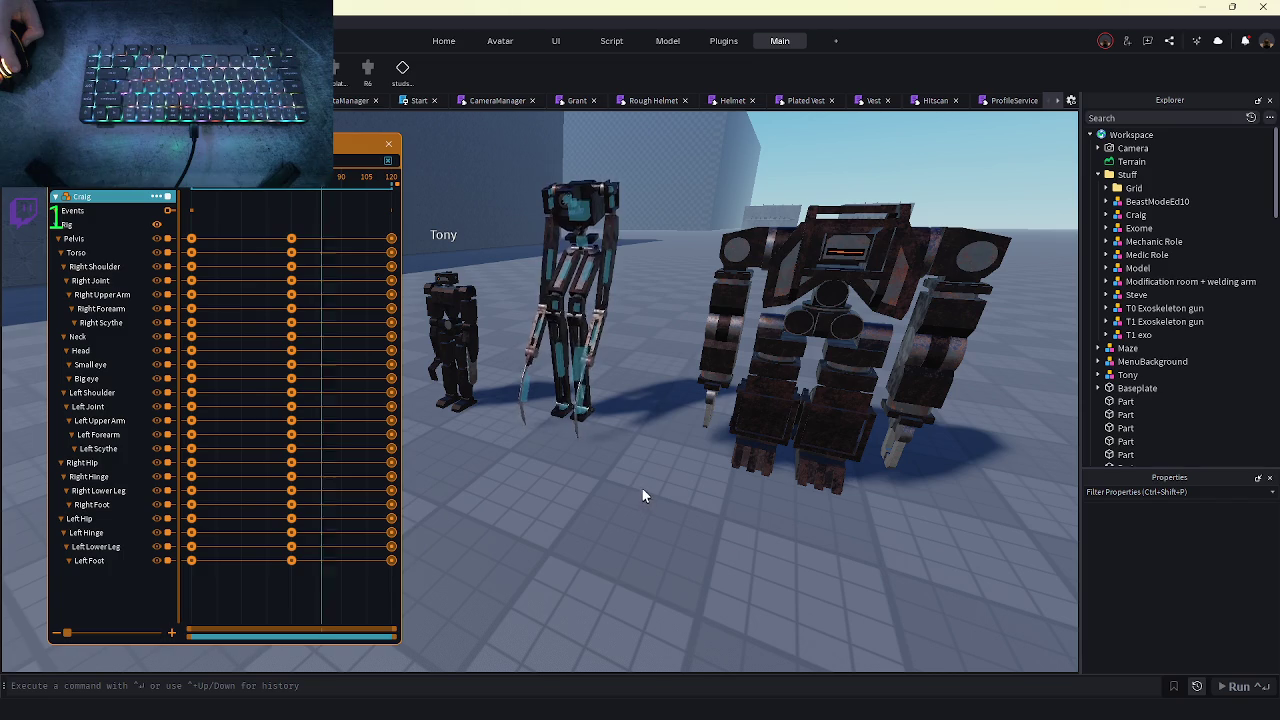
pyautogui.press('f')
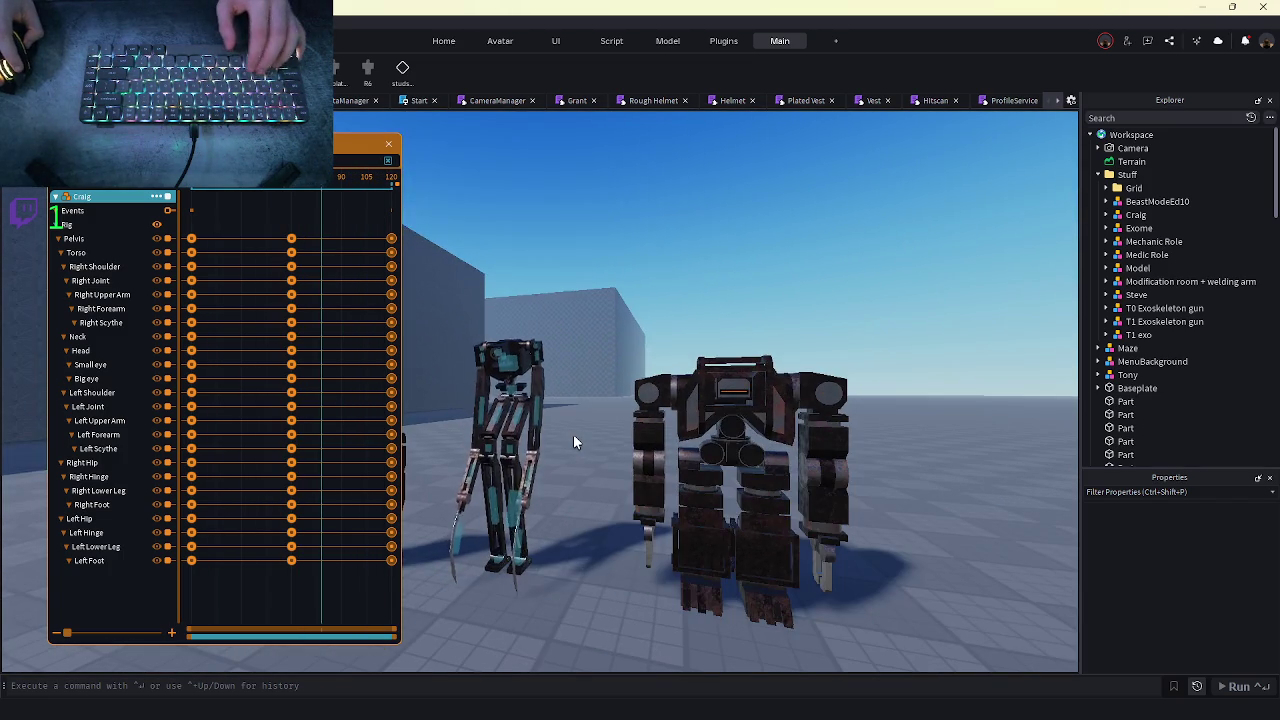
pyautogui.press('w')
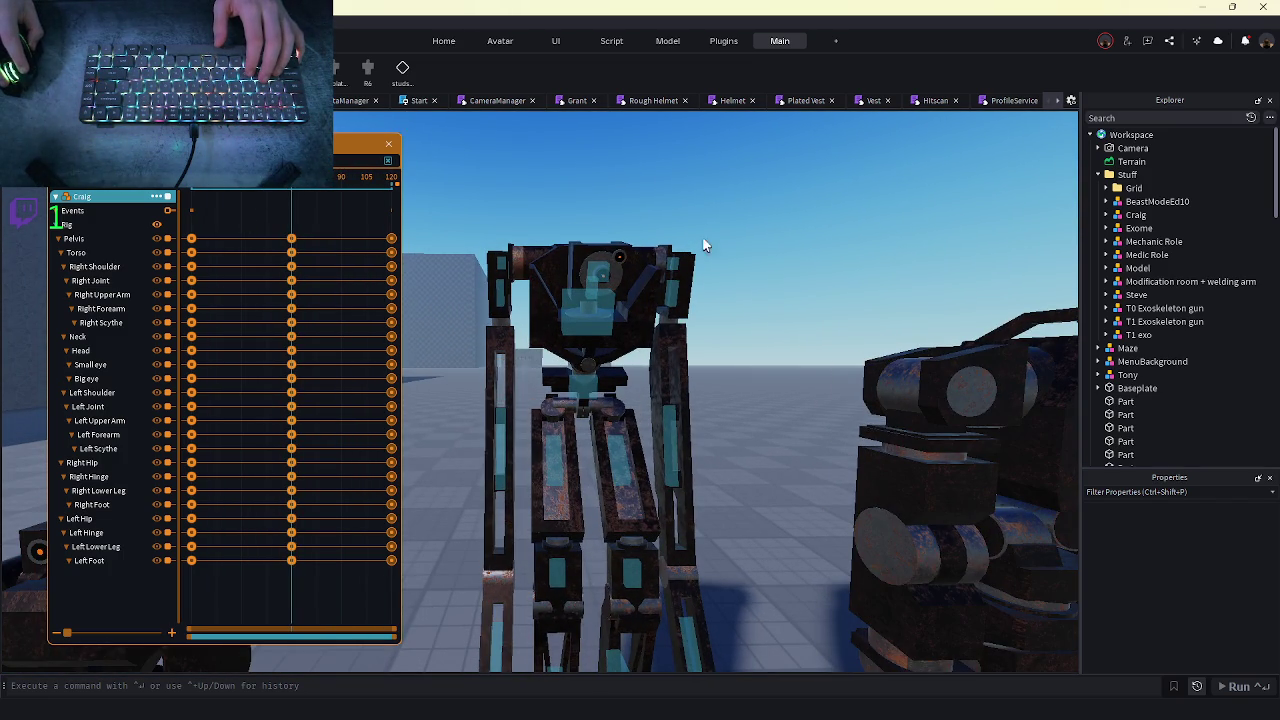
pyautogui.press('s')
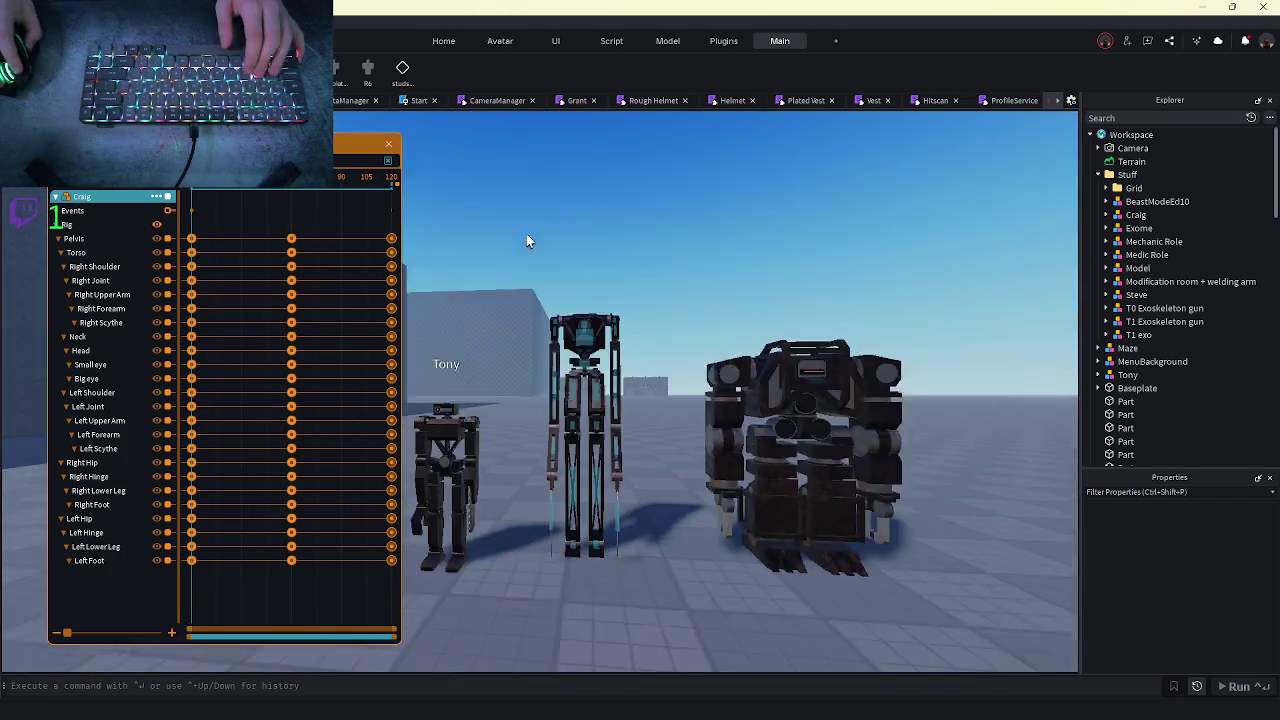
pyautogui.press('w')
# - Shift the Big eye about -0.032 studs along local X at the middle keyframe
pyautogui.click(509, 277)
pyautogui.press('r')
pyautogui.press('y')
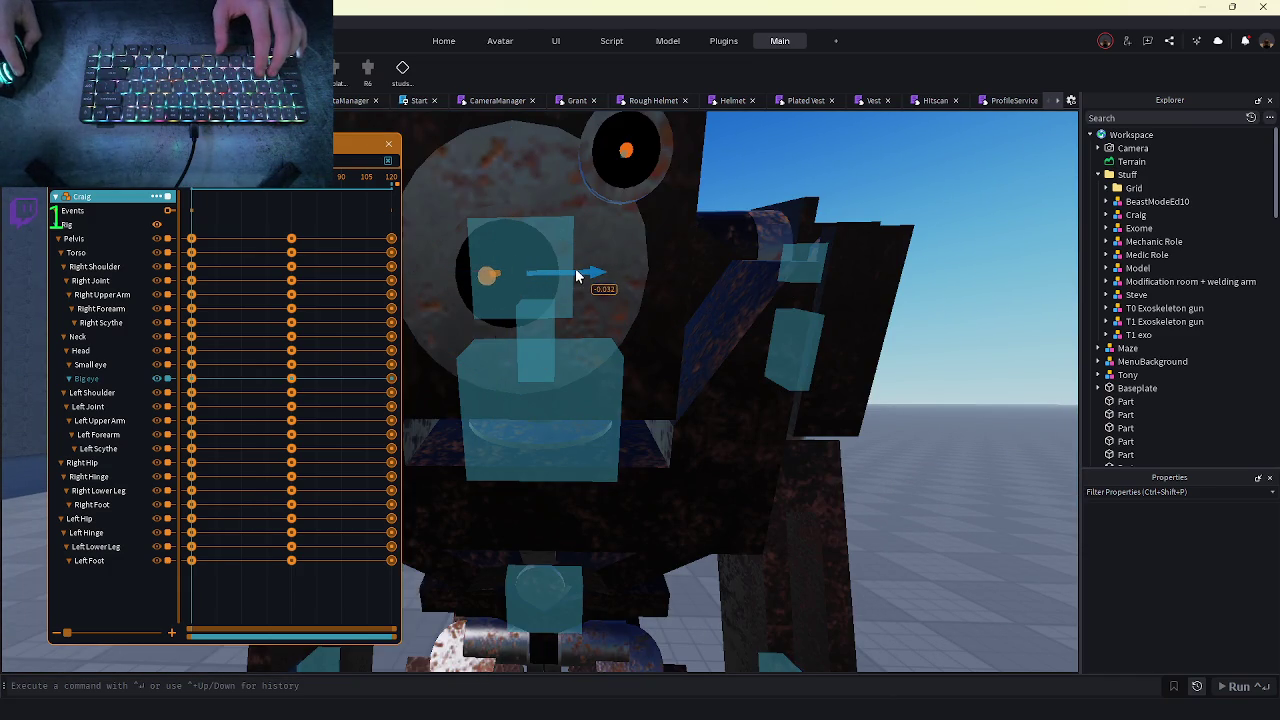
pyautogui.press('e')
pyautogui.click(291, 190)
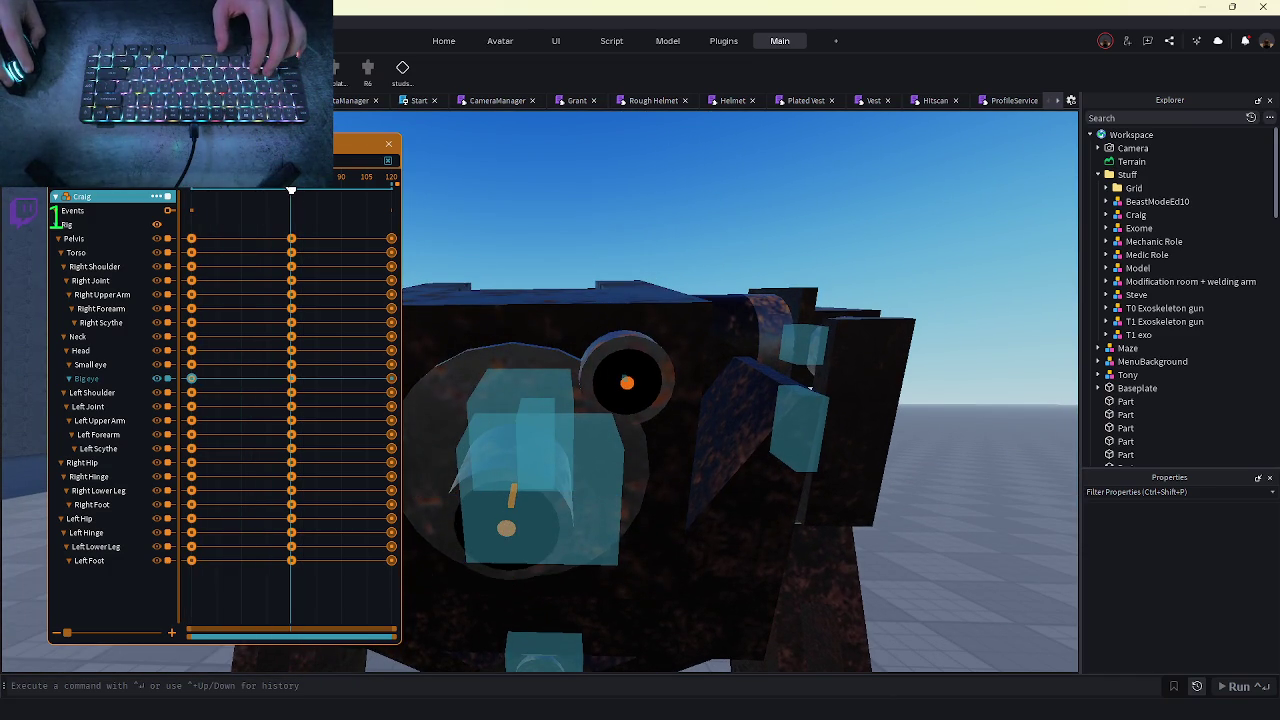
pyautogui.moveTo(603, 498); pyautogui.dragTo(623, 486)
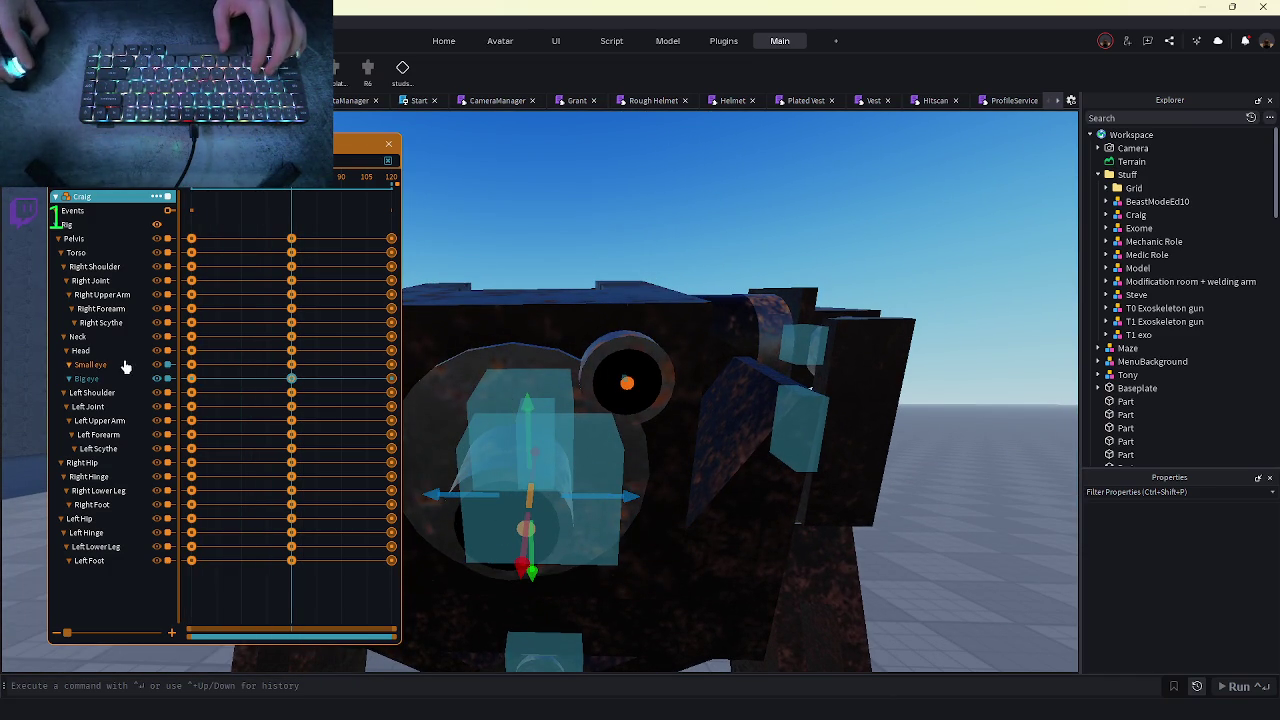
pyautogui.click(277, 190)
pyautogui.scroll(-5, 433, 418)
# - Tilt Craig's Torso by about -4.37° and play the animation to check it
pyautogui.press('d')
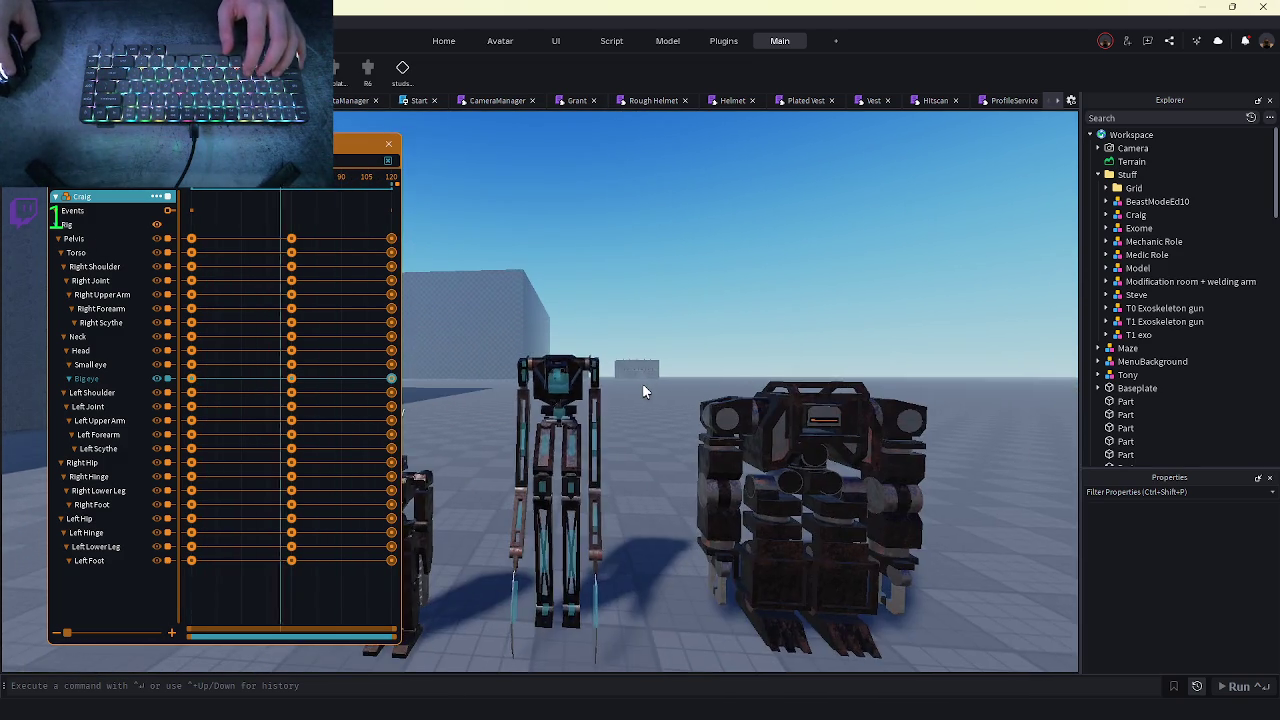
pyautogui.press('f')
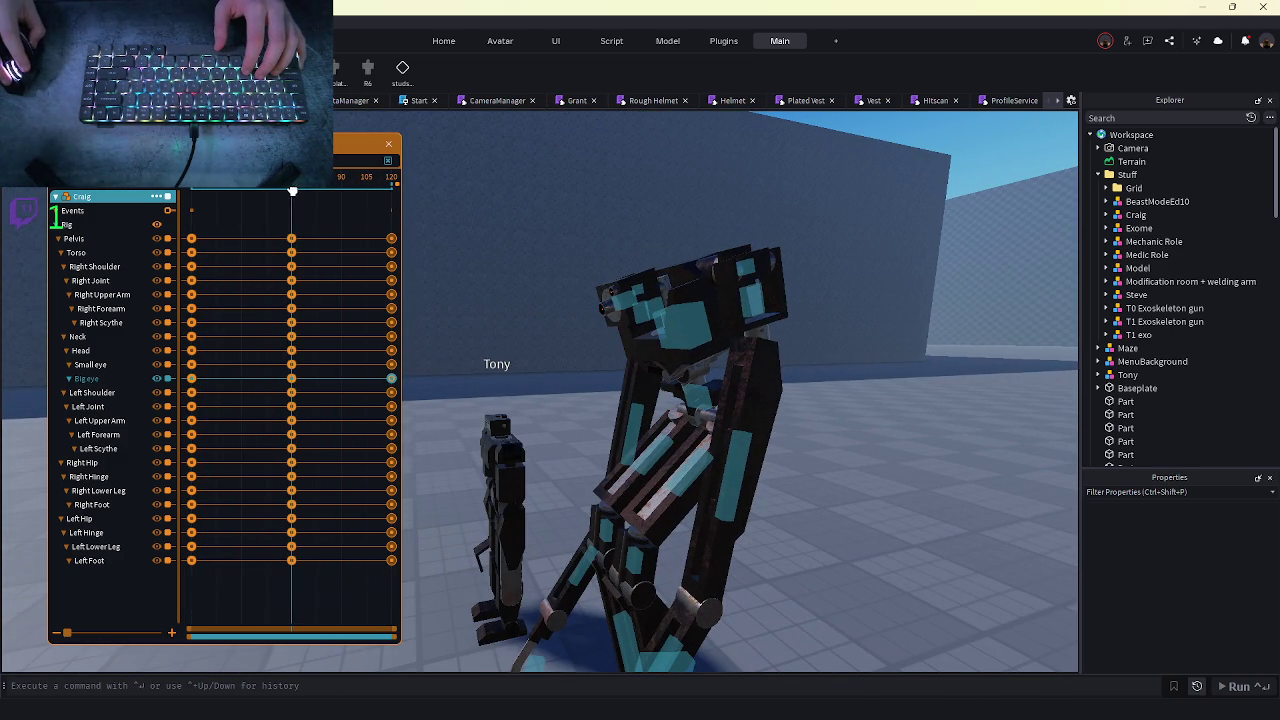
pyautogui.click(704, 330)
pyautogui.hotkey('ctrl', '4')
pyautogui.moveTo(670, 265)
pyautogui.mouseDown()
pyautogui.moveTo(685, 217)
pyautogui.moveTo(733, 255)
pyautogui.moveTo(685, 344)
pyautogui.mouseUp()
pyautogui.scroll(-5, 692, 358)
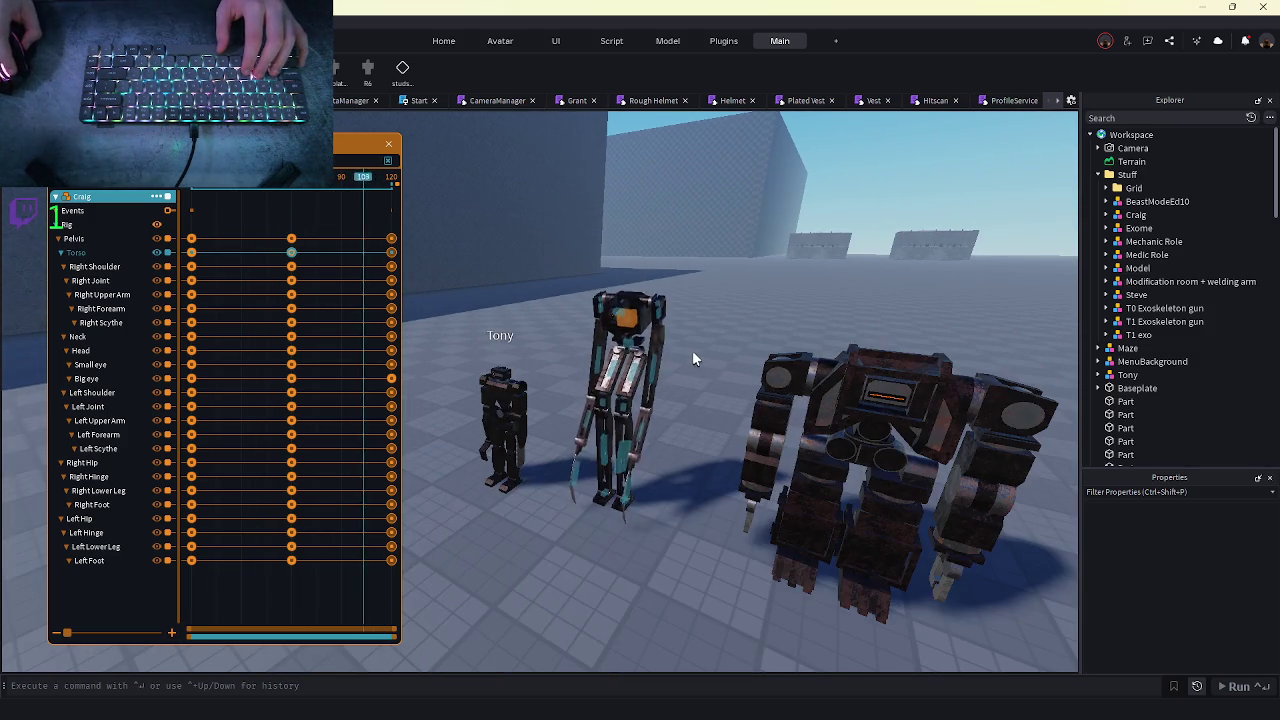
pyautogui.scroll(4, 692, 358)
pyautogui.scroll(3, 692, 350)
pyautogui.scroll(-3, 692, 350)
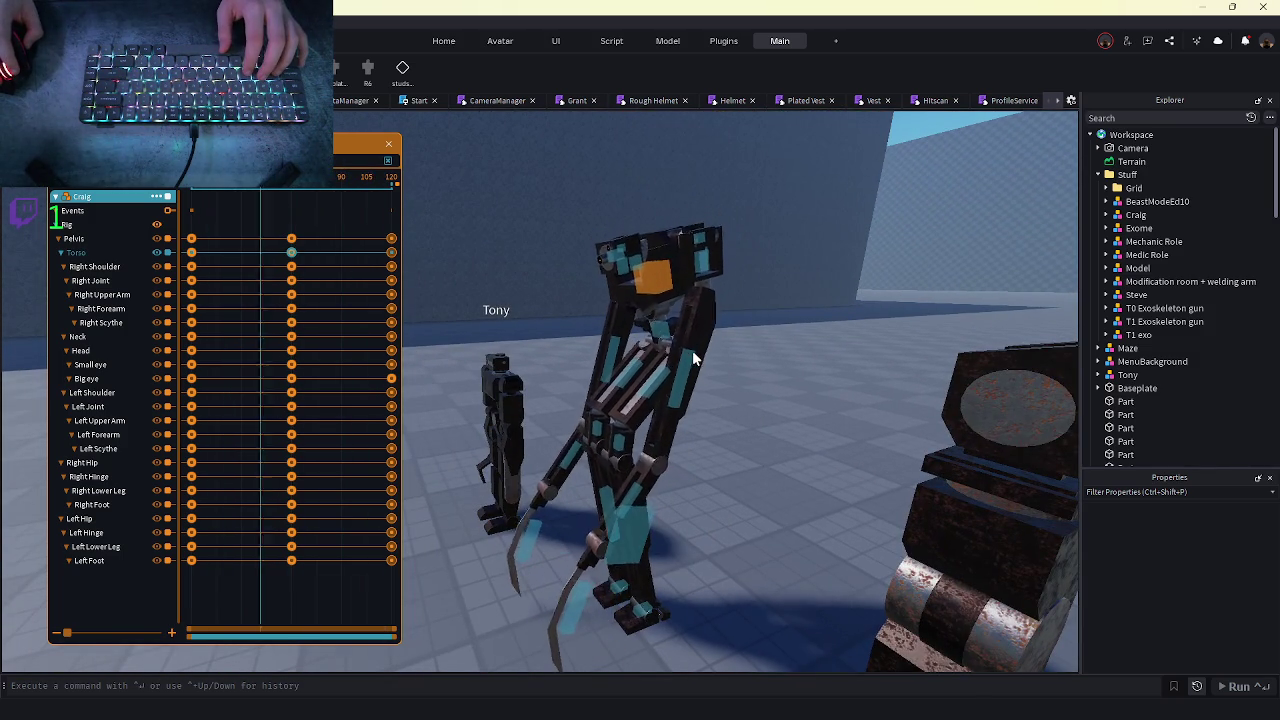
pyautogui.press('space')
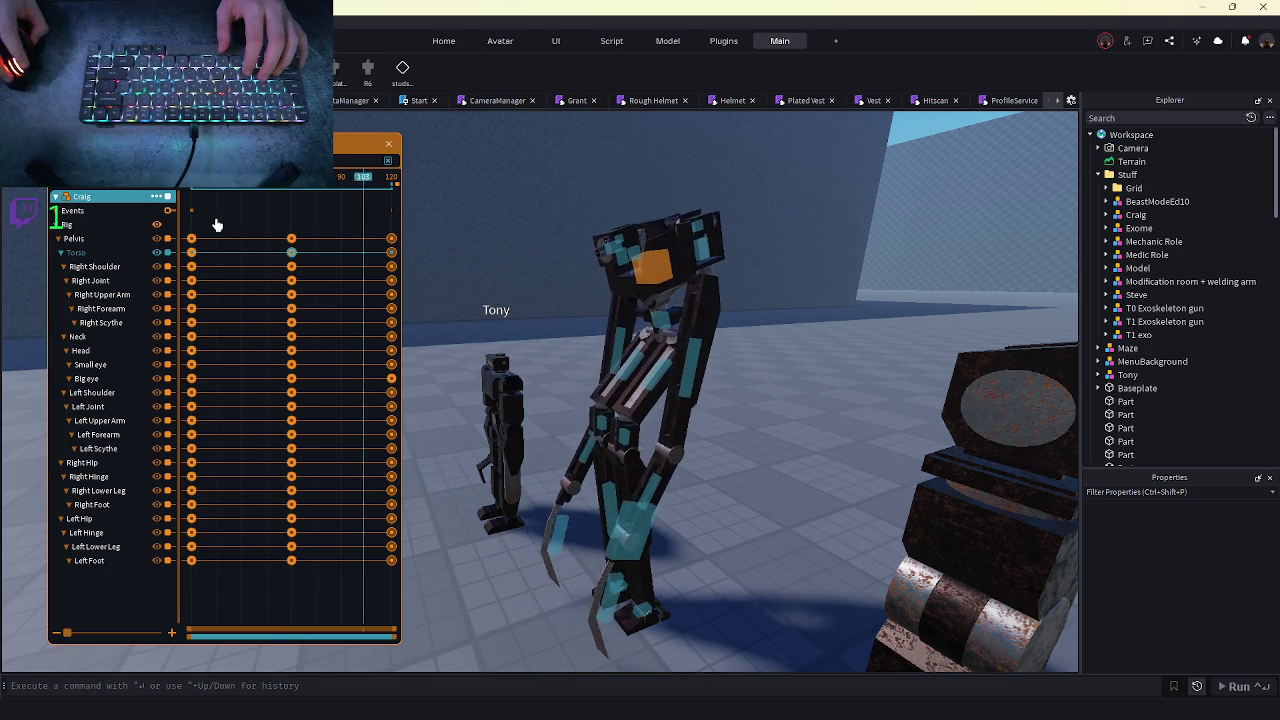
pyautogui.press('space')
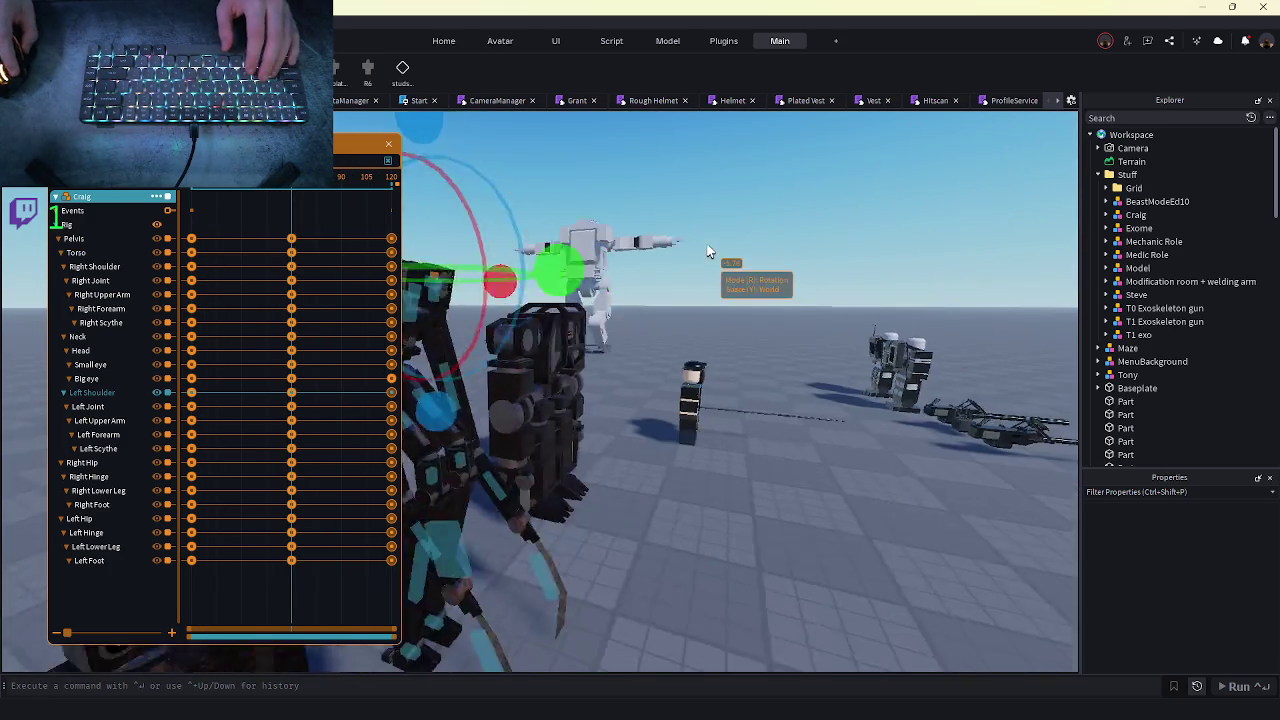
# - Select the Right Shoulder and rotate it slightly at the final keyframe
pyautogui.click(563, 289)
pyautogui.click(597, 287)
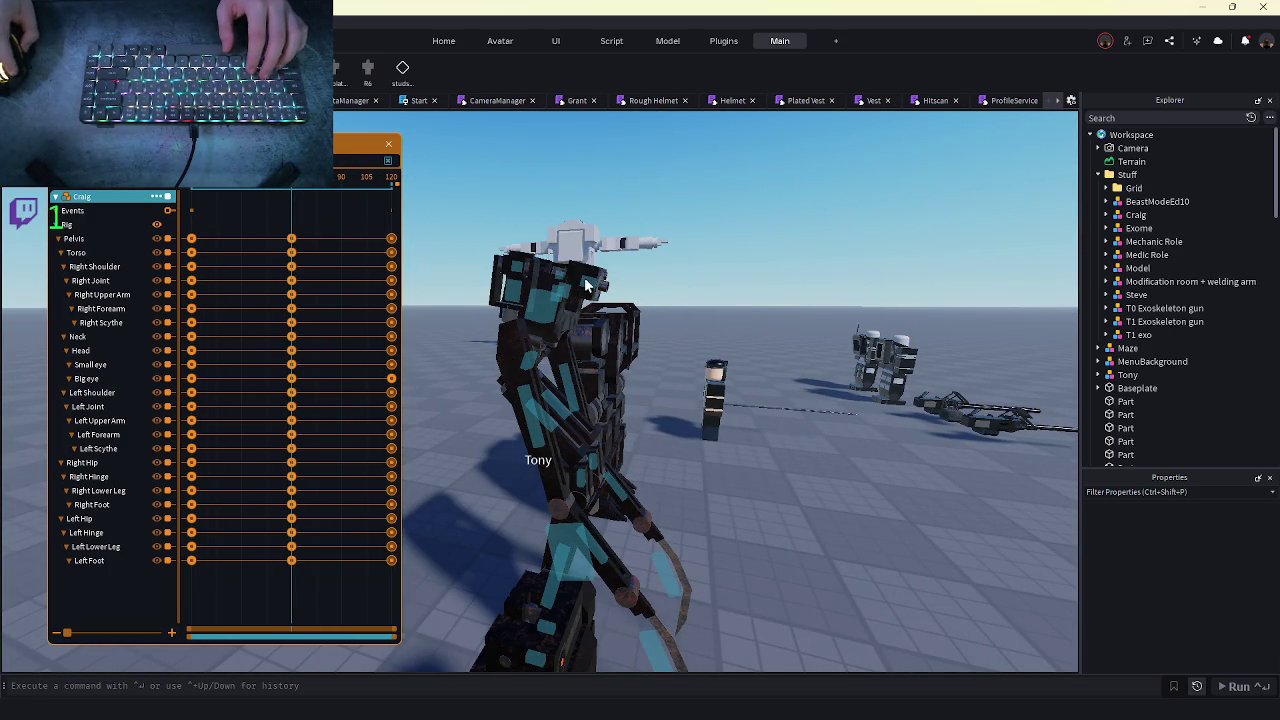
pyautogui.click(512, 270)
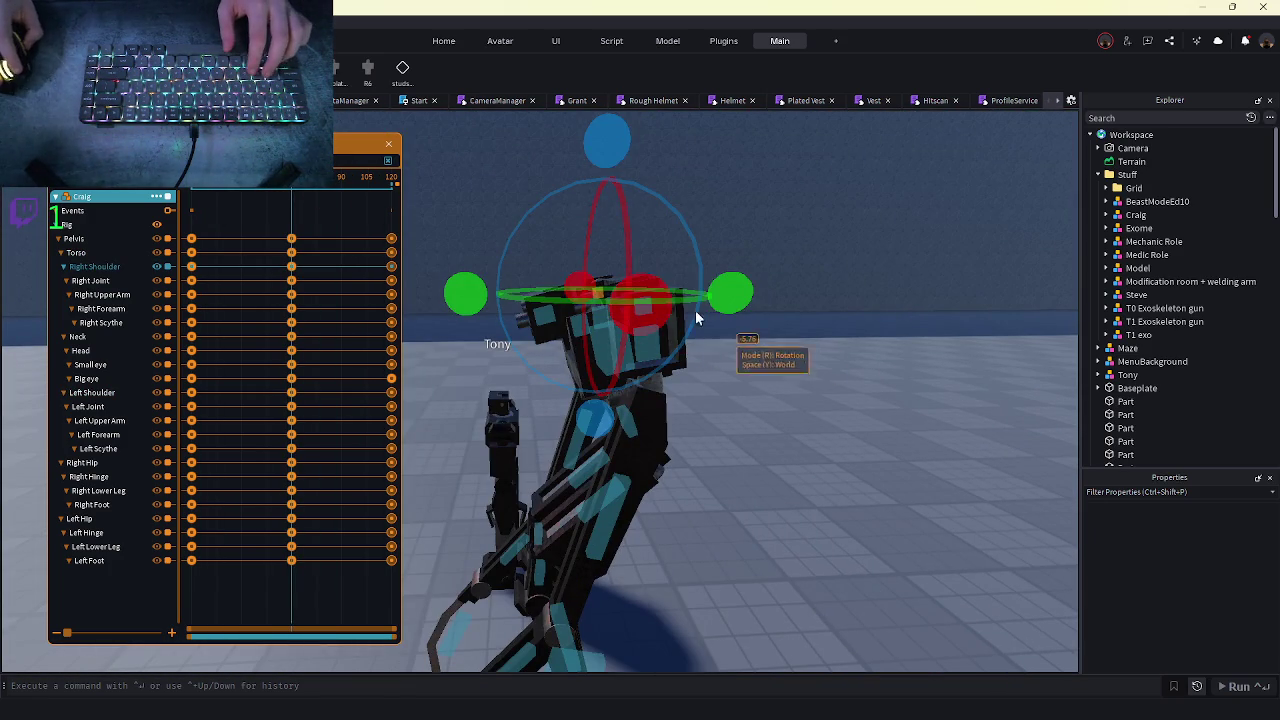
pyautogui.click(650, 310)
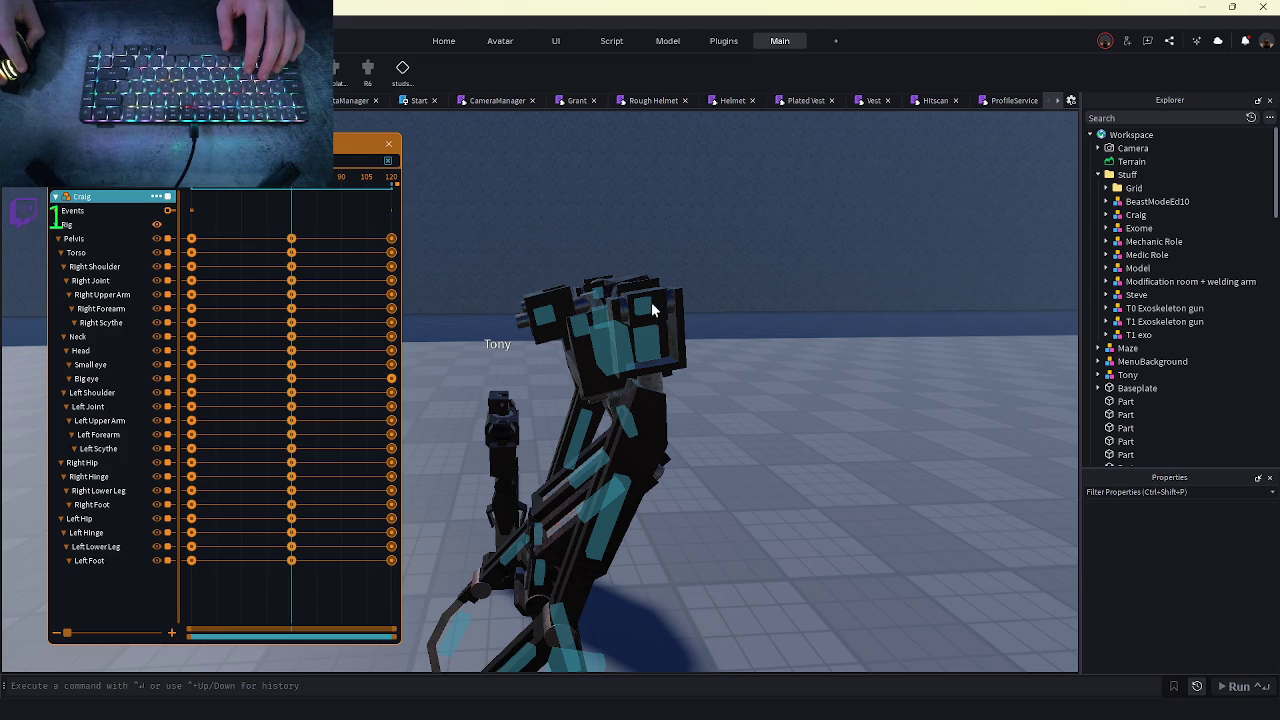
pyautogui.click(637, 307)
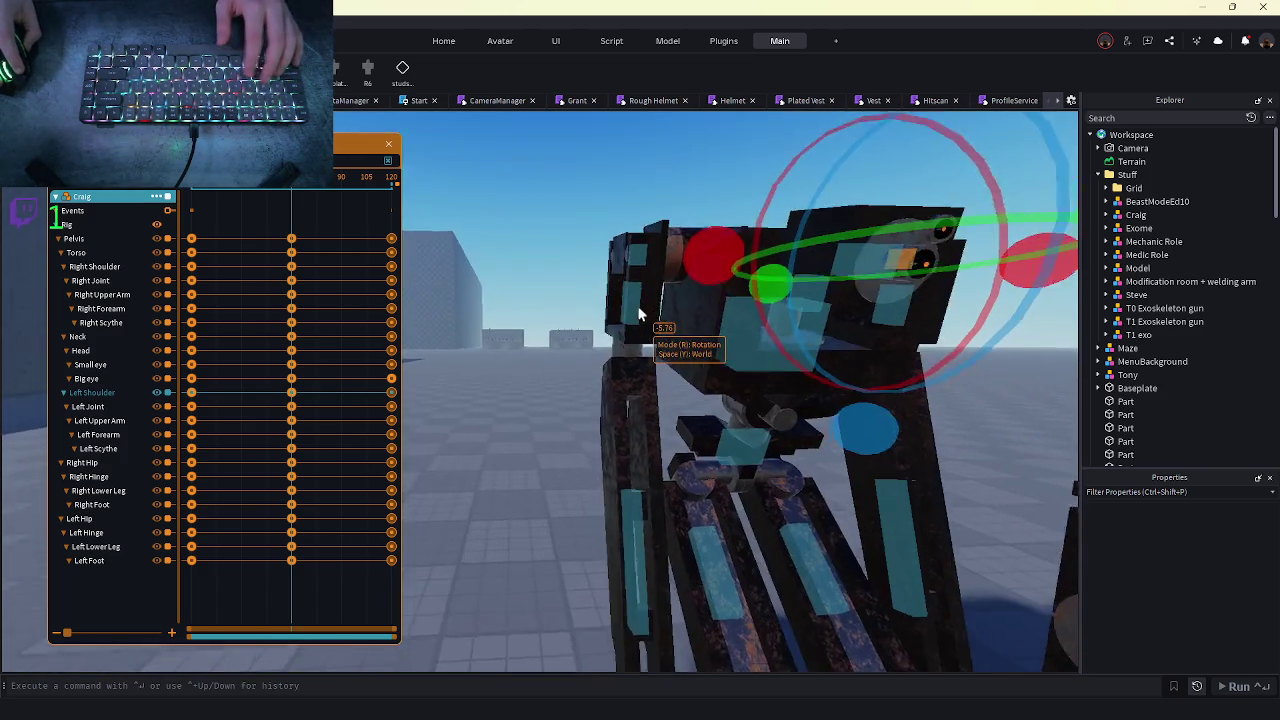
pyautogui.click(600, 300)
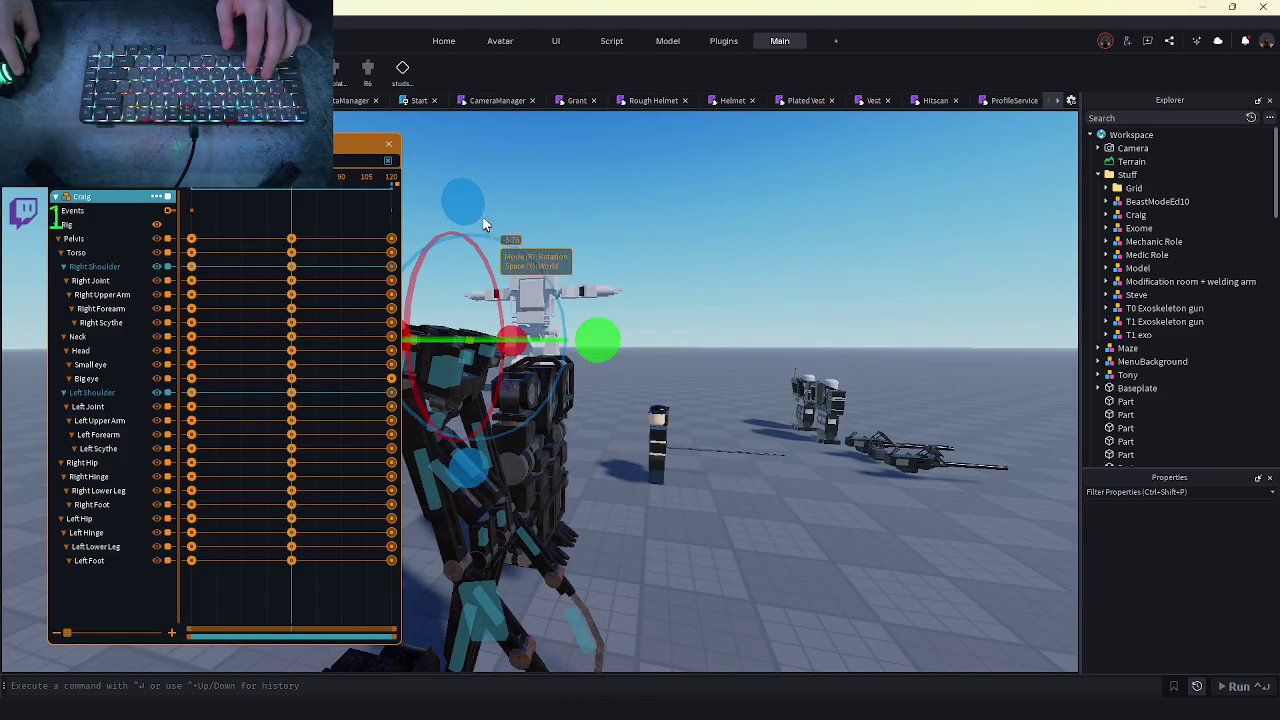
pyautogui.moveTo(483, 224); pyautogui.dragTo(477, 212)
pyautogui.click(633, 446)
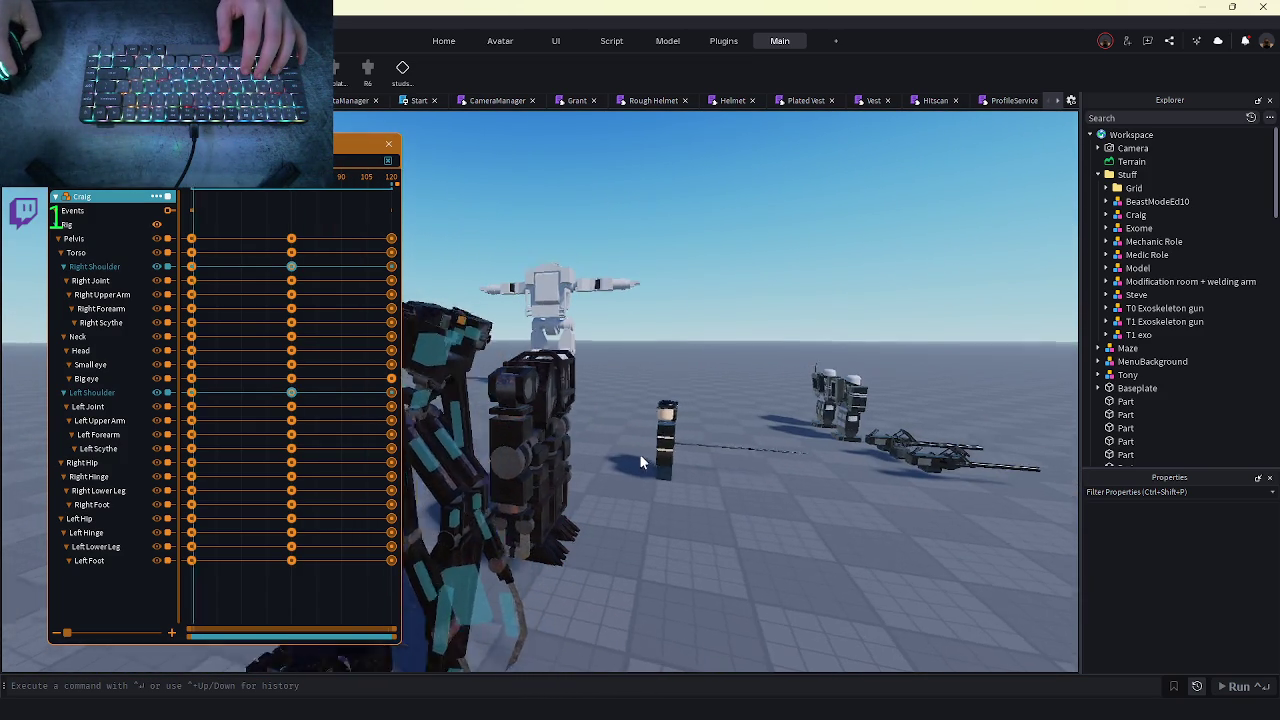
pyautogui.press('w')
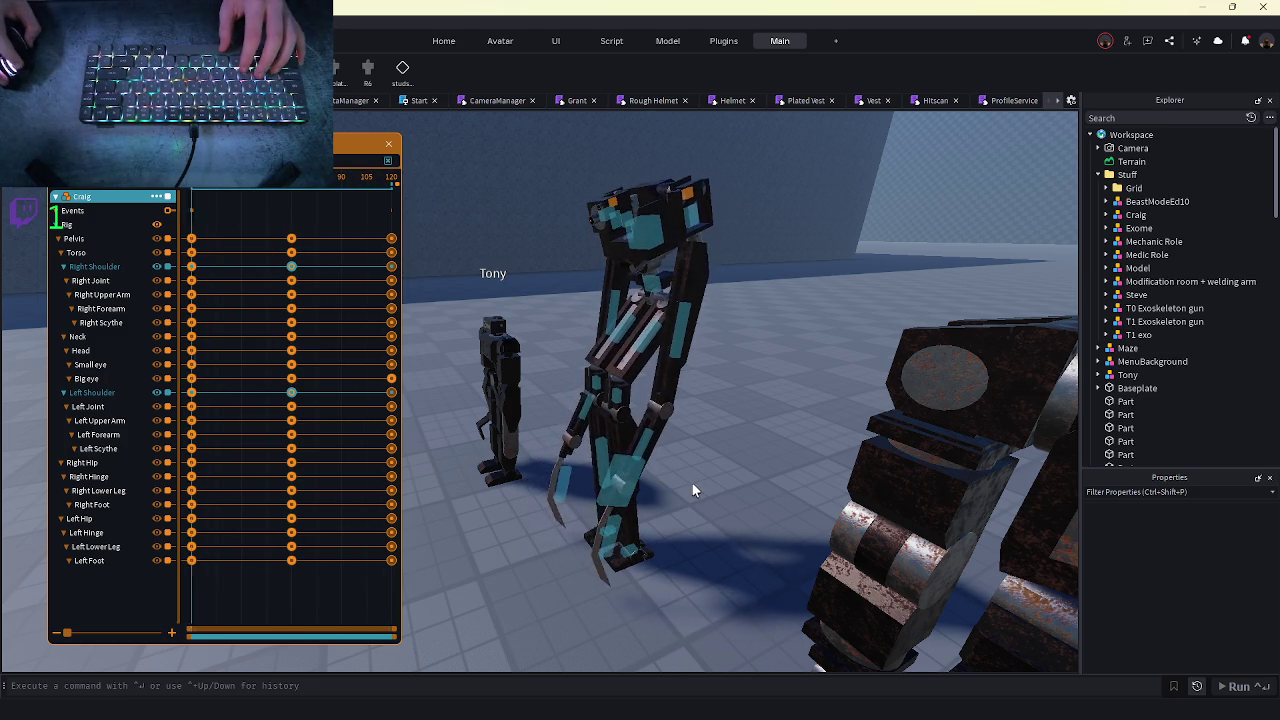
# - Watch Craig_Idle play in the viewport, then switch to the Roblox site in the browser
pyautogui.moveTo(262, 710)
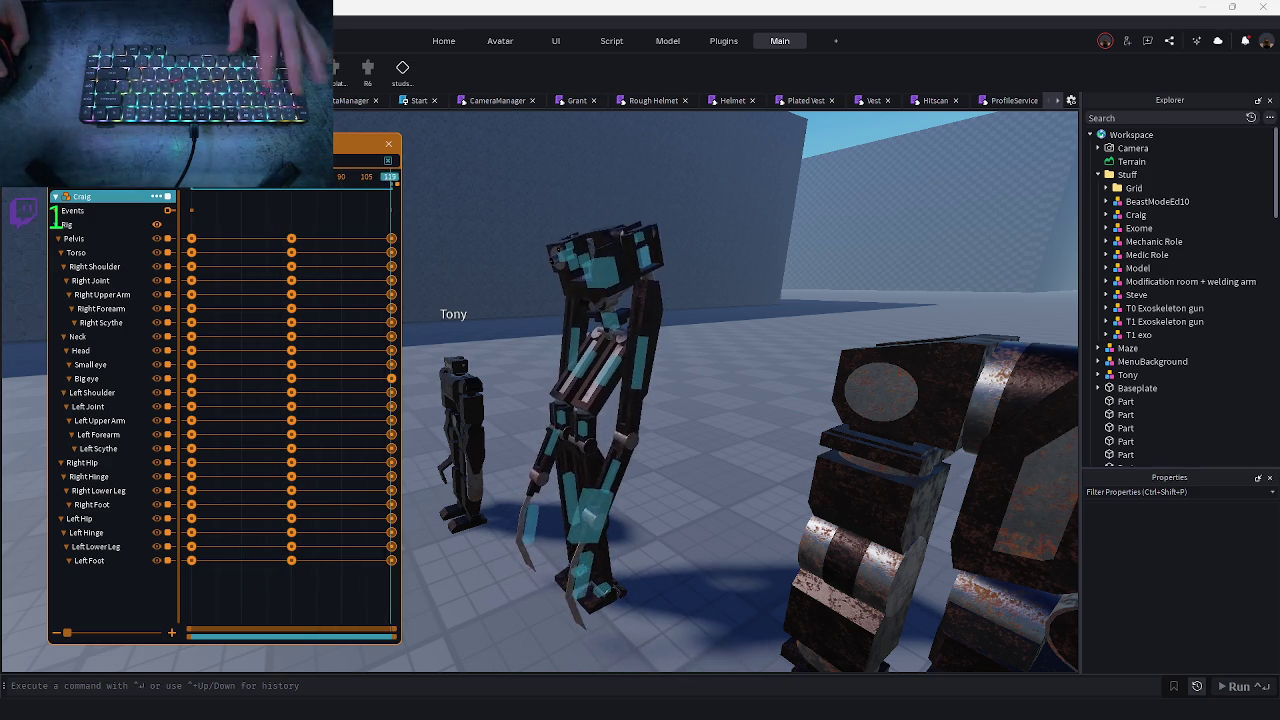
pyautogui.hotkey('alt', 'Tab')
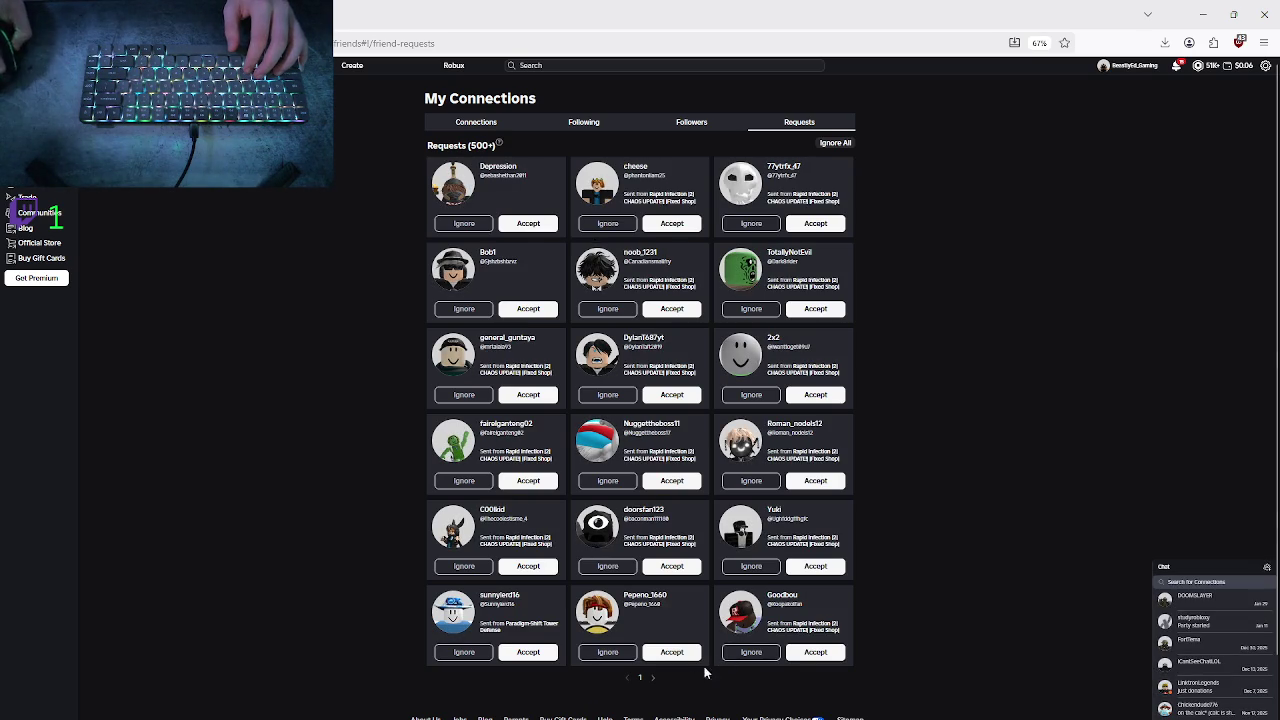
# - Page forward through the connection requests with the next-page arrow
pyautogui.click(653, 678)
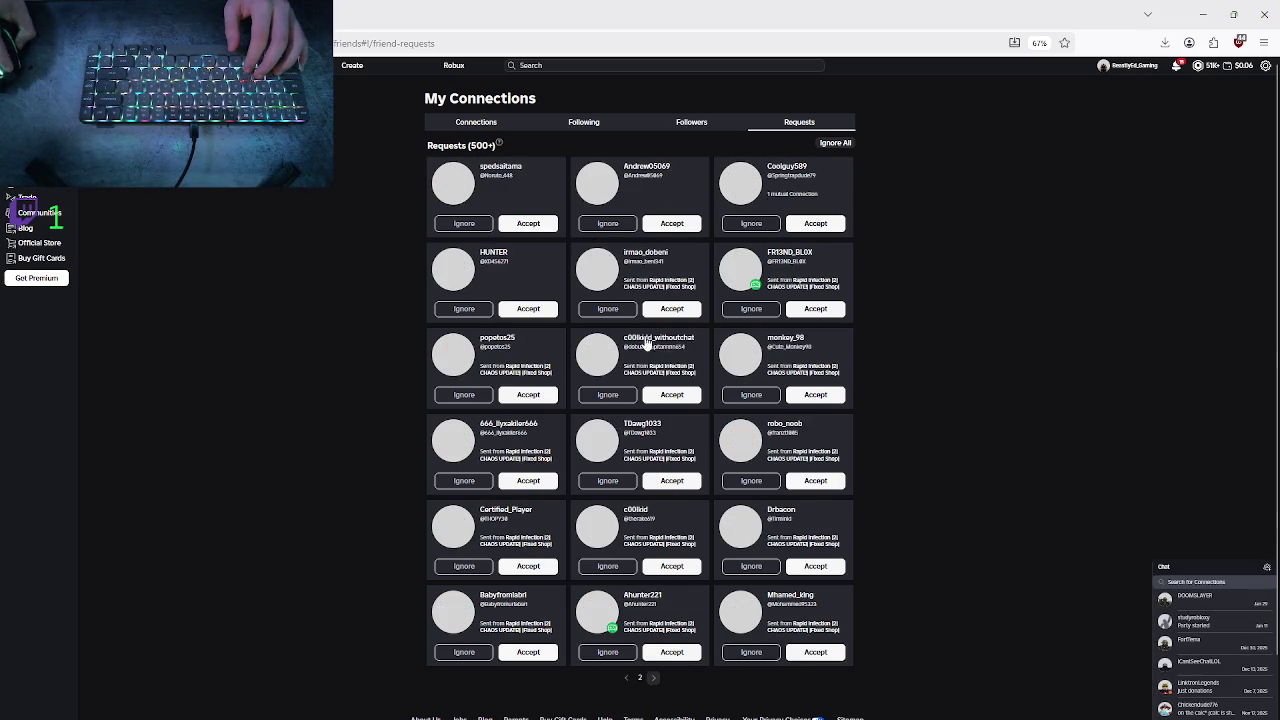
pyautogui.click(652, 680)
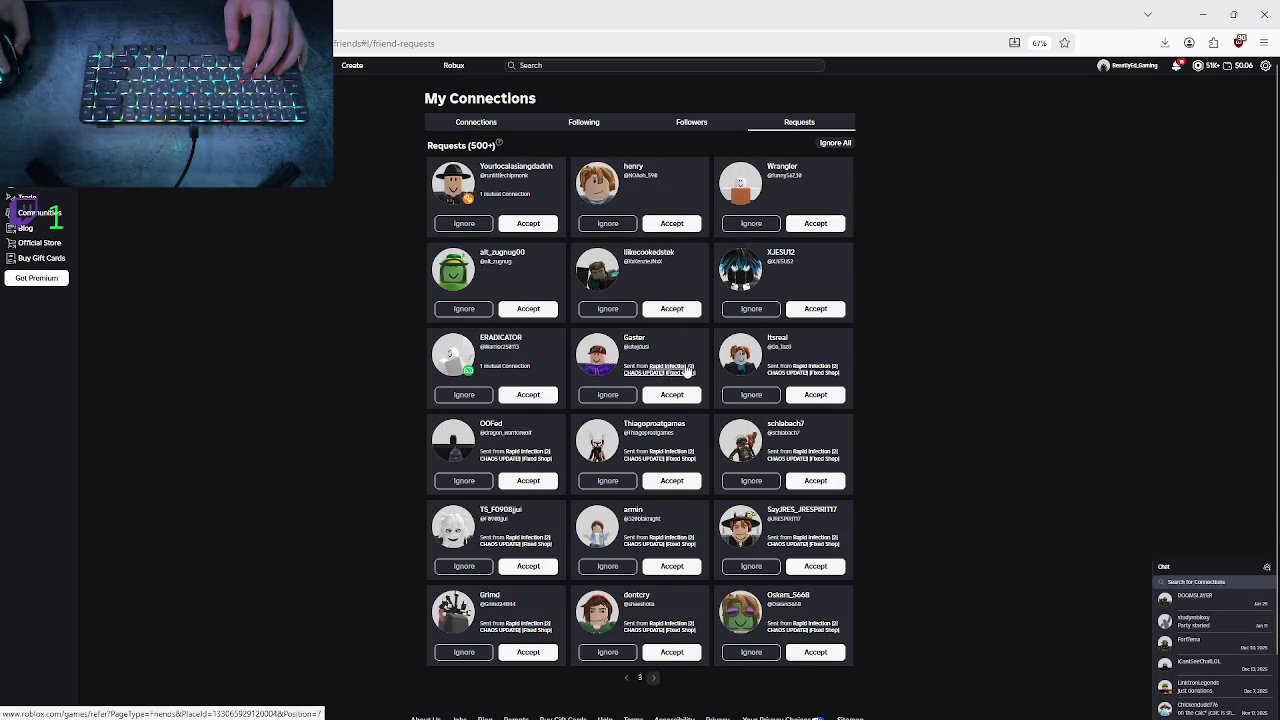
pyautogui.click(653, 679)
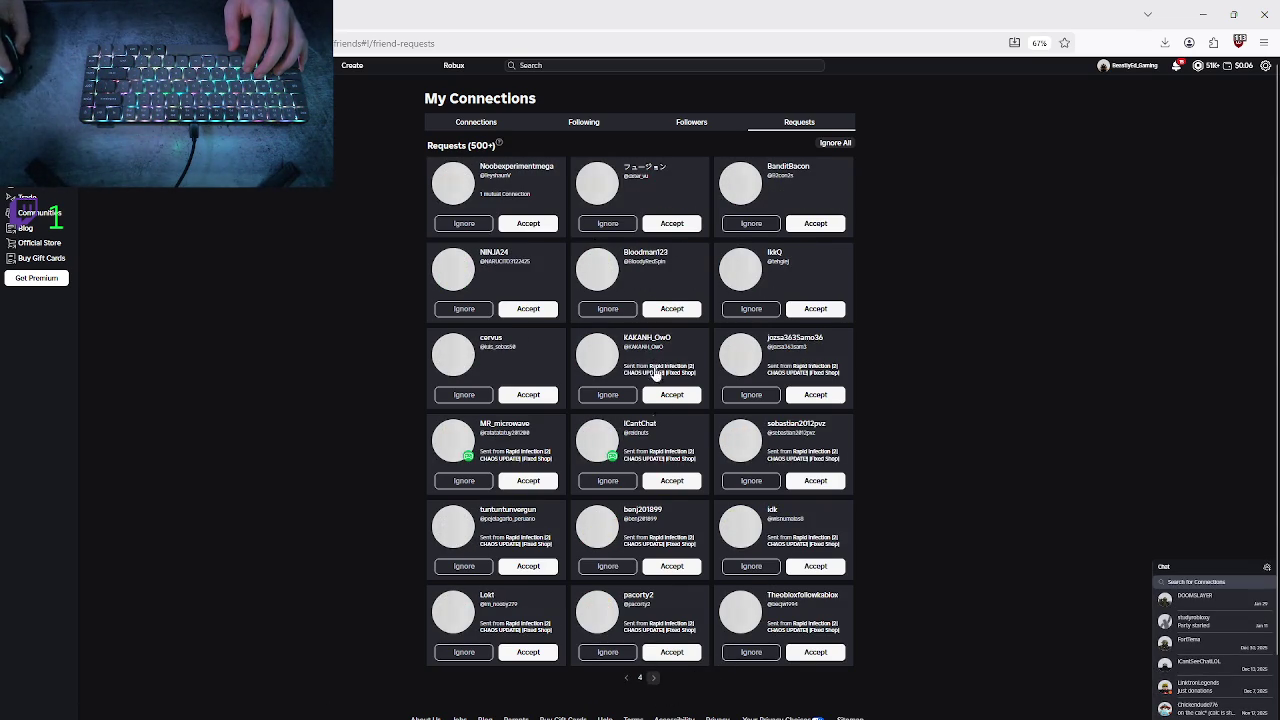
pyautogui.click(656, 680)
pyautogui.click(656, 679)
pyautogui.click(656, 679)
pyautogui.click(656, 679)
pyautogui.click(656, 679)
pyautogui.click(656, 679)
pyautogui.click(656, 679)
pyautogui.click(656, 679)
pyautogui.click(656, 679)
pyautogui.click(656, 679)
pyautogui.click(656, 679)
pyautogui.click(656, 679)
pyautogui.click(656, 679)
pyautogui.click(656, 679)
pyautogui.click(656, 679)
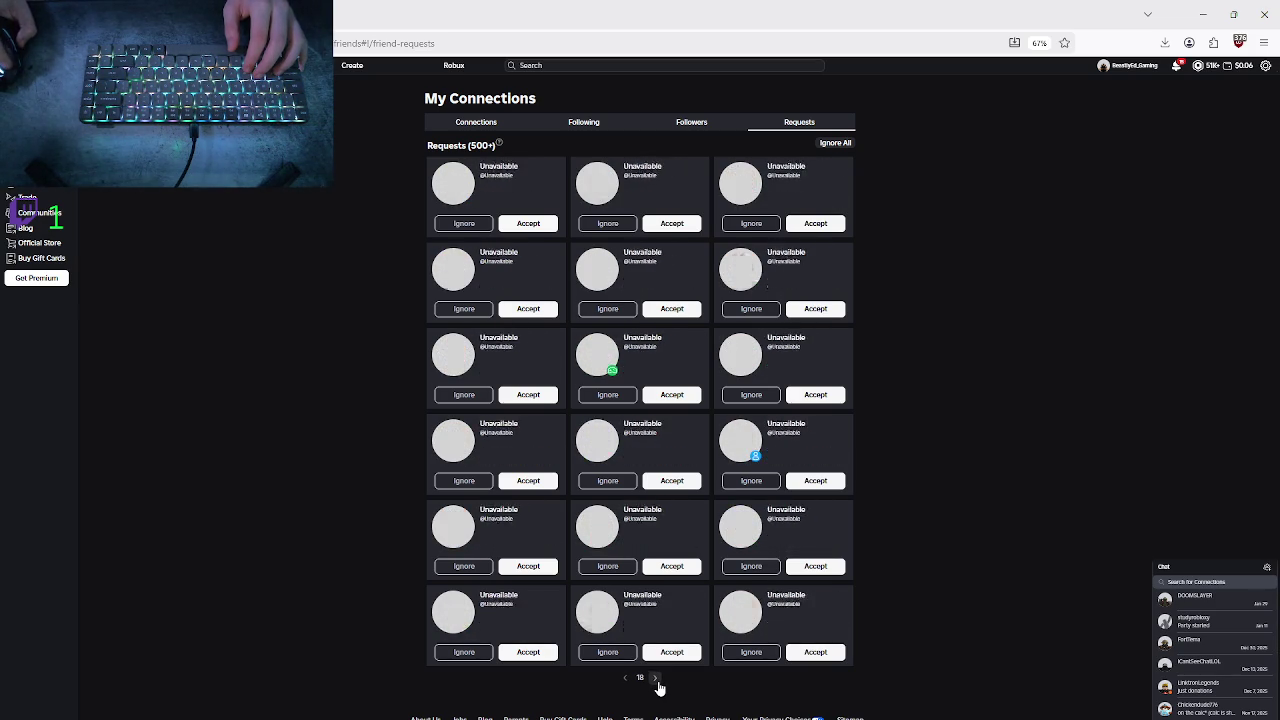
pyautogui.click(656, 679)
pyautogui.click(656, 679)
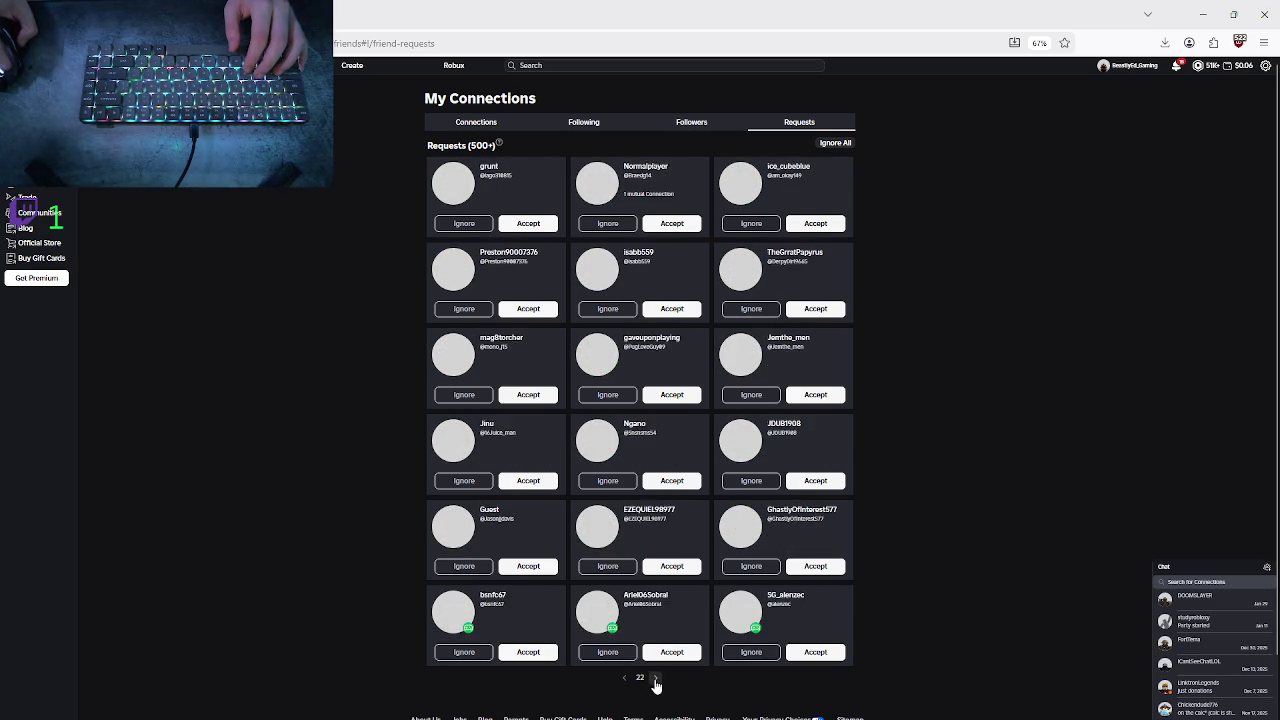
pyautogui.click(655, 679)
pyautogui.click(655, 679)
pyautogui.click(655, 679)
pyautogui.click(655, 679)
pyautogui.click(655, 679)
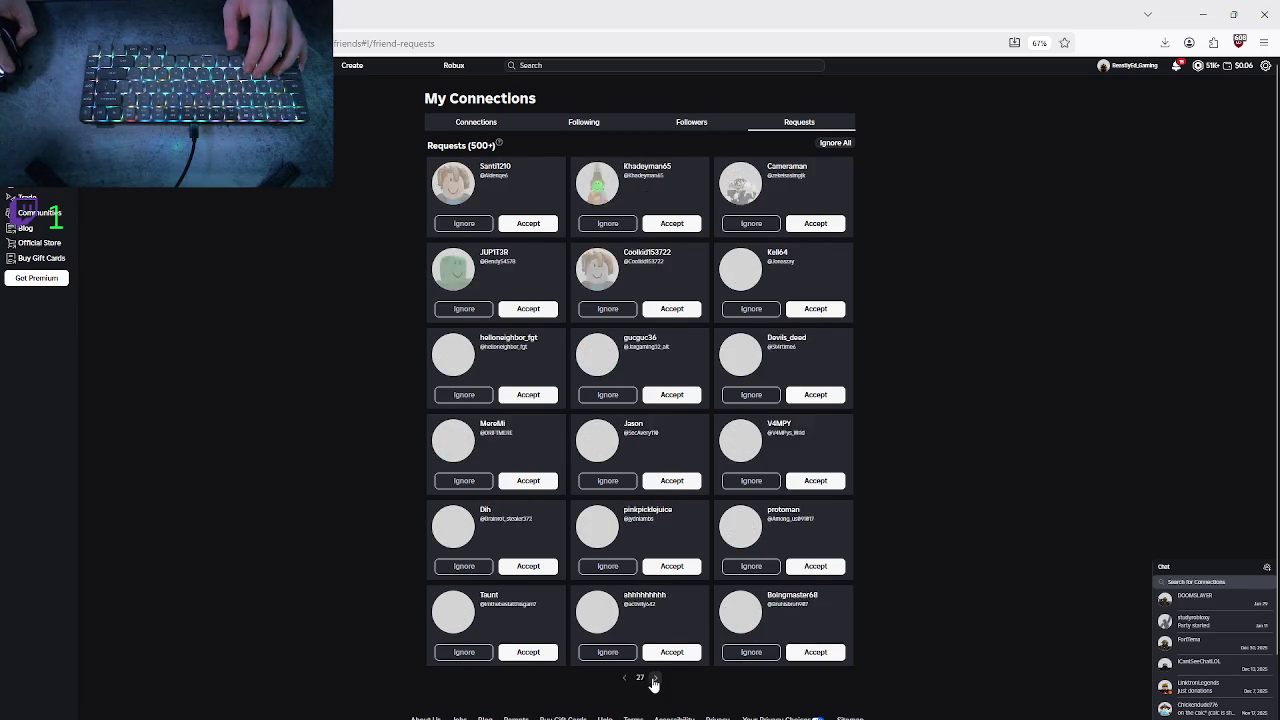
pyautogui.click(655, 679)
pyautogui.click(655, 679)
pyautogui.click(655, 679)
pyautogui.click(655, 679)
pyautogui.click(655, 679)
pyautogui.click(655, 679)
pyautogui.click(655, 679)
pyautogui.click(655, 679)
pyautogui.click(655, 679)
pyautogui.click(655, 679)
pyautogui.click(655, 679)
pyautogui.click(655, 679)
pyautogui.click(655, 679)
pyautogui.click(655, 679)
pyautogui.click(655, 679)
pyautogui.click(655, 679)
pyautogui.click(655, 679)
pyautogui.click(655, 679)
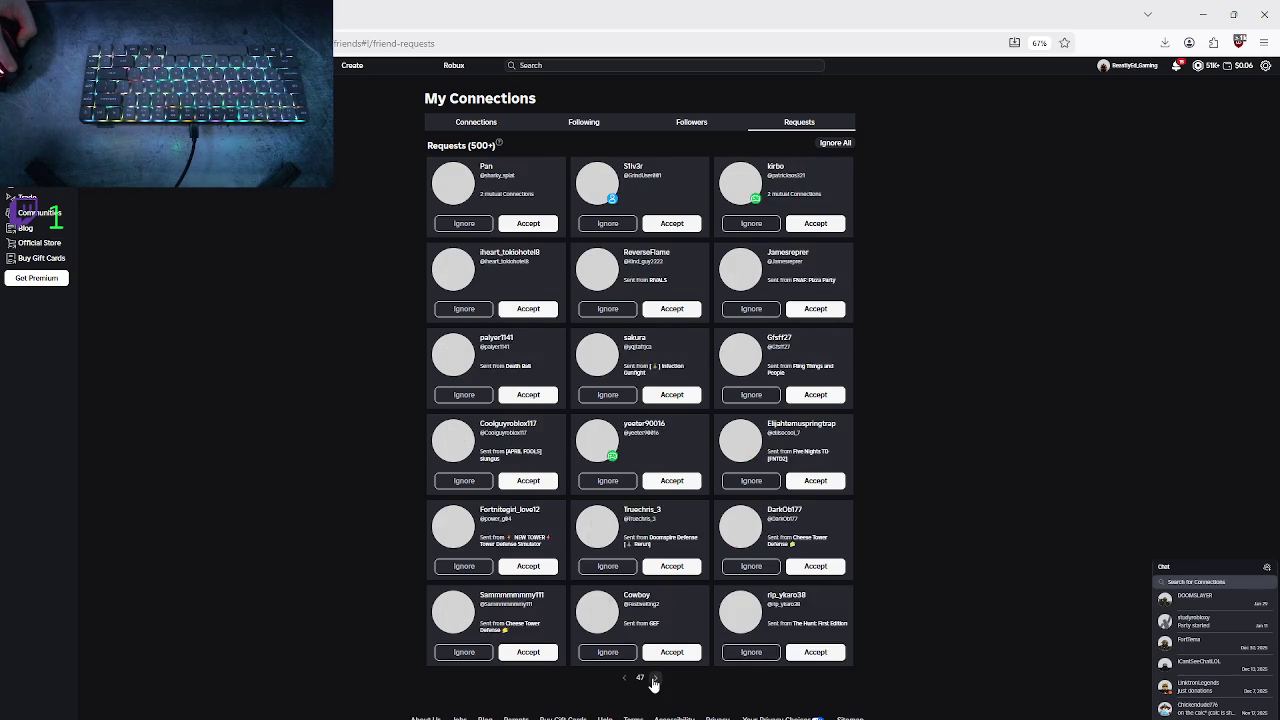
pyautogui.click(655, 679)
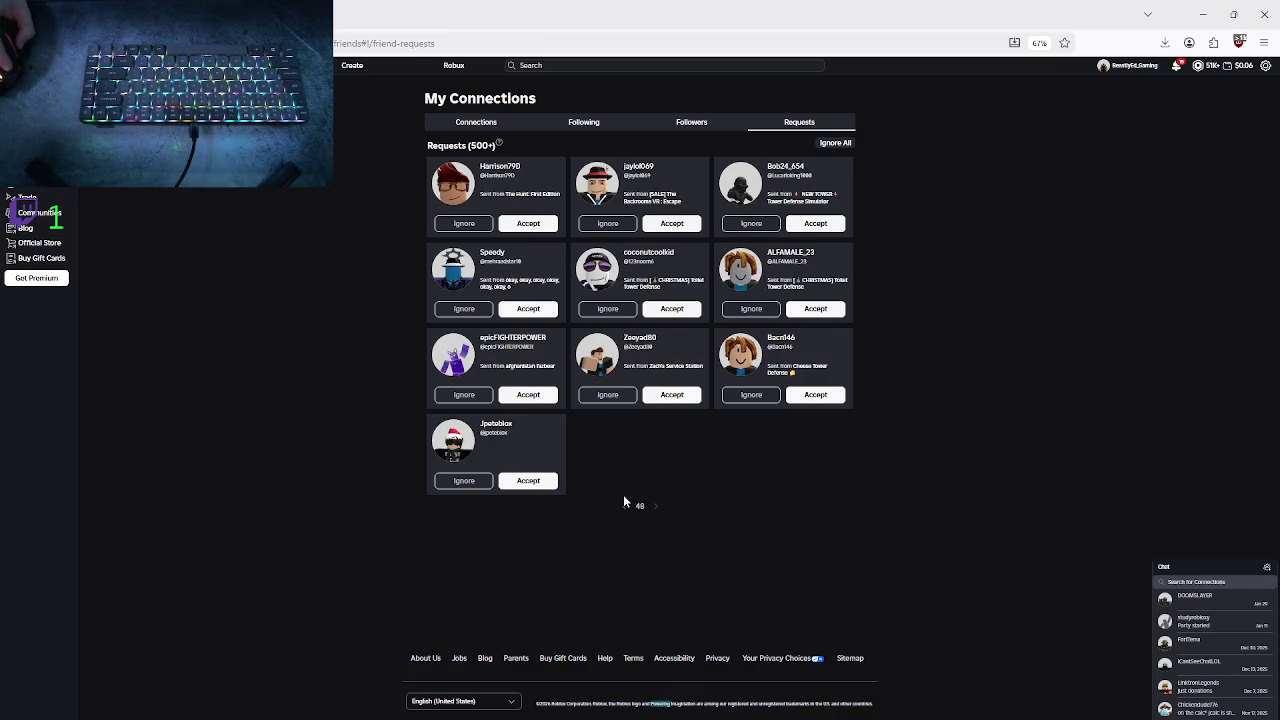
# - Step back to request page 47, move on to the last page 48, then open a new tab
pyautogui.click(624, 504)
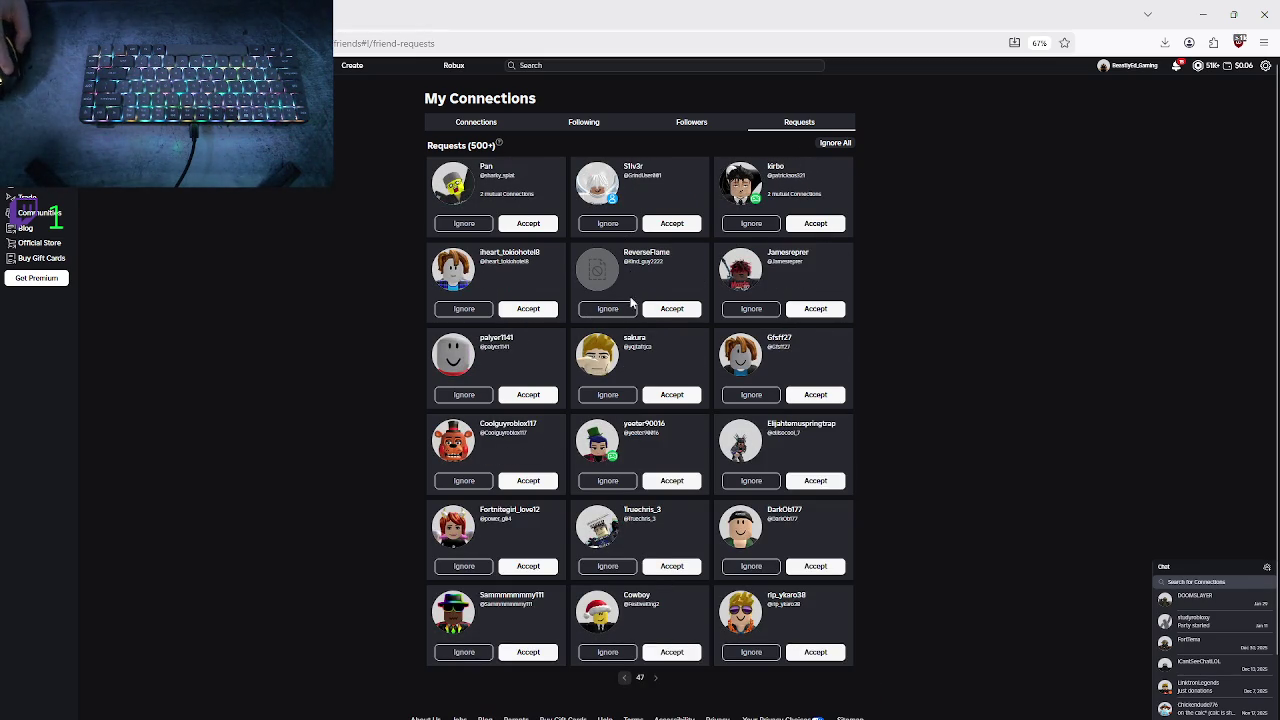
pyautogui.click(655, 679)
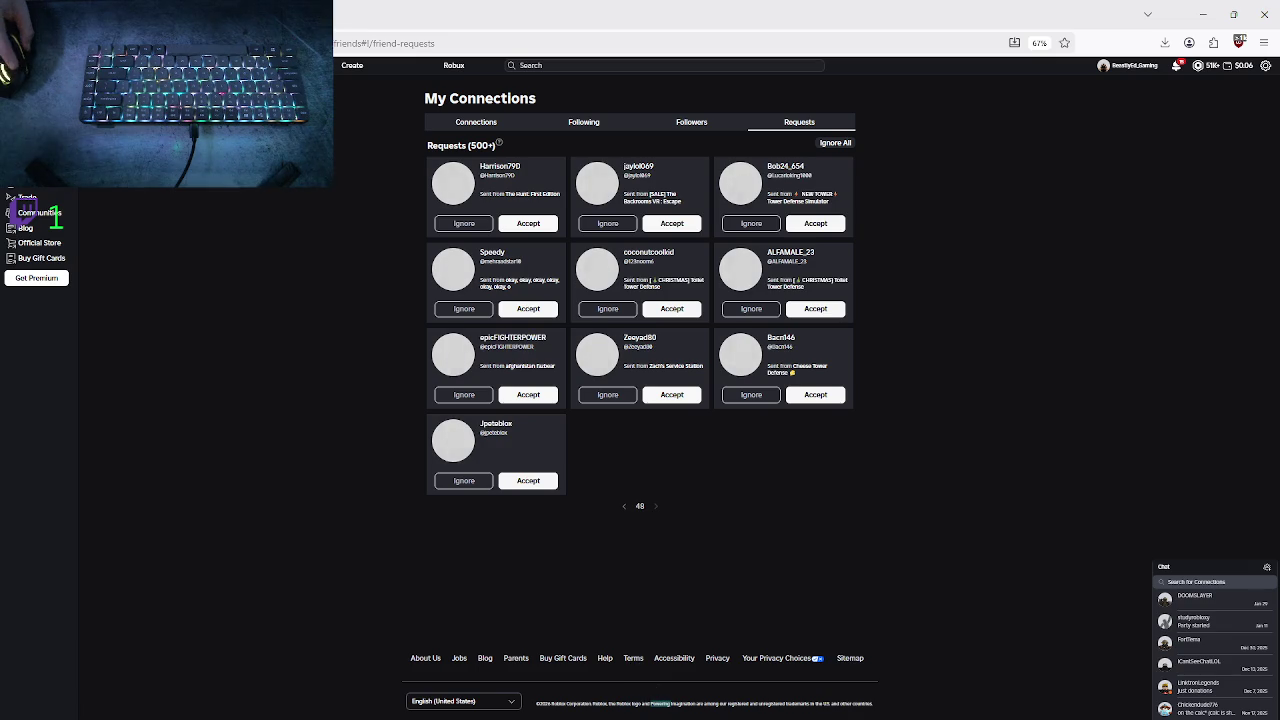
pyautogui.hotkey('ctrl', 't')
pyautogui.write('127')
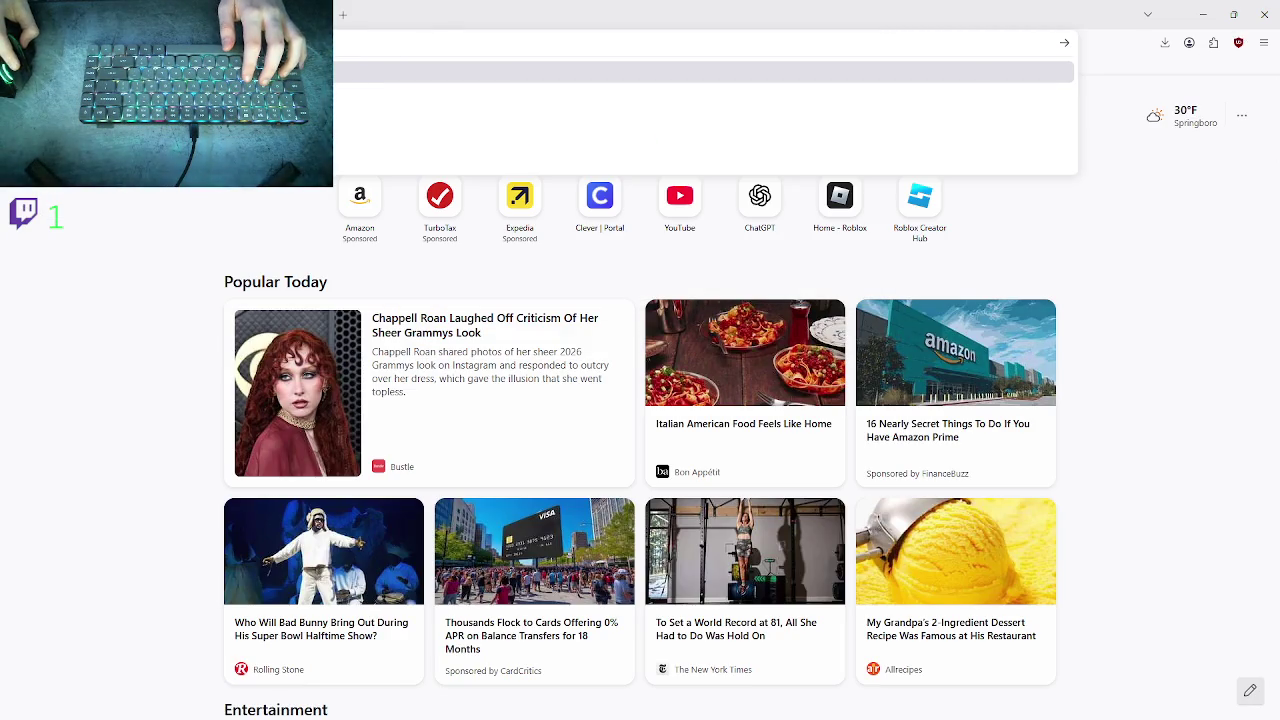
# - Close the new tab, look over the Roblox home page's connections row, and minimize the browser
pyautogui.hotkey('ctrl', 'w')
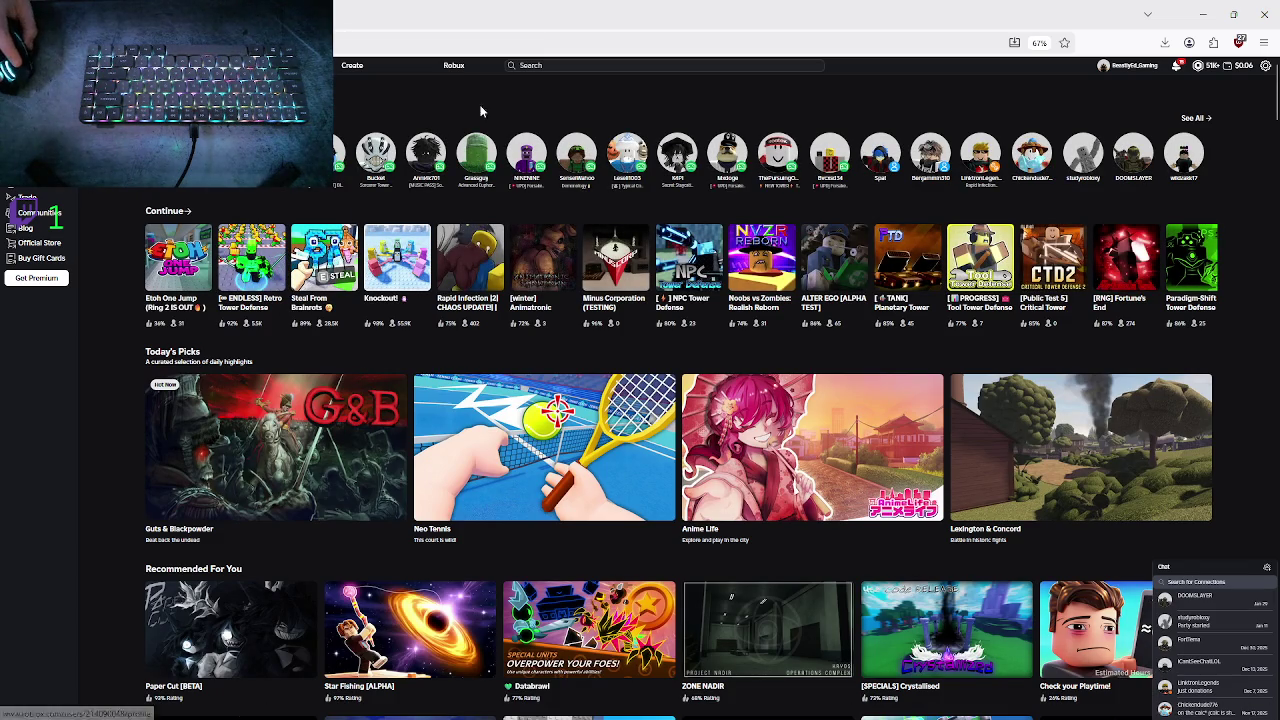
pyautogui.moveTo(275, 152)
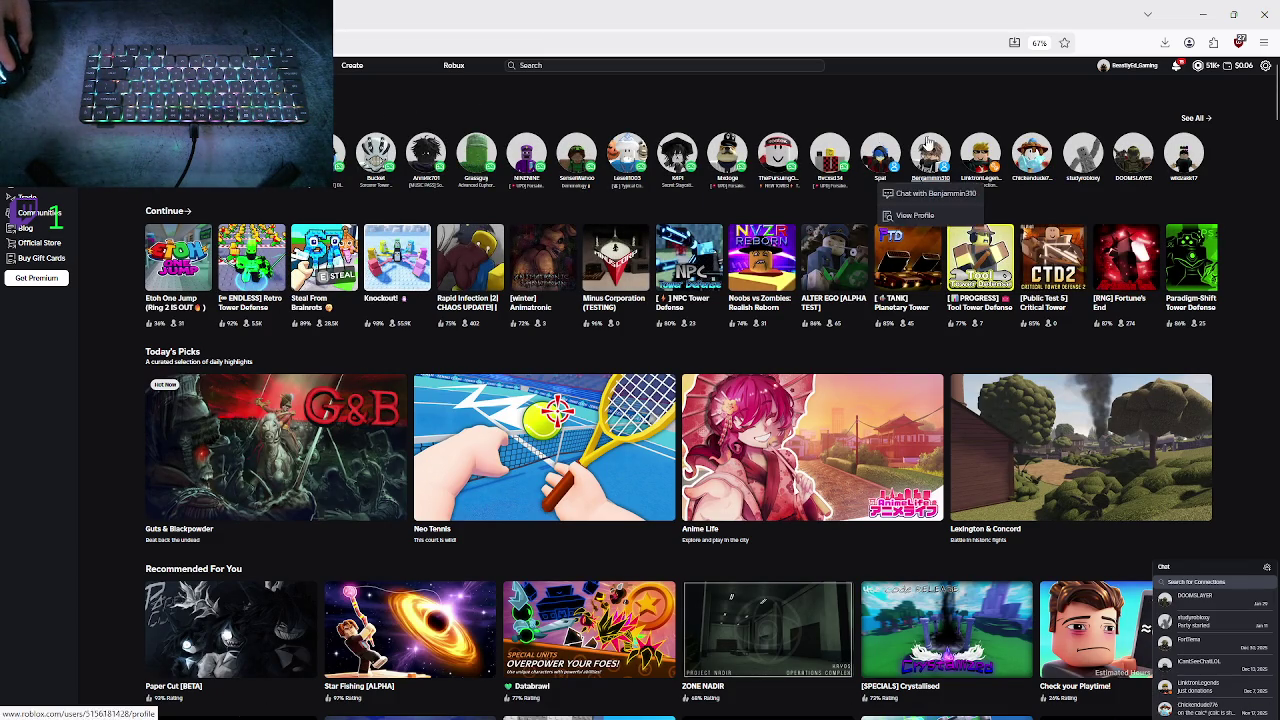
pyautogui.moveTo(1001, 172)
pyautogui.moveTo(727, 172)
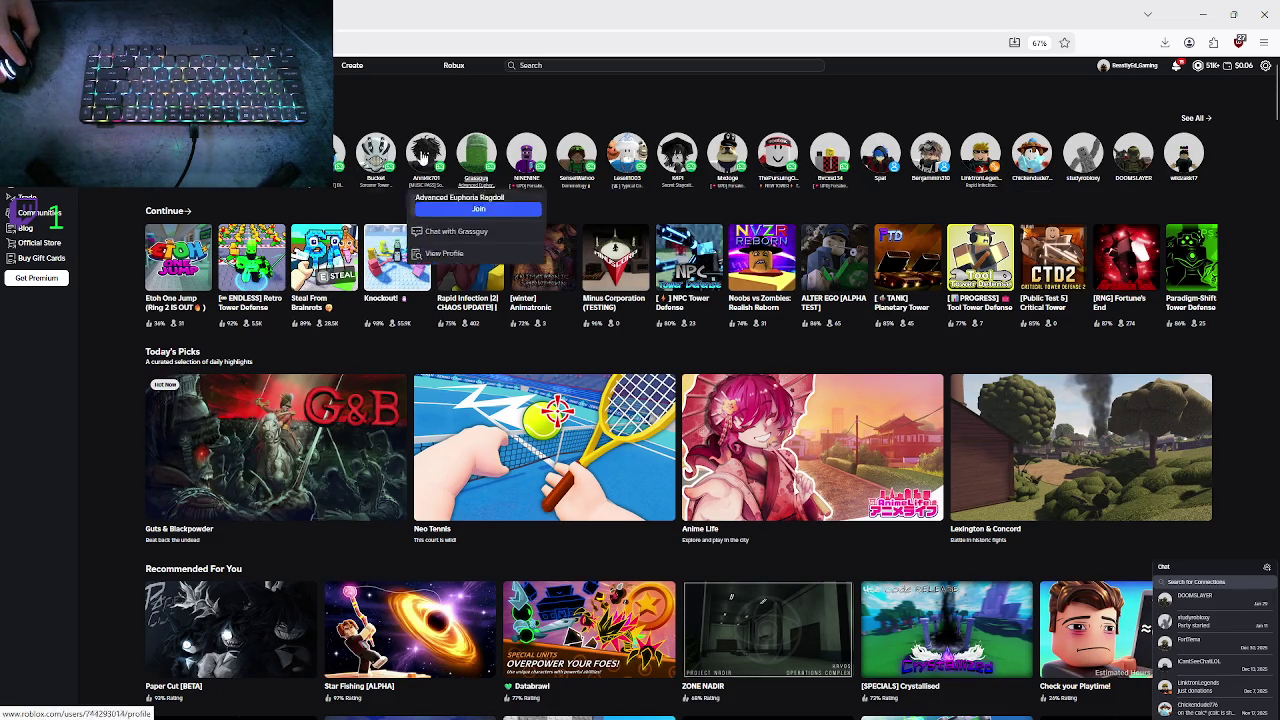
pyautogui.moveTo(664, 178)
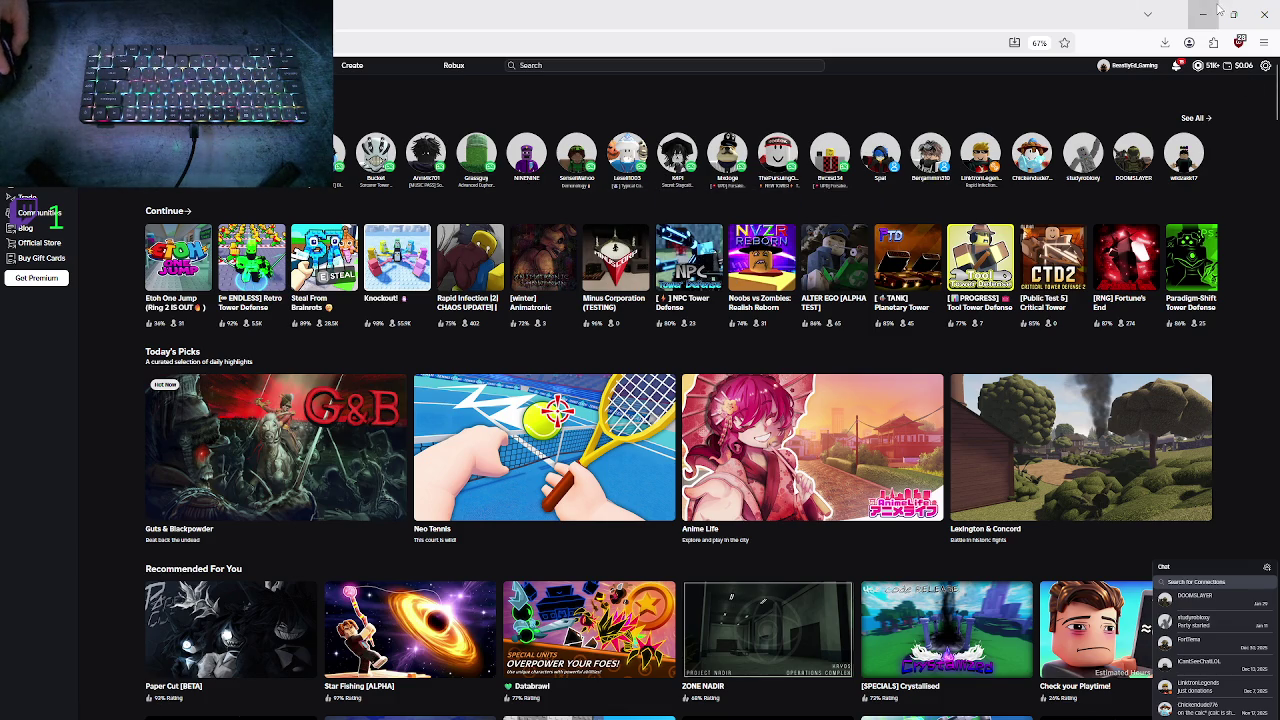
pyautogui.click(1215, 12)
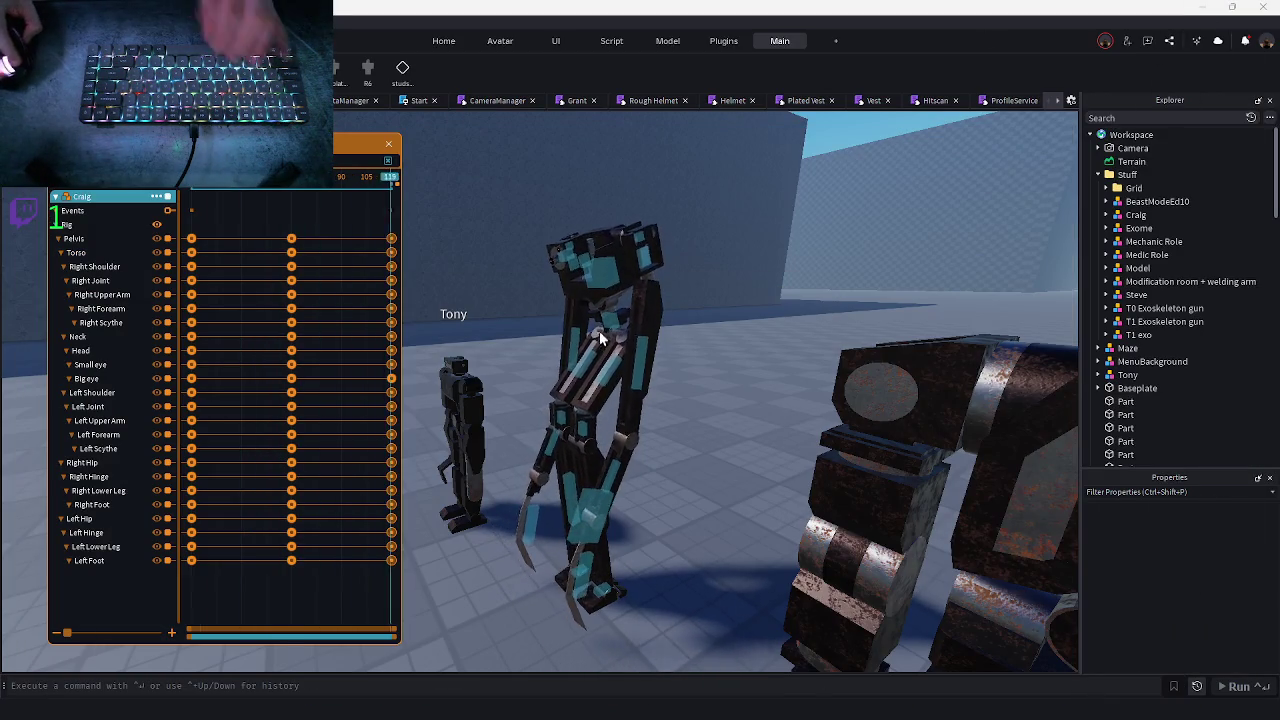
# - Confirm Craig_Idle's file settings unchanged, then save and close it in Moon Animator
pyautogui.press('w')
pyautogui.press('s')
pyautogui.press('d')
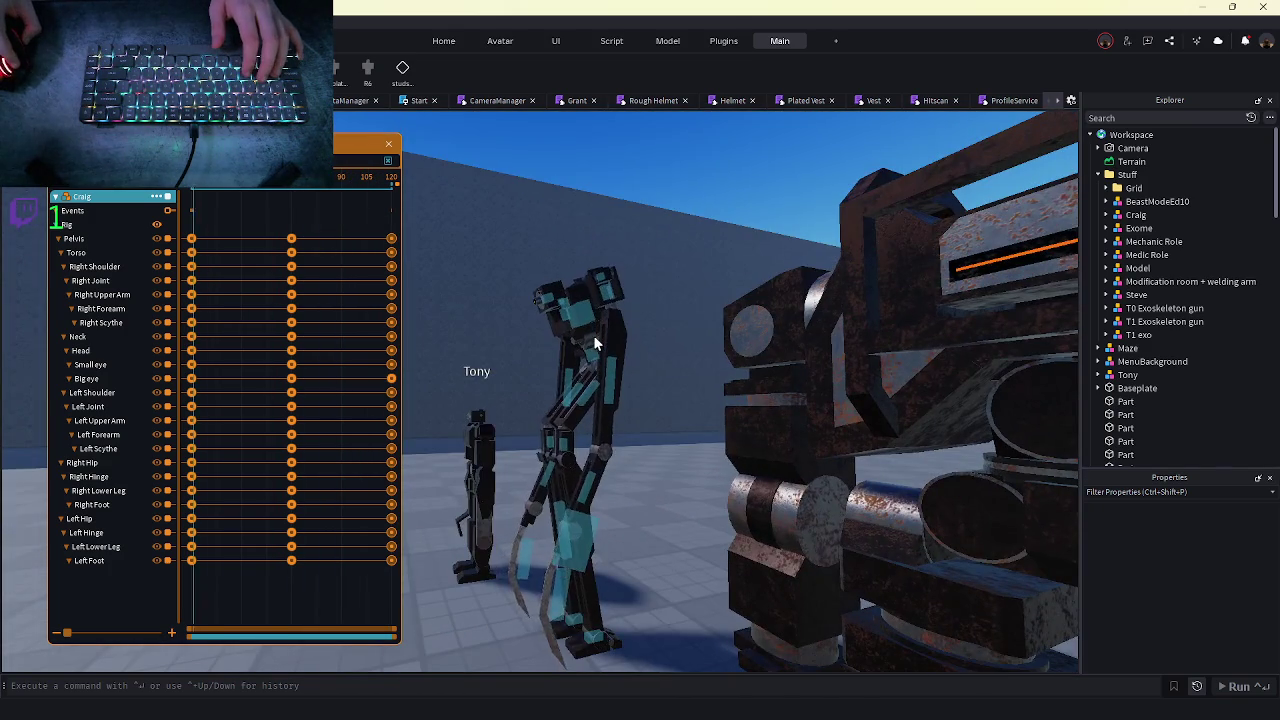
pyautogui.click(155, 196)
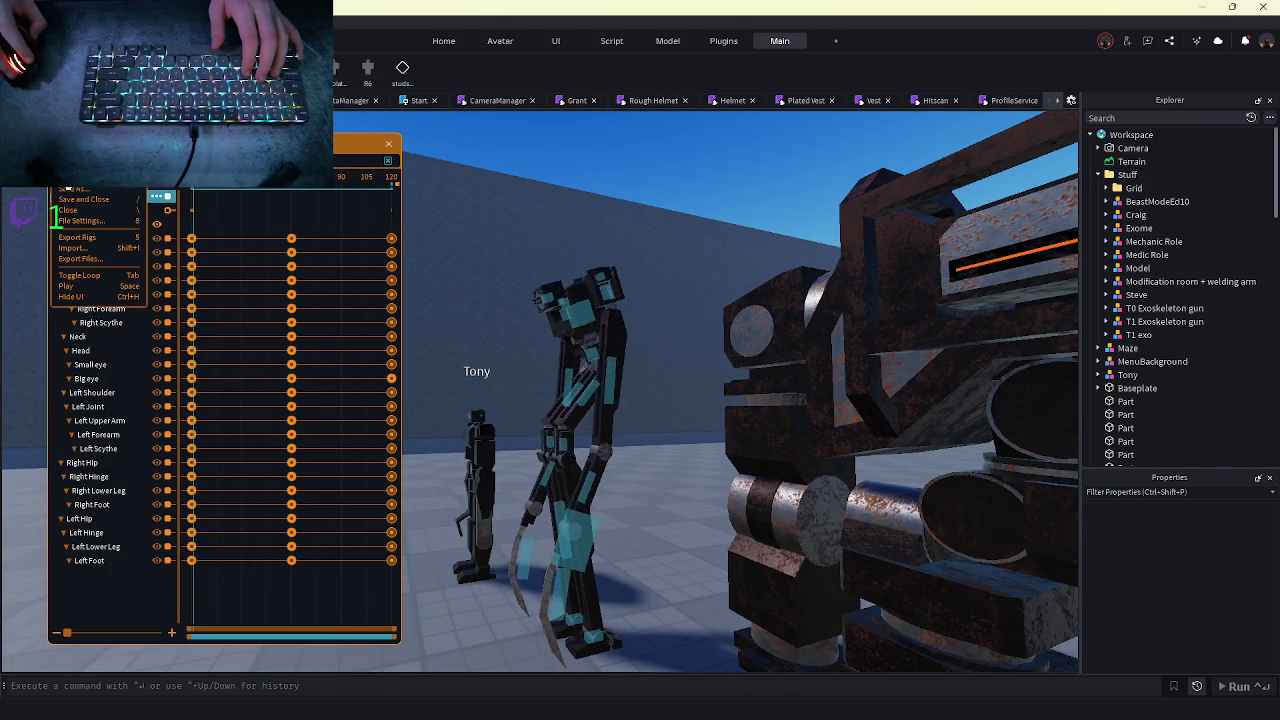
pyautogui.click(56, 220)
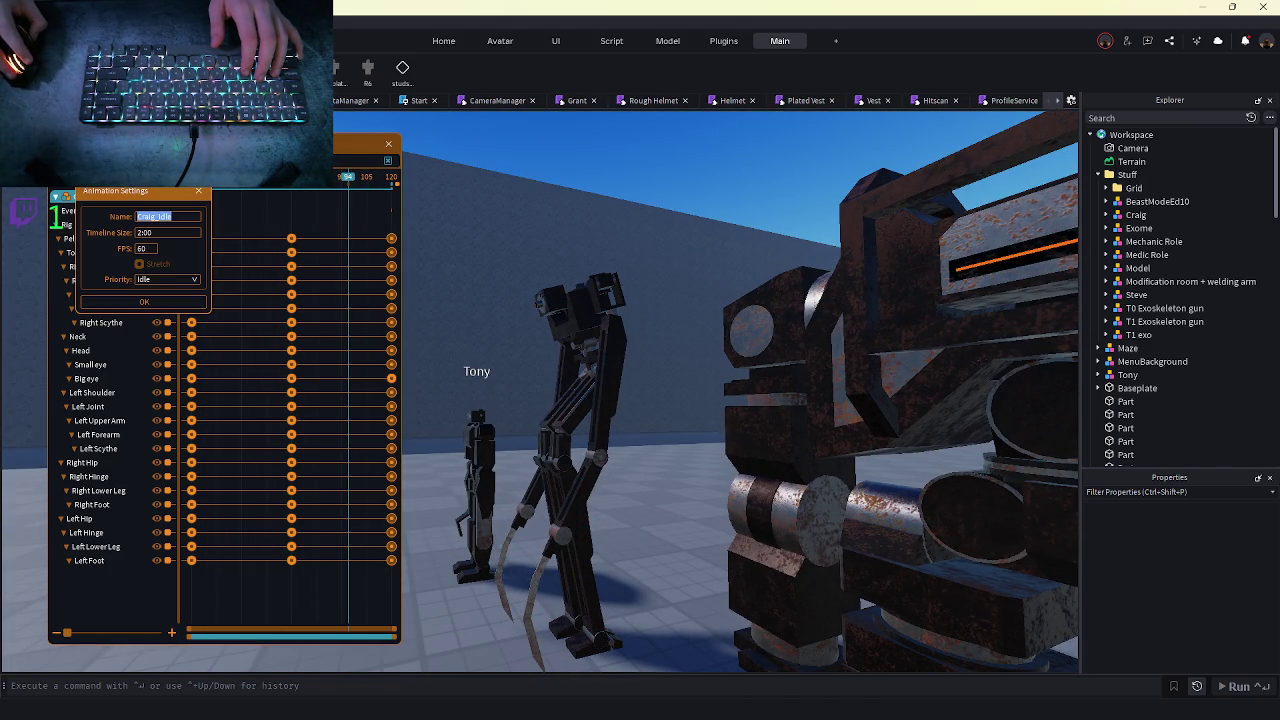
pyautogui.click(142, 300)
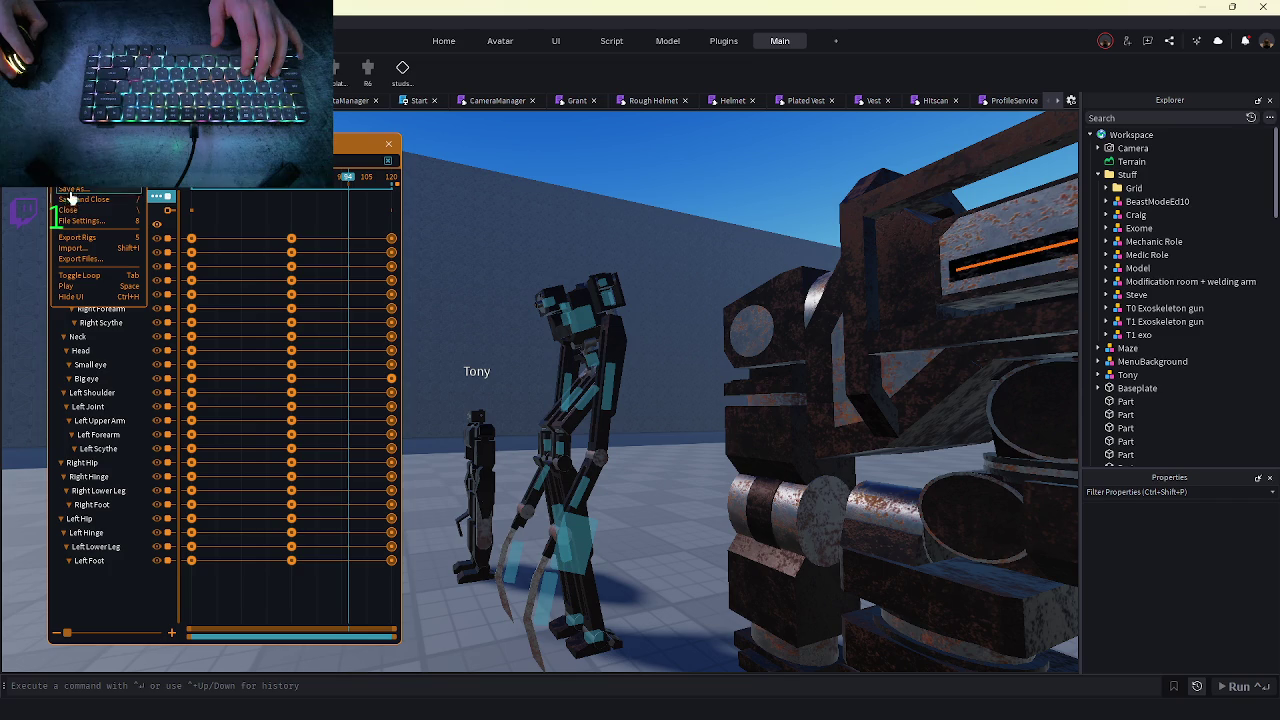
pyautogui.click(70, 211)
pyautogui.scroll(-5, 1157, 283)
pyautogui.scroll(-5, 1143, 310)
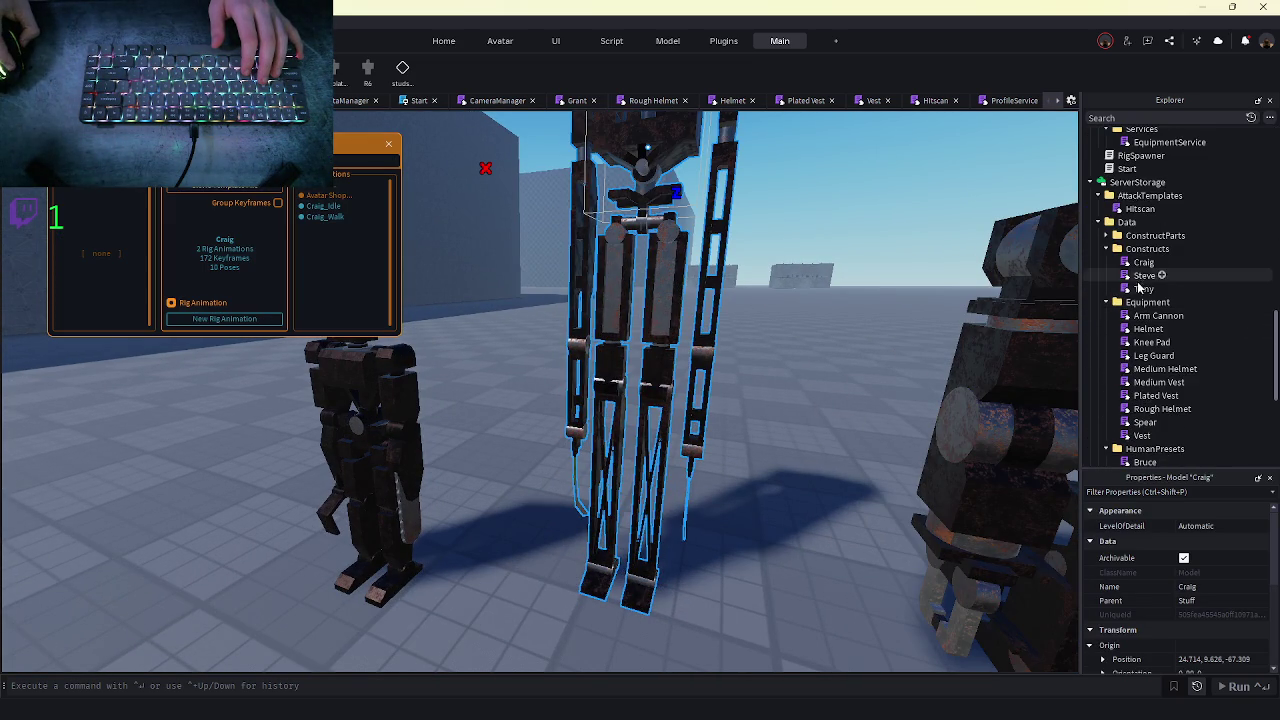
# - Look through Tony's module script, then close the open script tabs
pyautogui.doubleClick(1141, 288)
pyautogui.scroll(3, 139, 192)
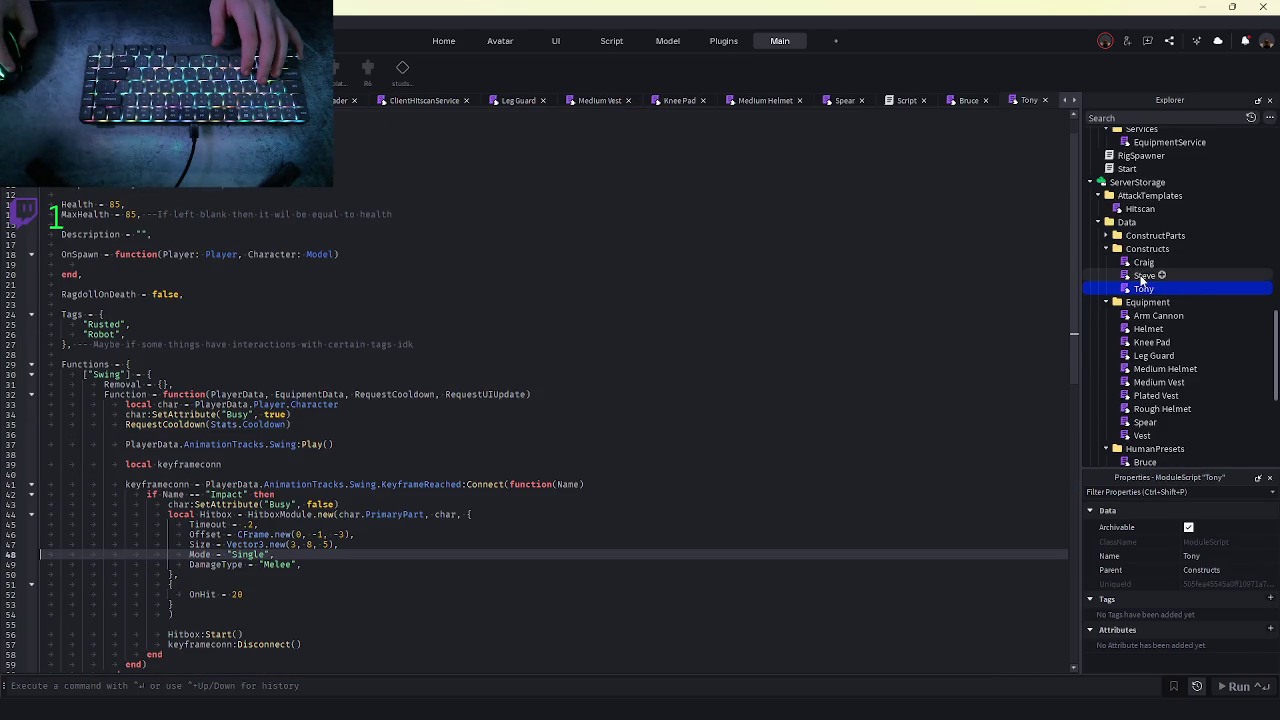
pyautogui.scroll(-4, 725, 370)
pyautogui.scroll(3, 725, 370)
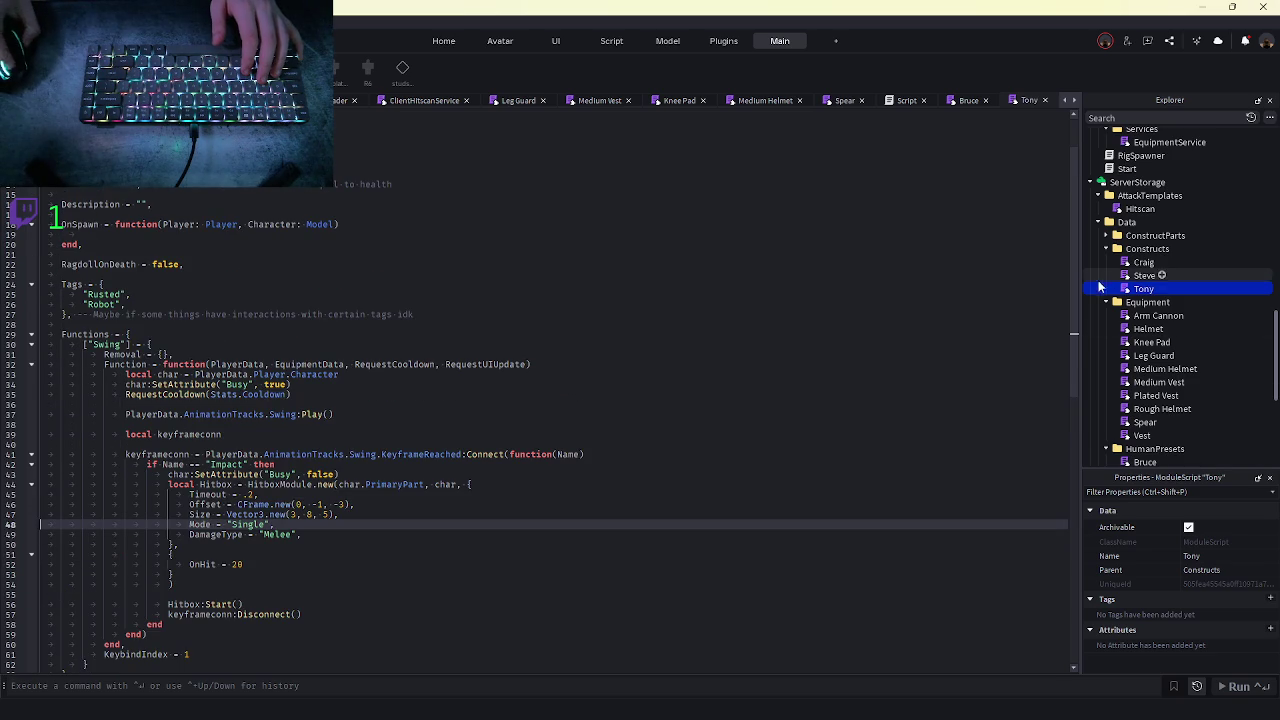
pyautogui.scroll(5, 1097, 286)
pyautogui.hotkey('ctrl', 'w')
pyautogui.hotkey('ctrl', 'w')
pyautogui.hotkey('ctrl', 'w')
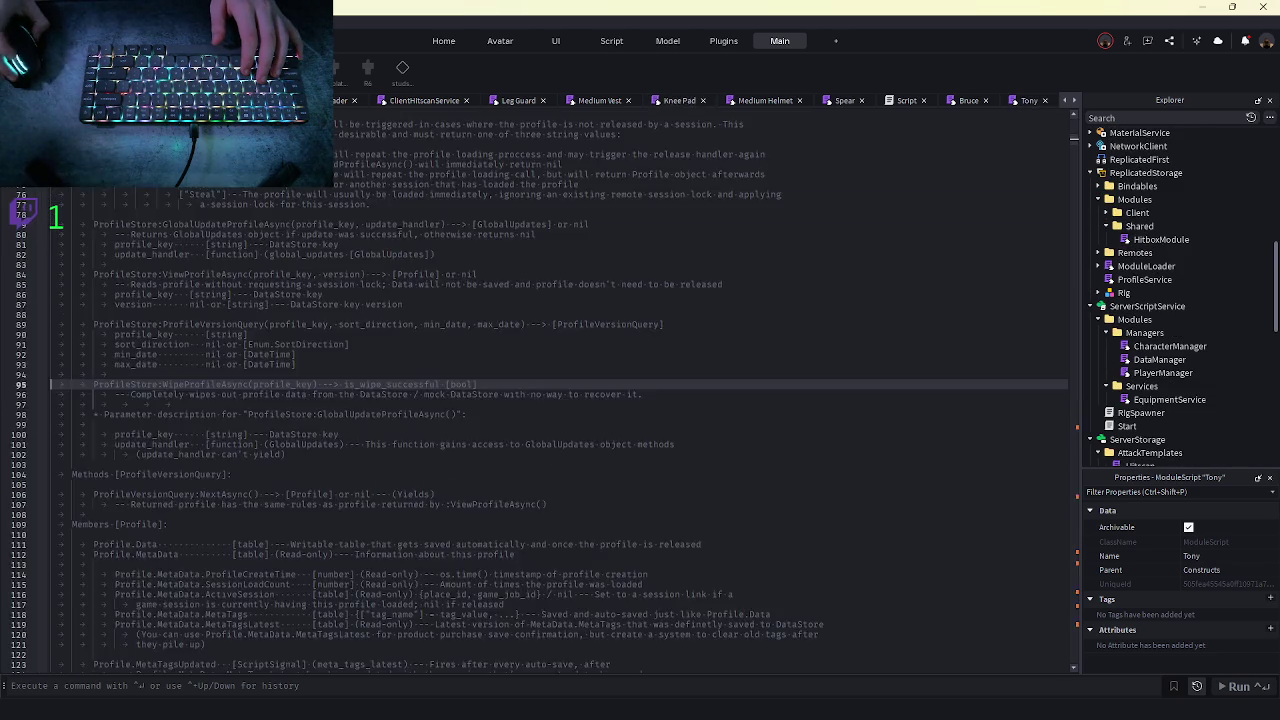
pyautogui.scroll(-10, 1130, 276)
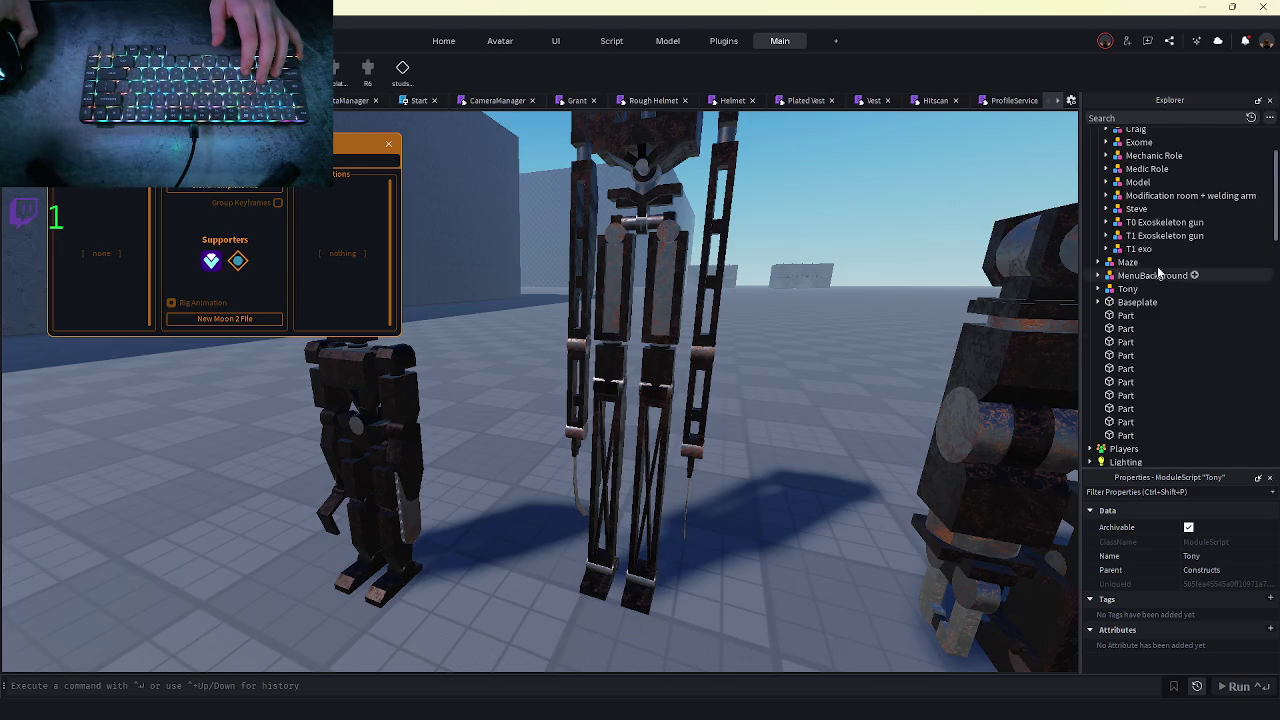
pyautogui.scroll(2, 1108, 261)
# - Select Tony's Animations folder for reuse on Craig
pyautogui.click(1098, 174)
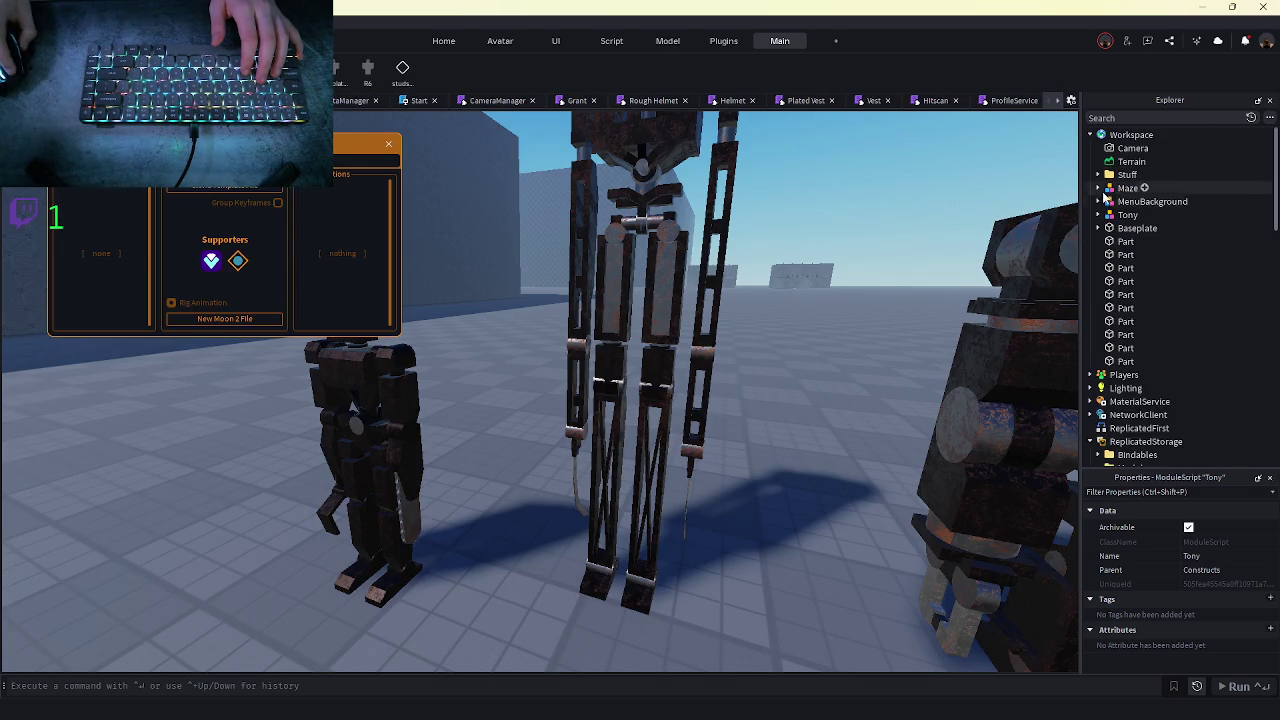
pyautogui.click(1127, 214)
pyautogui.scroll(-2, 1104, 300)
pyautogui.click(1148, 410)
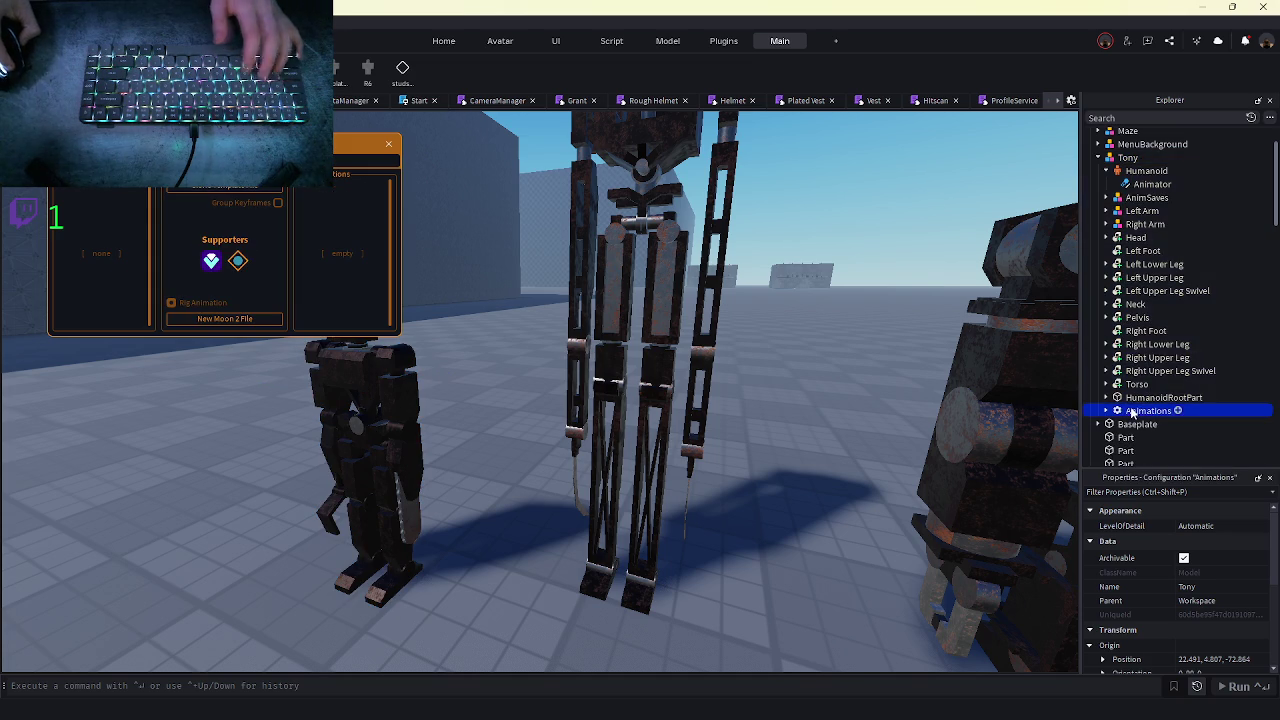
pyautogui.click(1098, 157)
pyautogui.scroll(1, 1115, 180)
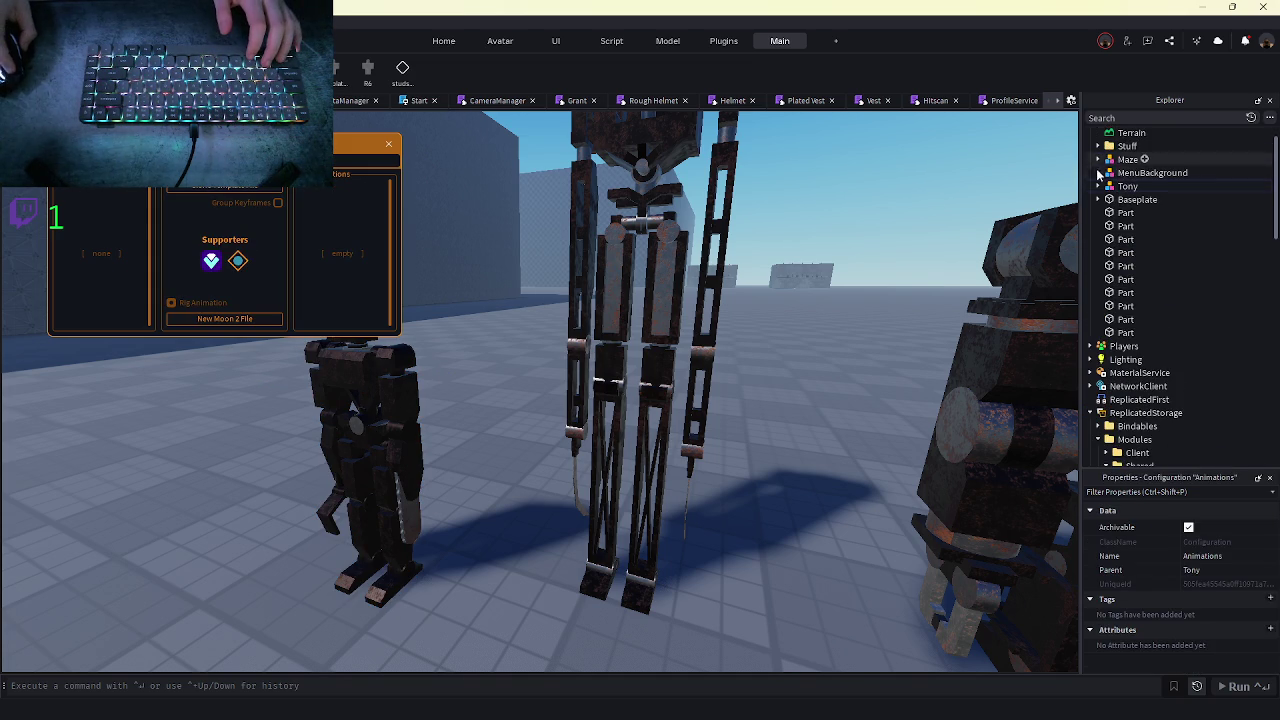
pyautogui.scroll(1, 1098, 175)
# - Move Craig into Workspace, paste the Animations folder into it, and delete Swing
pyautogui.click(576, 320)
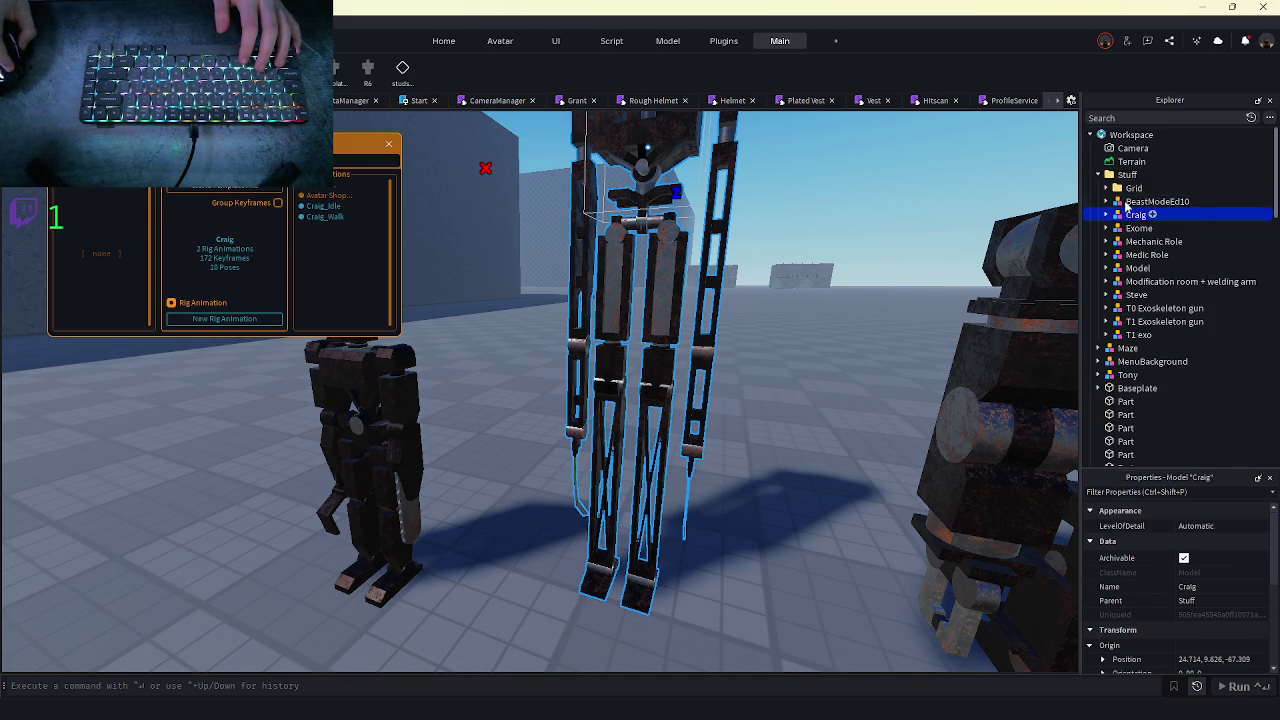
pyautogui.moveTo(1122, 137); pyautogui.dragTo(1124, 136)
pyautogui.click(1097, 175)
pyautogui.click(1098, 188)
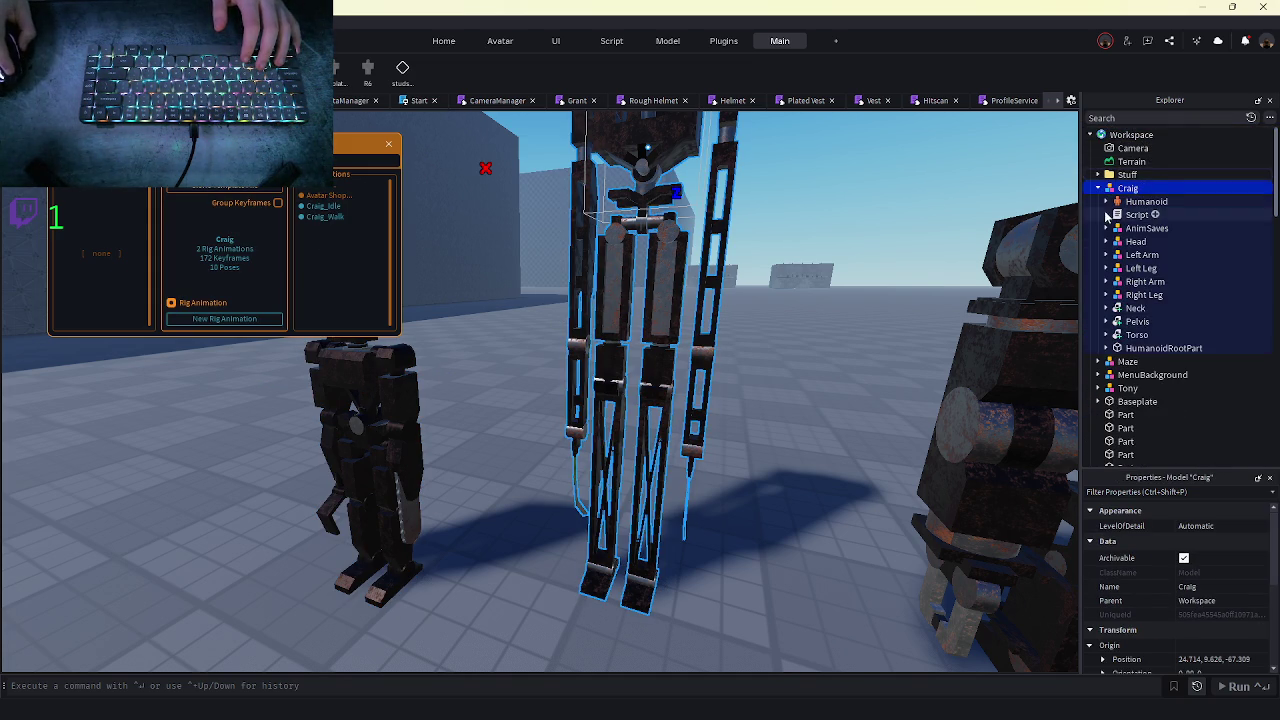
pyautogui.click(1105, 362)
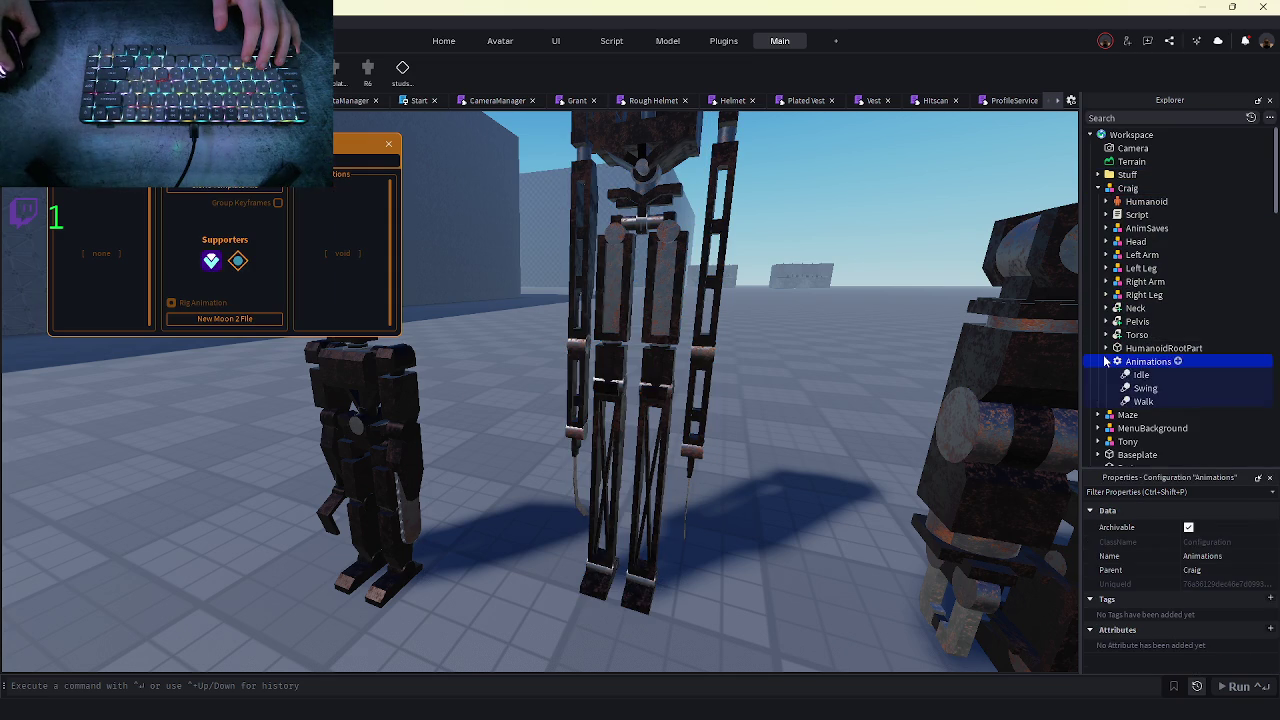
pyautogui.click(1132, 377)
pyautogui.press('Delete')
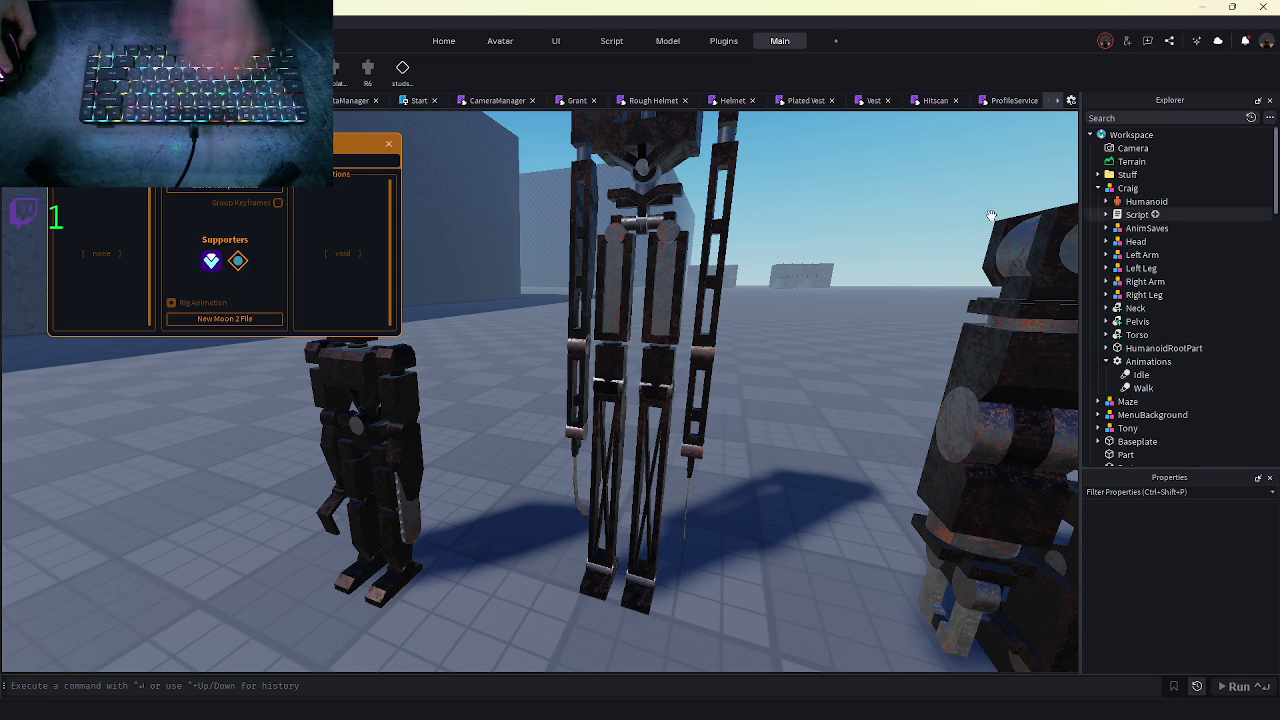
# - Check Craig_Walk's animation settings in Moon Animator and close its timeline
pyautogui.click(636, 271)
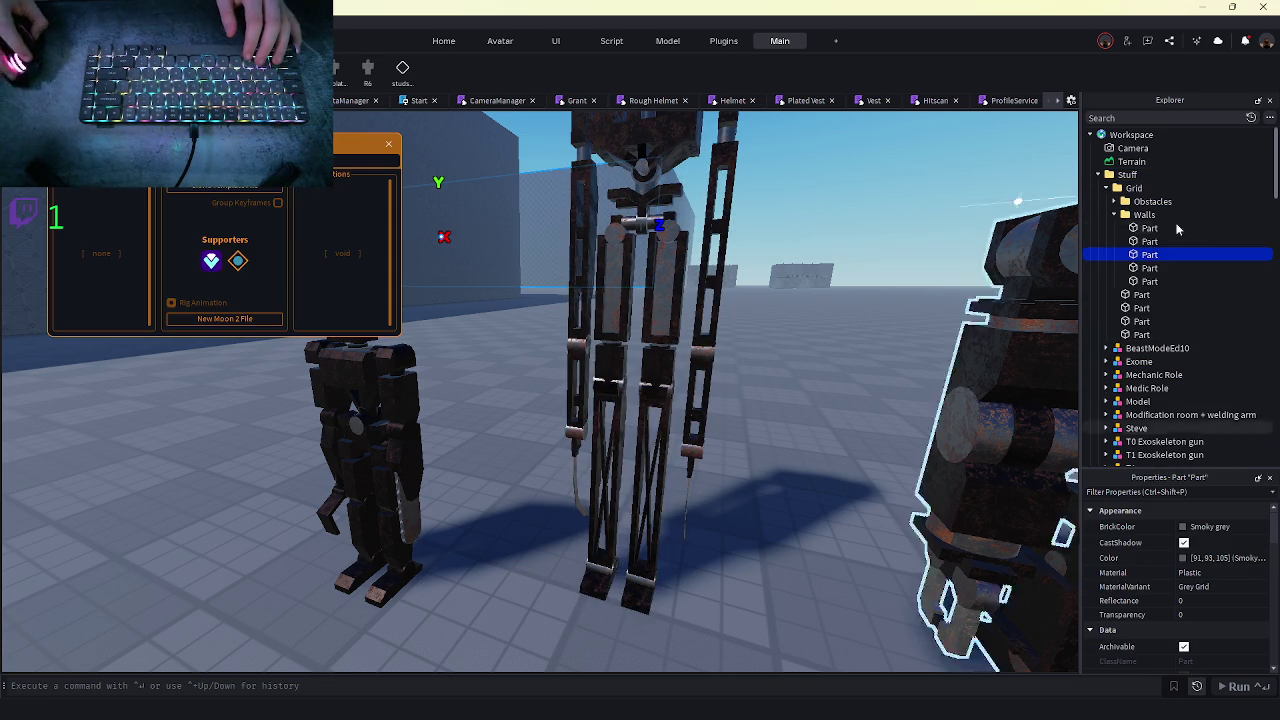
pyautogui.click(1098, 176)
pyautogui.click(1127, 187)
pyautogui.click(320, 228)
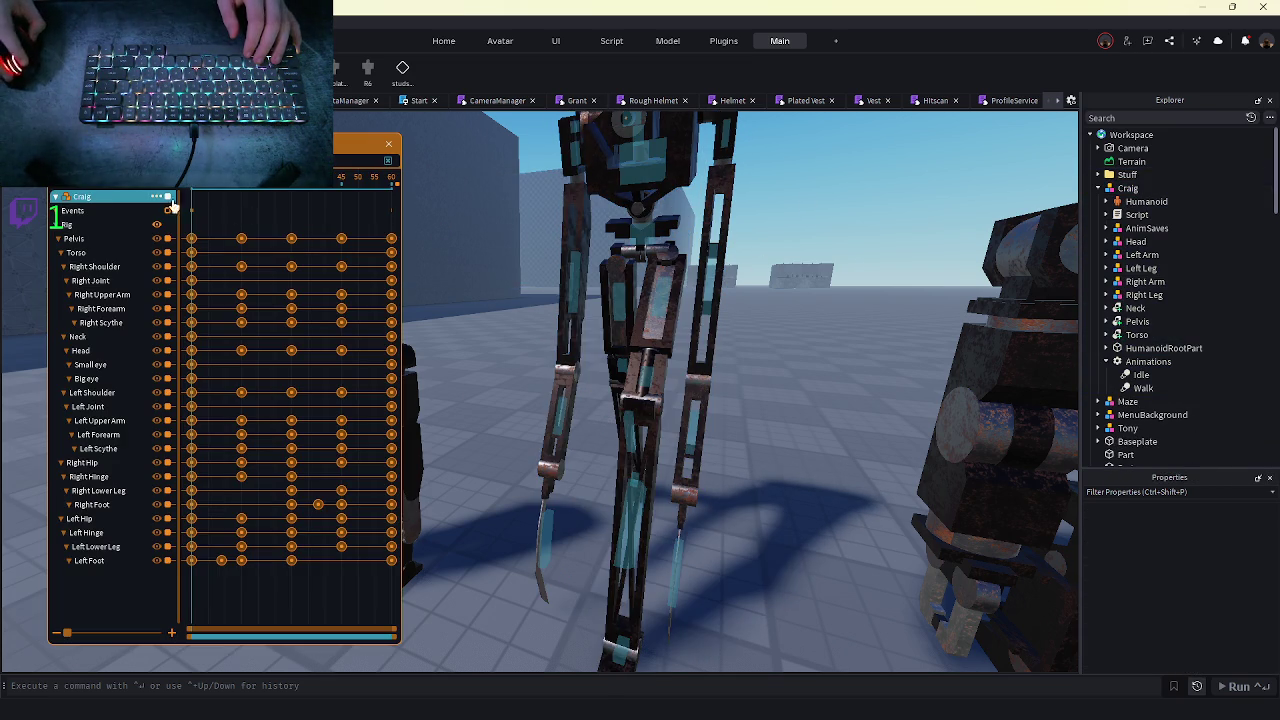
pyautogui.click(82, 196)
pyautogui.click(145, 302)
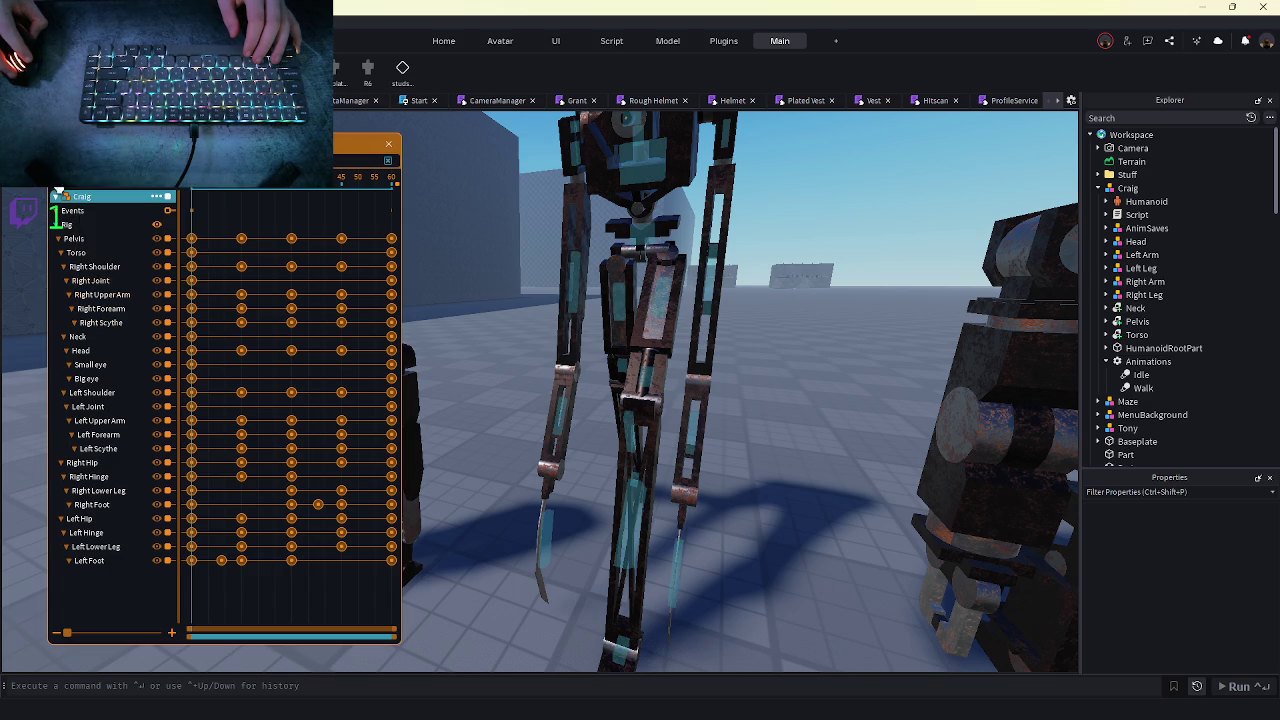
pyautogui.click(68, 210)
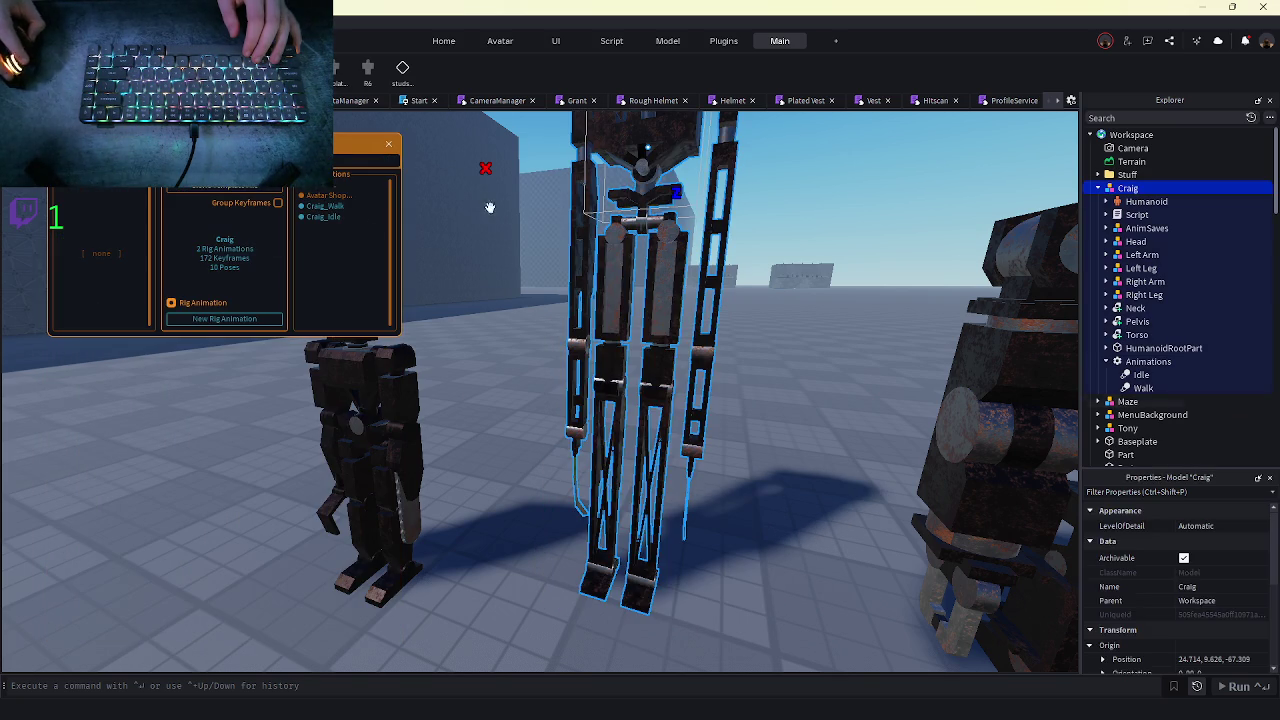
pyautogui.rightClick(1152, 243)
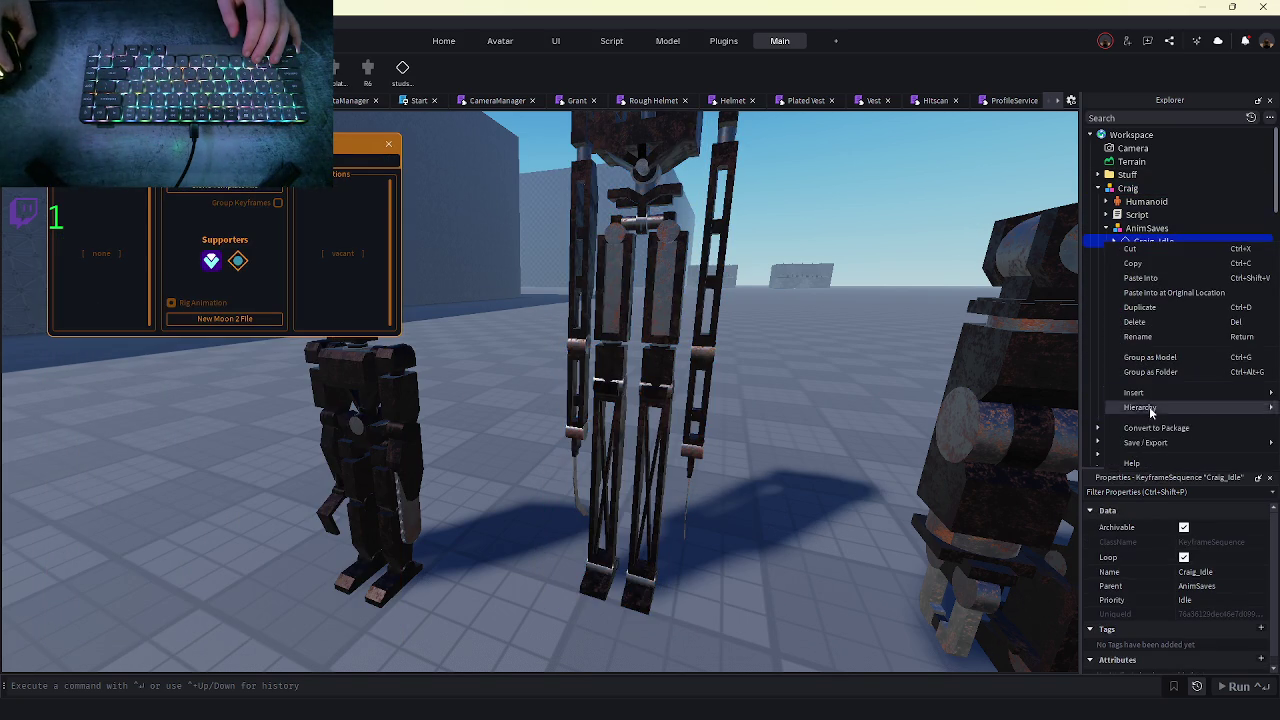
# - Publish Craig_Idle to Roblox under Gearvolt Industries and copy its new asset ID
pyautogui.click(1040, 448)
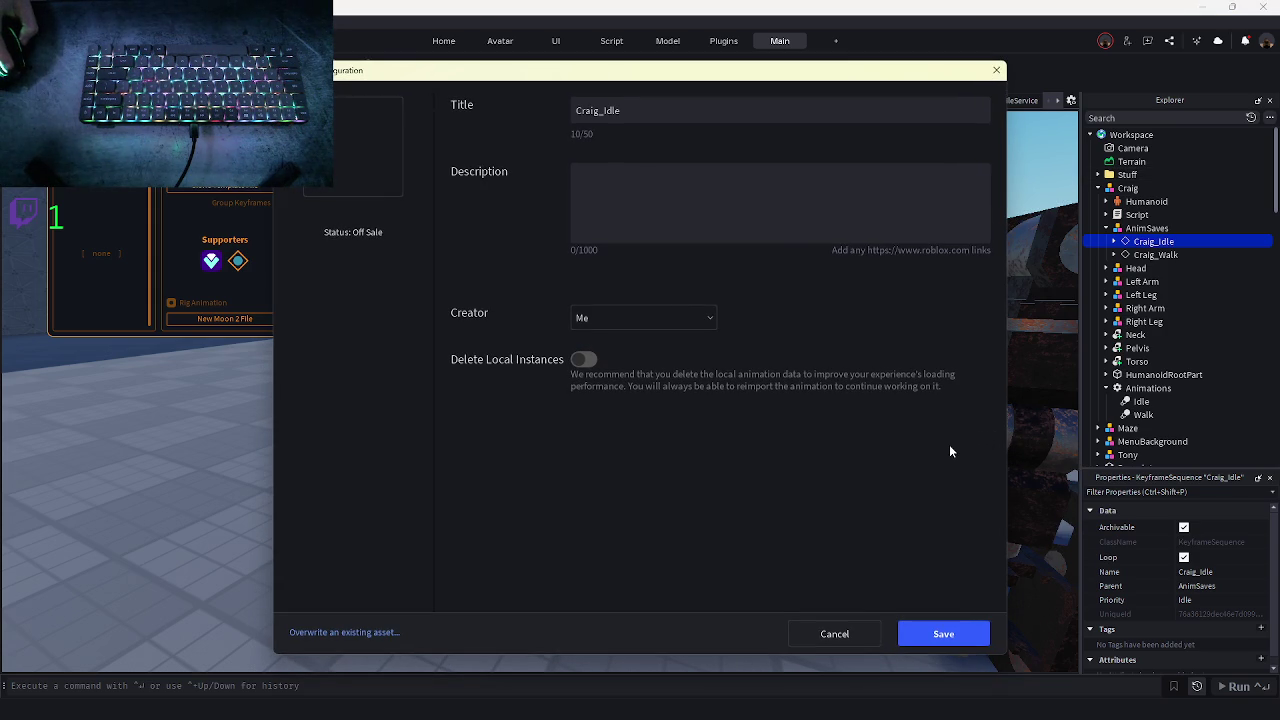
pyautogui.click(585, 320)
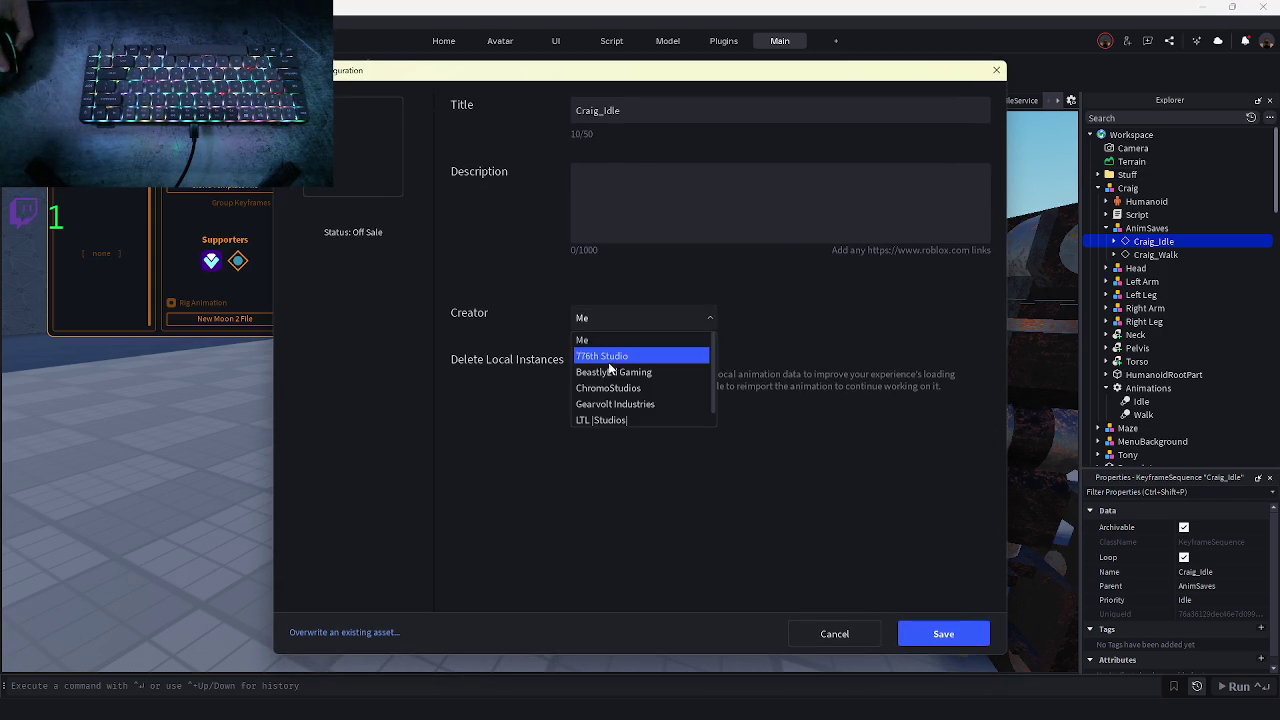
pyautogui.click(614, 395)
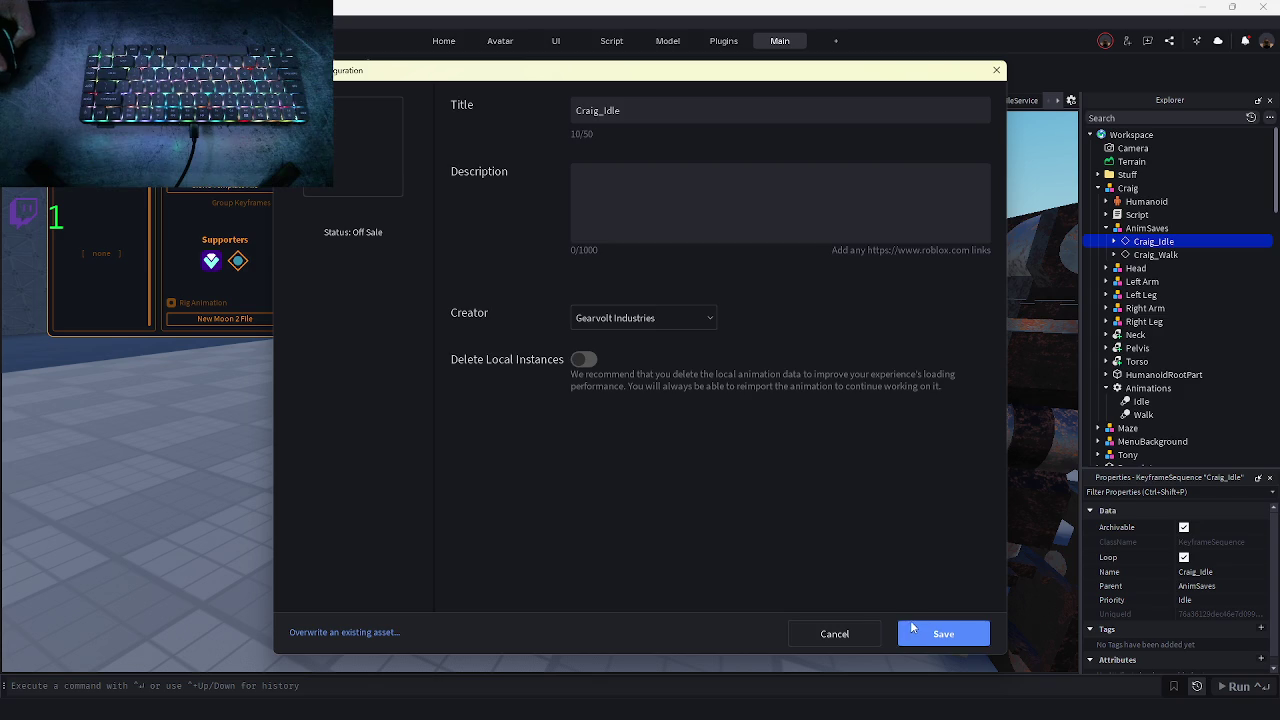
pyautogui.click(922, 635)
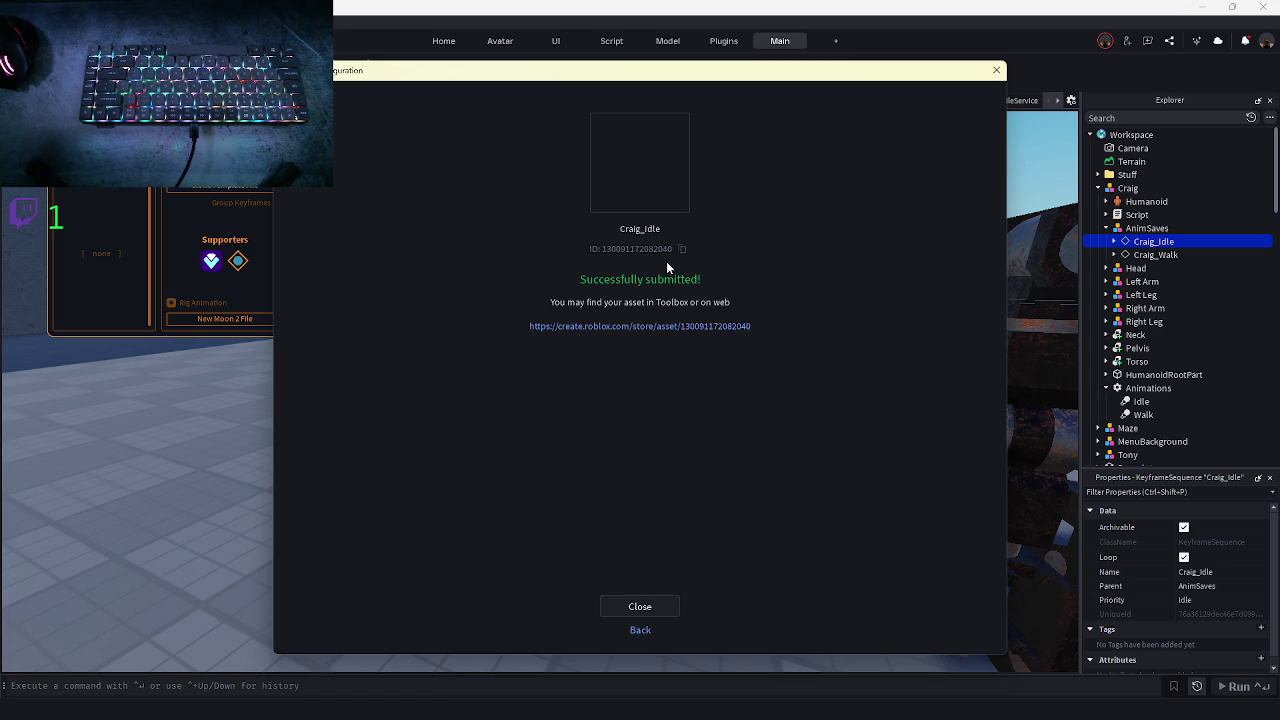
pyautogui.click(682, 249)
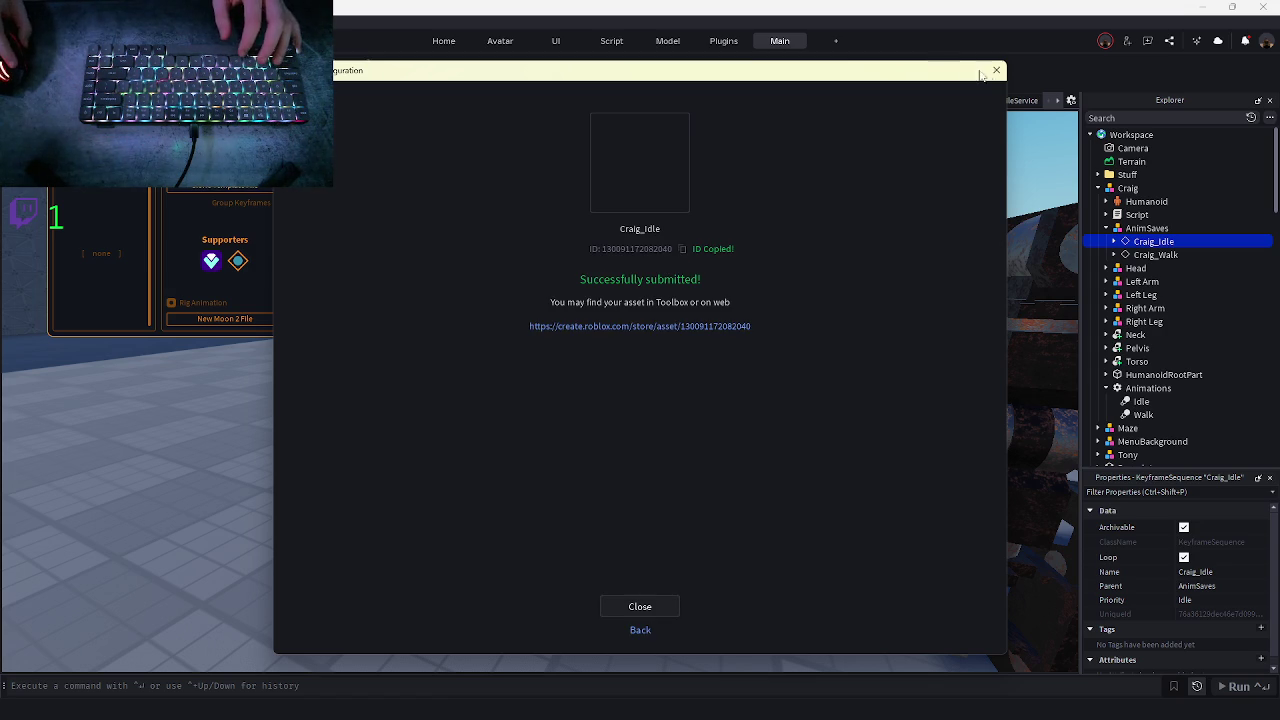
pyautogui.click(996, 70)
# - Set the Idle animation's AnimationId to the new Craig_Idle asset ID
pyautogui.scroll(-1, 1160, 300)
pyautogui.click(1141, 372)
pyautogui.click(1210, 541)
pyautogui.hotkey('ctrl', 'v')
pyautogui.press('Return')
pyautogui.click(1153, 226)
pyautogui.rightClick(1153, 226)
# - Upload Craig_Walk under Gearvolt Industries and copy its new asset ID
pyautogui.click(1165, 404)
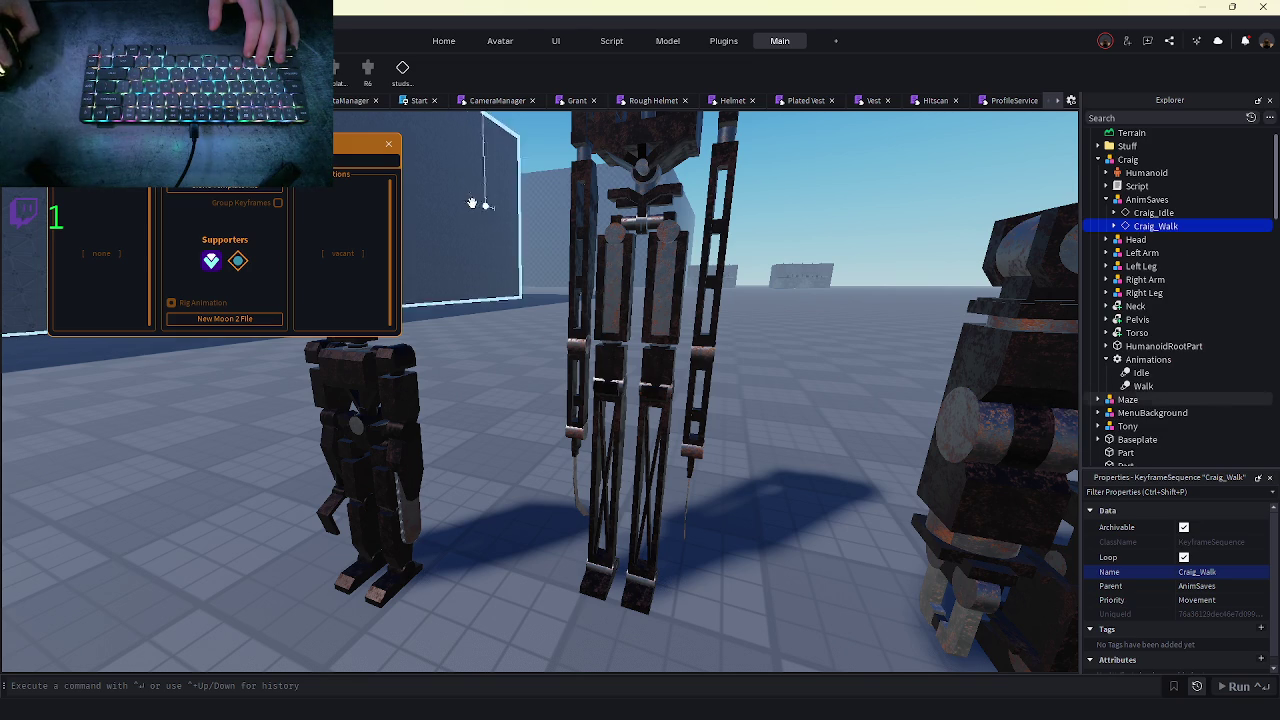
pyautogui.click(614, 318)
pyautogui.click(620, 404)
pyautogui.click(938, 634)
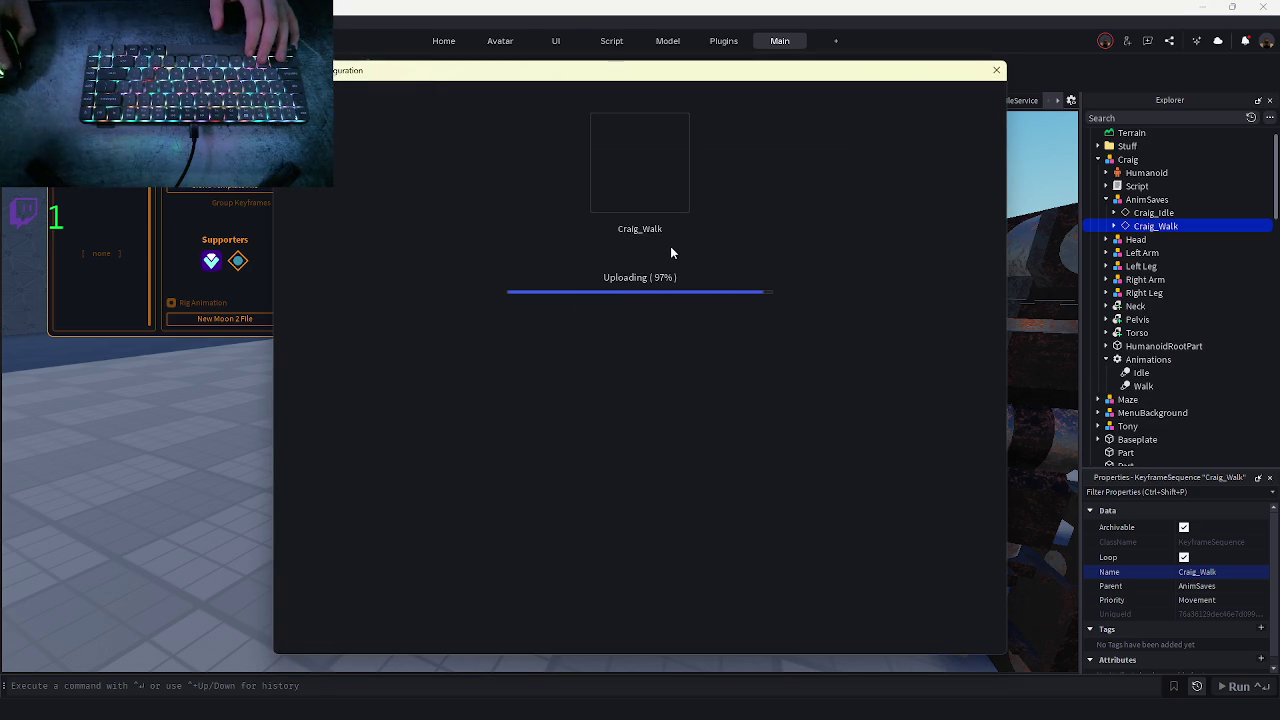
pyautogui.moveTo(469, 712)
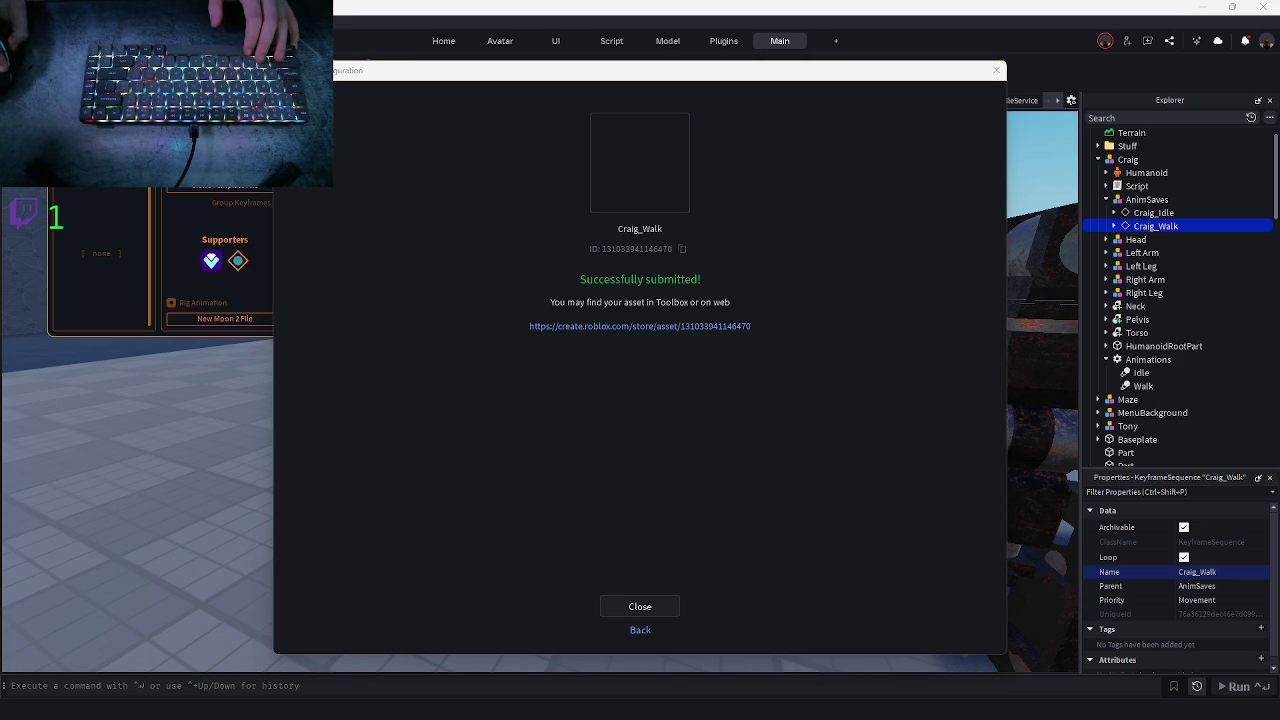
pyautogui.click(682, 248)
pyautogui.click(996, 69)
pyautogui.click(1143, 385)
# - Paste the Craig_Walk asset ID into the Walk animation's AnimationId
pyautogui.click(1220, 542)
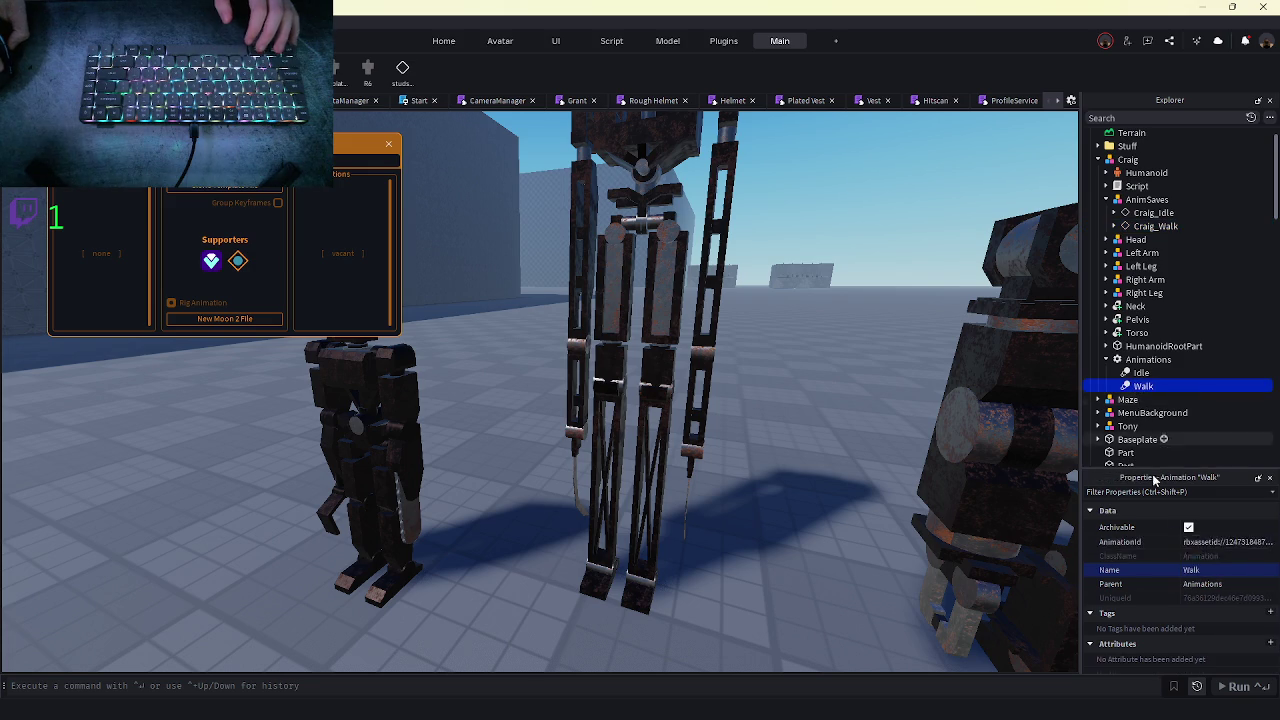
pyautogui.hotkey('ctrl', 'v')
pyautogui.press('Return')
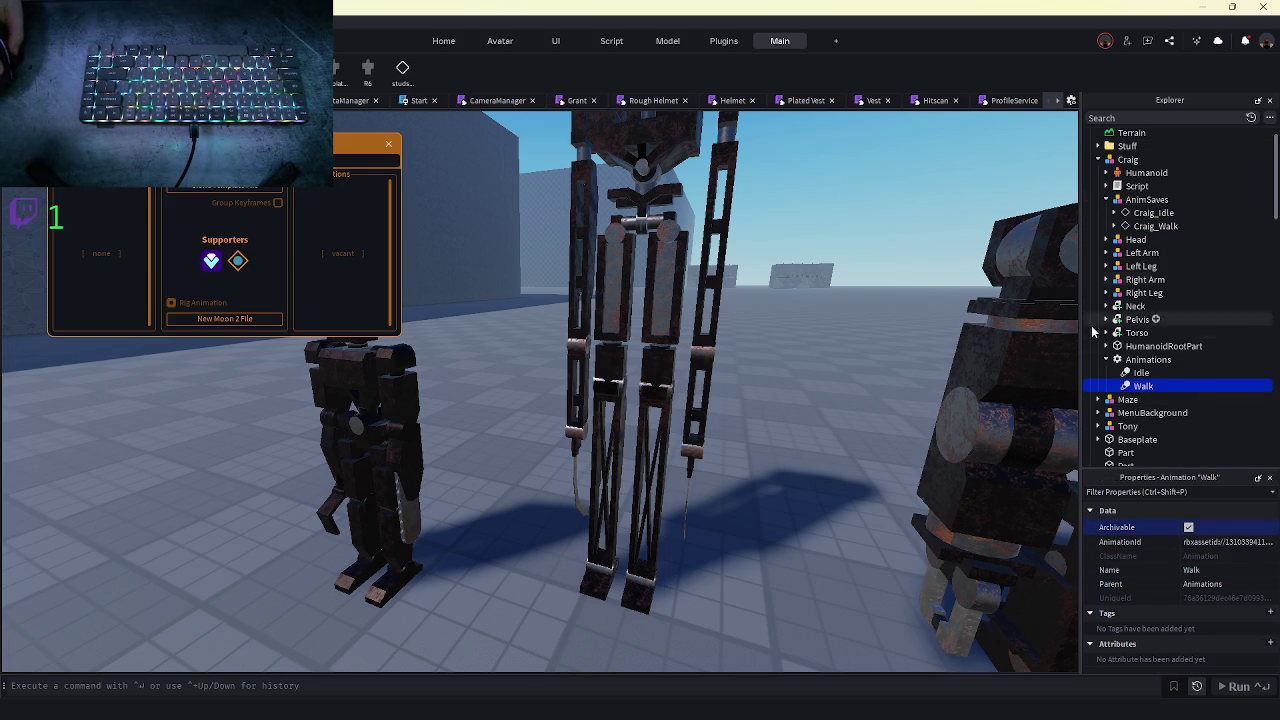
# - Delete Craig's old Script along with the Animation inside it
pyautogui.click(1116, 187)
pyautogui.click(1107, 187)
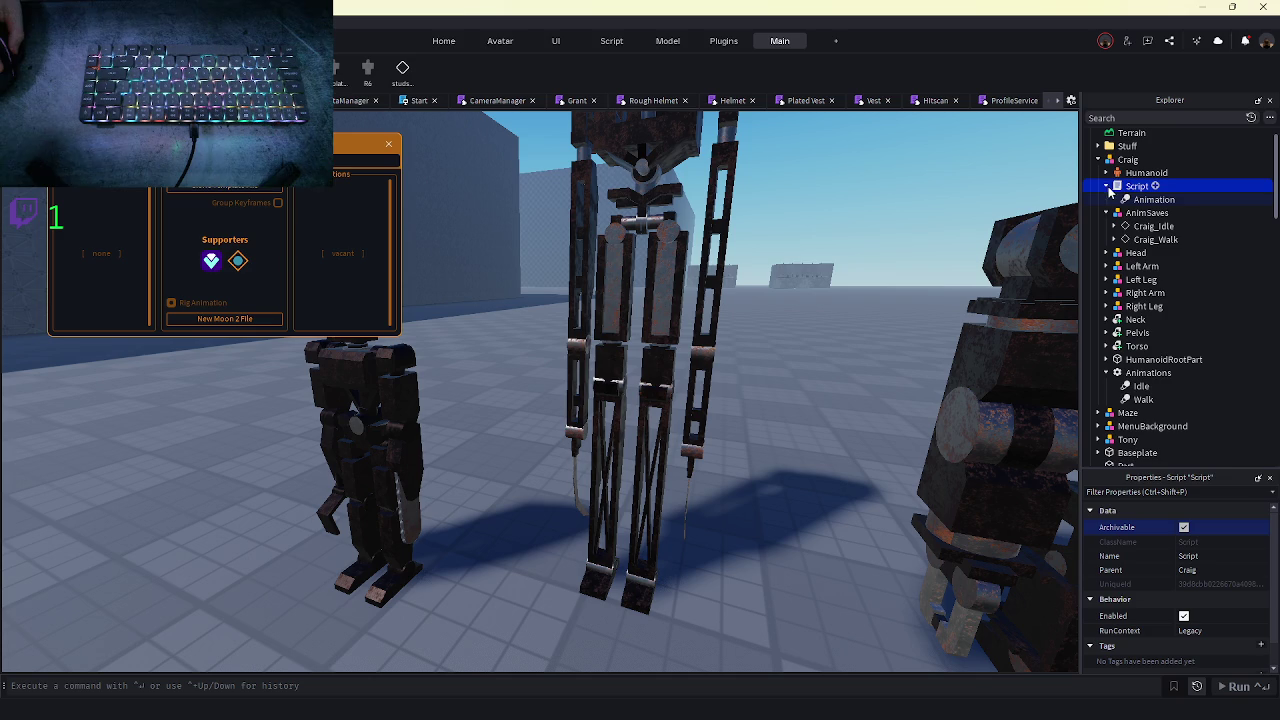
pyautogui.press('Delete')
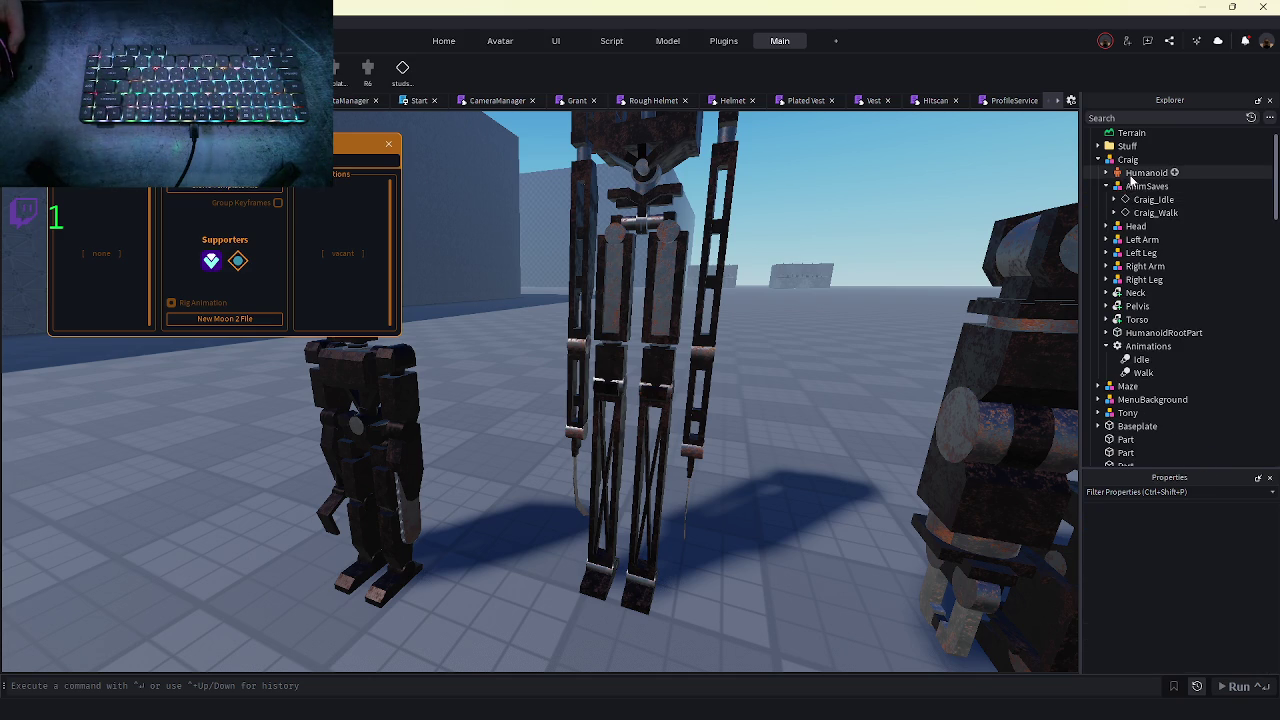
pyautogui.scroll(-2, 1120, 250)
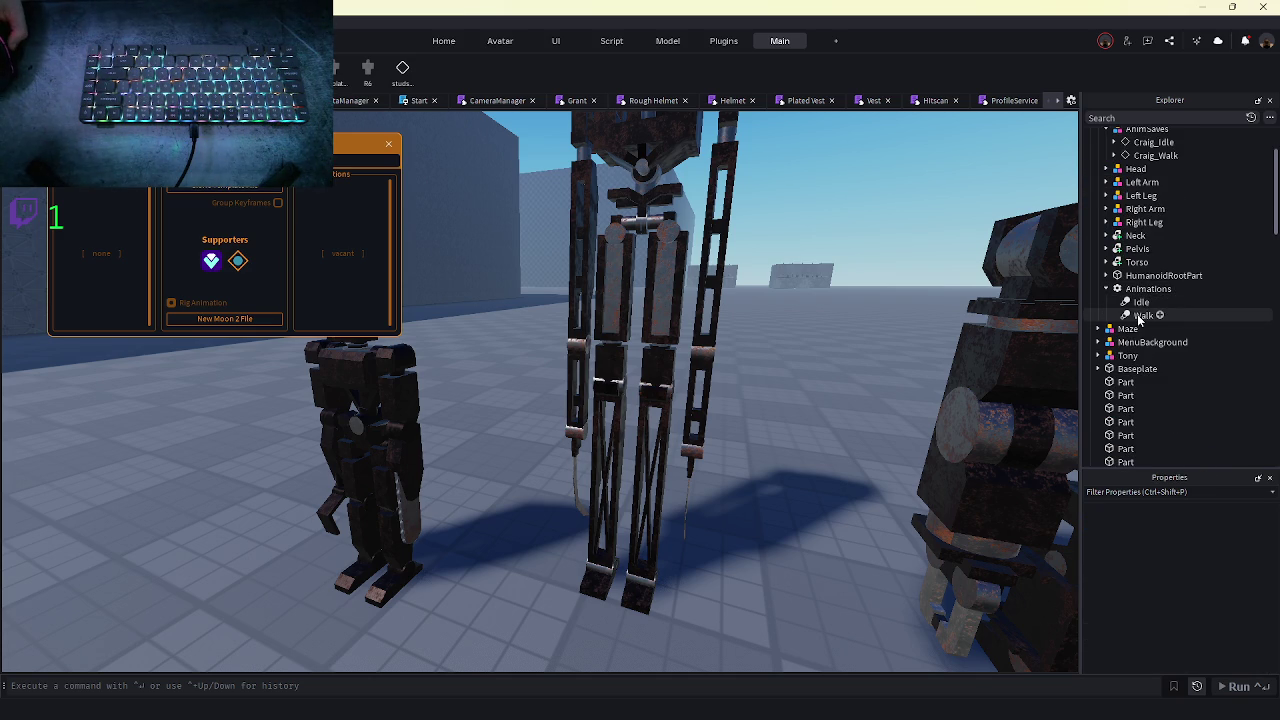
pyautogui.scroll(1, 1138, 318)
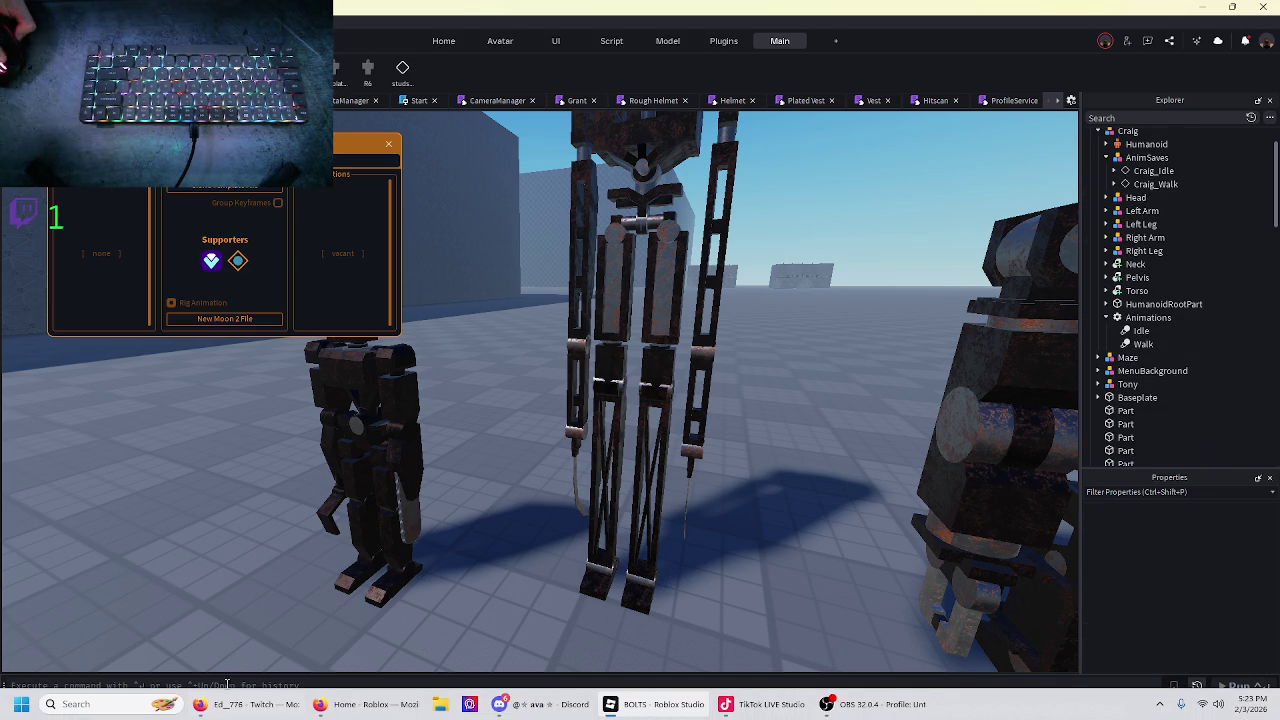
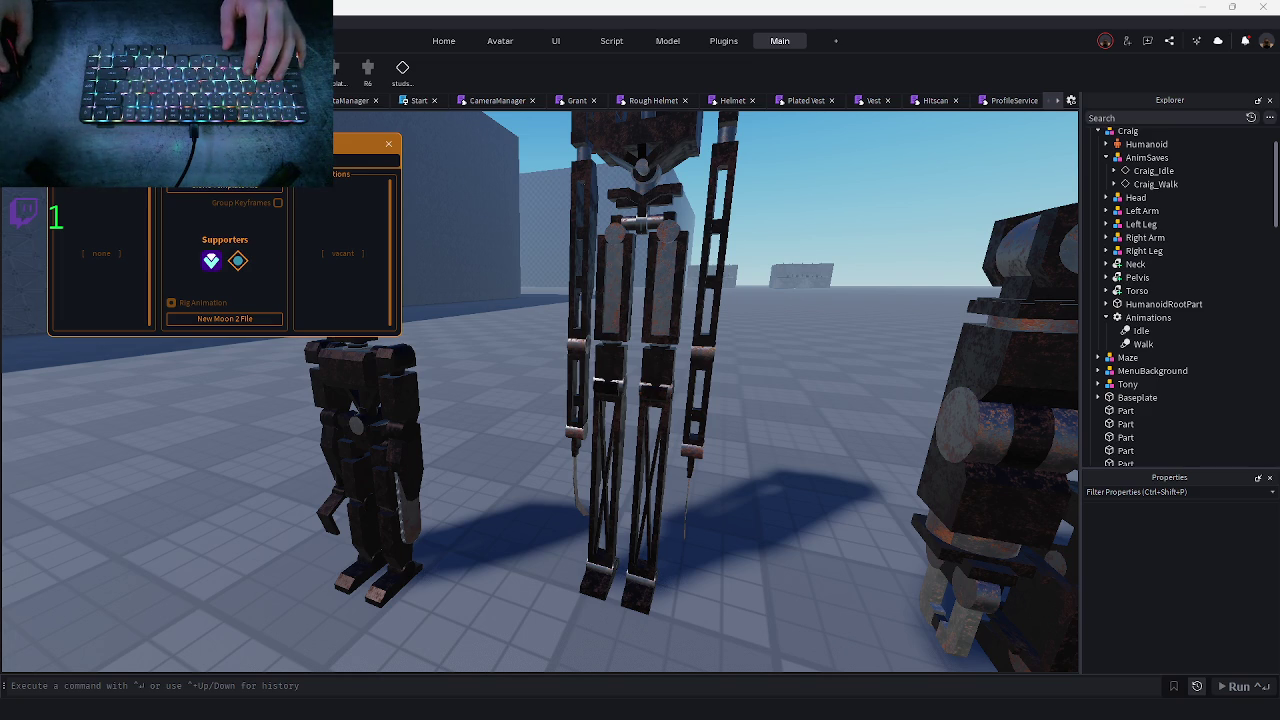
# - Move the Craig and Tony robots into ReplicatedStorage > Models > Characters
pyautogui.scroll(-3, 649, 327)
pyautogui.scroll(1, 1115, 172)
pyautogui.click(1098, 159)
pyautogui.moveTo(1127, 159)
pyautogui.mouseDown()
pyautogui.moveTo(1157, 390)
pyautogui.moveTo(1148, 290)
pyautogui.mouseUp()
pyautogui.click(305, 420)
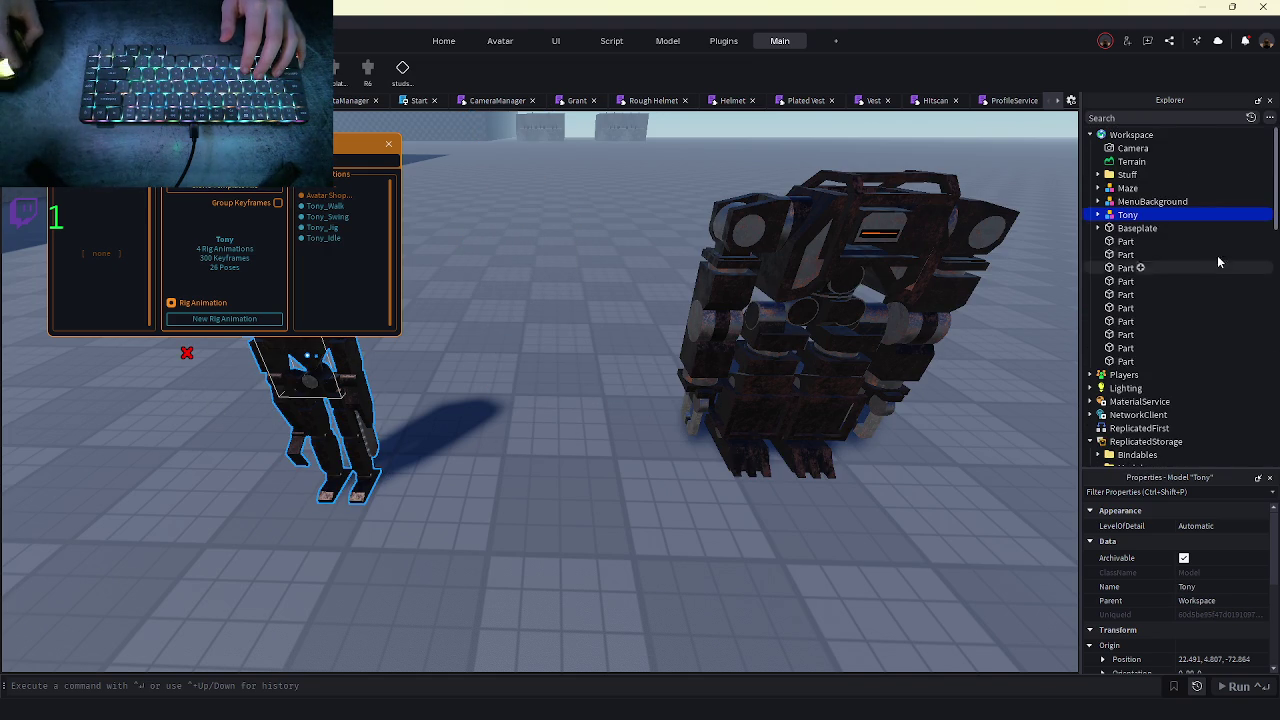
pyautogui.moveTo(1140, 209)
pyautogui.mouseDown()
pyautogui.moveTo(1125, 358)
pyautogui.moveTo(1128, 264)
pyautogui.mouseUp()
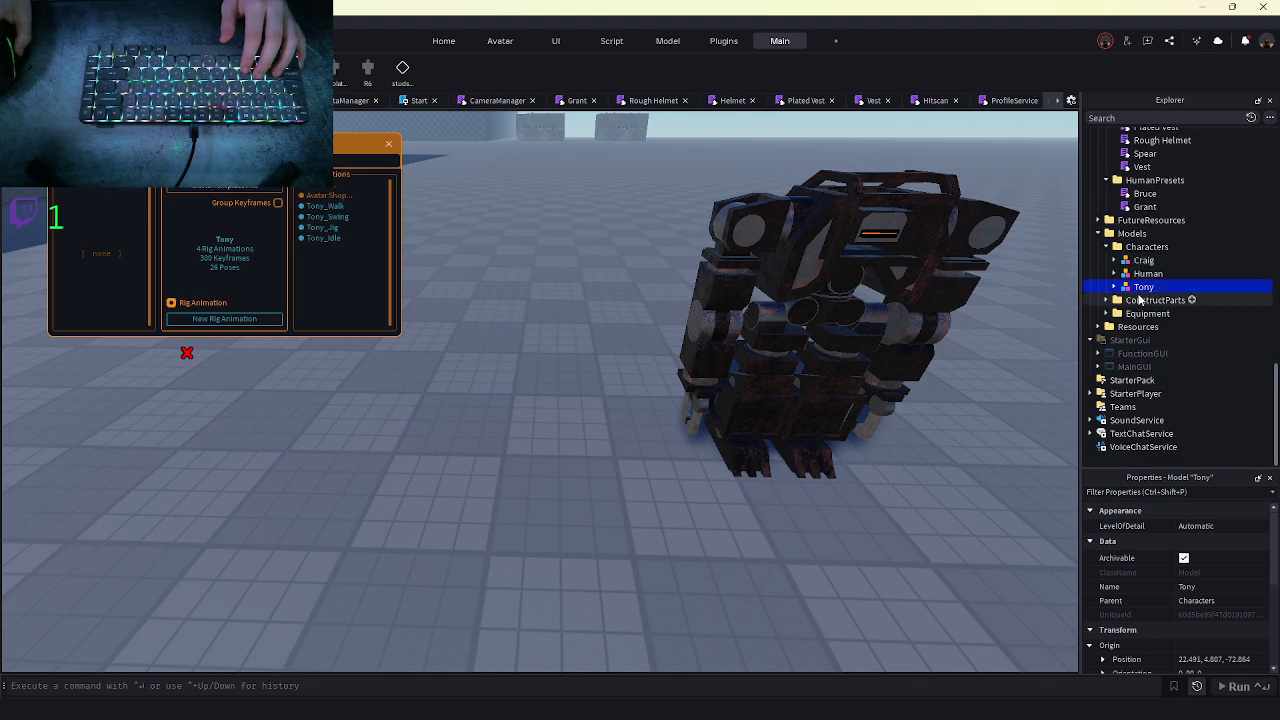
# - Uncheck Anchored on Craig's HumanoidRootPart
pyautogui.scroll(2, 1115, 320)
pyautogui.click(1115, 317)
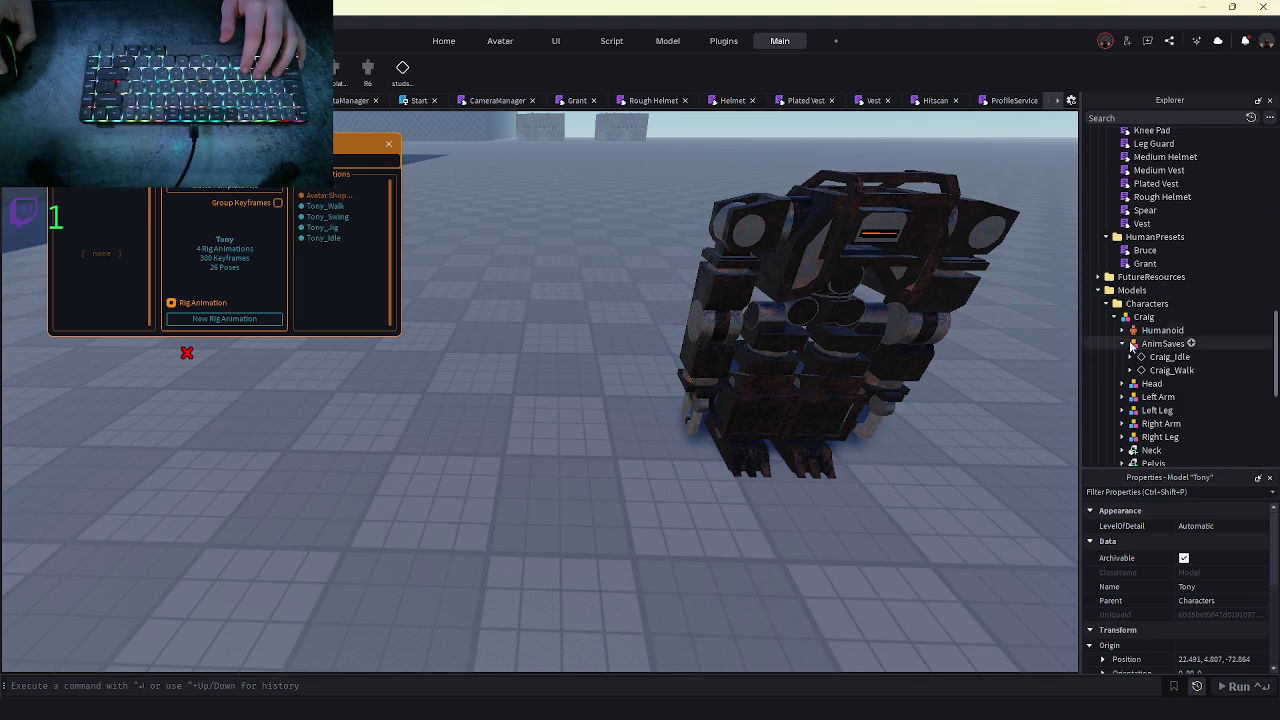
pyautogui.scroll(-3, 1140, 350)
pyautogui.click(1145, 378)
pyautogui.scroll(-5, 1180, 580)
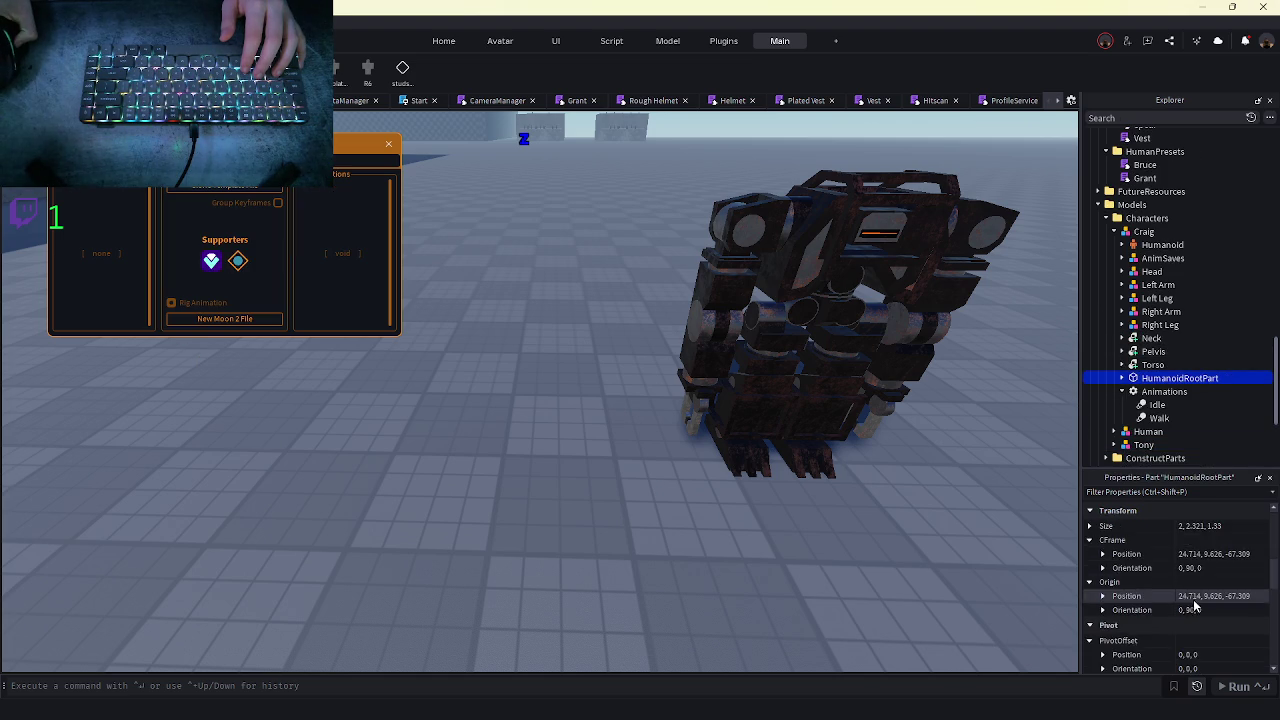
pyautogui.click(1184, 576)
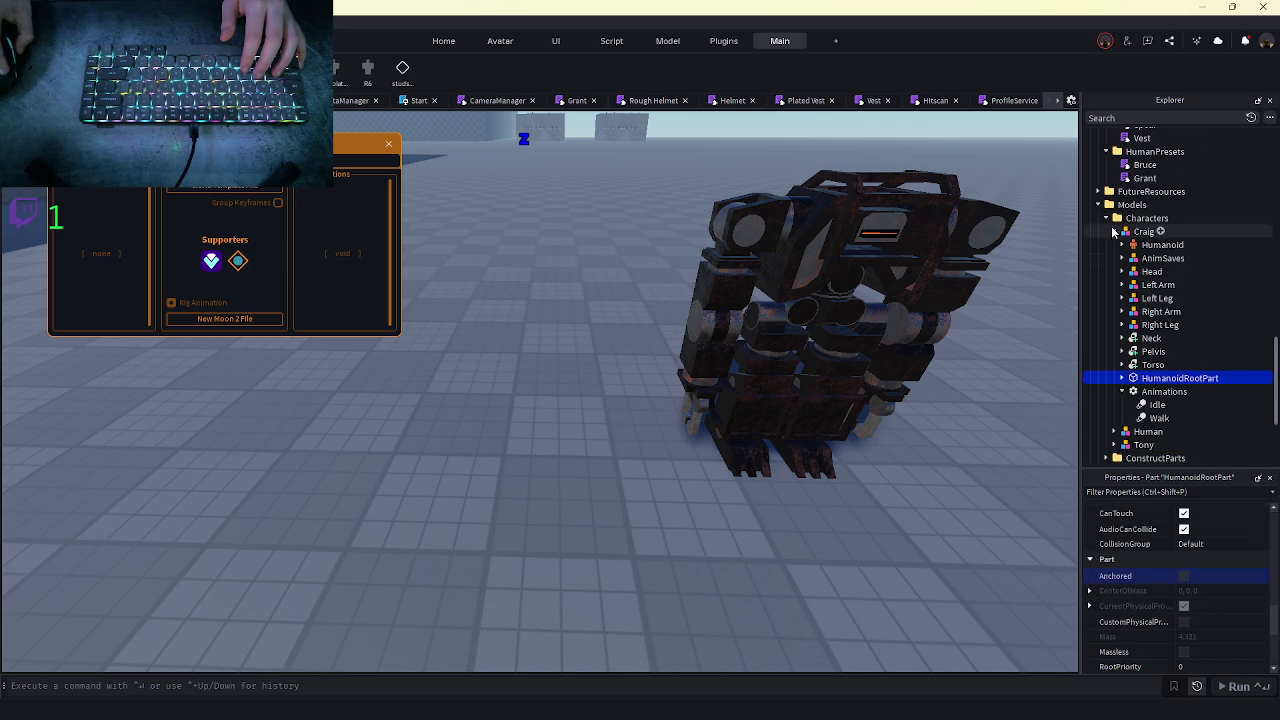
# - Open the Craig, Steve and Tony construct ModuleScripts in the script editor
pyautogui.scroll(8, 1148, 352)
pyautogui.scroll(1, 1140, 285)
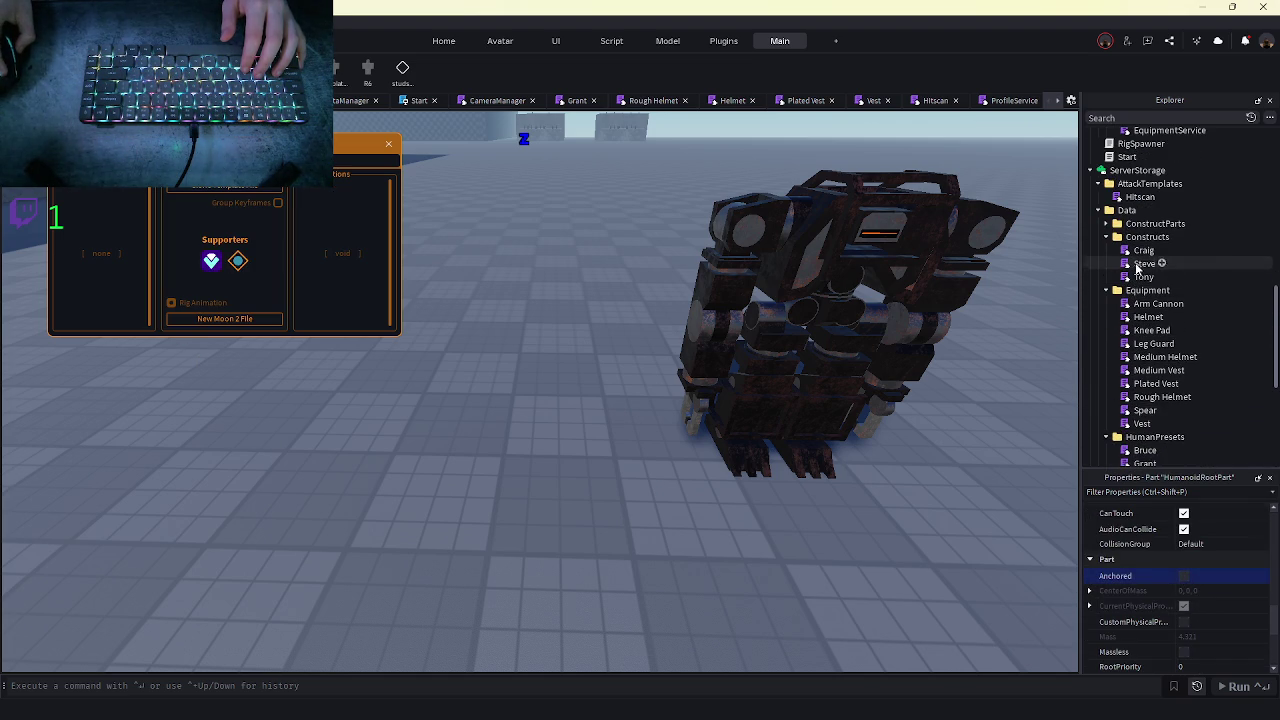
pyautogui.doubleClick(1143, 250)
pyautogui.doubleClick(1140, 265)
pyautogui.doubleClick(1142, 276)
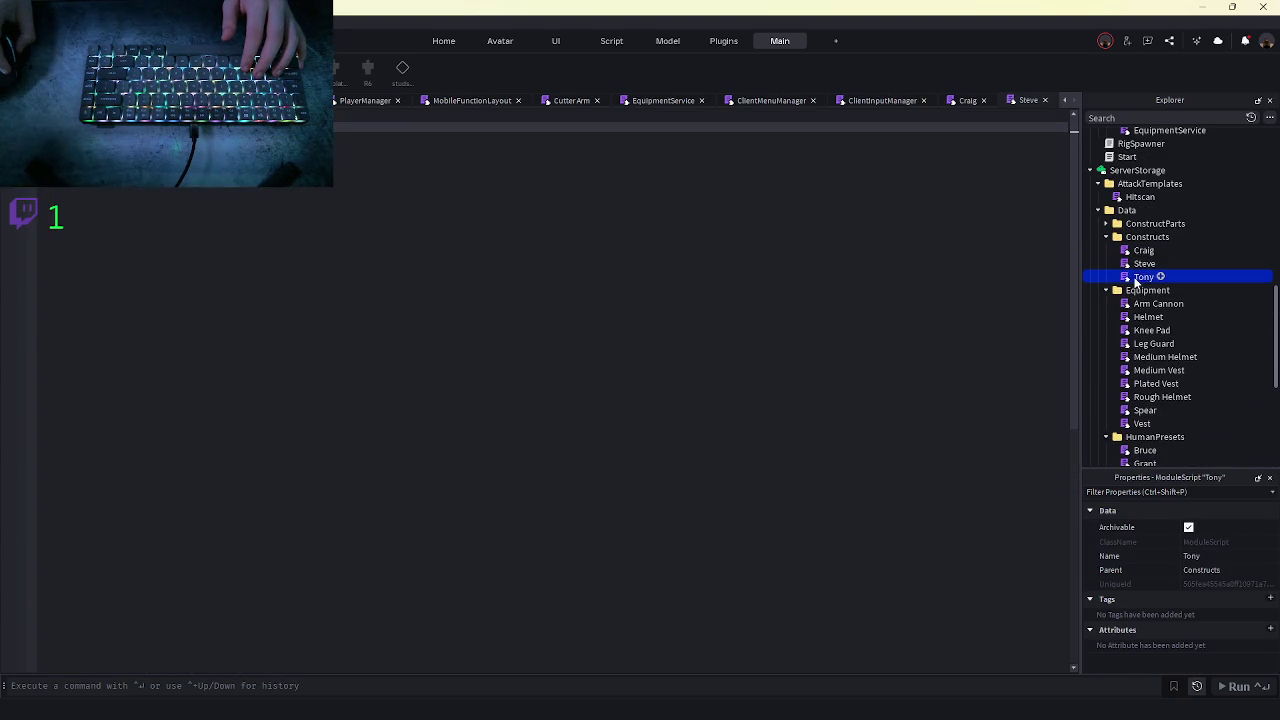
# - Copy Tony's lines from BaseSpeed through the Tags table into Craig's construct script
pyautogui.scroll(2, 880, 294)
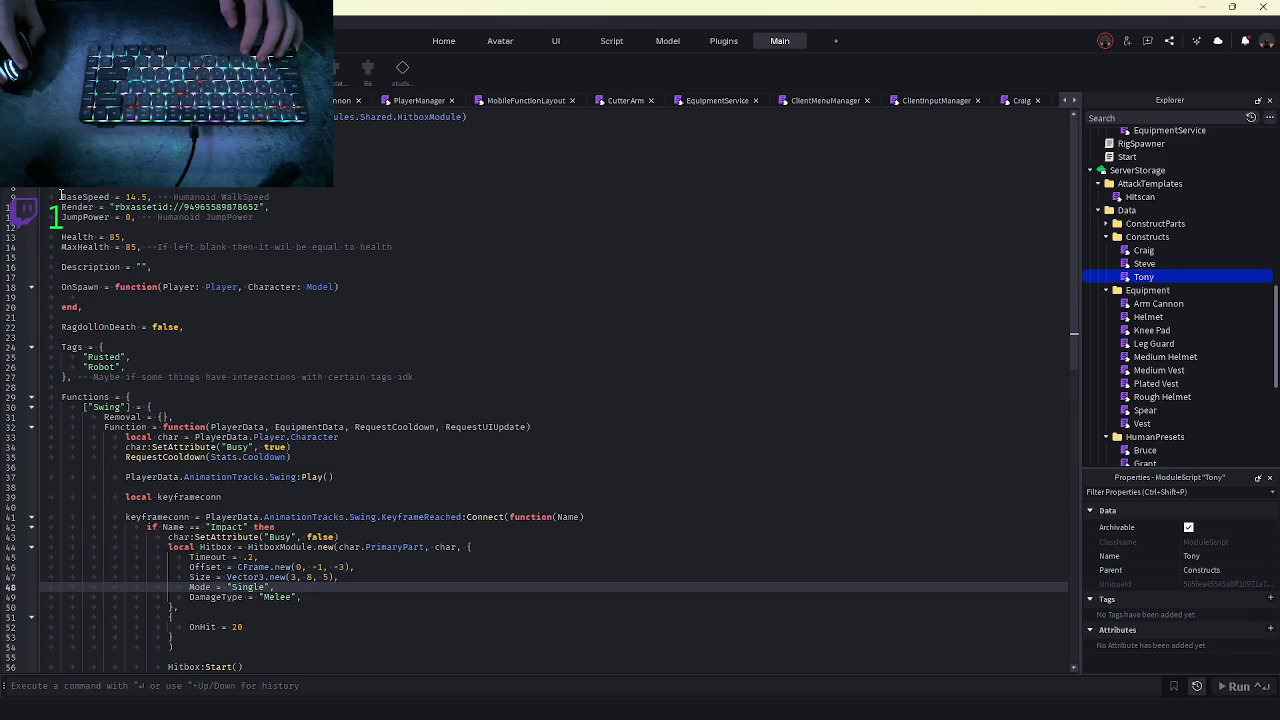
pyautogui.moveTo(60, 196)
pyautogui.mouseDown()
pyautogui.moveTo(110, 290)
pyautogui.moveTo(103, 383)
pyautogui.moveTo(60, 388)
pyautogui.mouseUp()
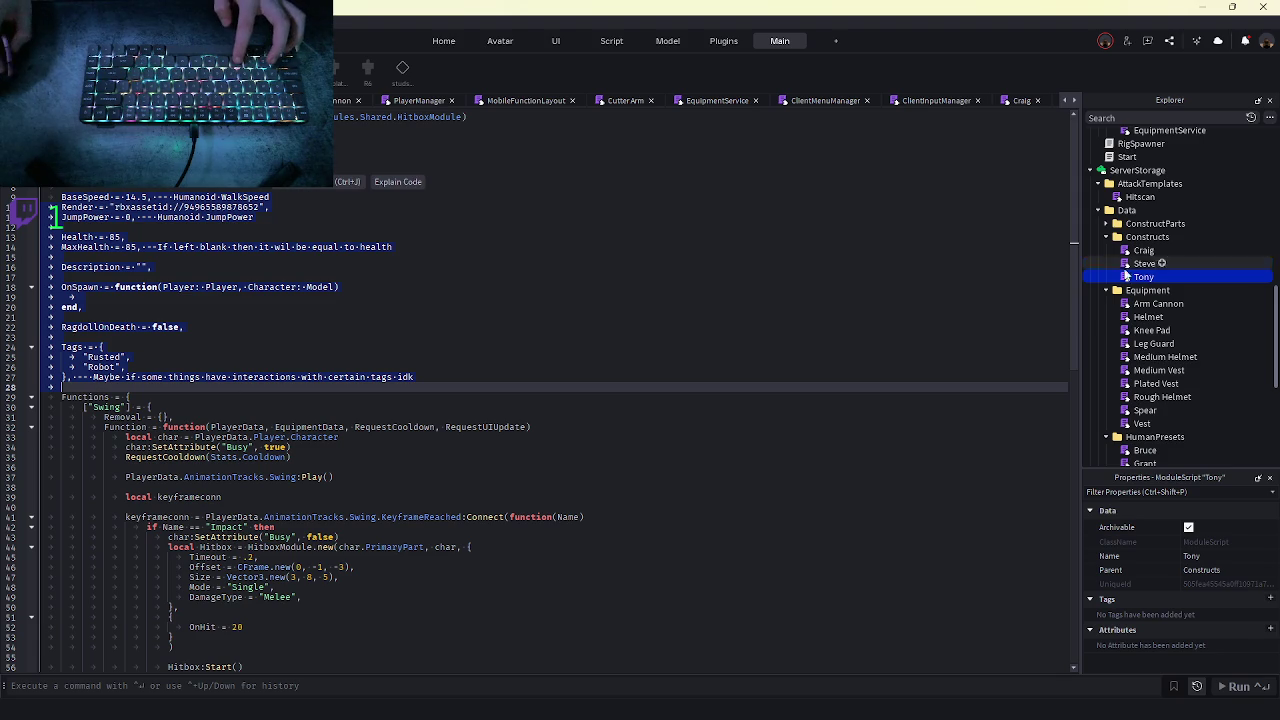
pyautogui.click(1141, 251)
pyautogui.doubleClick(1141, 251)
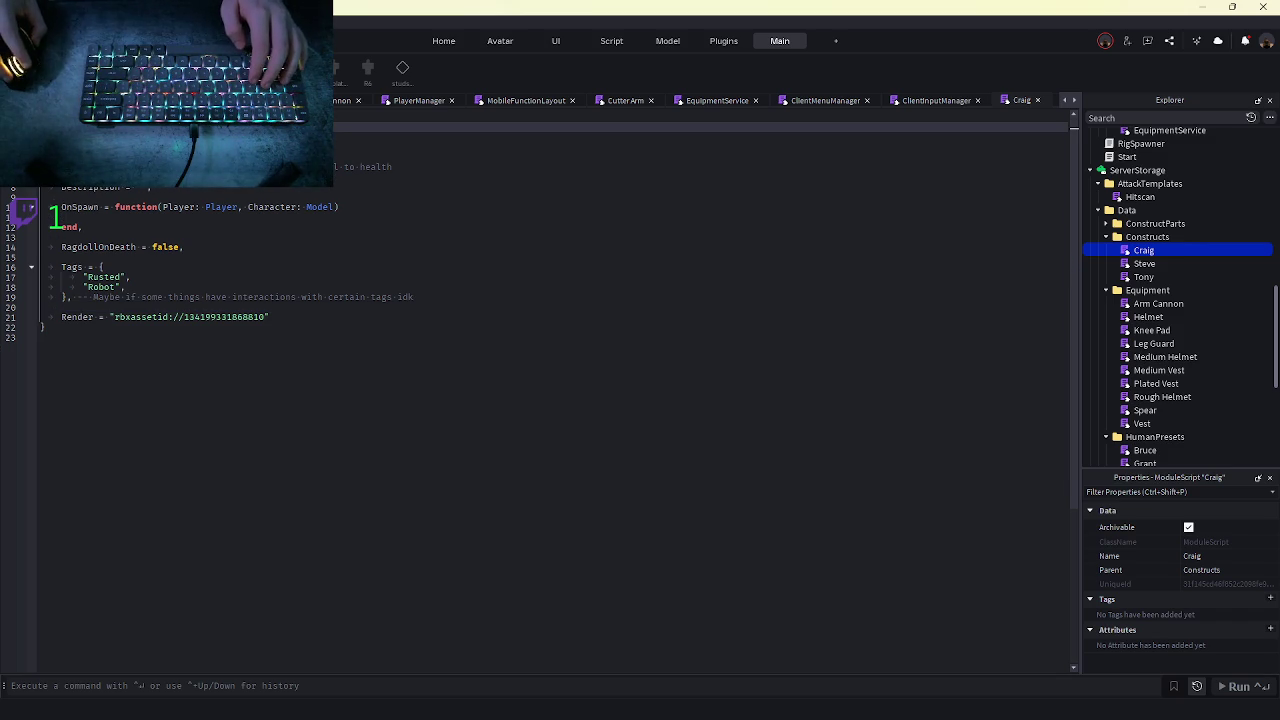
# - Write a character description on Craig's Description line, then launch a playtest with F5
pyautogui.click(700, 157)
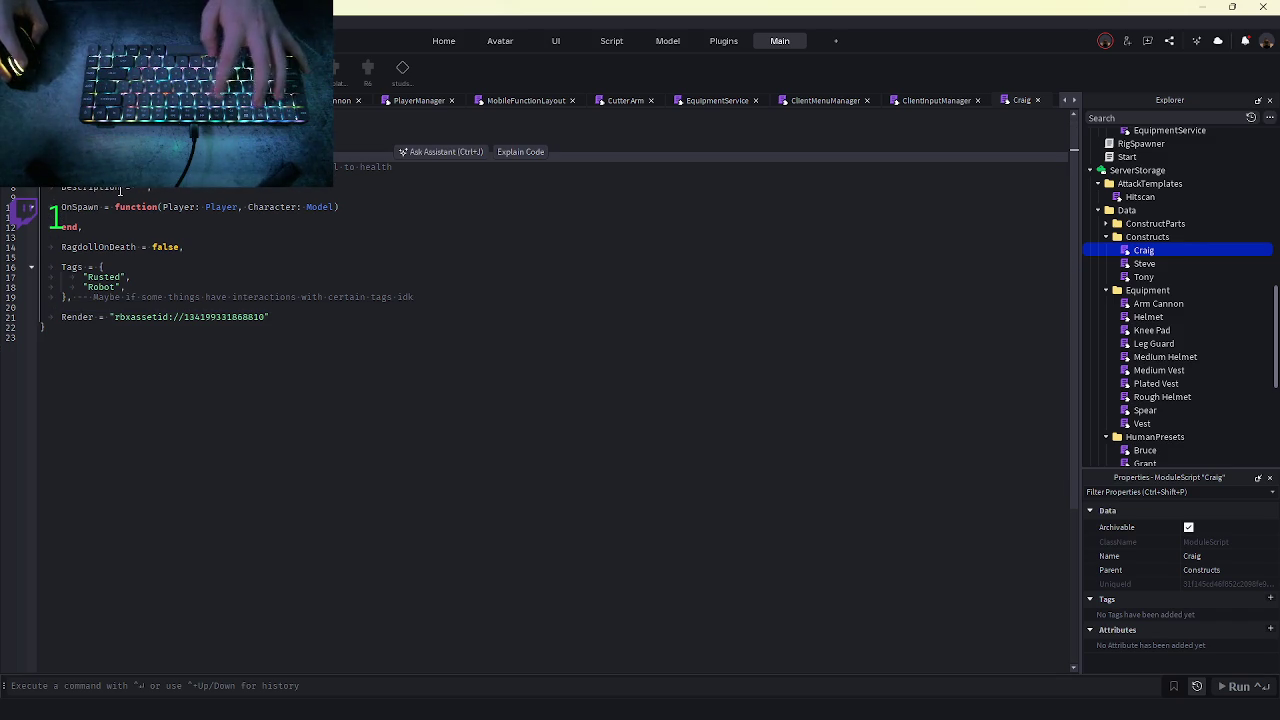
pyautogui.click(700, 167)
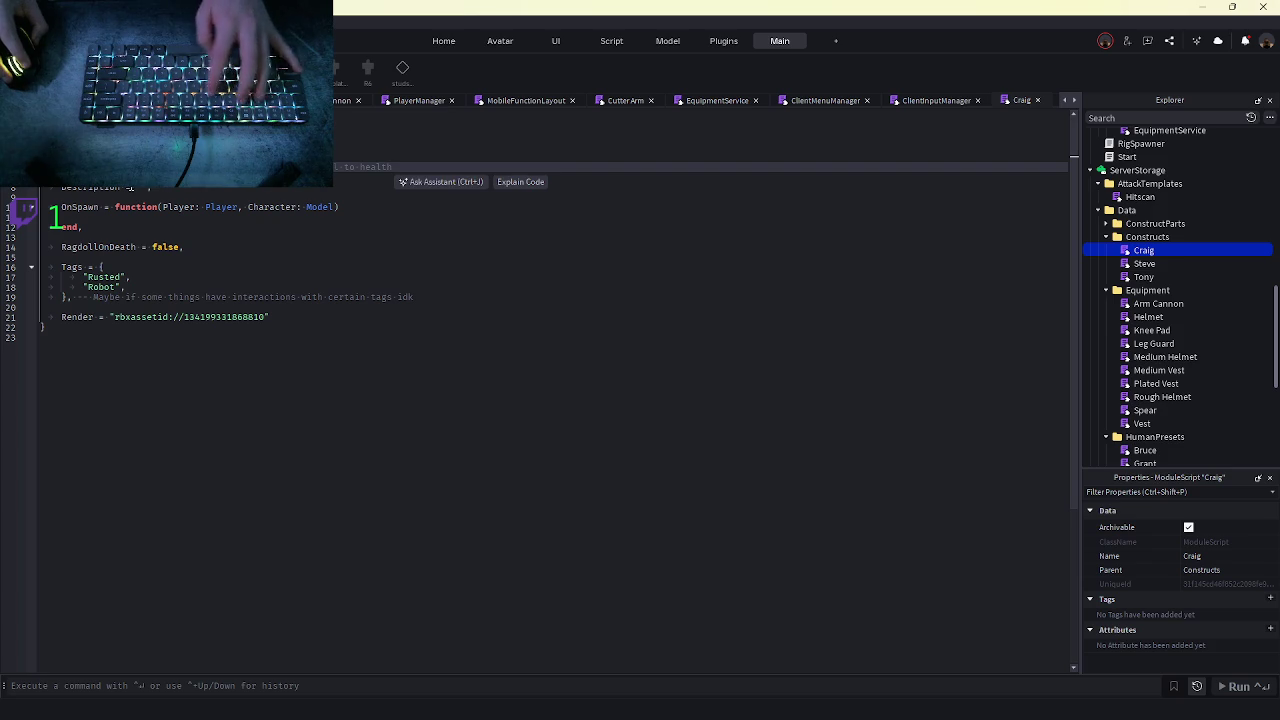
pyautogui.click(140, 187)
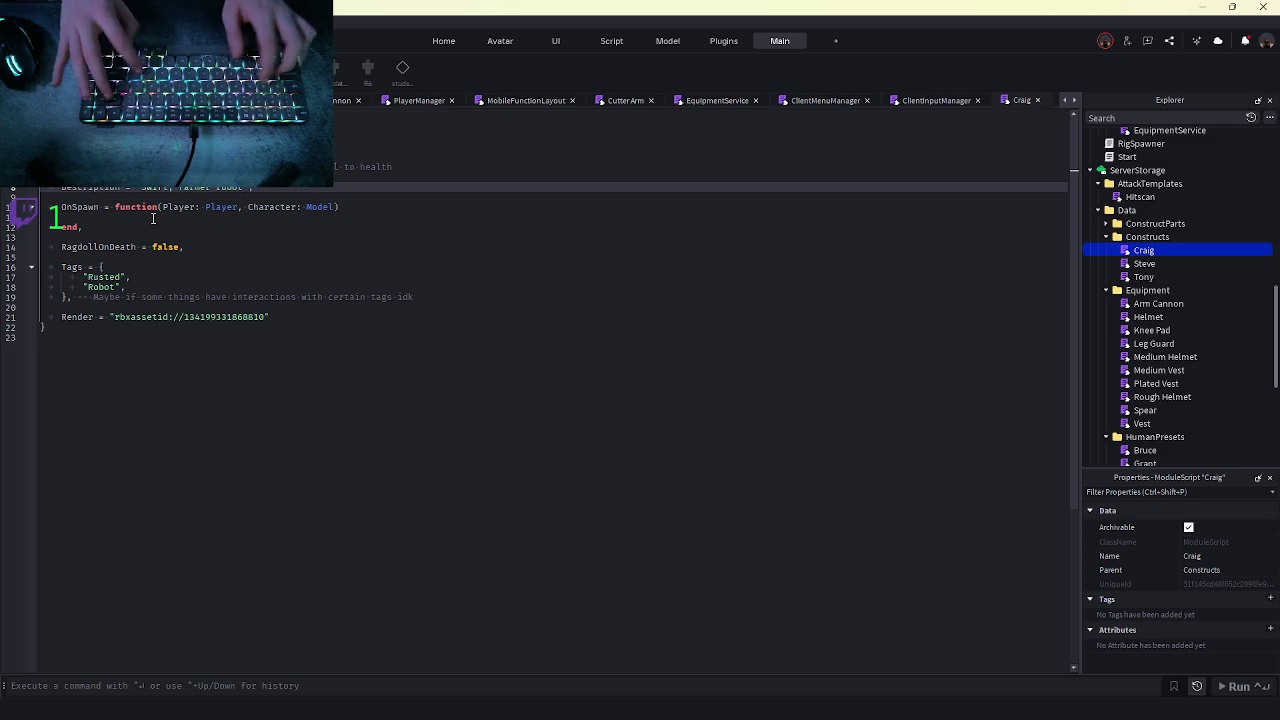
pyautogui.click(133, 216)
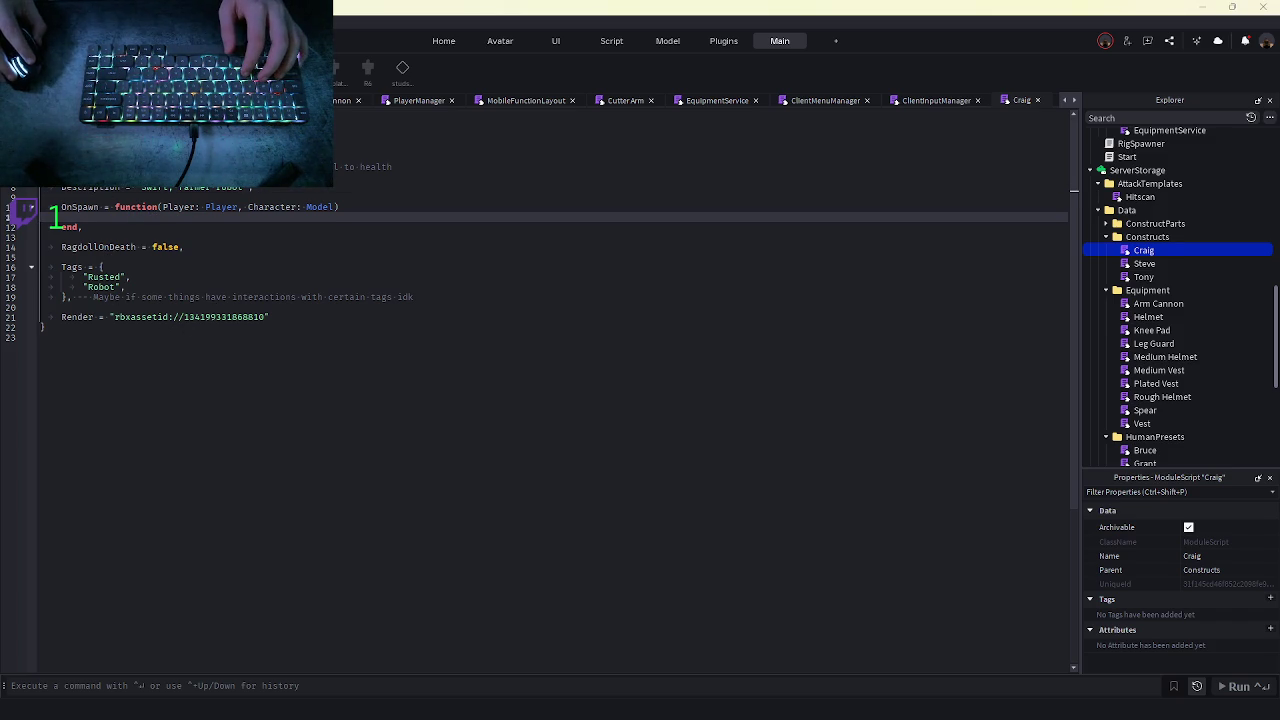
pyautogui.press('F5')
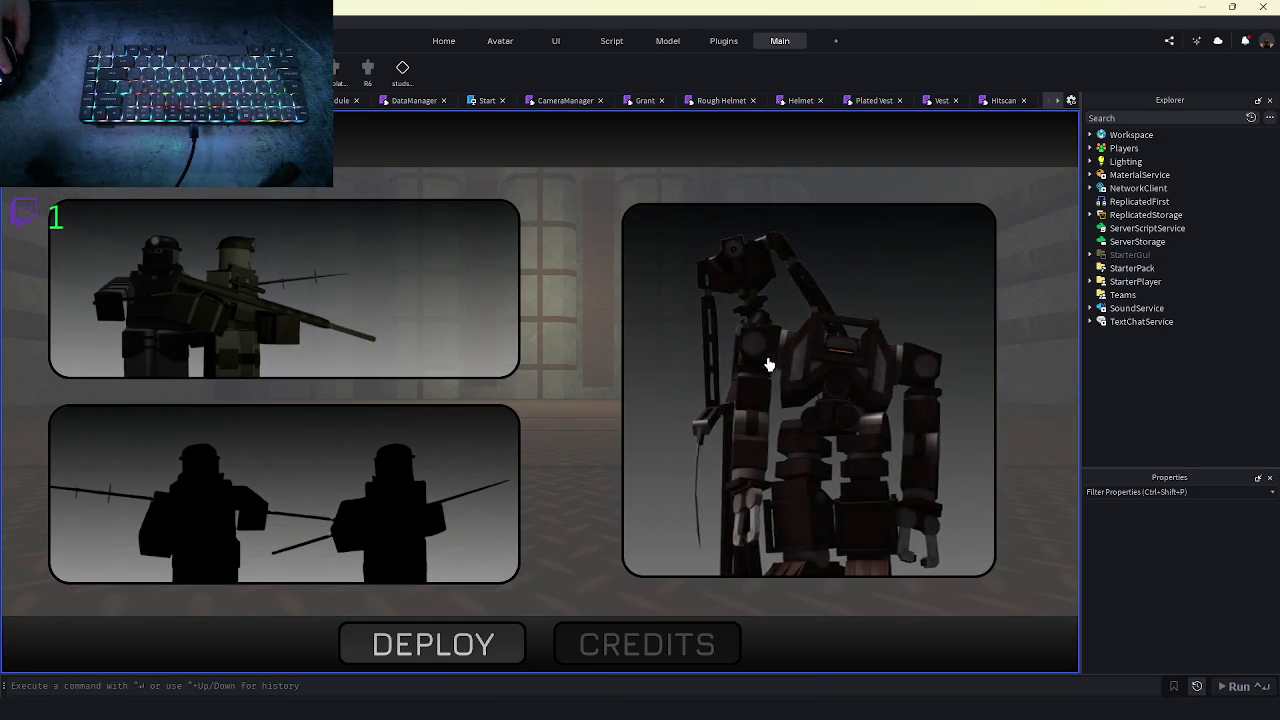
# - Pick Craig from the character-select cards and spawn into the maze
pyautogui.click(433, 644)
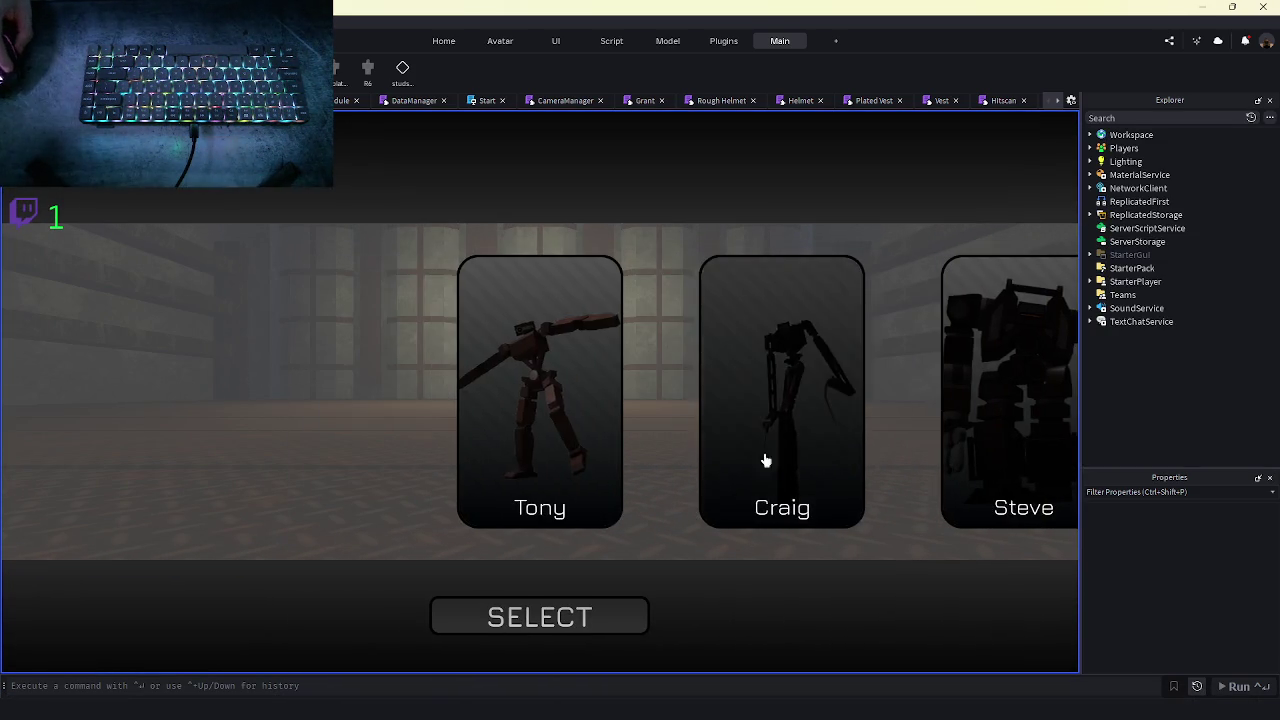
pyautogui.click(787, 455)
pyautogui.click(512, 605)
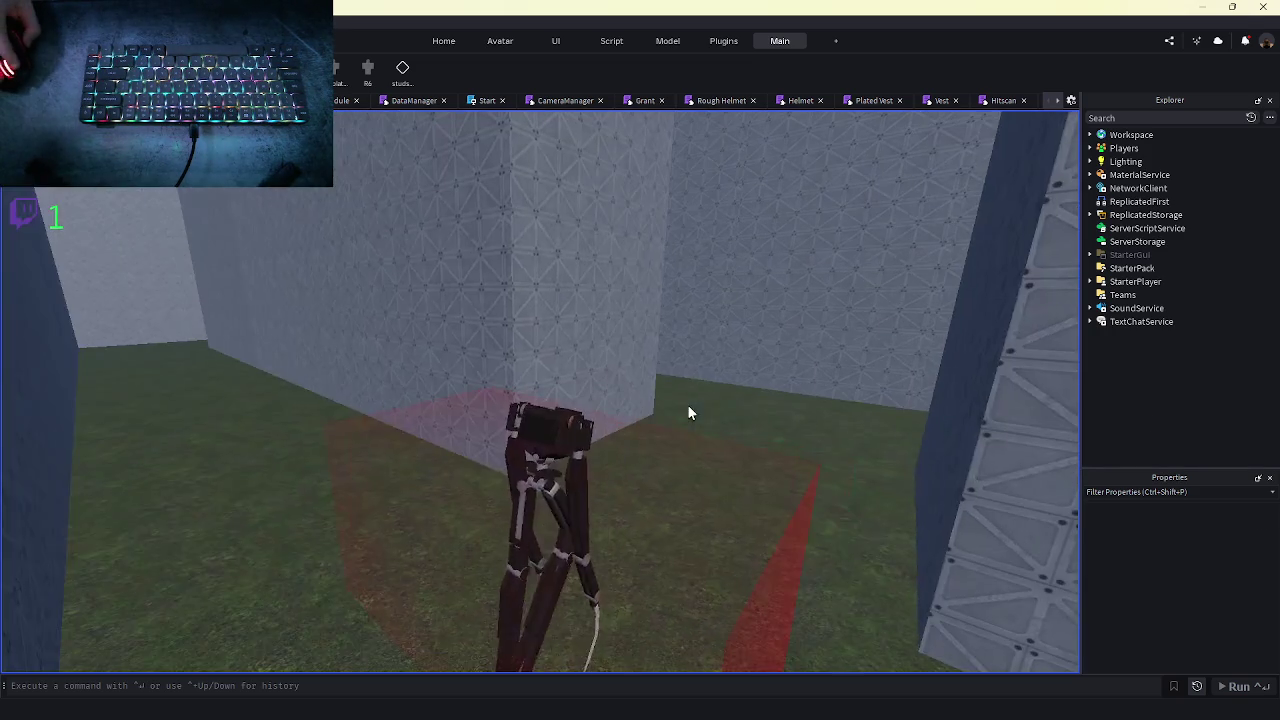
# - Walk the robot through the maze corridors, toggling the shift-lock camera along the way
pyautogui.press('w')
pyautogui.press('w')
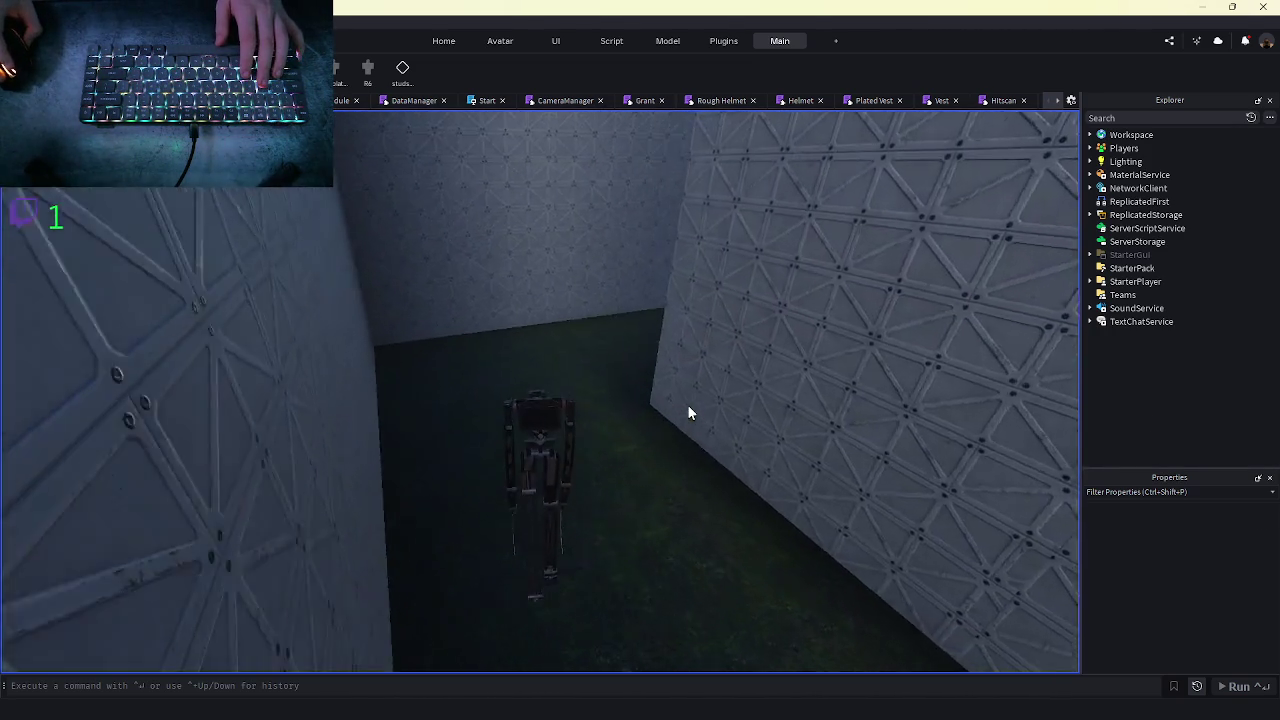
pyautogui.press('w')
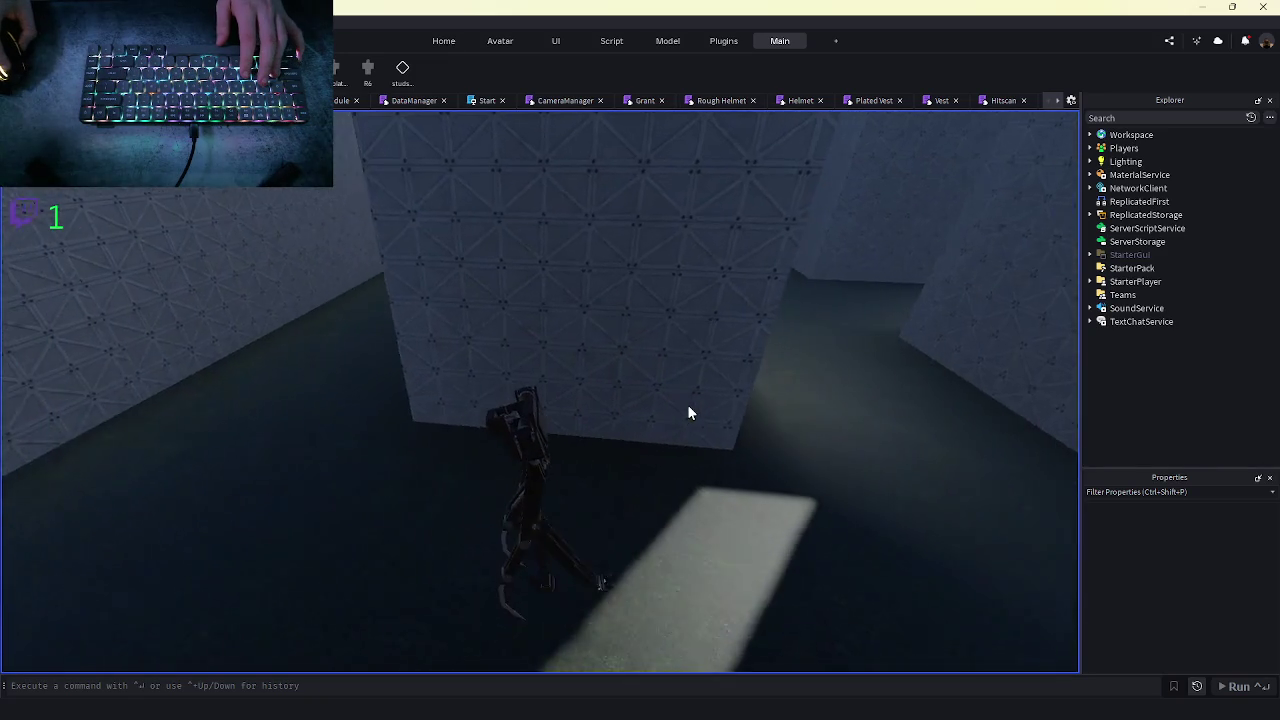
pyautogui.press('w')
pyautogui.press('w')
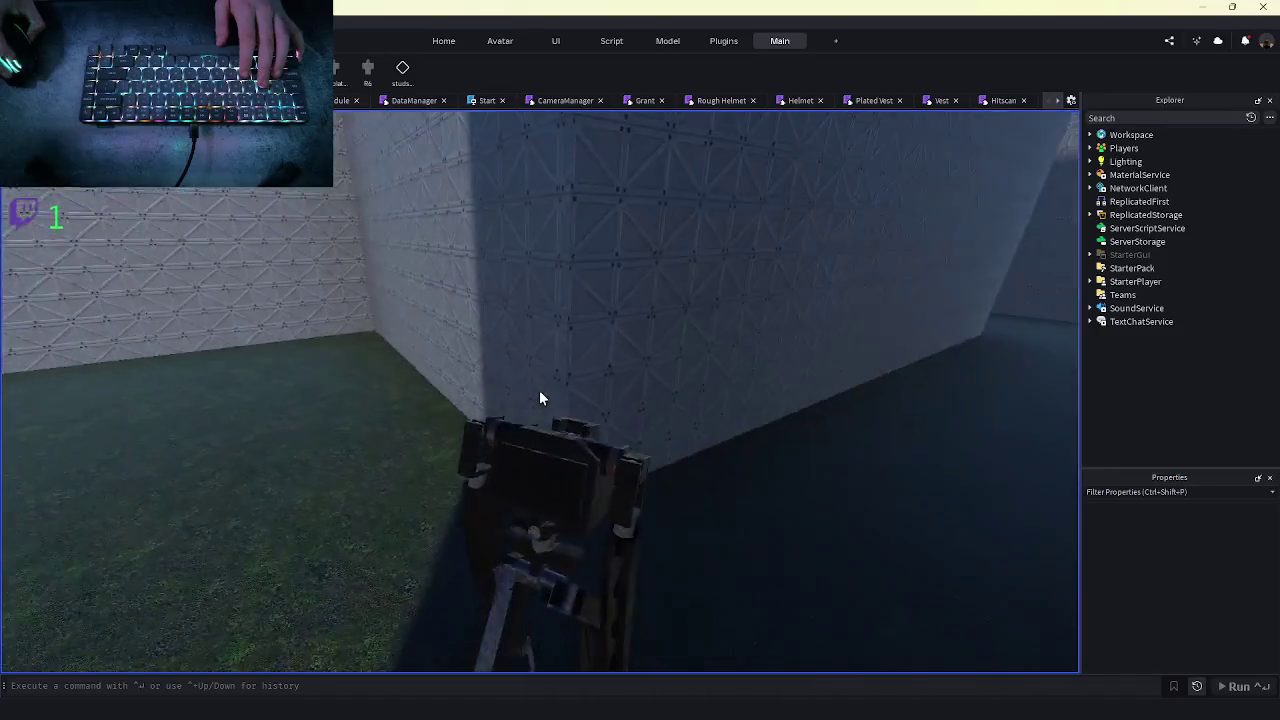
pyautogui.press('w')
pyautogui.press('w')
pyautogui.press('shift')
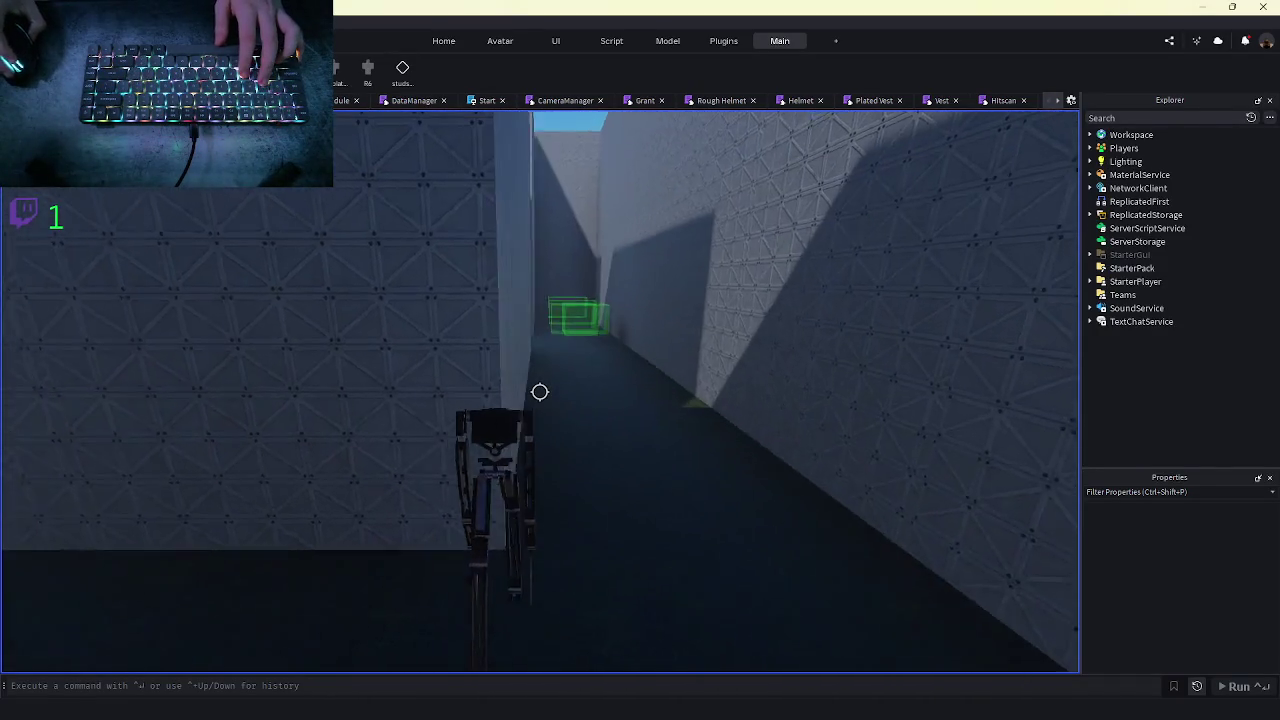
pyautogui.press('w')
pyautogui.press('shift')
pyautogui.press('w')
pyautogui.press('d')
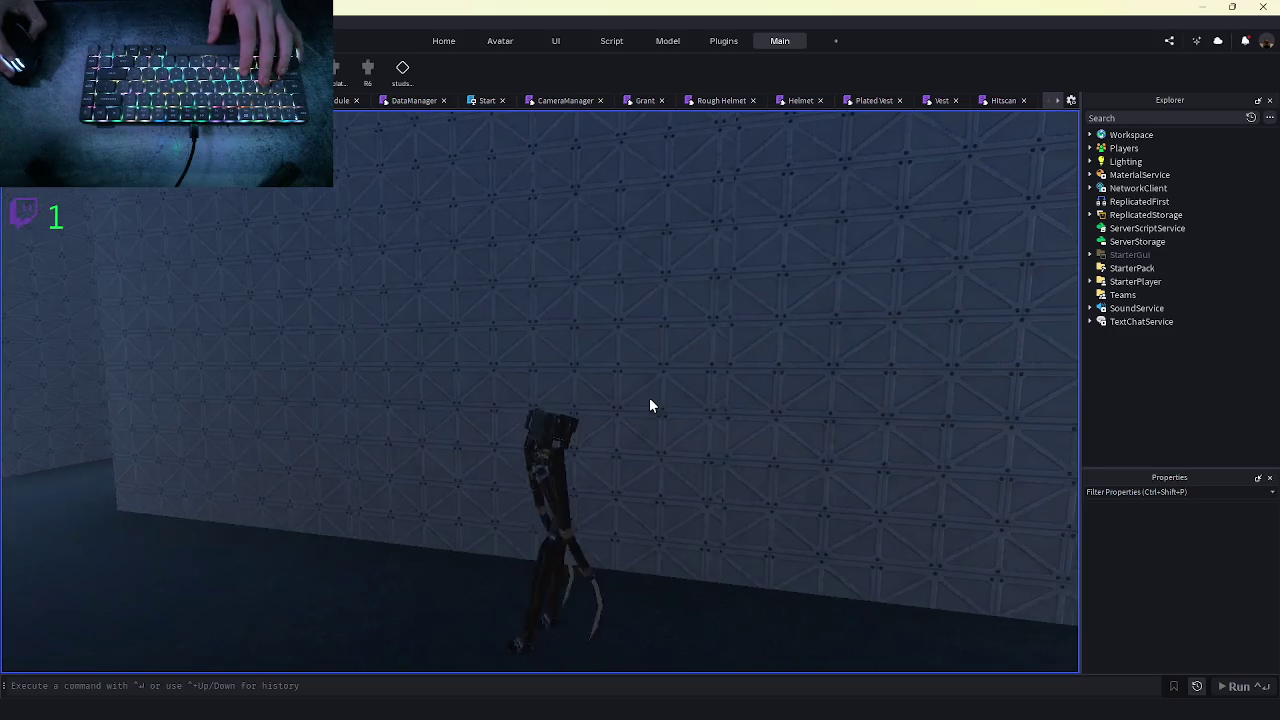
pyautogui.press('a')
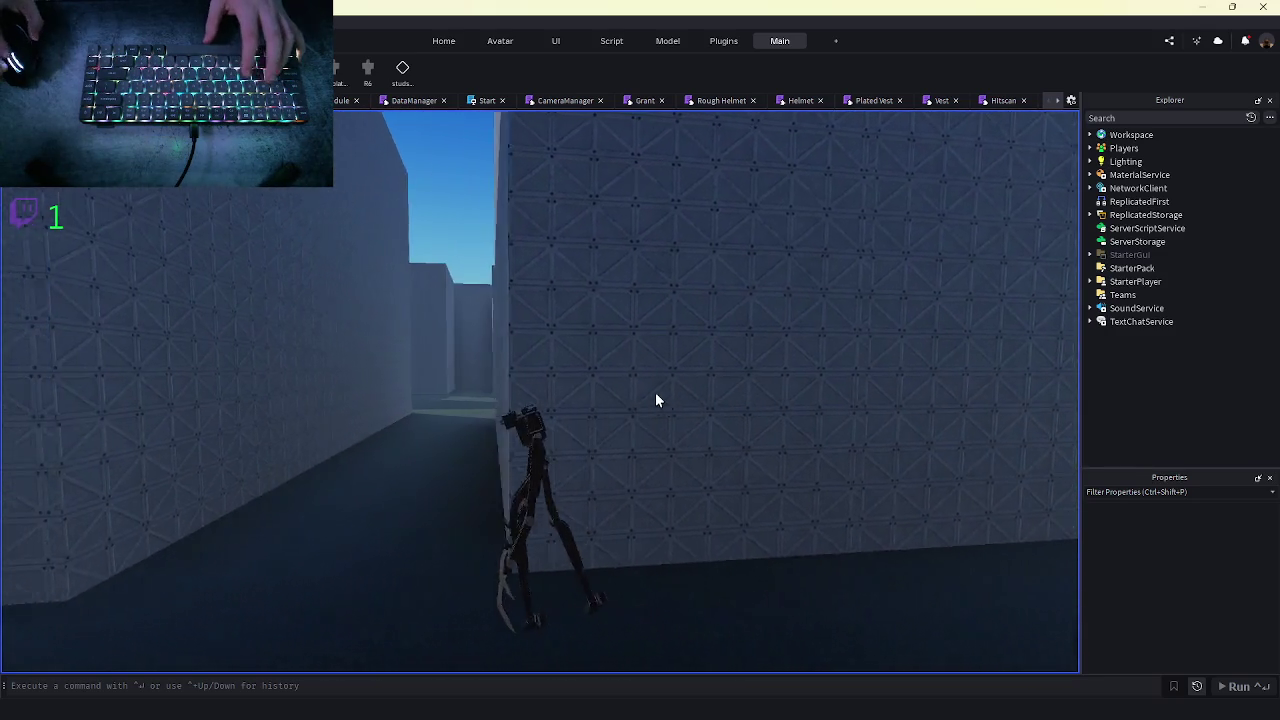
pyautogui.press('w')
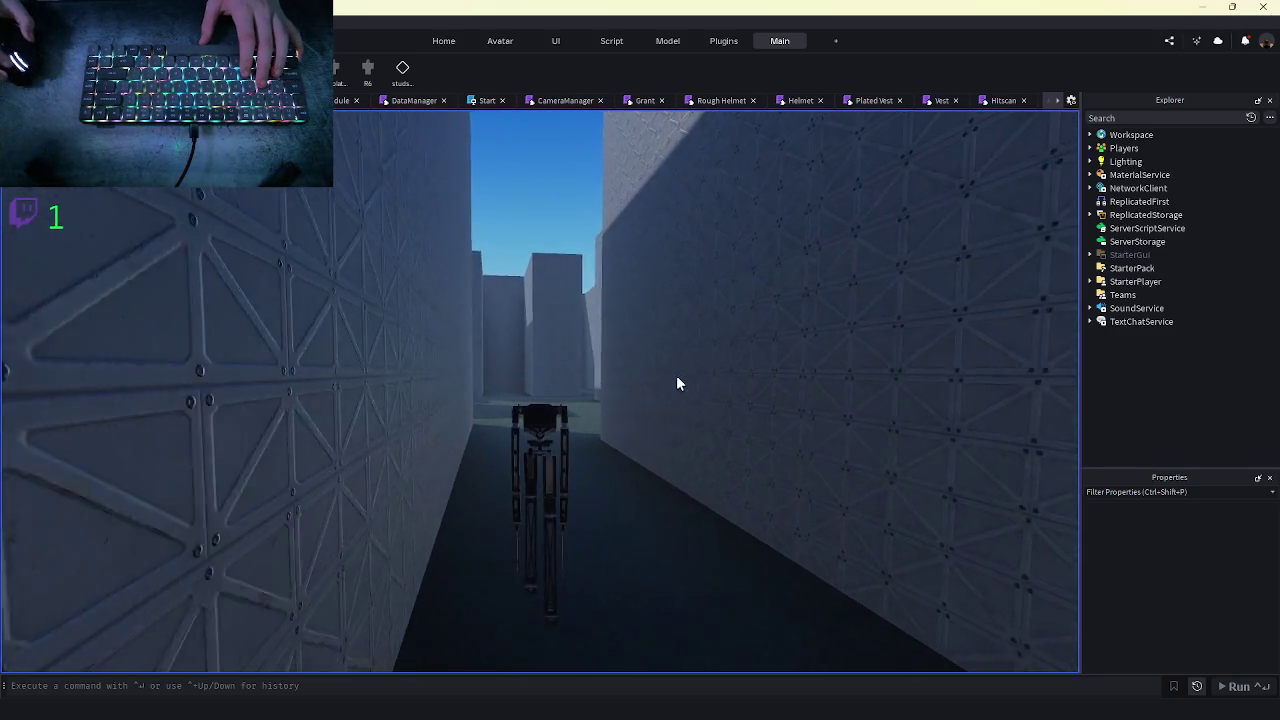
pyautogui.press('w')
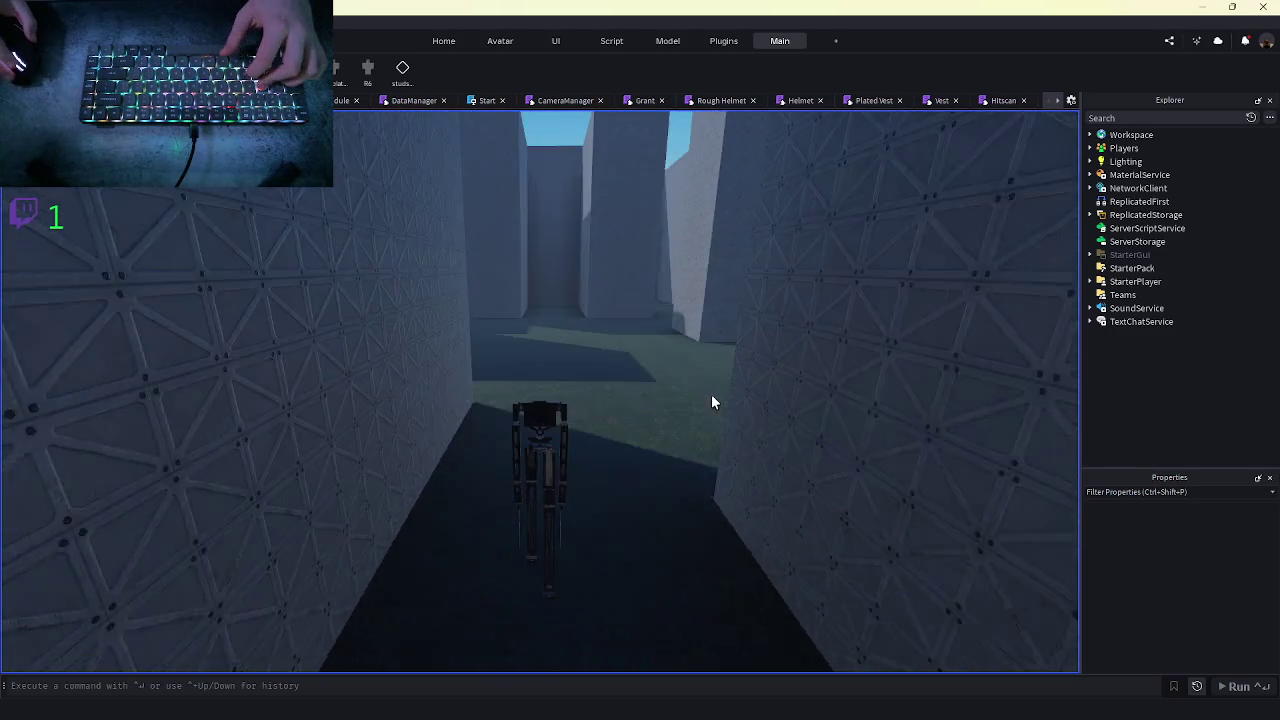
pyautogui.press('d')
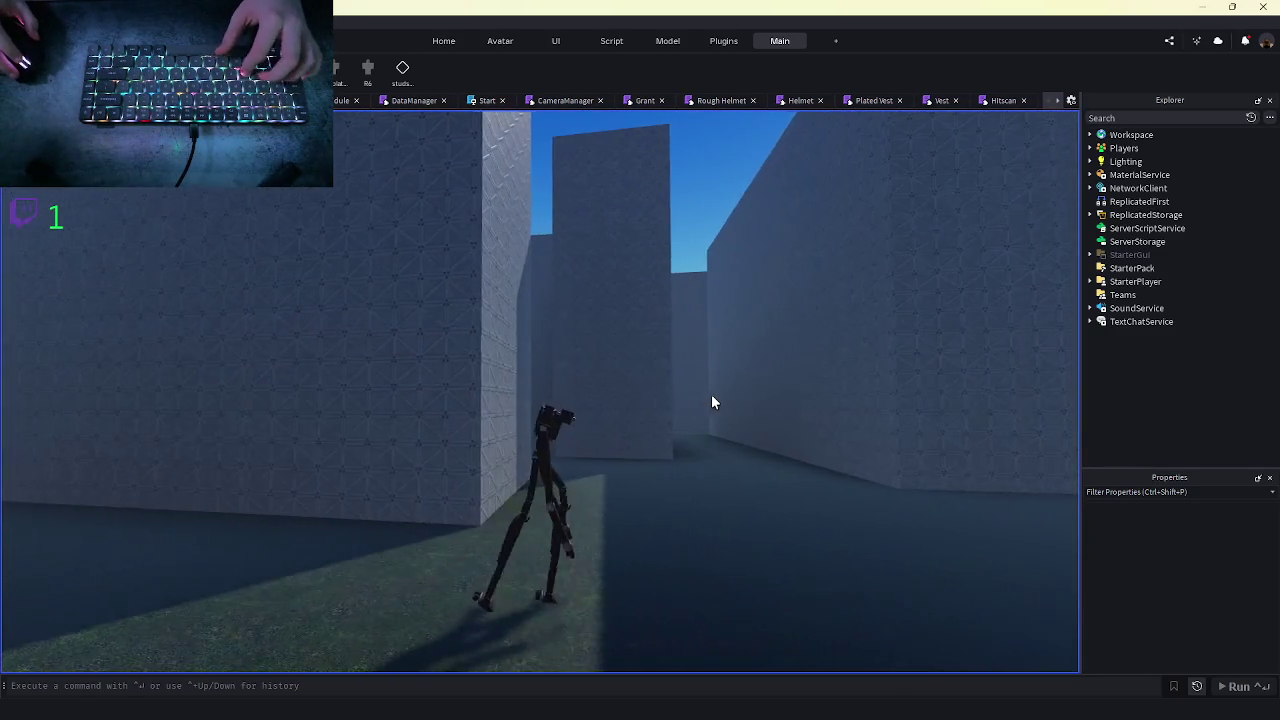
pyautogui.press('w')
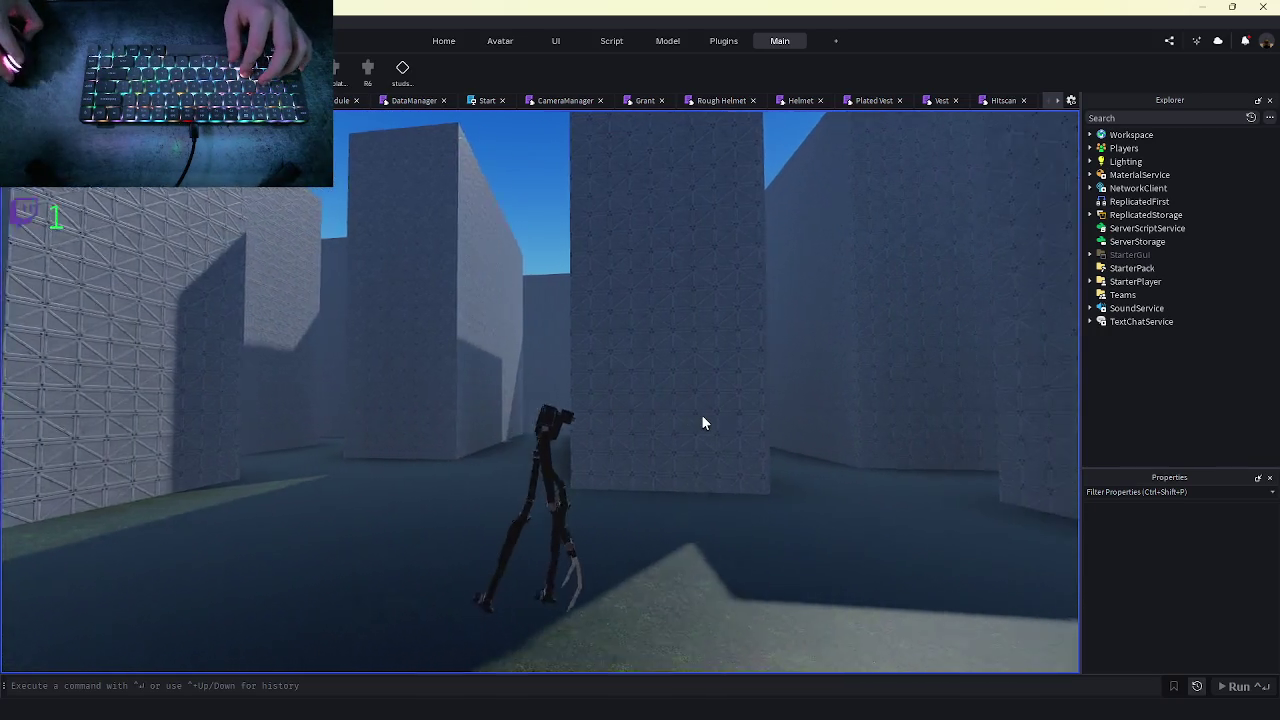
pyautogui.press('w')
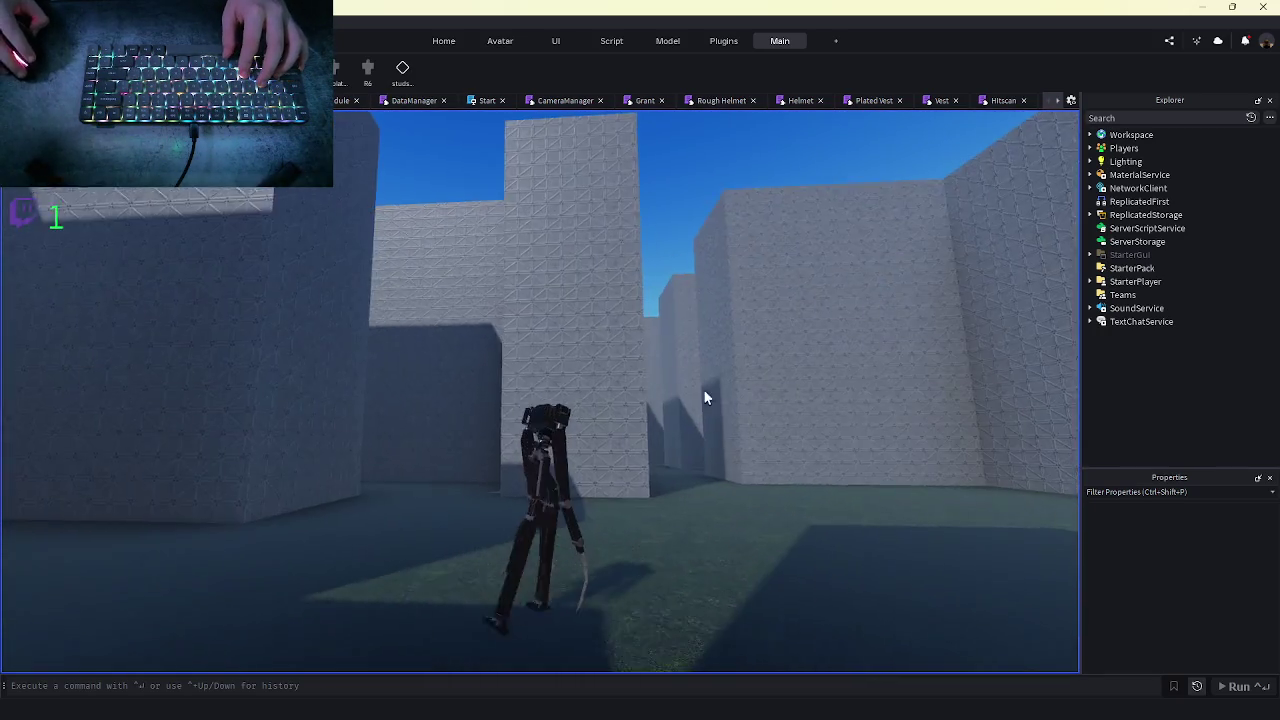
pyautogui.press('w')
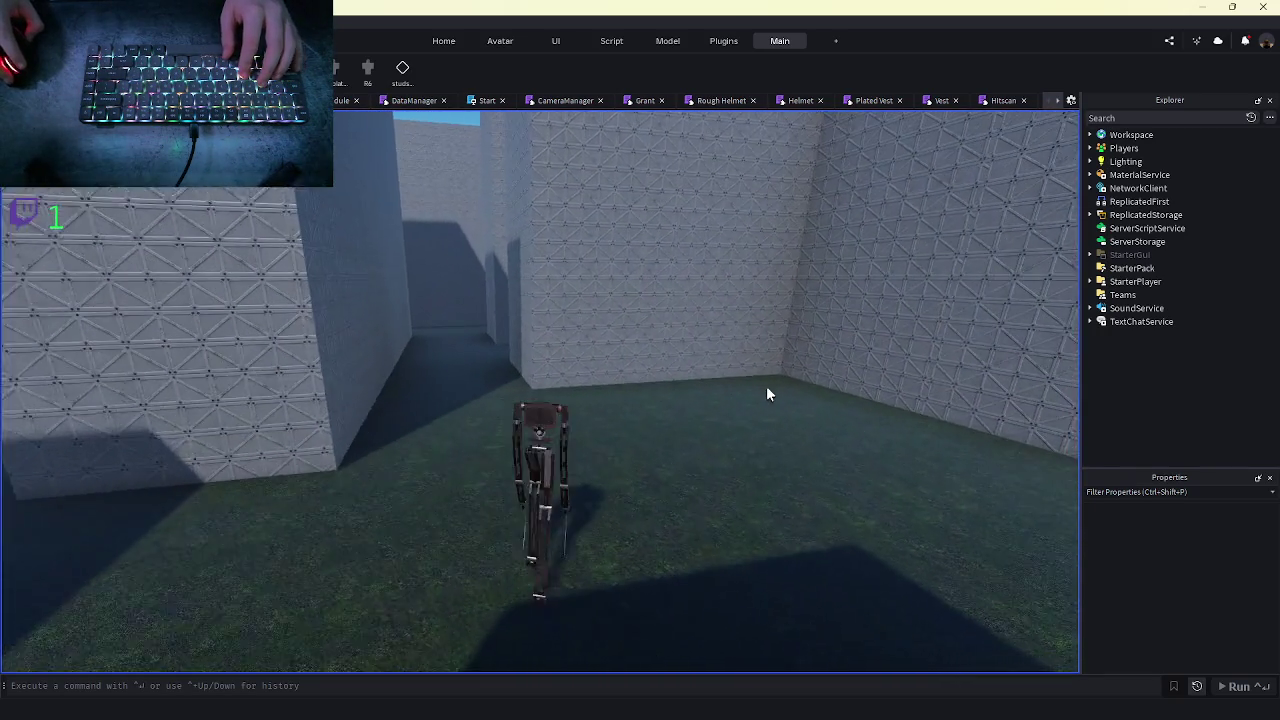
pyautogui.press('shift')
pyautogui.press('w')
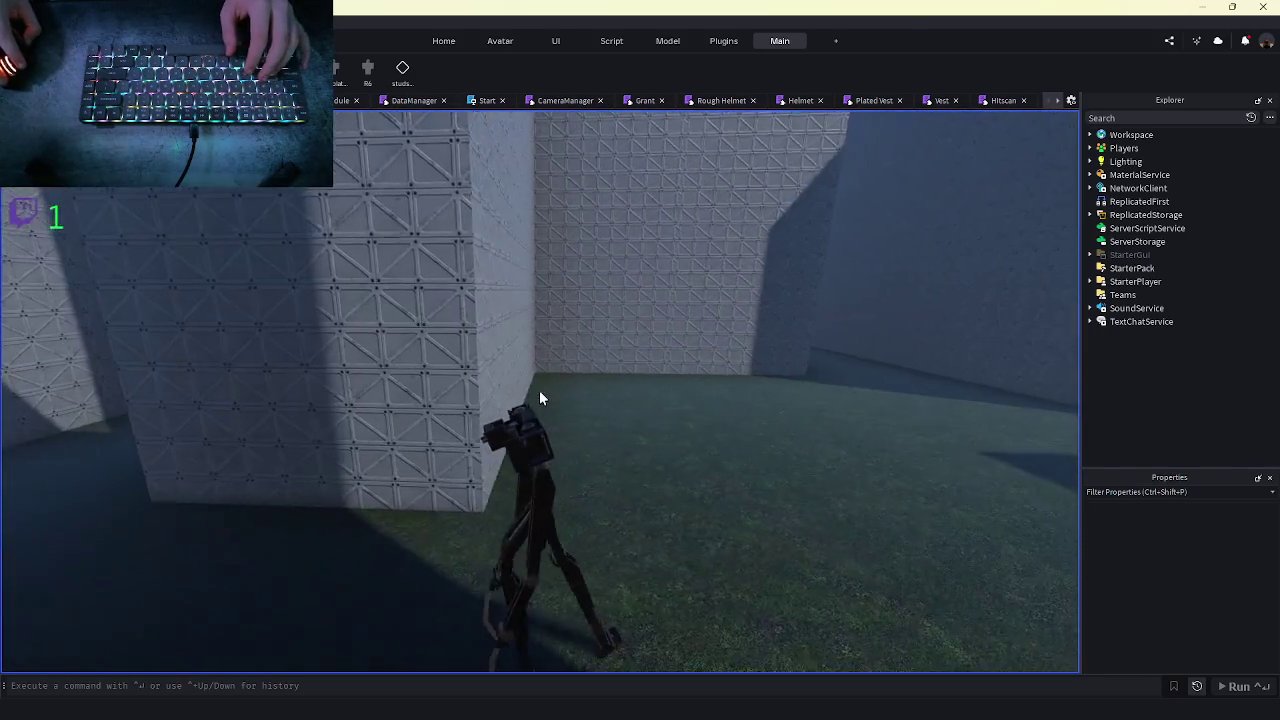
pyautogui.press('w')
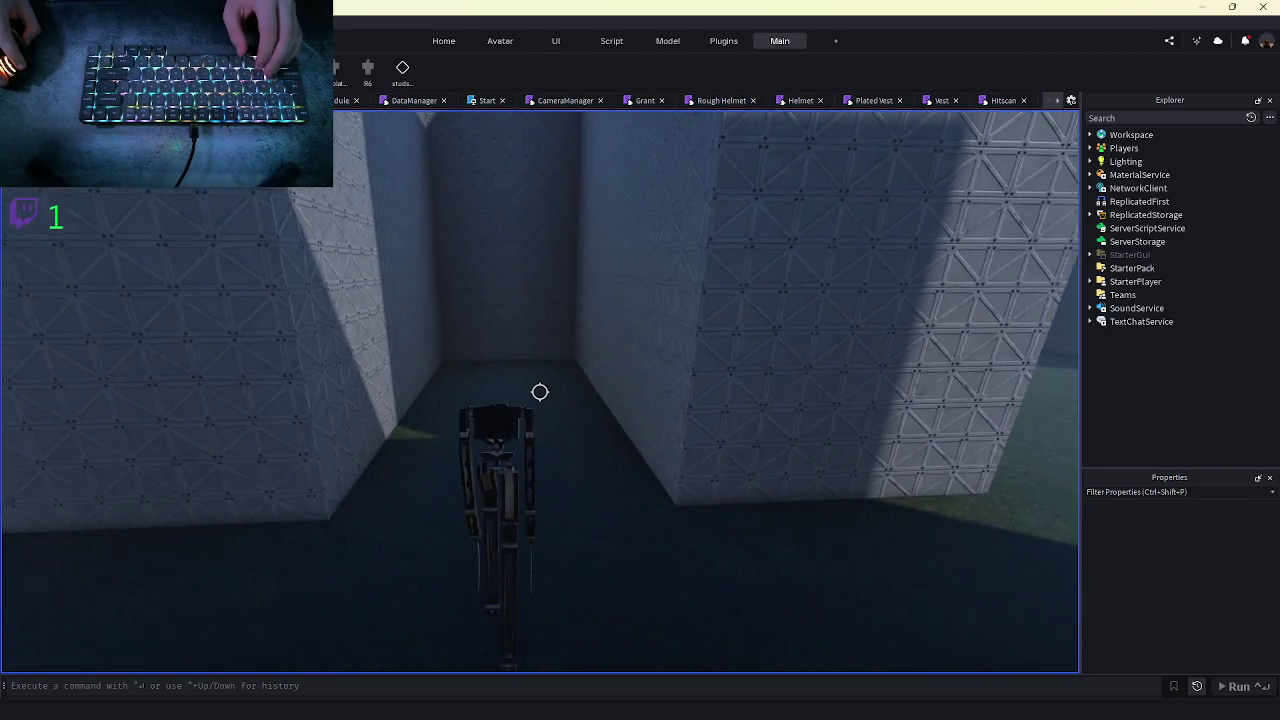
pyautogui.press('w')
pyautogui.press('shift')
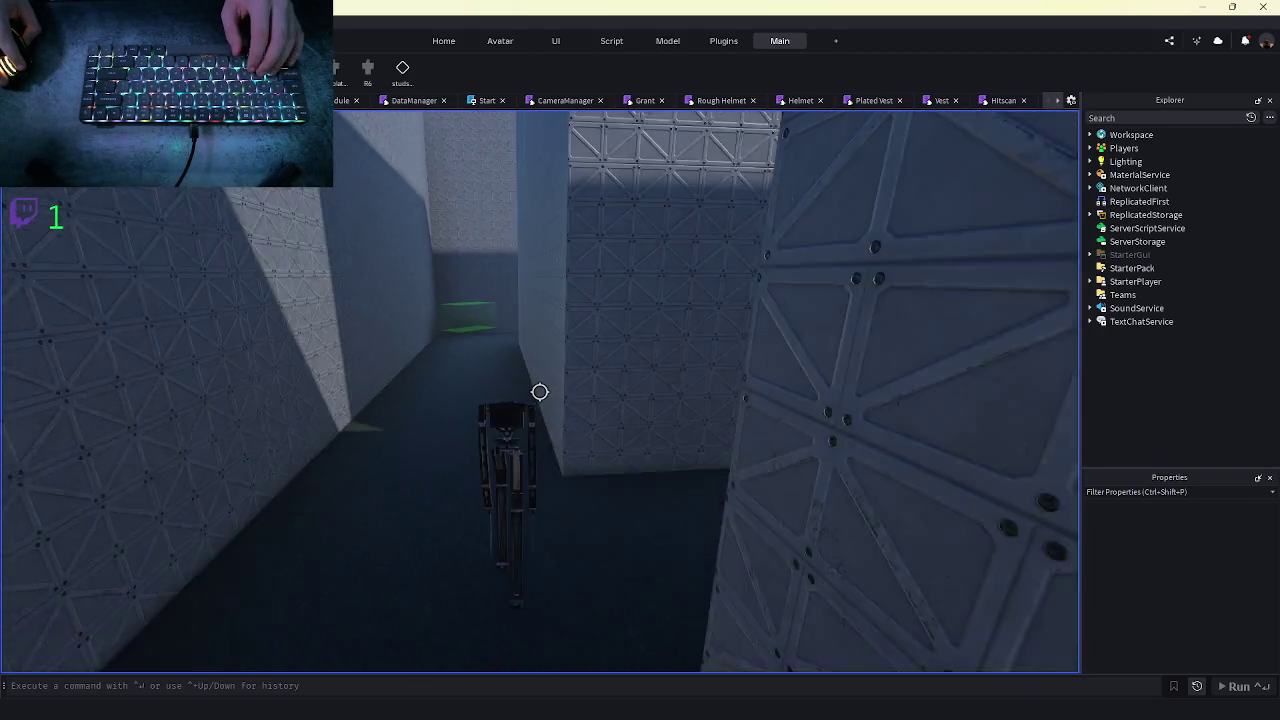
pyautogui.press('w')
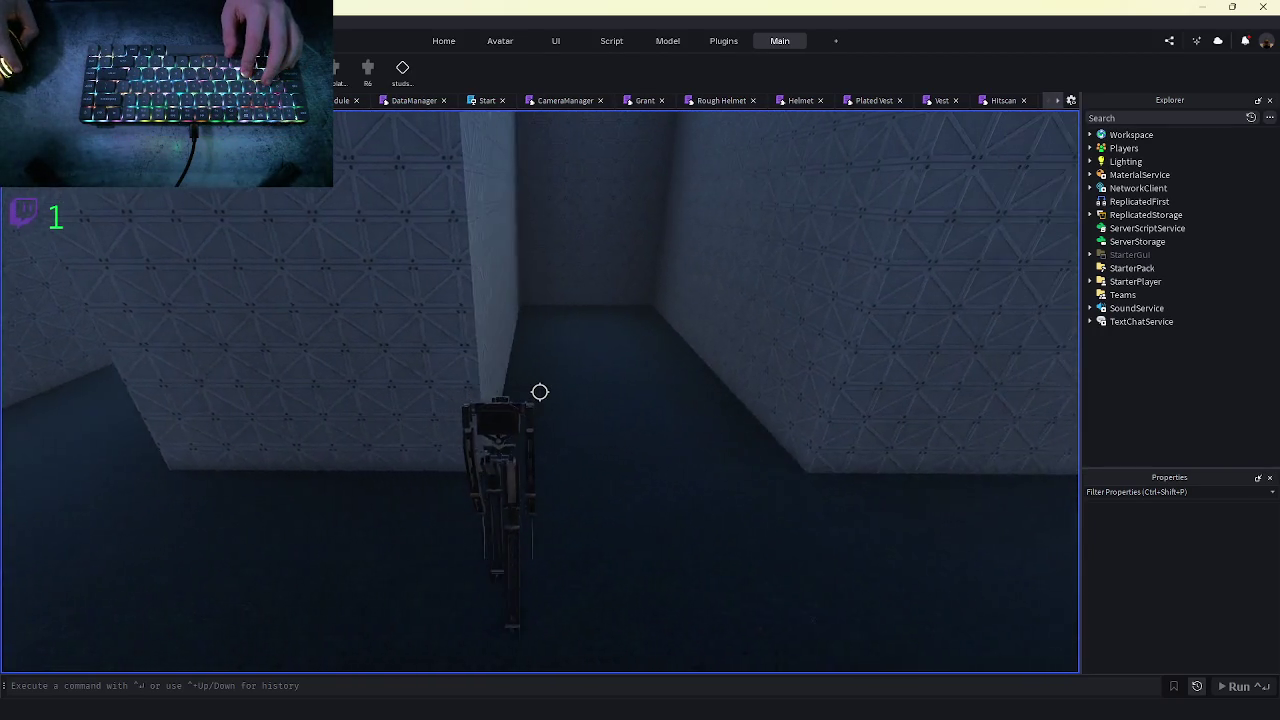
pyautogui.press('w')
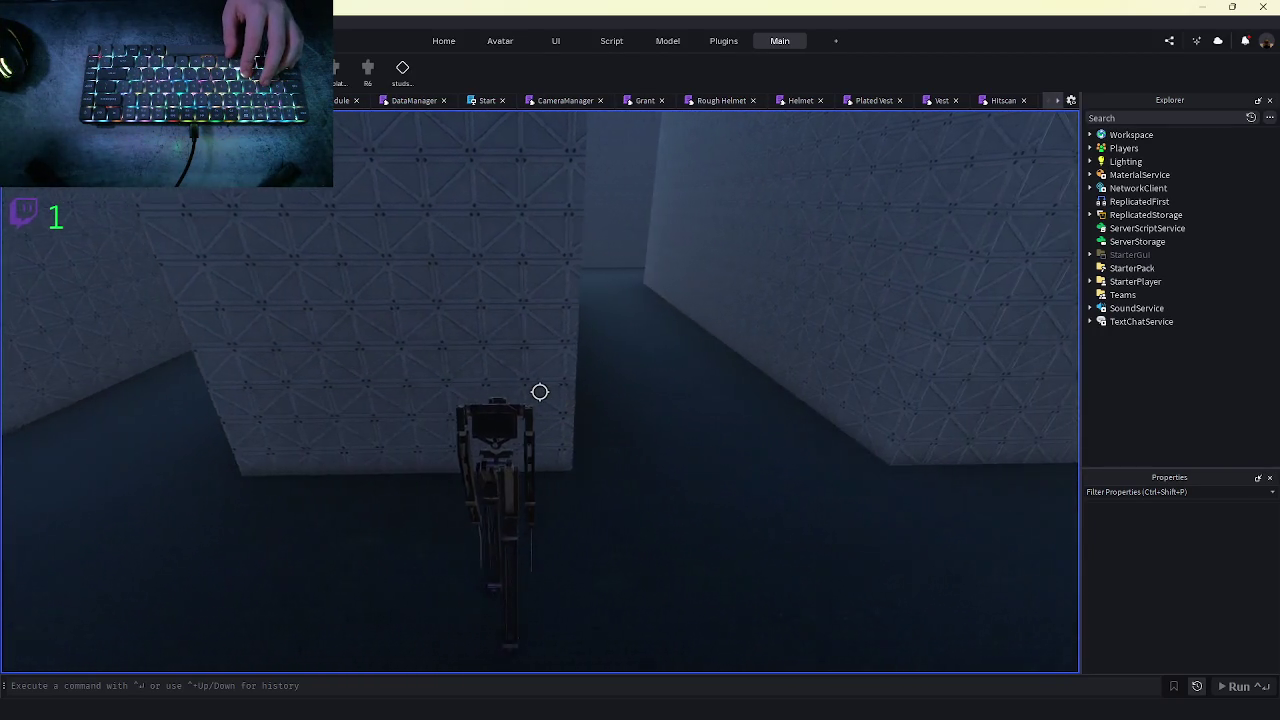
pyautogui.press('shift')
pyautogui.press('w')
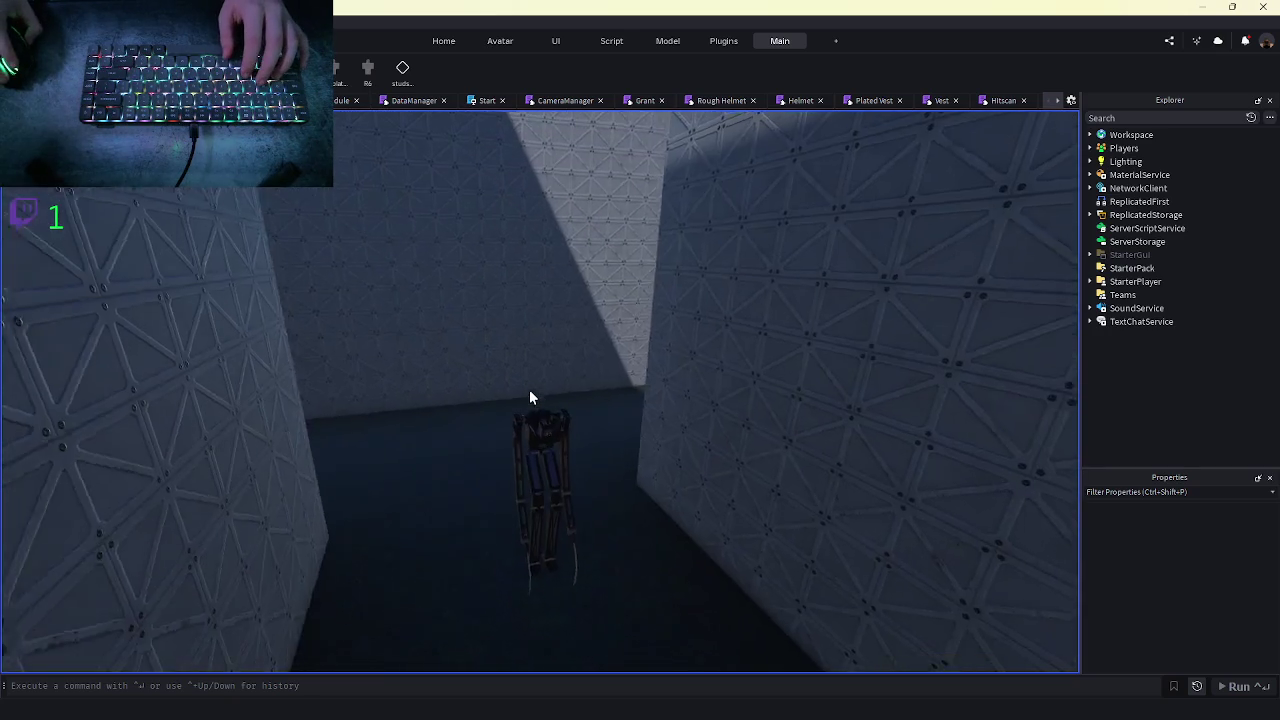
pyautogui.press('w')
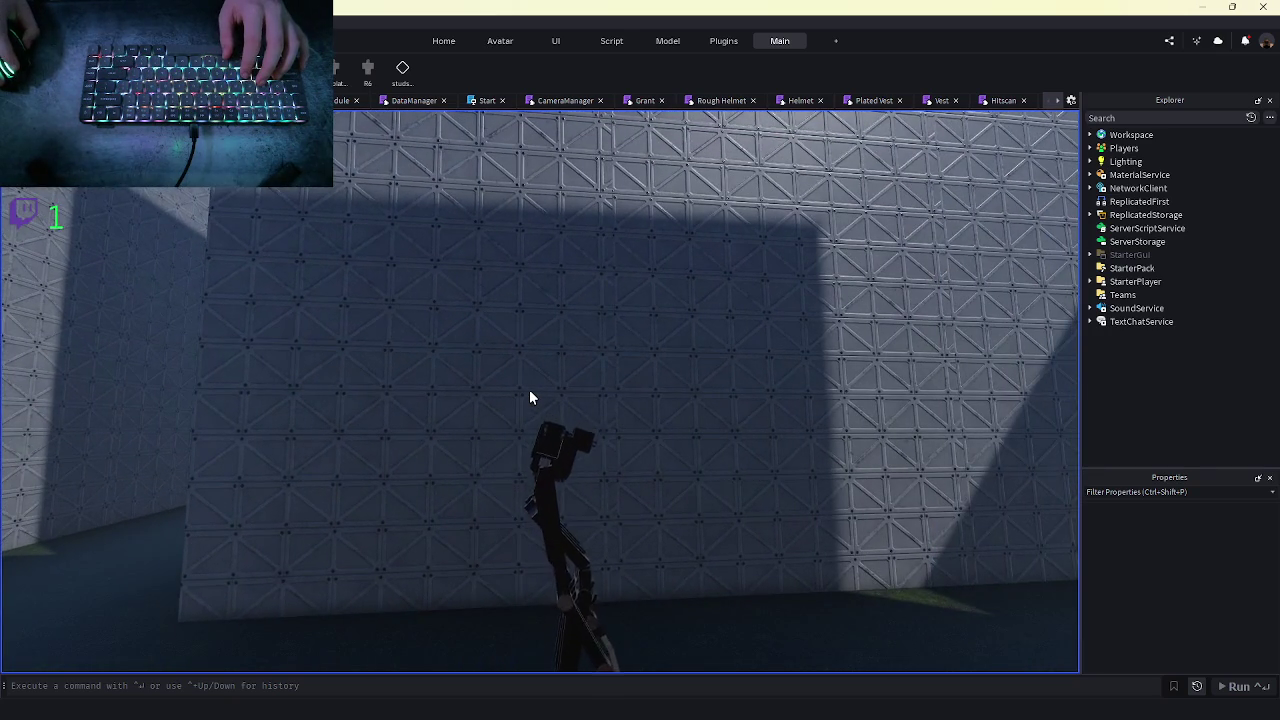
pyautogui.press('w')
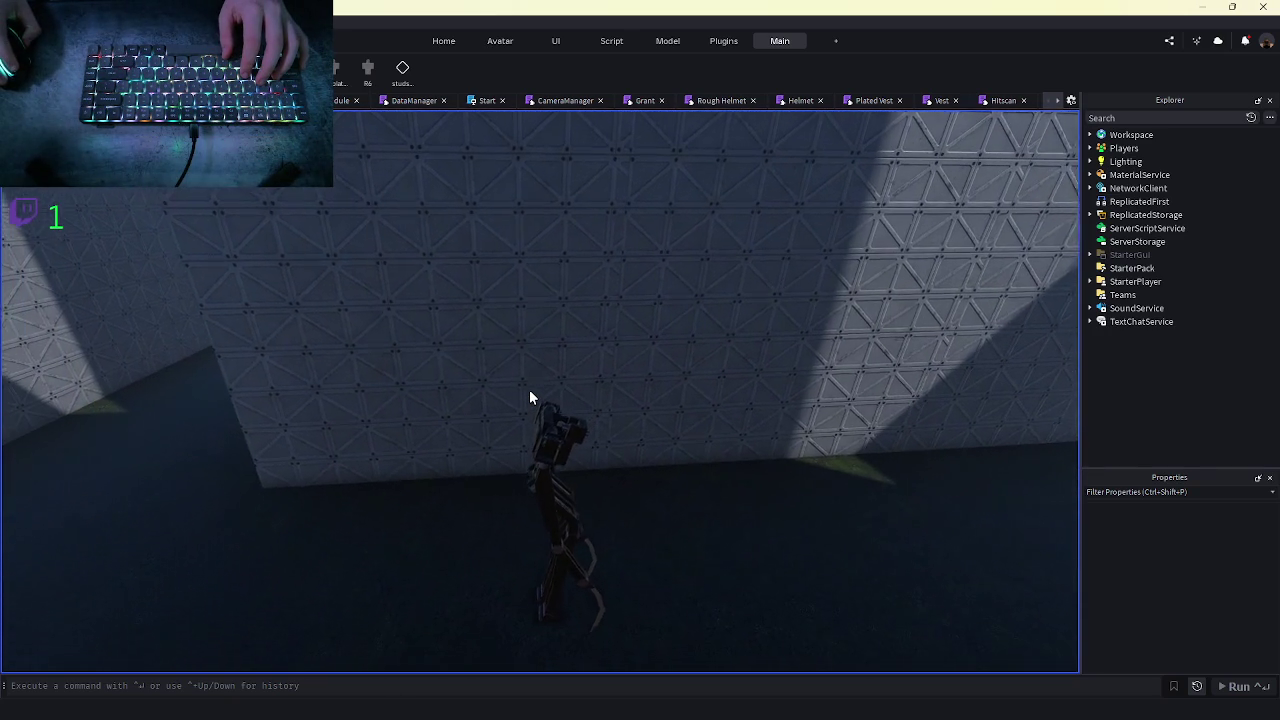
pyautogui.press('w')
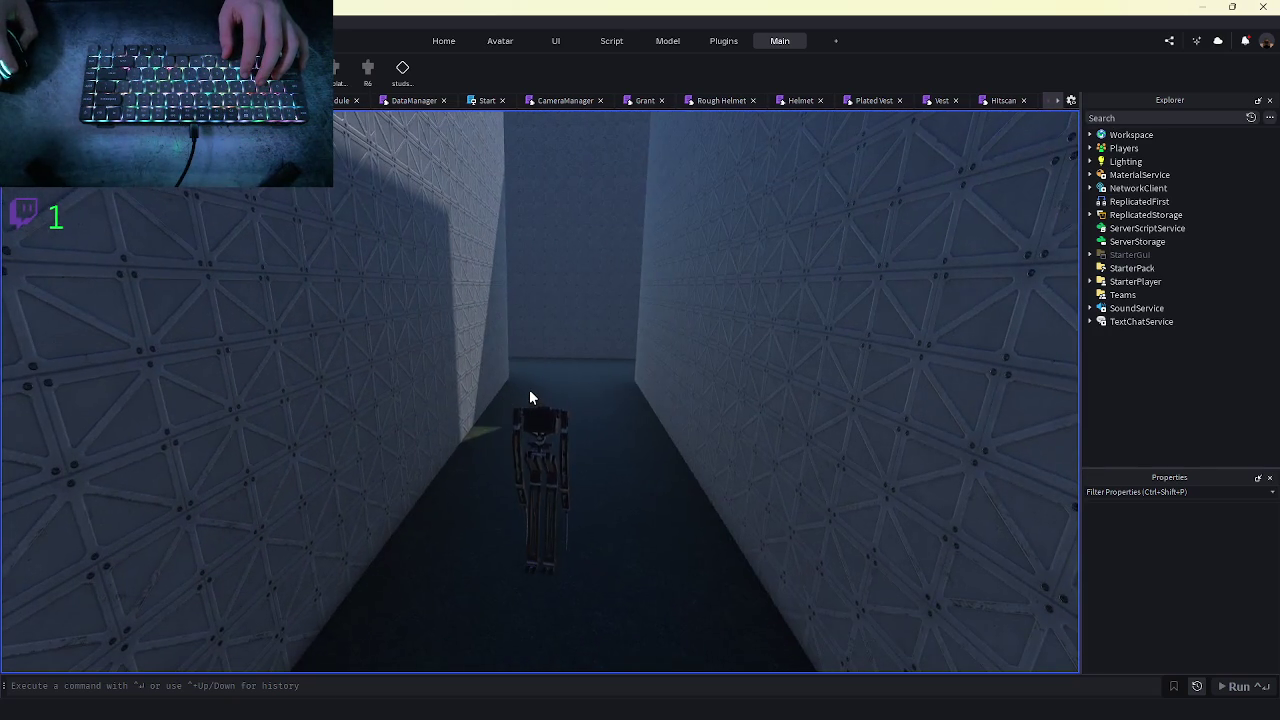
pyautogui.press('w')
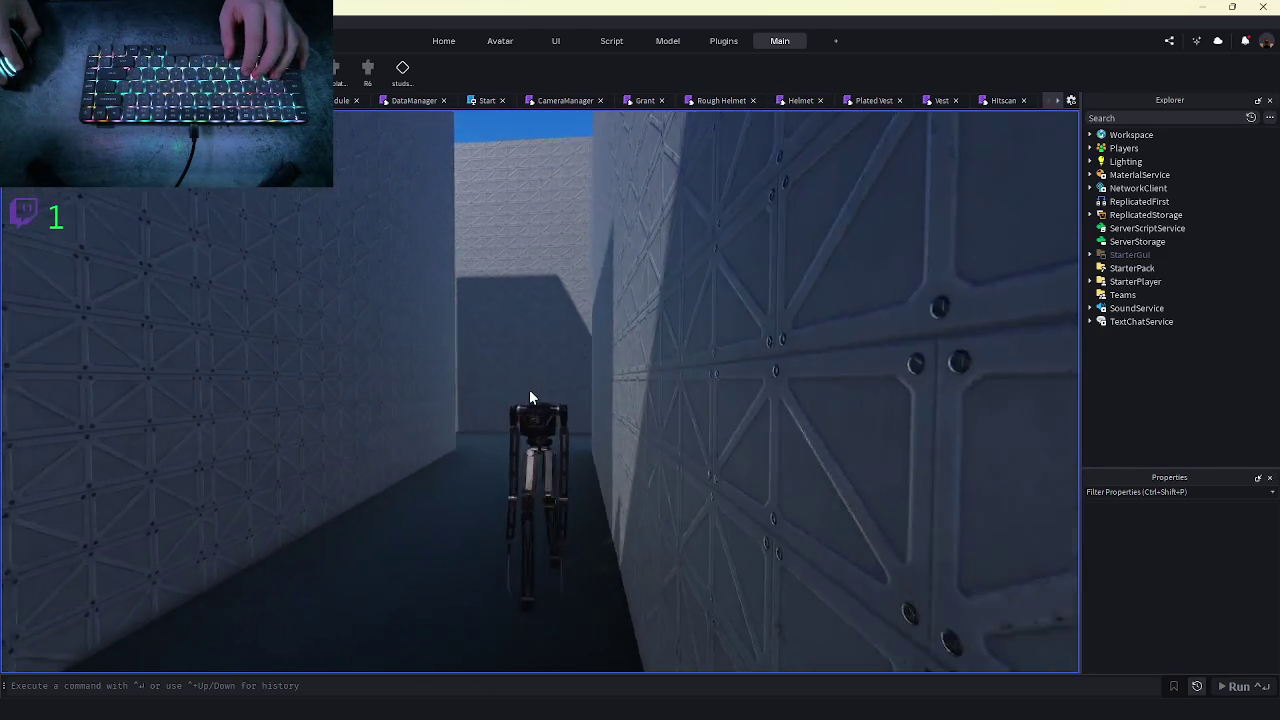
pyautogui.press('shift')
pyautogui.press('w')
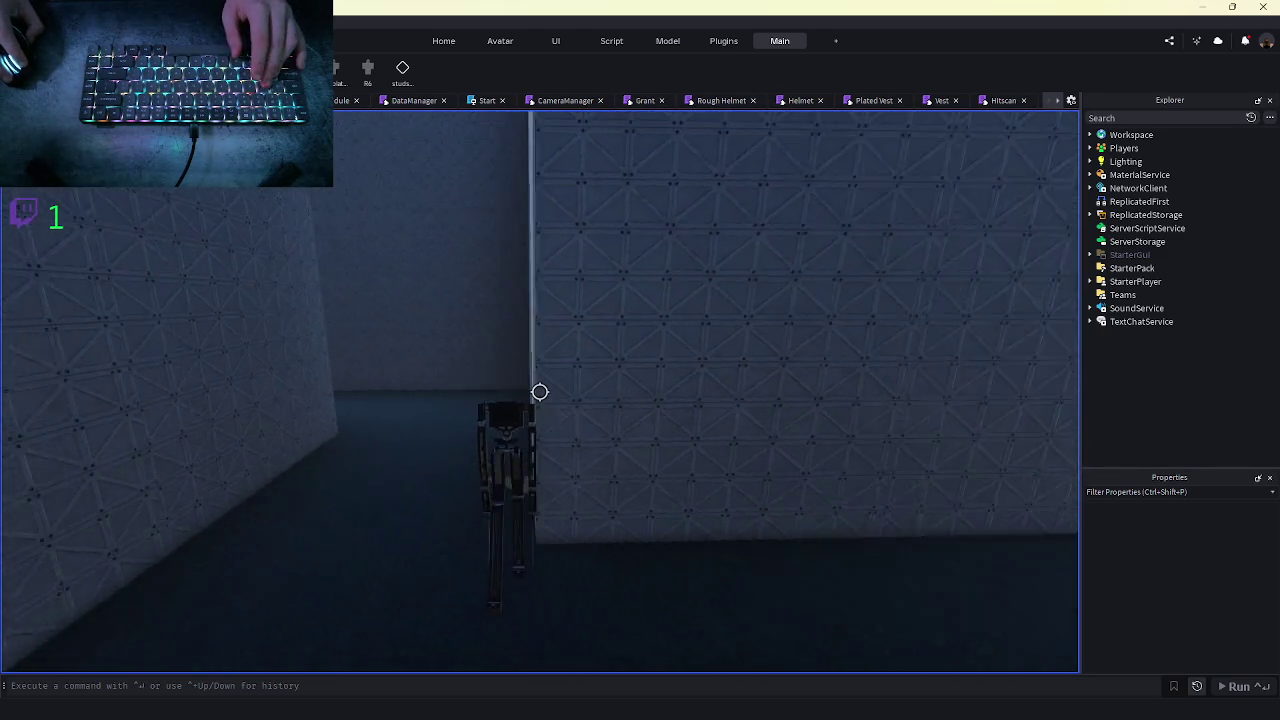
pyautogui.press('w')
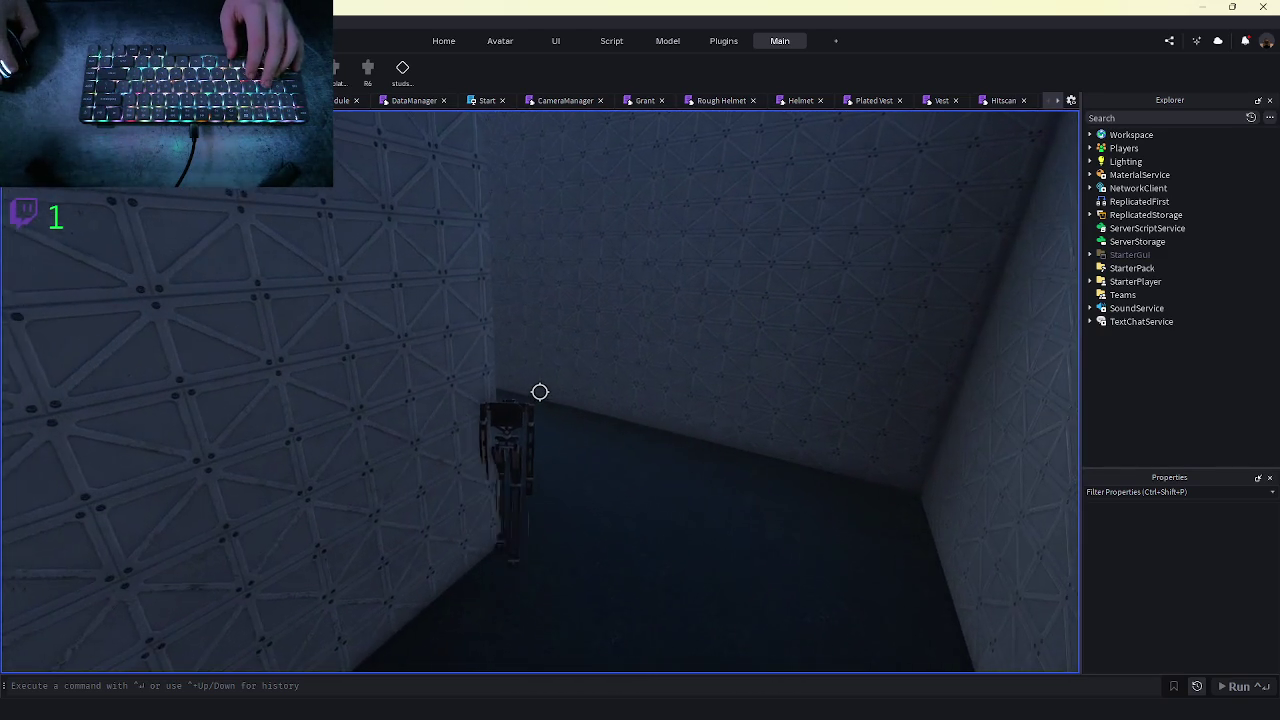
pyautogui.press('w')
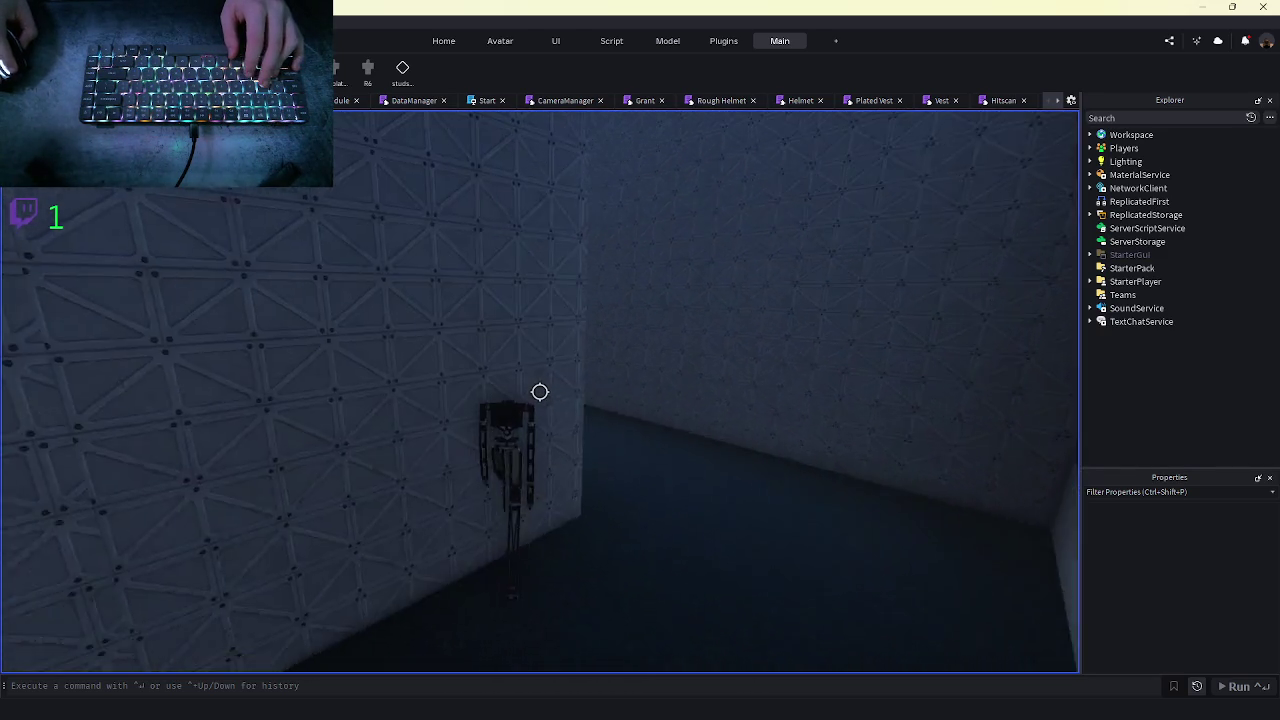
pyautogui.press('w')
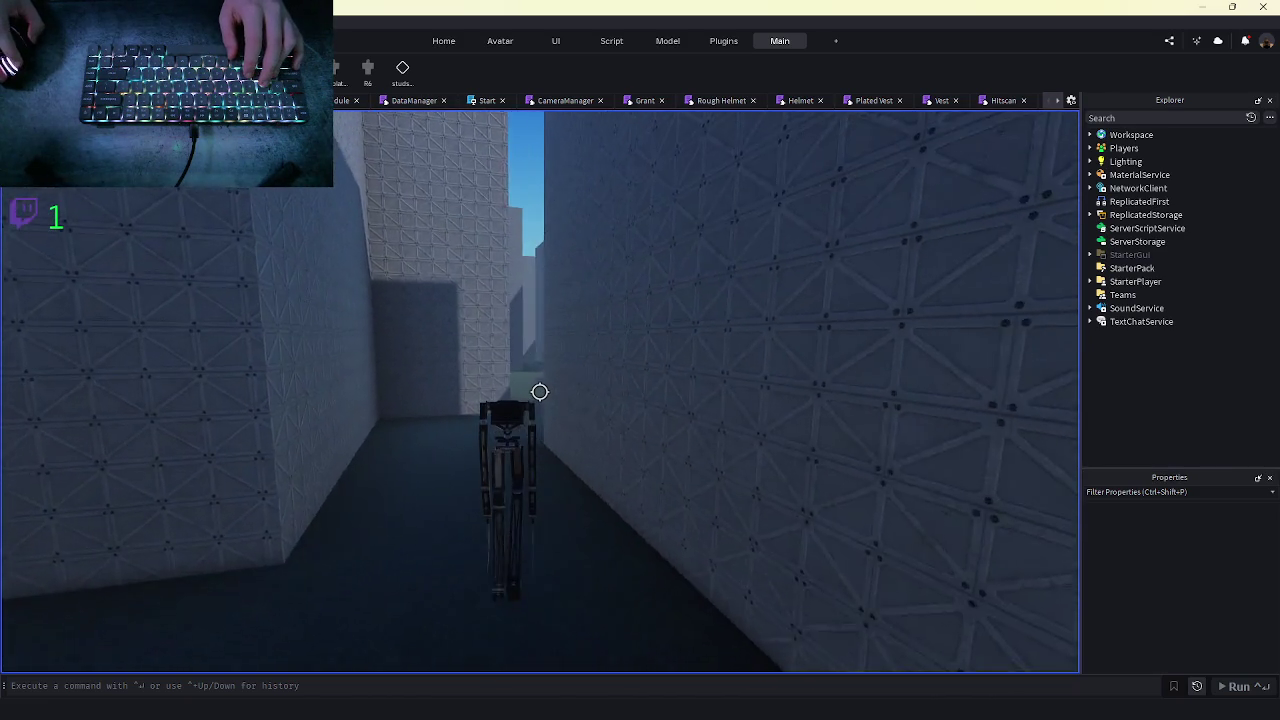
pyautogui.press('w')
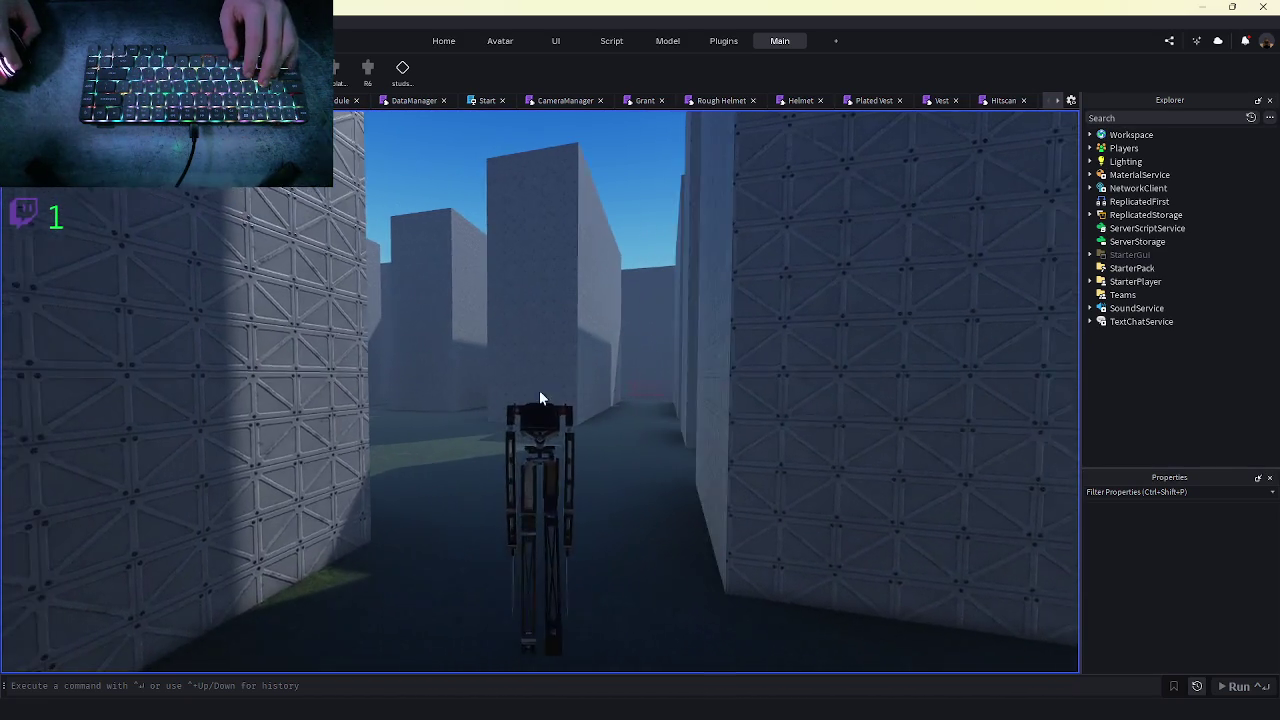
pyautogui.press('w')
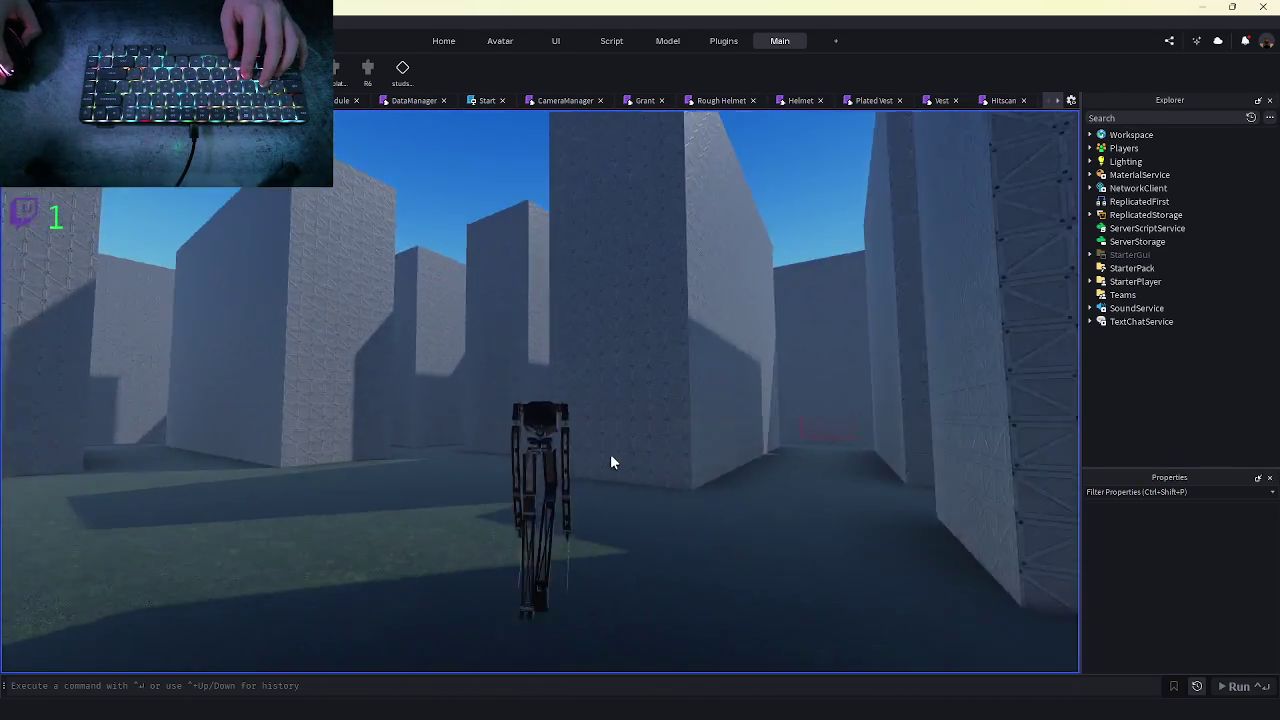
pyautogui.press('shift')
pyautogui.press('w')
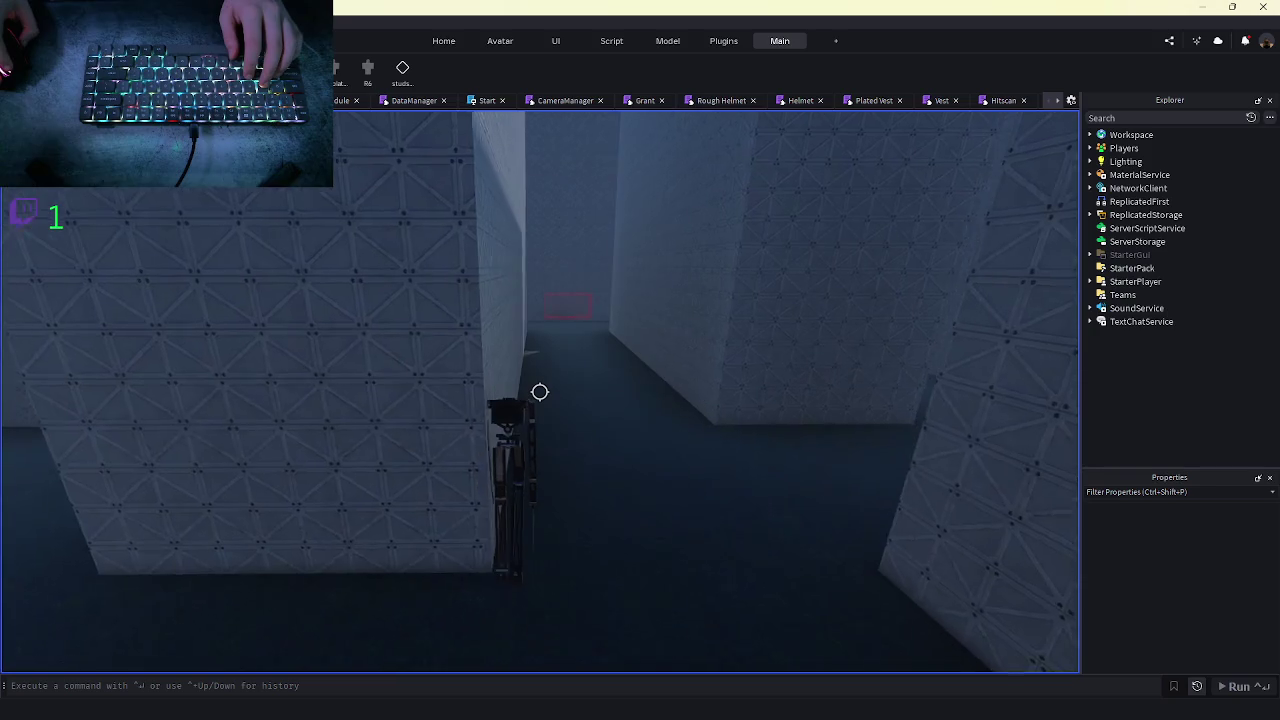
pyautogui.press('w')
pyautogui.press('shift')
pyautogui.press('w')
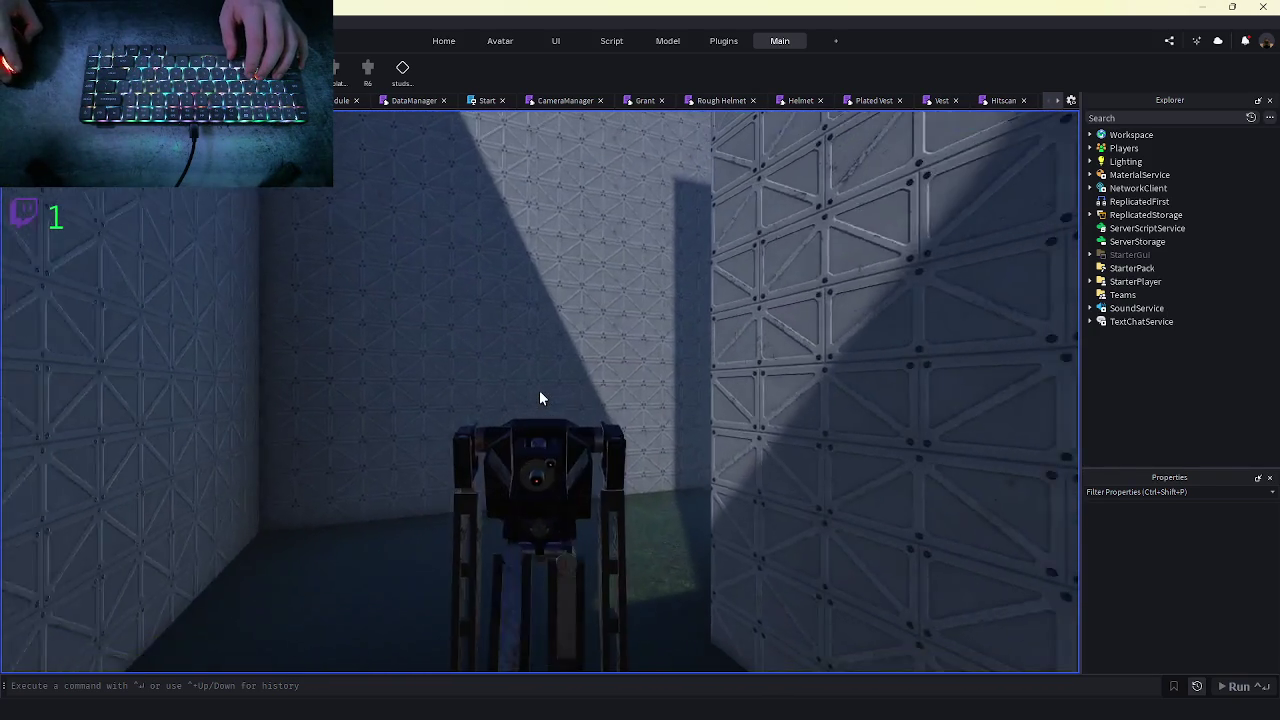
pyautogui.press('w')
pyautogui.press('w')
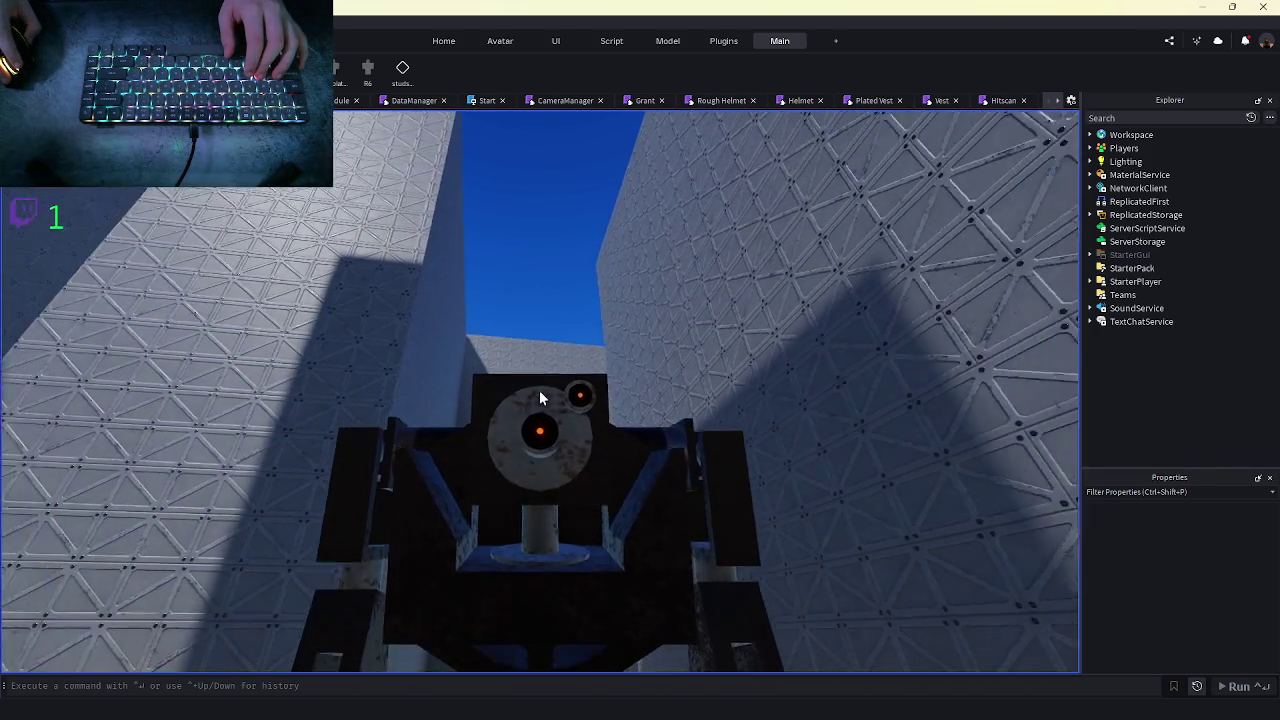
pyautogui.press('w')
pyautogui.press('shift')
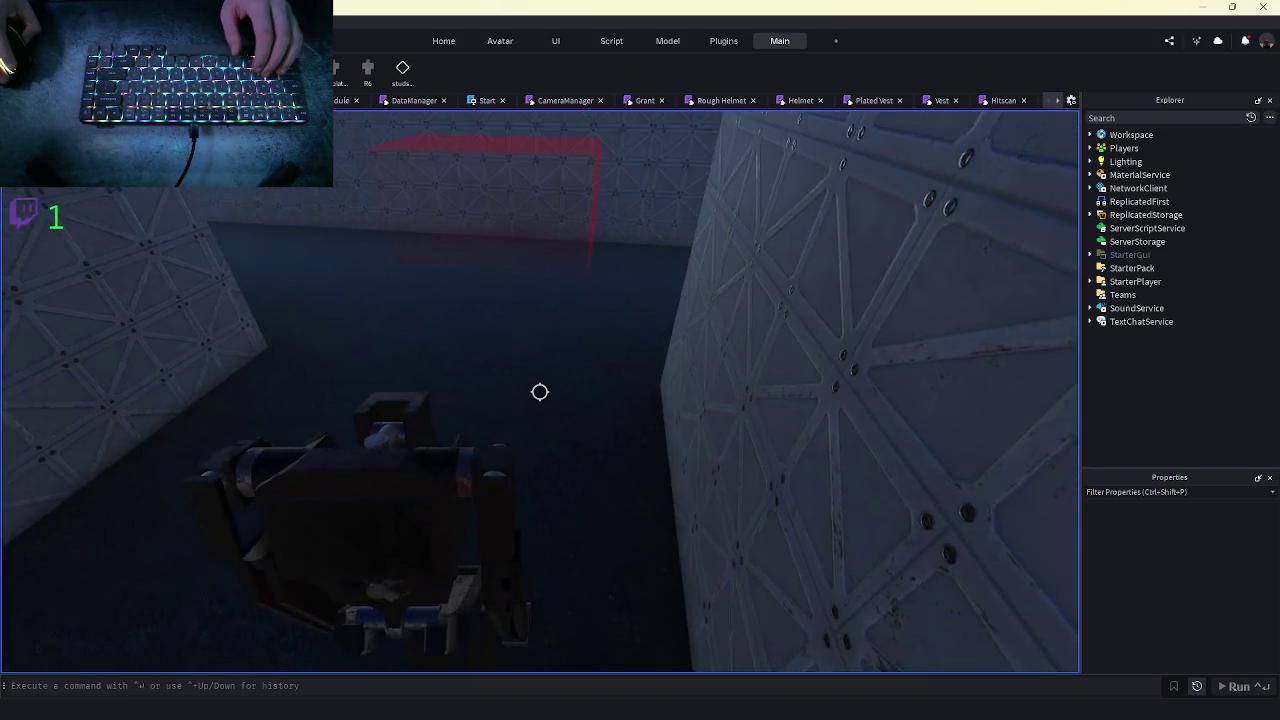
pyautogui.press('shift')
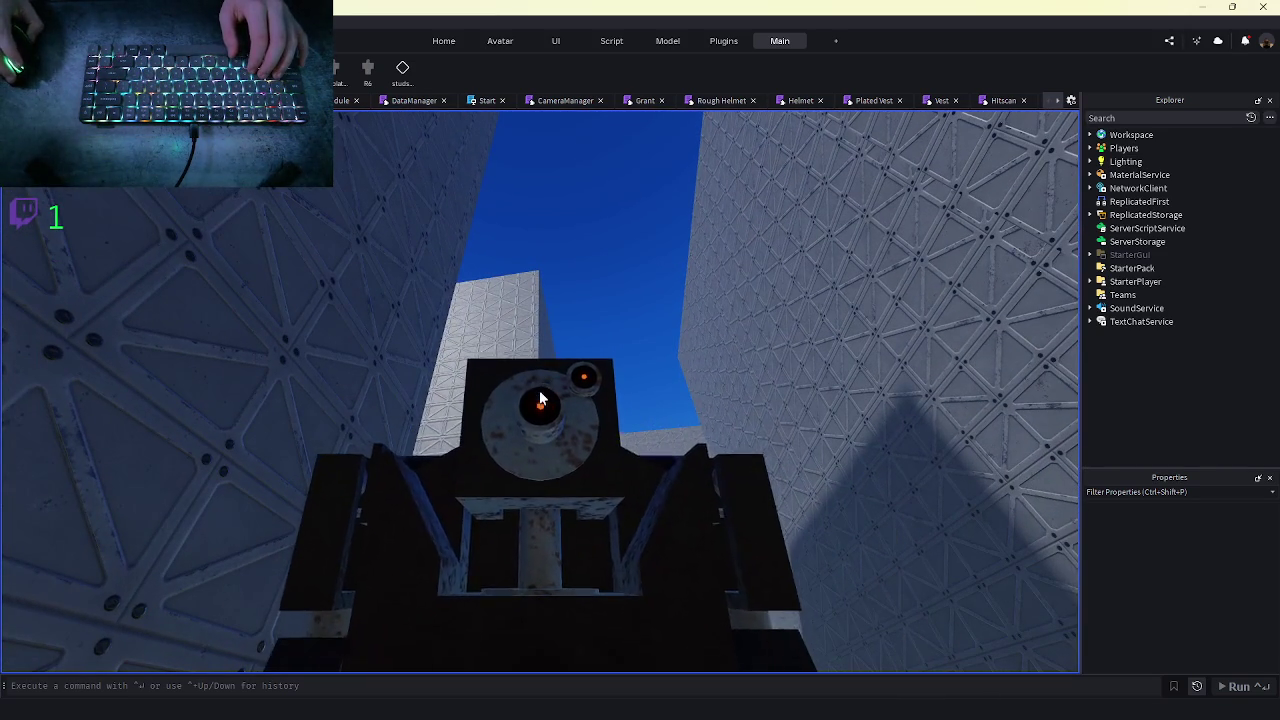
# - Walk the robot down the red-arch corridor into the wider room, then stop the playtest
pyautogui.scroll(-5, 539, 398)
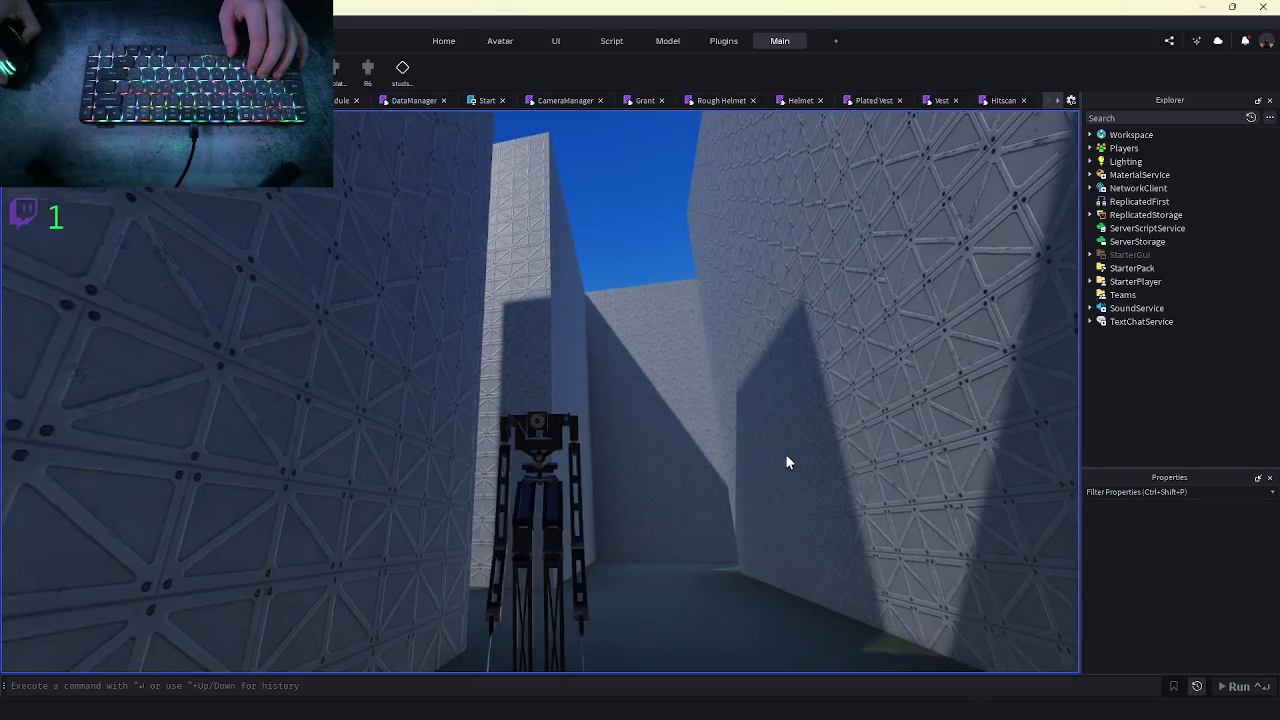
pyautogui.scroll(5, 785, 453)
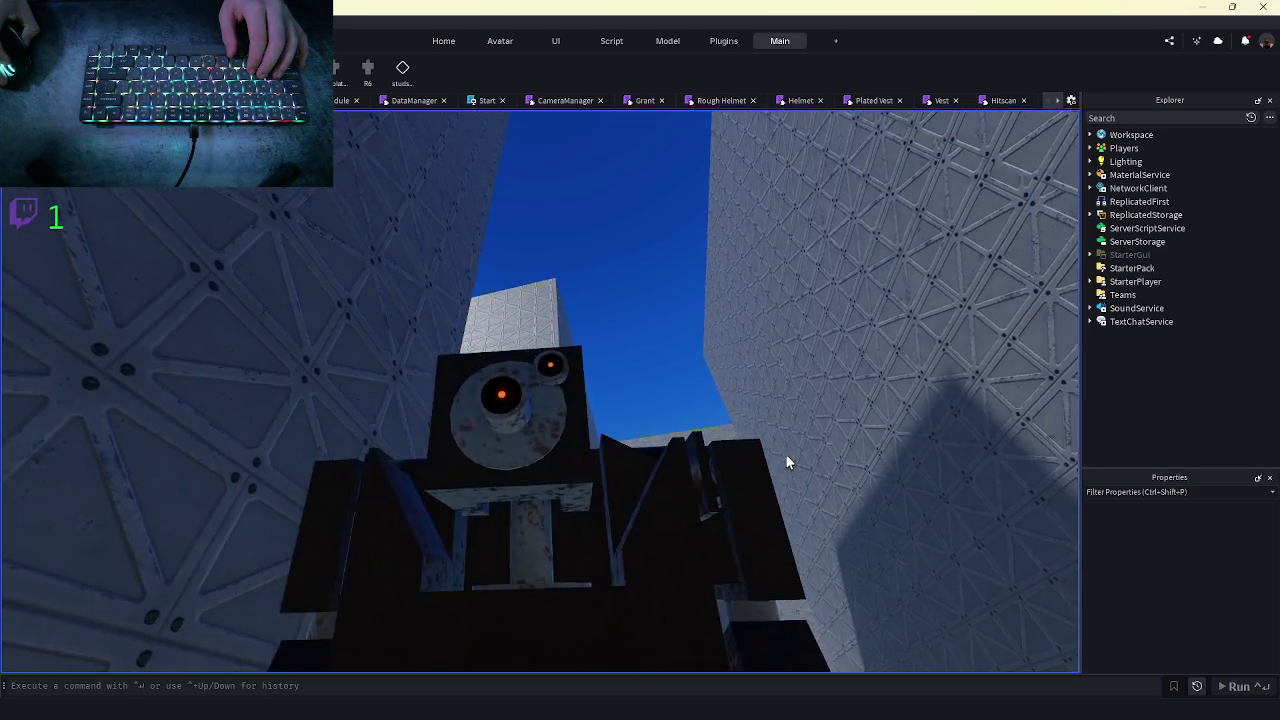
pyautogui.scroll(-5, 594, 423)
pyautogui.press('w')
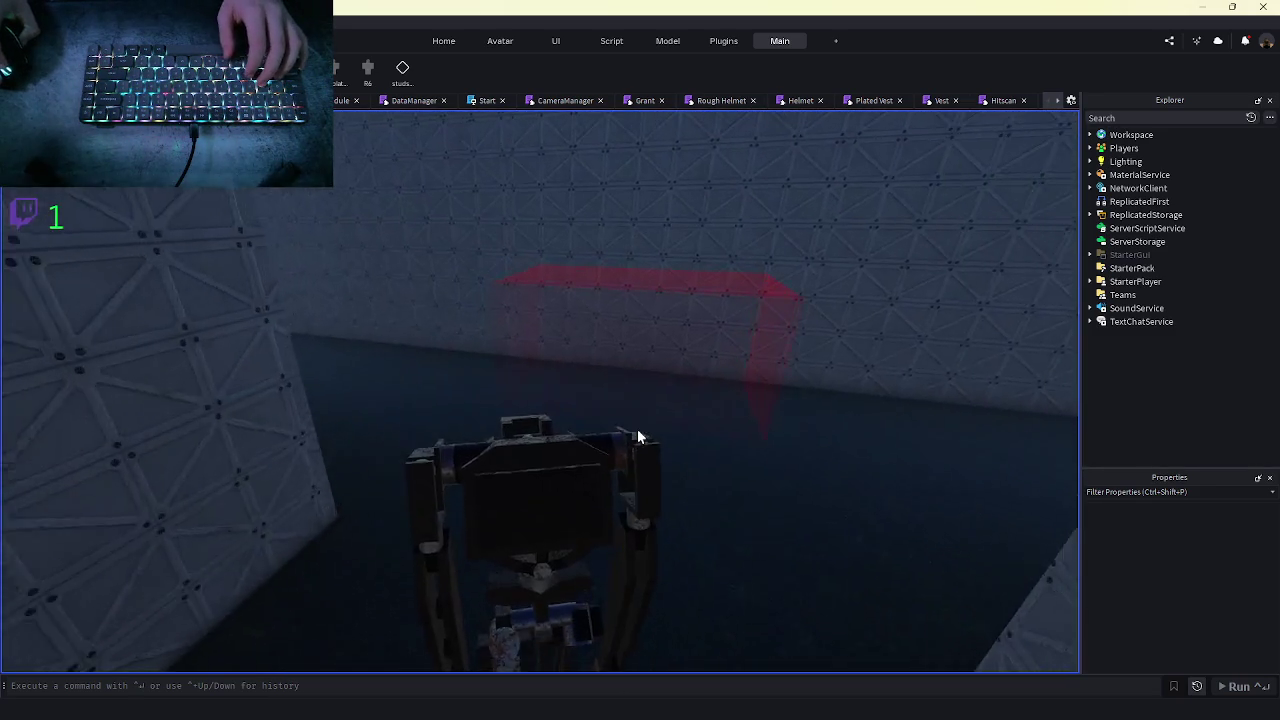
pyautogui.press('w')
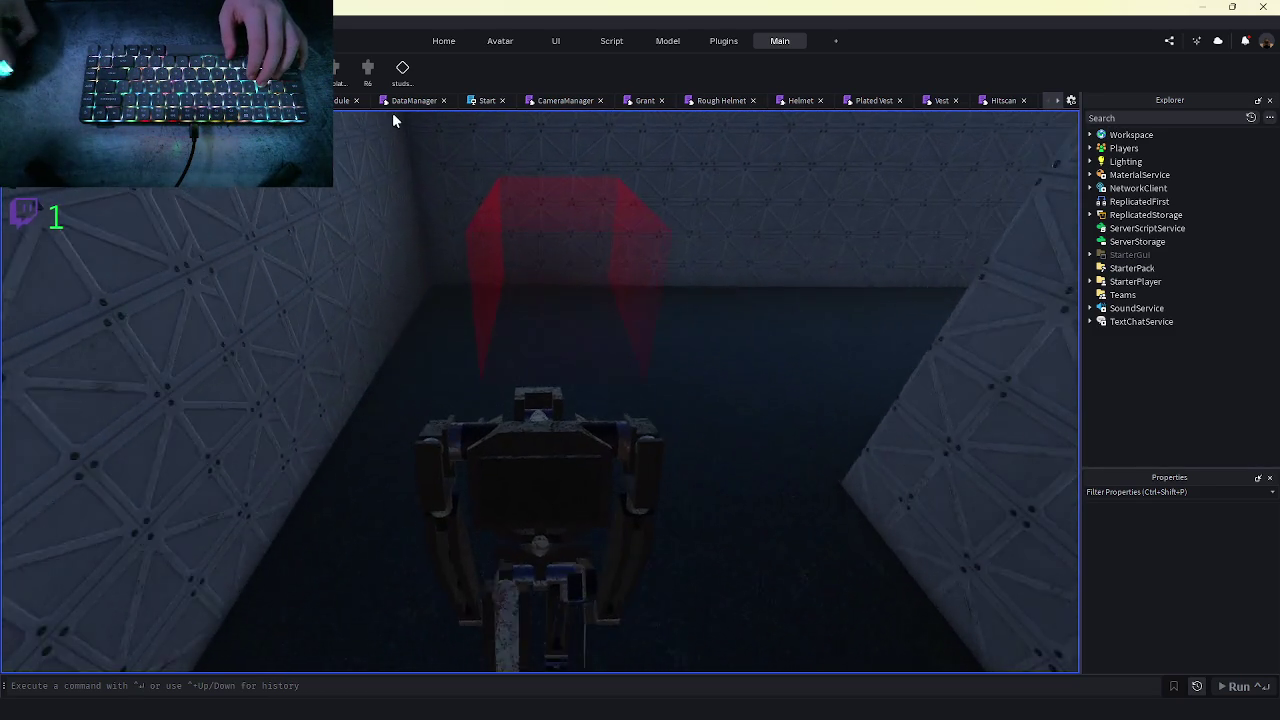
pyautogui.press('w')
pyautogui.press('shift')
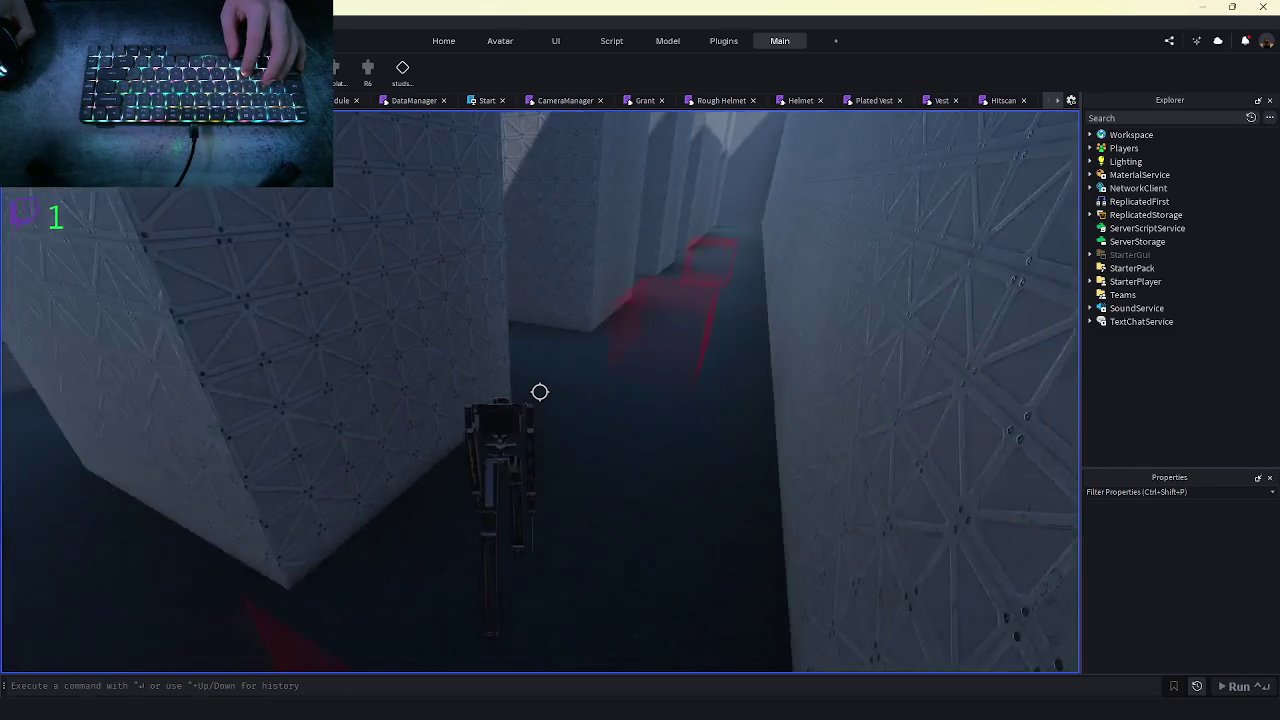
pyautogui.press('shift')
pyautogui.press('super')
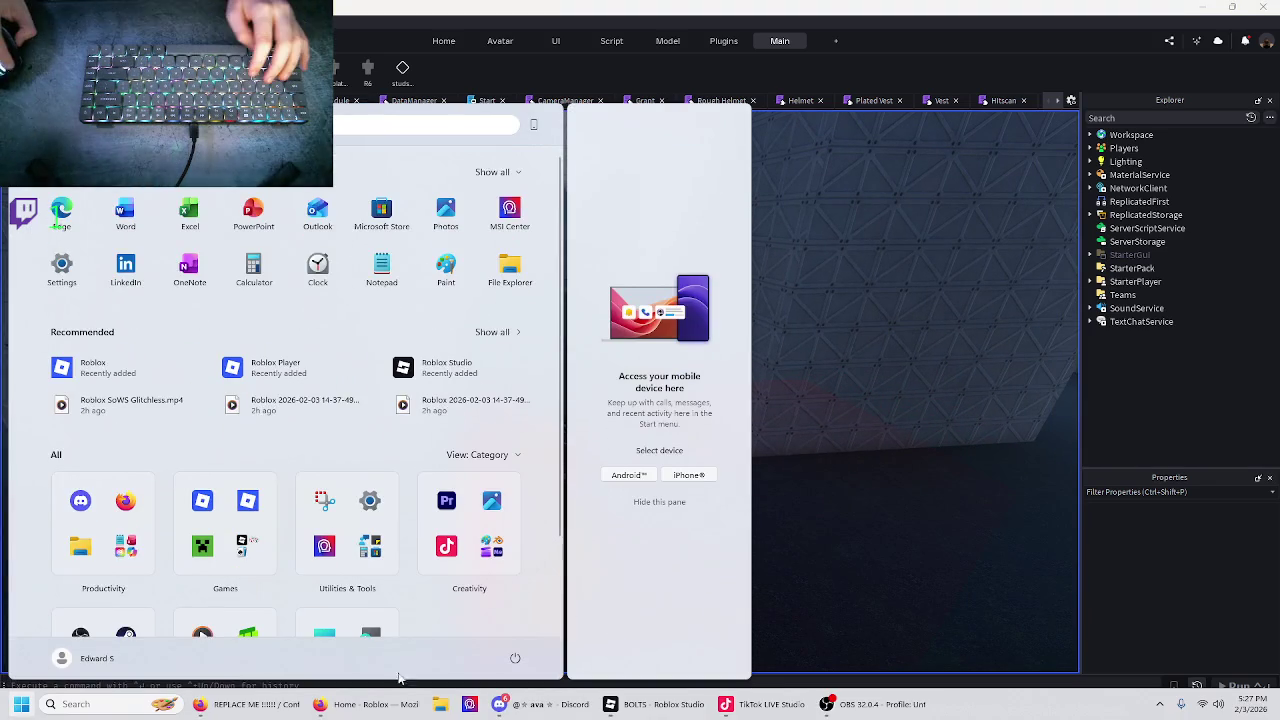
pyautogui.press('super')
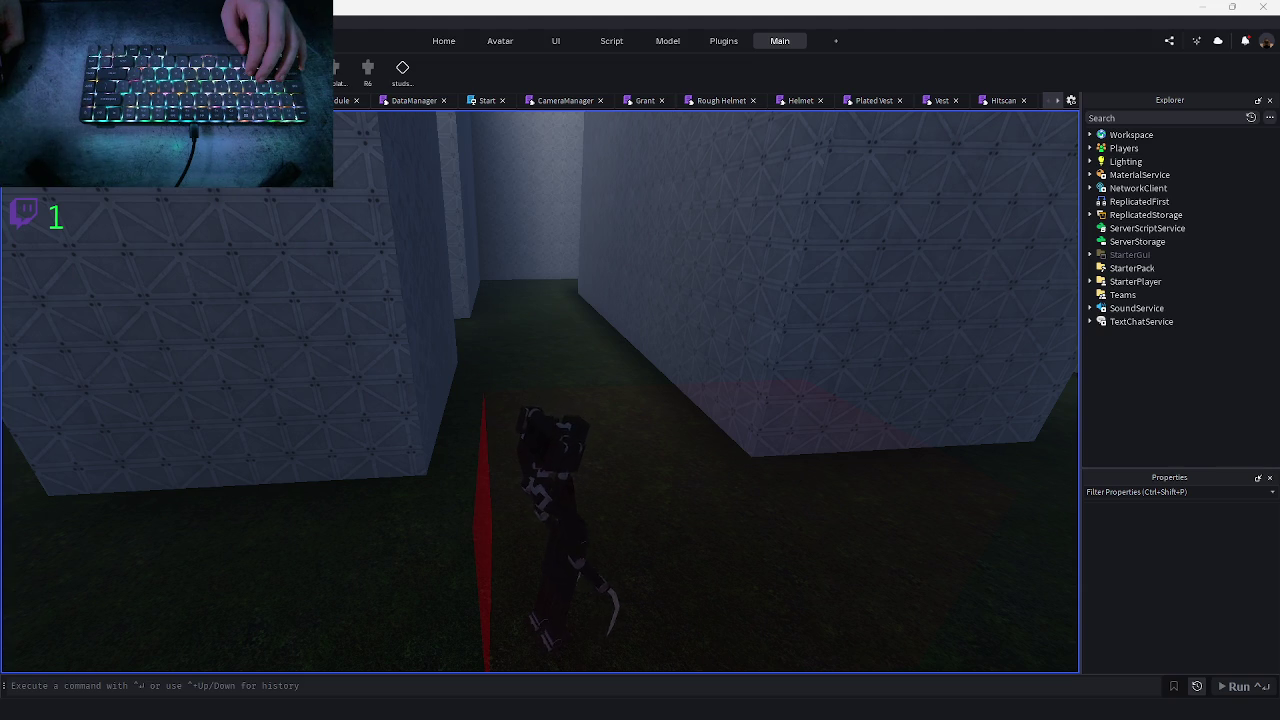
pyautogui.press('w')
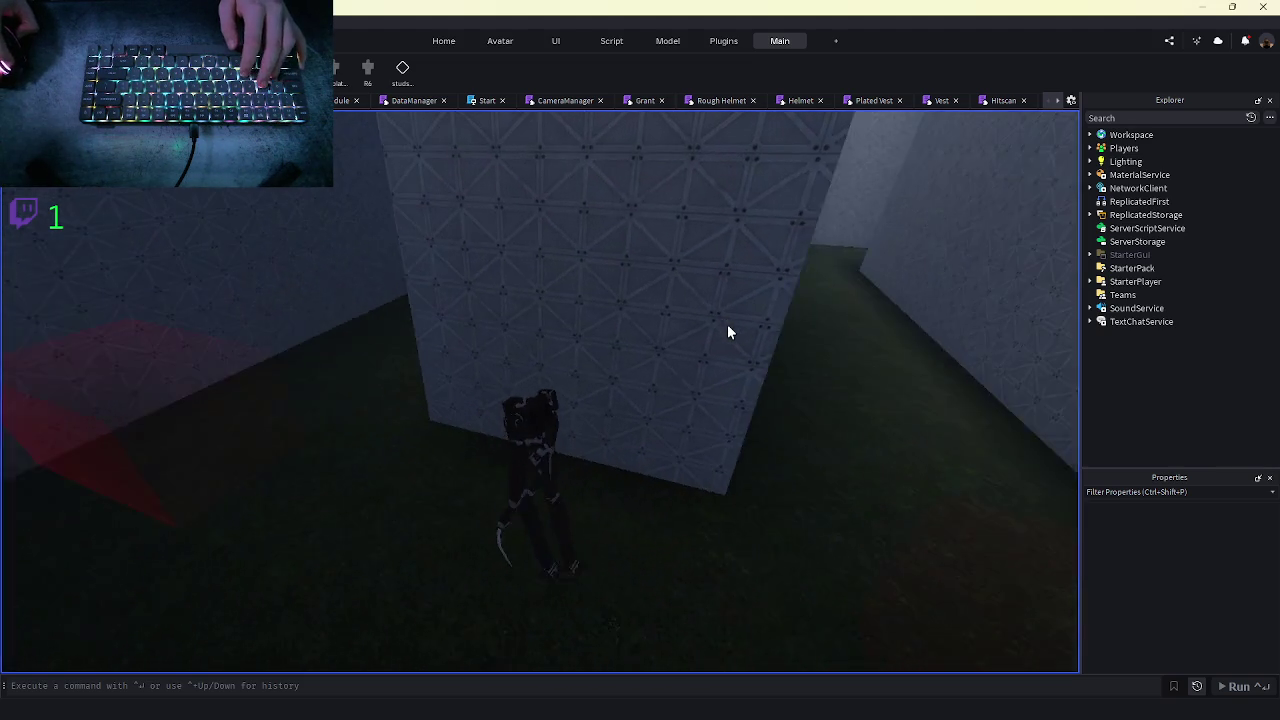
pyautogui.press('a')
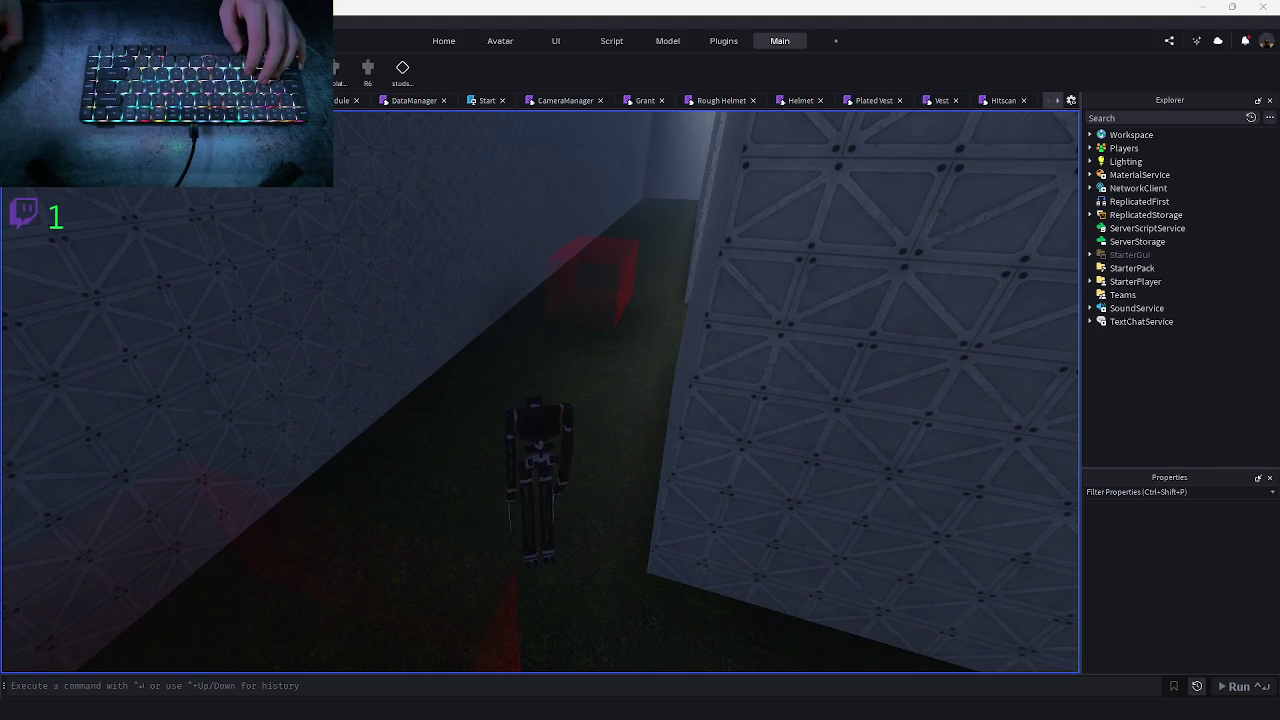
pyautogui.press('w')
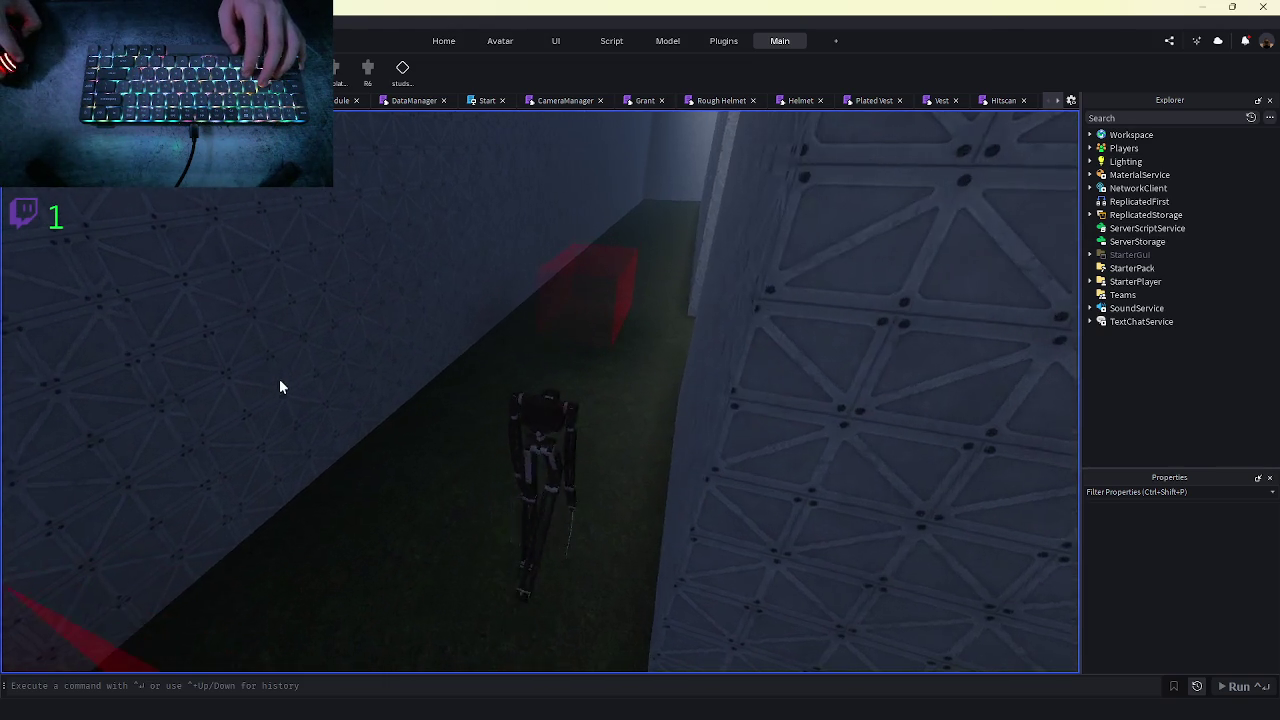
pyautogui.press('w')
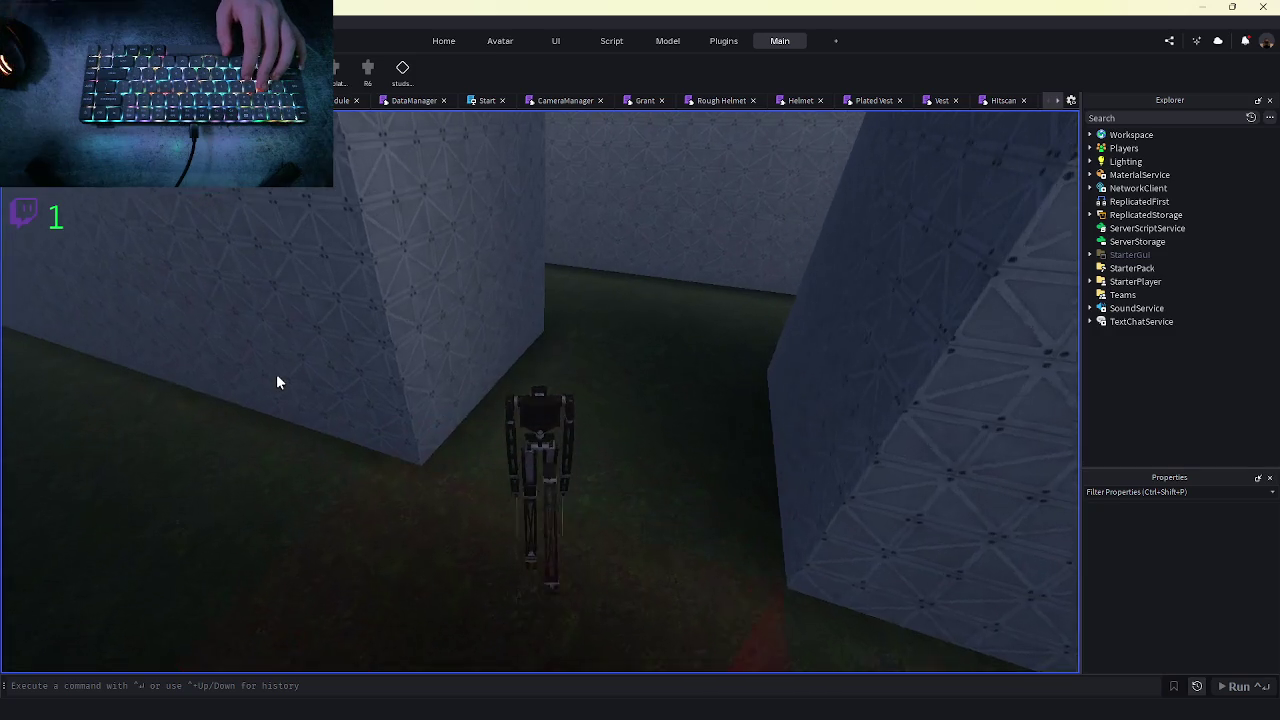
pyautogui.press('w')
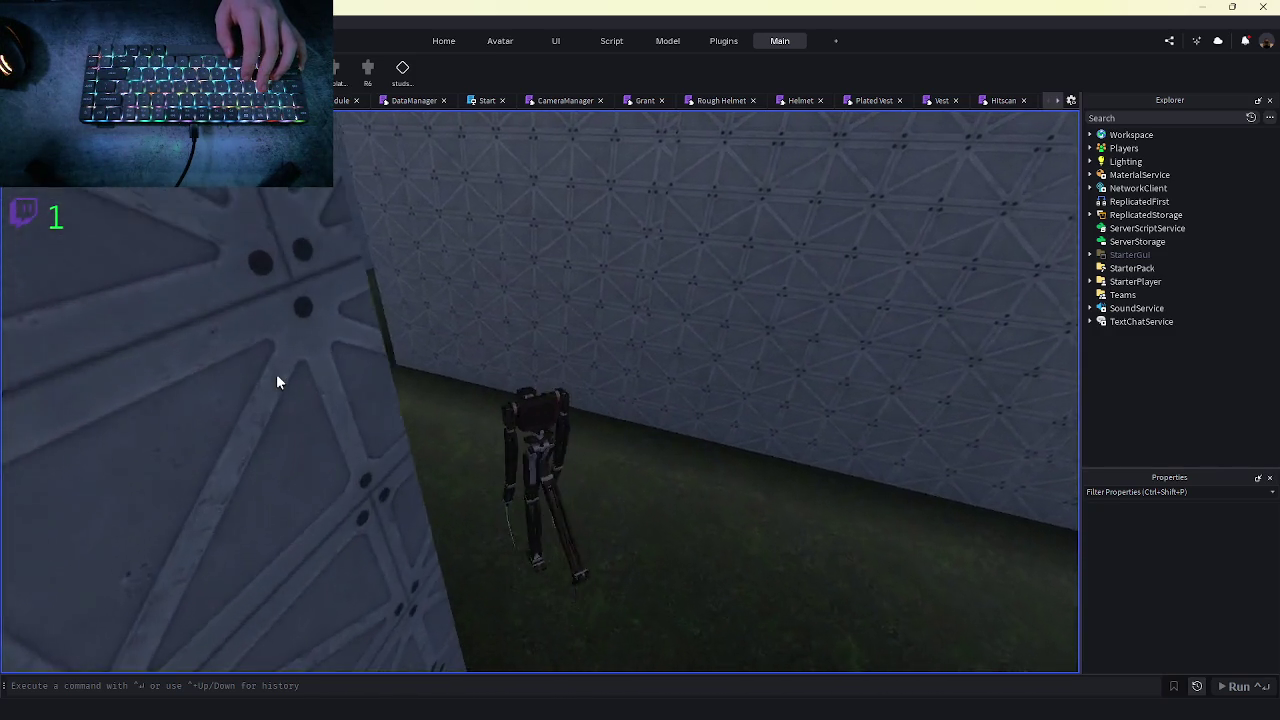
pyautogui.press('w')
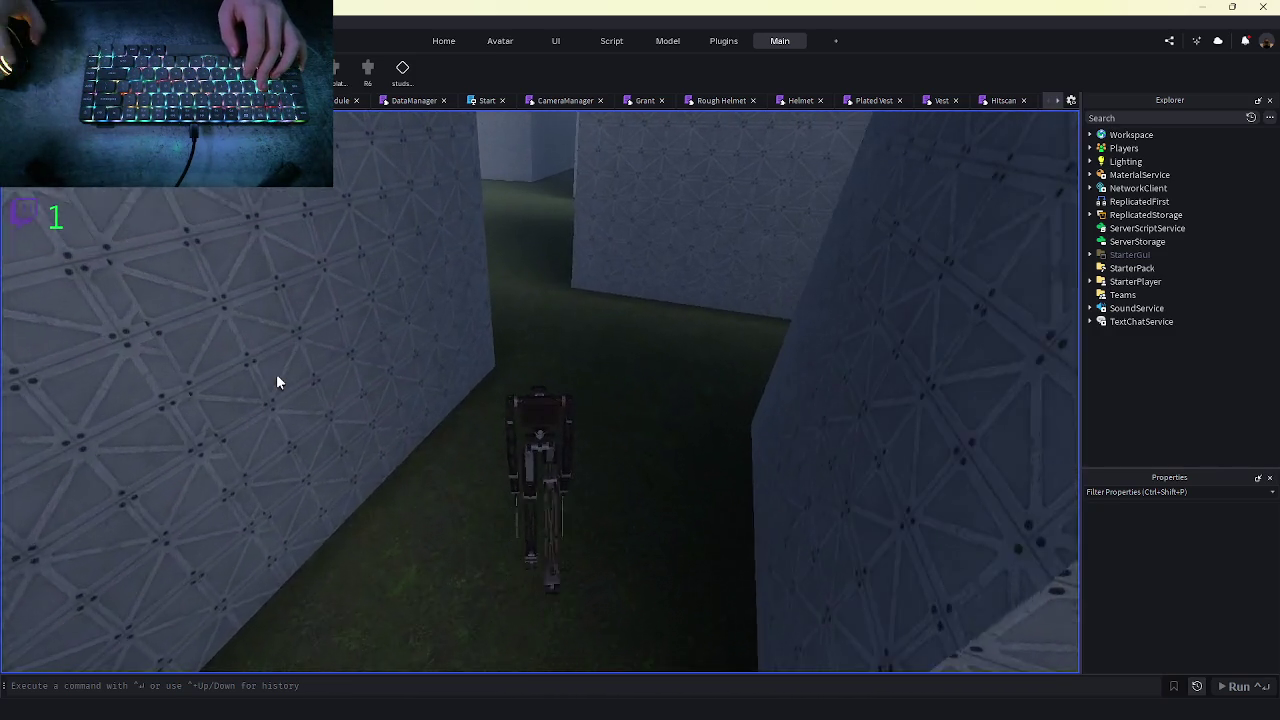
pyautogui.moveTo(1075, 714)
pyautogui.press('w')
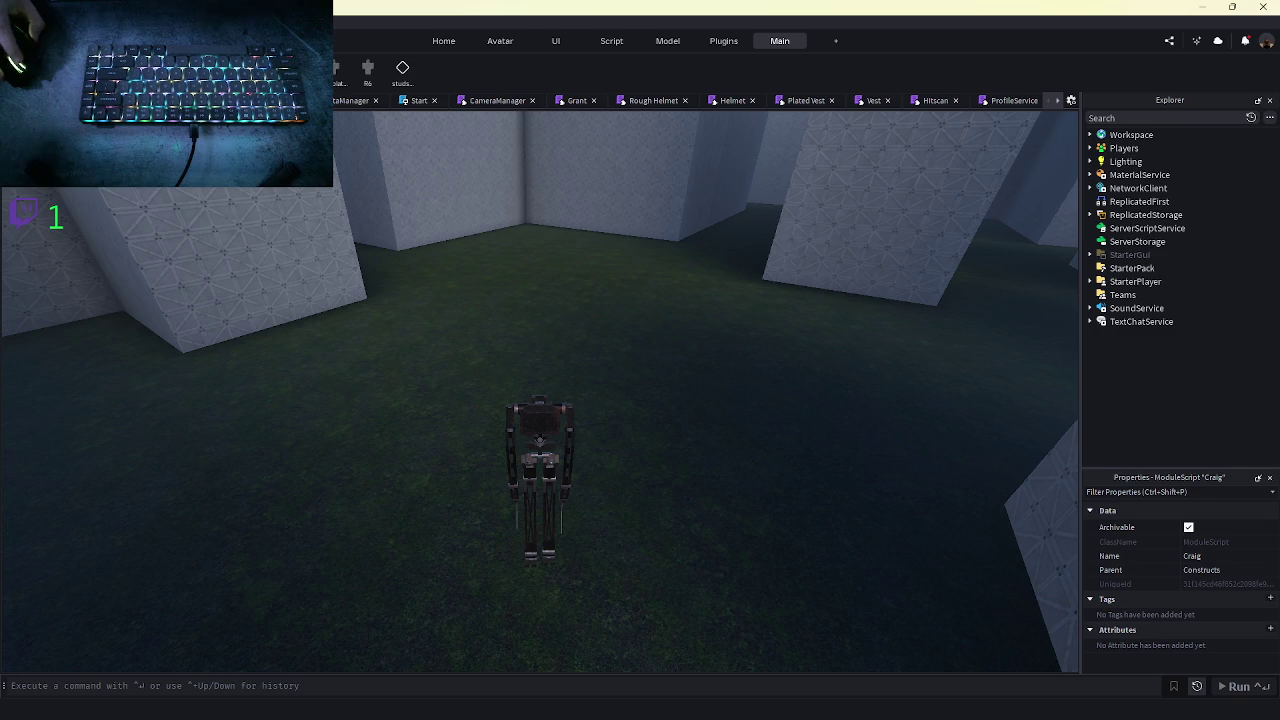
pyautogui.hotkey('shift', 'F5')
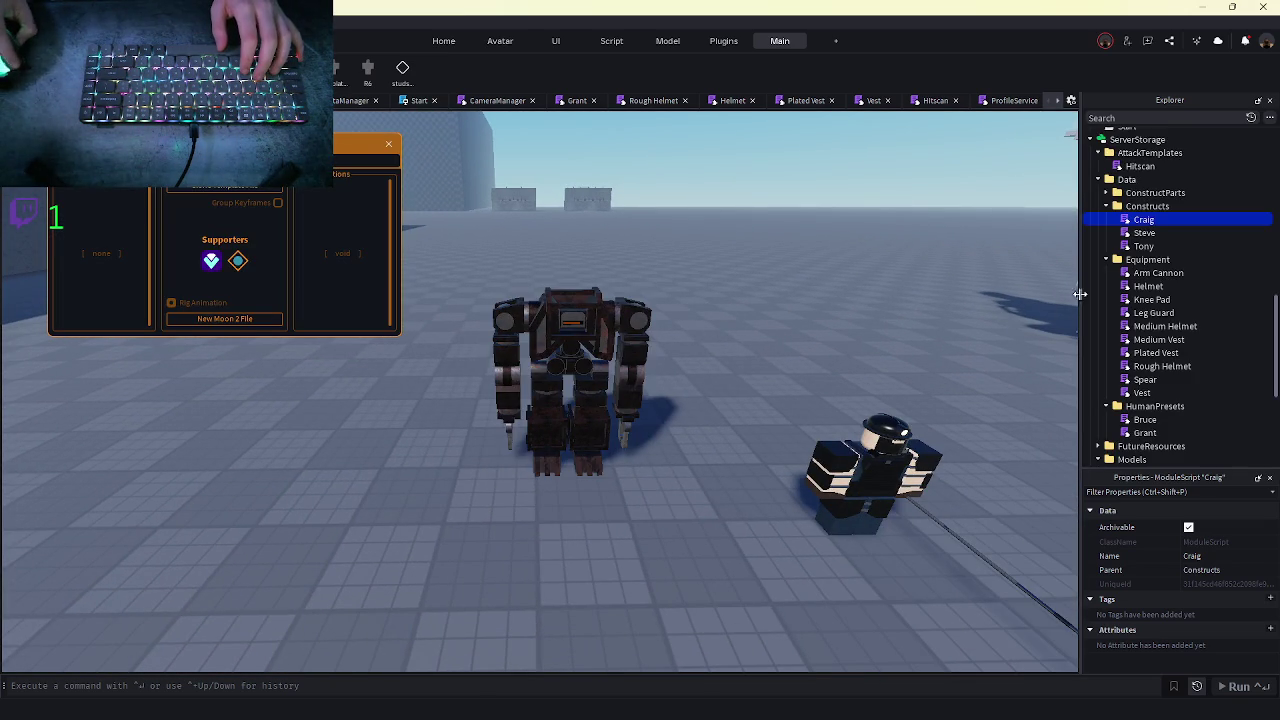
# - Select and focus the Steve mech, expanding its Head and Left Arm parts in Explorer
pyautogui.click(640, 338)
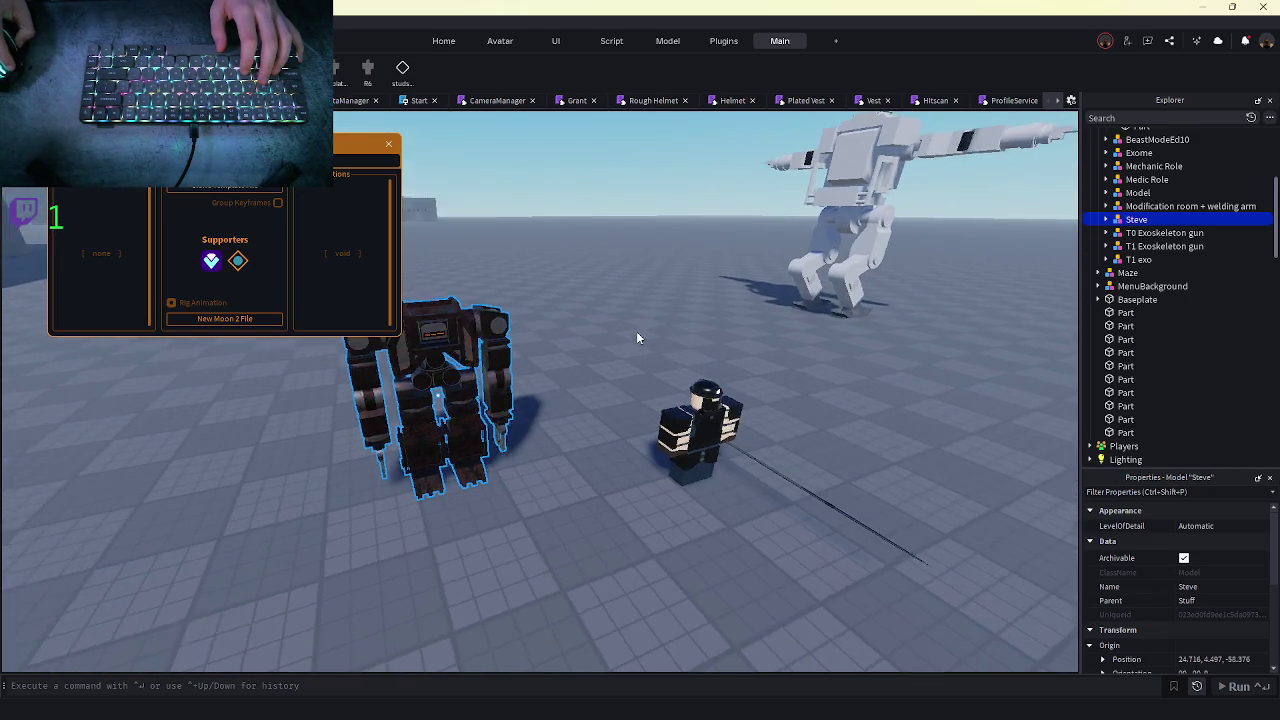
pyautogui.press('f')
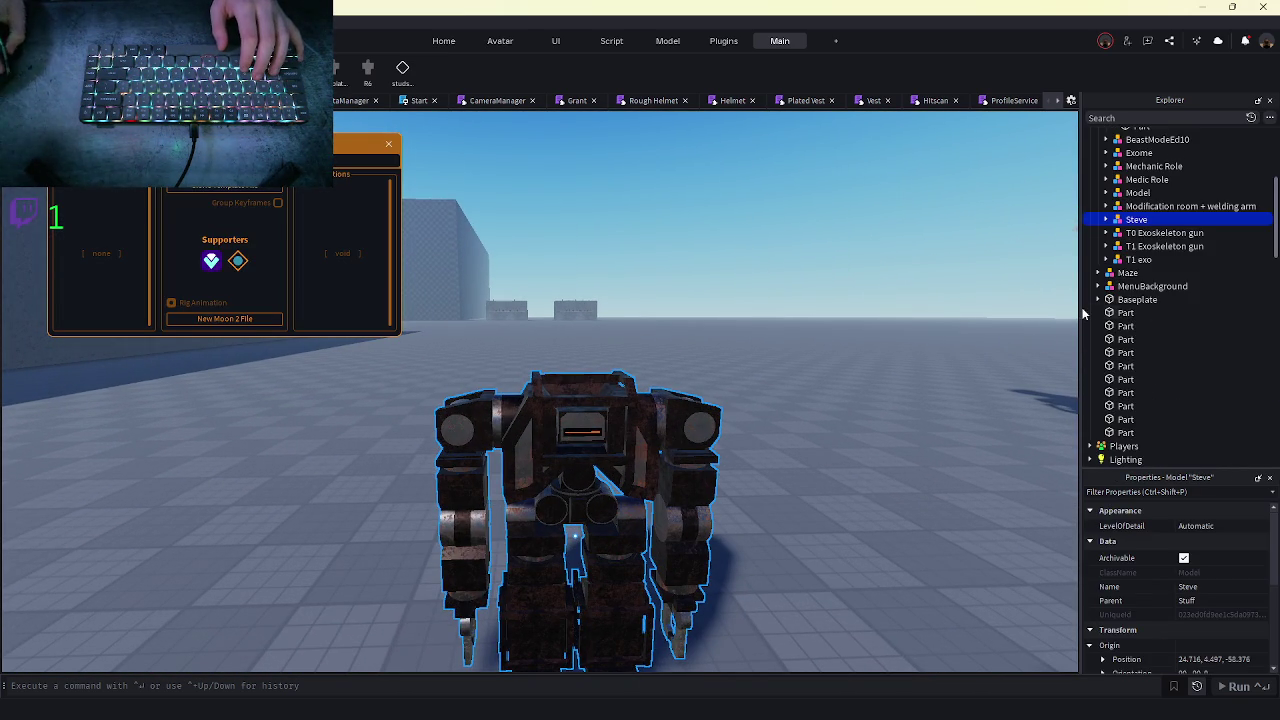
pyautogui.click(1106, 219)
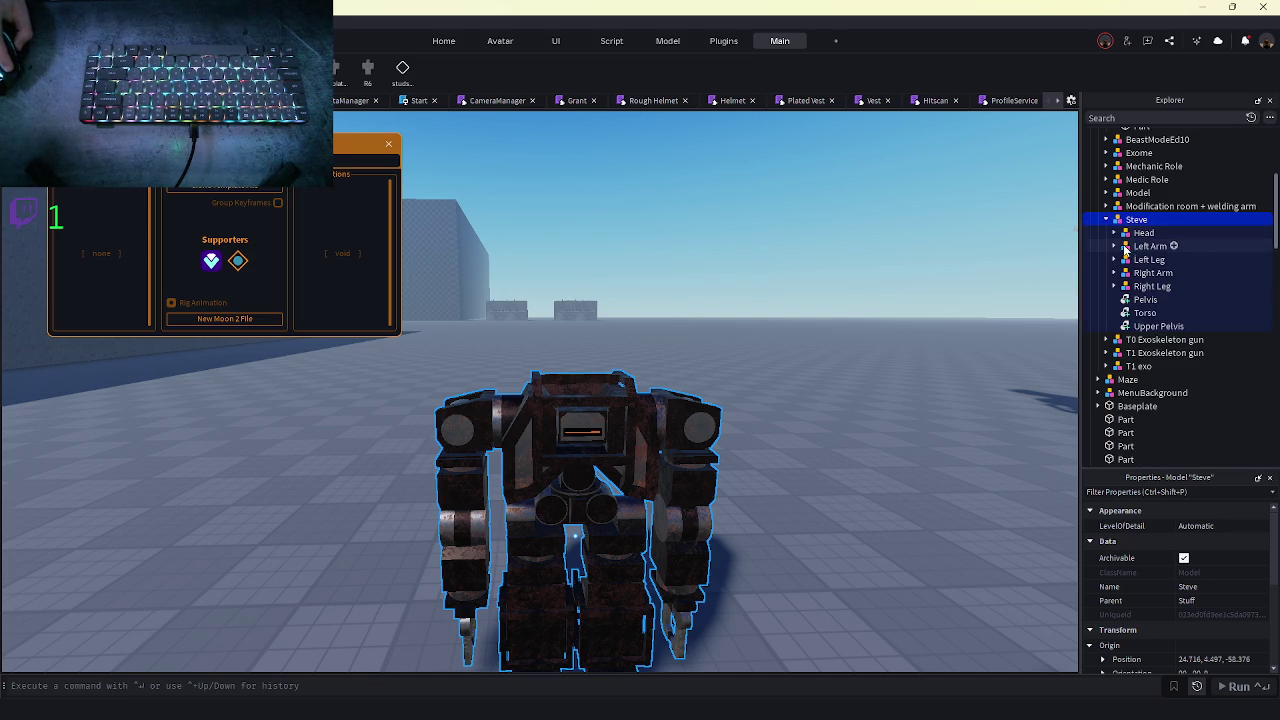
pyautogui.click(1114, 246)
pyautogui.click(1114, 246)
pyautogui.click(1114, 245)
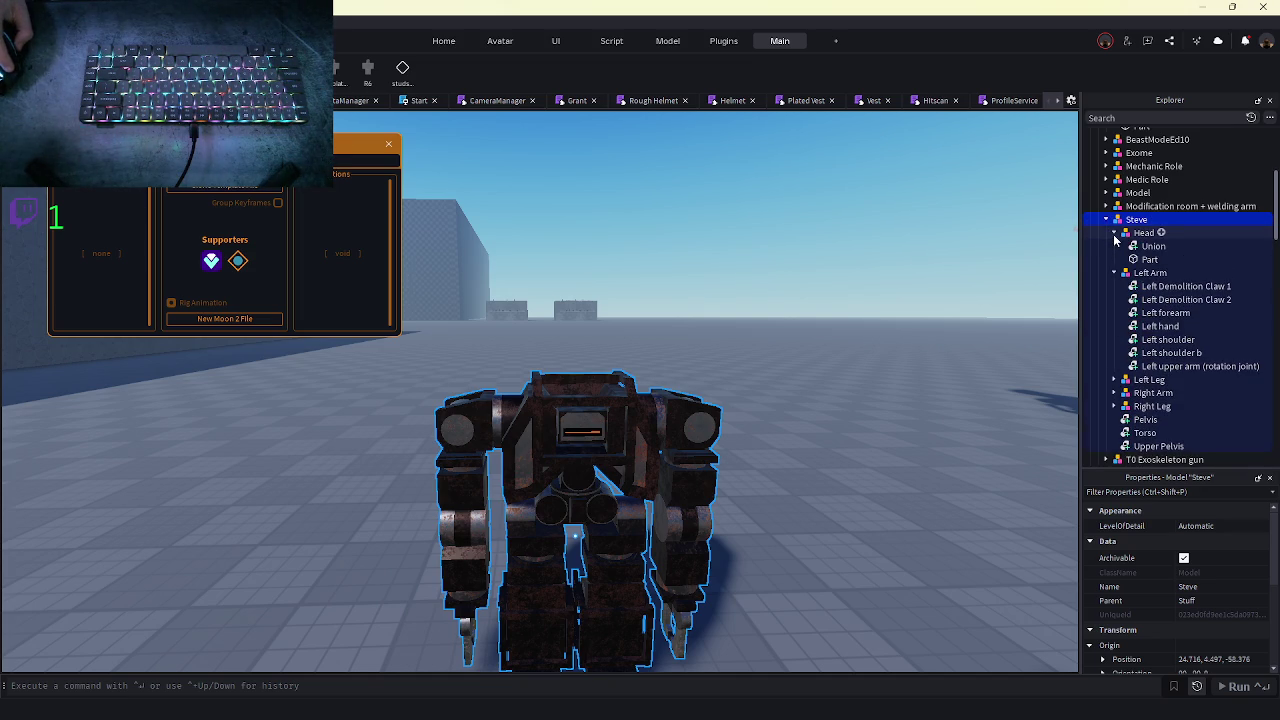
pyautogui.click(1115, 233)
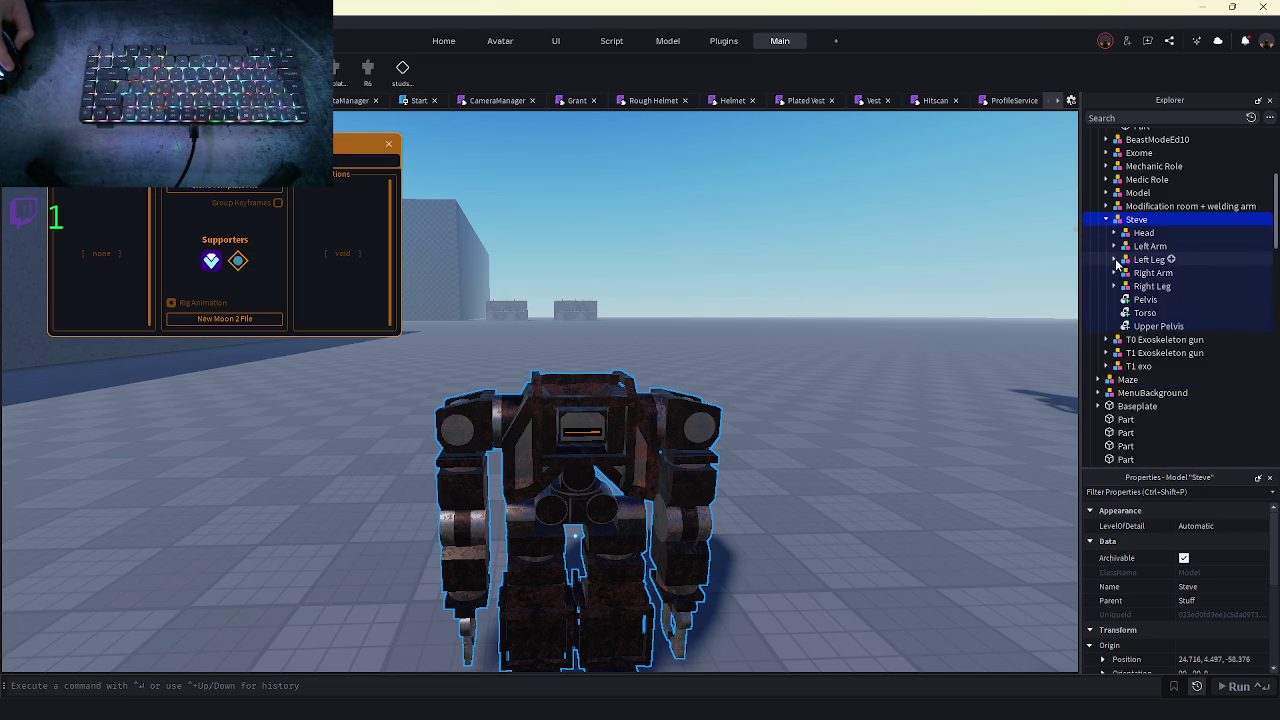
# - Browse Steve's leg and arm parts in Explorer, then start a fresh playtest
pyautogui.click(1140, 313)
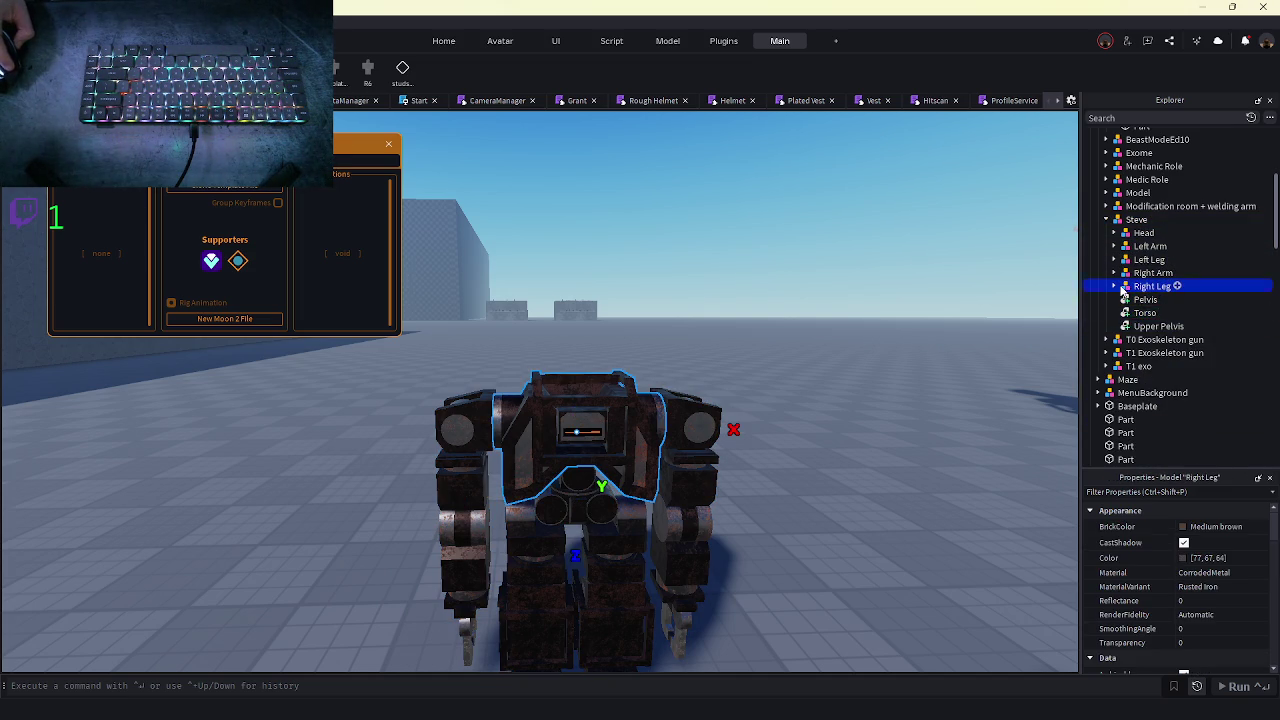
pyautogui.click(1113, 286)
pyautogui.click(1113, 273)
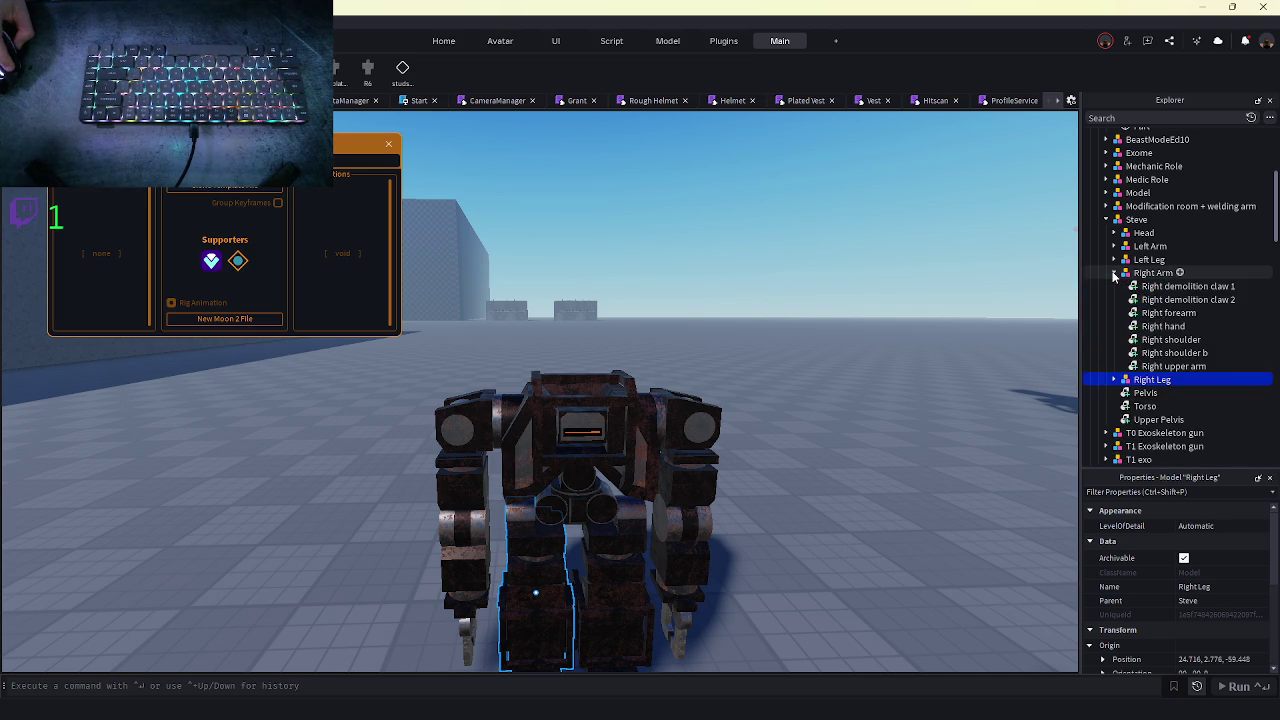
pyautogui.click(1113, 273)
pyautogui.click(1112, 260)
pyautogui.click(1112, 260)
pyautogui.click(1112, 247)
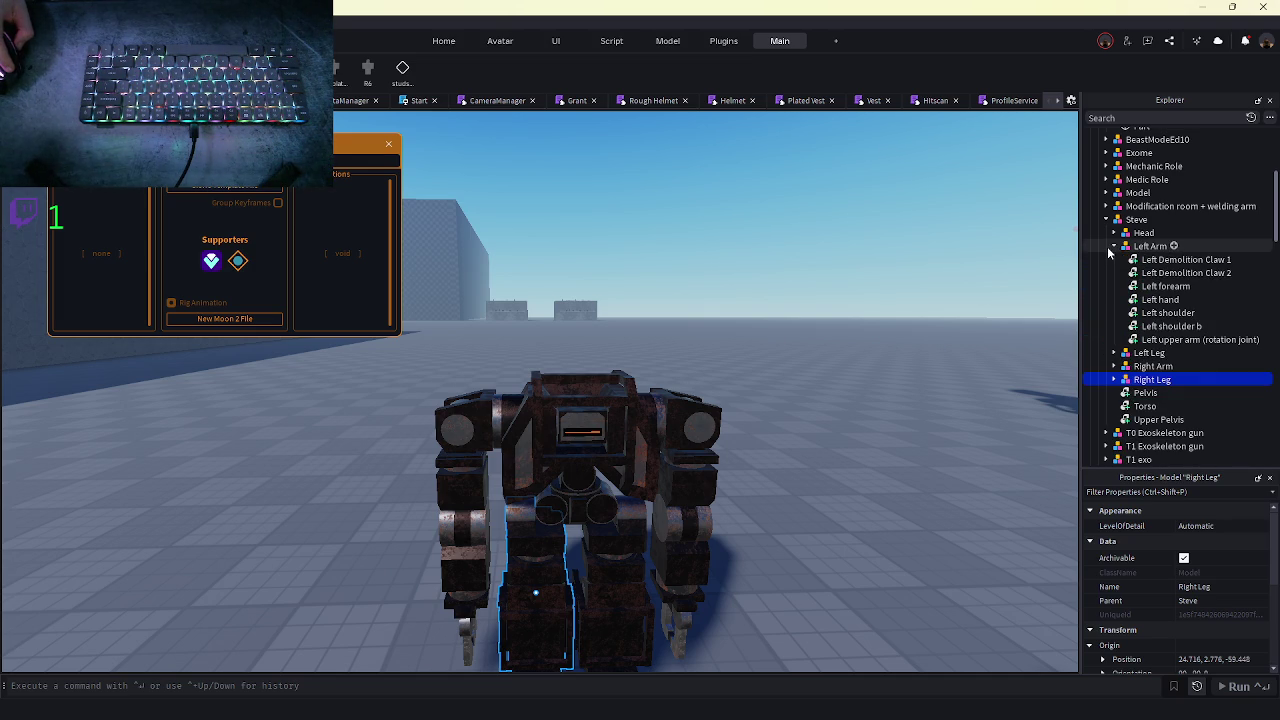
pyautogui.click(1107, 246)
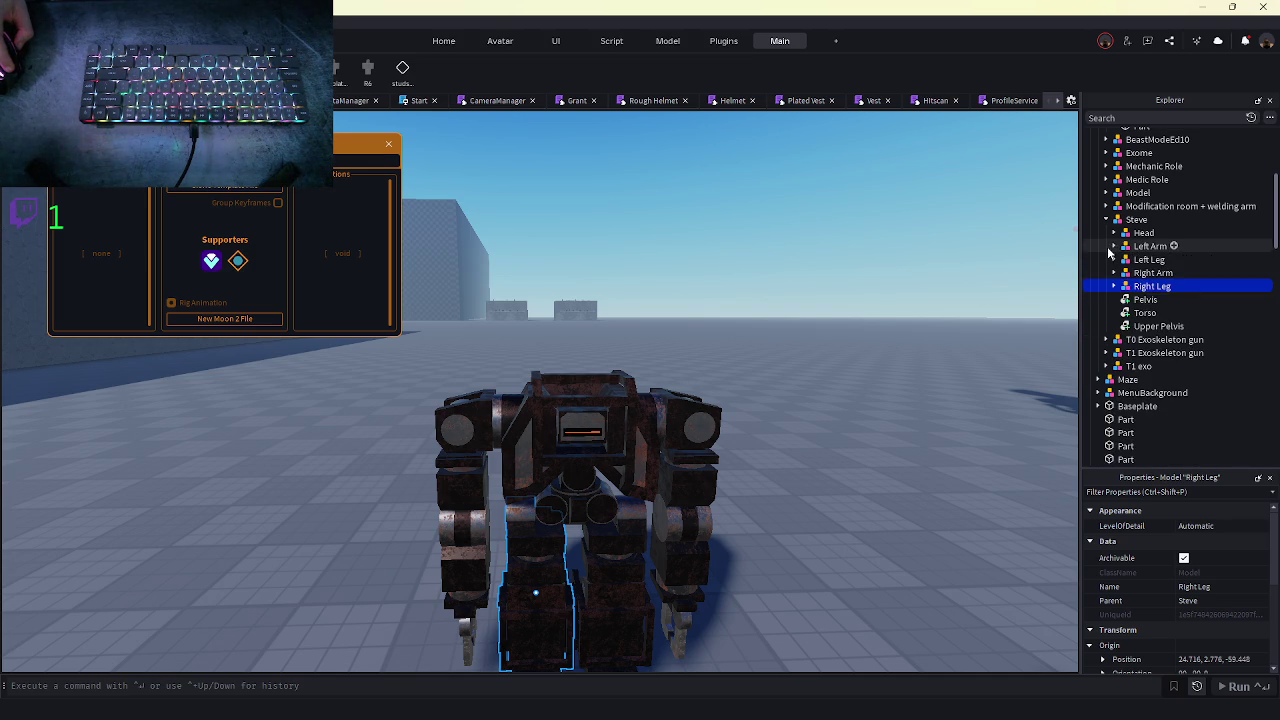
pyautogui.moveTo(510, 683)
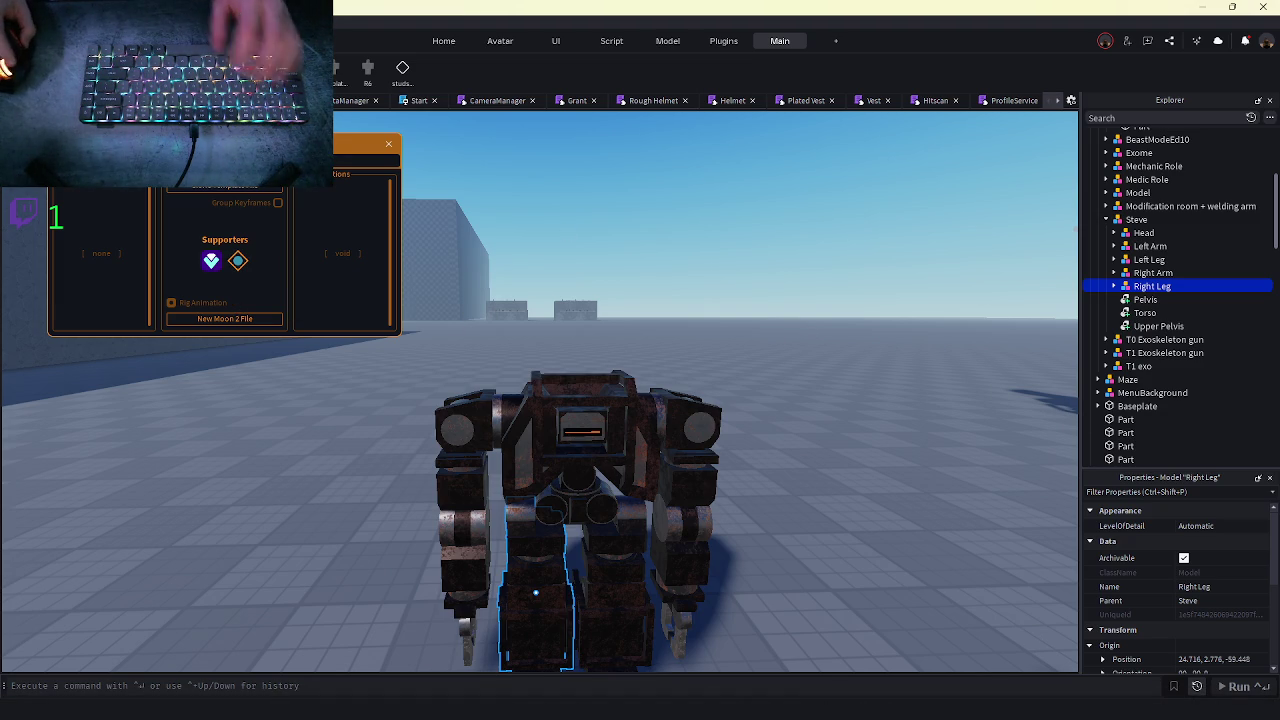
pyautogui.press('F5')
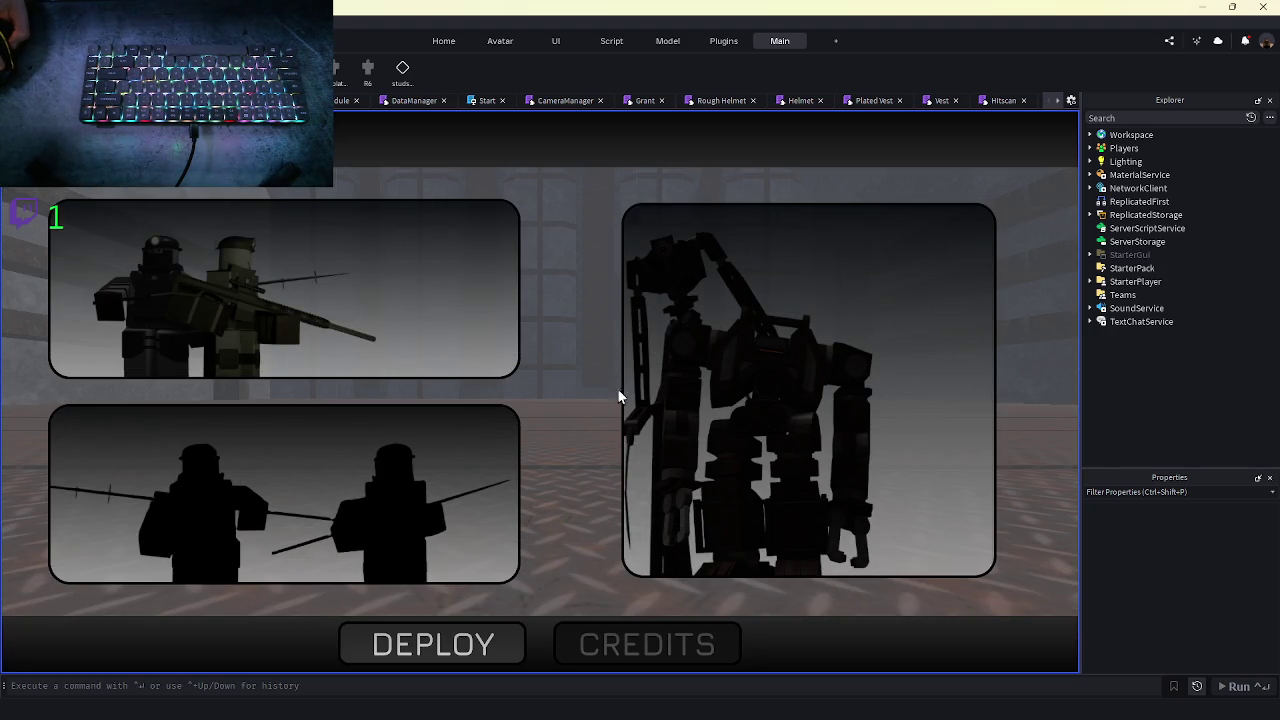
# - Cycle the character carousel to Tony, select him, and deploy into the maze
pyautogui.click(730, 375)
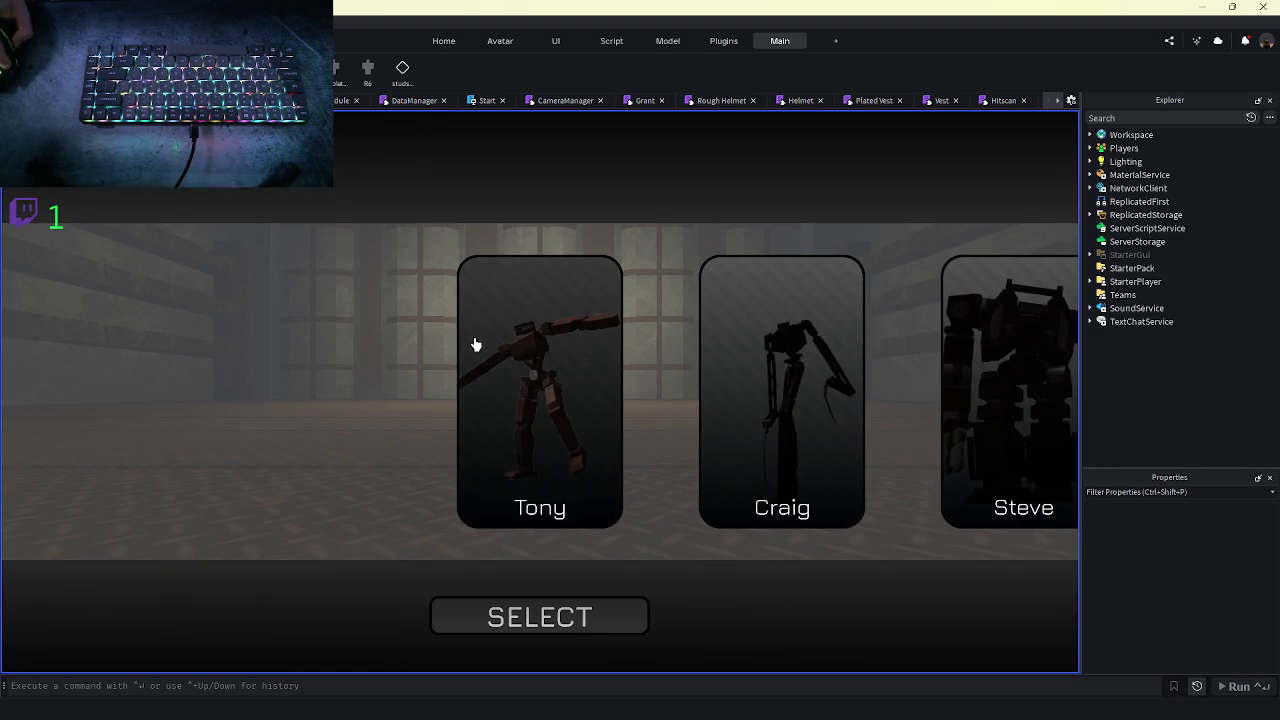
pyautogui.click(945, 428)
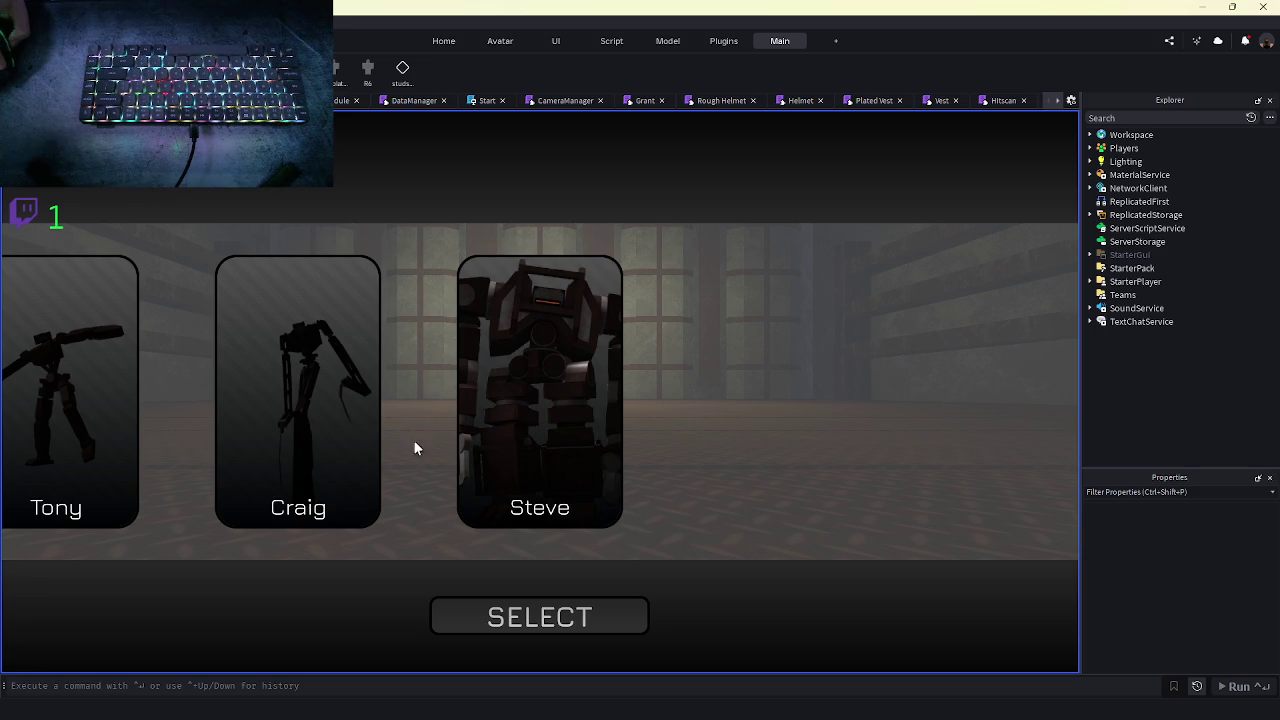
pyautogui.click(343, 434)
pyautogui.click(371, 426)
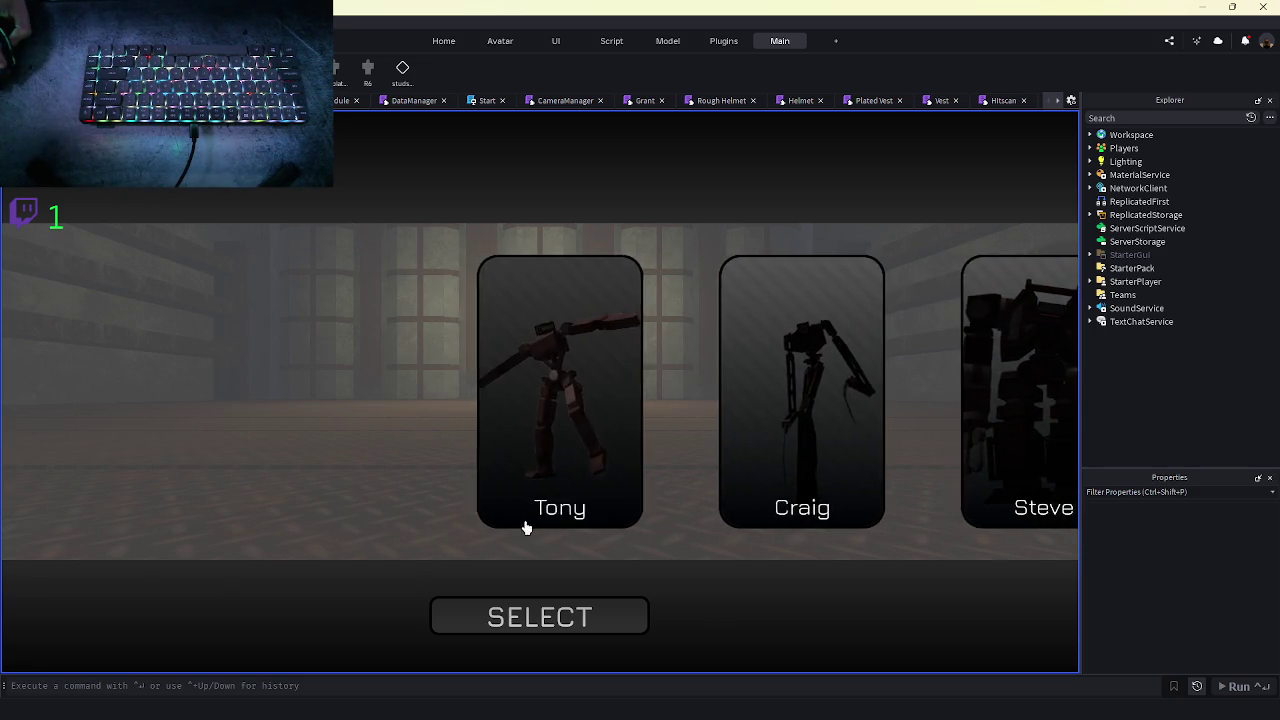
pyautogui.click(500, 614)
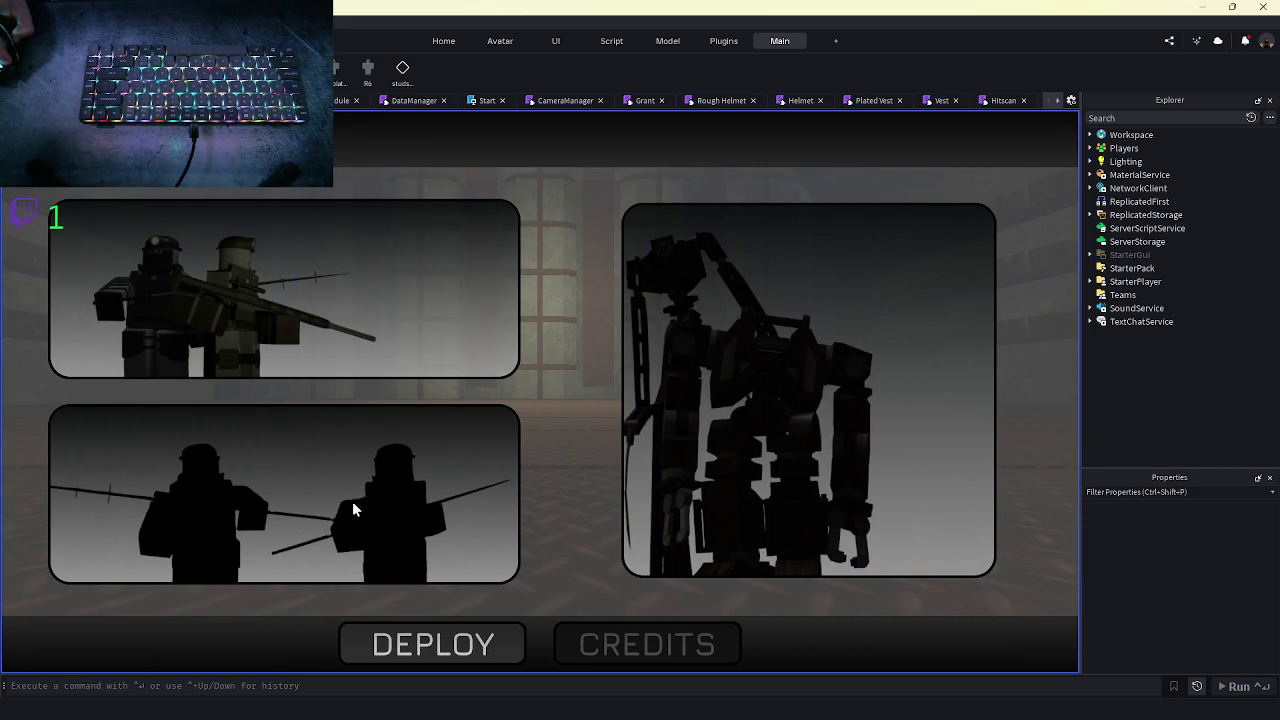
pyautogui.click(450, 330)
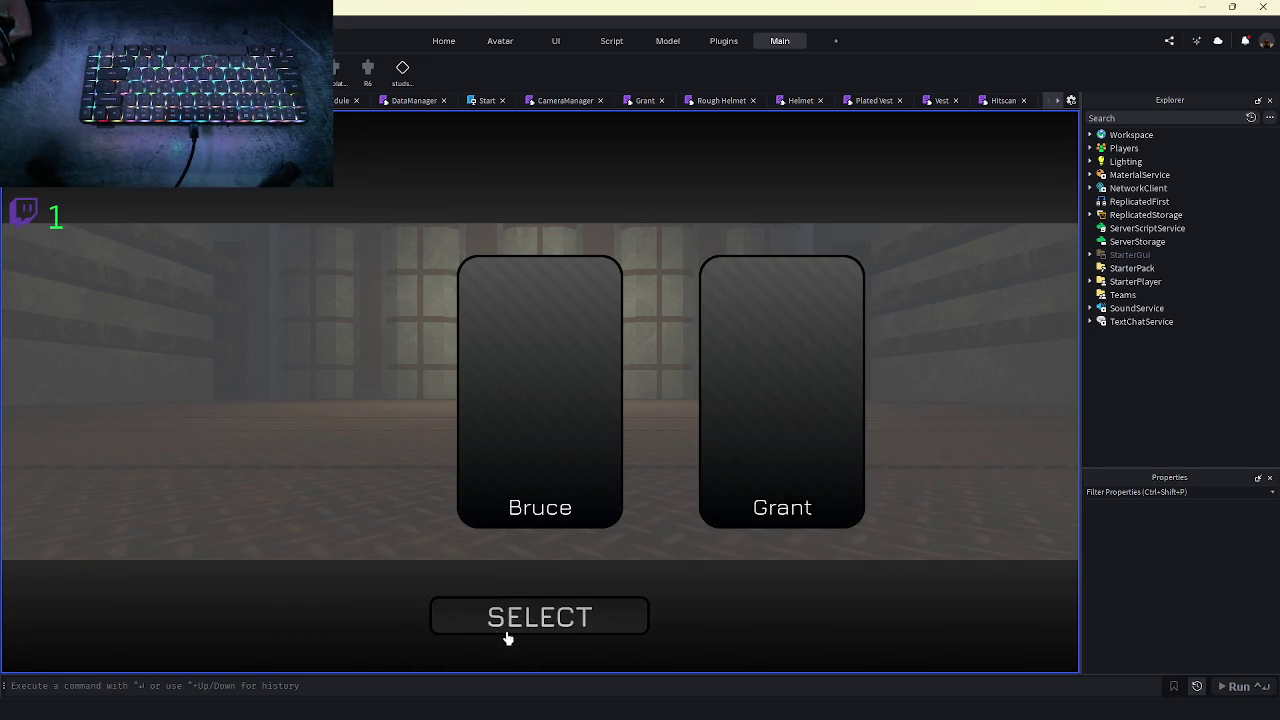
pyautogui.click(503, 636)
pyautogui.click(551, 400)
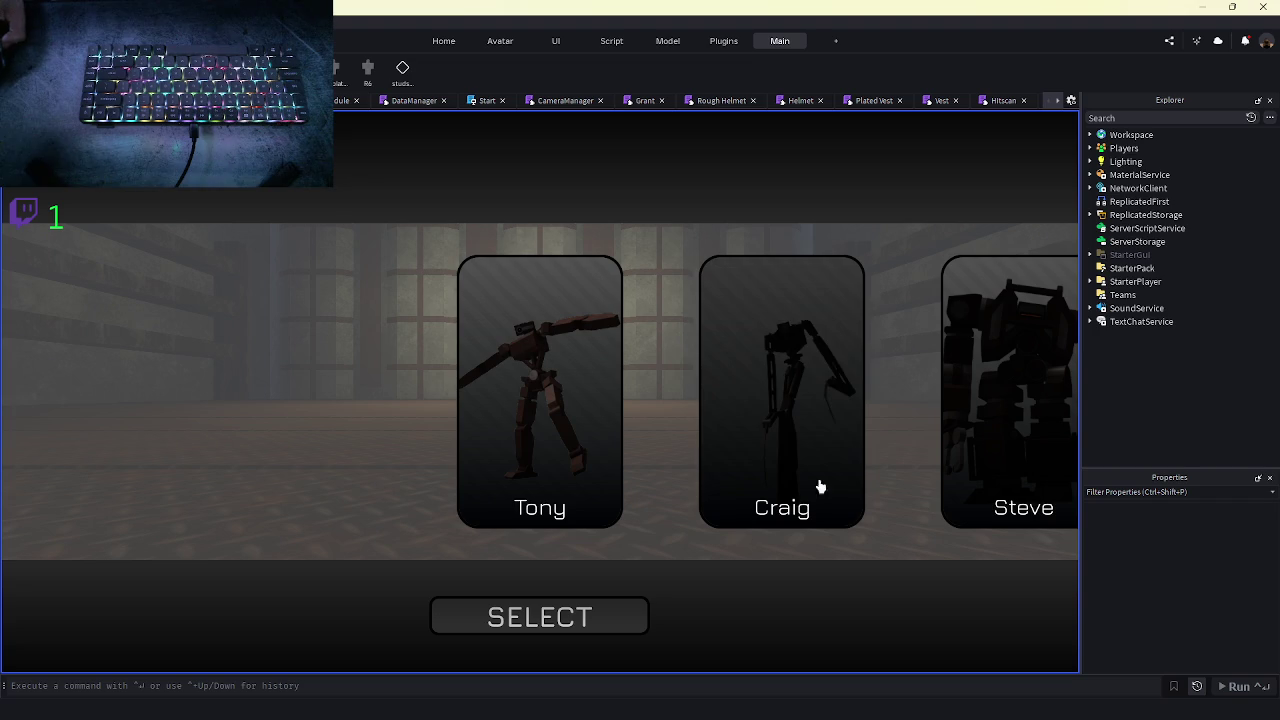
pyautogui.click(557, 617)
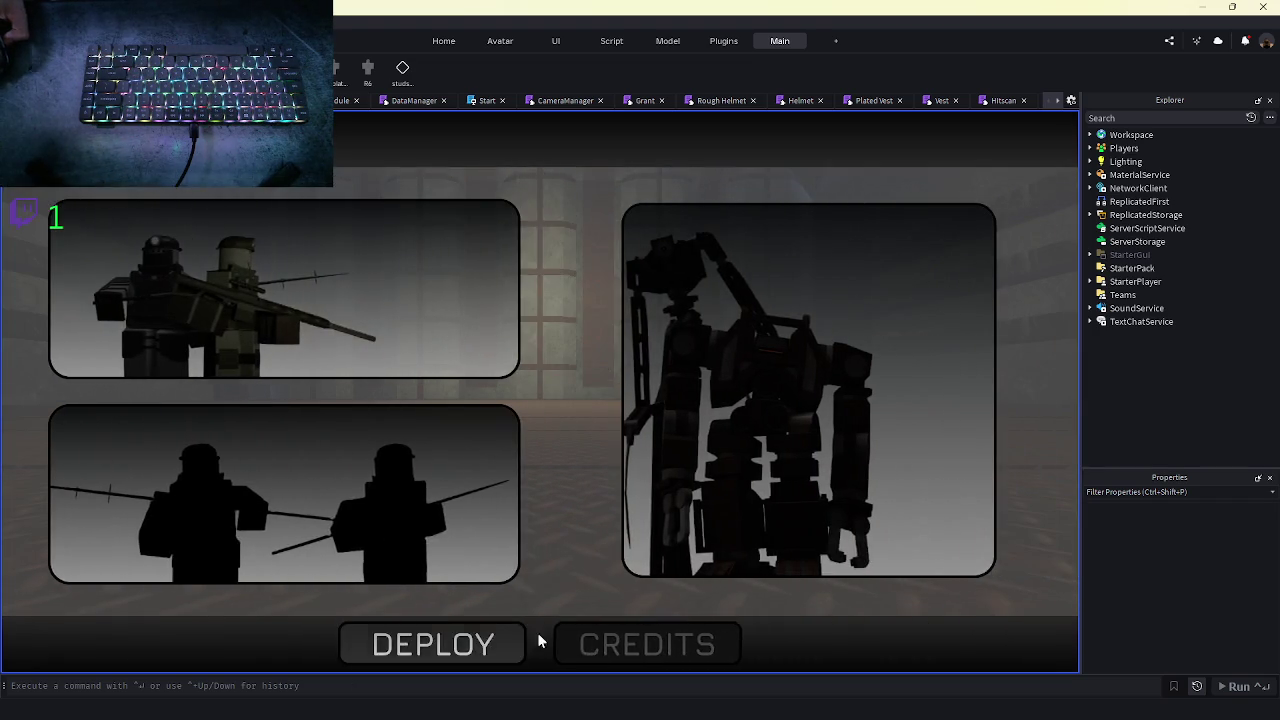
pyautogui.click(485, 625)
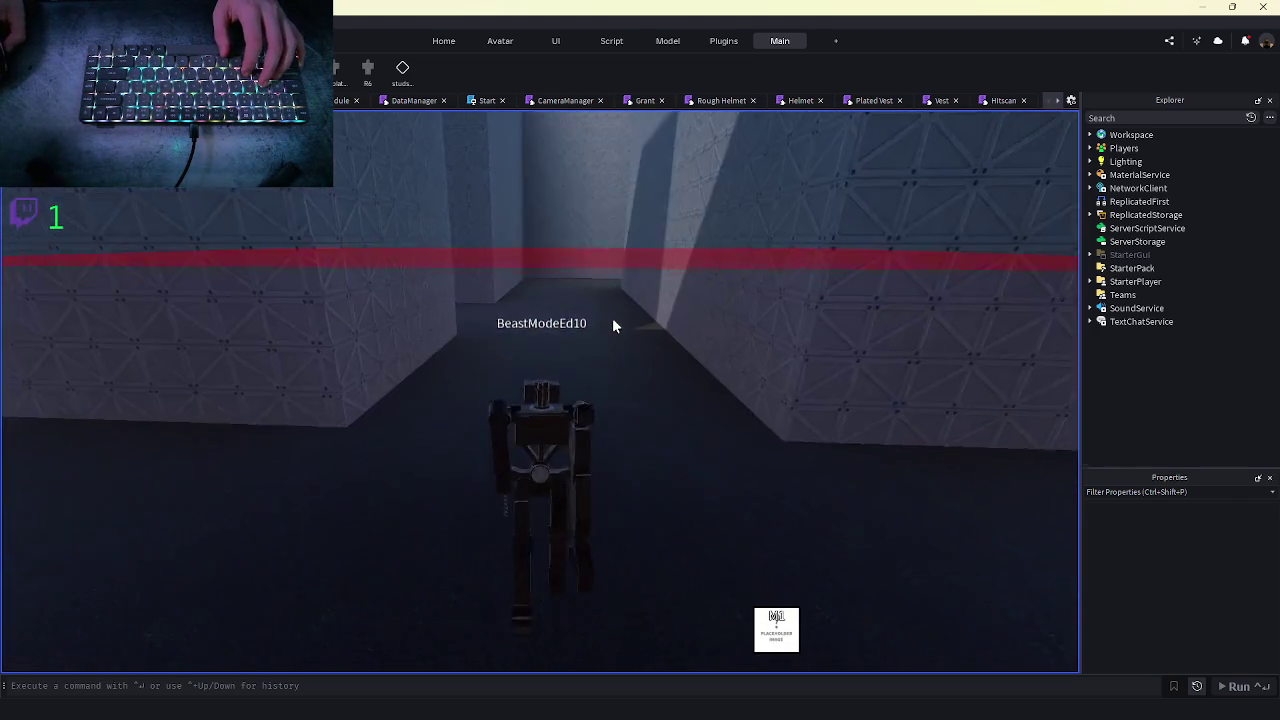
# - Walk the robot through the first corridors, swinging two arm attacks with the camera shift-locked
pyautogui.press('w')
pyautogui.press('a')
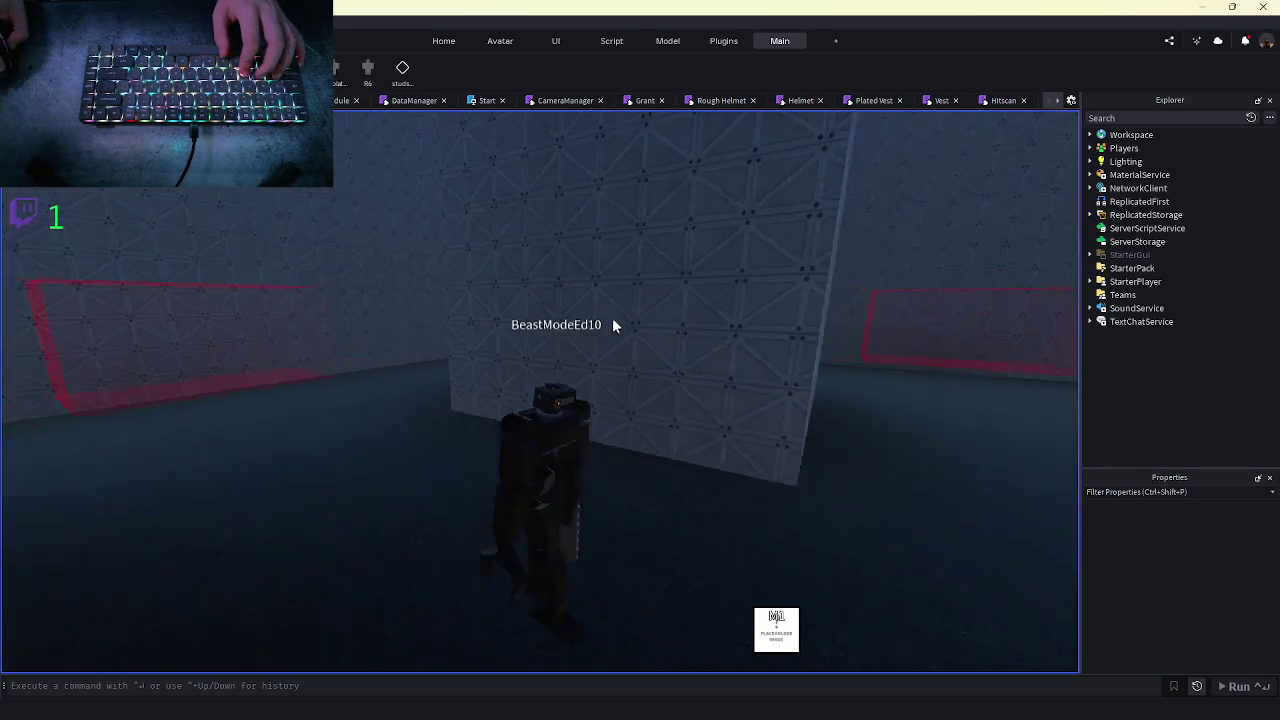
pyautogui.click(614, 325)
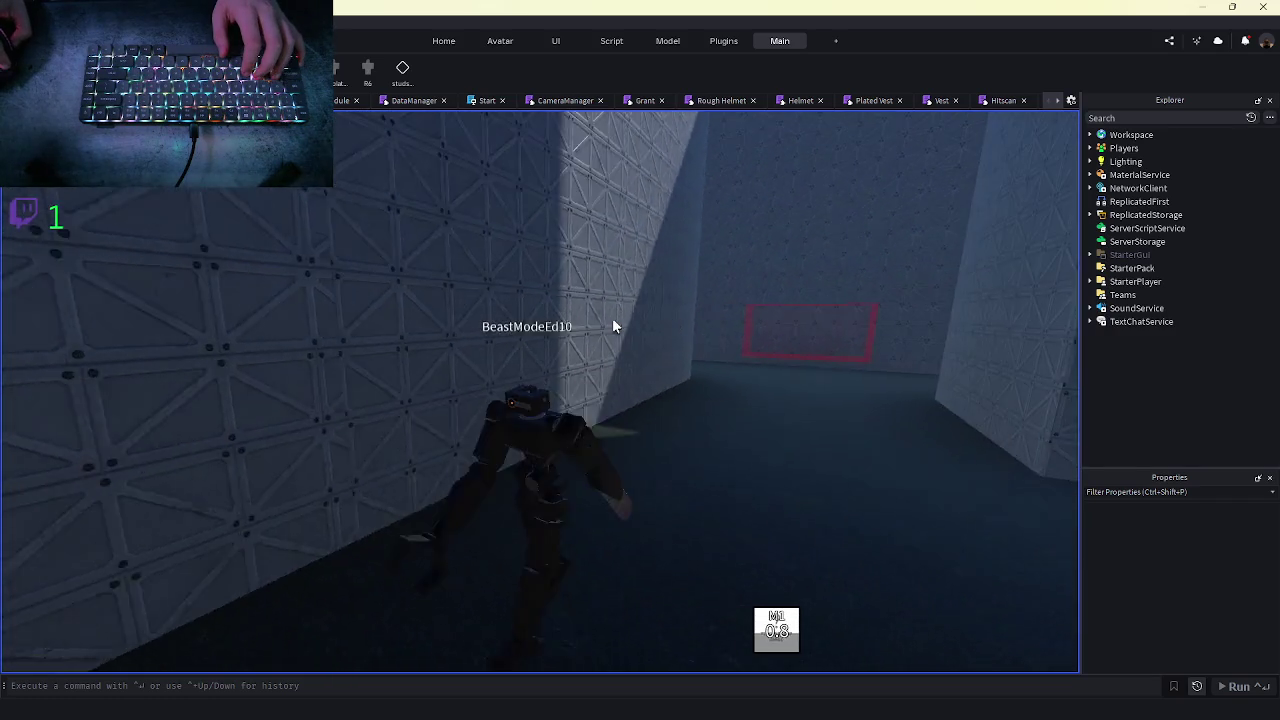
pyautogui.press('d')
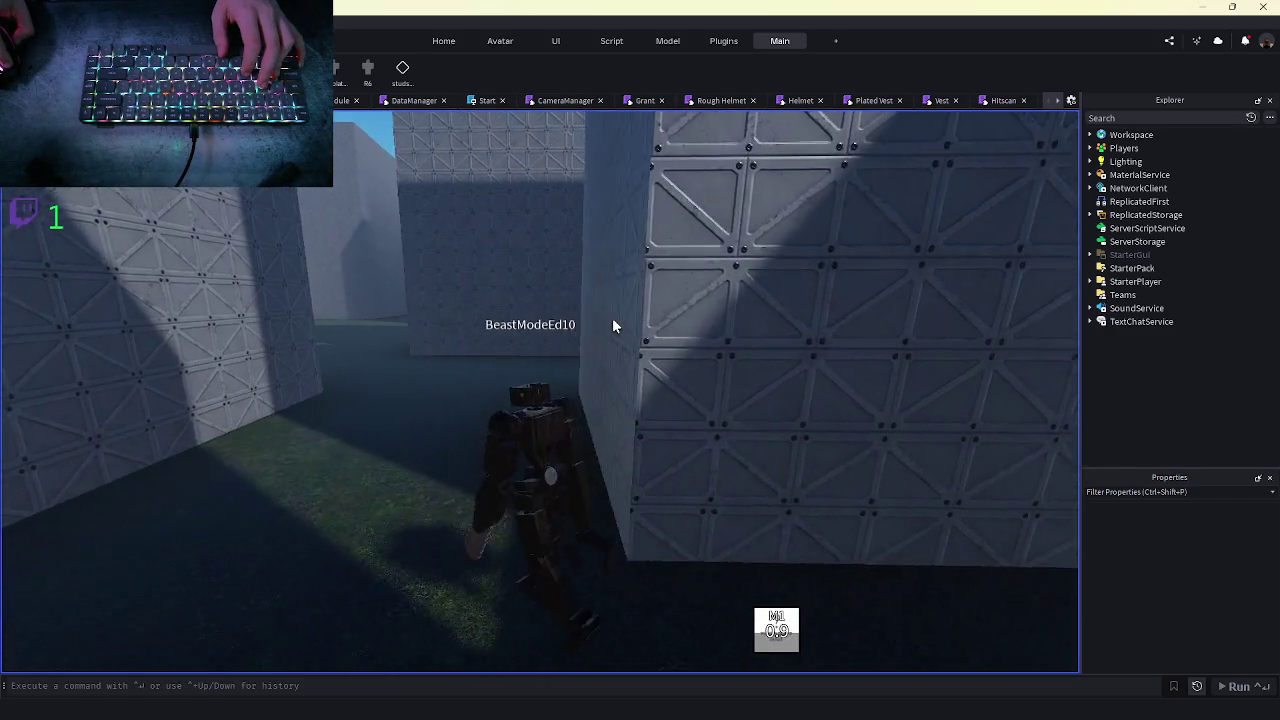
pyautogui.press('shift')
pyautogui.click(540, 391)
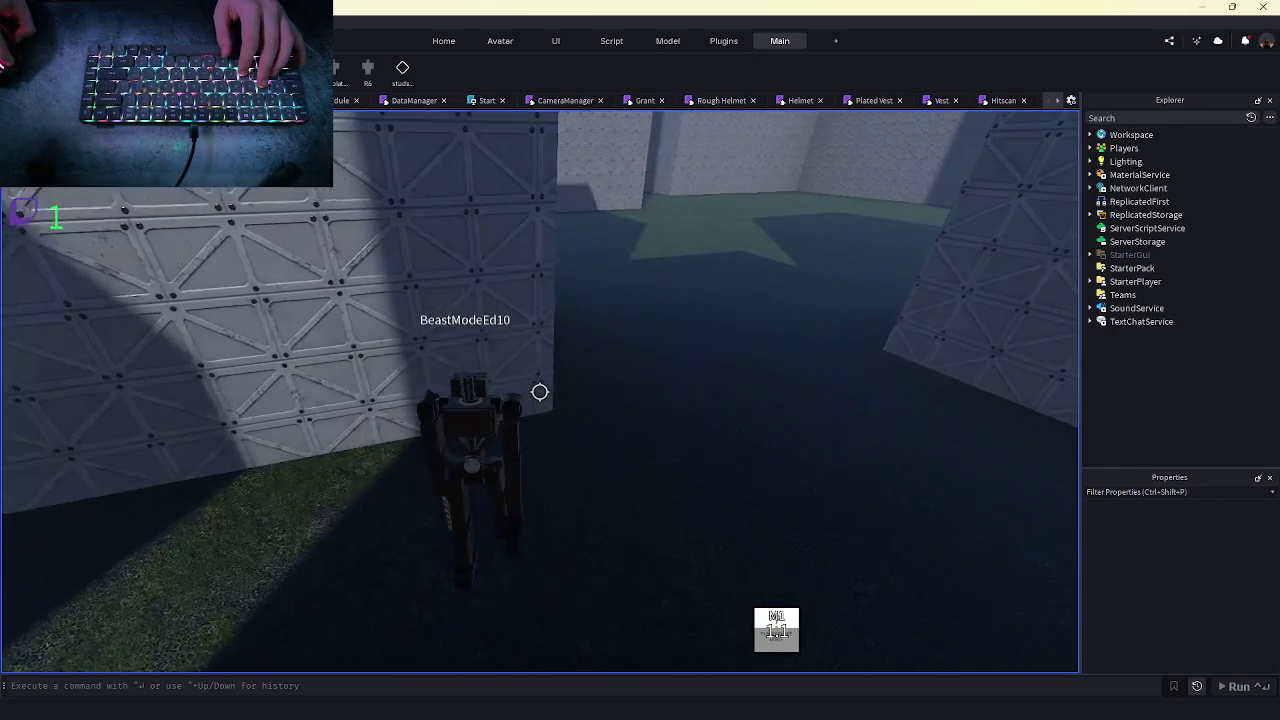
pyautogui.press('shift')
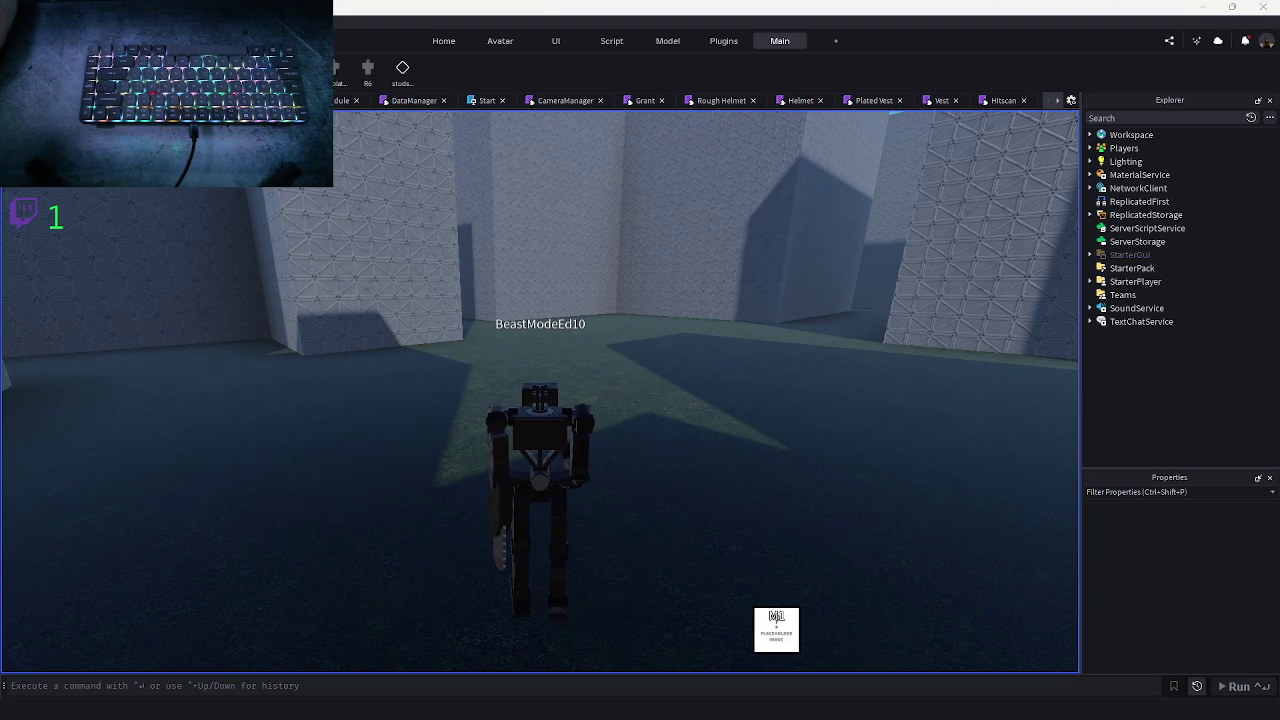
# - Walk toward the maze walls, turning around, and trigger the M1 attack twice
pyautogui.press('w')
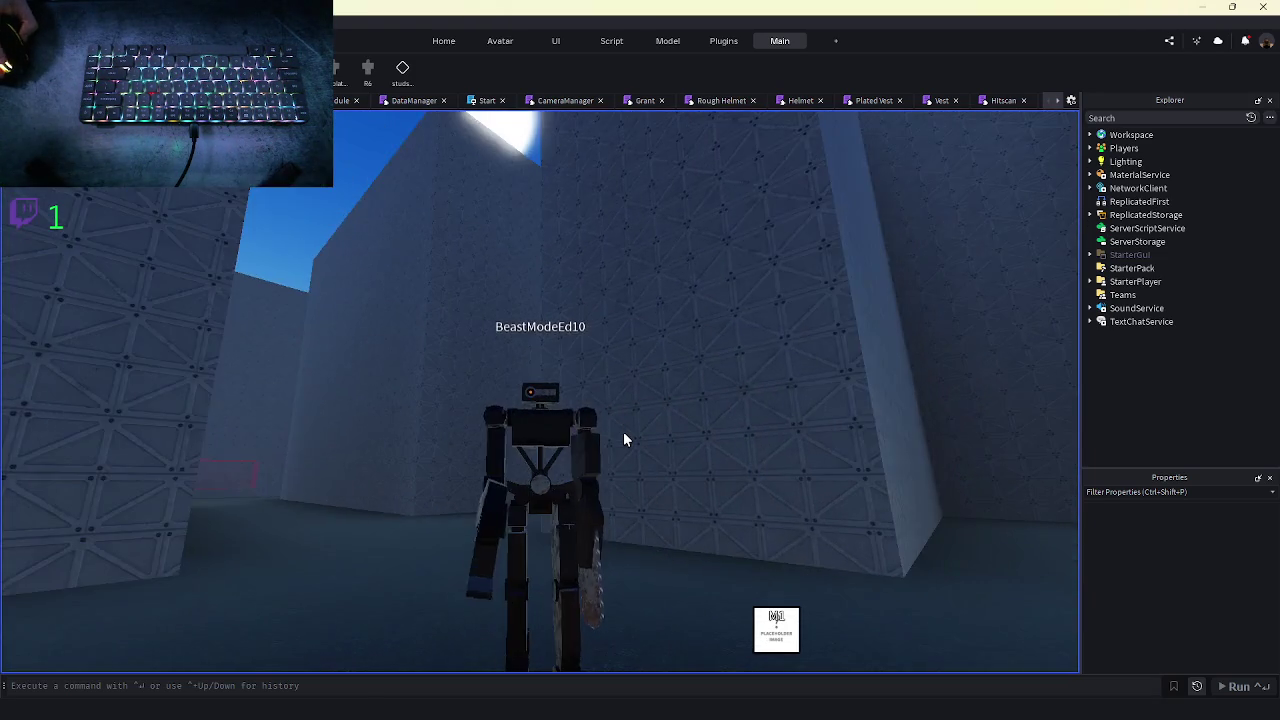
pyautogui.press('s')
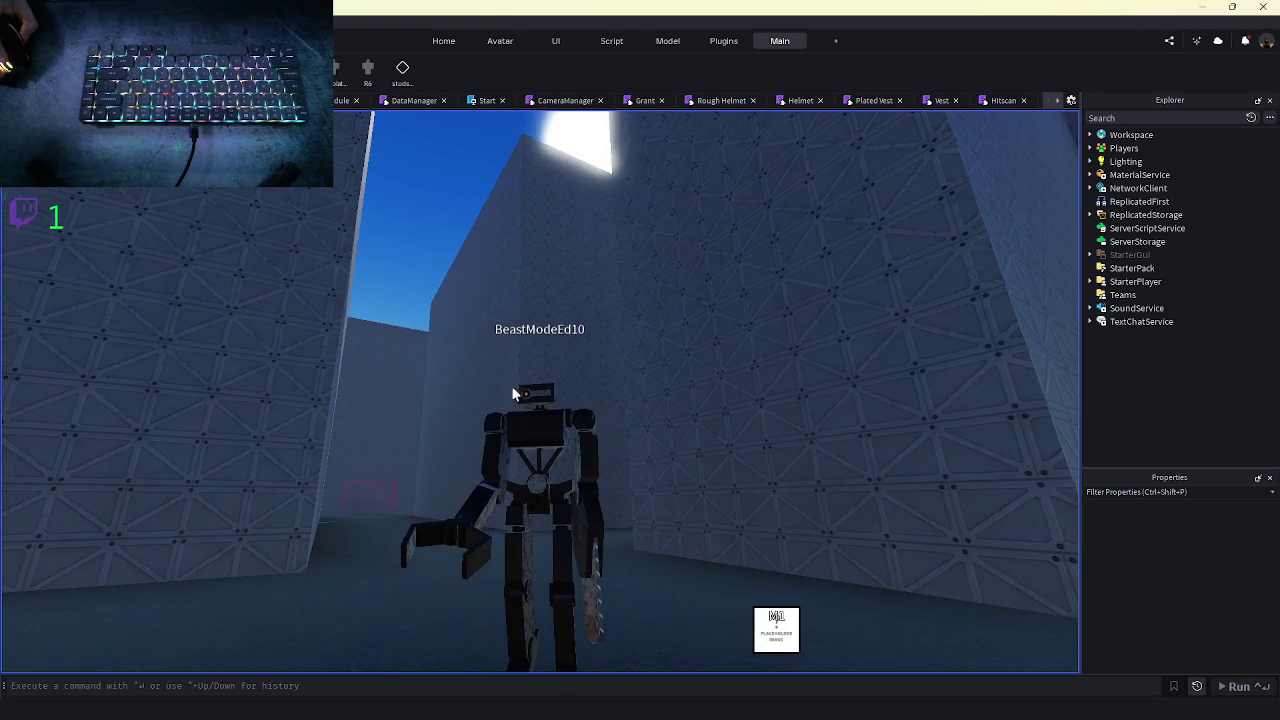
pyautogui.press('w')
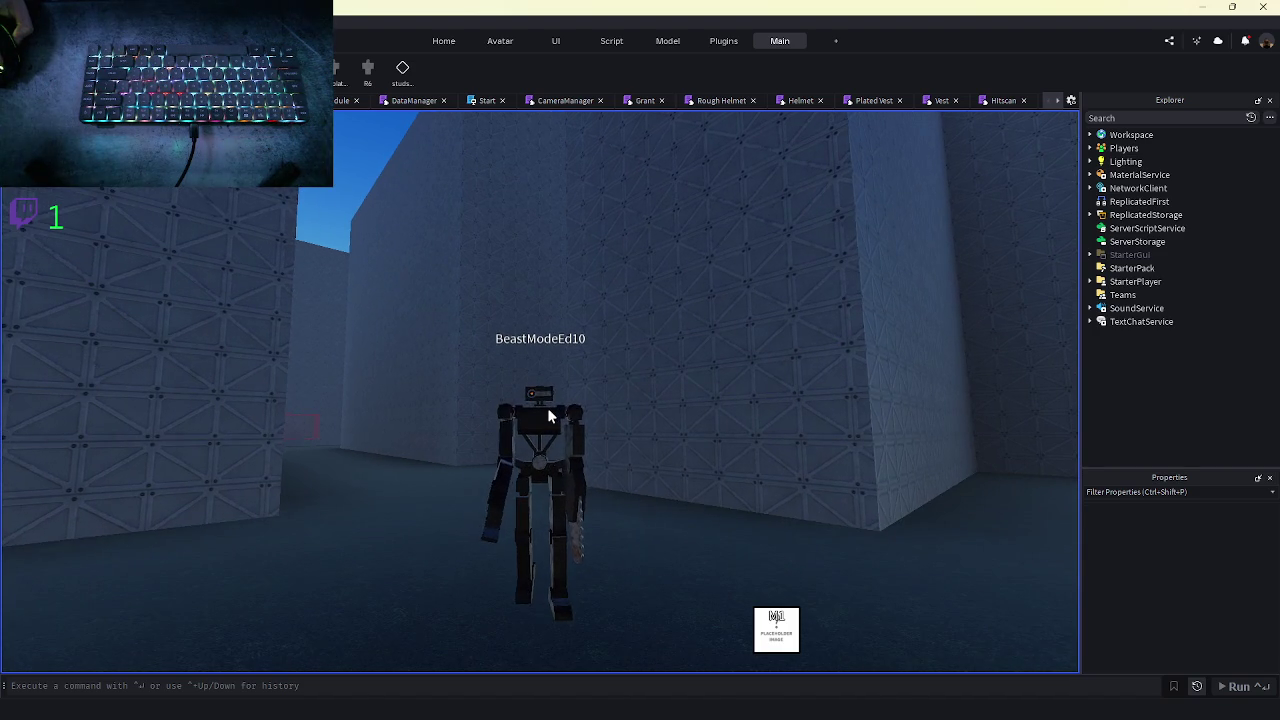
pyautogui.click(547, 413)
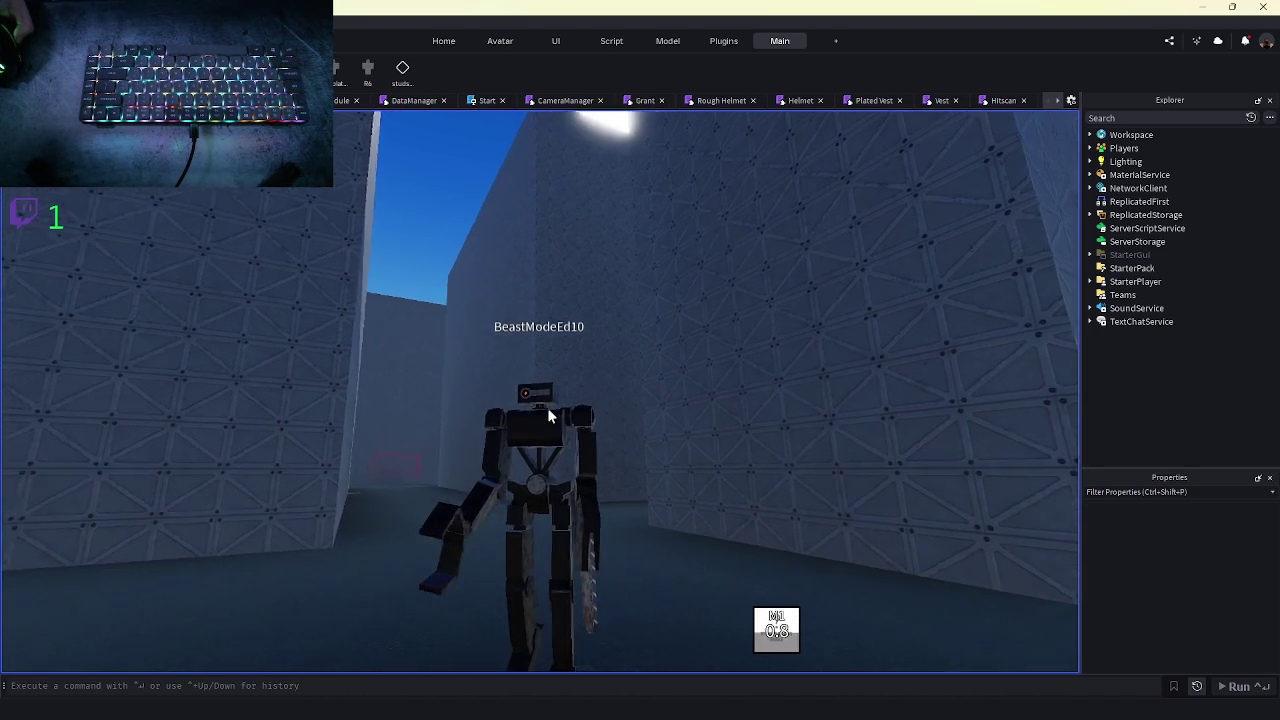
pyautogui.press('w')
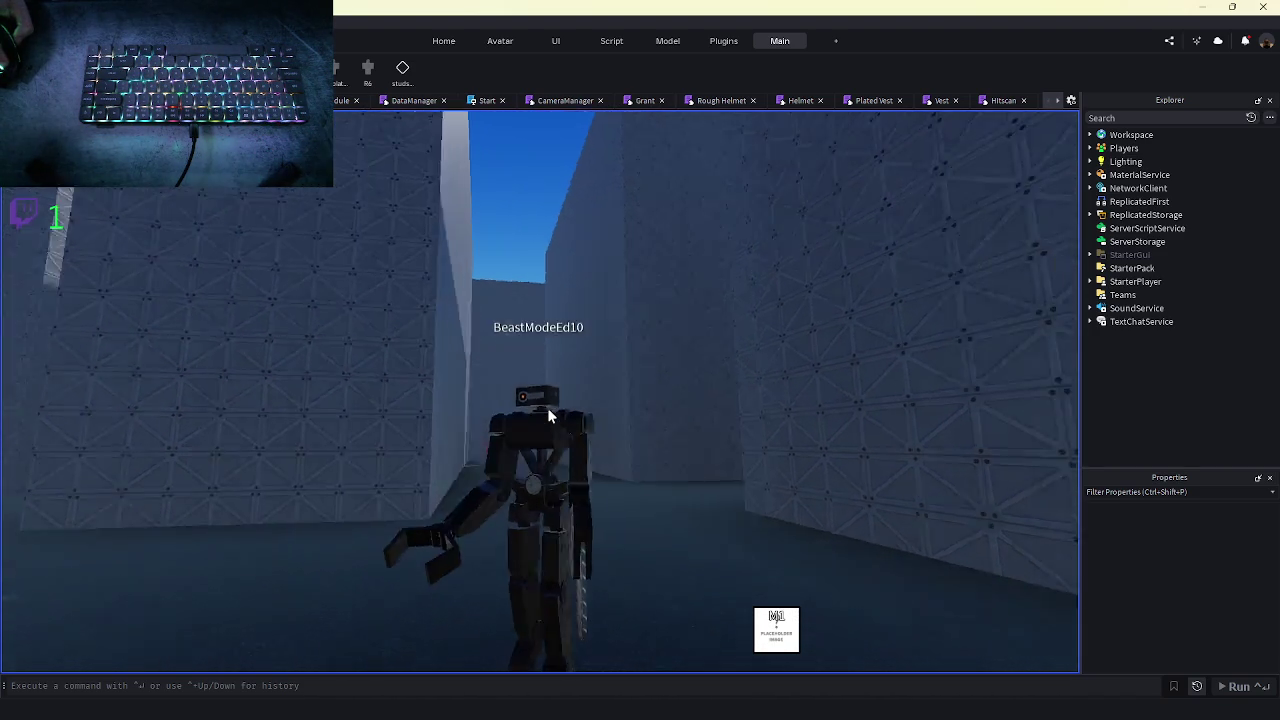
pyautogui.press('w')
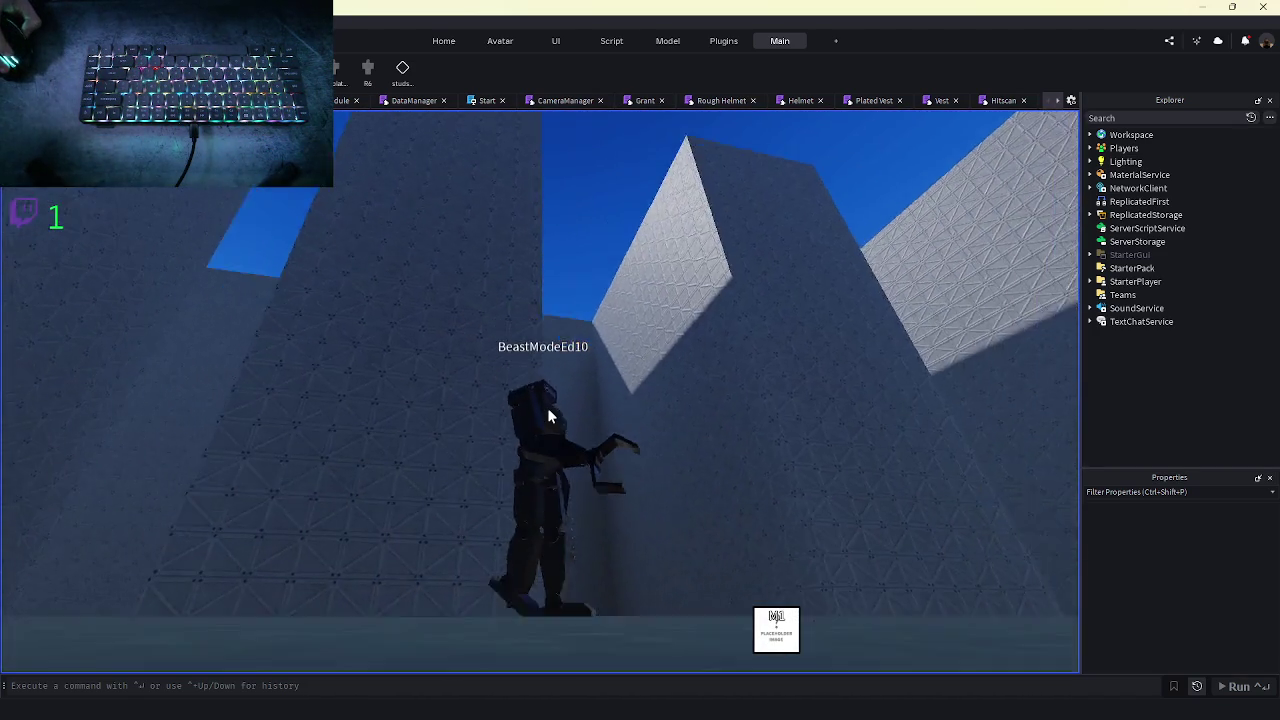
pyautogui.press('w')
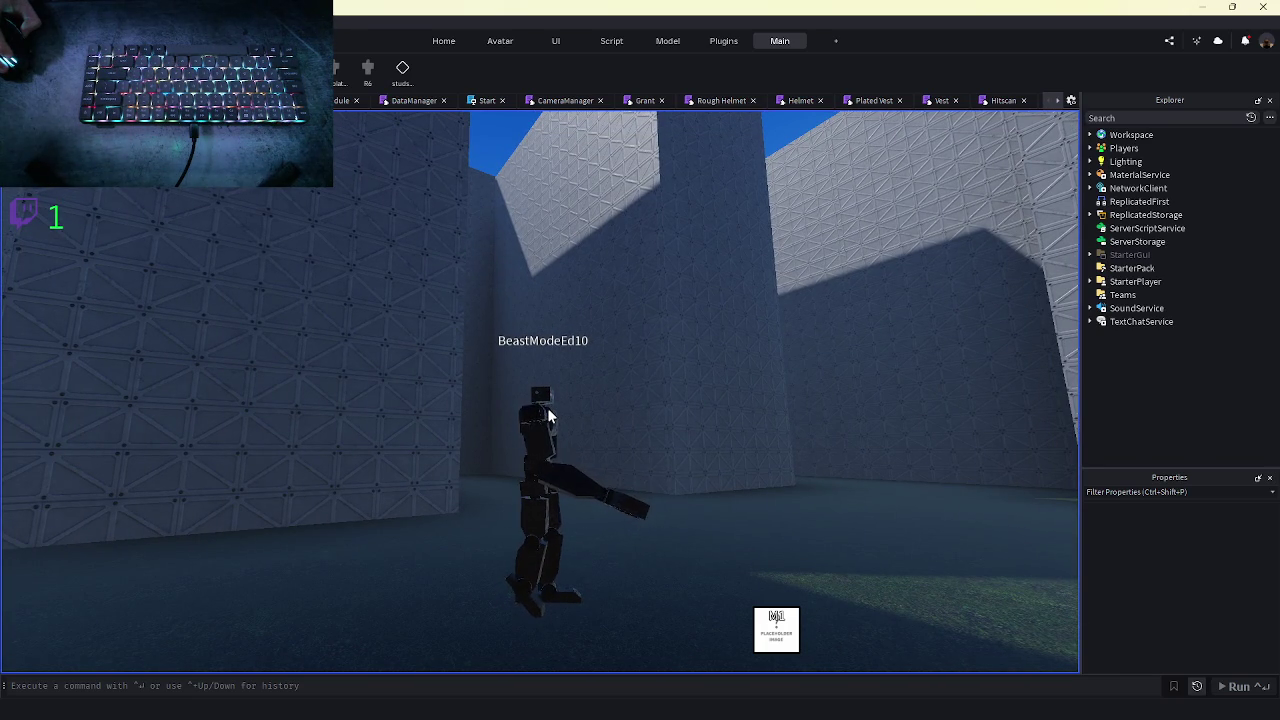
pyautogui.press('s')
pyautogui.press('w')
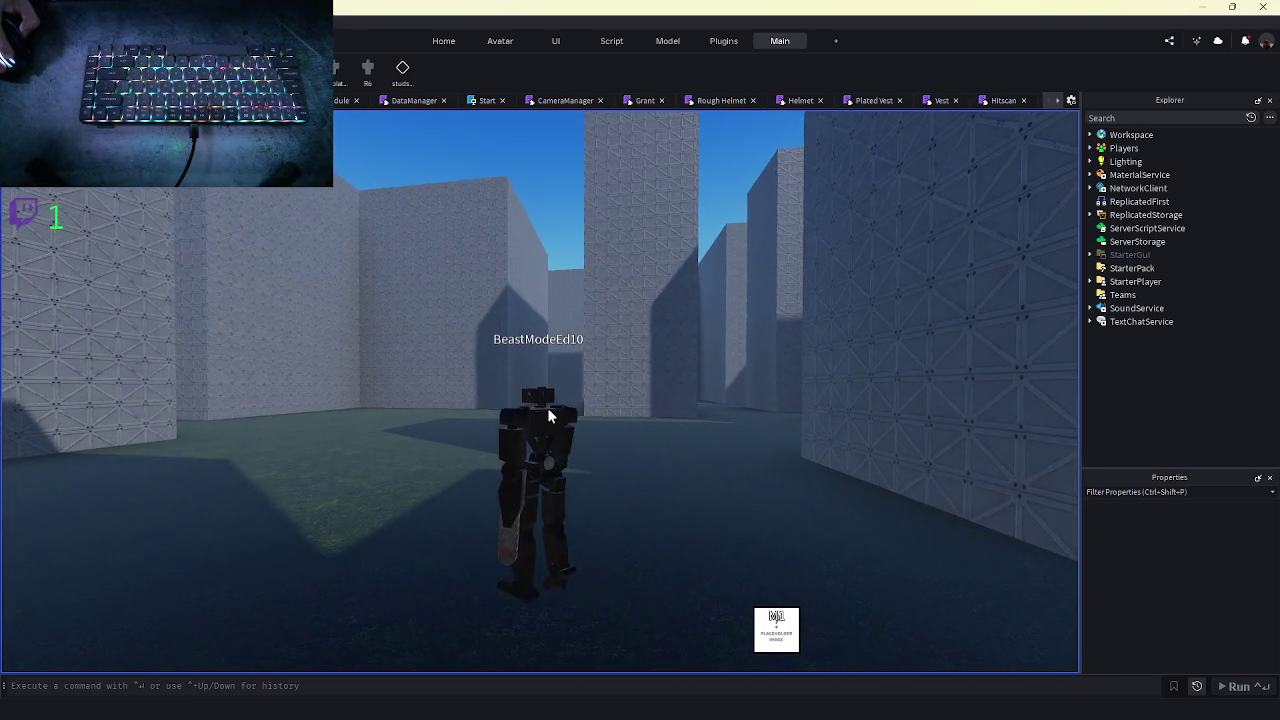
pyautogui.click(547, 407)
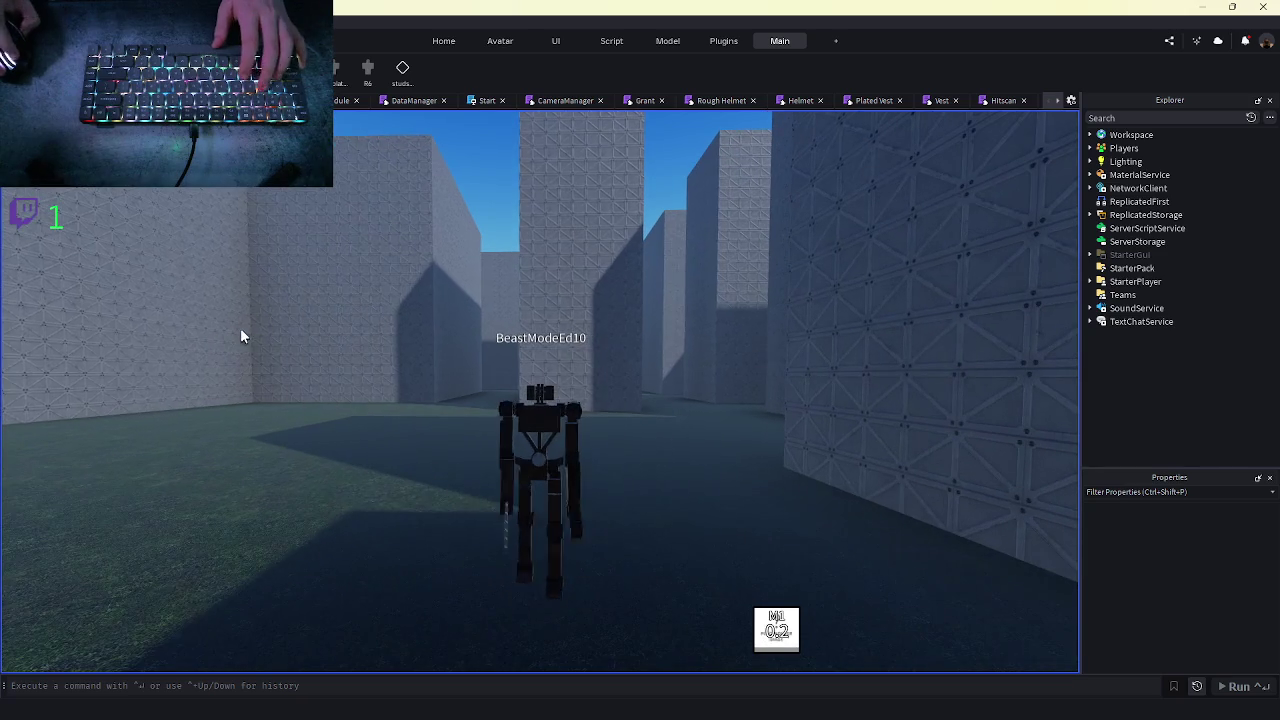
pyautogui.press('w')
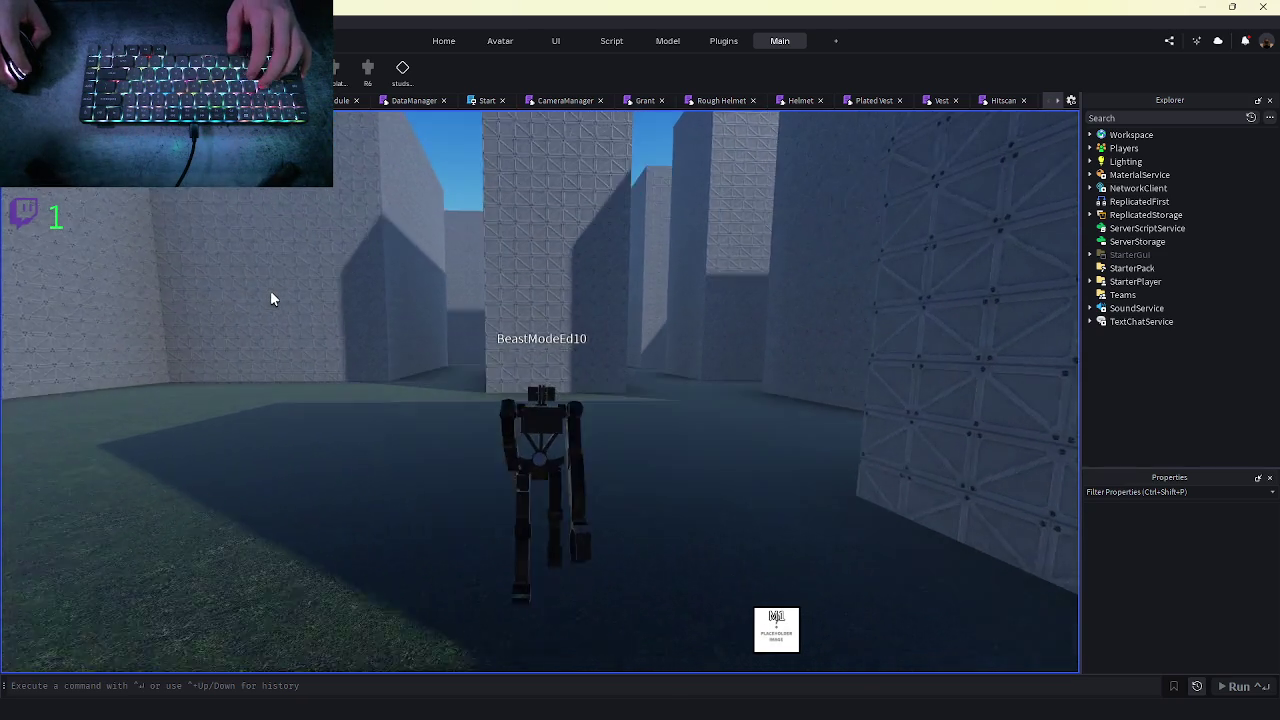
pyautogui.press('w')
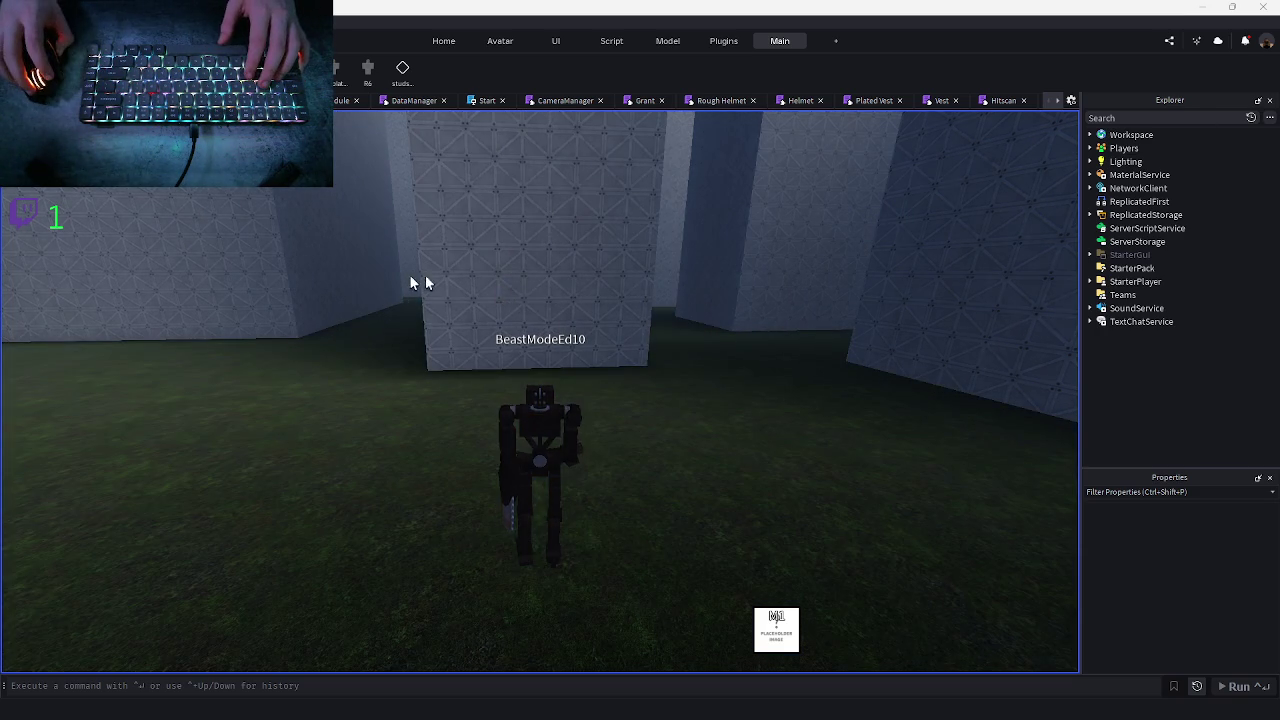
# - Keep walking the robot through the maze beside a wall, then click its Right Leg
pyautogui.press('d')
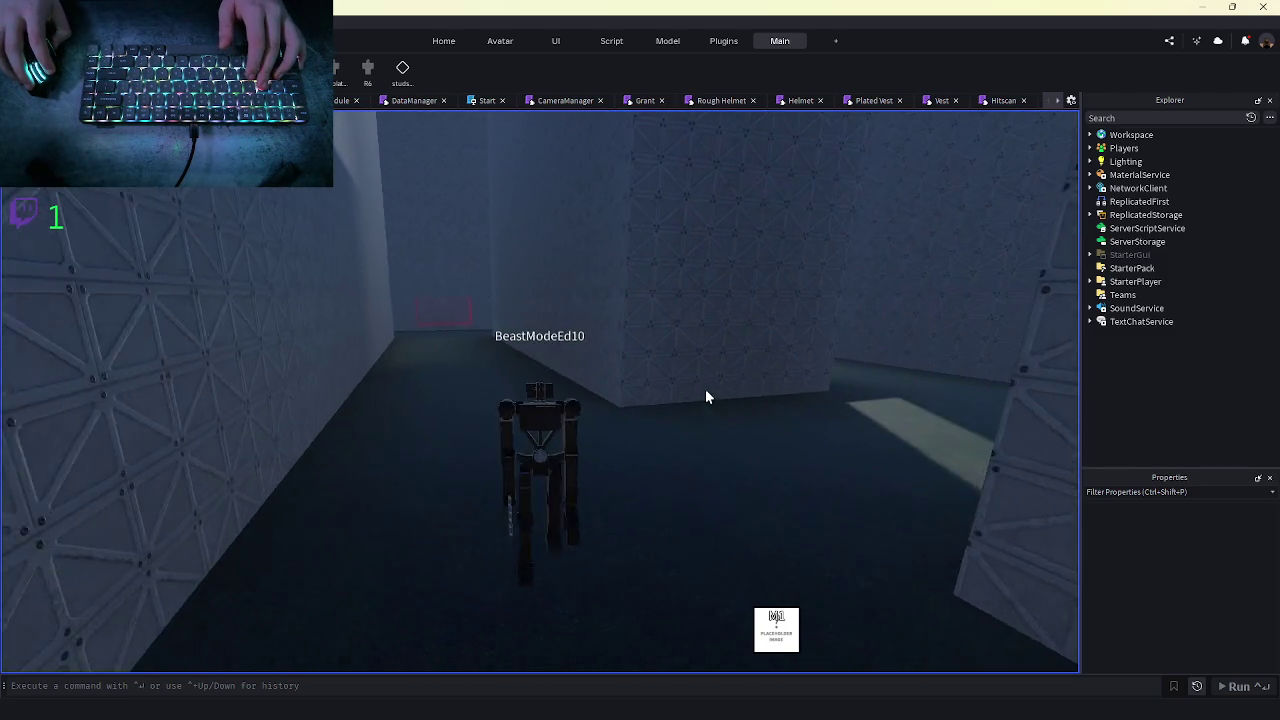
pyautogui.moveTo(390, 685)
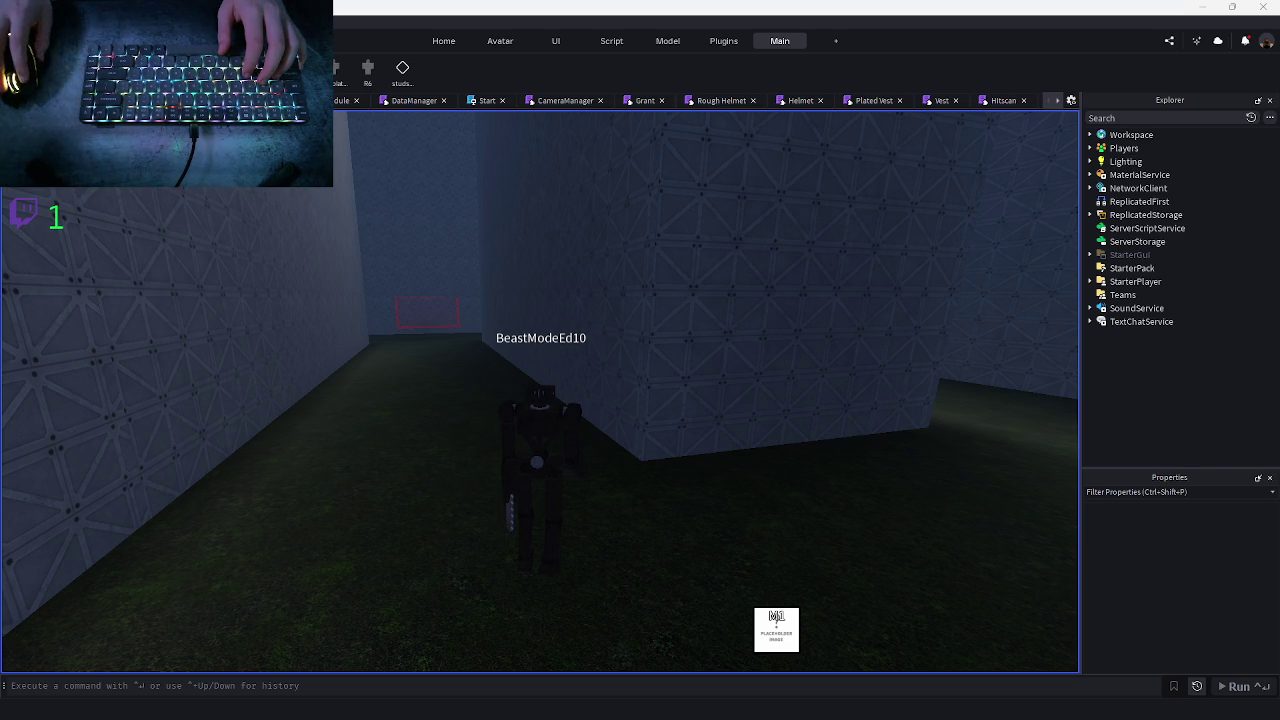
pyautogui.press('w')
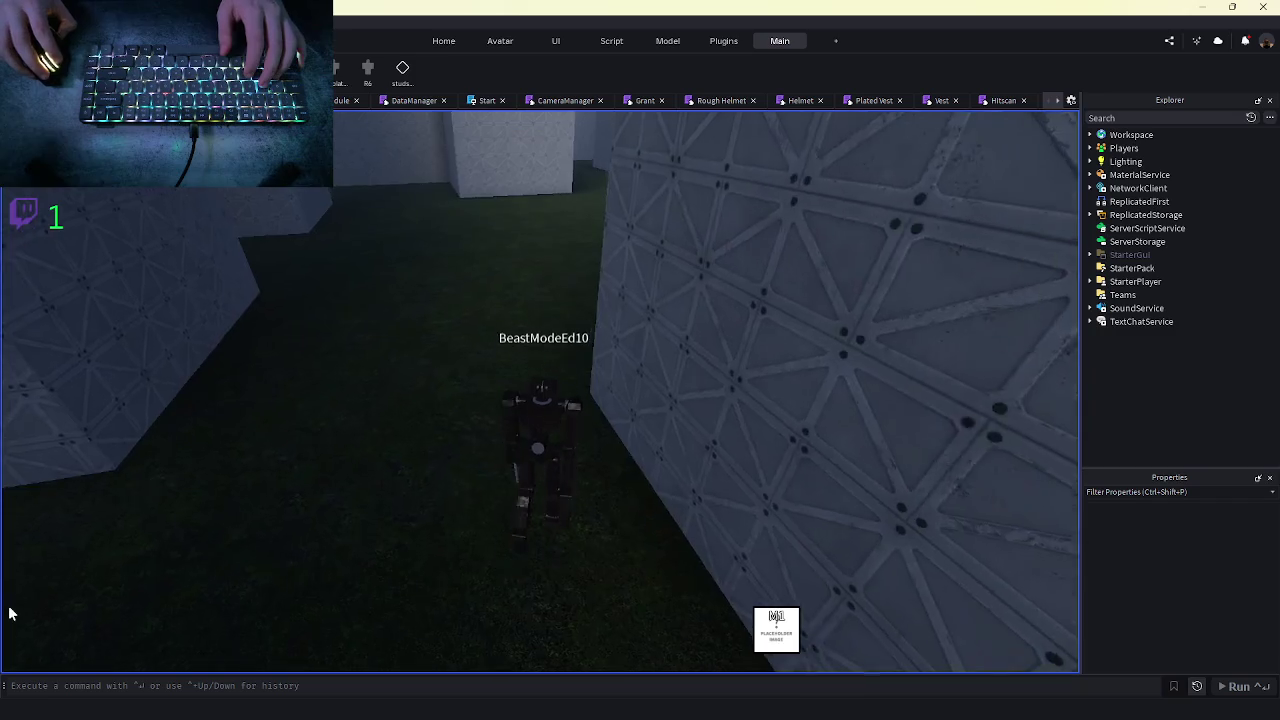
pyautogui.press('s')
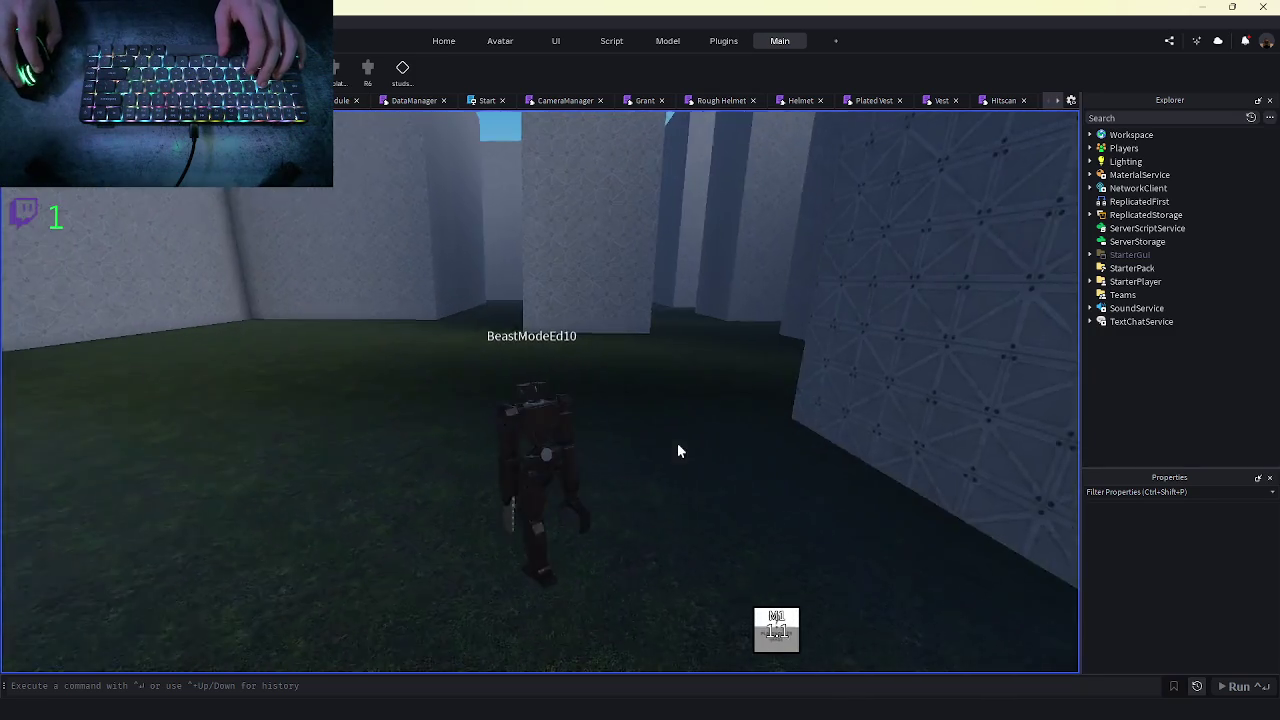
pyautogui.click(545, 530)
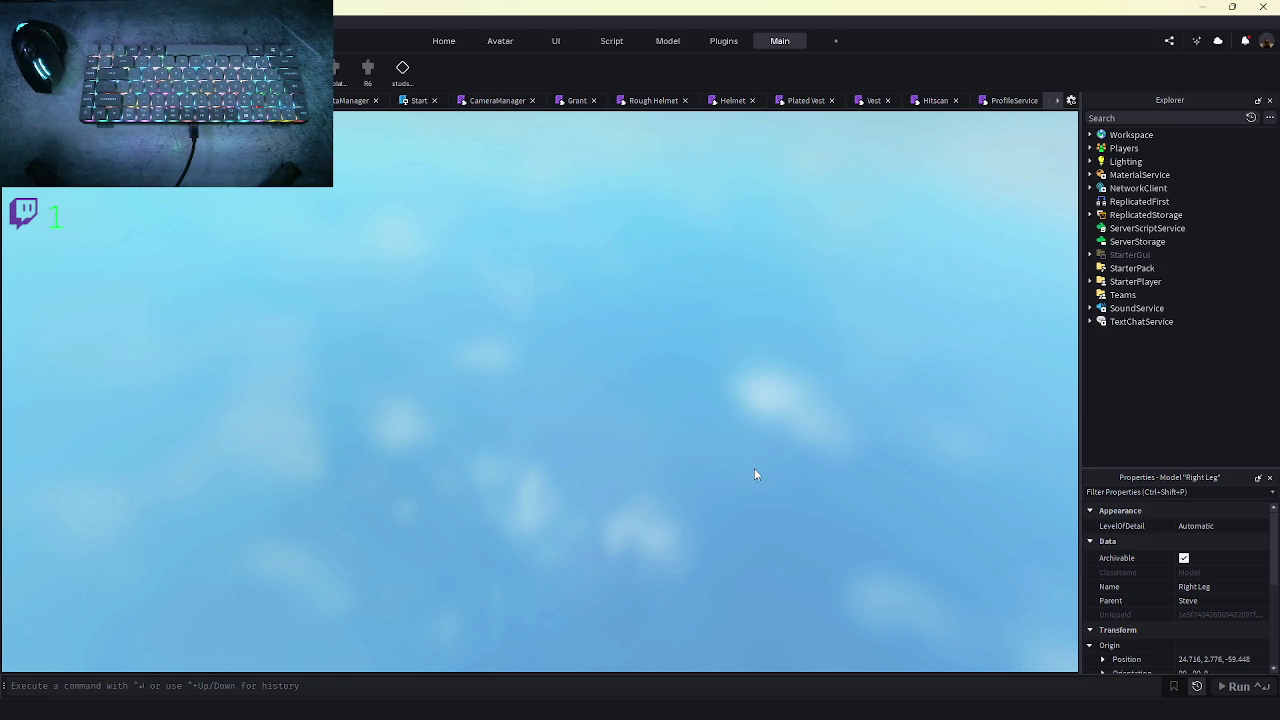
# - Stop the play-test with Shift+F5 and drag Discord into view showing the enlarged artwork
pyautogui.hotkey('shift', 'F5')
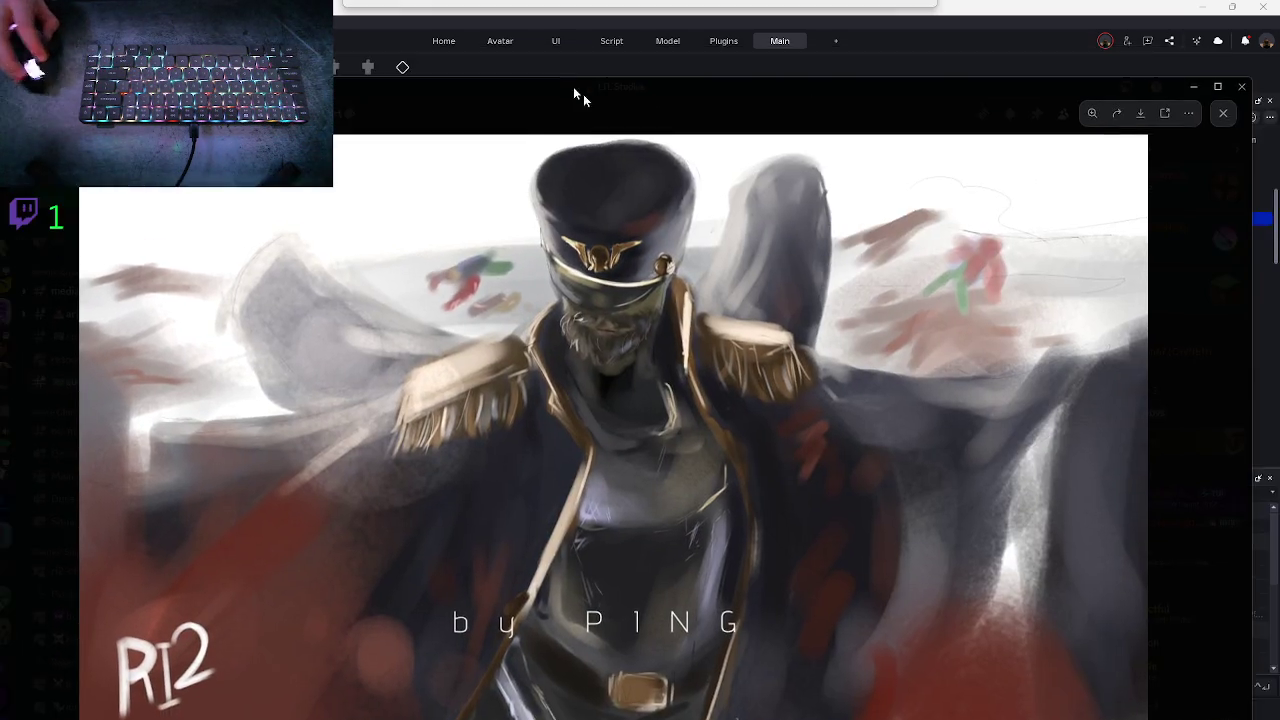
pyautogui.moveTo(583, 94); pyautogui.dragTo(634, 6)
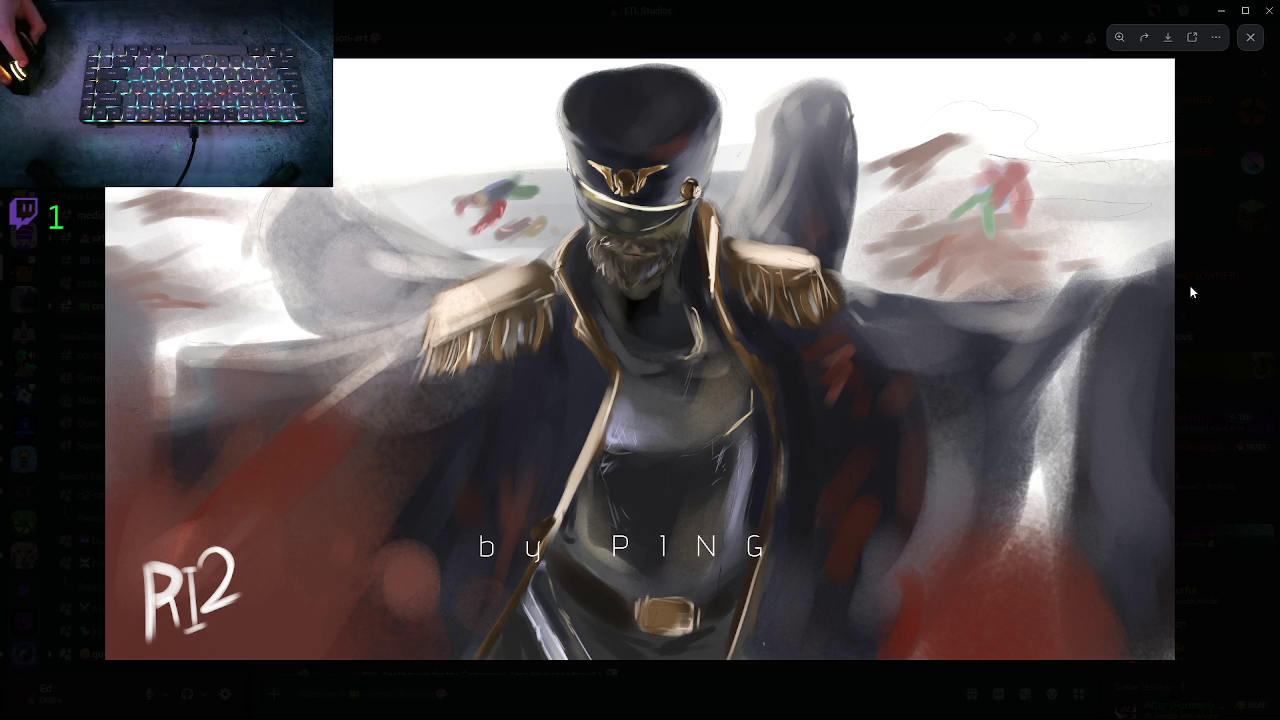
# - Close the full-size artwork and scroll around the competition-art channel
pyautogui.press('Escape')
pyautogui.scroll(-6, 716, 516)
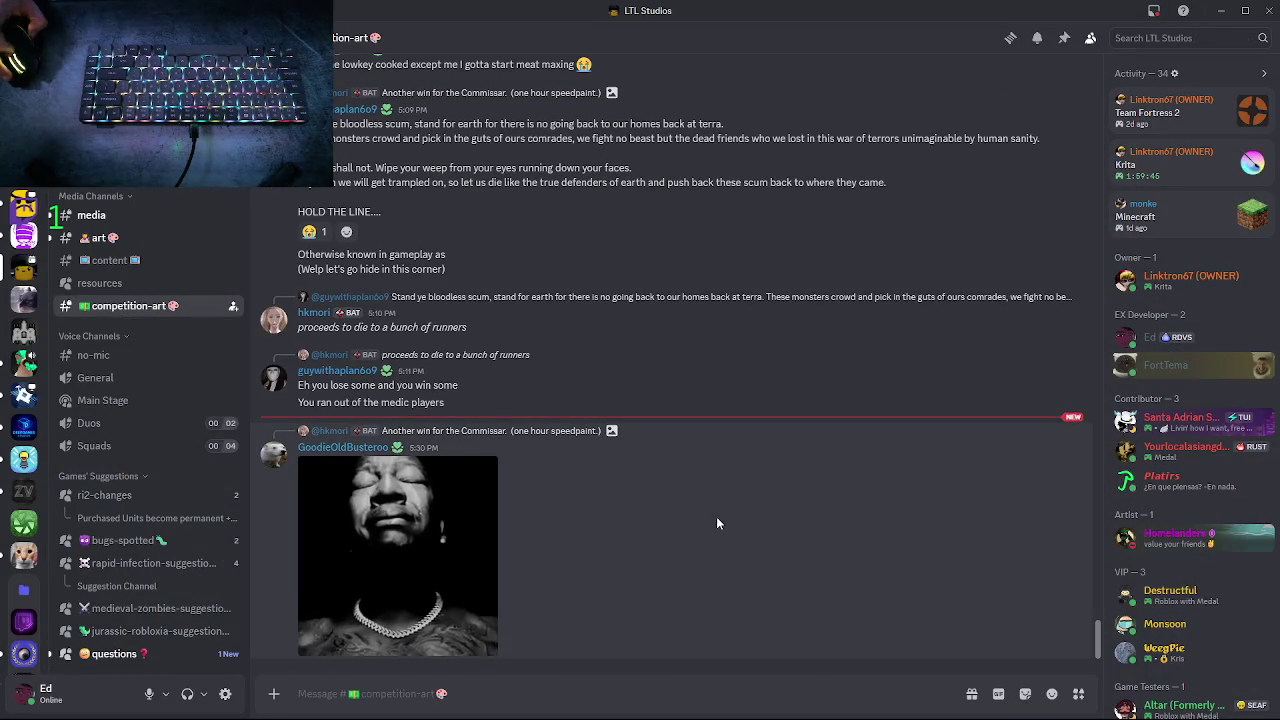
pyautogui.scroll(5, 530, 432)
pyautogui.scroll(-5, 420, 470)
pyautogui.scroll(5, 322, 492)
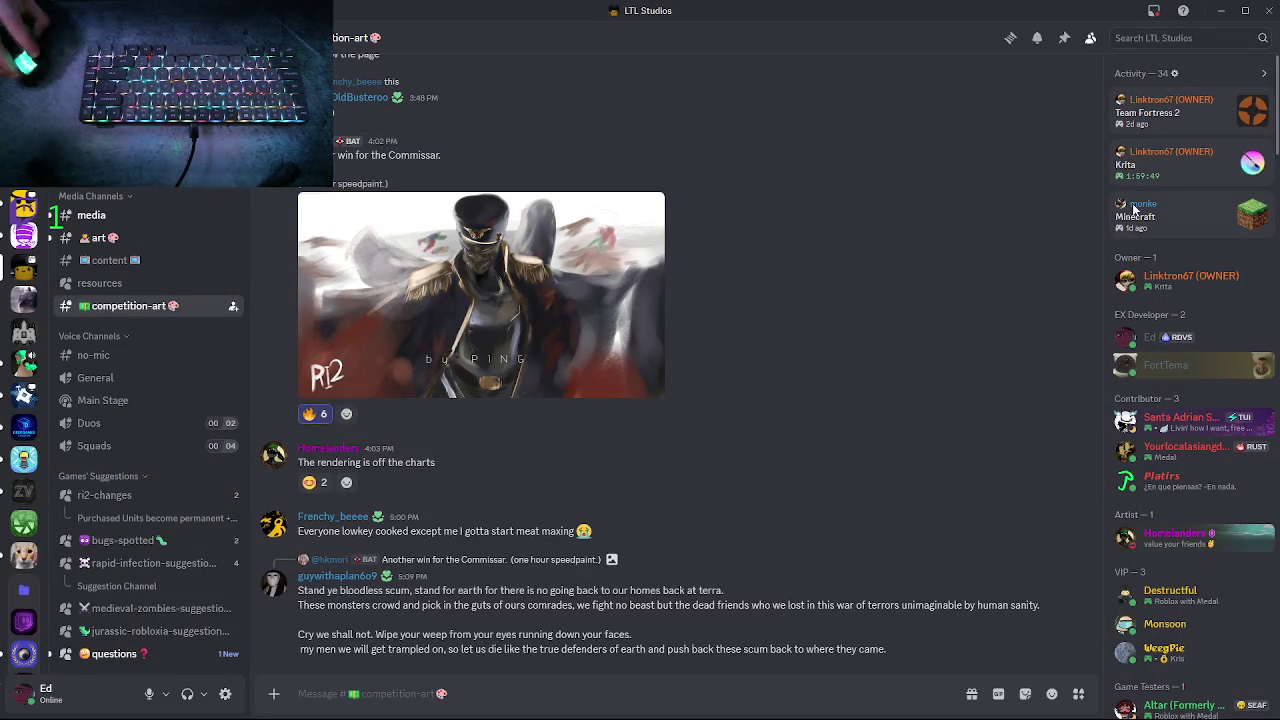
# - Post the reply 'This is actually goated' to the Commissar art post and minimize Discord
pyautogui.click(1034, 132)
pyautogui.write('This')
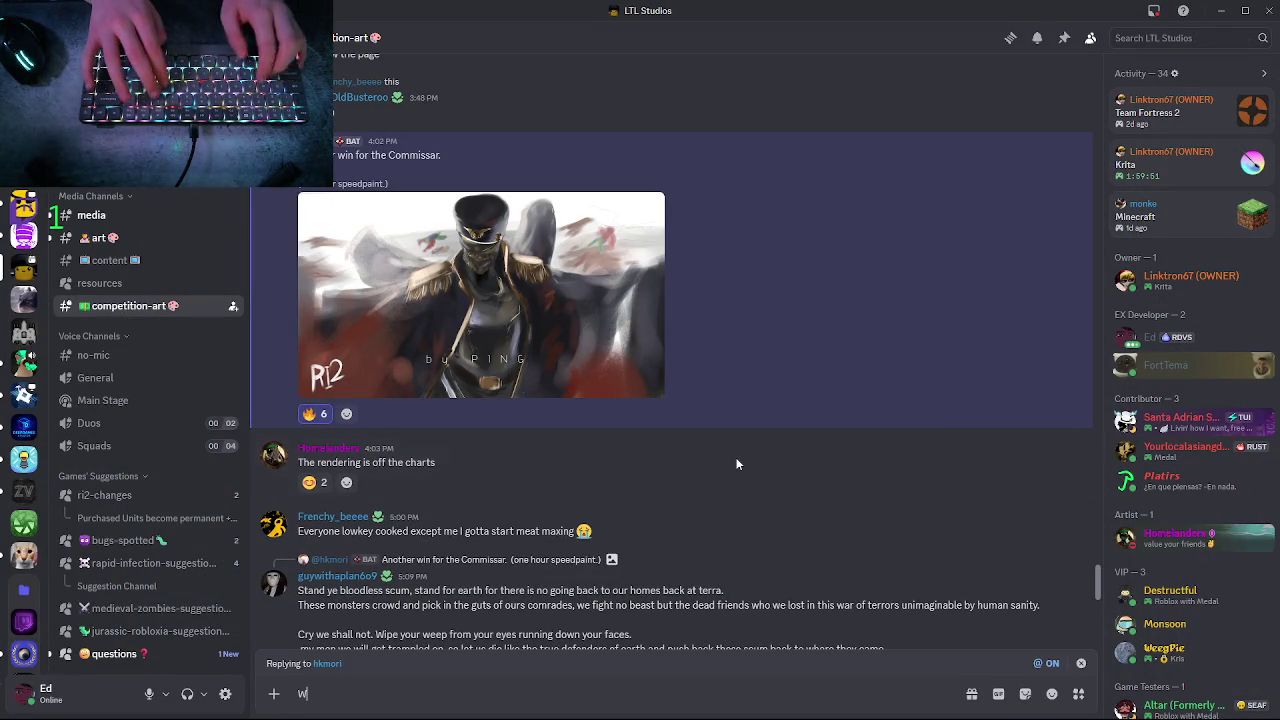
pyautogui.write(' is')
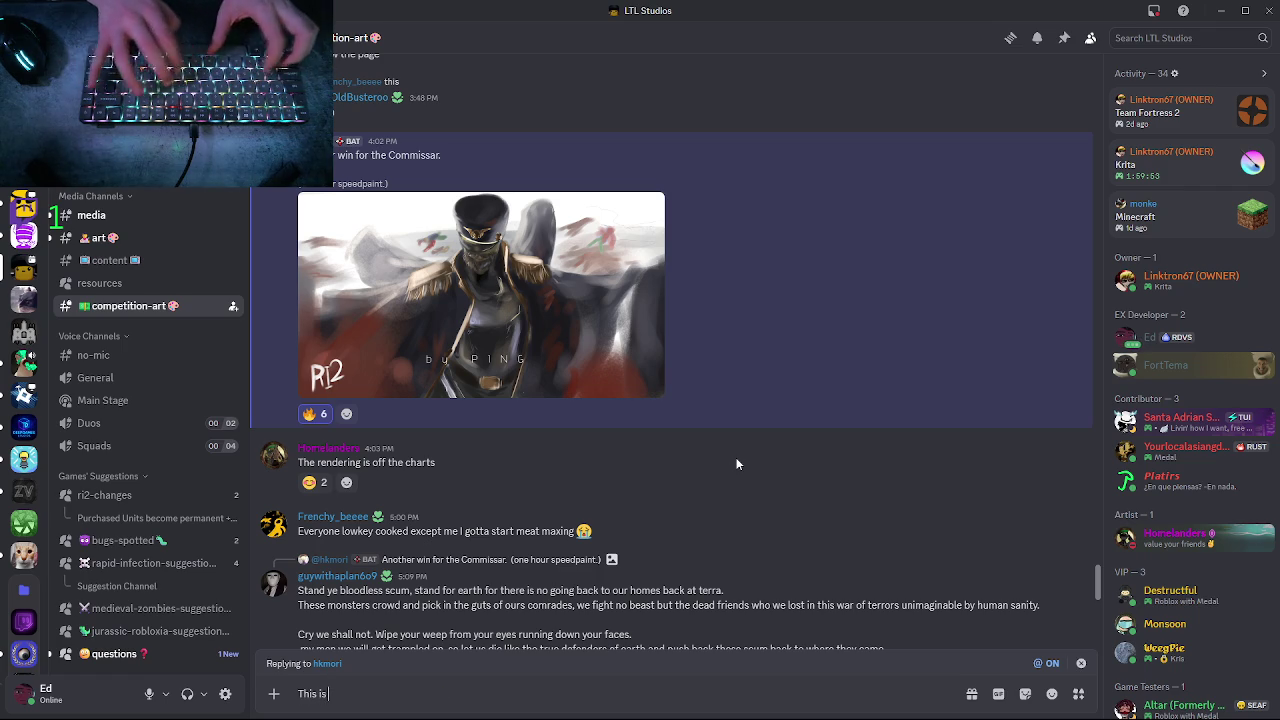
pyautogui.write(' actually goated')
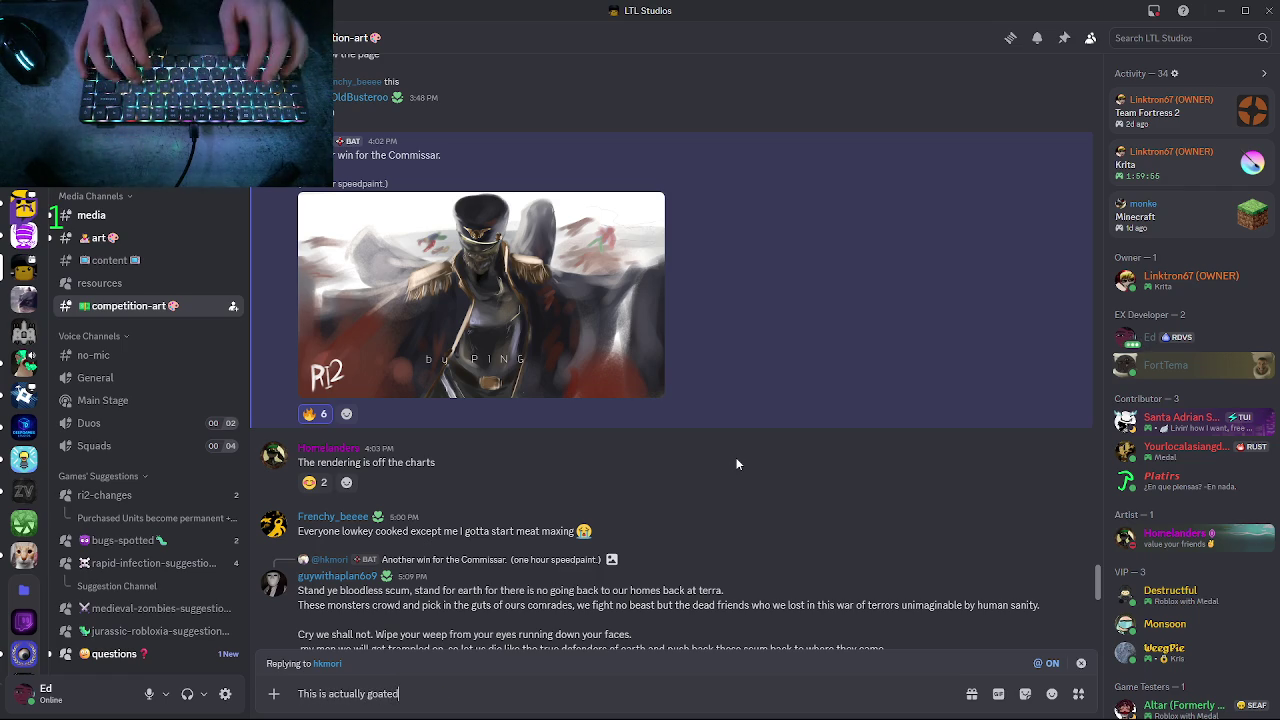
pyautogui.press('Return')
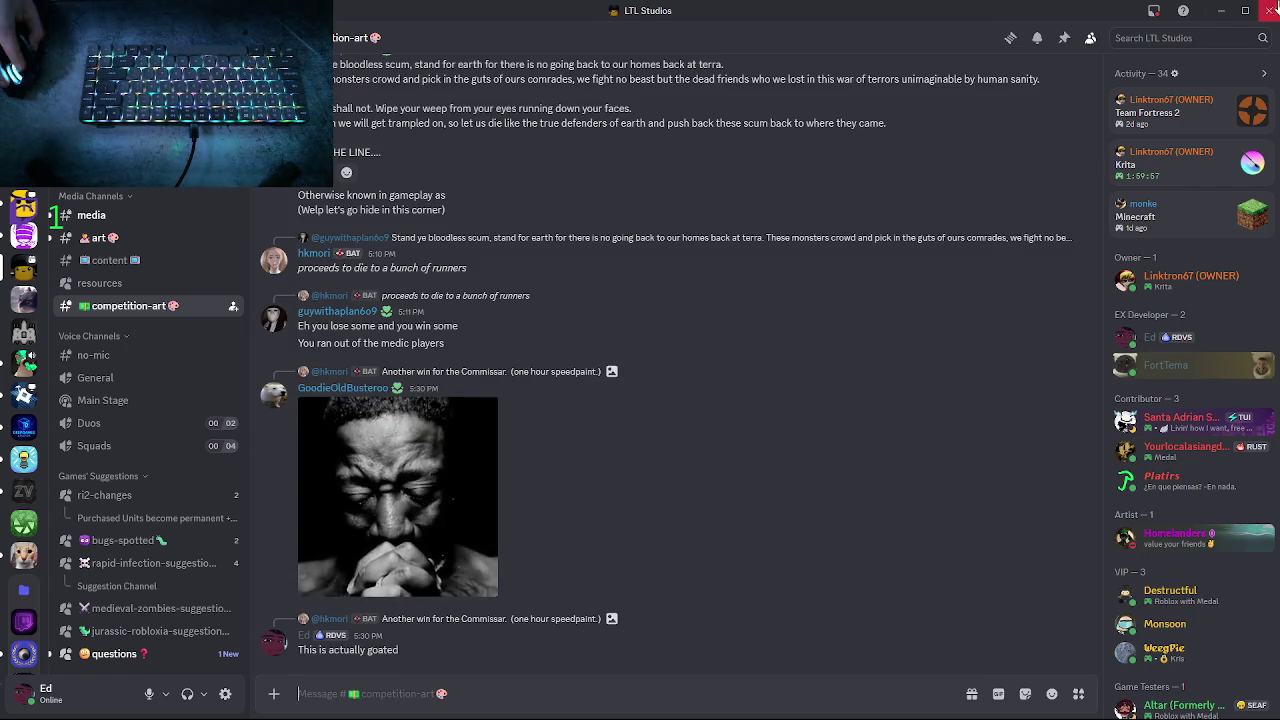
pyautogui.click(1221, 10)
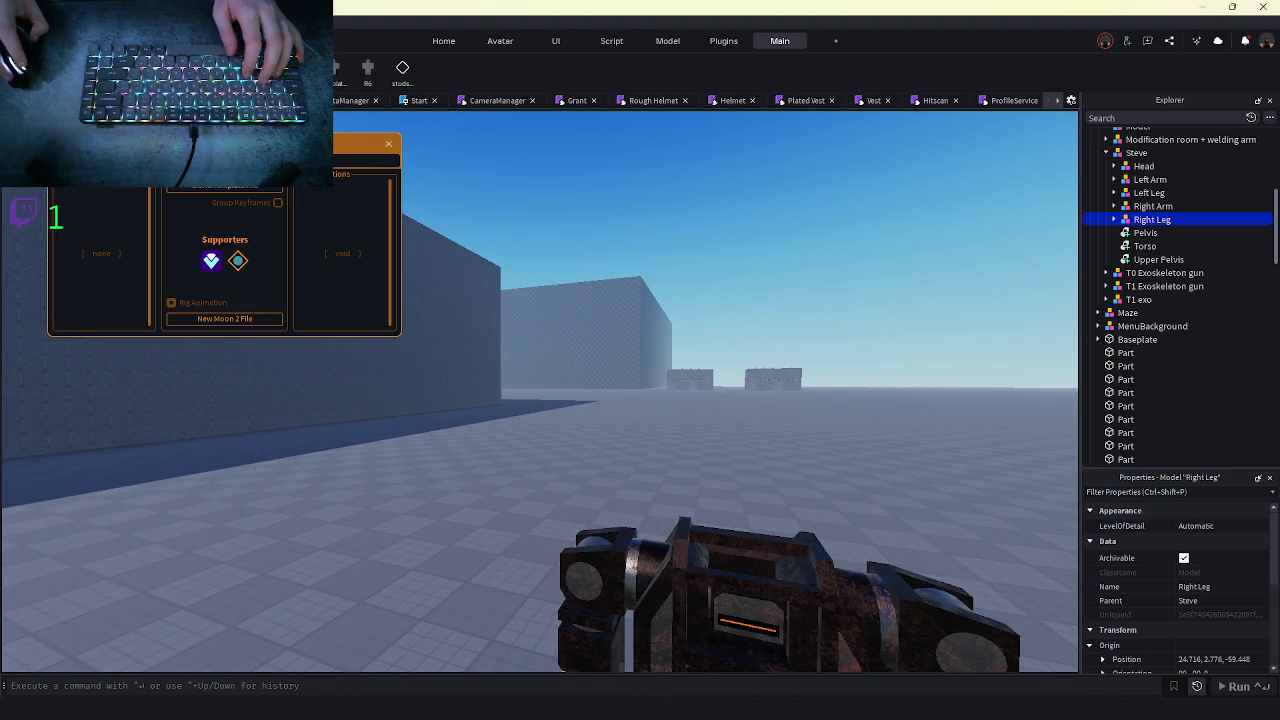
pyautogui.moveTo(103, 697)
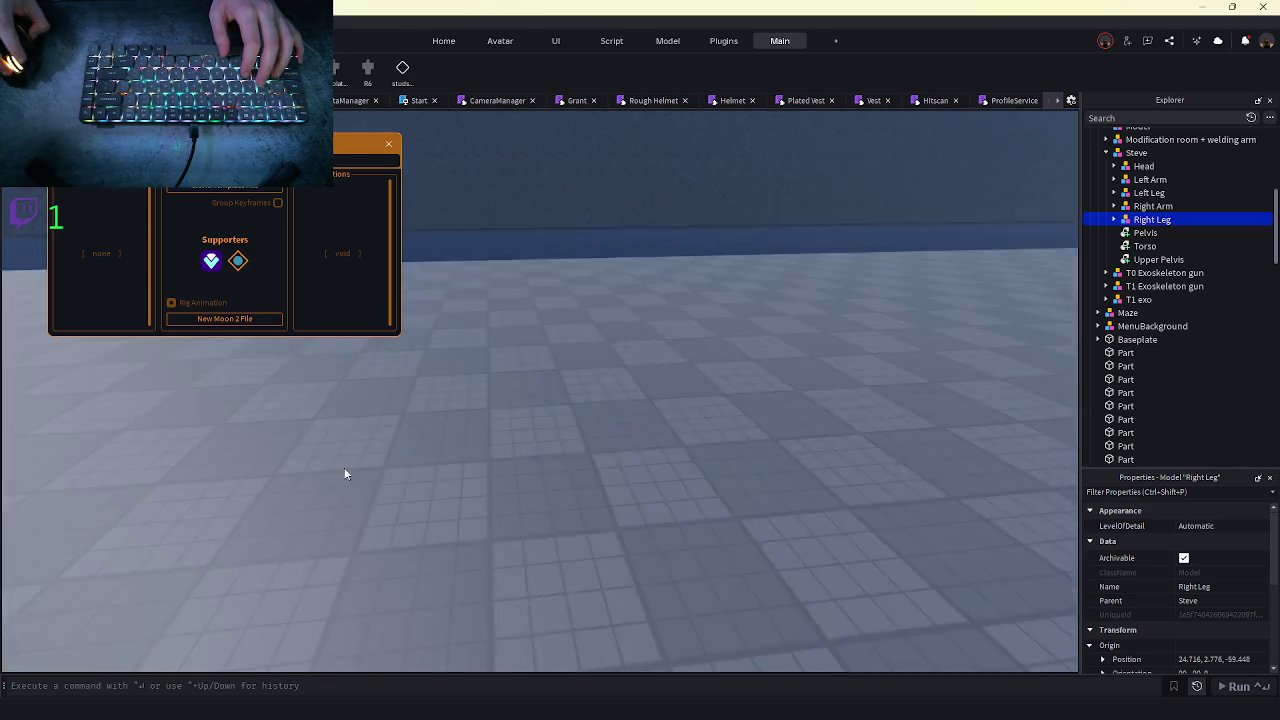
pyautogui.click(349, 437)
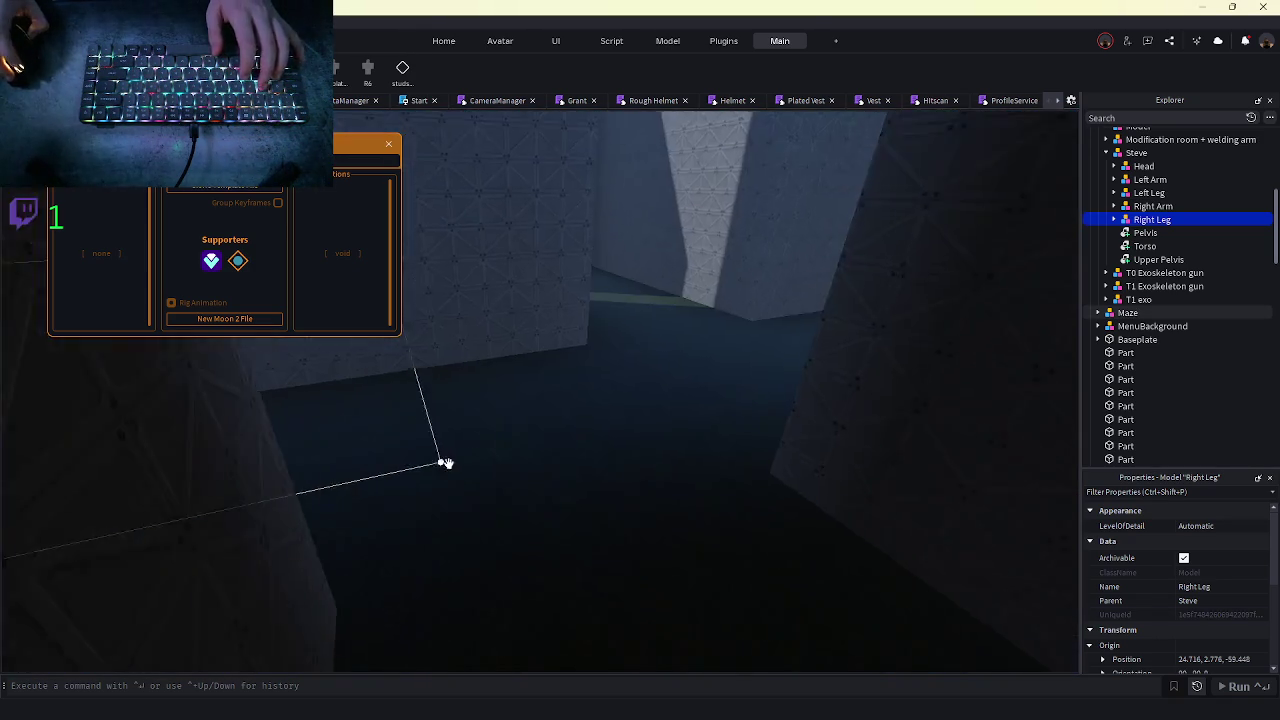
pyautogui.press('s')
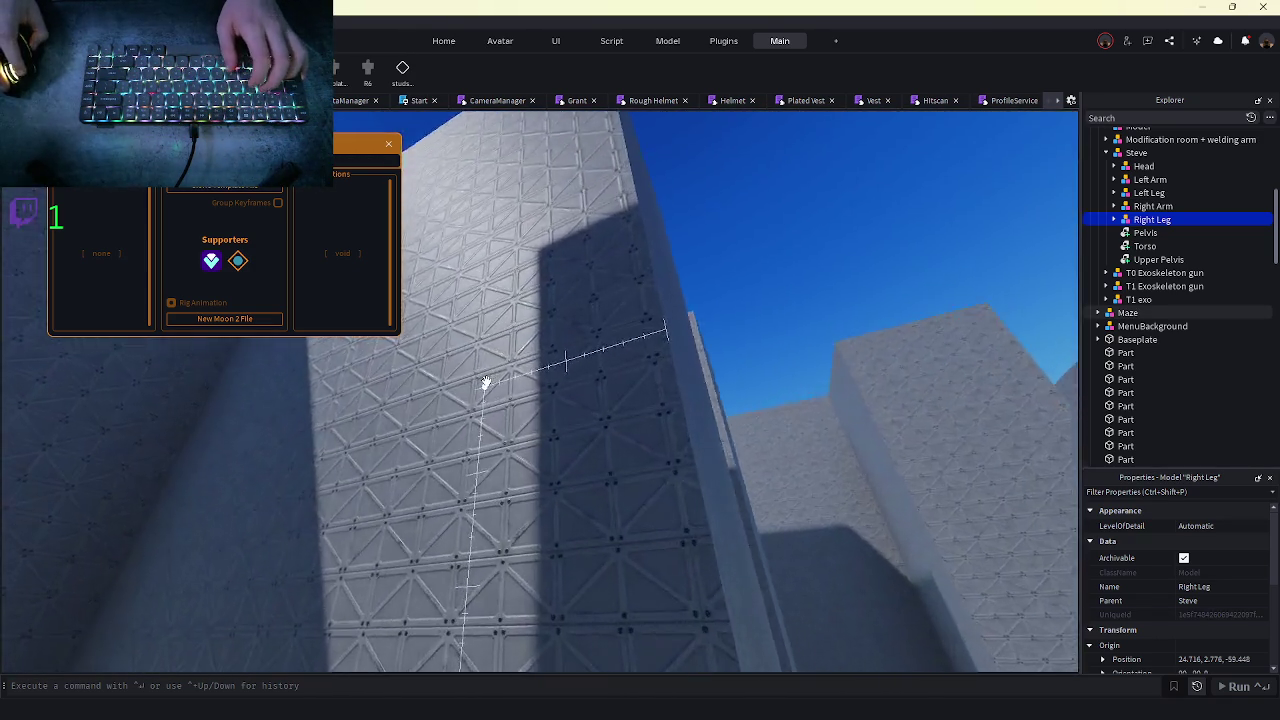
pyautogui.press('w')
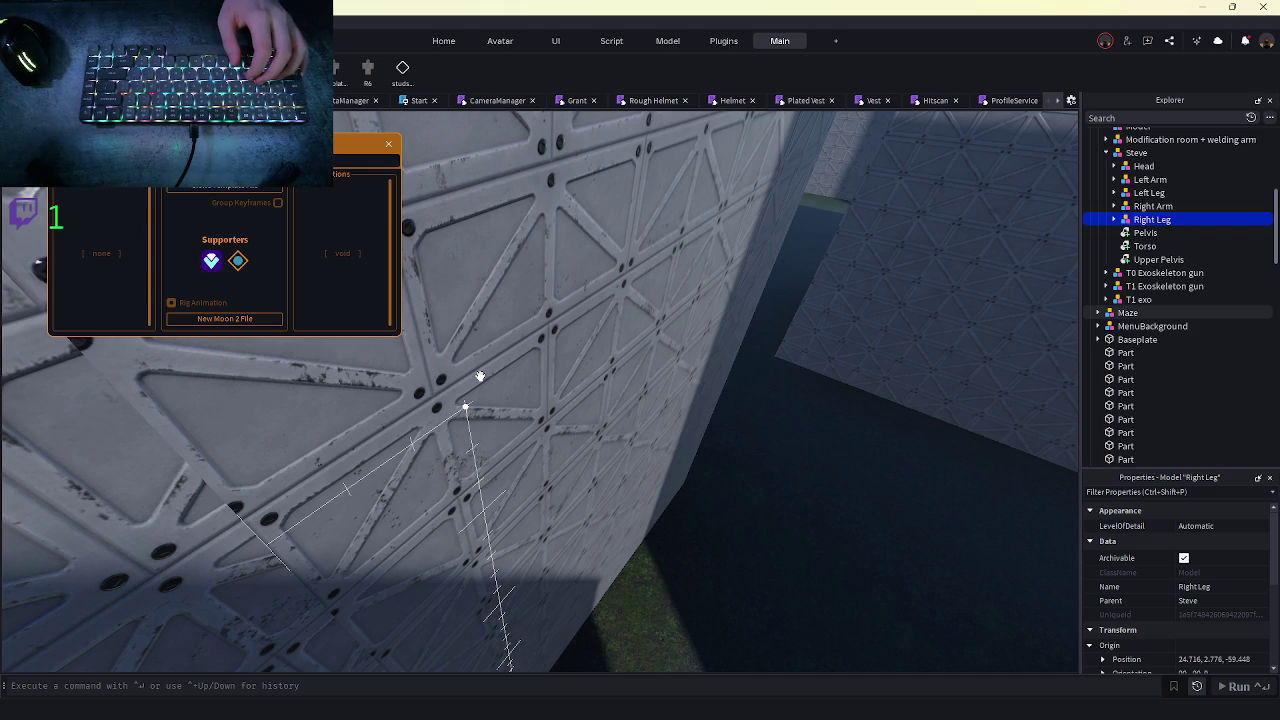
pyautogui.press('w')
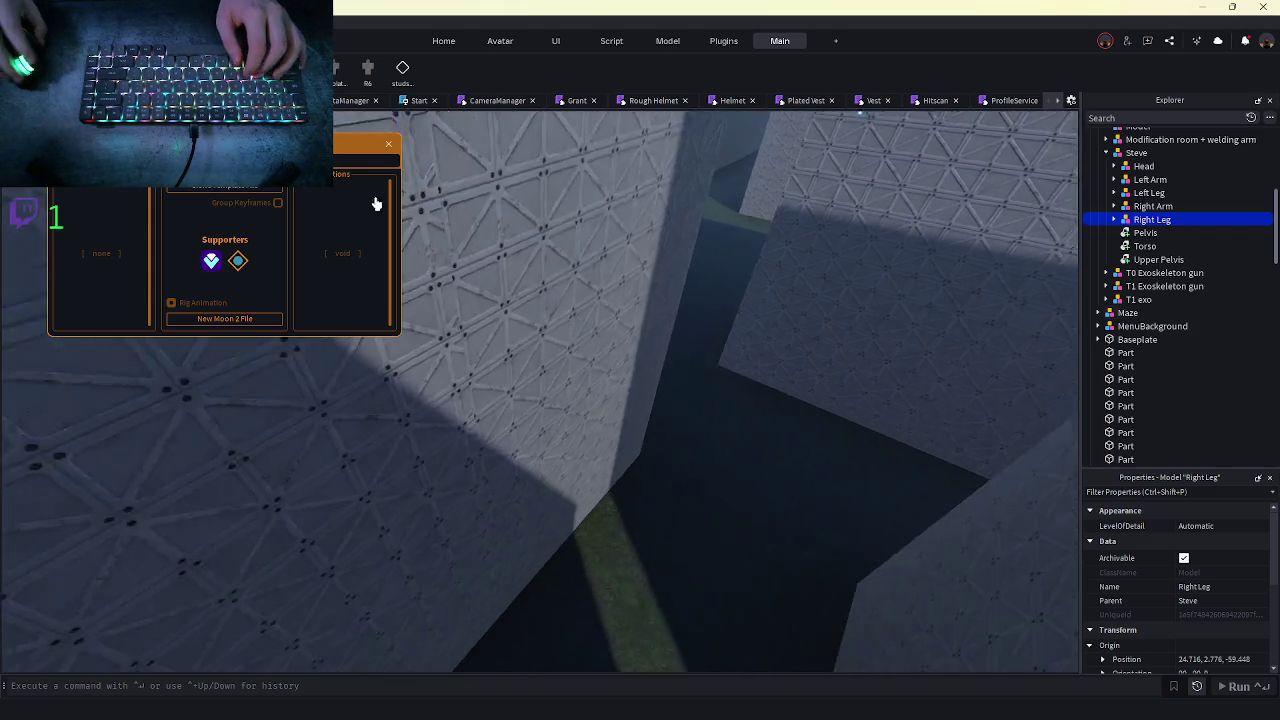
pyautogui.press('f')
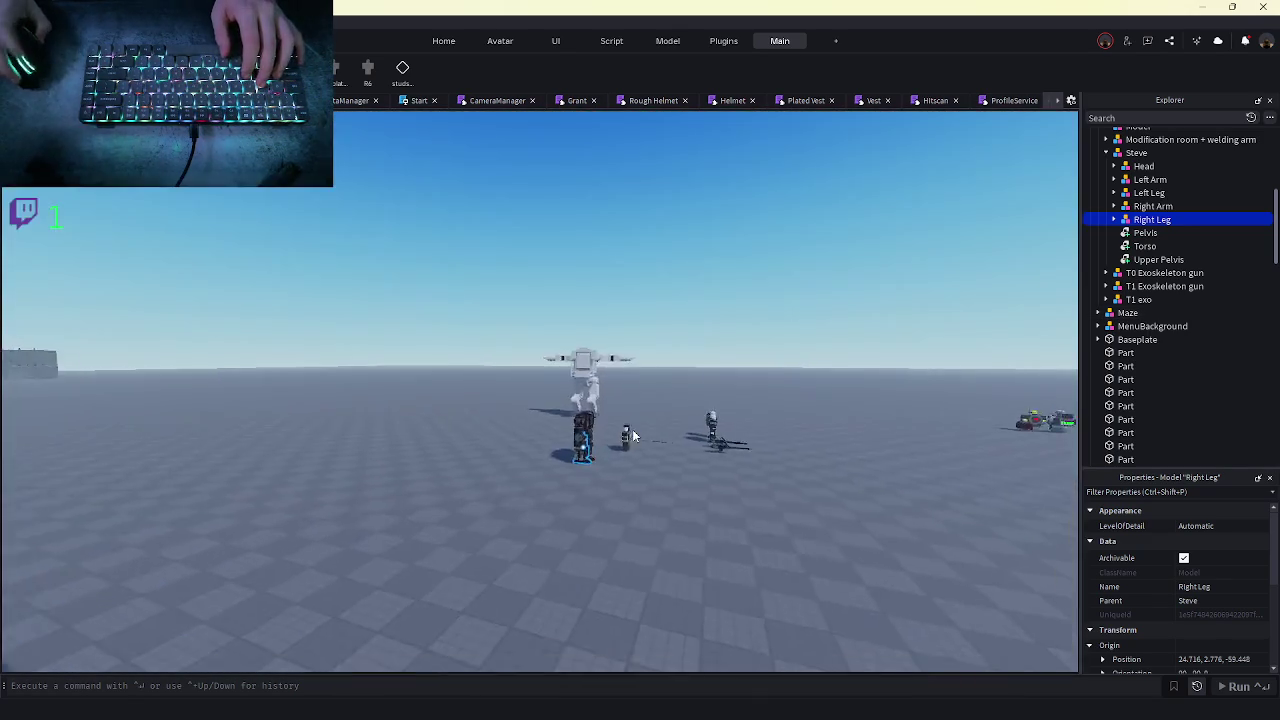
# - Fly the camera around the maze, briefly selecting the spear character and glancing at Discord
pyautogui.press('w')
pyautogui.click(622, 420)
pyautogui.scroll(-5, 573, 349)
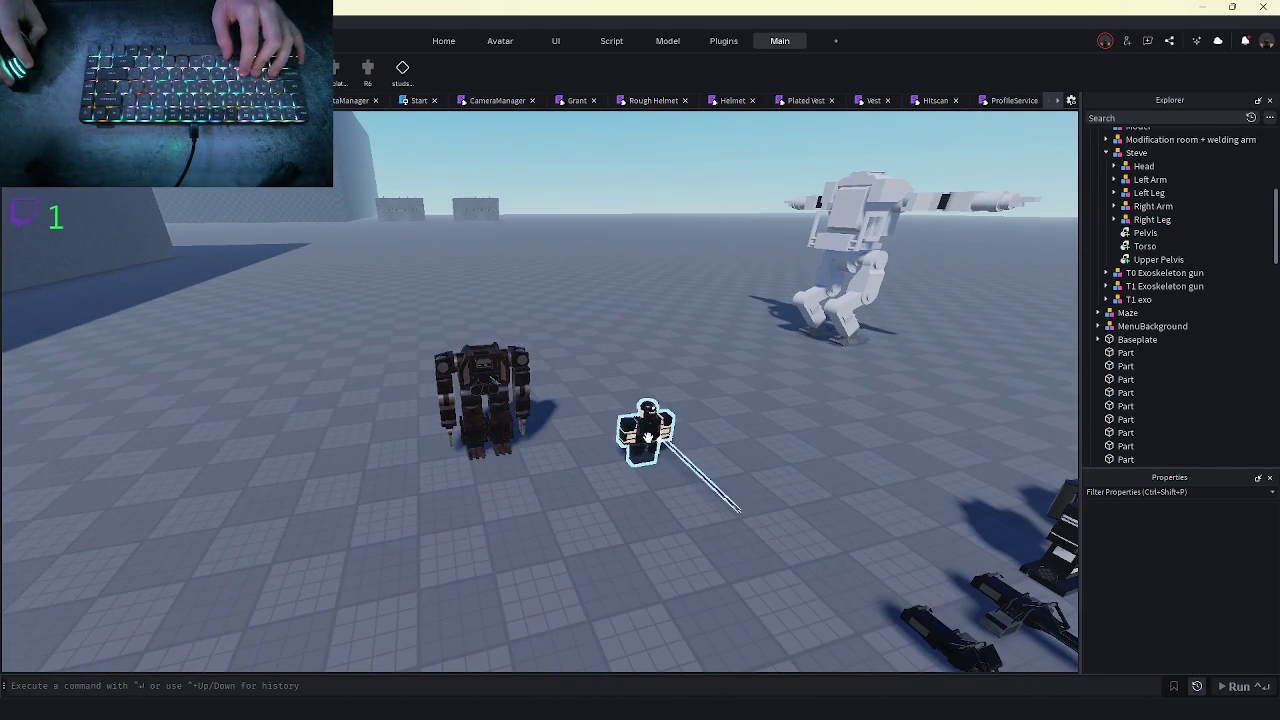
pyautogui.click(640, 432)
pyautogui.press('d')
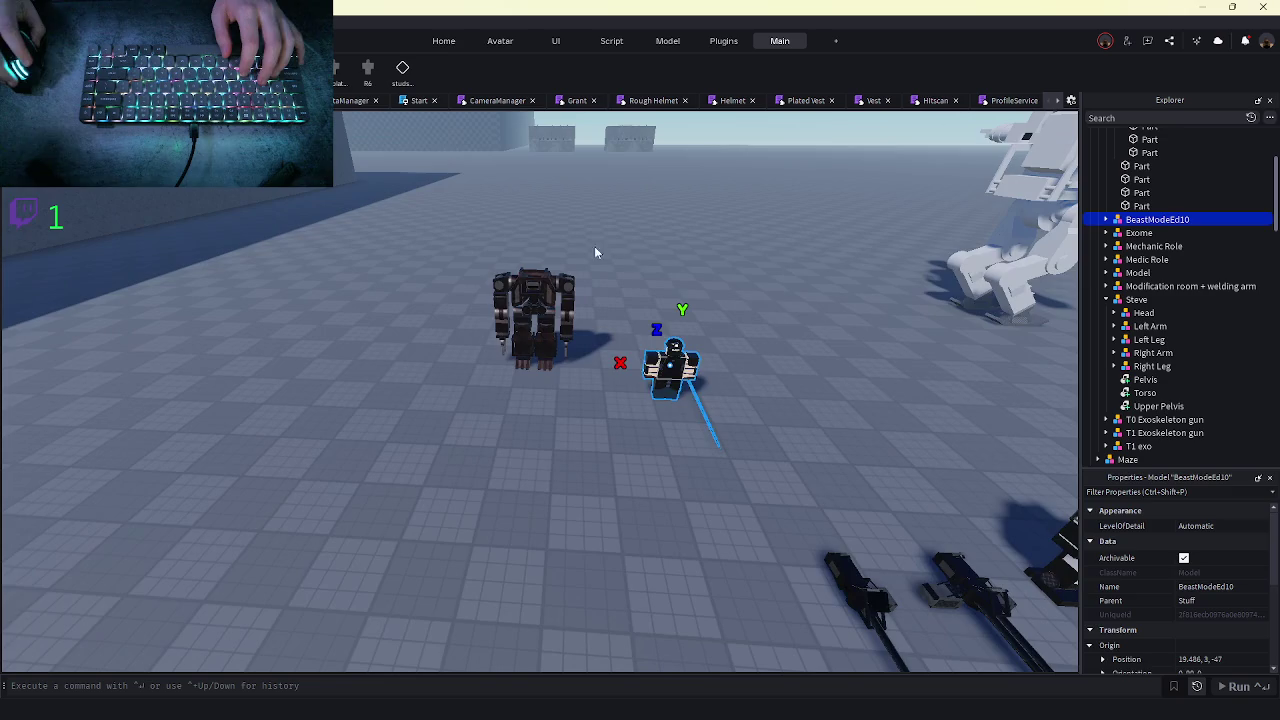
pyautogui.click(625, 253)
pyautogui.press('w')
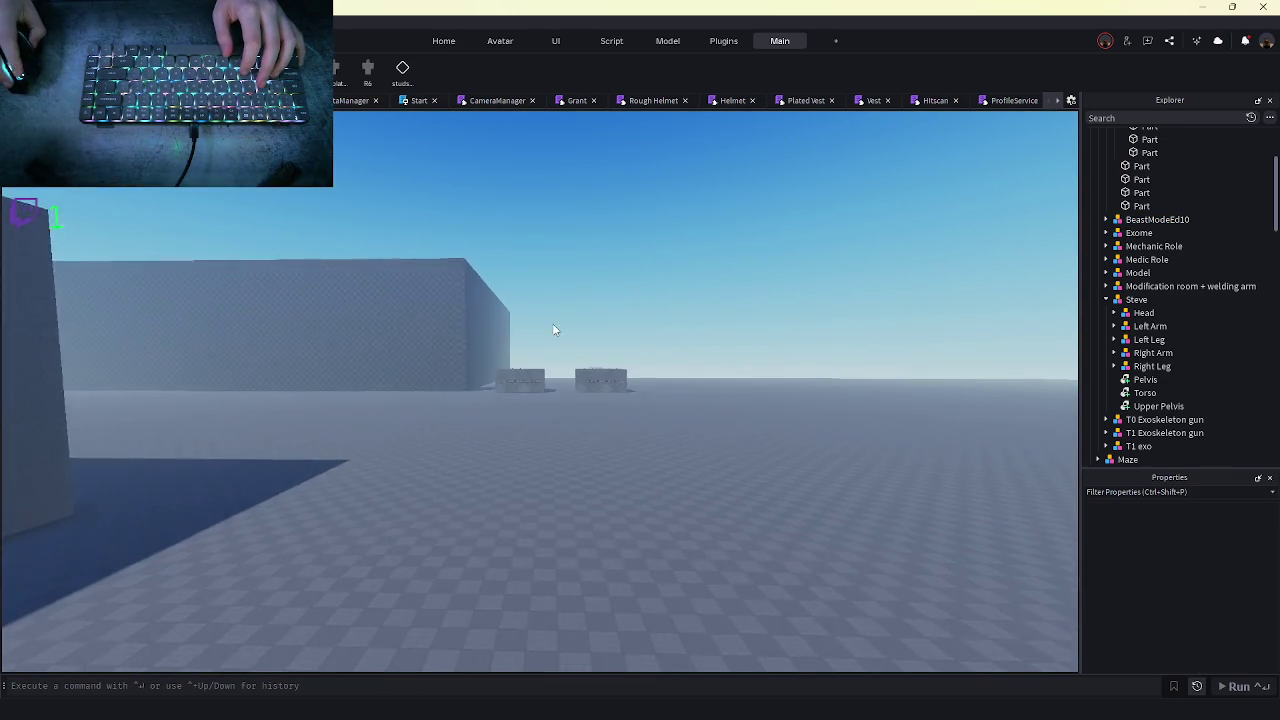
pyautogui.press('w')
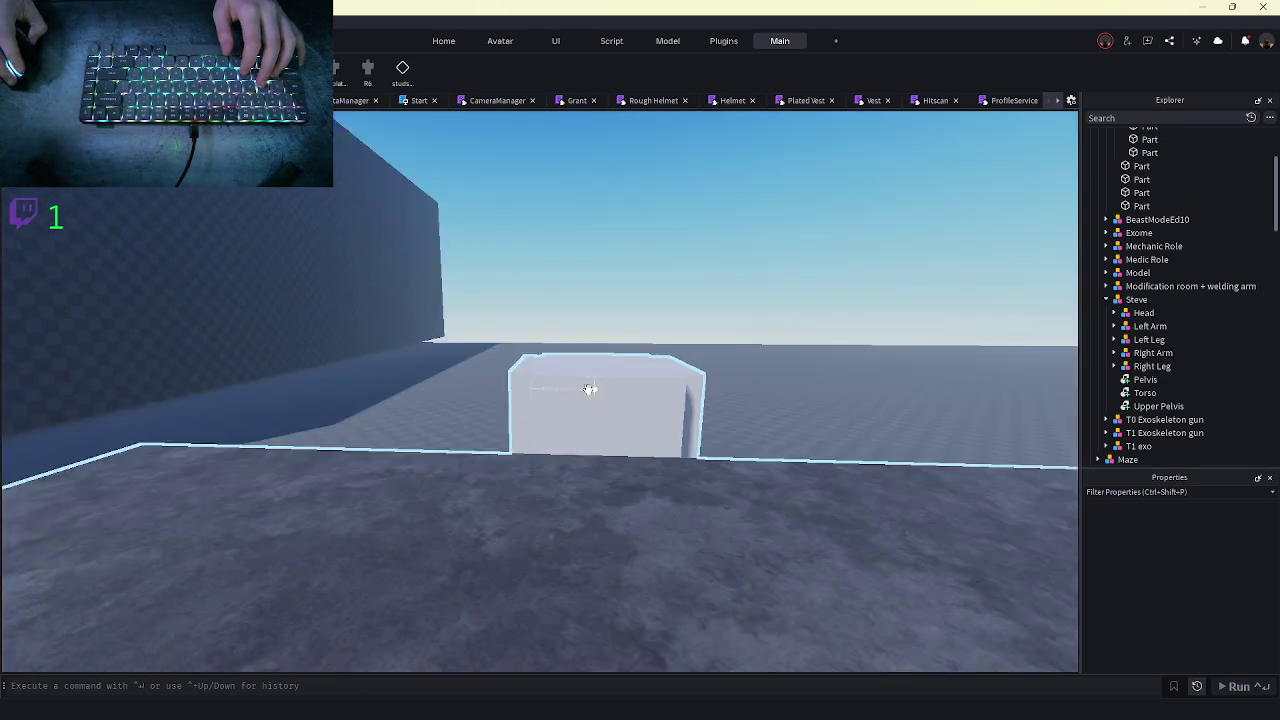
pyautogui.press('w')
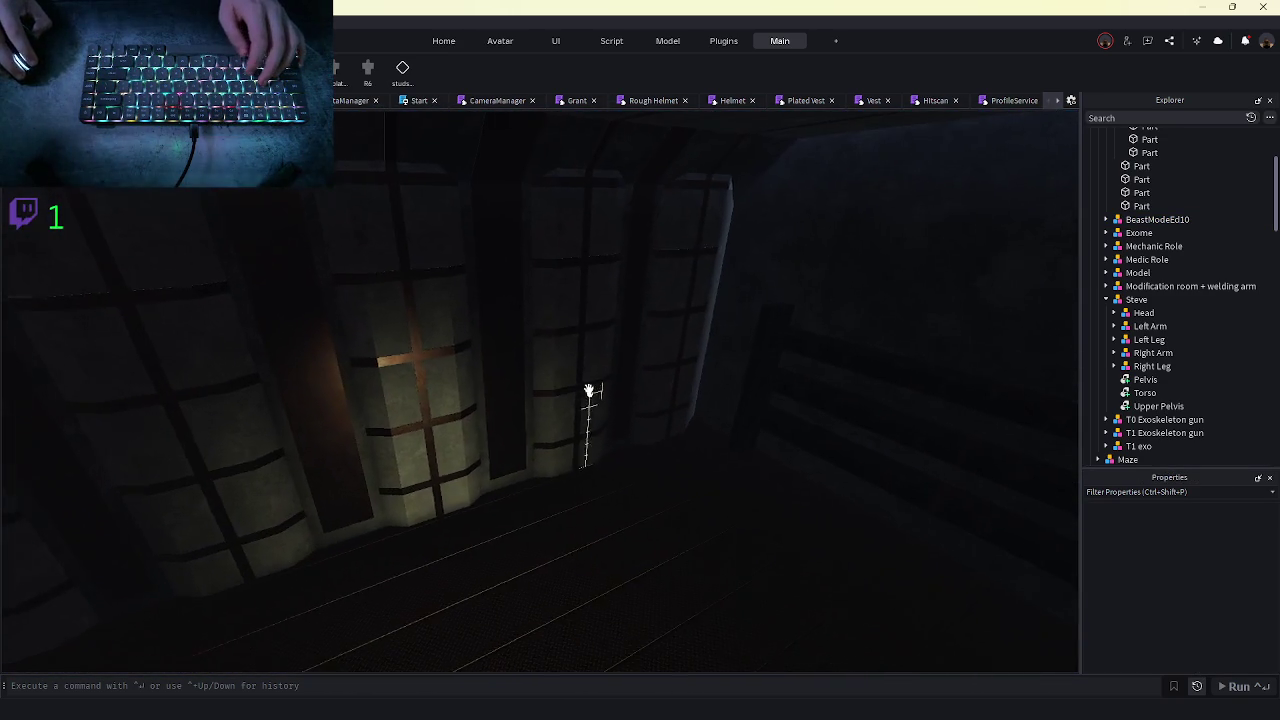
pyautogui.press('w')
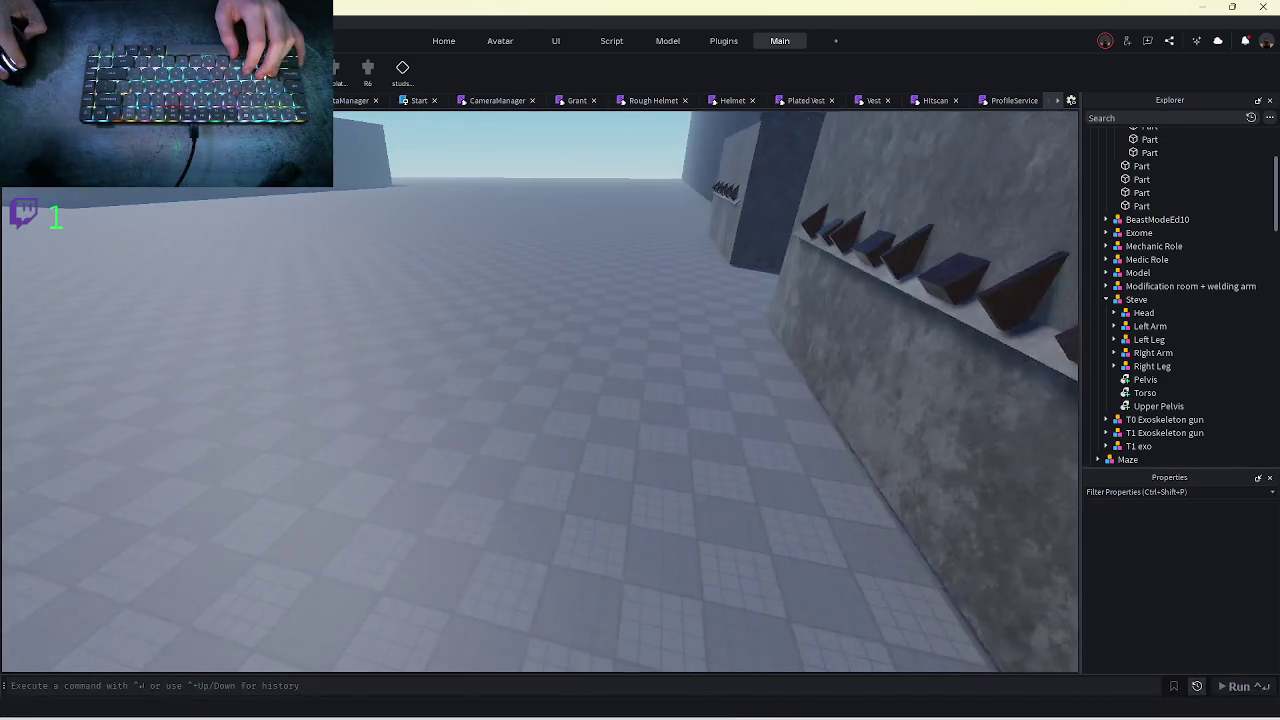
pyautogui.hotkey('alt', 'Tab')
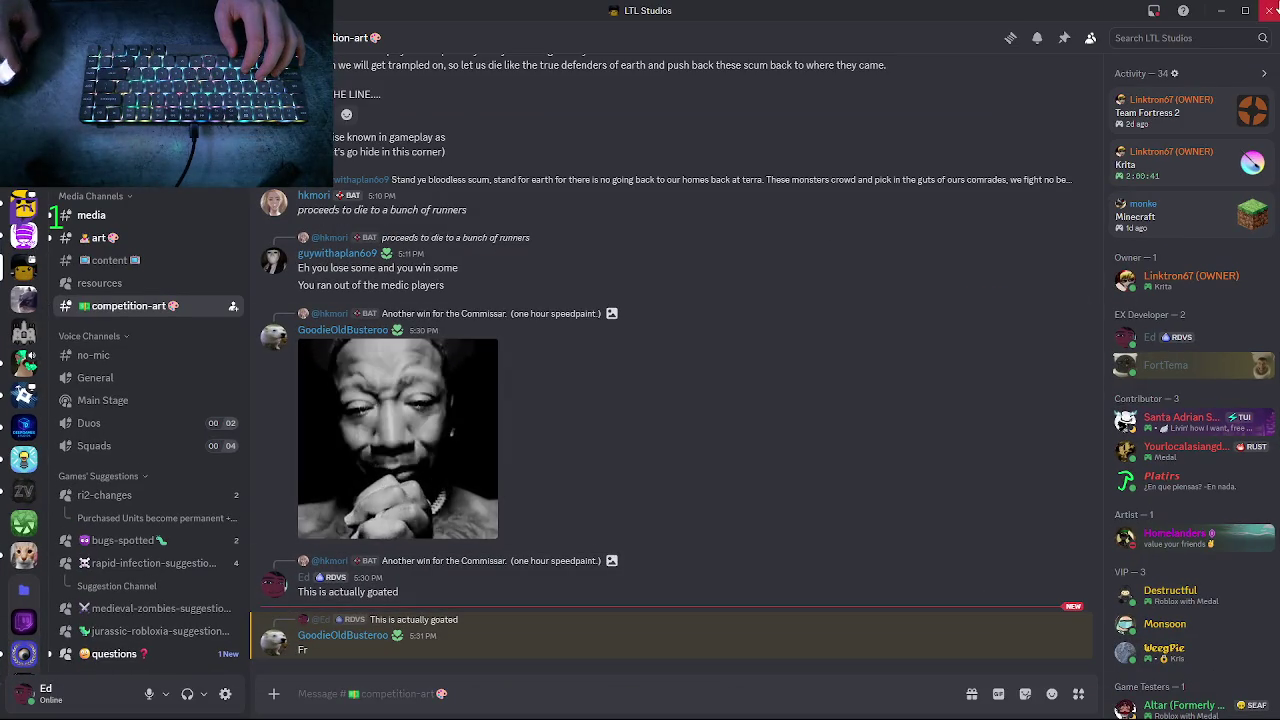
pyautogui.hotkey('alt', 'Tab')
# - Orbit to the white exoskeleton, select and frame it, then deselect it
pyautogui.press('w')
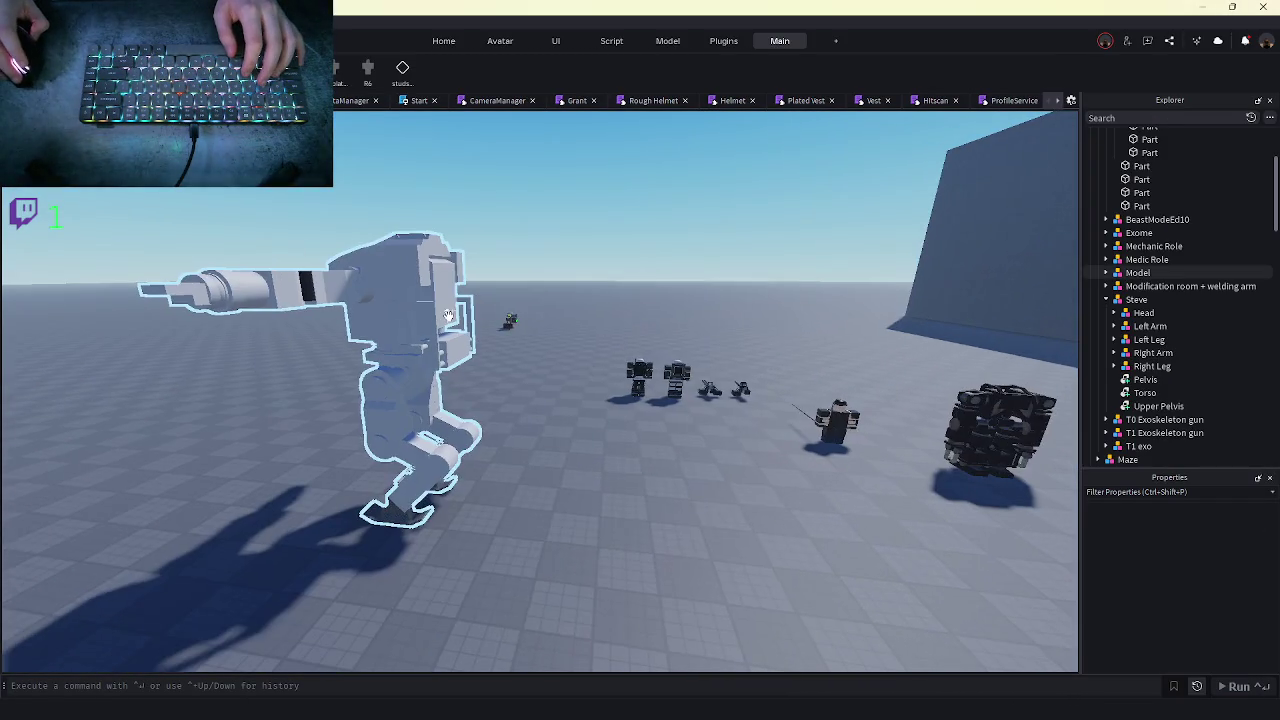
pyautogui.moveTo(449, 316)
pyautogui.mouseDown()
pyautogui.moveTo(449, 277)
pyautogui.moveTo(474, 318)
pyautogui.mouseUp()
pyautogui.press('s')
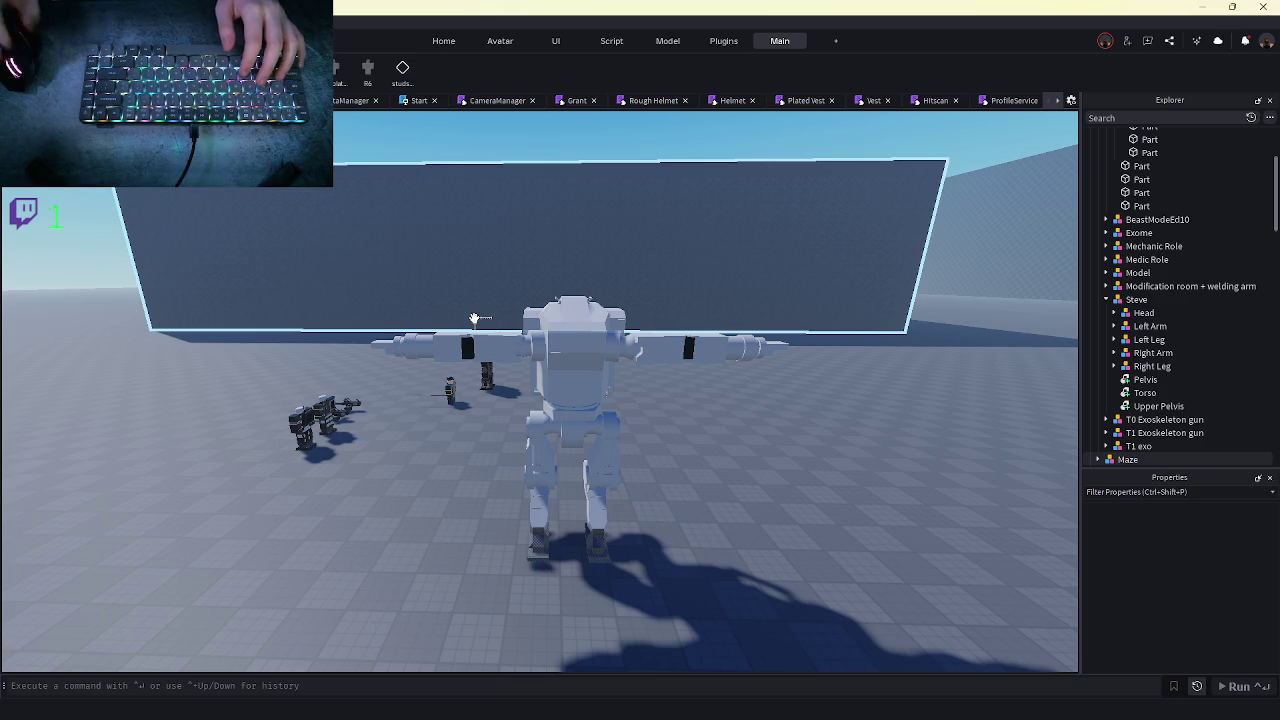
pyautogui.click(594, 416)
pyautogui.press('w')
pyautogui.press('a')
pyautogui.press('f')
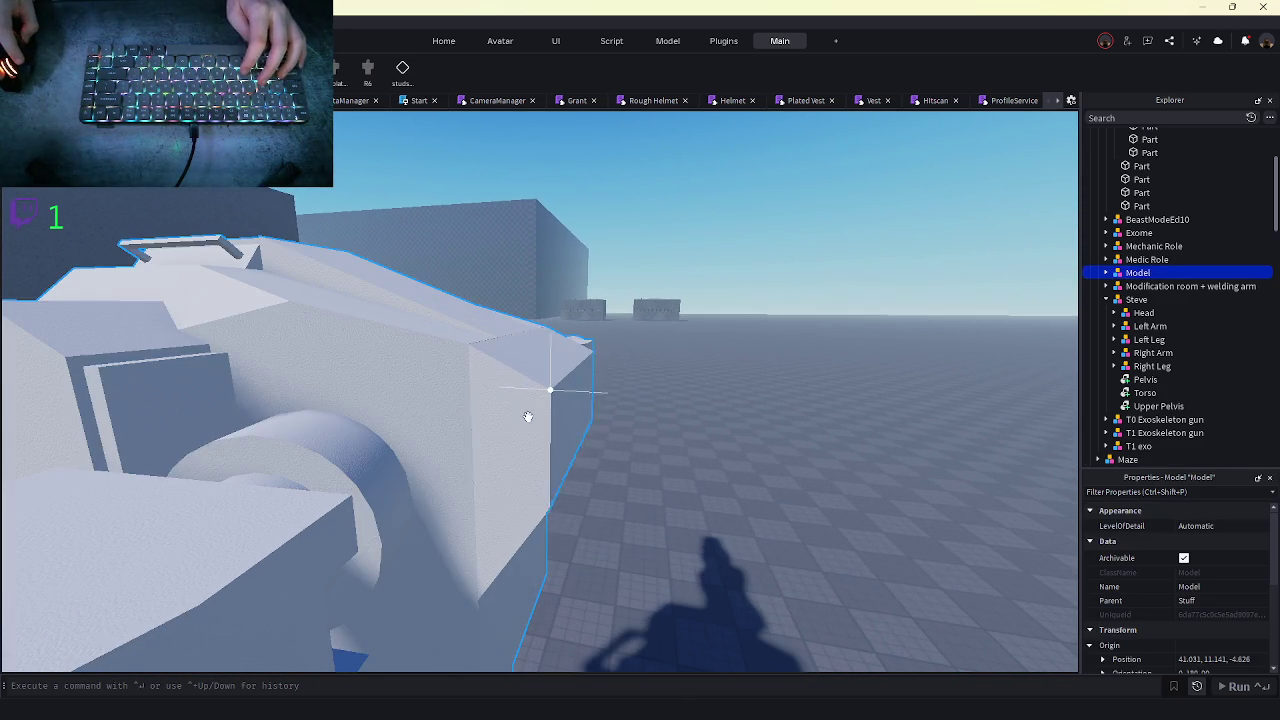
pyautogui.press('w')
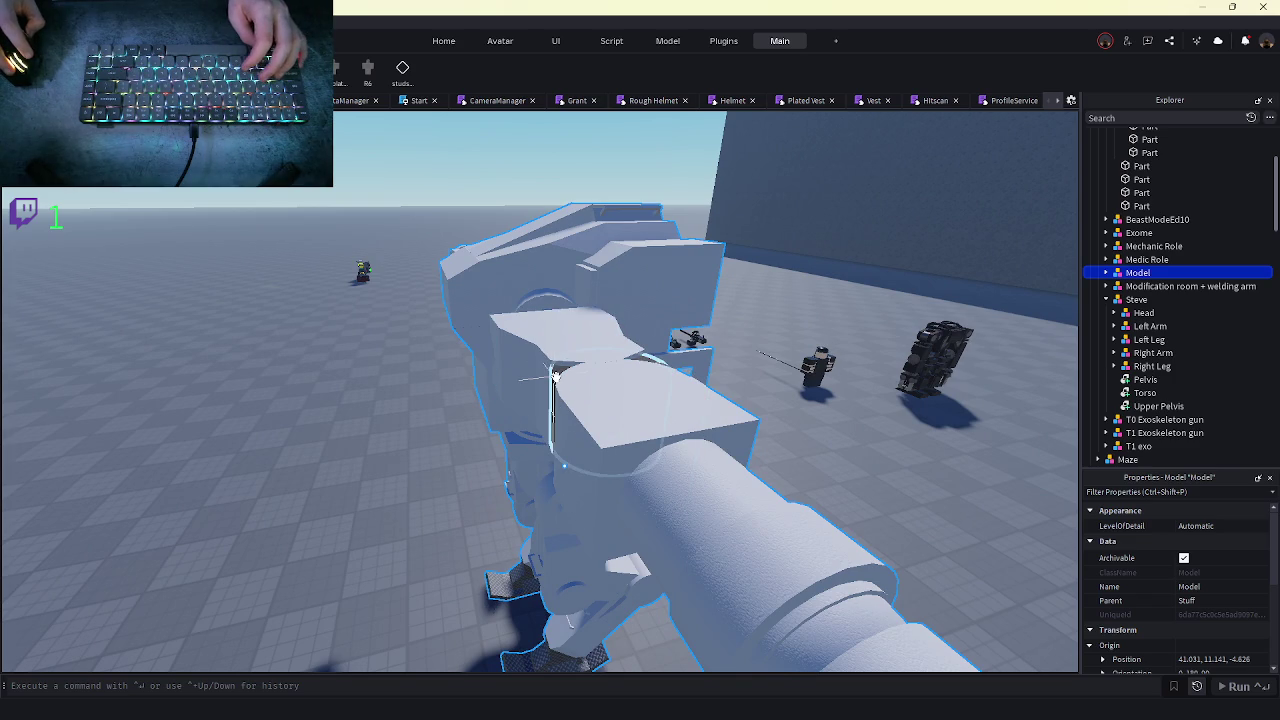
pyautogui.click(840, 440)
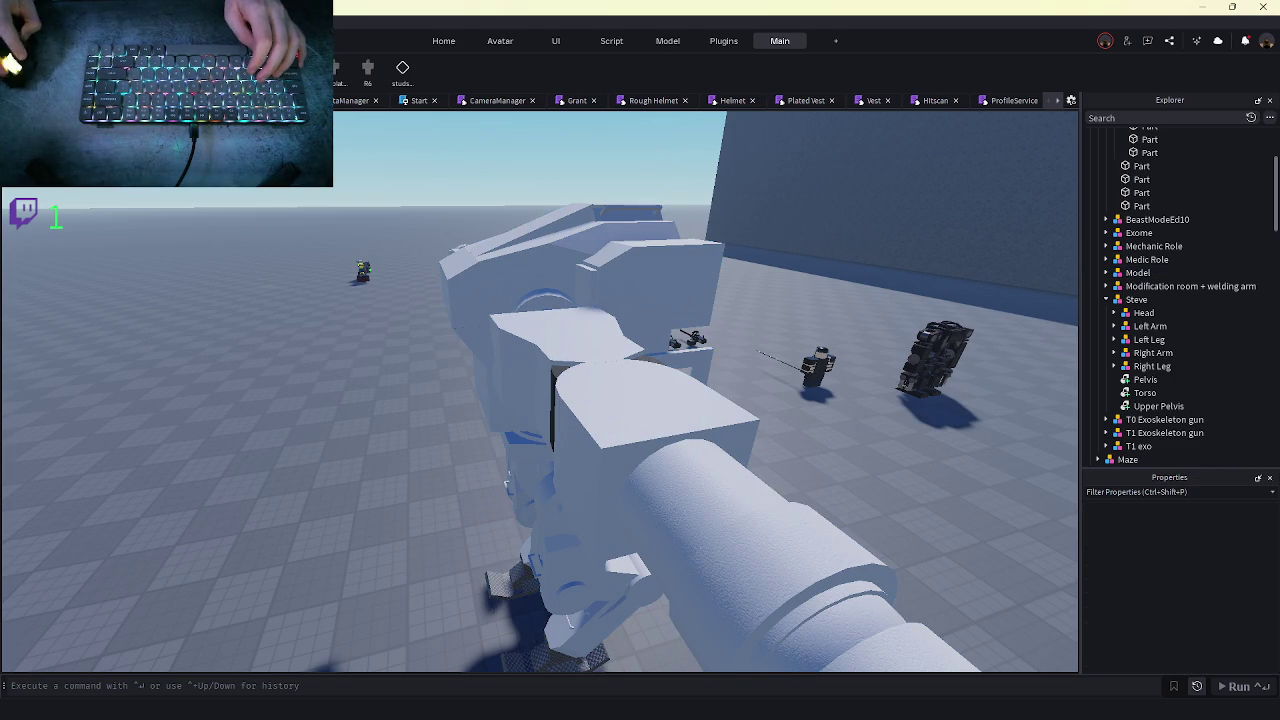
# - Select and frame BeastModeEd10, then expand it and its AnimSaves folder in Explorer
pyautogui.press('w')
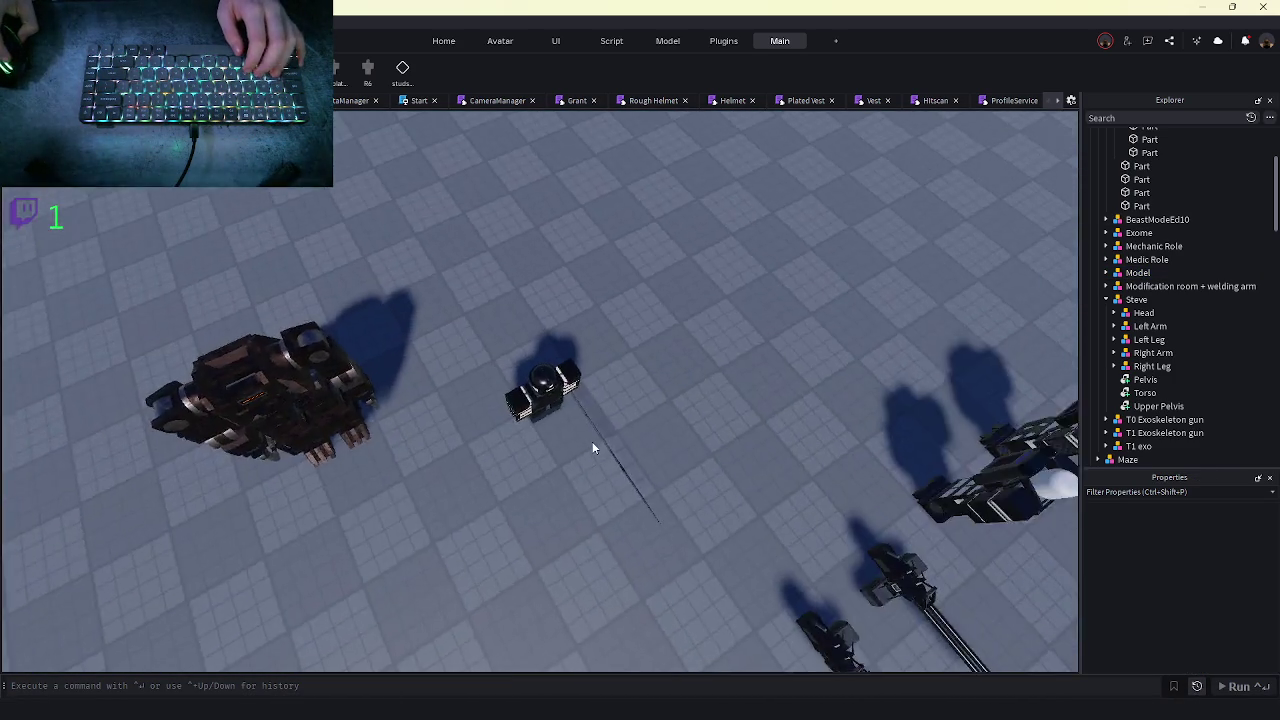
pyautogui.click(592, 447)
pyautogui.press('f')
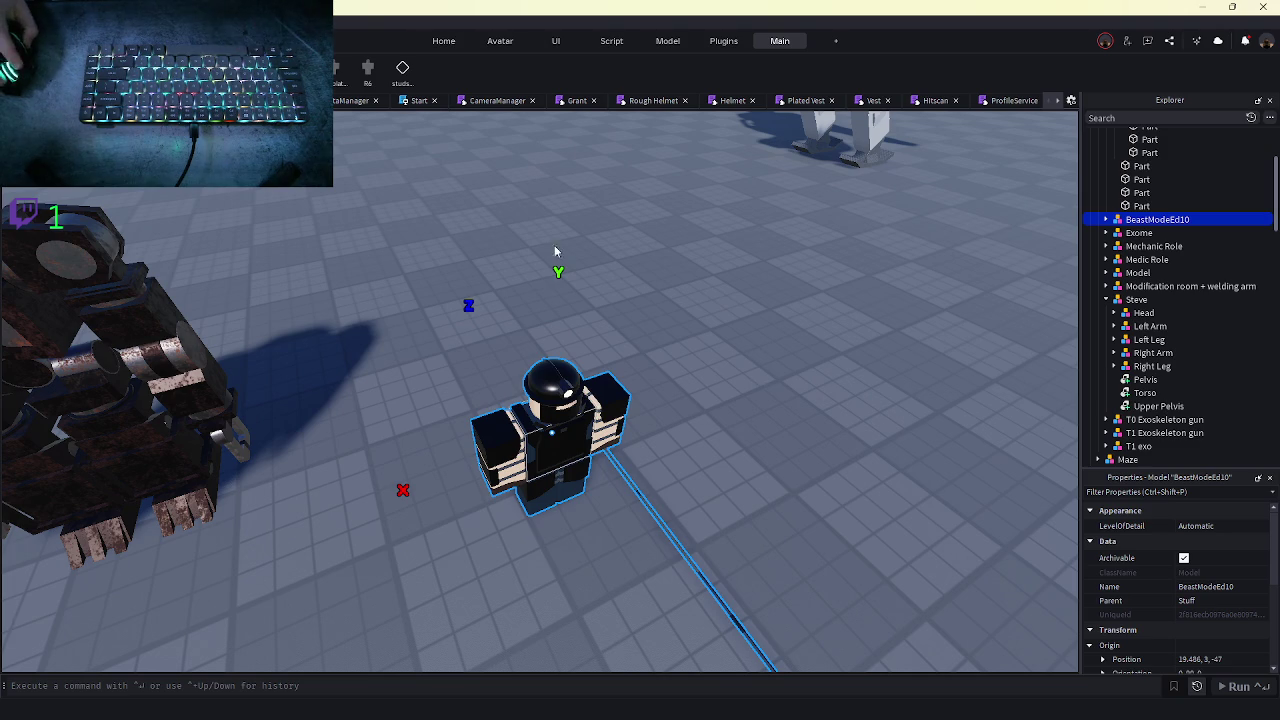
pyautogui.click(1108, 220)
pyautogui.click(1113, 259)
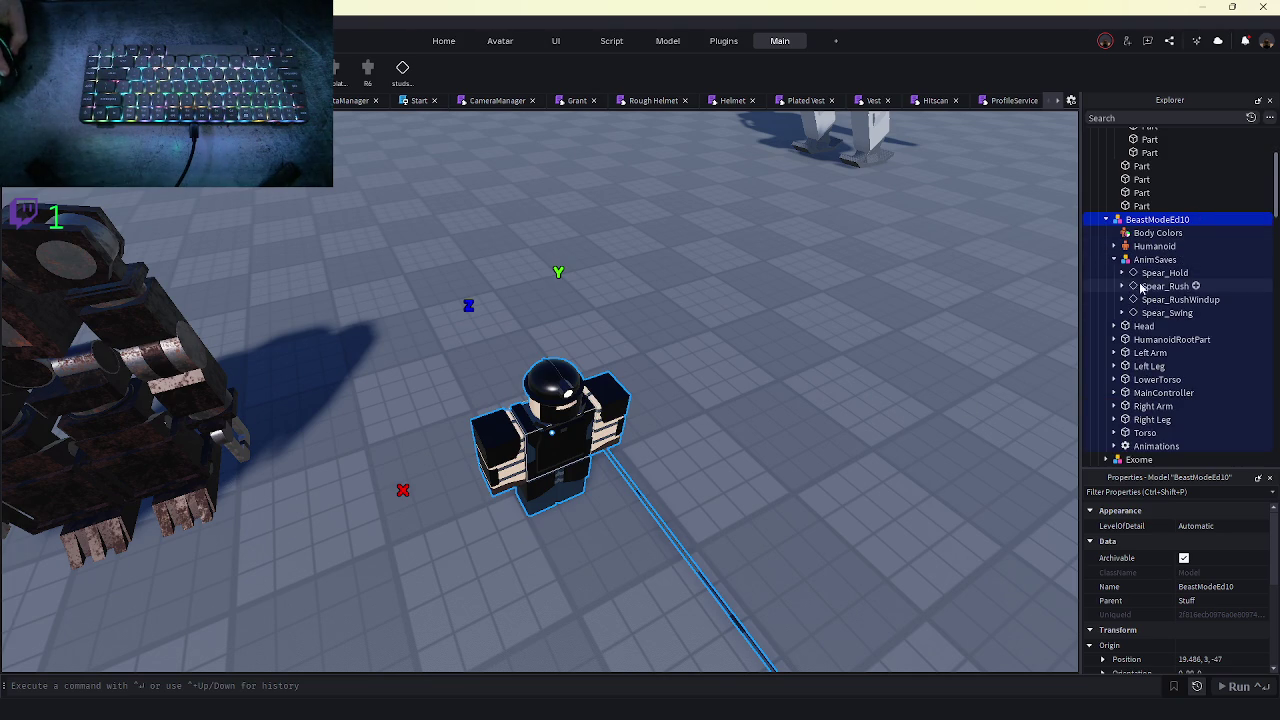
# - Open the animation editor on the BeastModeEd10 rig and frame the posed character
pyautogui.click(1160, 287)
pyautogui.click(560, 430)
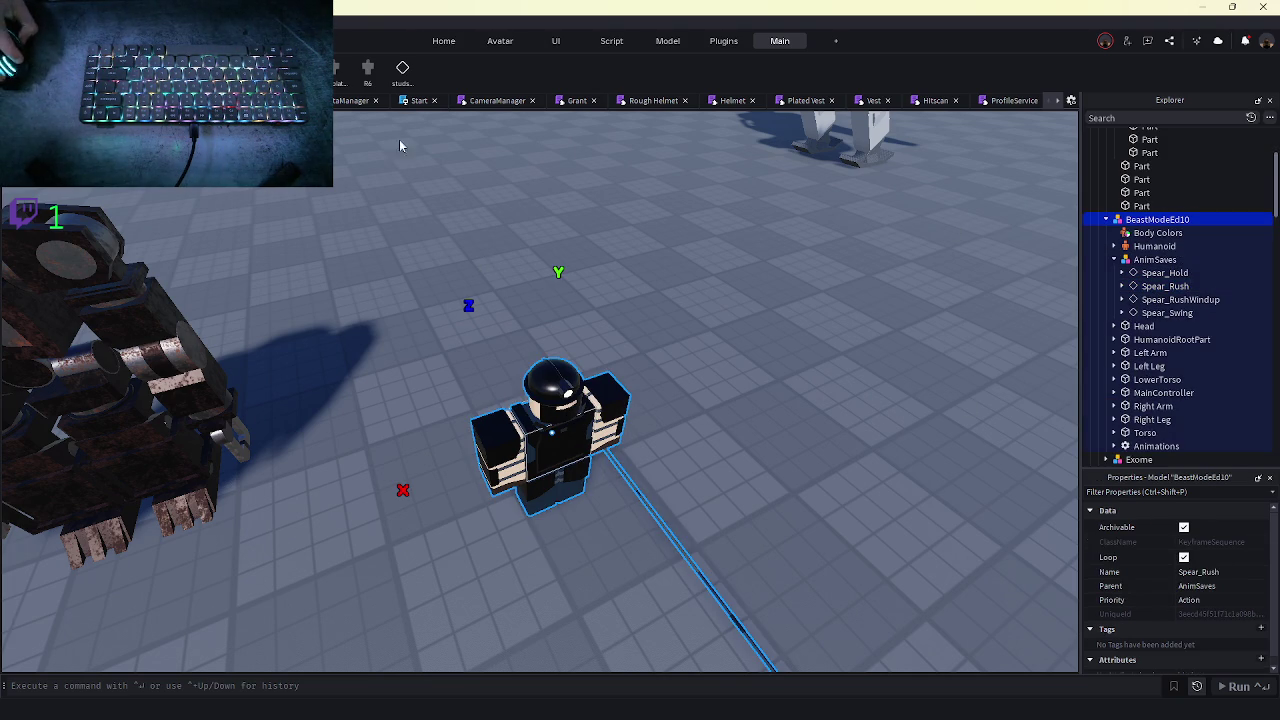
pyautogui.click(352, 220)
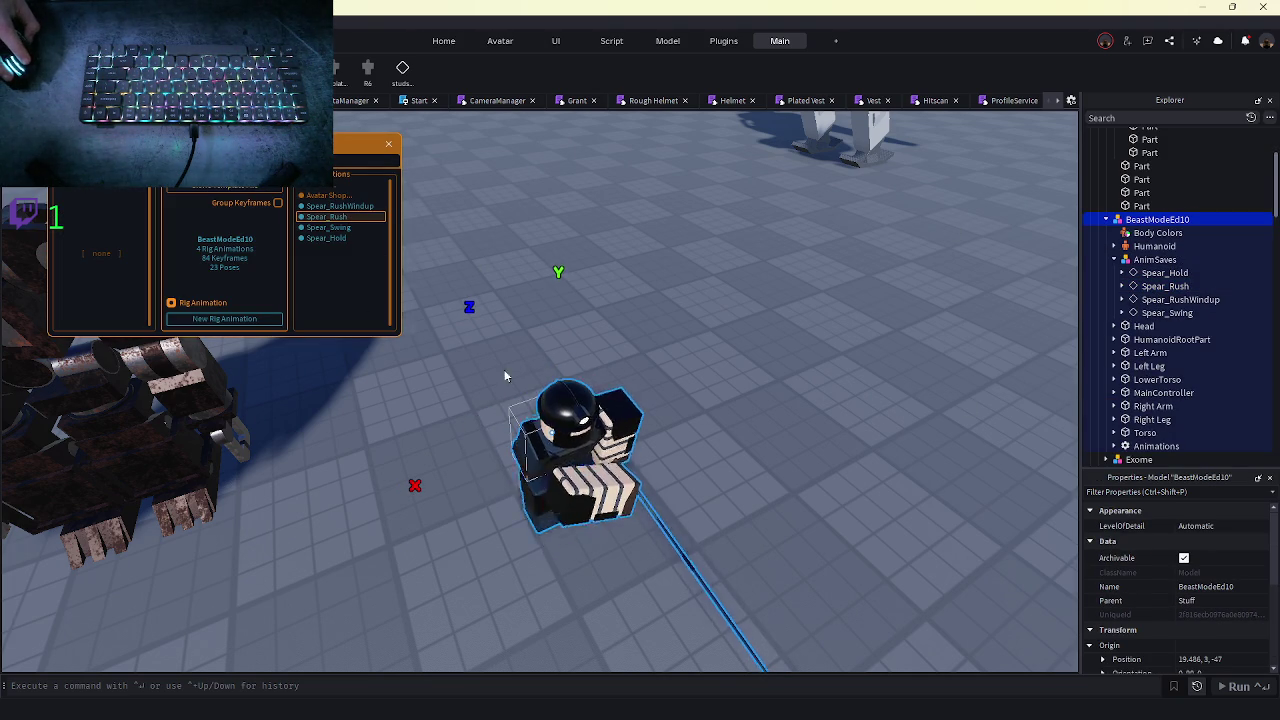
pyautogui.press('f')
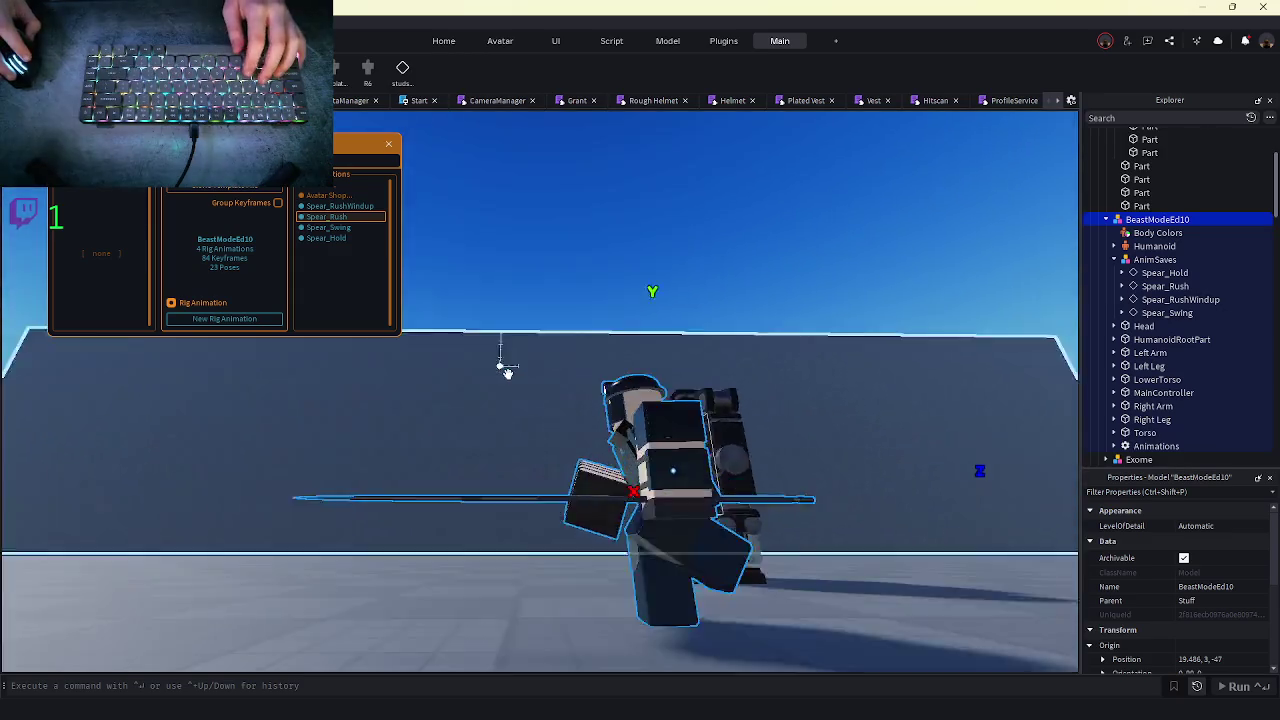
# - Preview Spear_Hold, Spear_RushWindup (opening and closing its timeline) and Spear_Rush
pyautogui.click(343, 240)
pyautogui.click(342, 207)
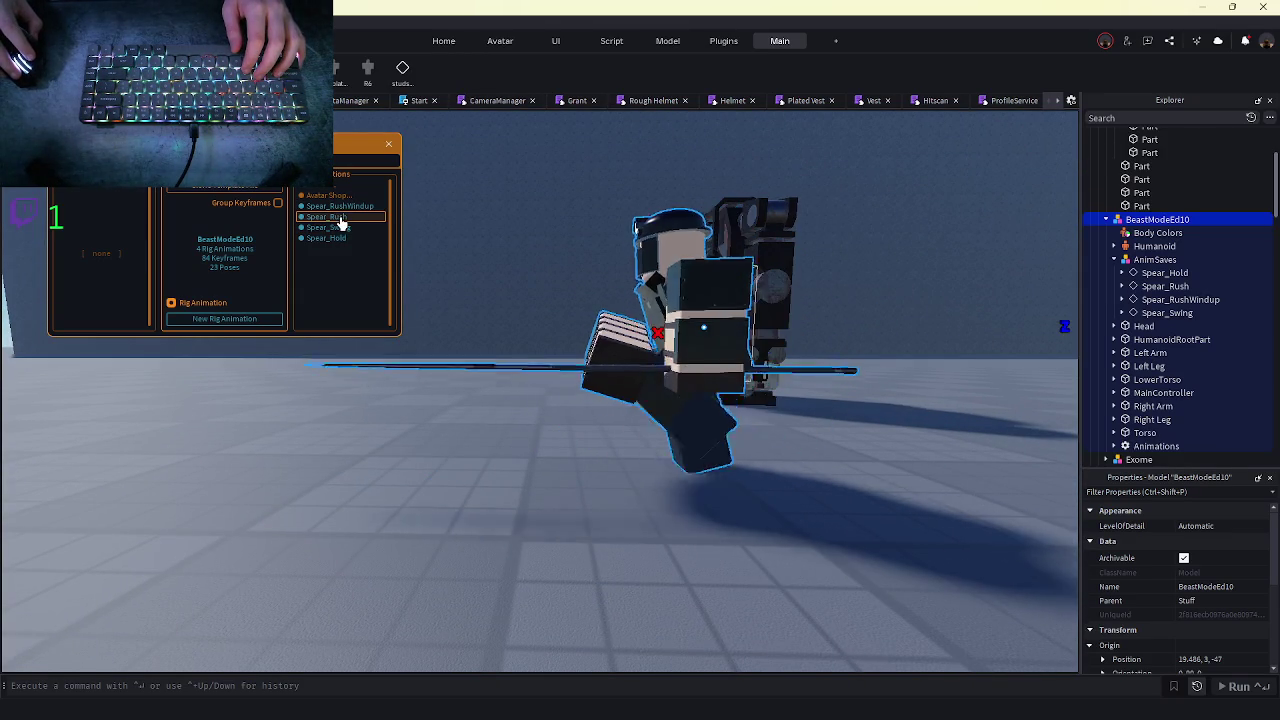
pyautogui.doubleClick(344, 210)
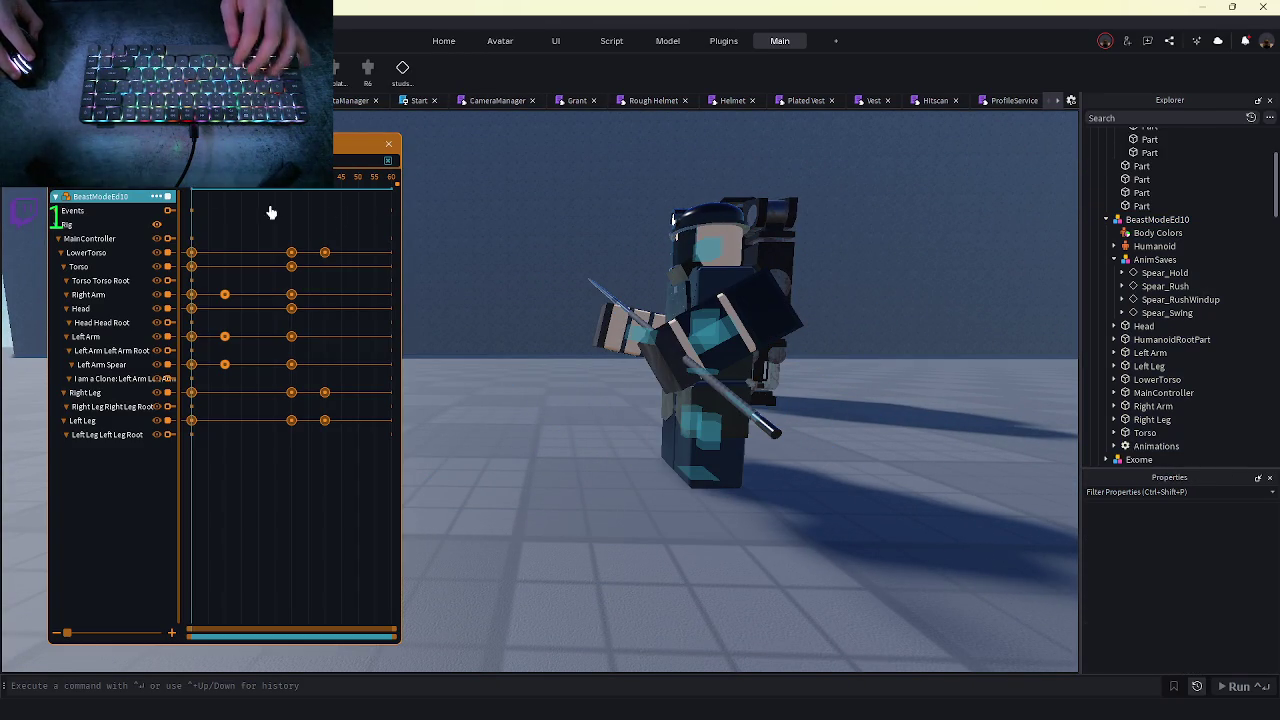
pyautogui.click(100, 196)
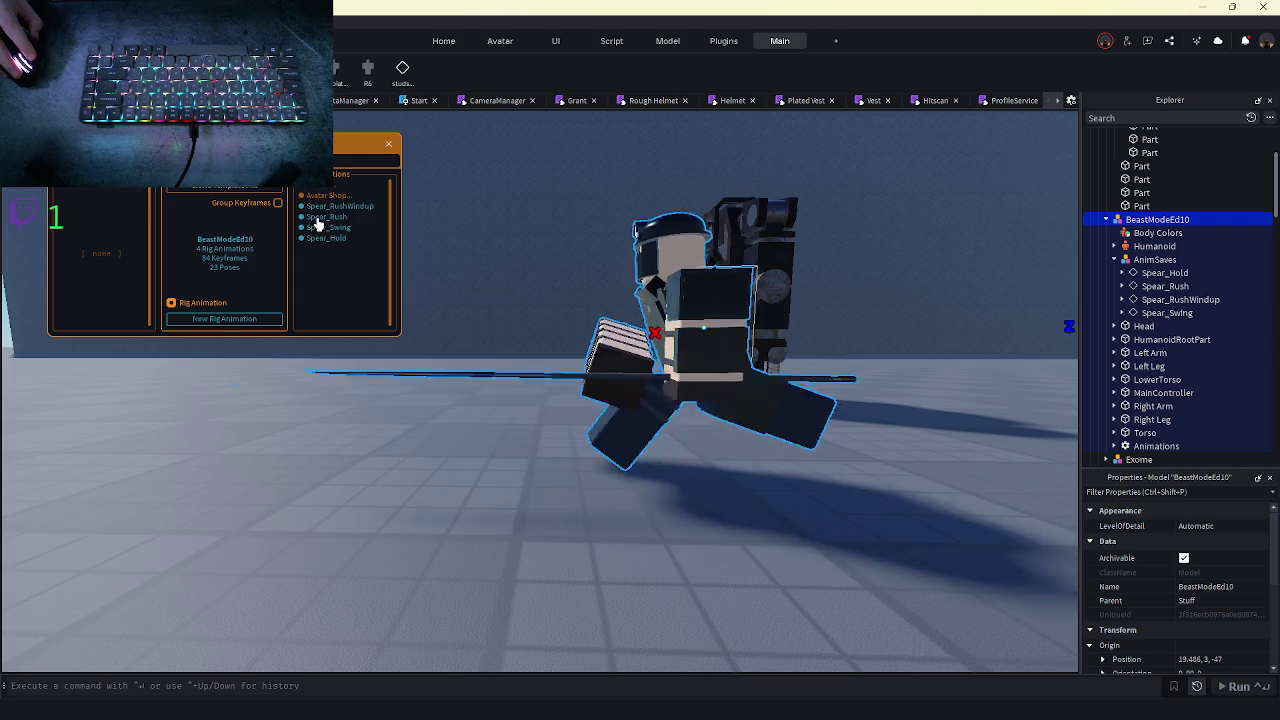
pyautogui.click(329, 217)
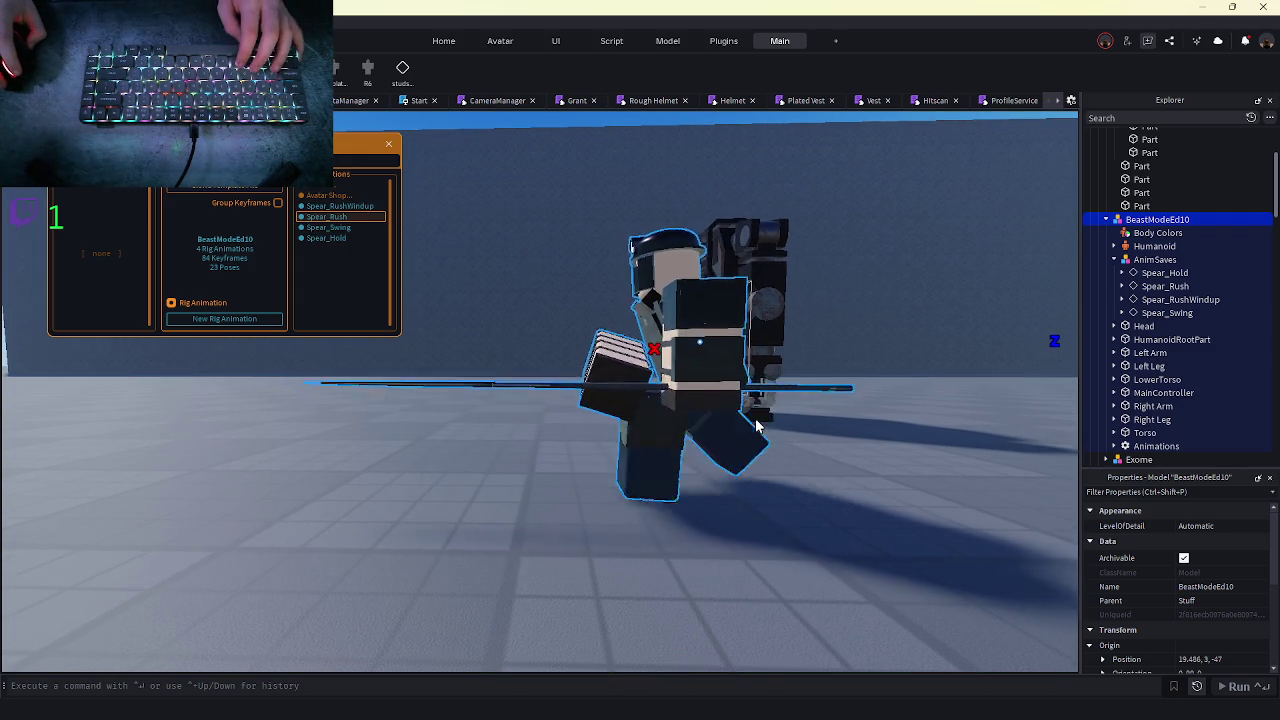
# - View the rig from new angles, replay Spear_Rush, and centre on BeastModeEd10
pyautogui.press('d')
pyautogui.press('a')
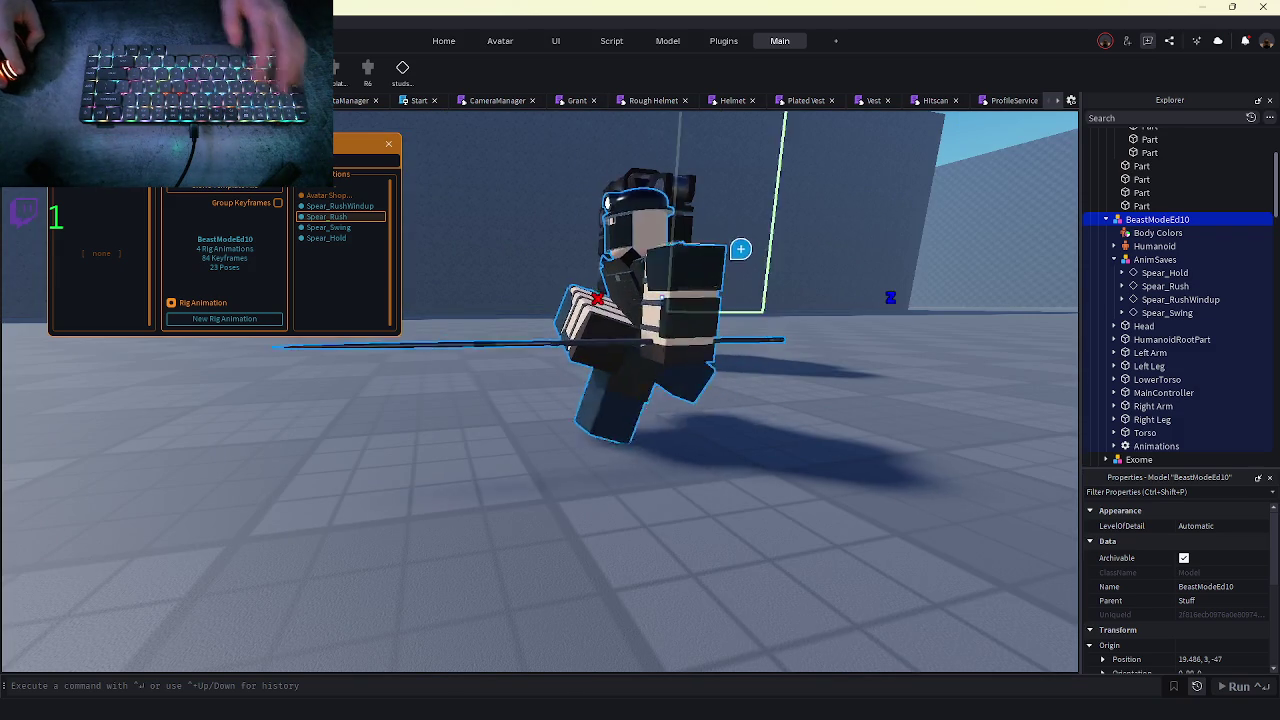
pyautogui.press('w')
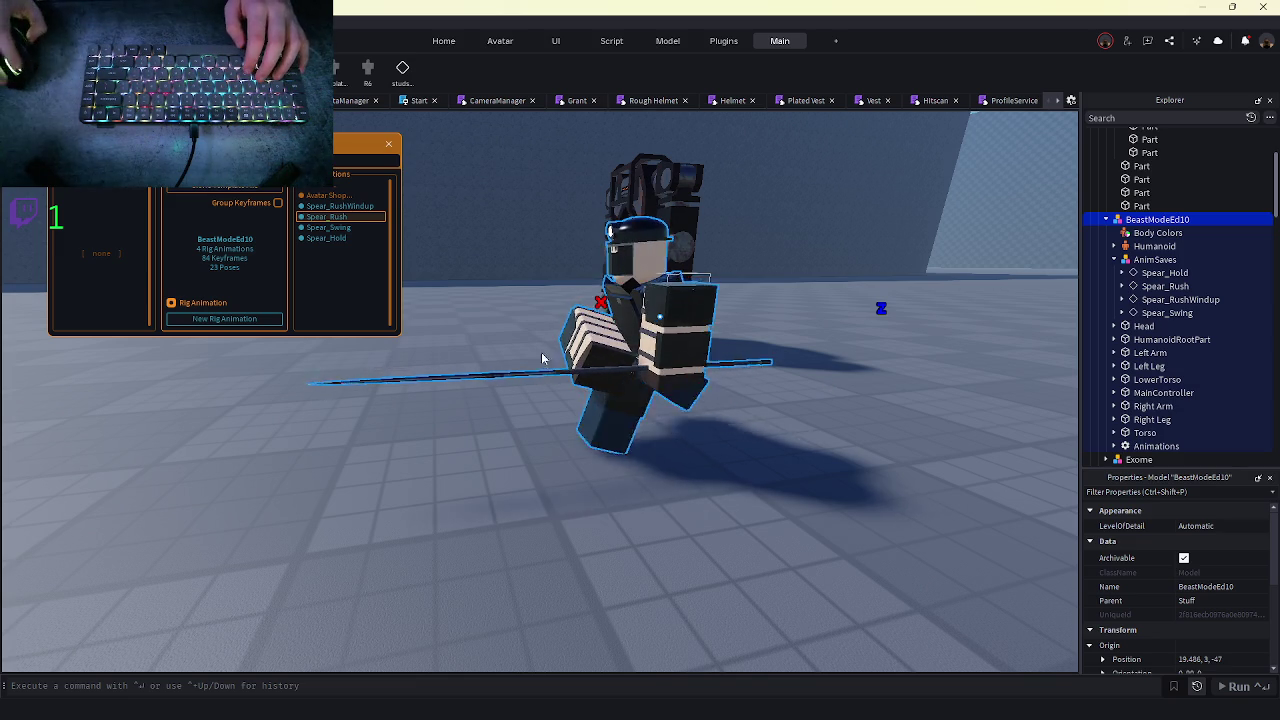
pyautogui.click(338, 216)
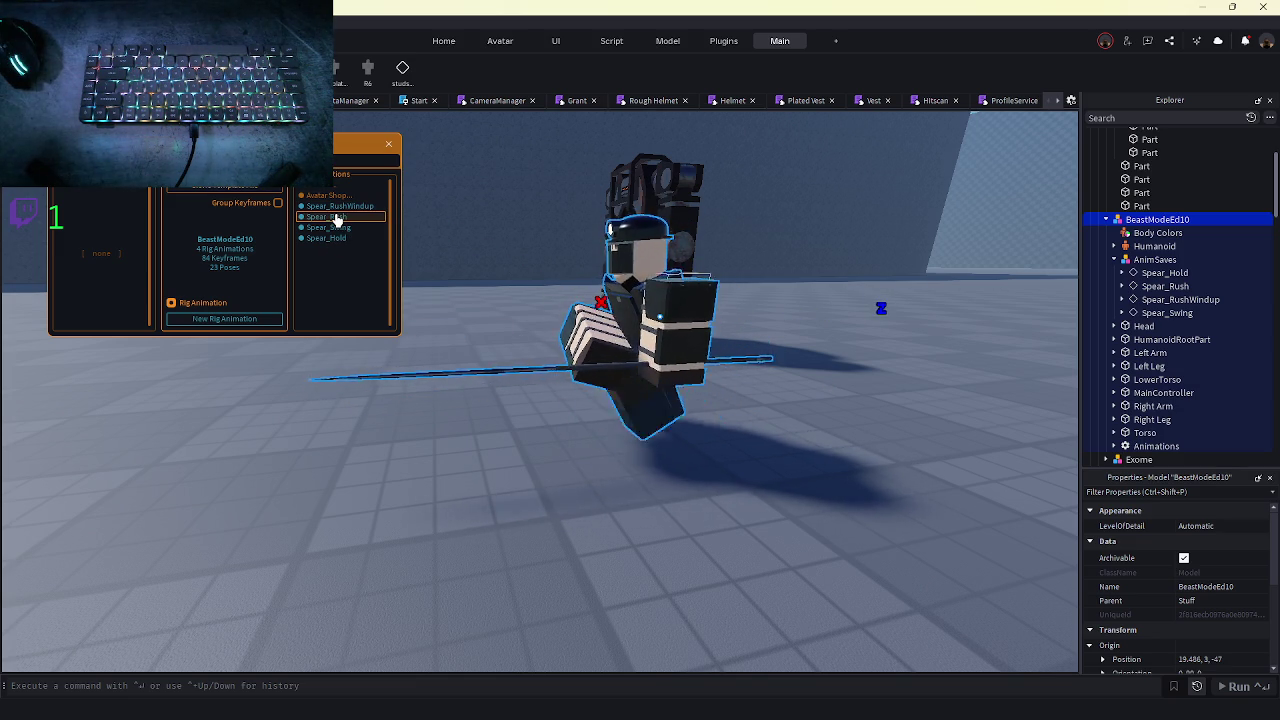
pyautogui.press('f')
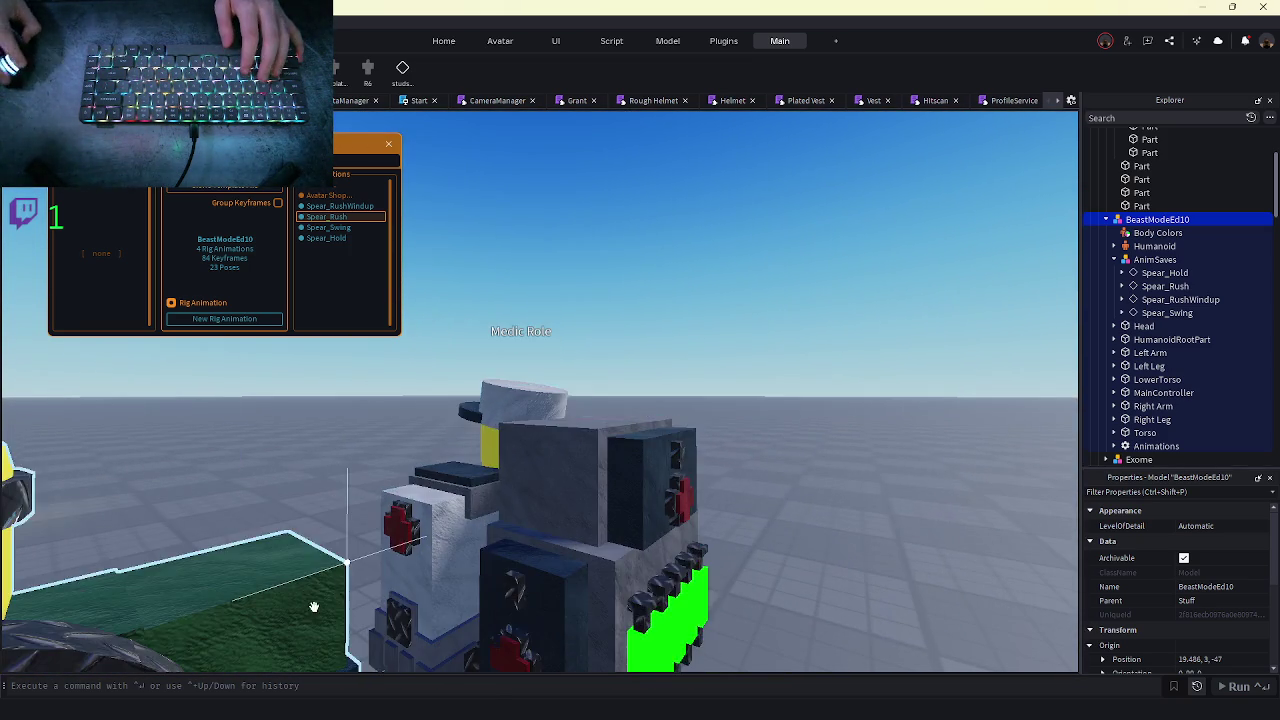
# - Delete the HitSound and SpawnSound from the Mechanic Role's root part
pyautogui.click(314, 606)
pyautogui.scroll(-5, 1025, 377)
pyautogui.click(1143, 326)
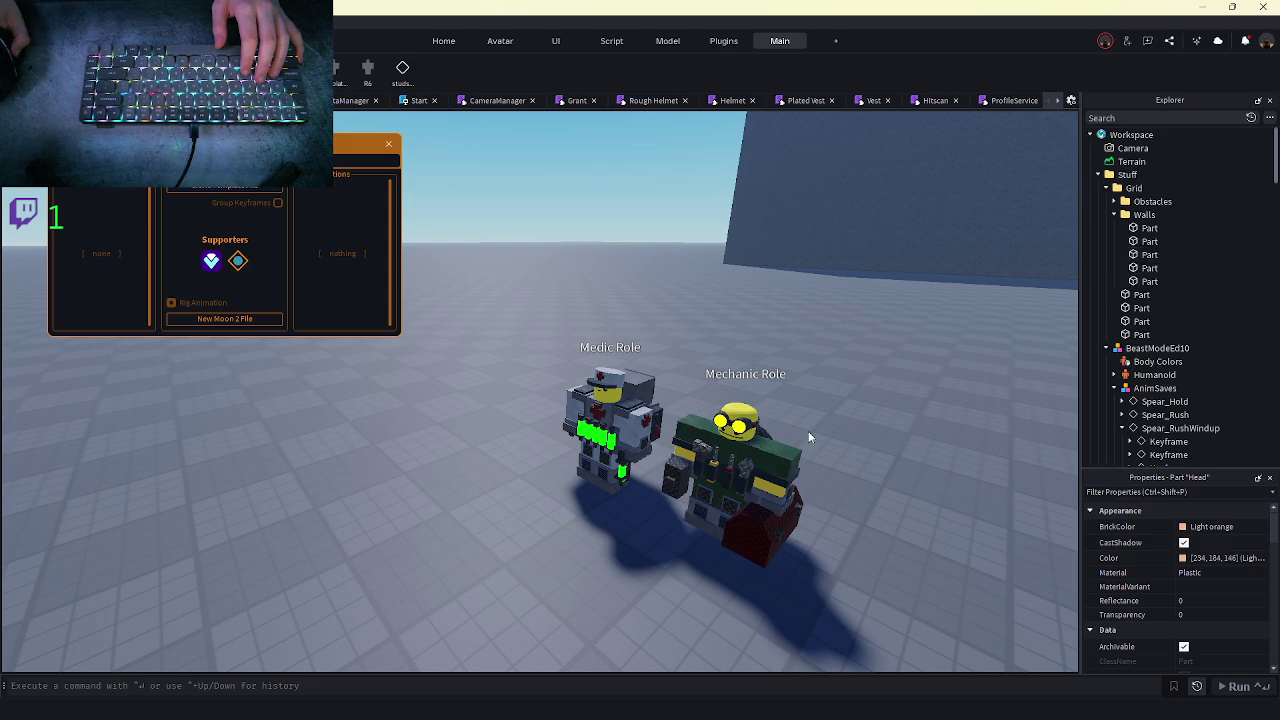
pyautogui.click(806, 438)
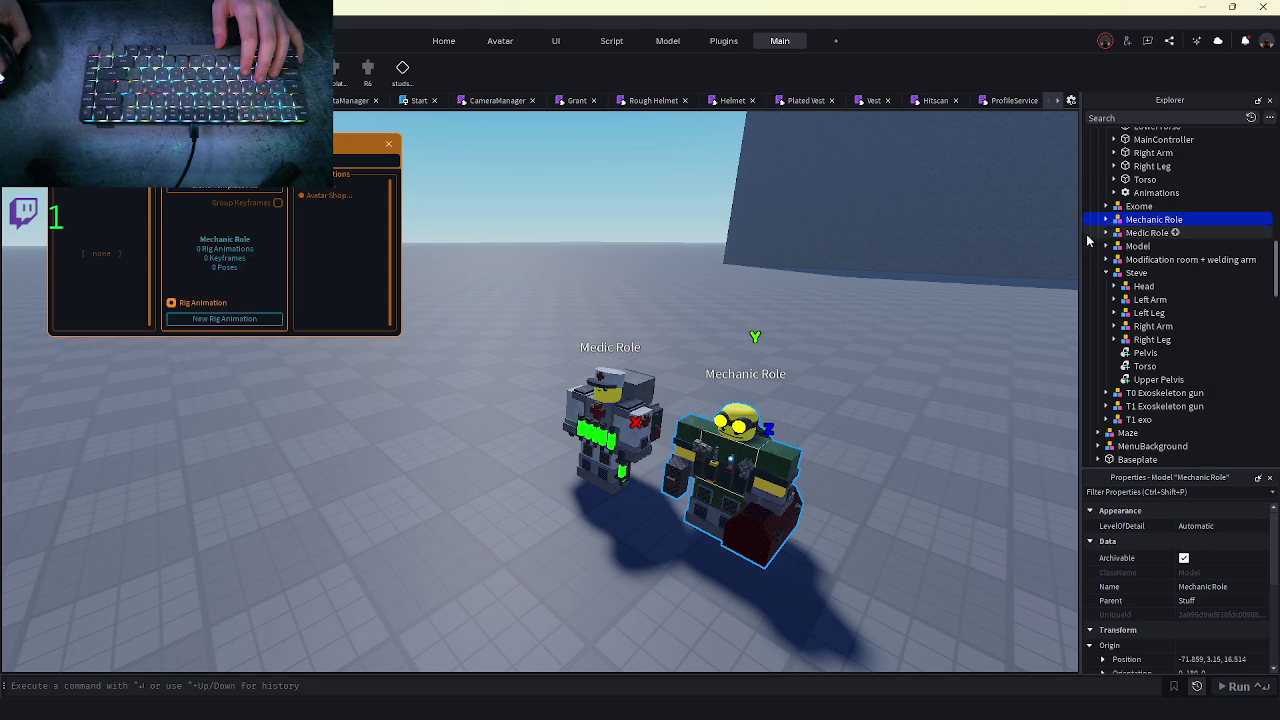
pyautogui.click(1107, 219)
pyautogui.click(1134, 301)
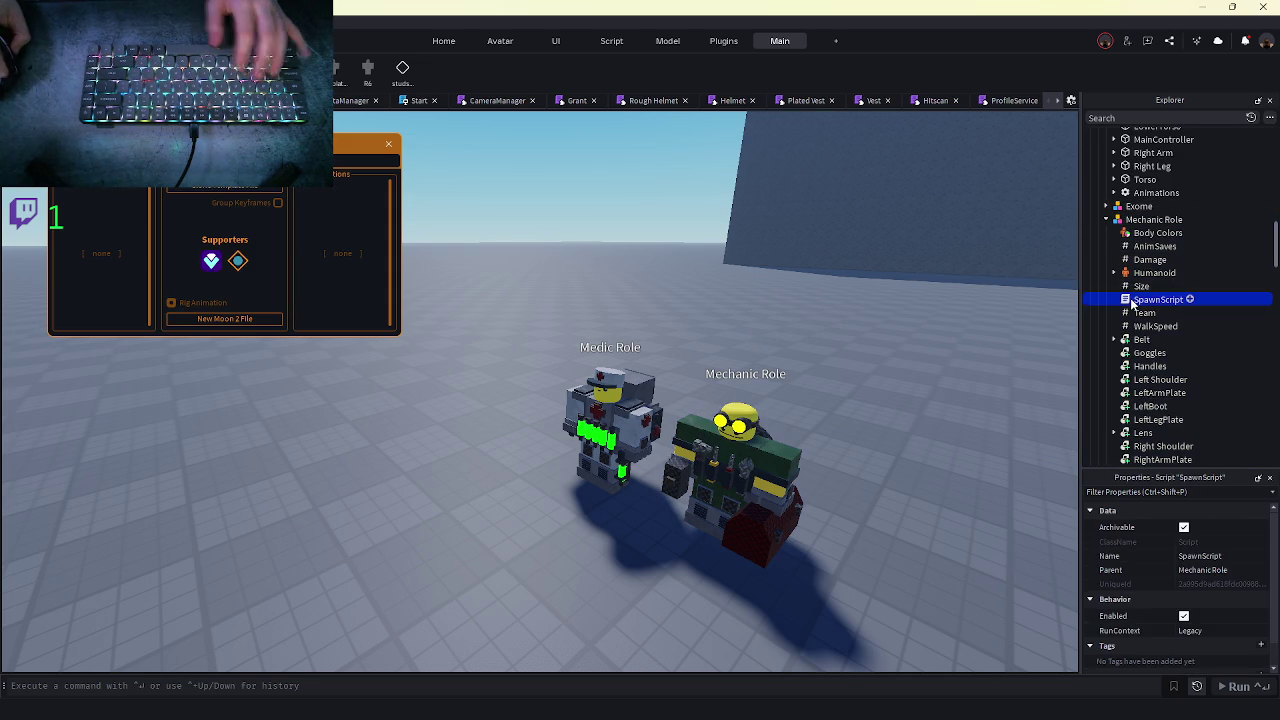
pyautogui.scroll(-5, 1136, 306)
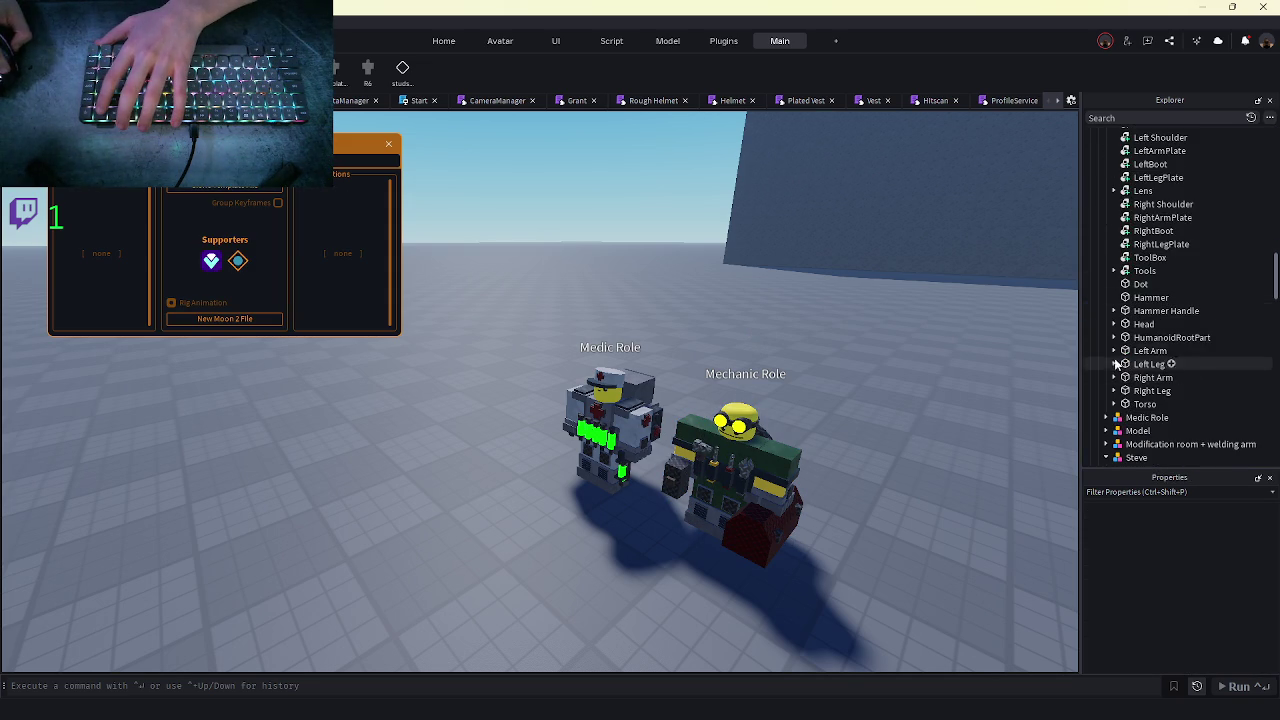
pyautogui.click(1114, 337)
pyautogui.click(1150, 351)
pyautogui.keyDown('shift'); pyautogui.click(1160, 364); pyautogui.keyUp('shift')
pyautogui.press('Delete')
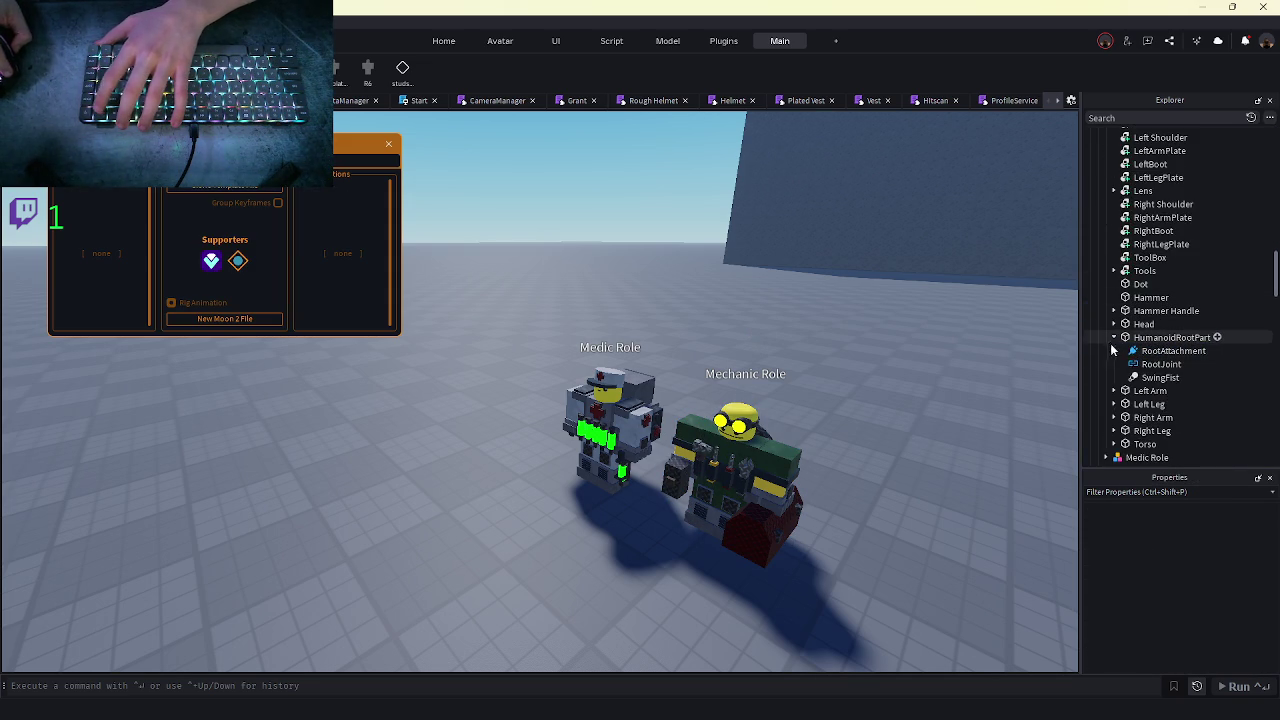
# - Tidy the Explorer by collapsing the Grid and Stuff folders
pyautogui.click(1121, 340)
pyautogui.scroll(5, 1150, 330)
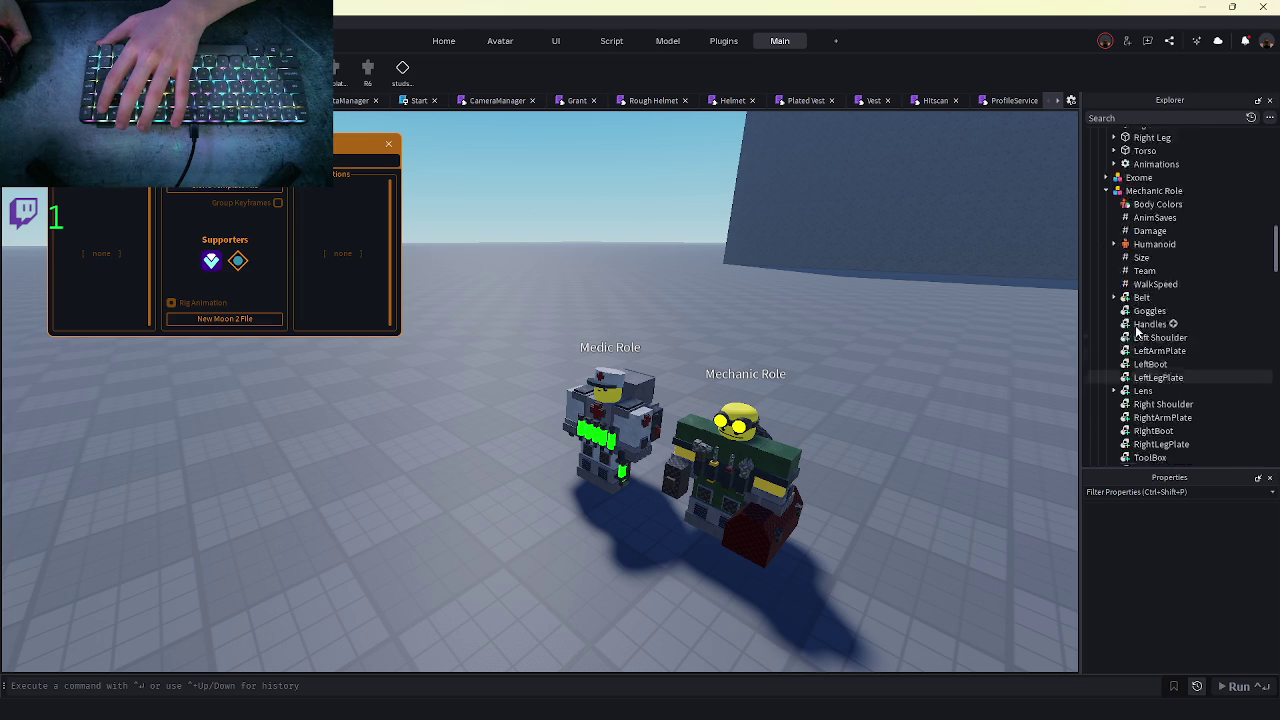
pyautogui.click(1123, 311)
pyautogui.scroll(3, 1133, 316)
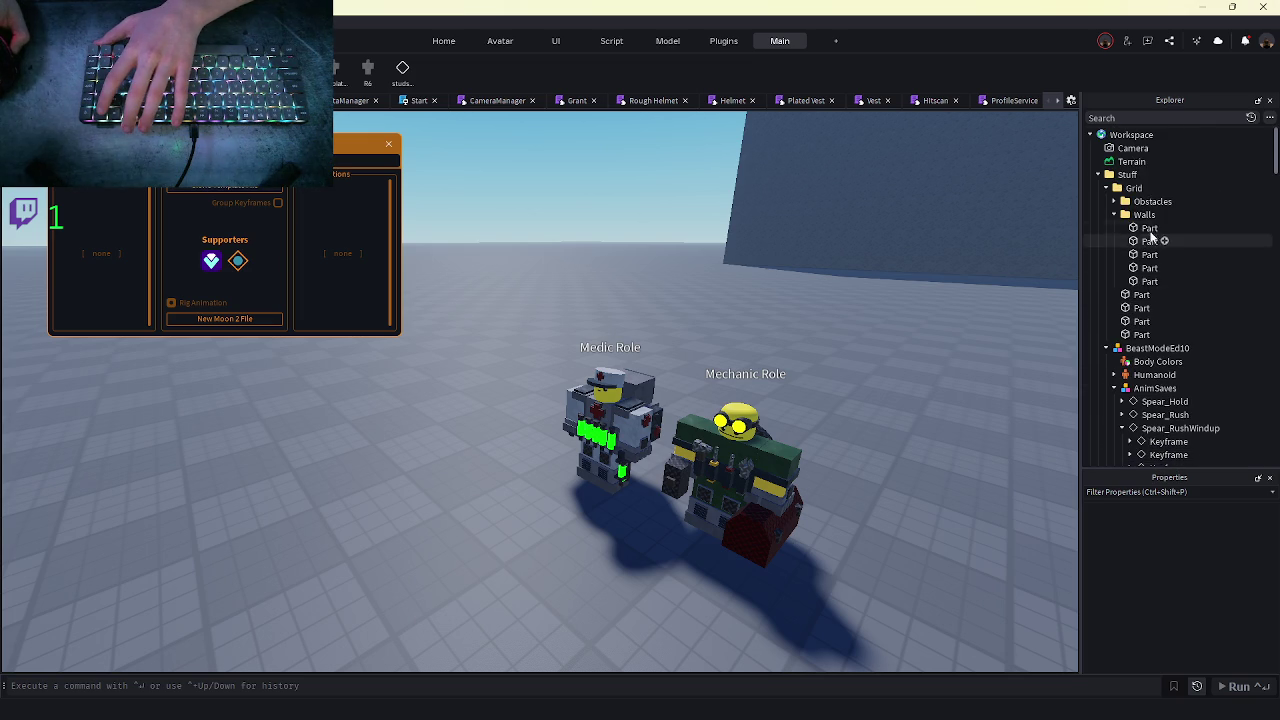
pyautogui.click(1110, 201)
pyautogui.click(1106, 188)
pyautogui.click(1098, 174)
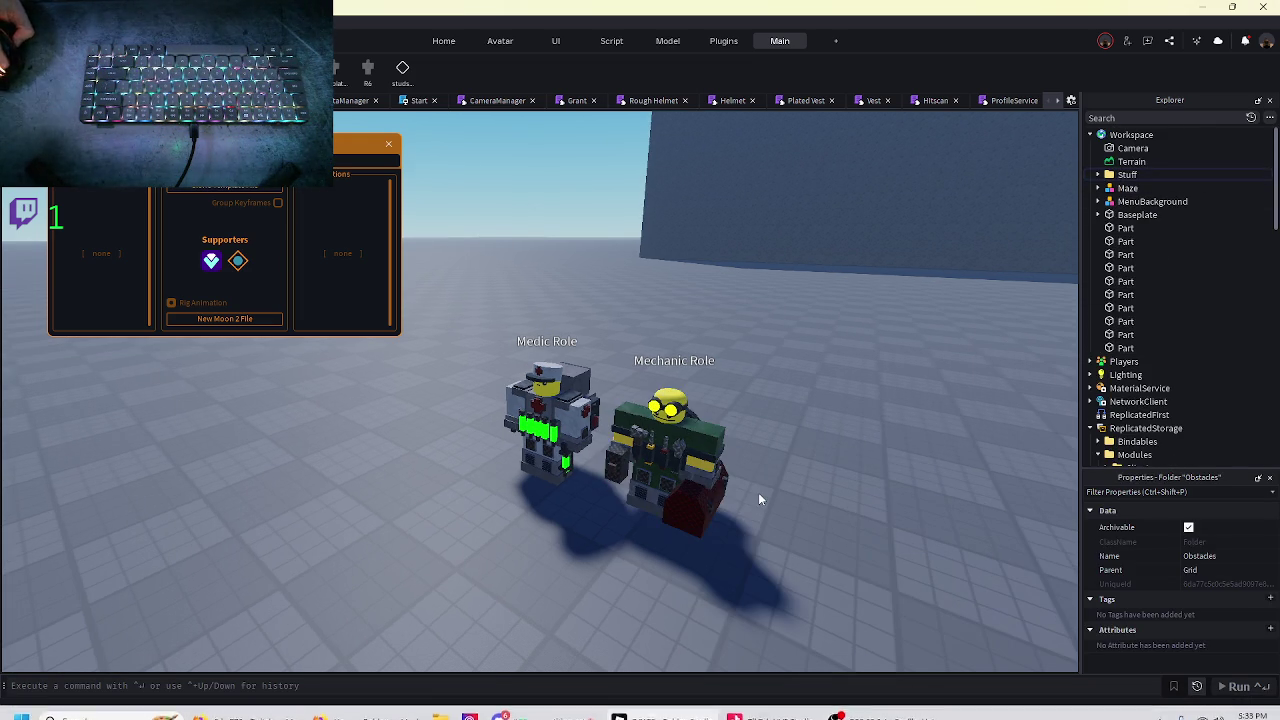
# - Delete the SpawnScript from the Medic Role rig
pyautogui.click(550, 430)
pyautogui.click(1105, 219)
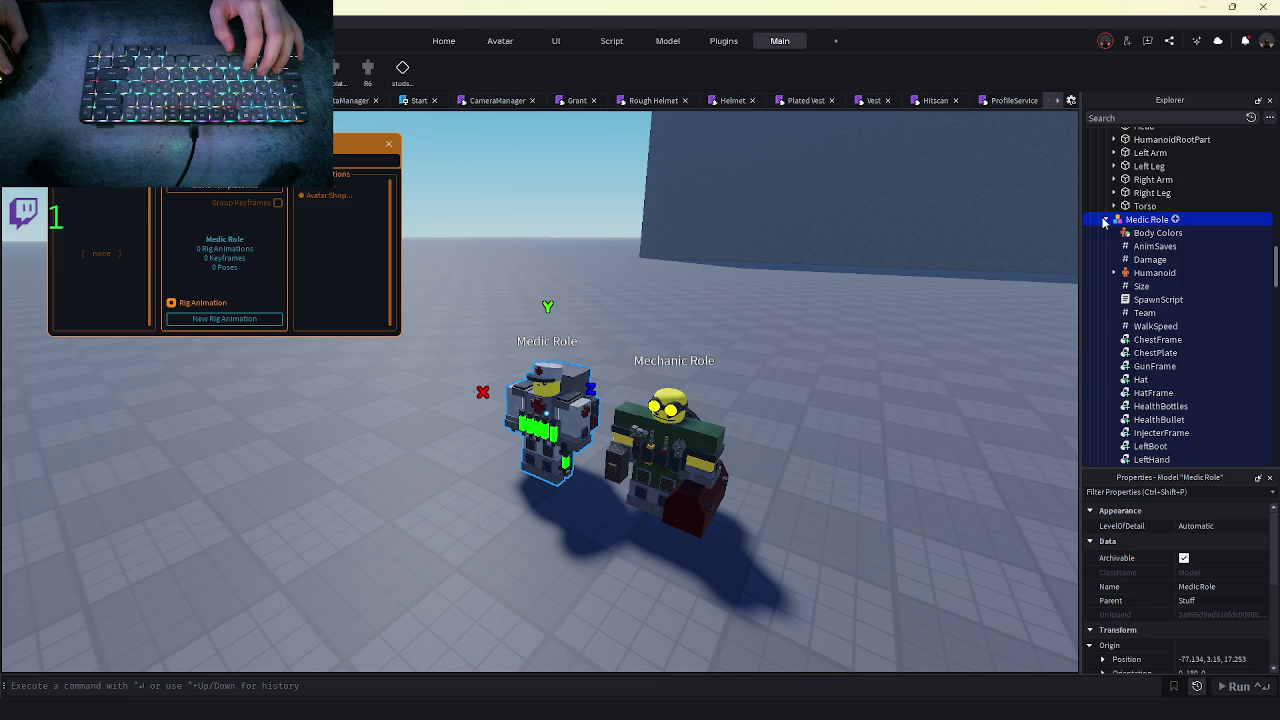
pyautogui.click(1150, 300)
pyautogui.scroll(-3, 1136, 308)
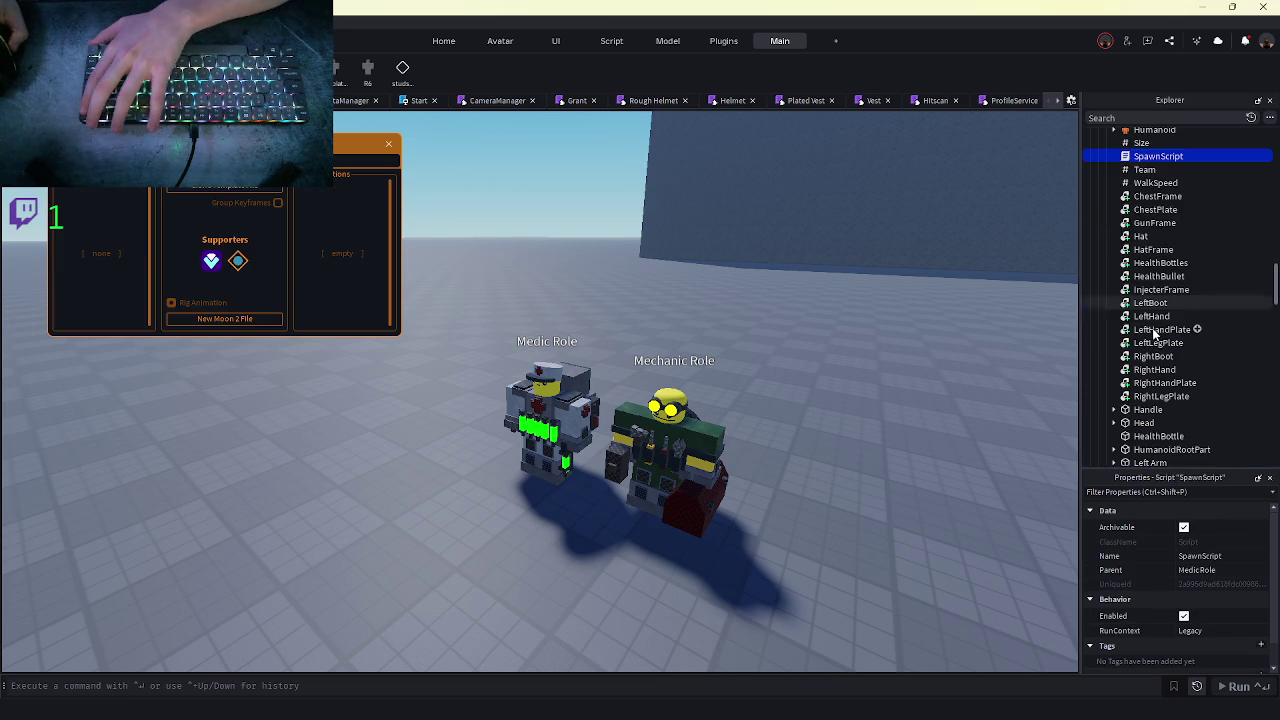
pyautogui.press('Delete')
# - Delete the SwingSound and SwingFist animation from the Medic Role's root part
pyautogui.scroll(-5, 1131, 252)
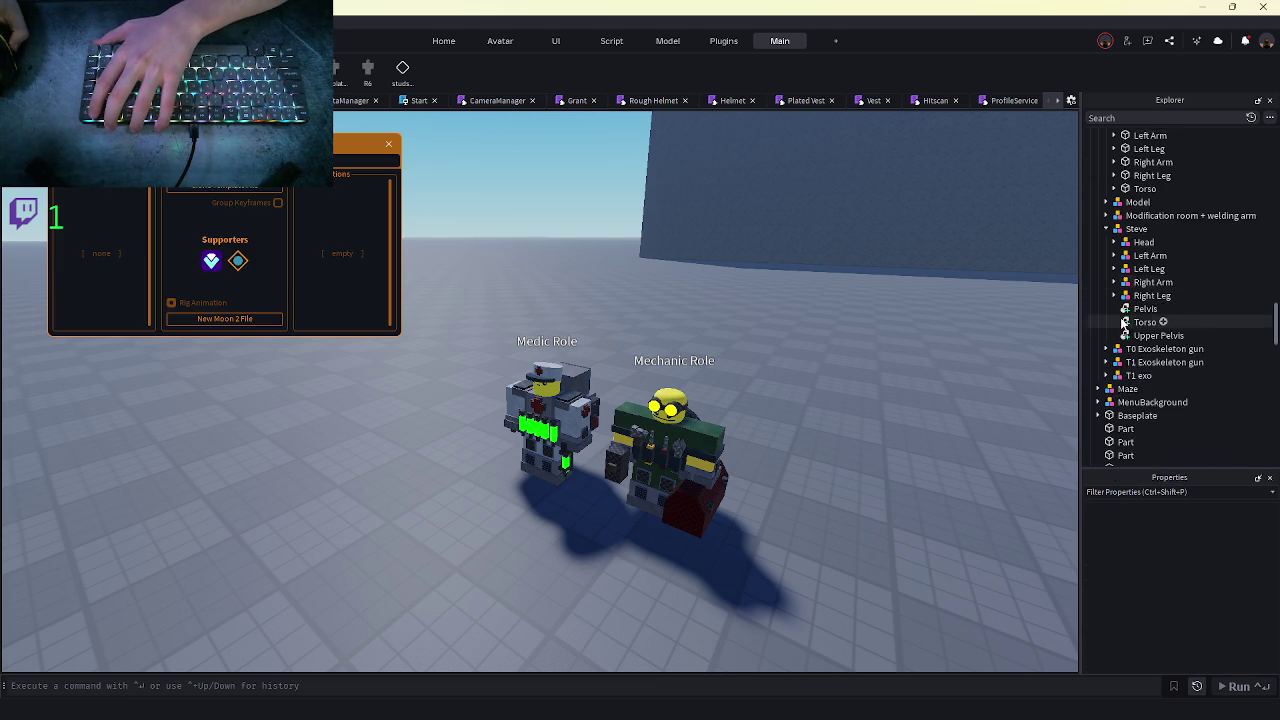
pyautogui.click(1114, 178)
pyautogui.click(1134, 192)
pyautogui.press('Delete')
pyautogui.click(1160, 218)
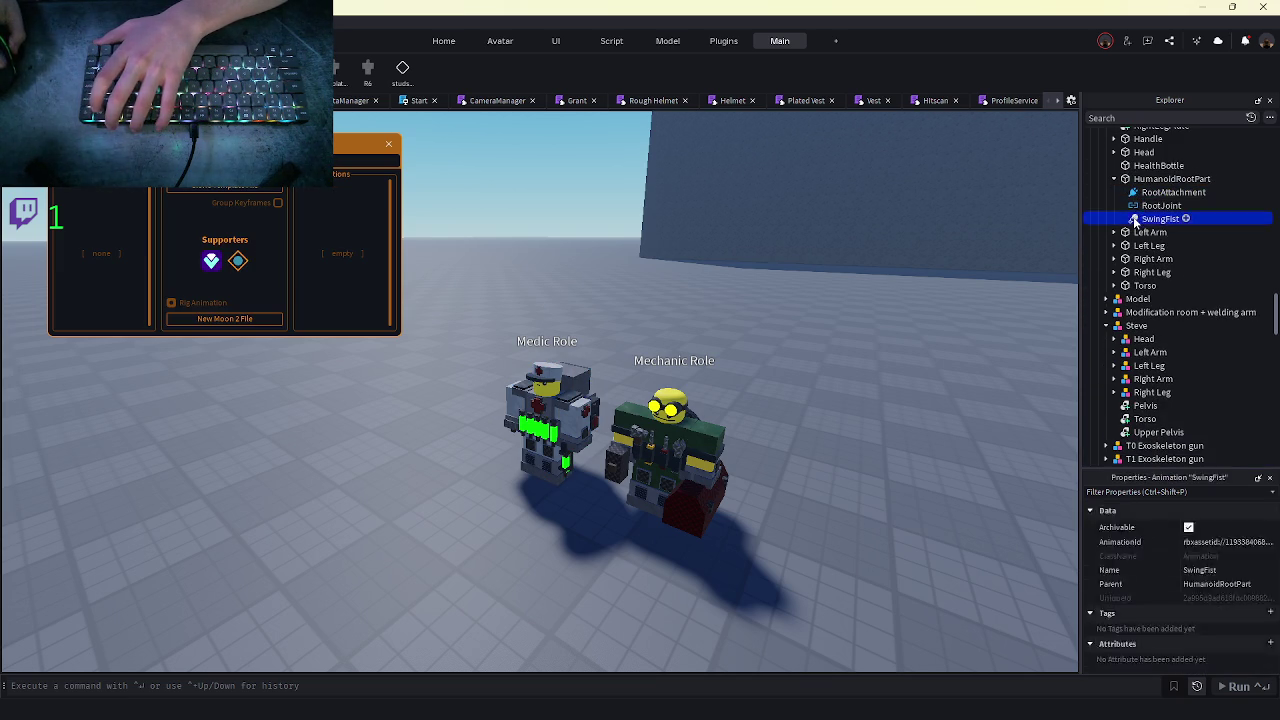
pyautogui.press('Delete')
pyautogui.click(1114, 178)
pyautogui.scroll(3, 880, 330)
pyautogui.scroll(2, 470, 351)
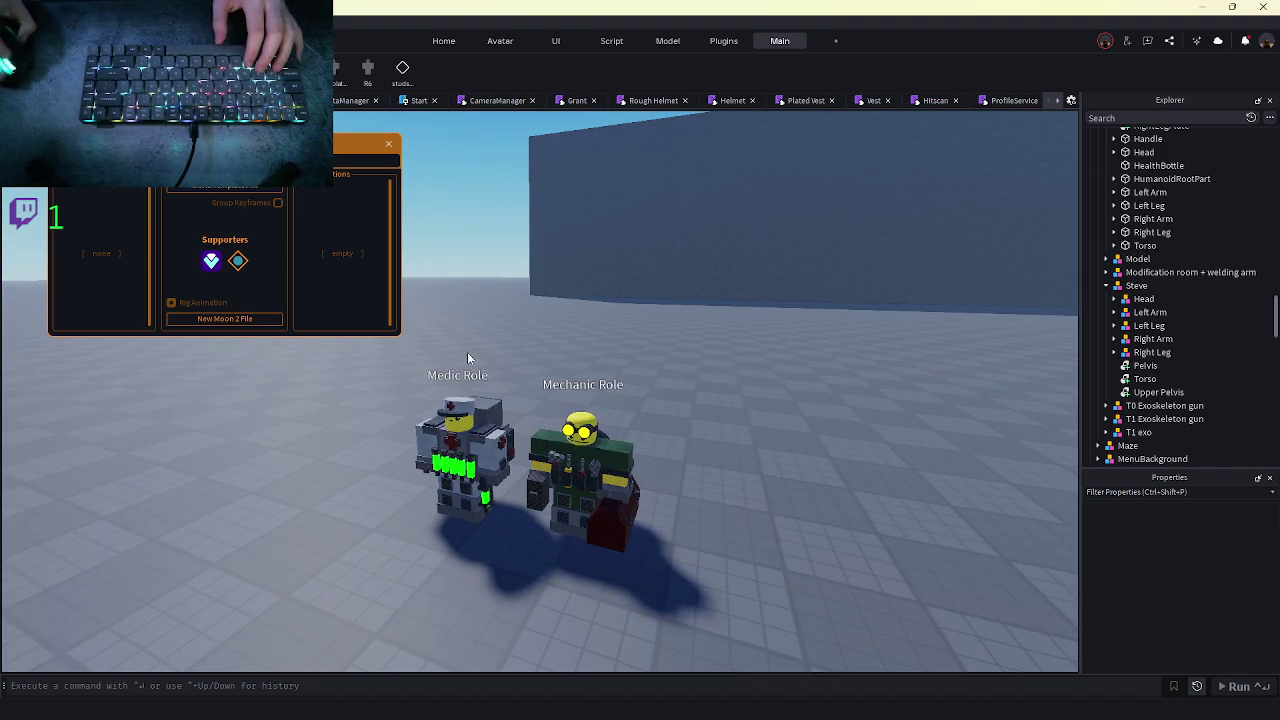
pyautogui.press('Delete')
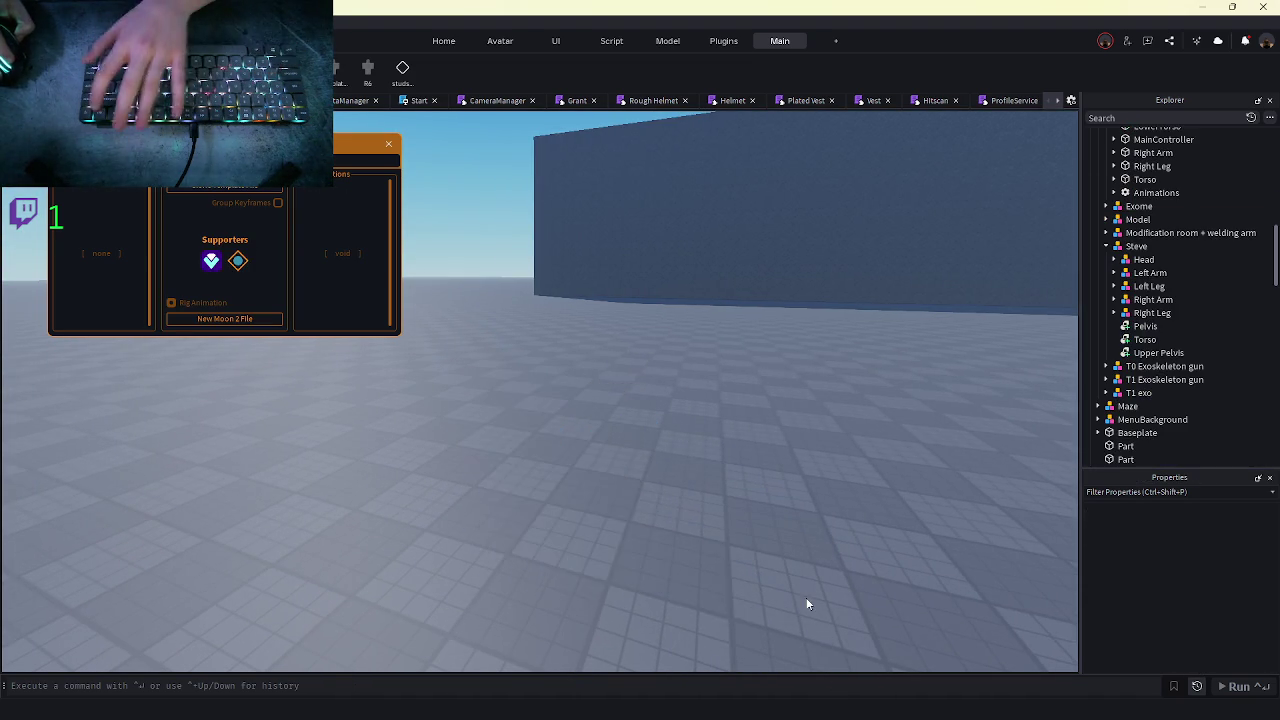
pyautogui.scroll(-5, 810, 580)
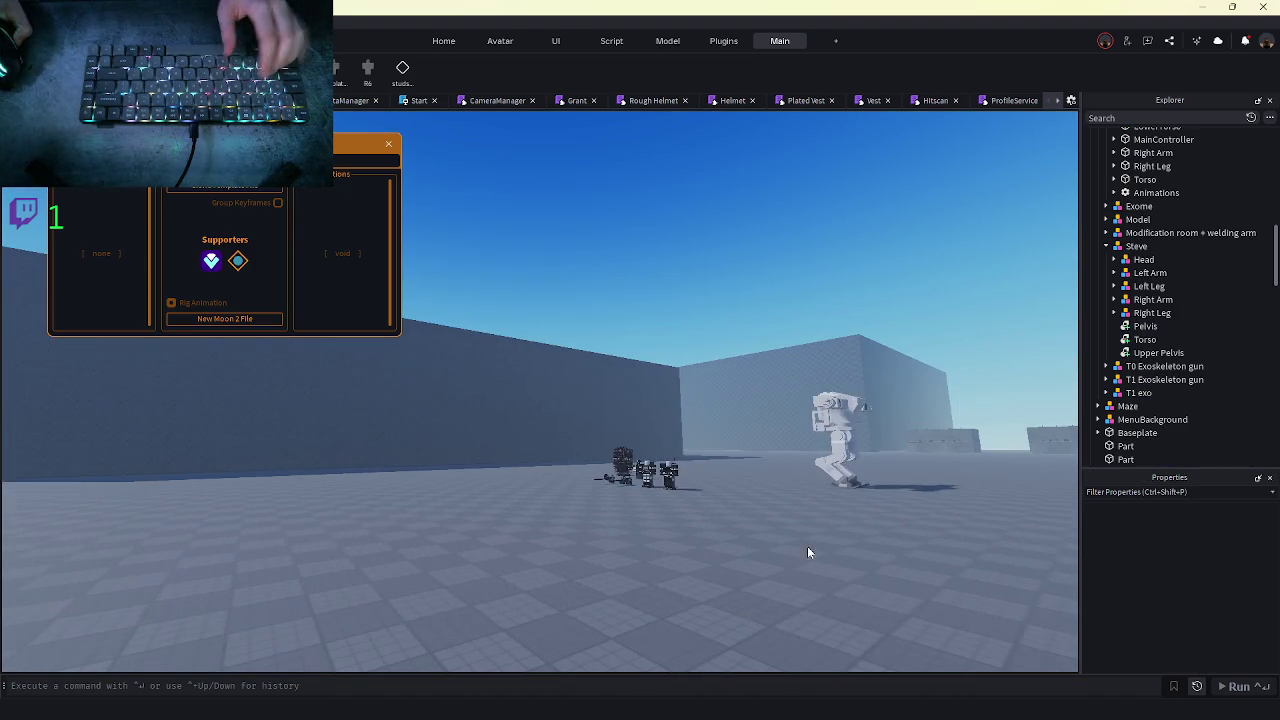
# - Inspect the Steve robot's head Union and Part, then reselect the BeastModeEd10 rig
pyautogui.press('w')
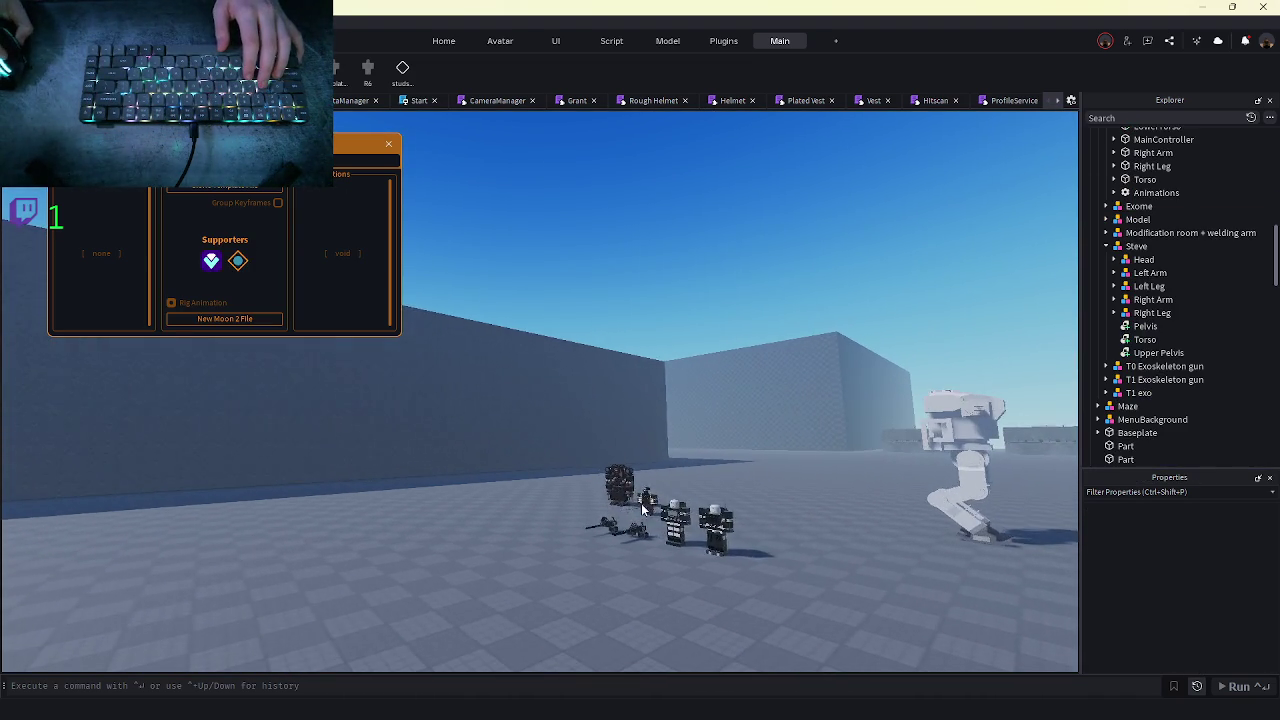
pyautogui.click(518, 449)
pyautogui.press('f')
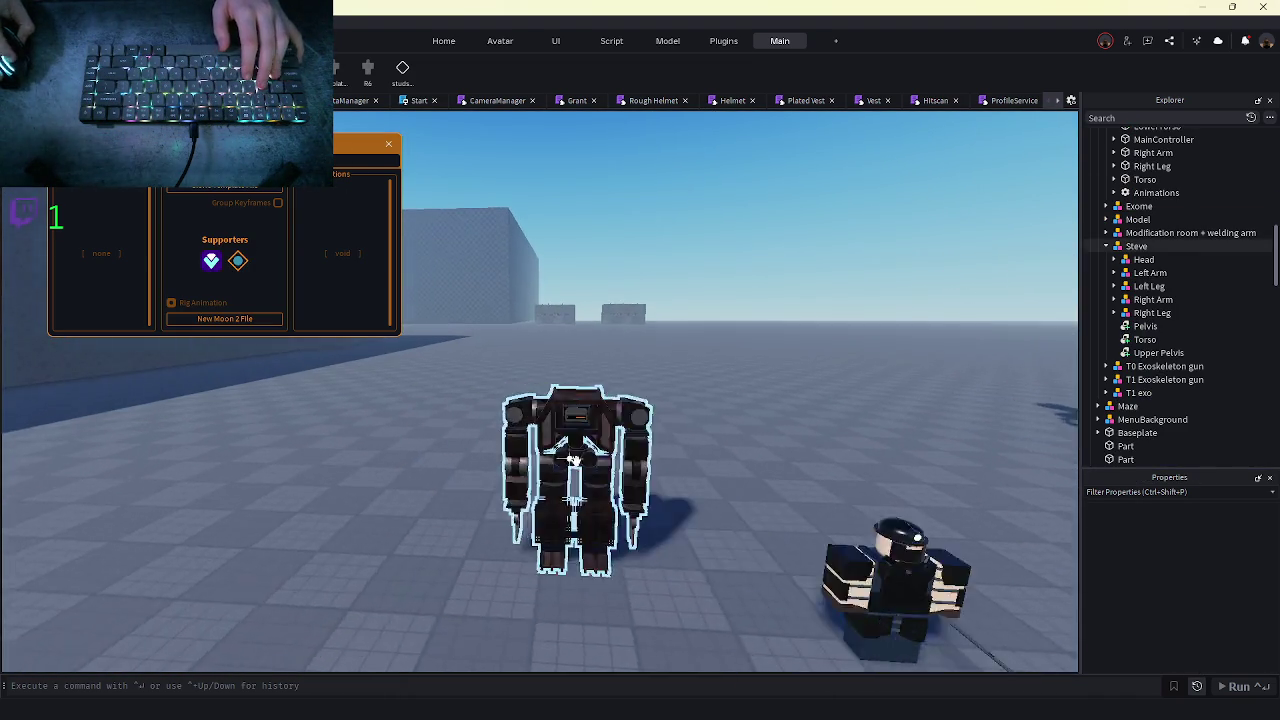
pyautogui.click(1114, 260)
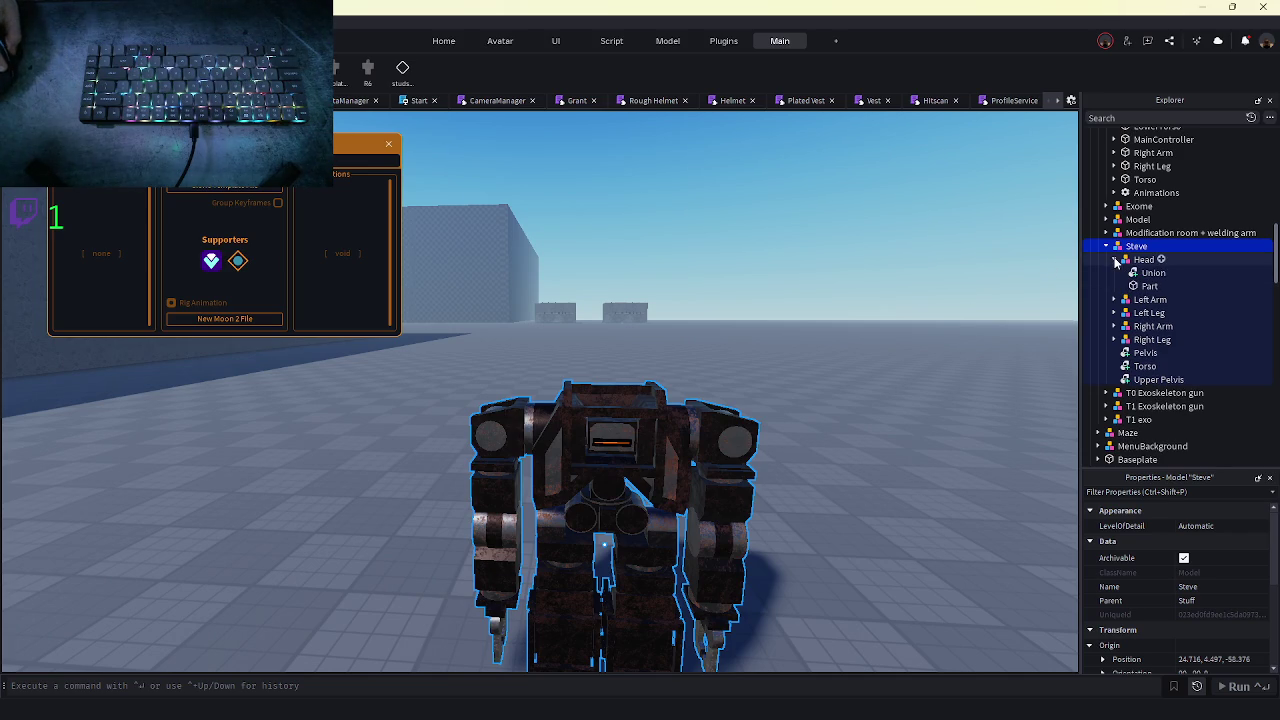
pyautogui.click(1133, 273)
pyautogui.click(1149, 286)
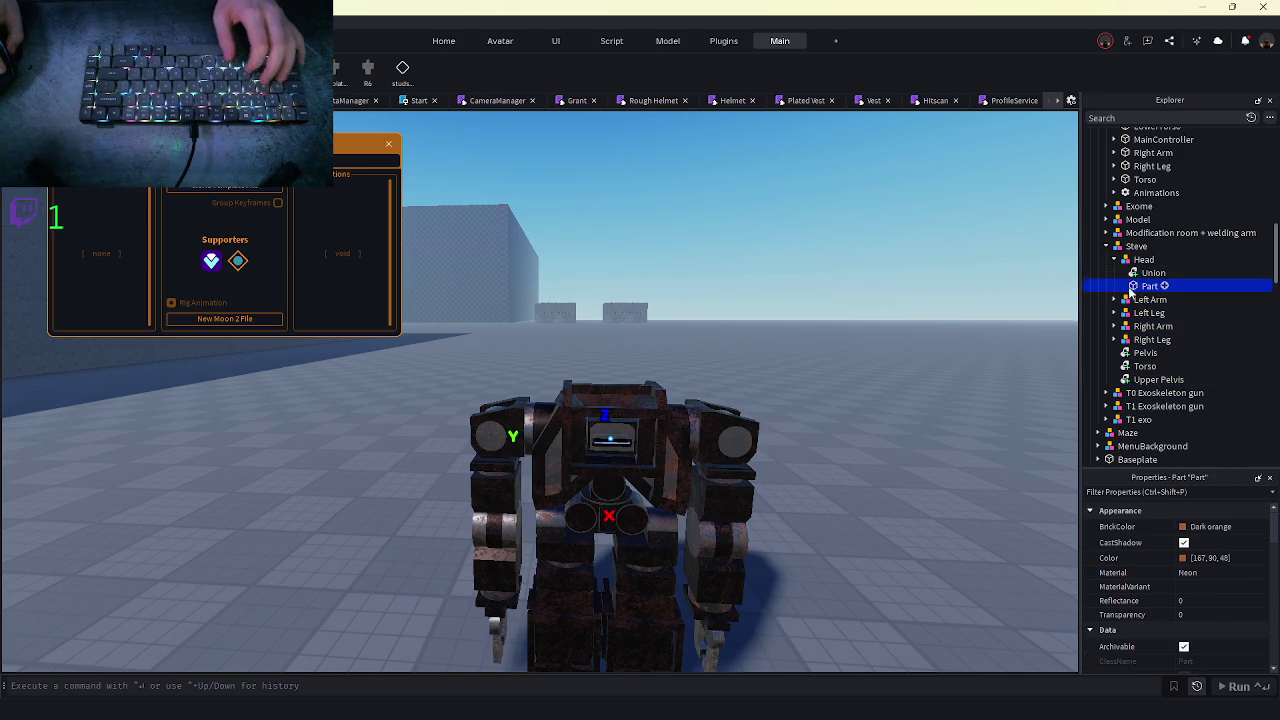
pyautogui.press('f')
pyautogui.press('Up')
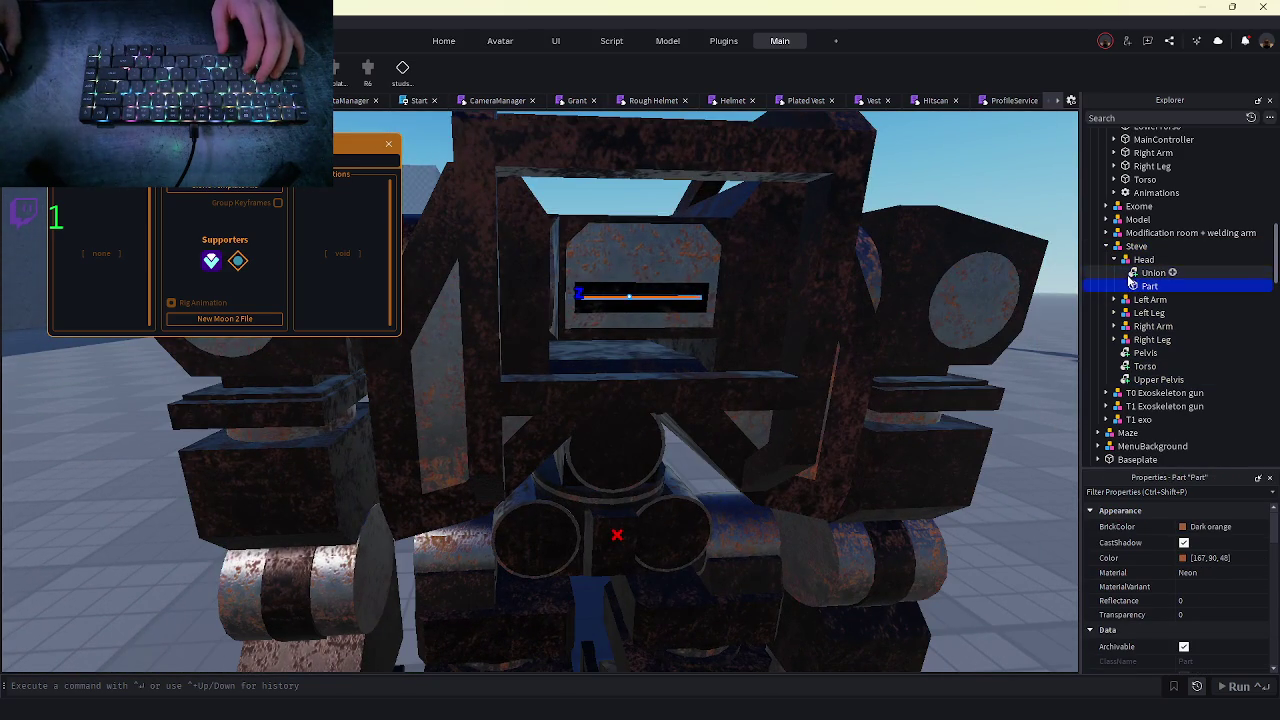
pyautogui.press('f')
pyautogui.click(566, 418)
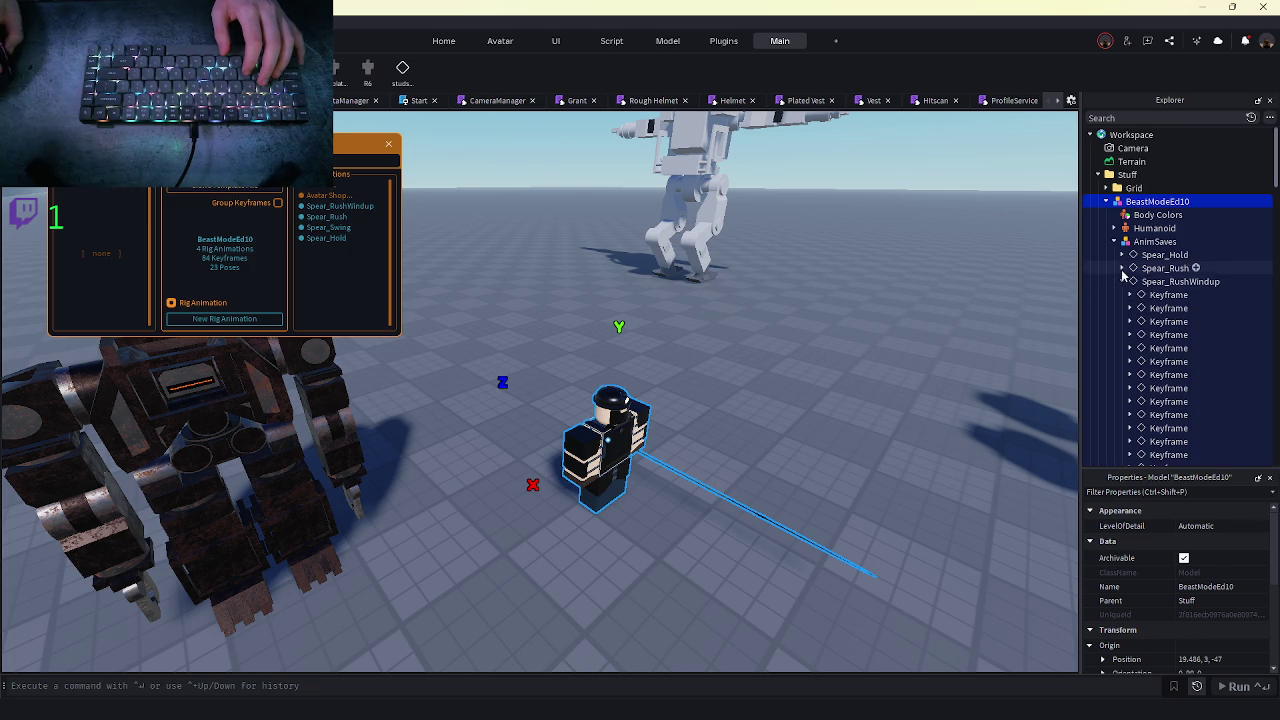
# - Save Spear_RushWindup to Roblox with creator Gearvolt Industries and close the upload window
pyautogui.click(1140, 281)
pyautogui.click(1122, 281)
pyautogui.click(1165, 268)
pyautogui.rightClick(1160, 283)
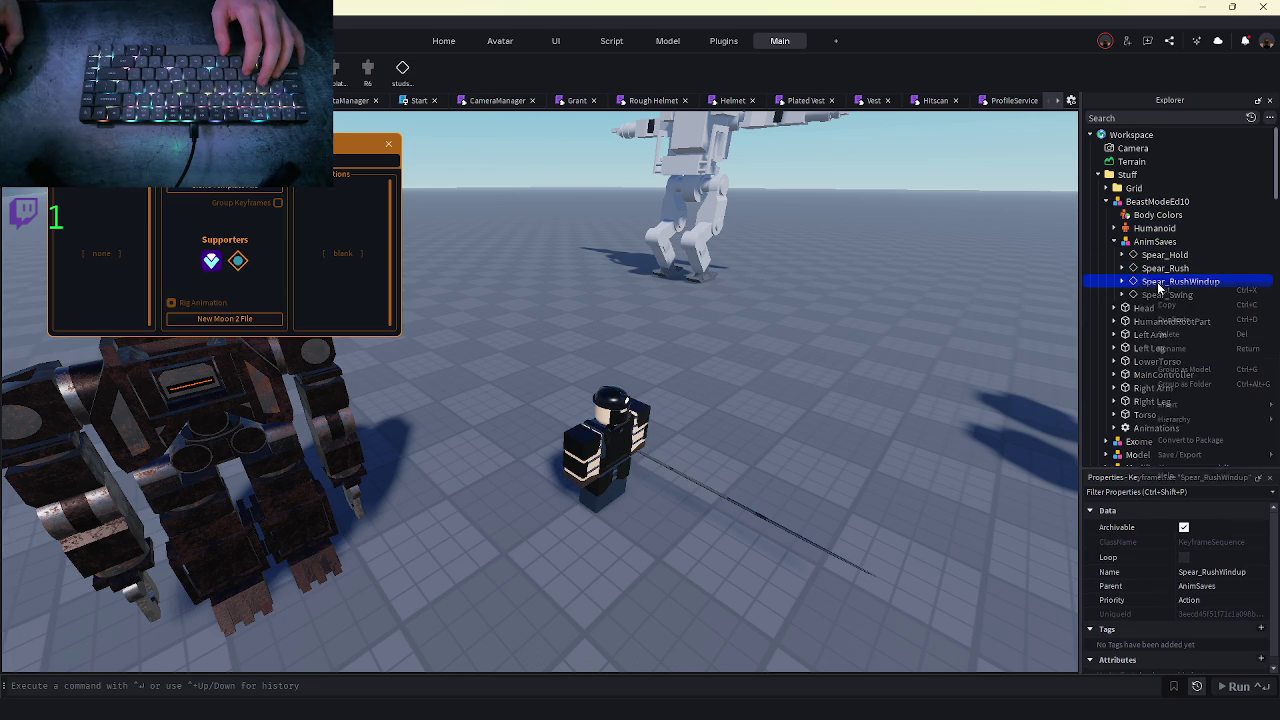
pyautogui.press('Escape')
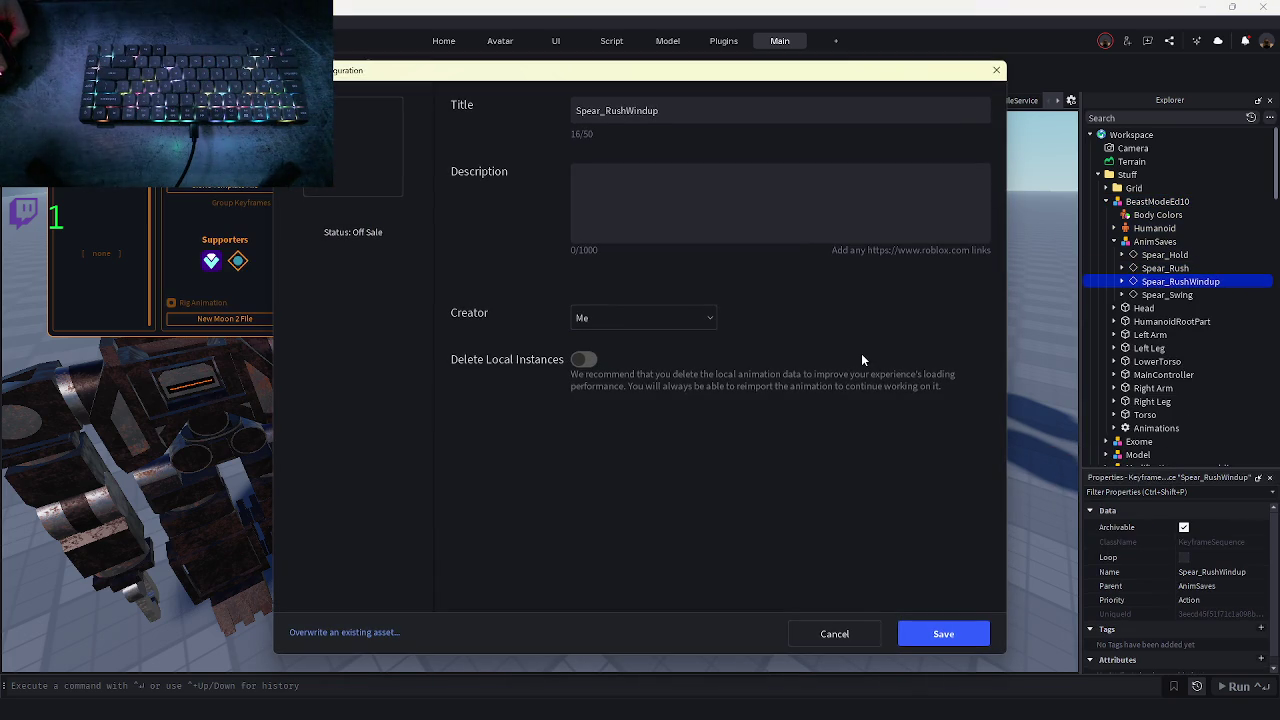
pyautogui.click(636, 317)
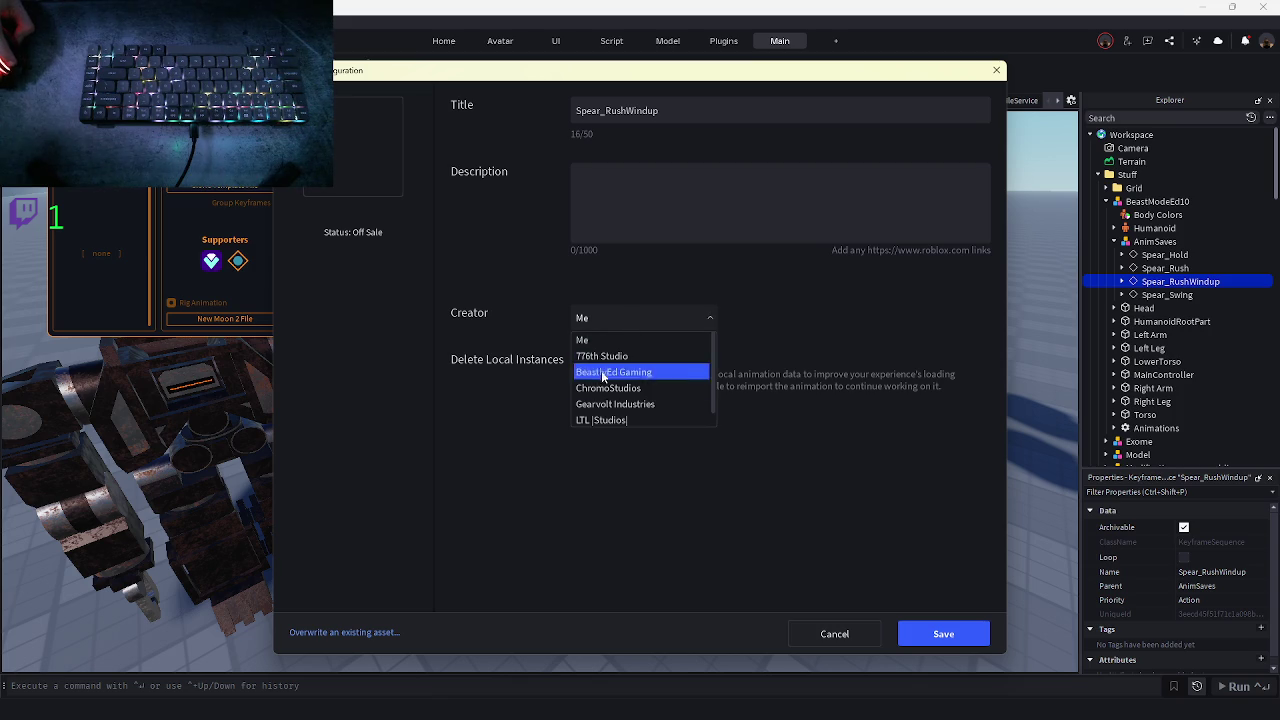
pyautogui.click(614, 404)
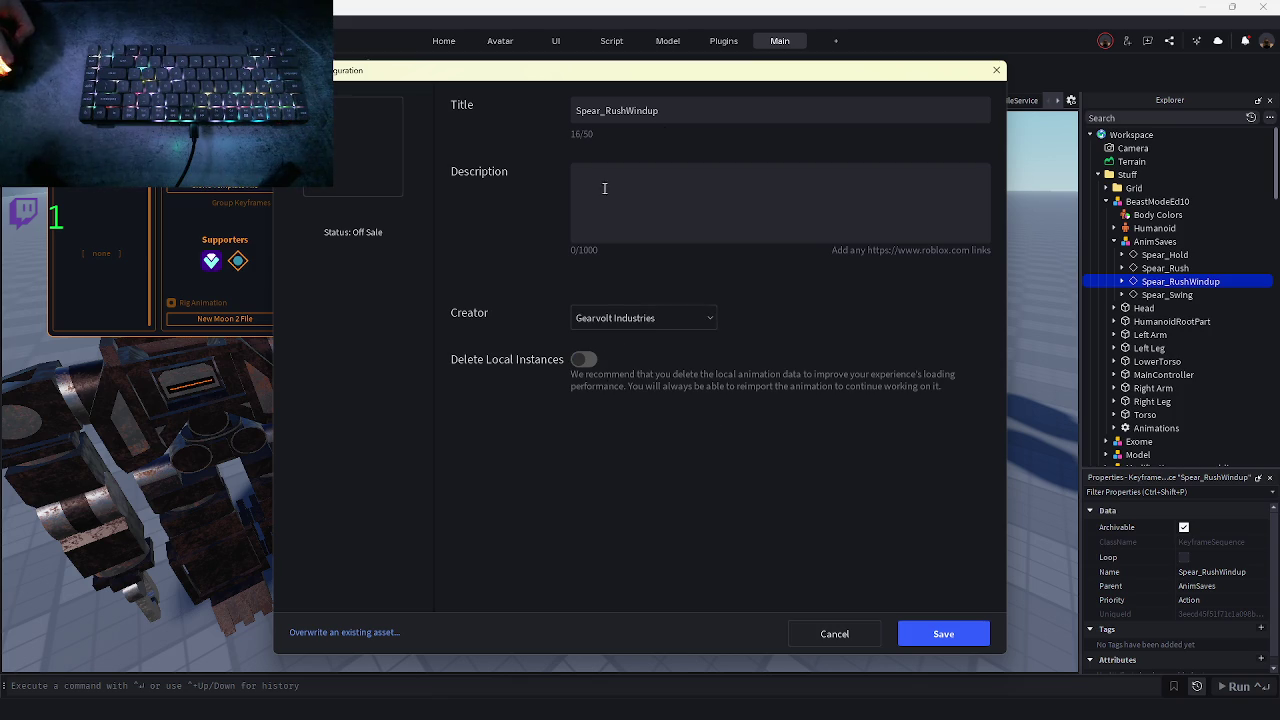
pyautogui.click(930, 634)
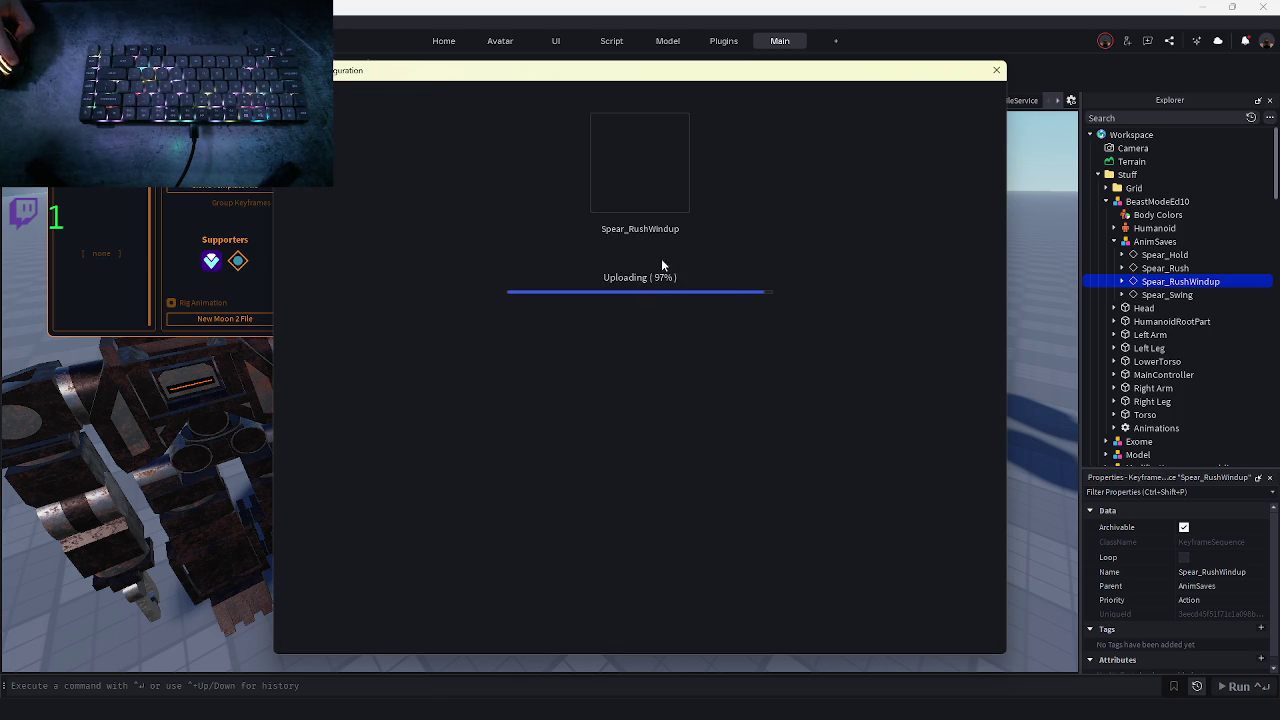
pyautogui.click(996, 70)
pyautogui.scroll(-15, 1209, 348)
pyautogui.scroll(-8, 1209, 348)
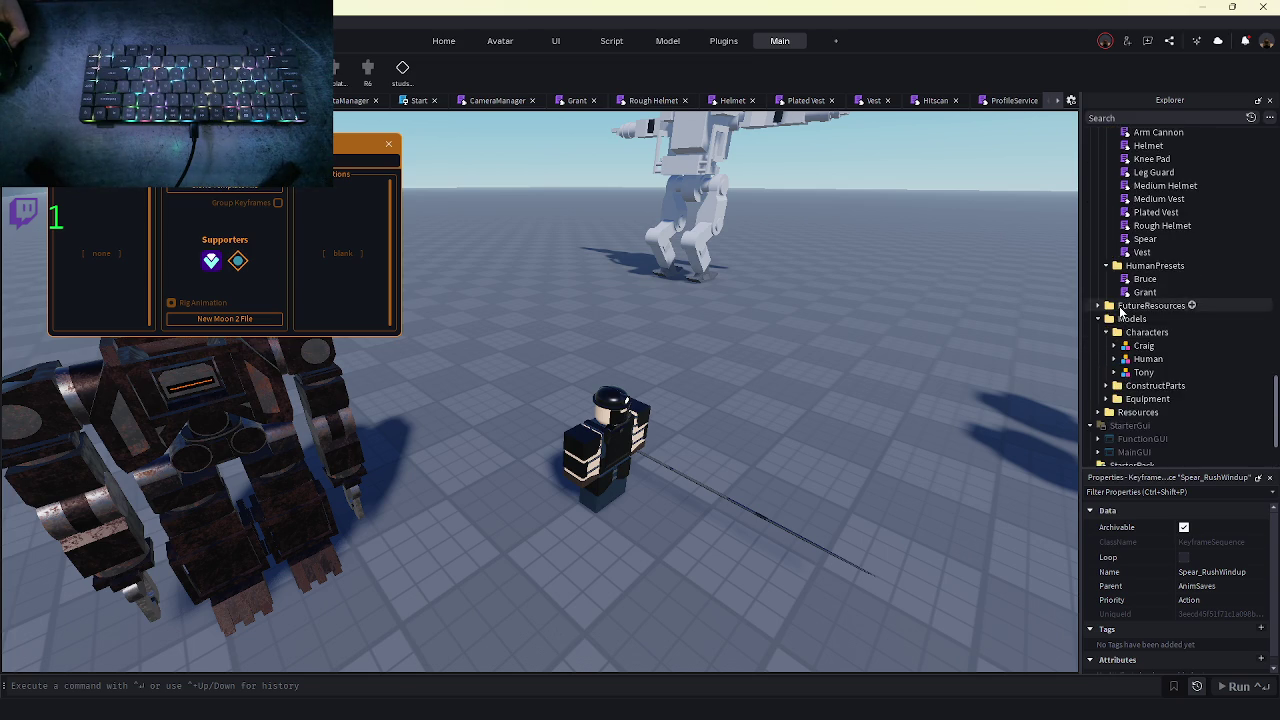
# - Check the Human and Tony character models, then collapse the Characters folder in Explorer
pyautogui.scroll(5, 1110, 313)
pyautogui.scroll(3, 1100, 313)
pyautogui.scroll(-8, 1100, 290)
pyautogui.scroll(-2, 1101, 273)
pyautogui.click(1124, 377)
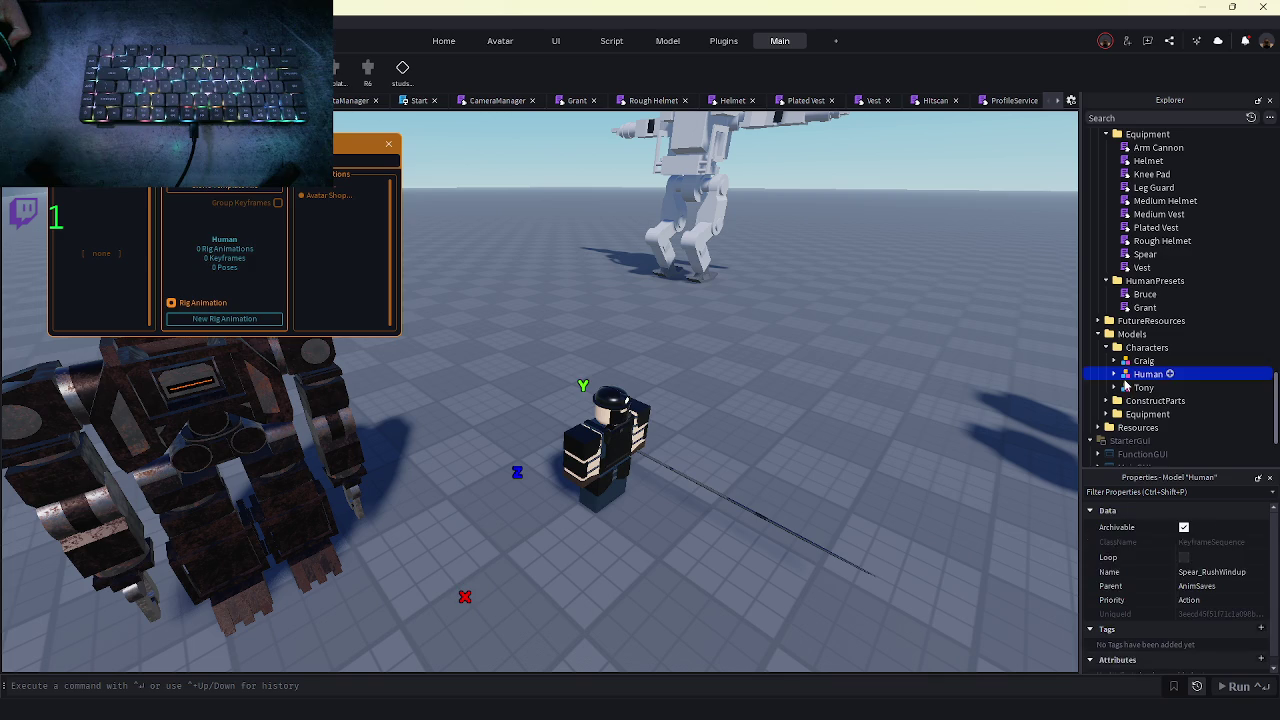
pyautogui.click(1122, 386)
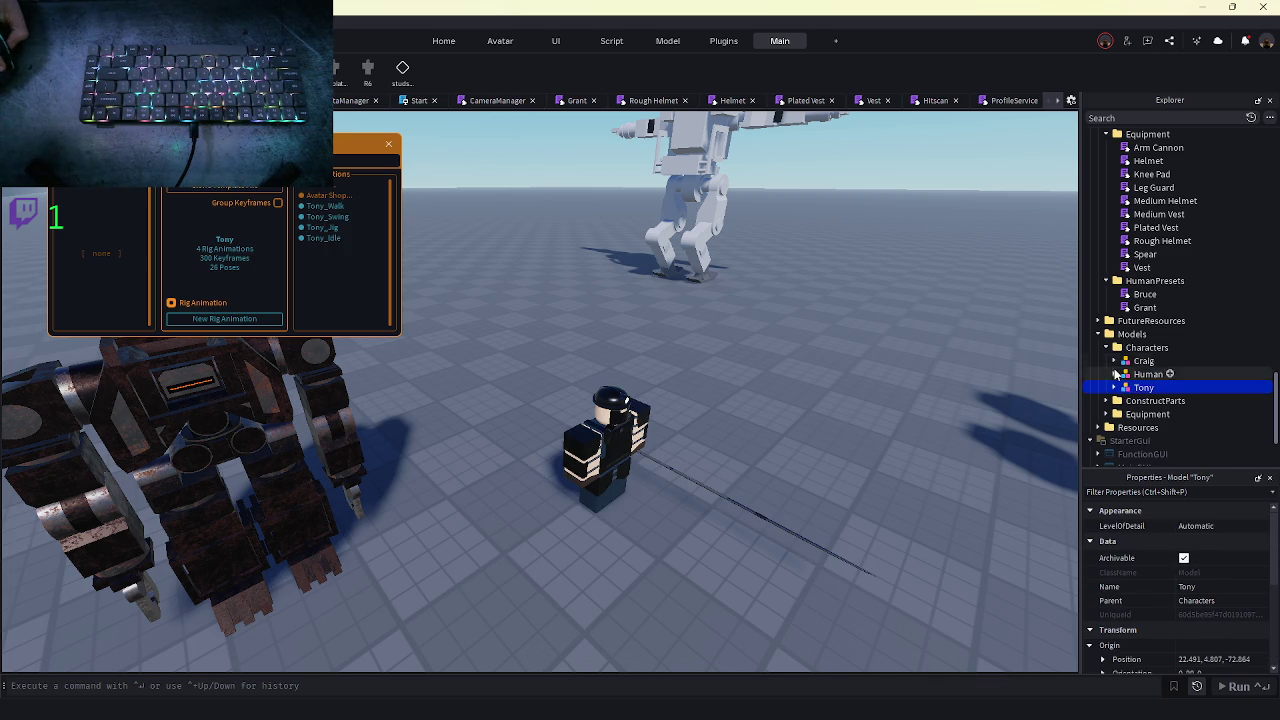
pyautogui.click(1106, 347)
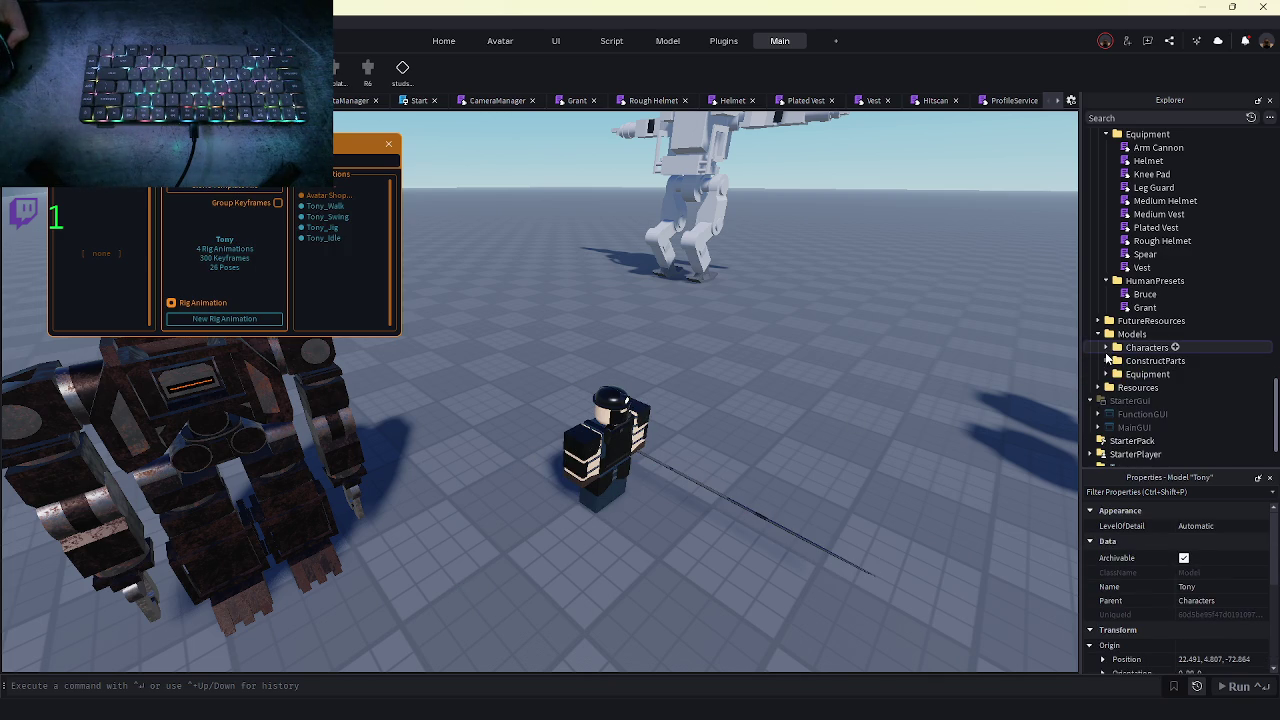
# - Collapse the Constructs, Equipment data and HumanPresets folders and expand Equipment > Spear > Animations
pyautogui.scroll(3, 1136, 302)
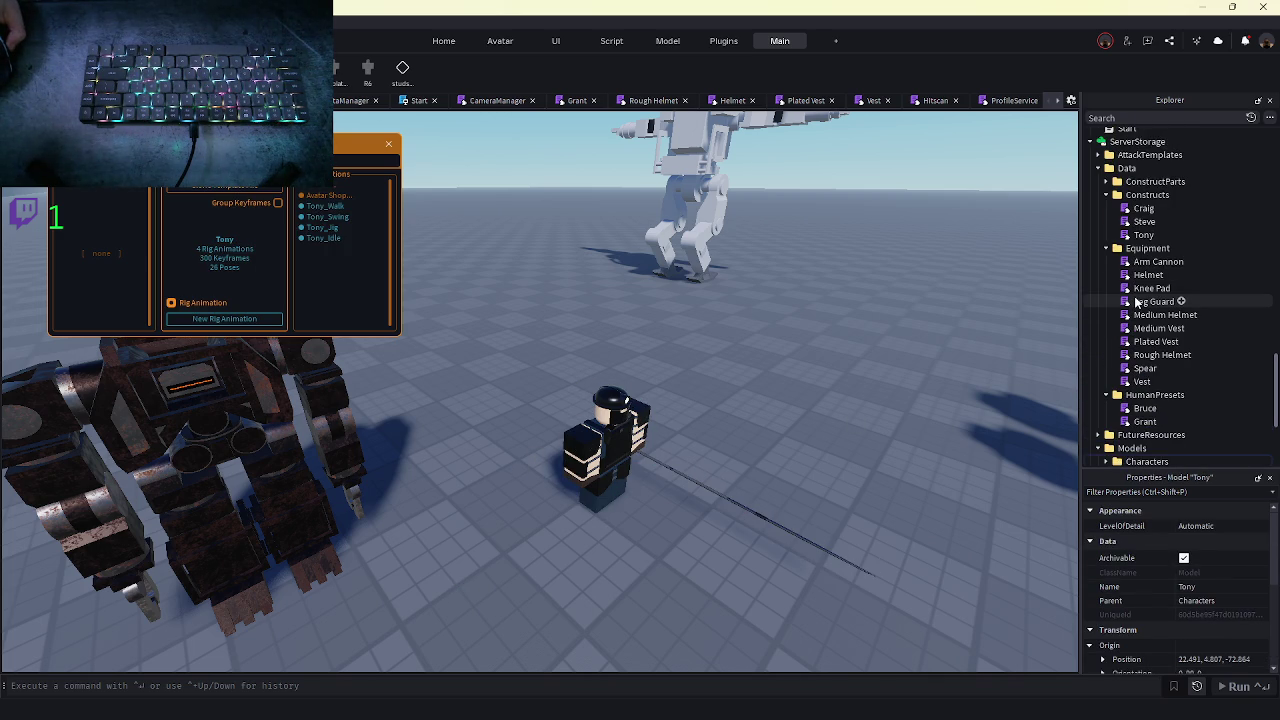
pyautogui.click(1106, 194)
pyautogui.click(1106, 208)
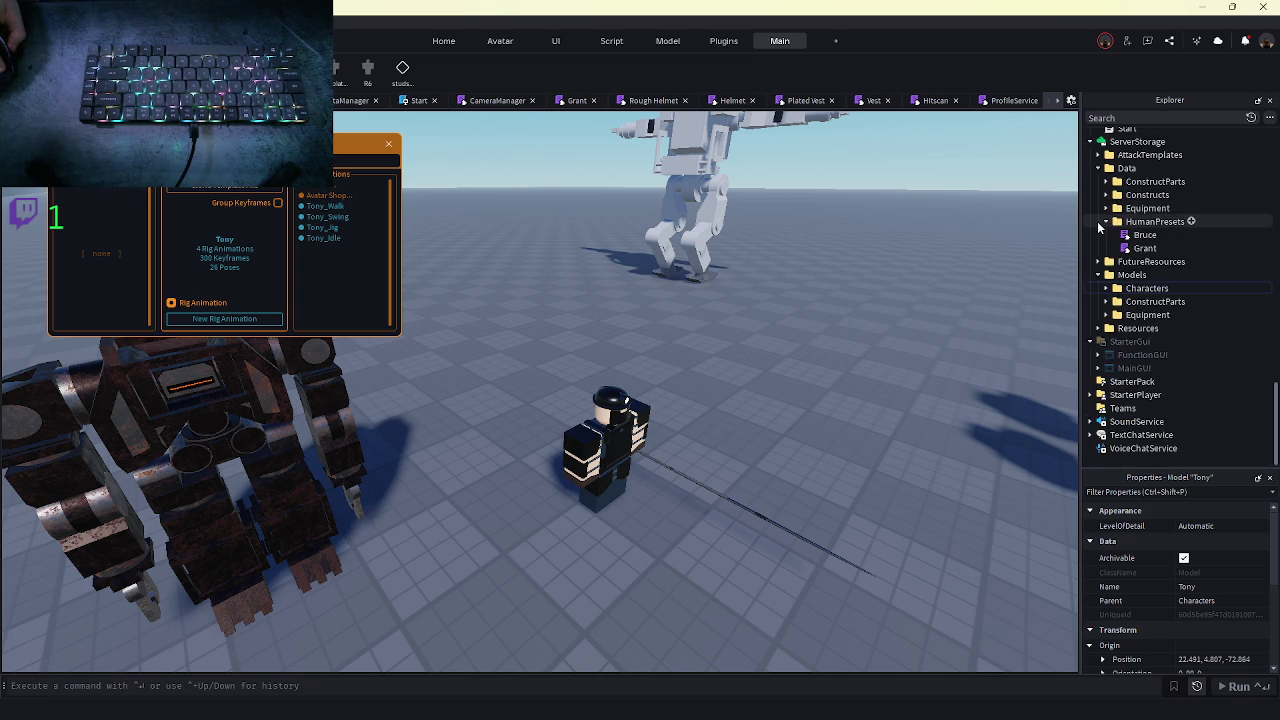
pyautogui.click(1104, 222)
pyautogui.click(1107, 300)
pyautogui.click(1107, 300)
pyautogui.click(1107, 313)
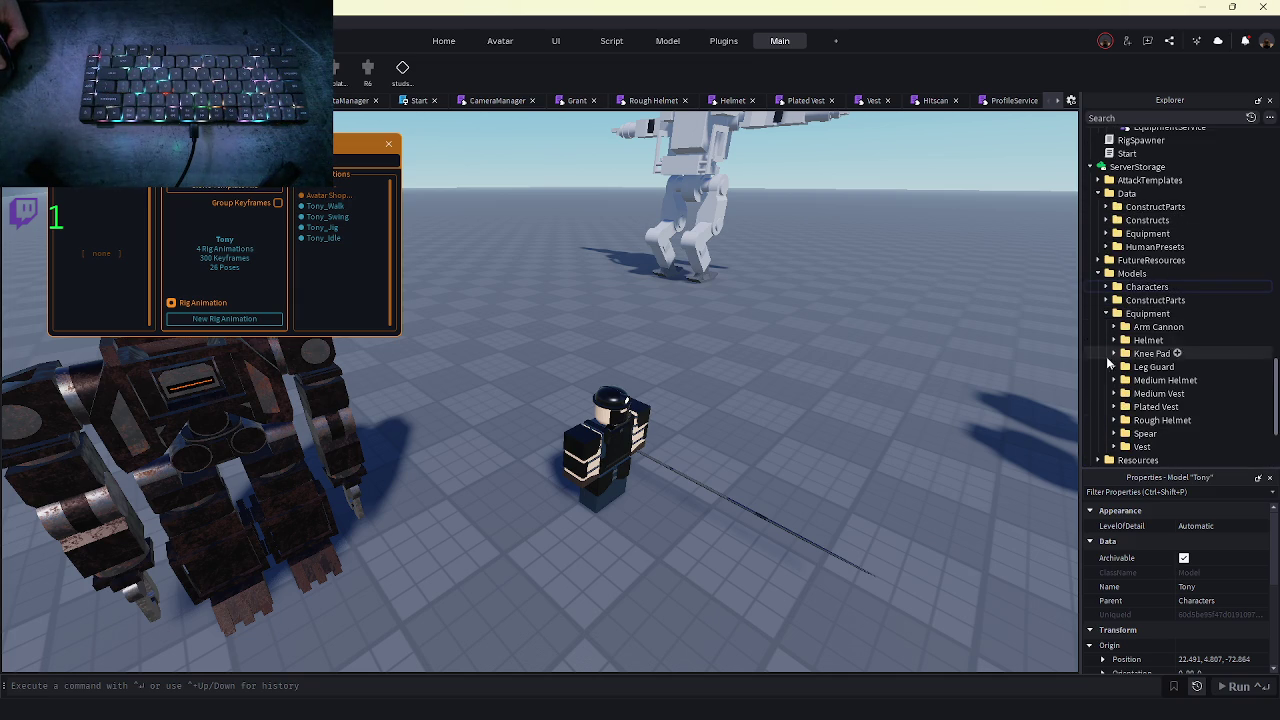
pyautogui.scroll(-1, 1103, 393)
pyautogui.click(1112, 404)
pyautogui.click(1122, 417)
pyautogui.scroll(-2, 1140, 400)
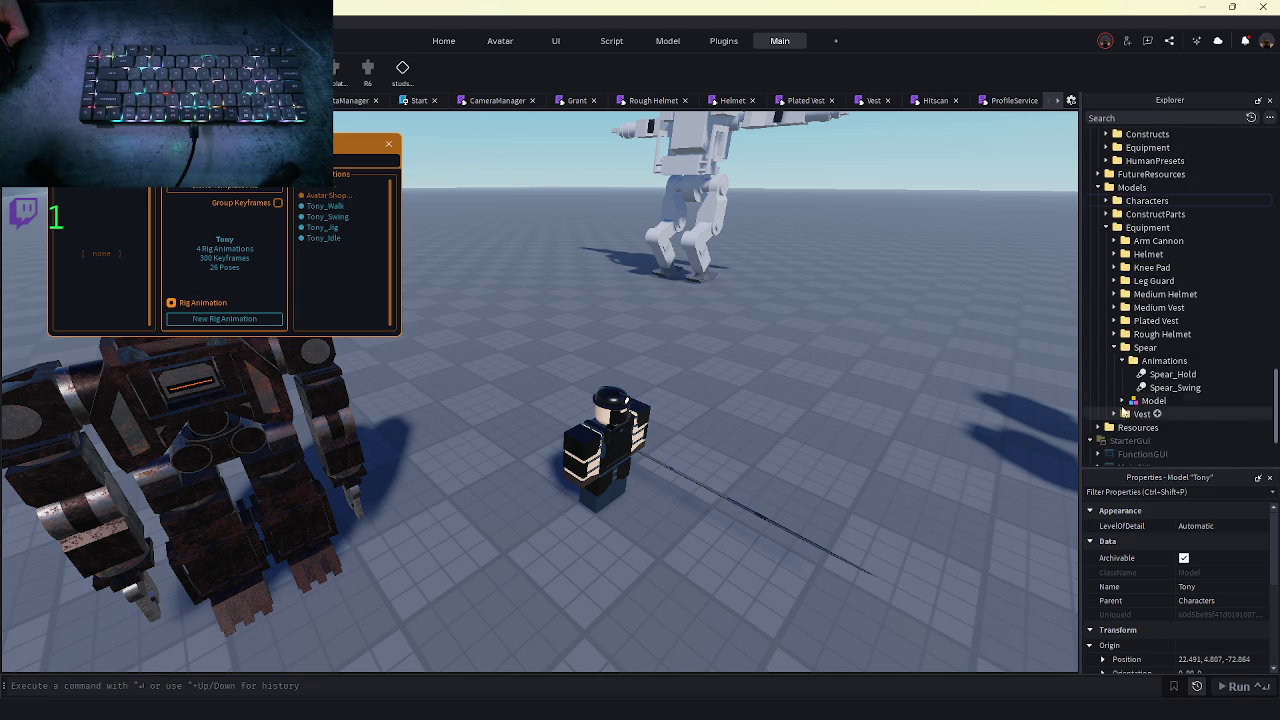
# - Duplicate Spear_Hold, paste a new AnimationId into the copy, and name it Spear_RushWindup
pyautogui.click(1172, 374)
pyautogui.hotkey('ctrl', 'd')
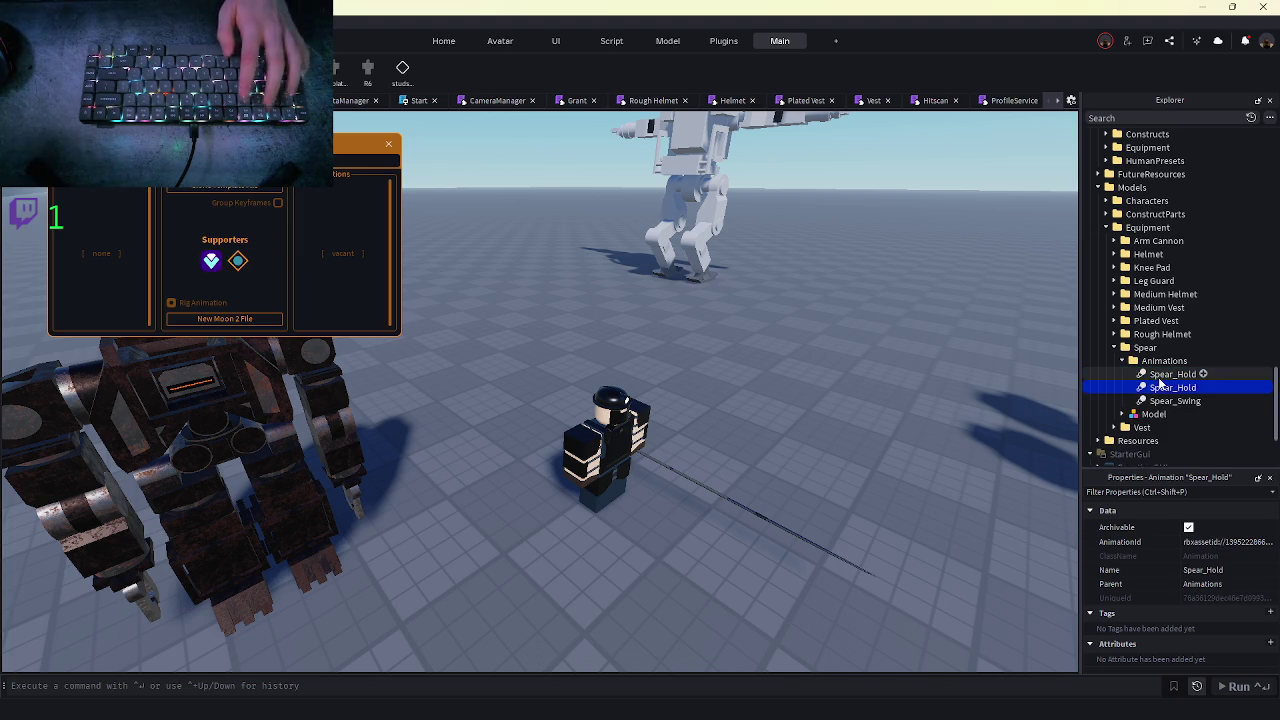
pyautogui.click(1222, 545)
pyautogui.hotkey('ctrl', 'v')
pyautogui.press('Return')
pyautogui.press('F2')
pyautogui.write('Spear')
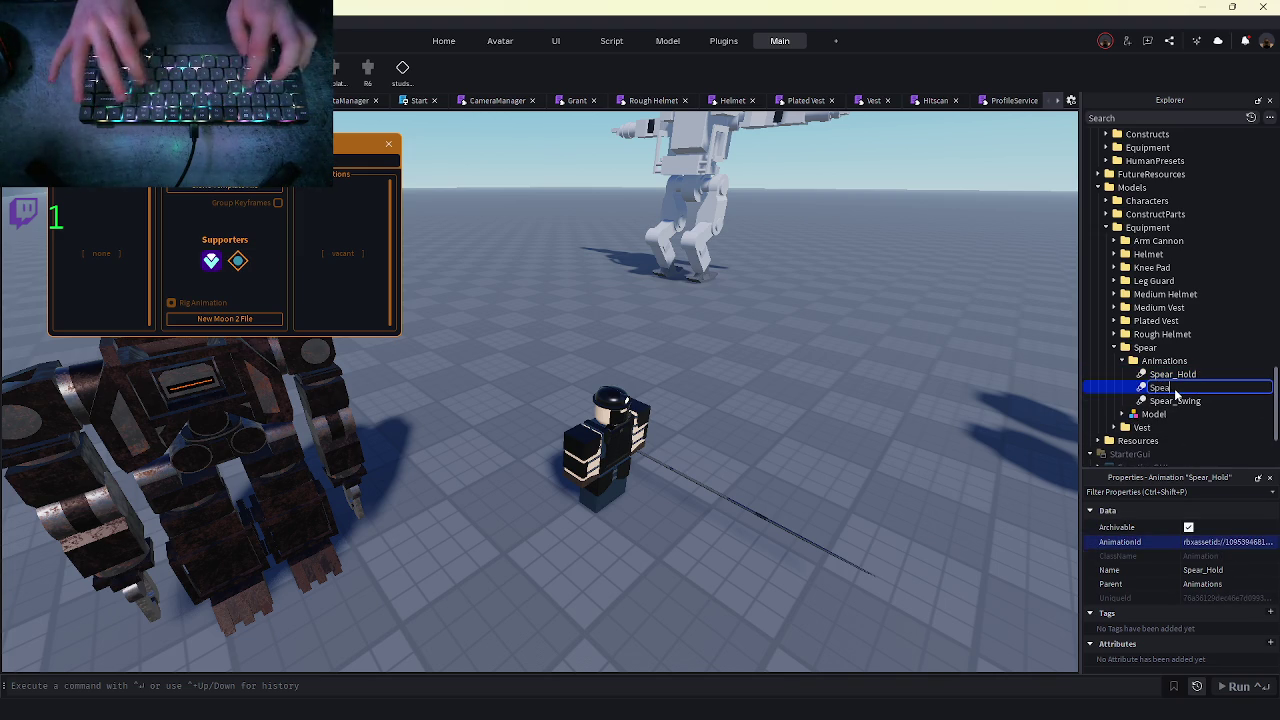
pyautogui.write('_Rush')
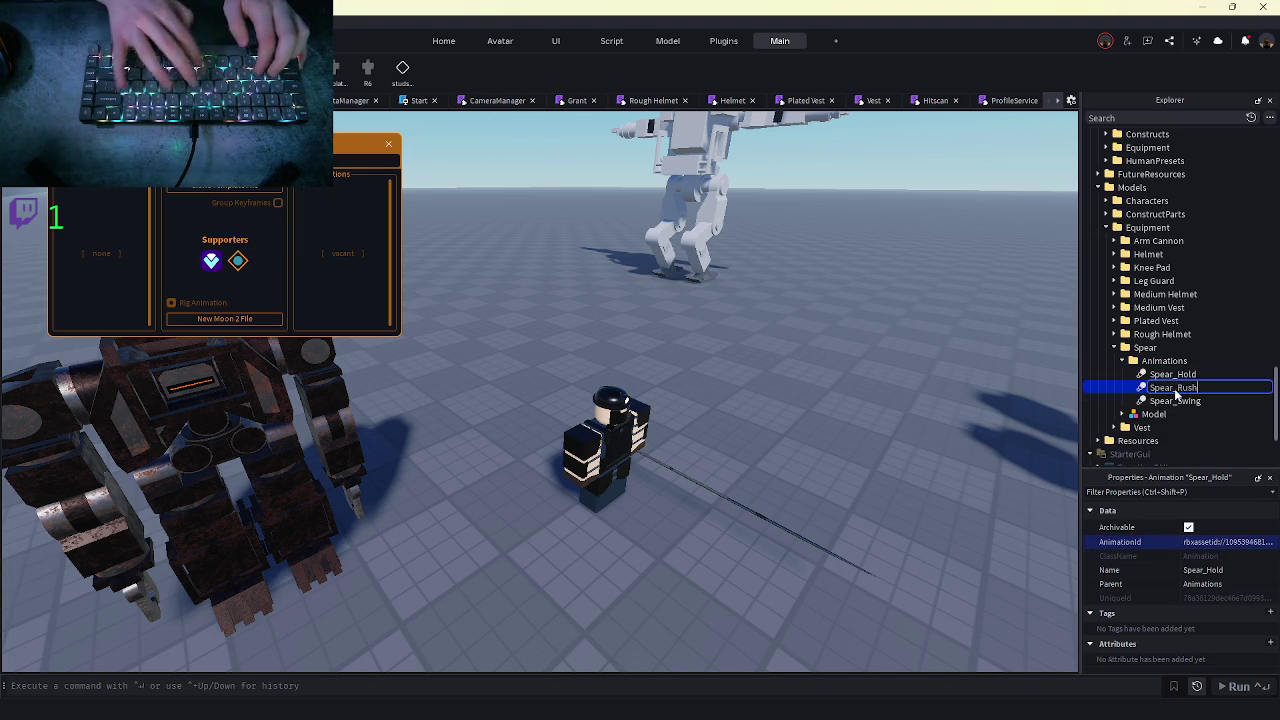
pyautogui.press('Return')
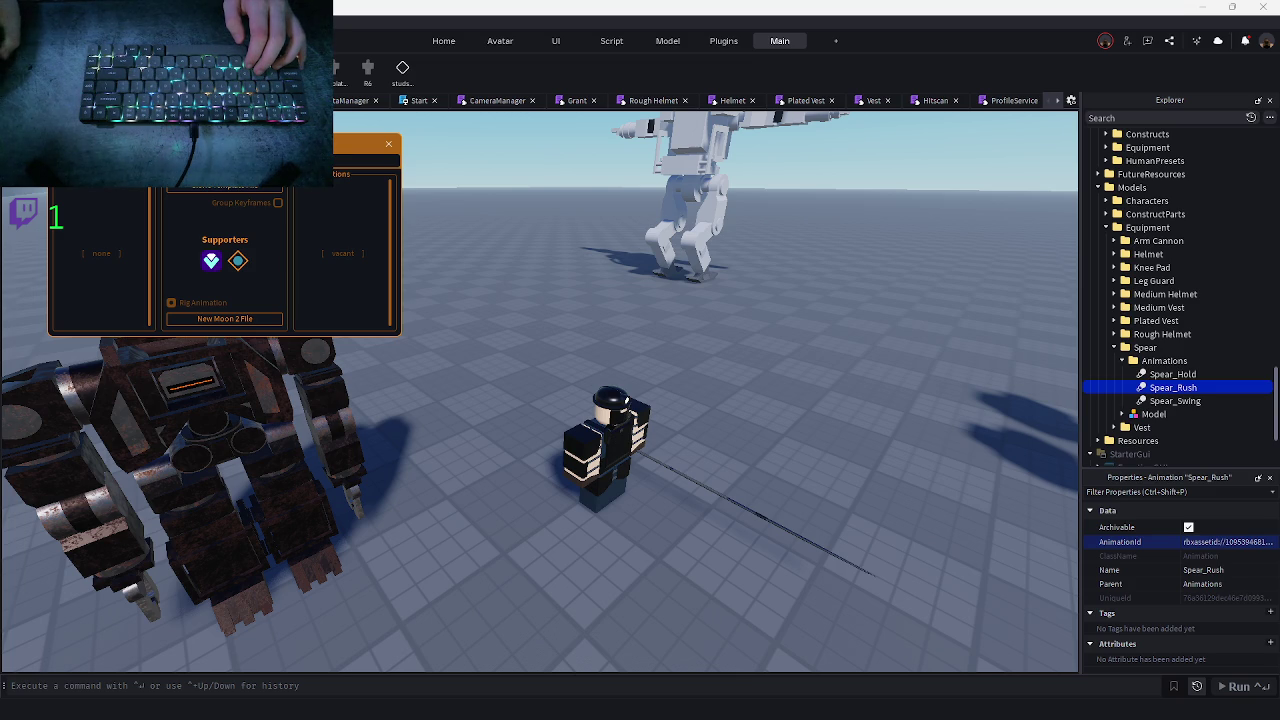
pyautogui.press('F2')
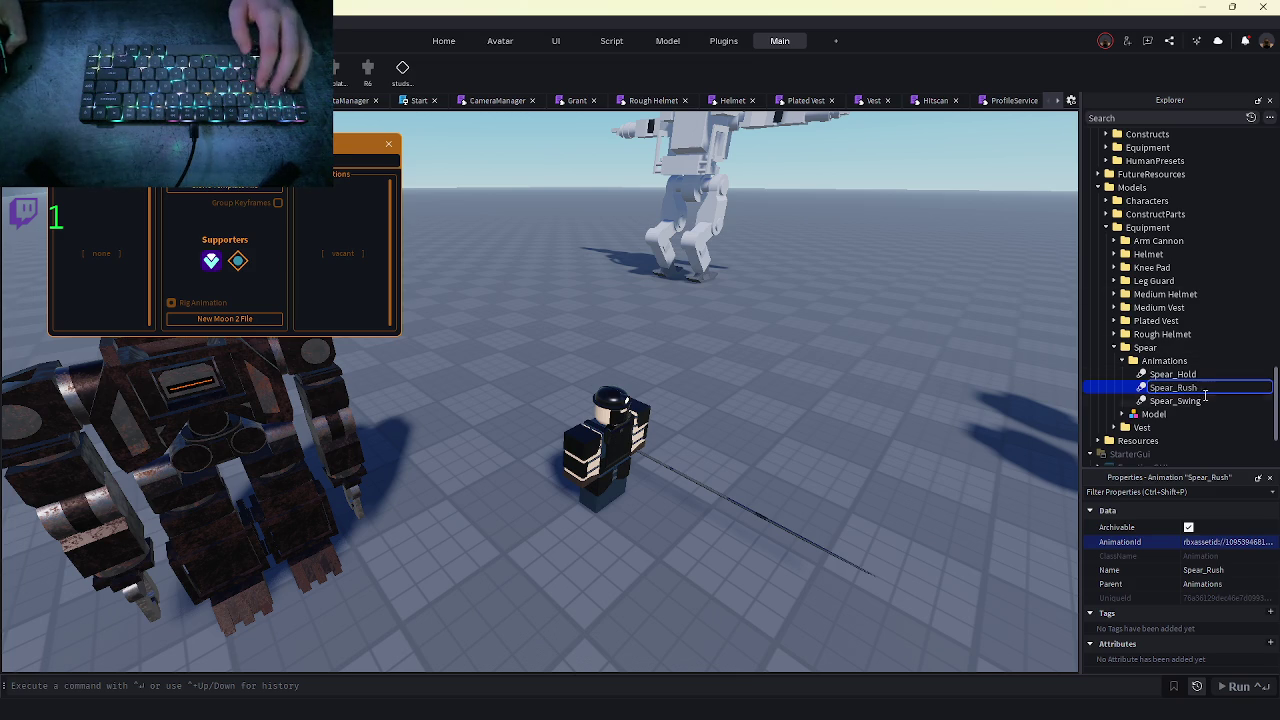
pyautogui.write('Windup')
pyautogui.press('Return')
# - Bring up the context menu of the saved Spear_Rush KeyframeSequence
pyautogui.scroll(10, 1190, 396)
pyautogui.scroll(10, 1186, 392)
pyautogui.scroll(3, 1145, 283)
pyautogui.rightClick(1150, 268)
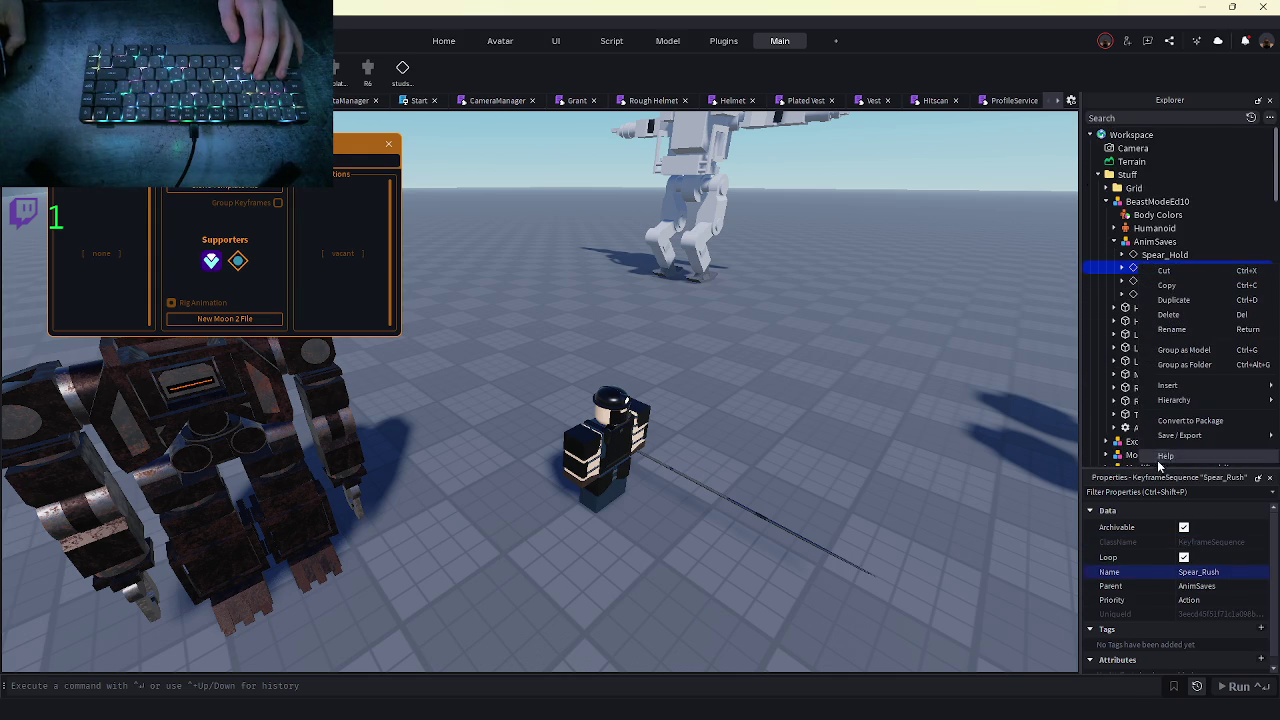
# - Save Spear_Rush to Roblox over the group's 'REPLACE ME' placeholder asset and dismiss the success message
pyautogui.moveTo(1176, 436)
pyautogui.click(1103, 437)
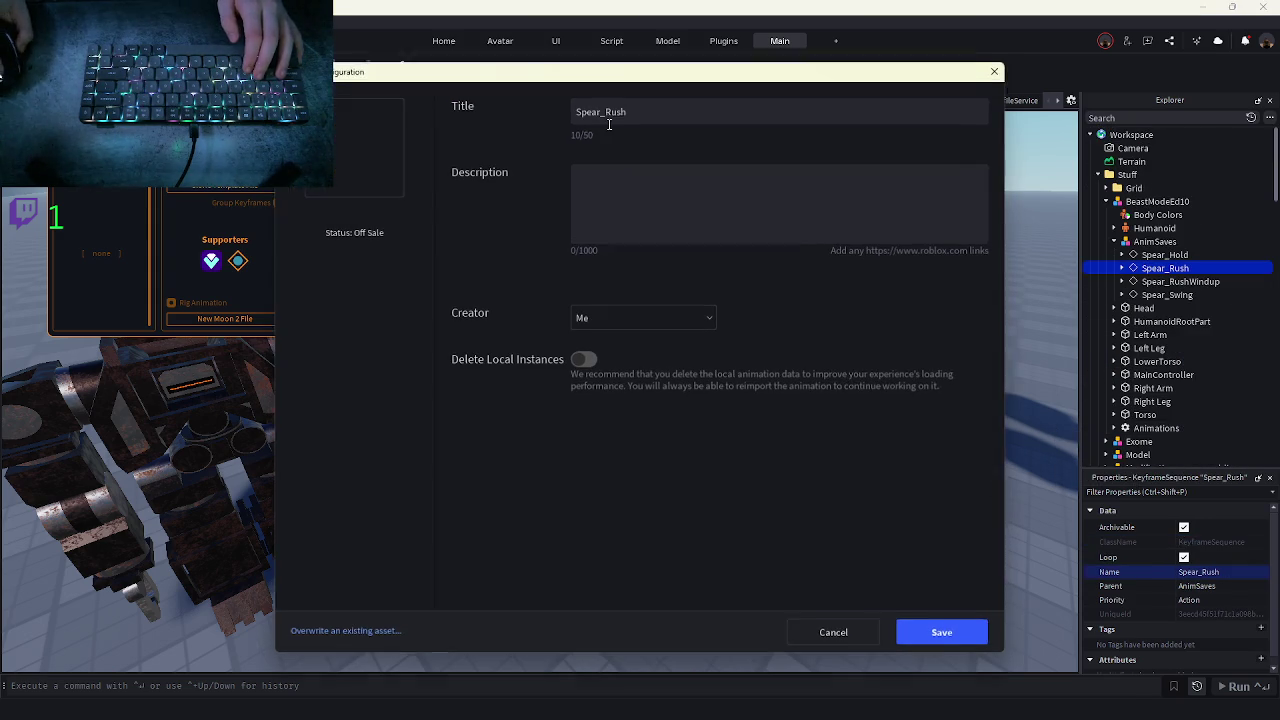
pyautogui.click(337, 633)
pyautogui.click(465, 160)
pyautogui.click(486, 240)
pyautogui.click(879, 262)
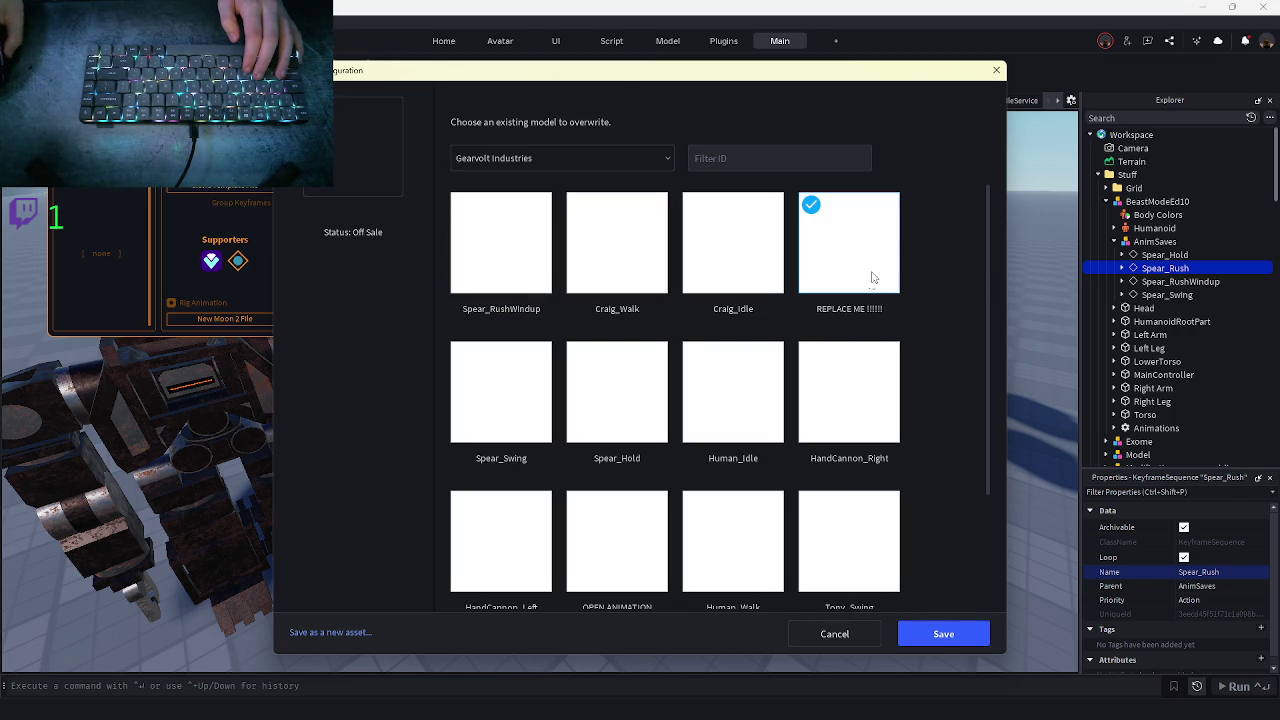
pyautogui.click(951, 631)
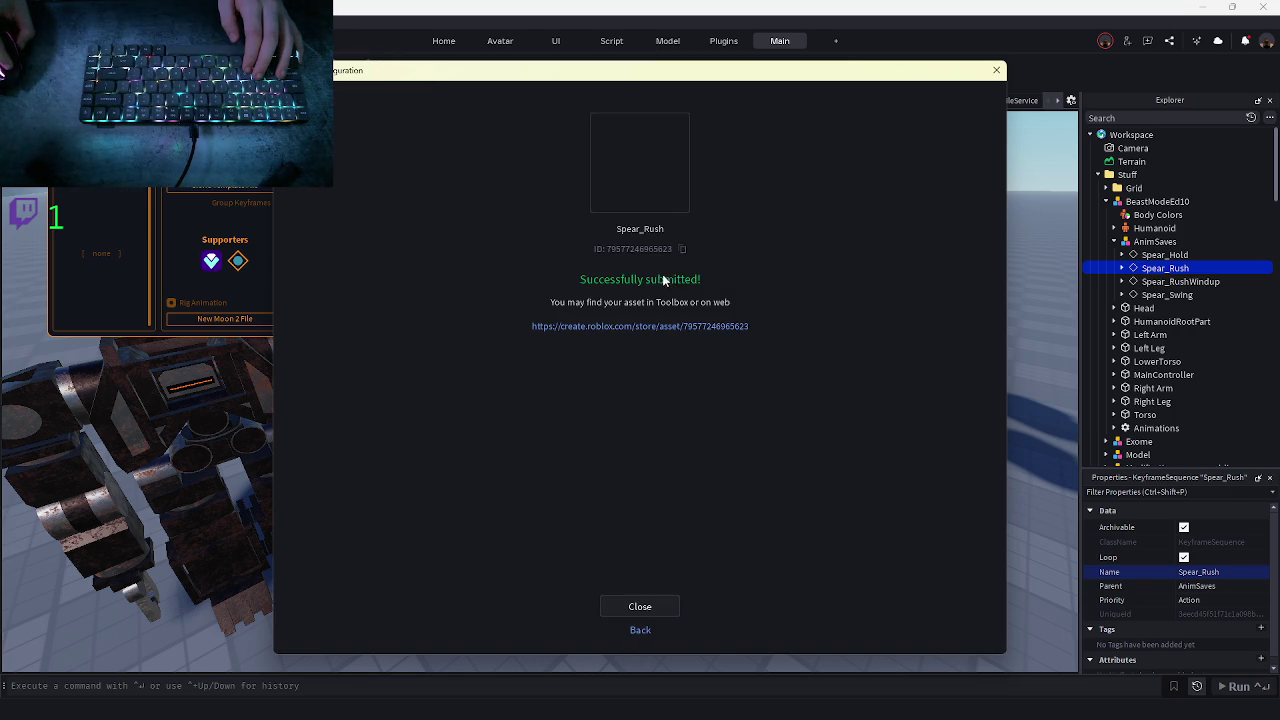
pyautogui.click(995, 73)
pyautogui.scroll(-15, 1160, 380)
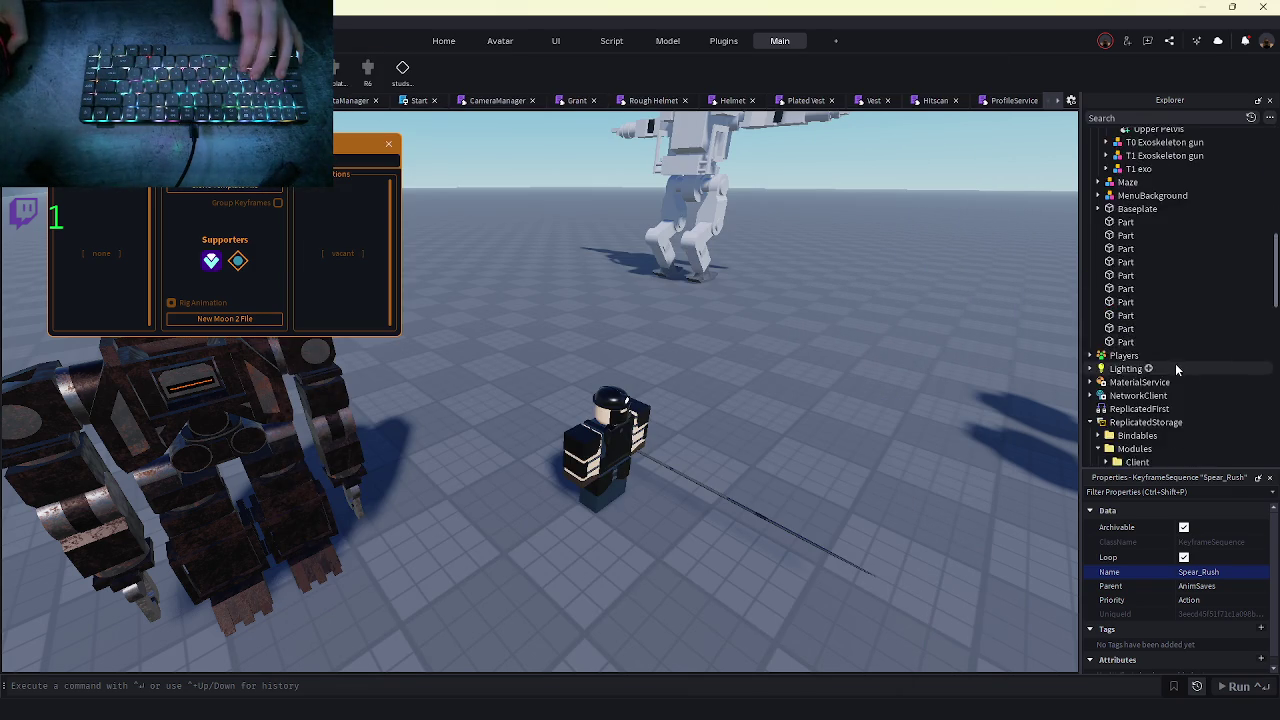
pyautogui.scroll(-5, 1160, 385)
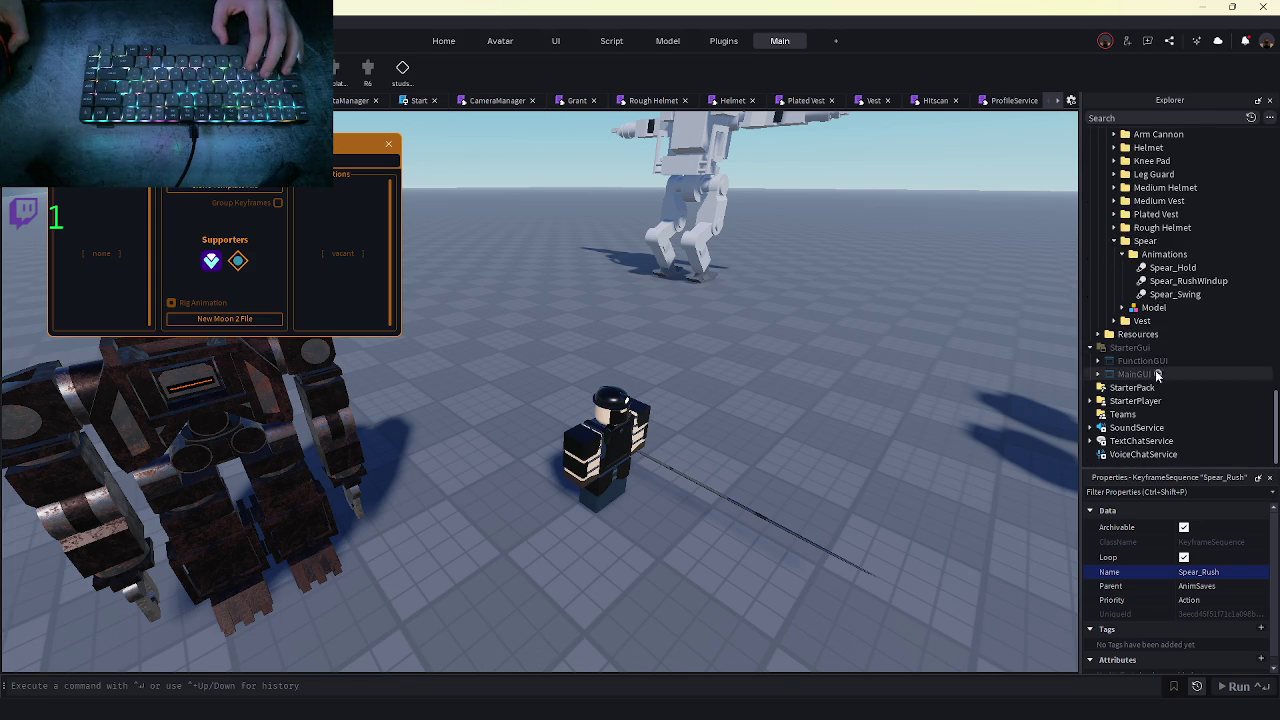
pyautogui.click(1188, 281)
pyautogui.hotkey('ctrl', 'd')
pyautogui.press('F2')
pyautogui.write('Spear_')
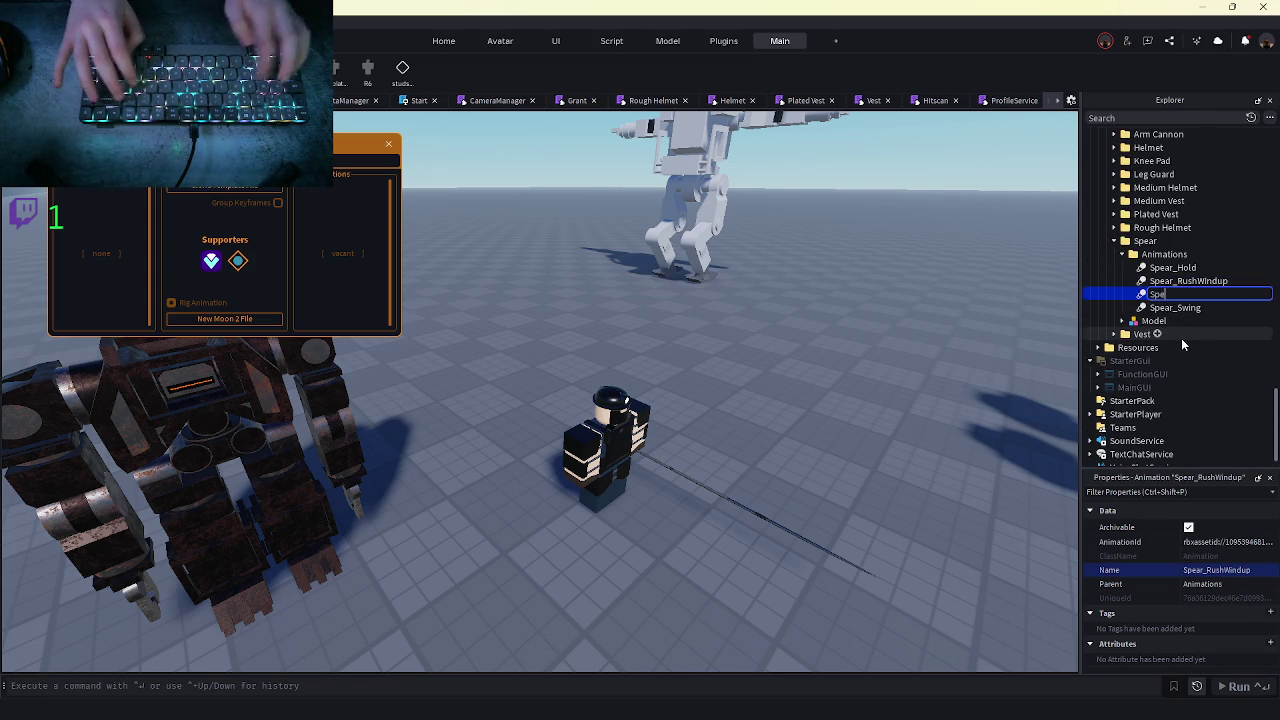
pyautogui.write('Rush')
pyautogui.press('Return')
pyautogui.click(1236, 542)
pyautogui.hotkey('ctrl', 'v')
pyautogui.press('Return')
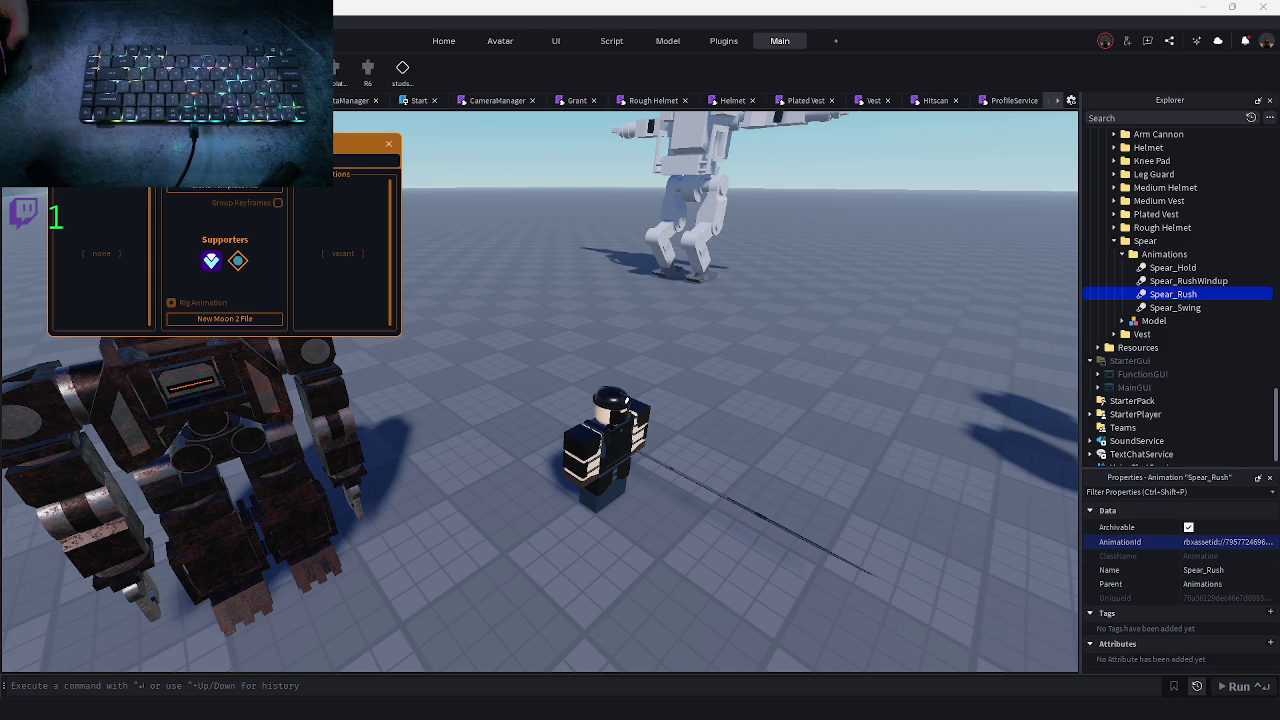
pyautogui.click(1202, 7)
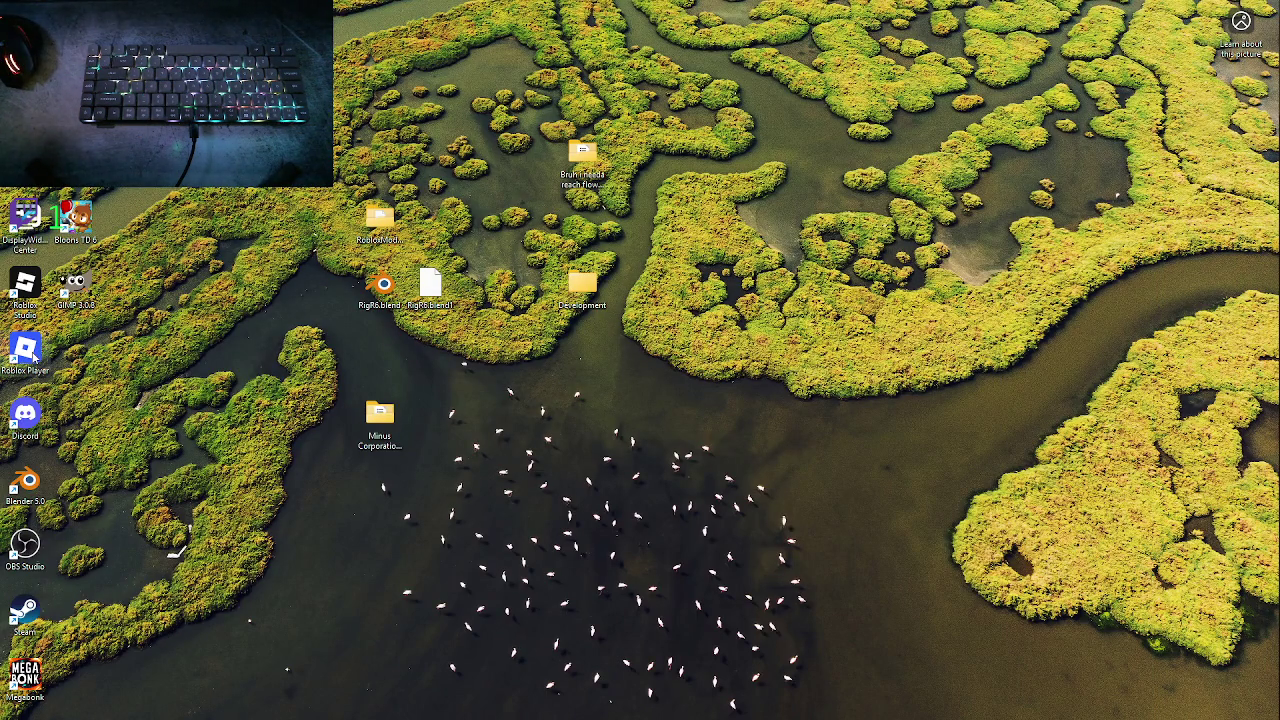
pyautogui.doubleClick(25, 347)
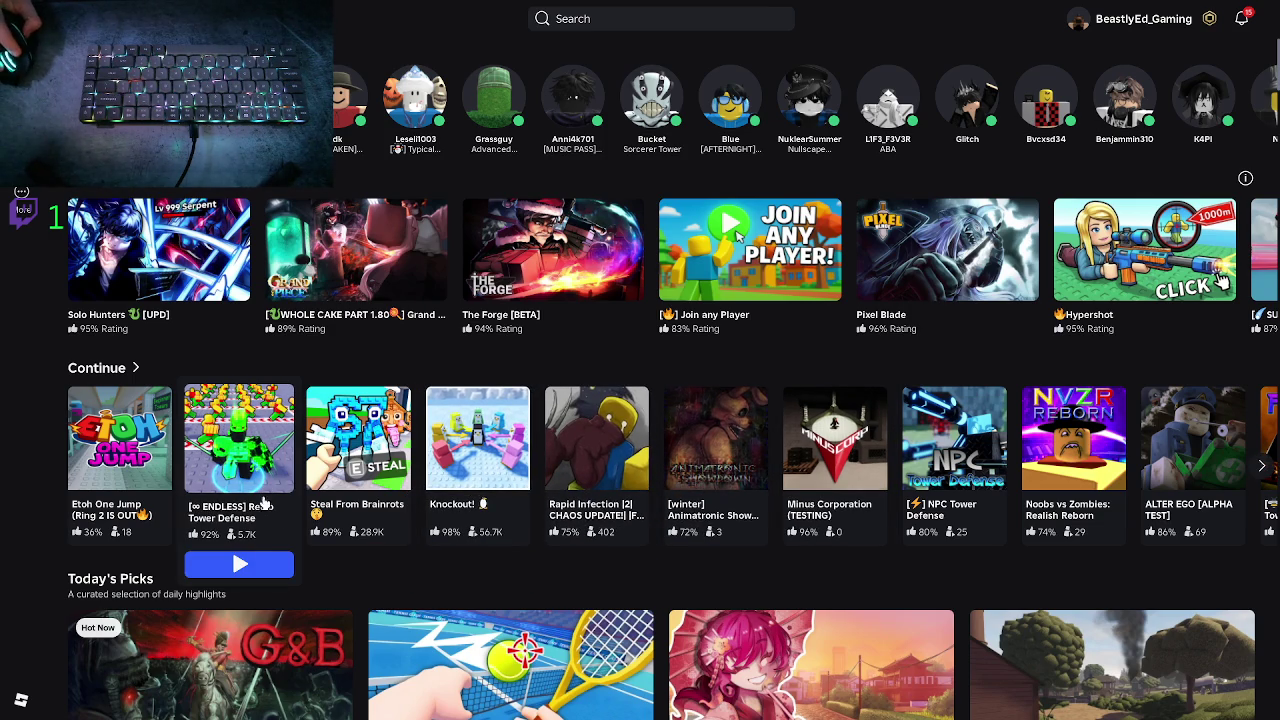
pyautogui.click(1261, 466)
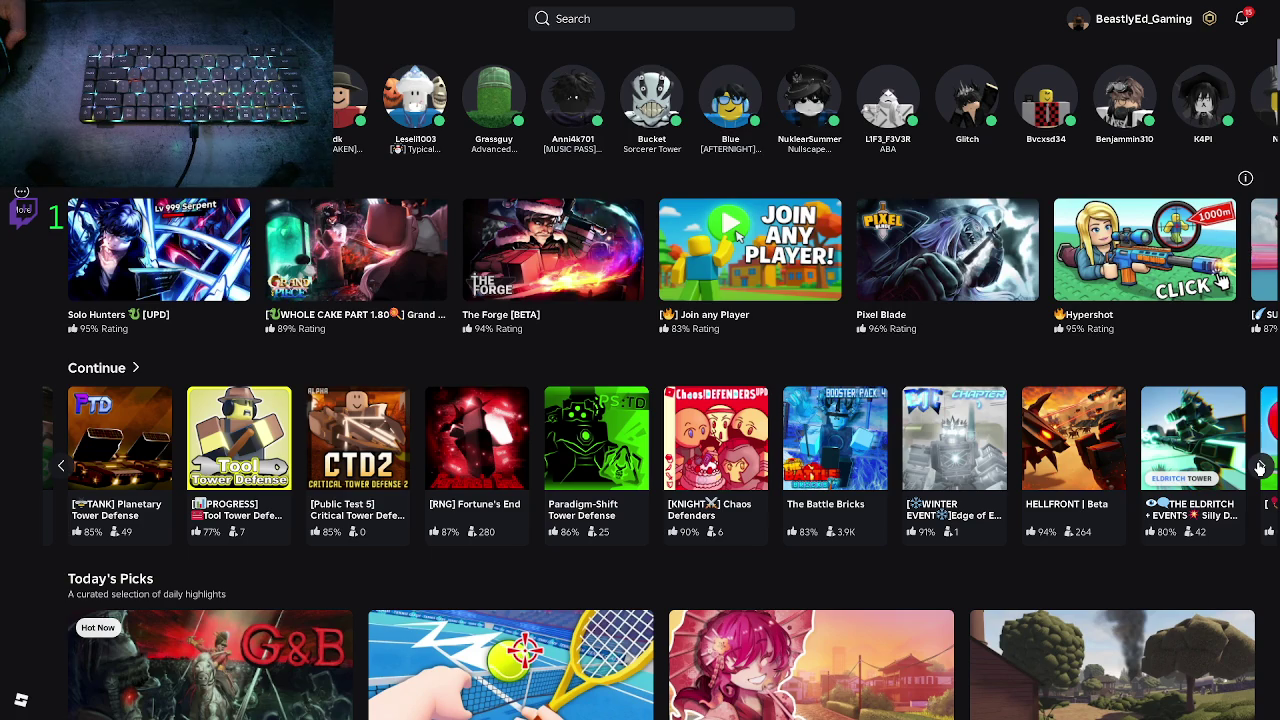
pyautogui.moveTo(852, 458)
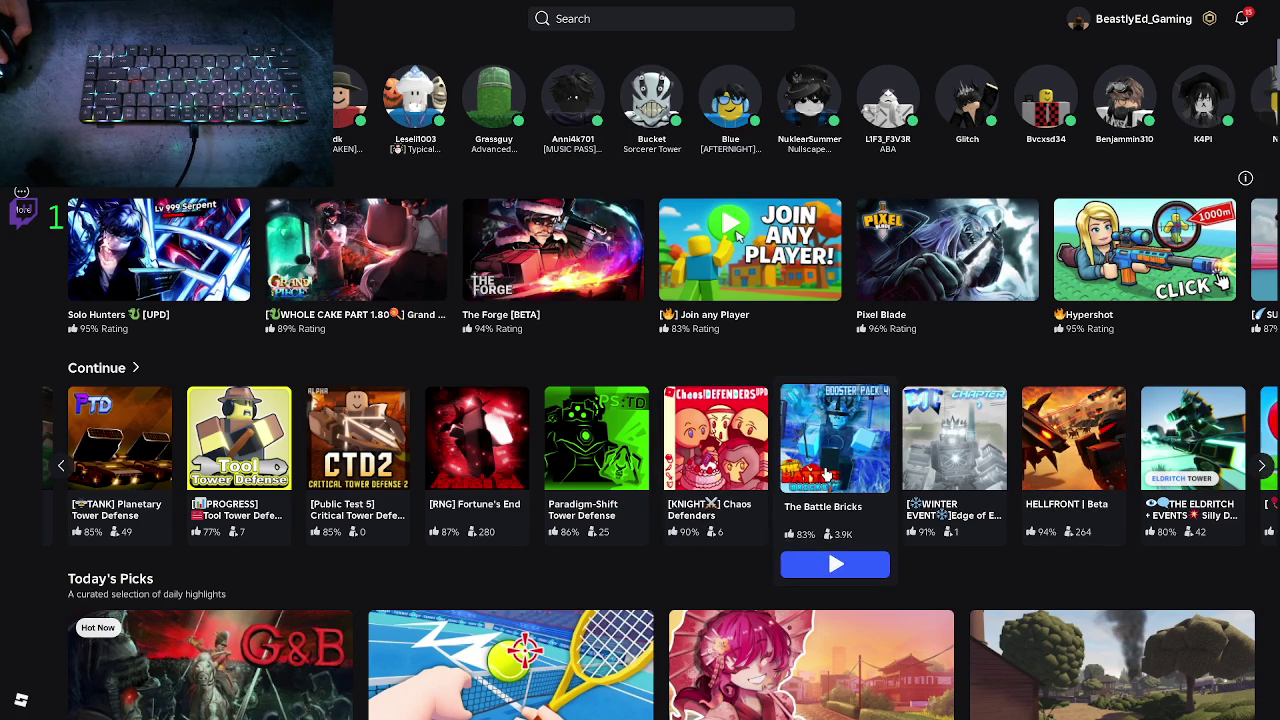
pyautogui.moveTo(543, 459)
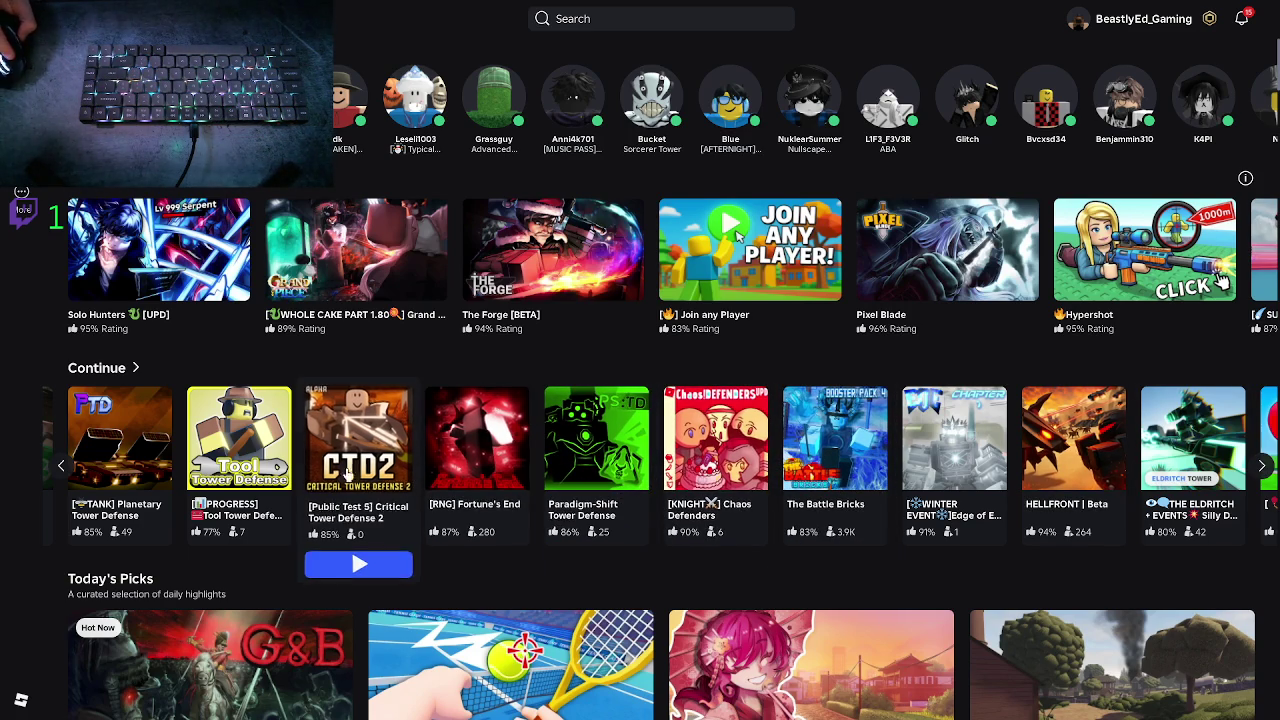
pyautogui.hscroll(5, 455, 490)
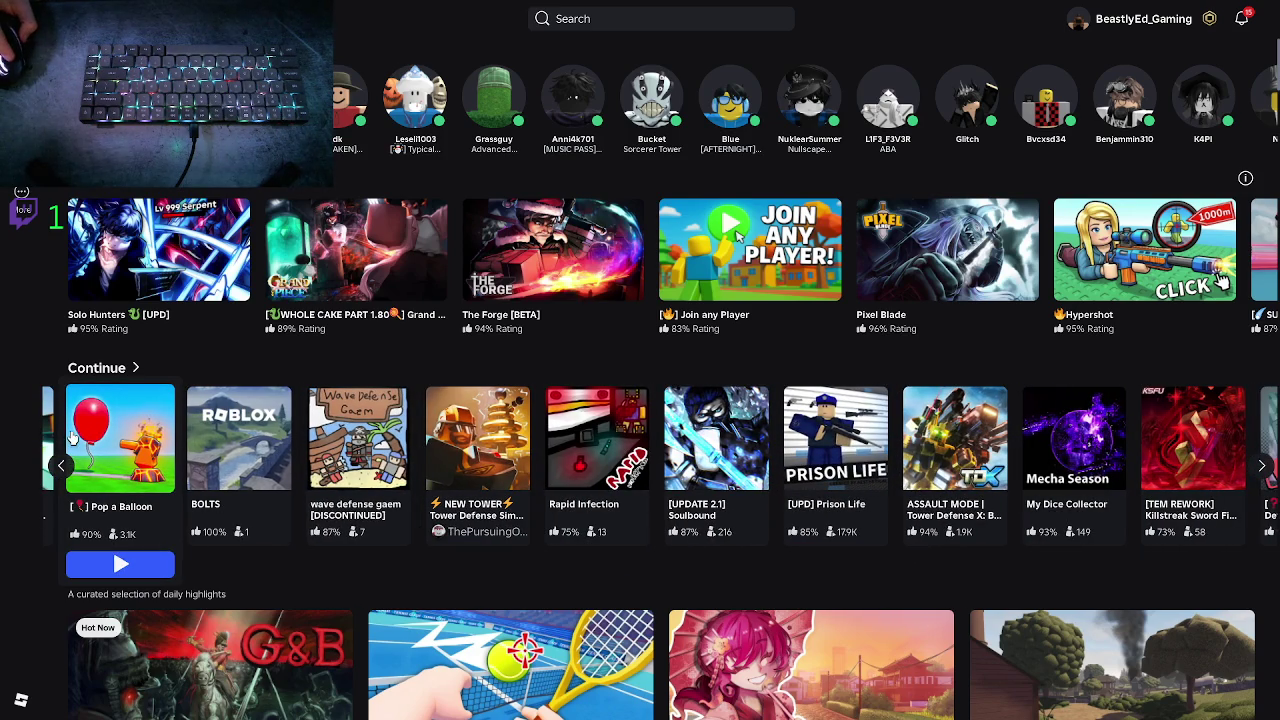
pyautogui.click(60, 470)
pyautogui.click(60, 471)
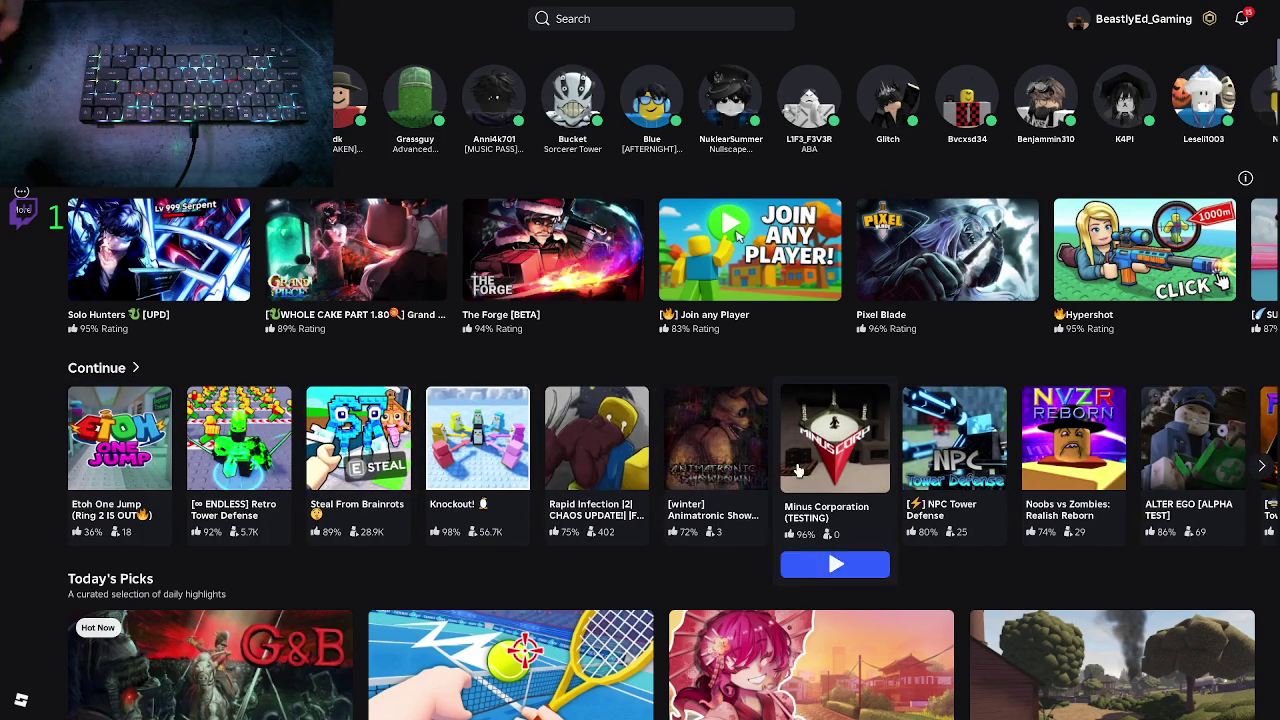
pyautogui.click(1259, 469)
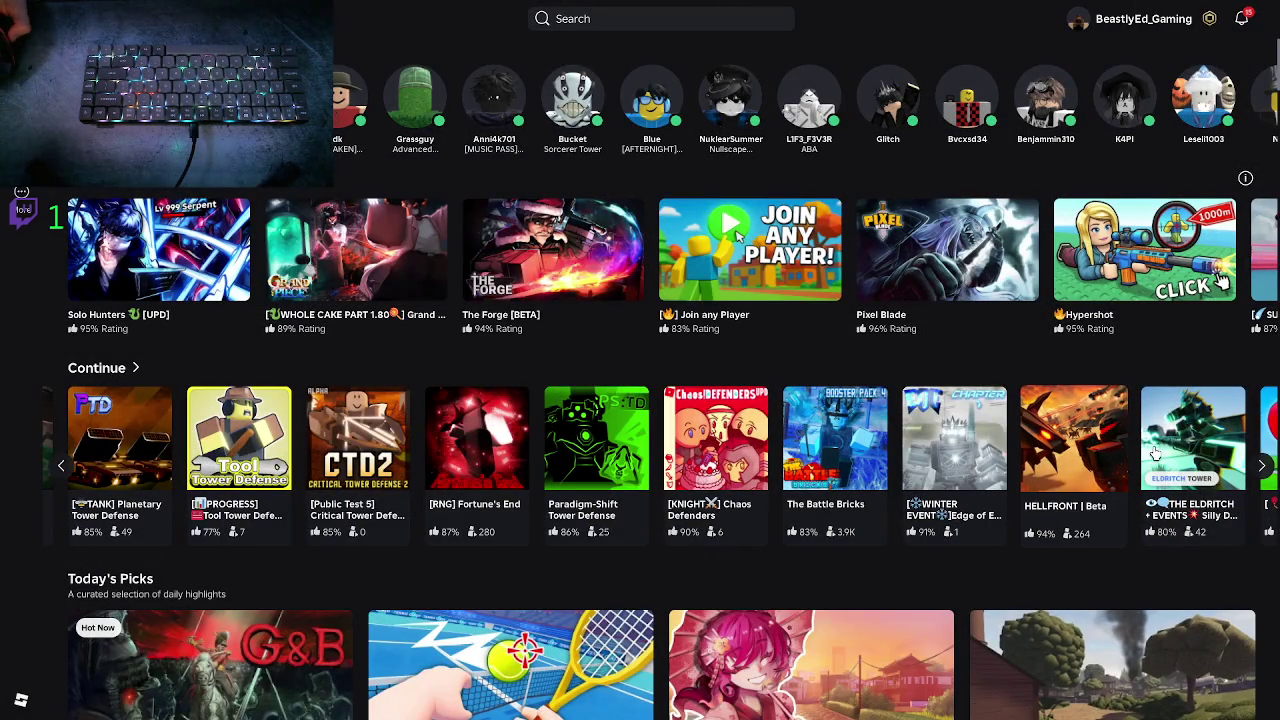
pyautogui.click(1261, 469)
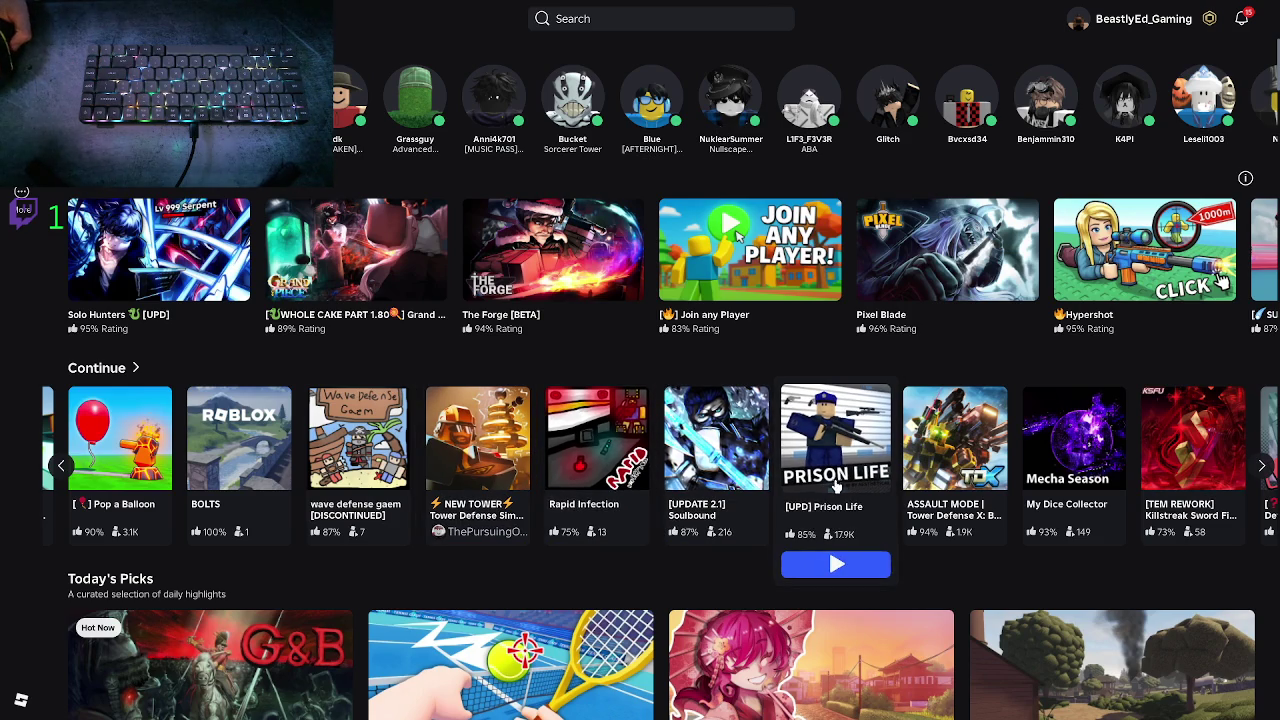
pyautogui.click(1261, 466)
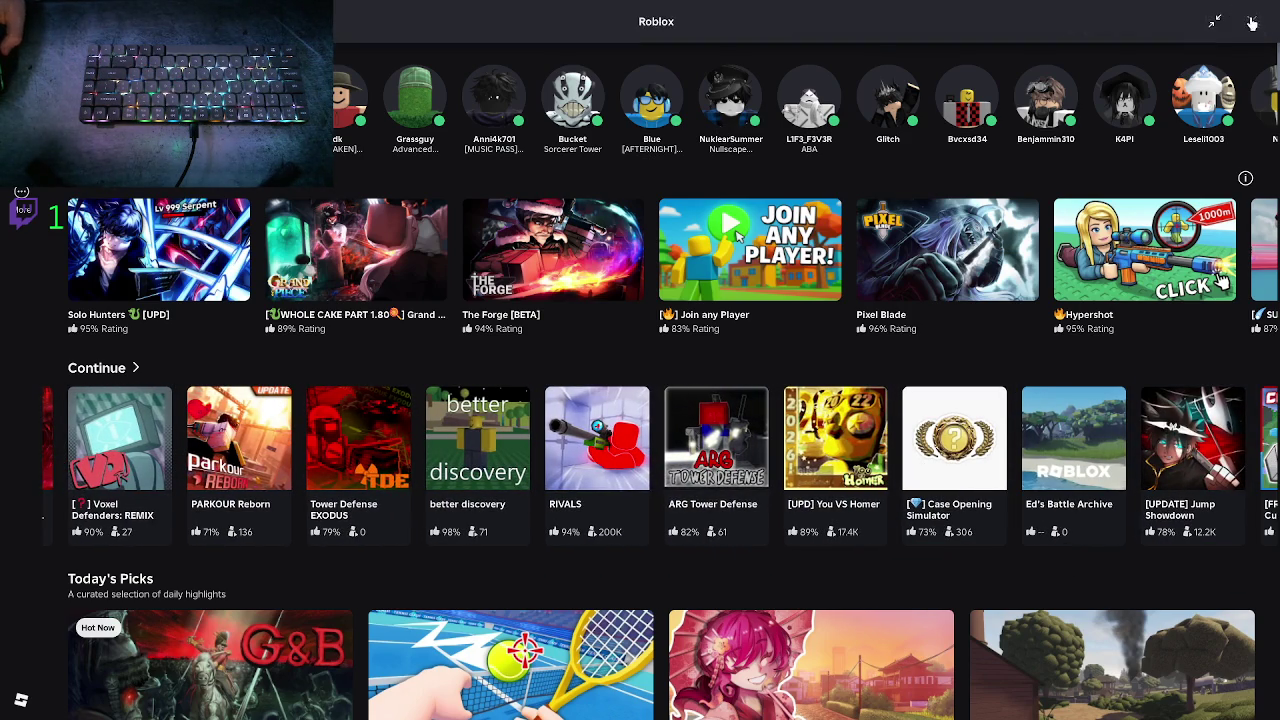
pyautogui.click(1252, 16)
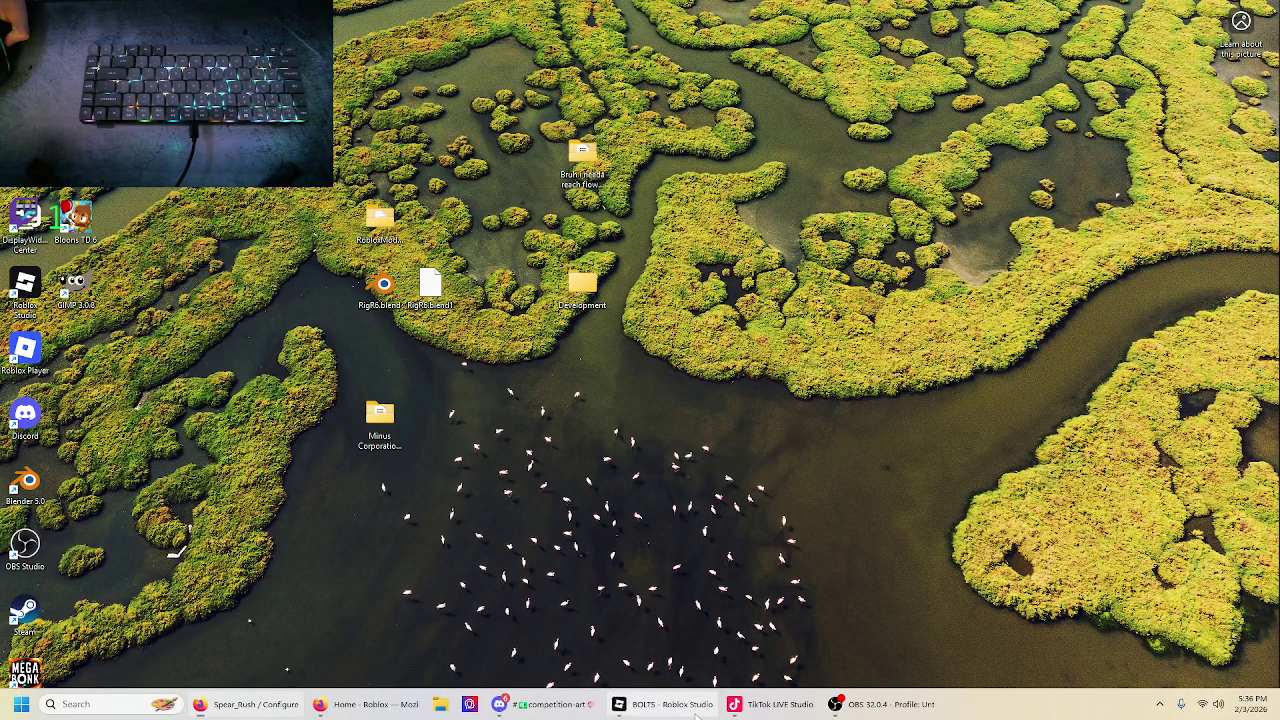
pyautogui.click(665, 704)
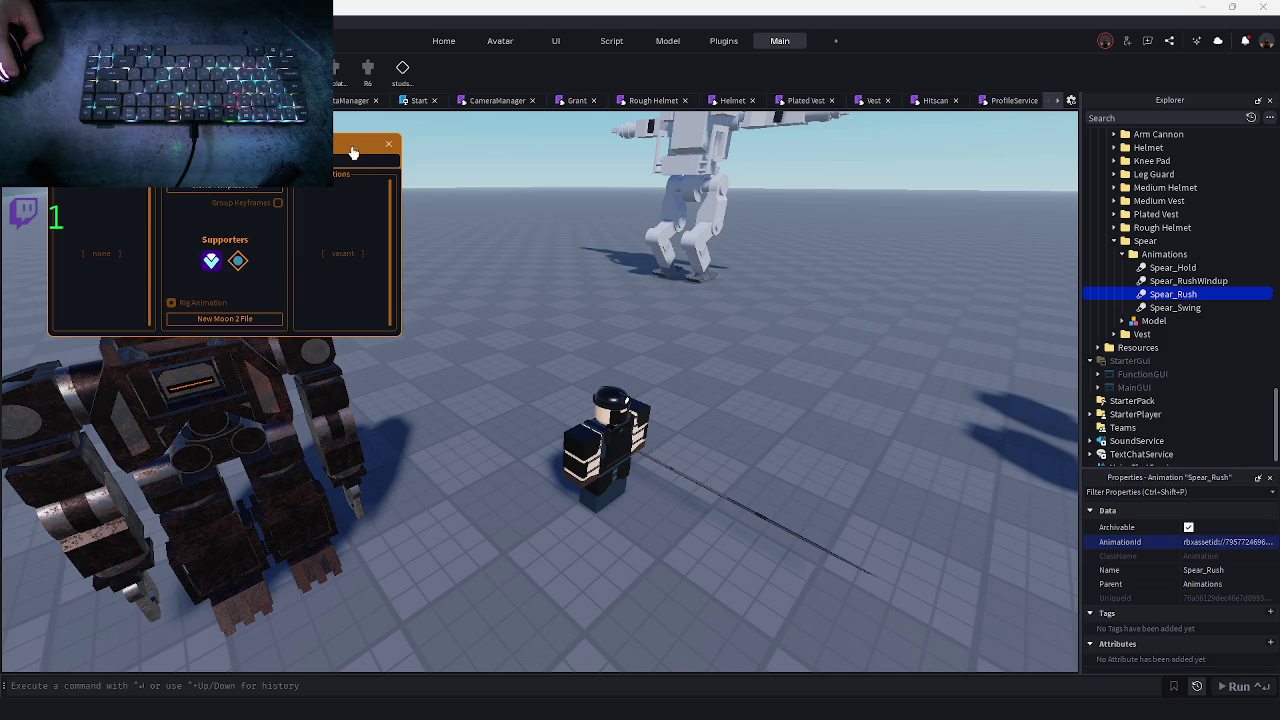
# - Close the Moon Animator panel and fly the camera toward the dark mech and player character
pyautogui.click(382, 148)
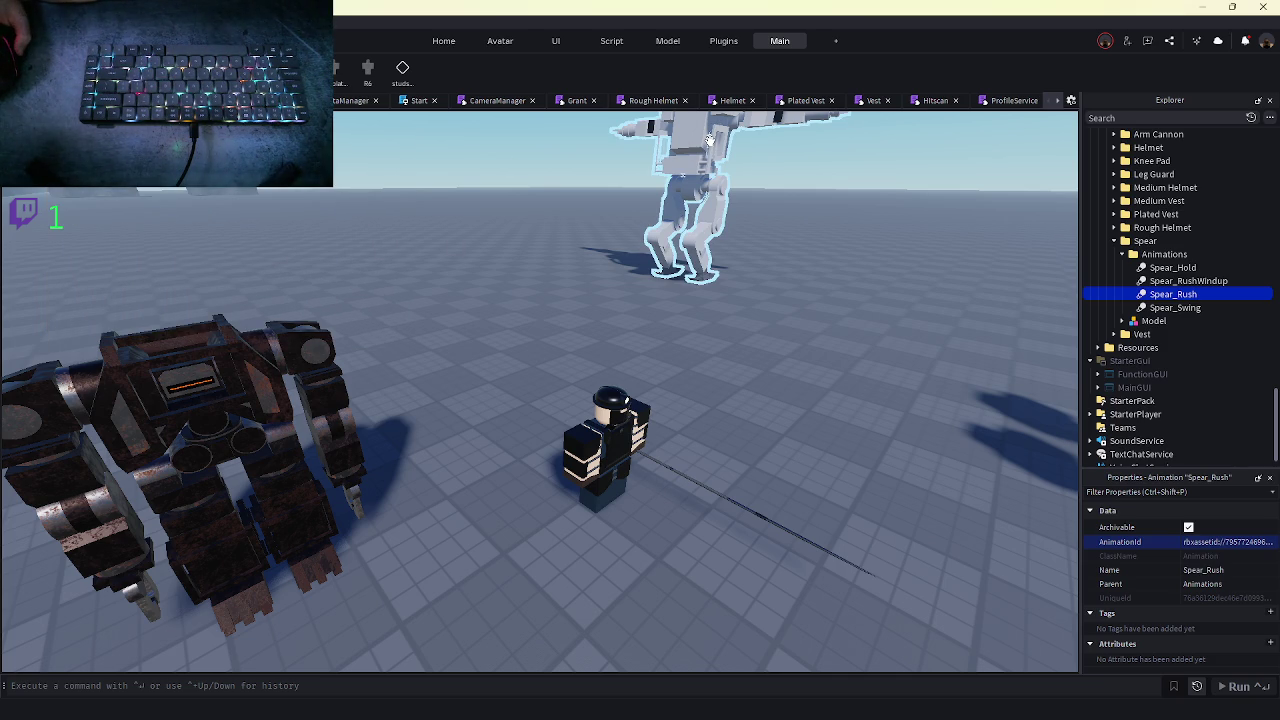
pyautogui.press('w')
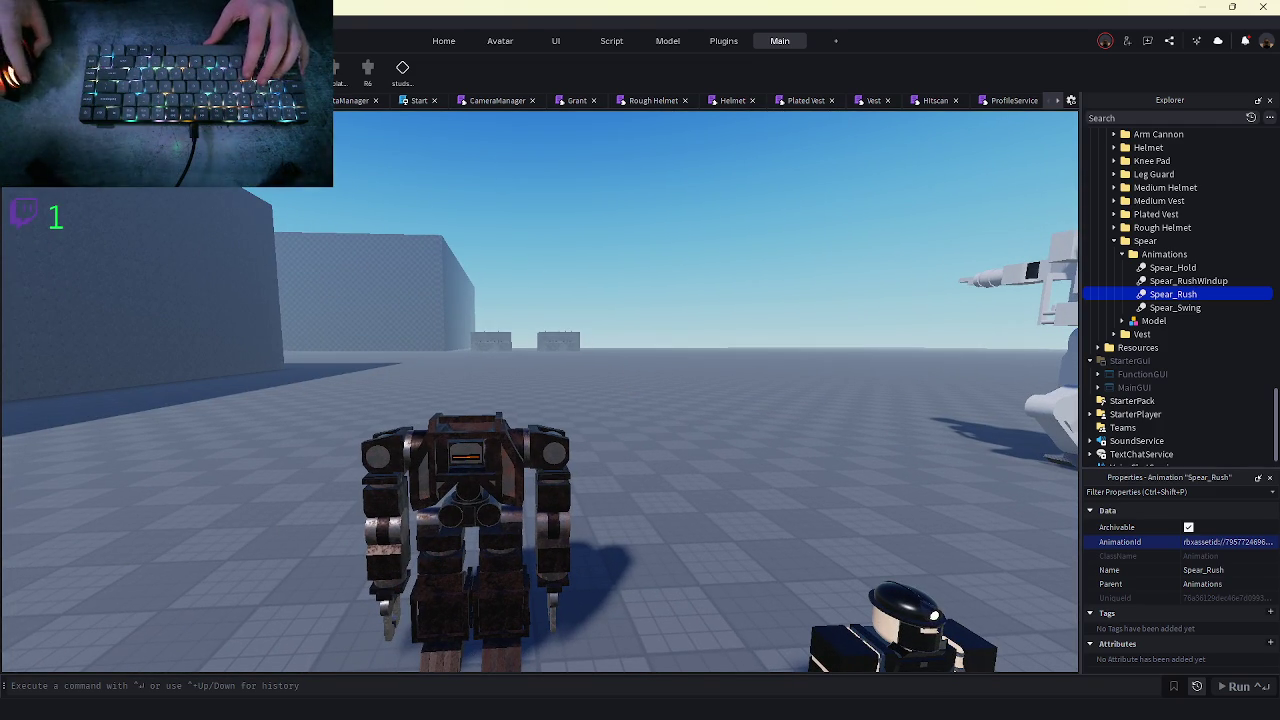
pyautogui.scroll(-5, 447, 388)
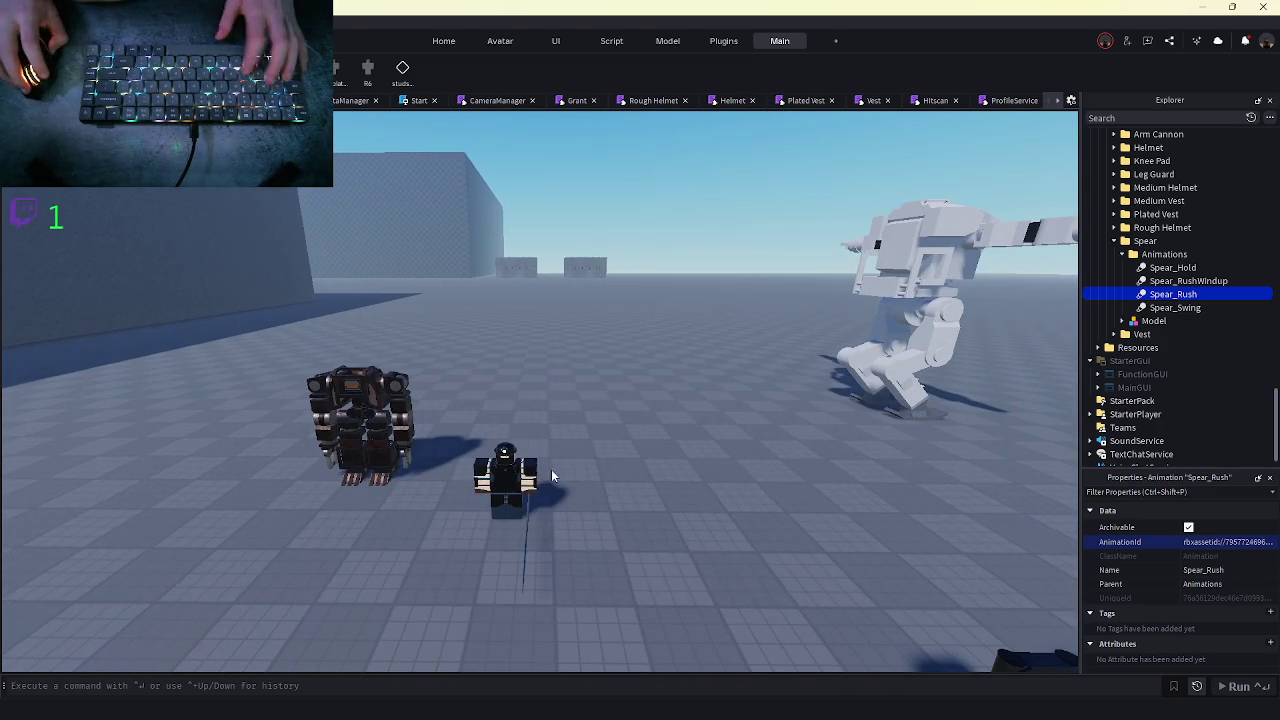
pyautogui.press('w')
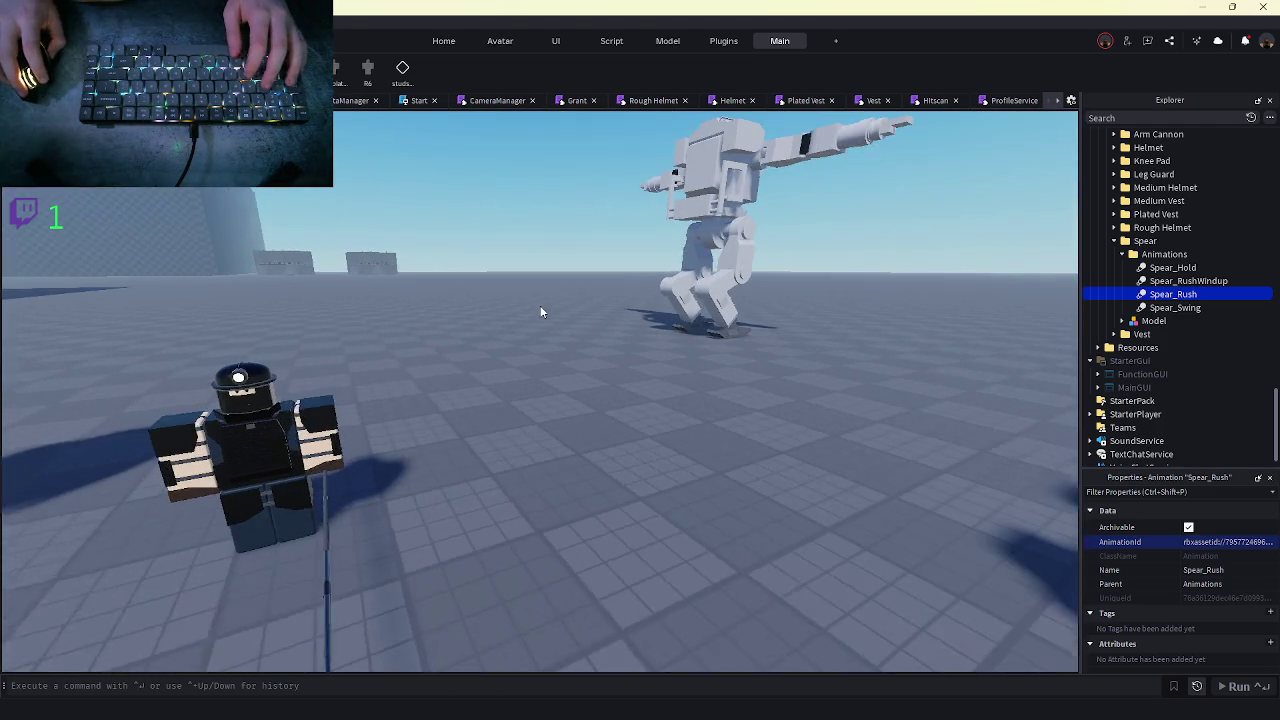
# - Switch to the Home tab and fly around the scene to view turrets, characters and sky
pyautogui.click(443, 40)
pyautogui.press('s')
pyautogui.press('a')
pyautogui.press('w')
pyautogui.moveTo(720, 388); pyautogui.dragTo(543, 458)
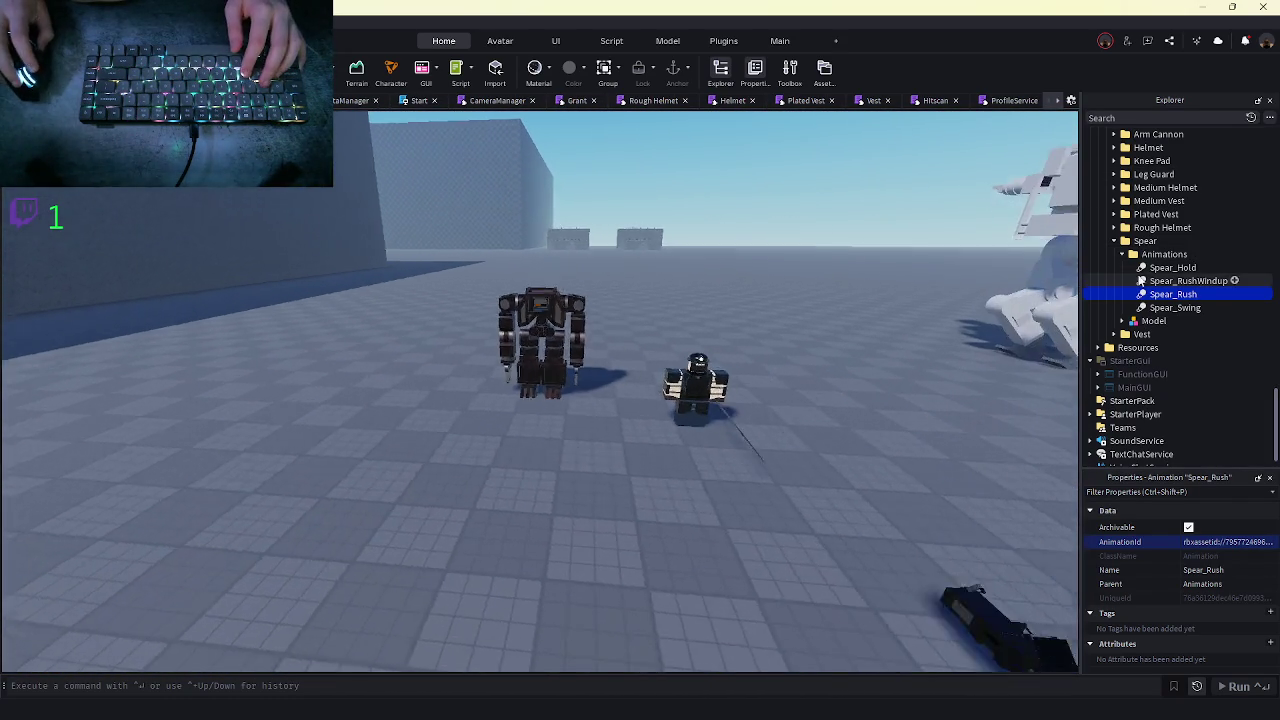
pyautogui.scroll(1, 1150, 280)
# - Select the Spear equipment's Model and close the extra open script tabs
pyautogui.click(1145, 273)
pyautogui.click(1121, 287)
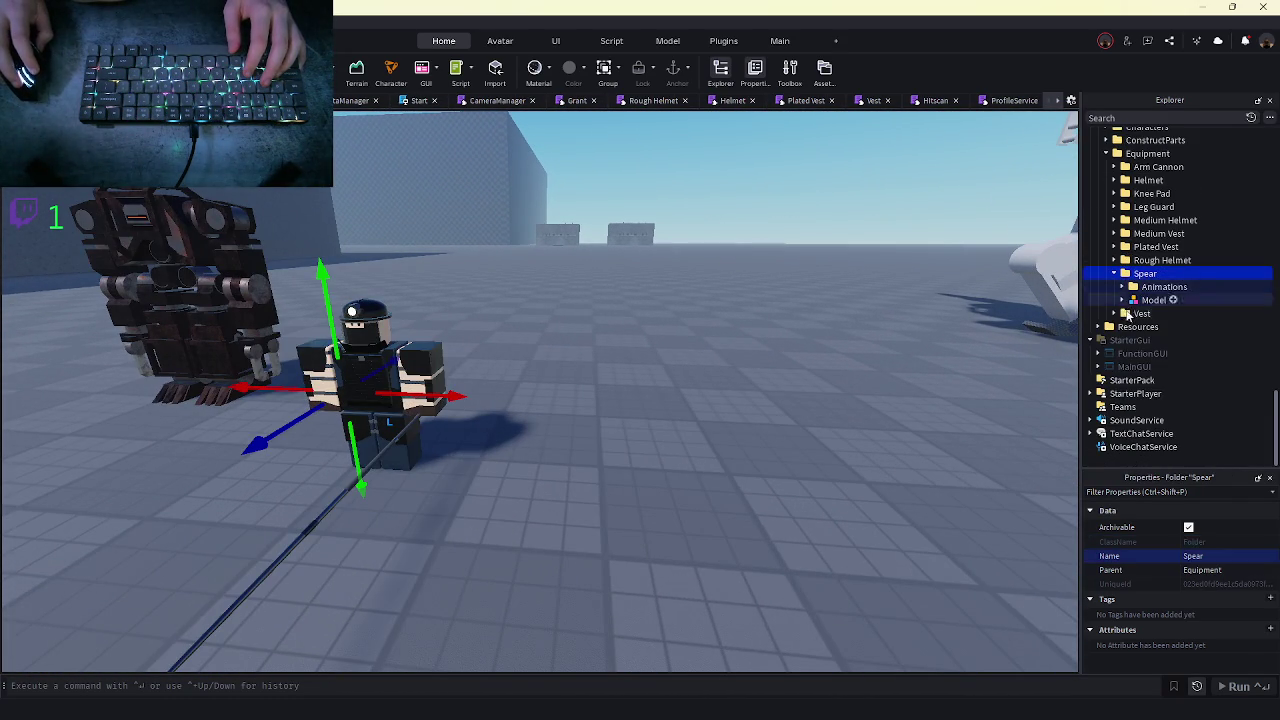
pyautogui.click(1140, 300)
pyautogui.click(874, 101)
pyautogui.click(884, 101)
pyautogui.click(884, 101)
pyautogui.click(884, 101)
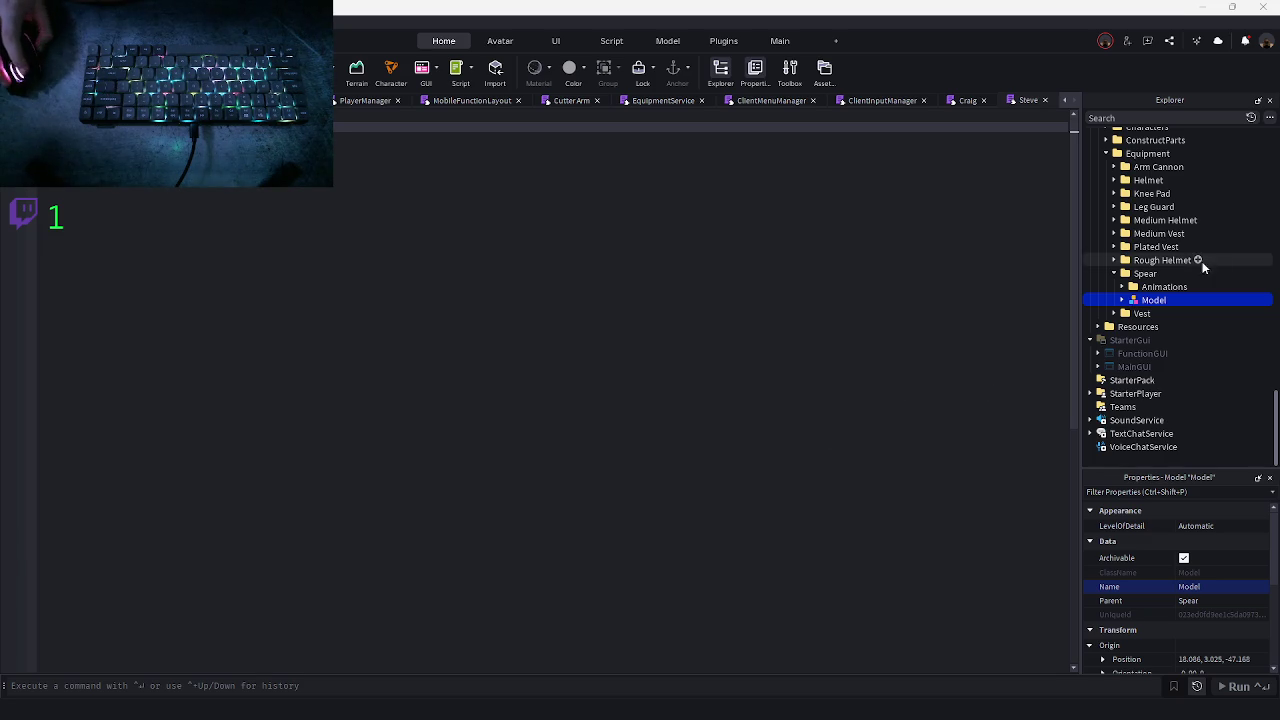
# - Collapse the Equipment, Models and Data folders in Explorer
pyautogui.scroll(3, 1160, 280)
pyautogui.click(1097, 268)
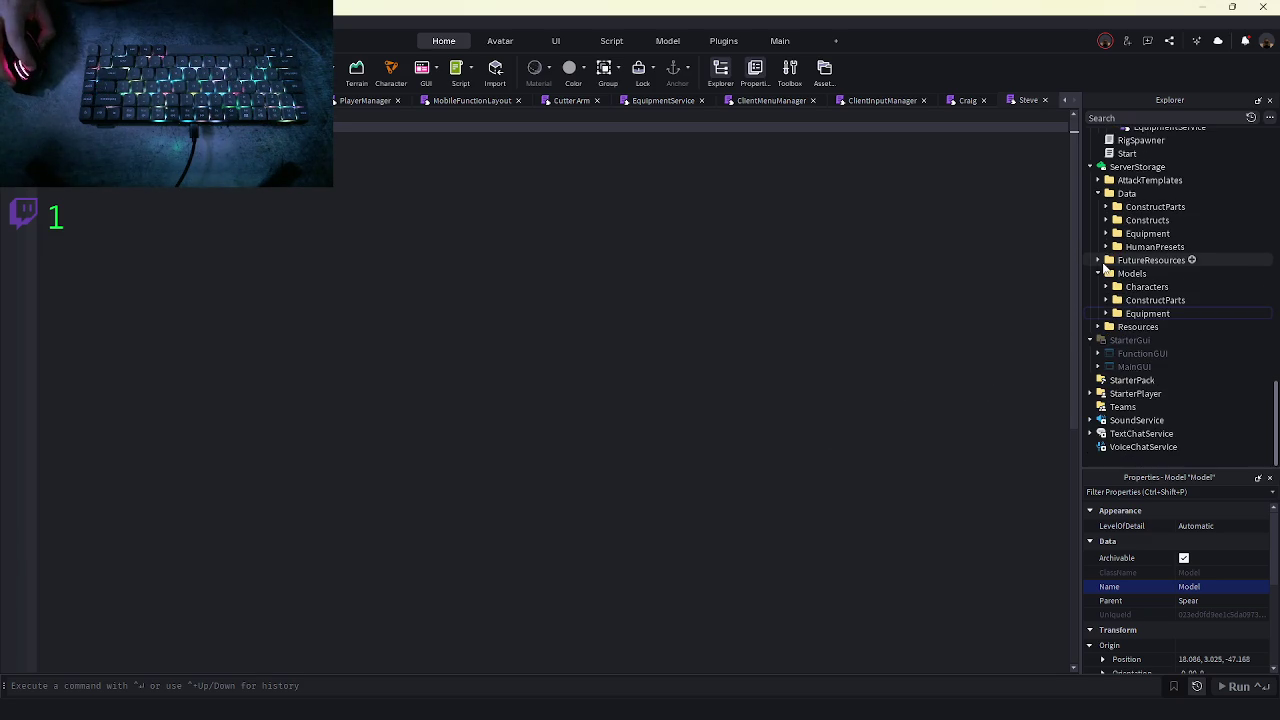
pyautogui.click(1099, 265)
pyautogui.click(1100, 245)
# - Browse the Client, Shared and client Services module folders, then show the Remotes contents
pyautogui.scroll(2, 1104, 248)
pyautogui.scroll(3, 1131, 258)
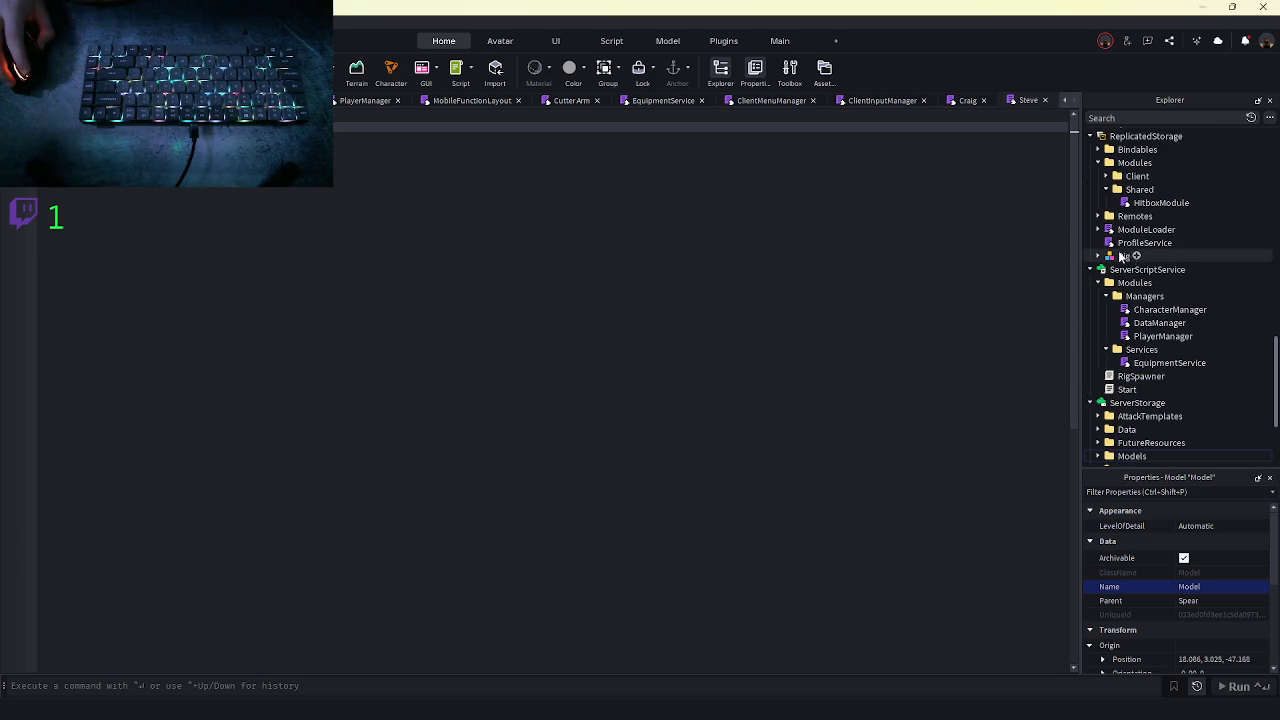
pyautogui.click(1105, 190)
pyautogui.click(1105, 176)
pyautogui.click(1105, 216)
pyautogui.click(1113, 203)
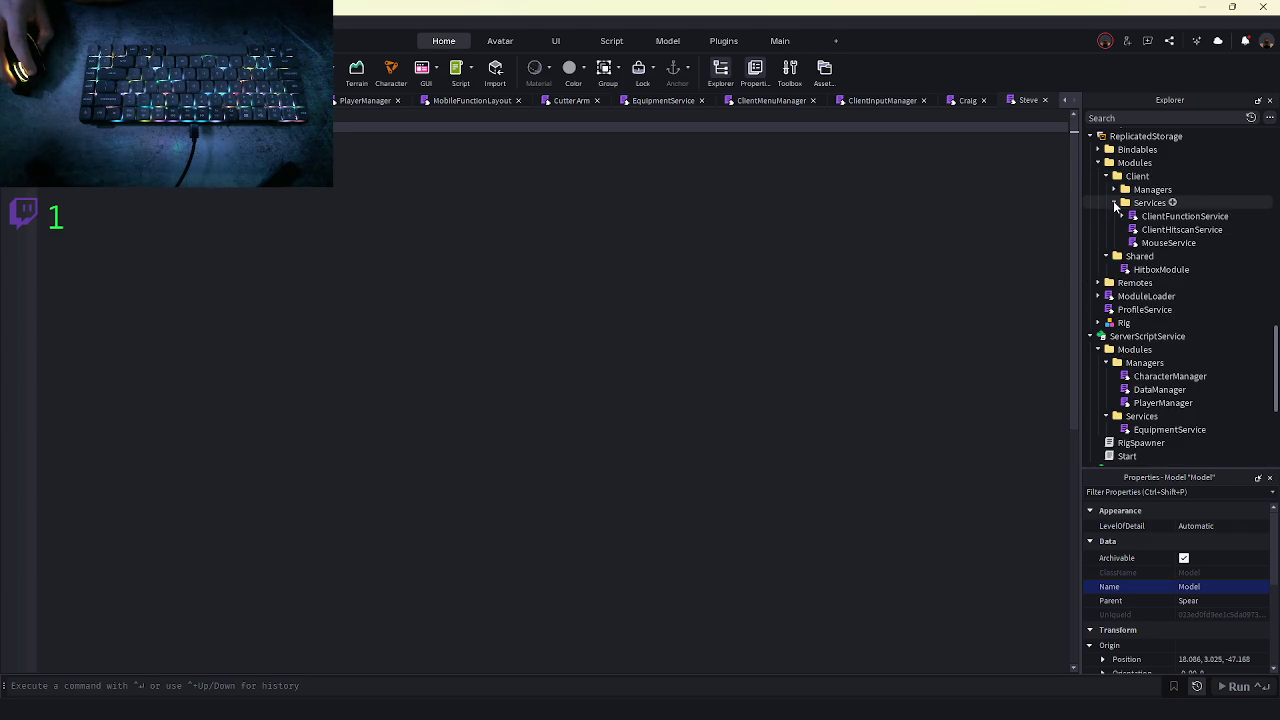
pyautogui.click(1113, 203)
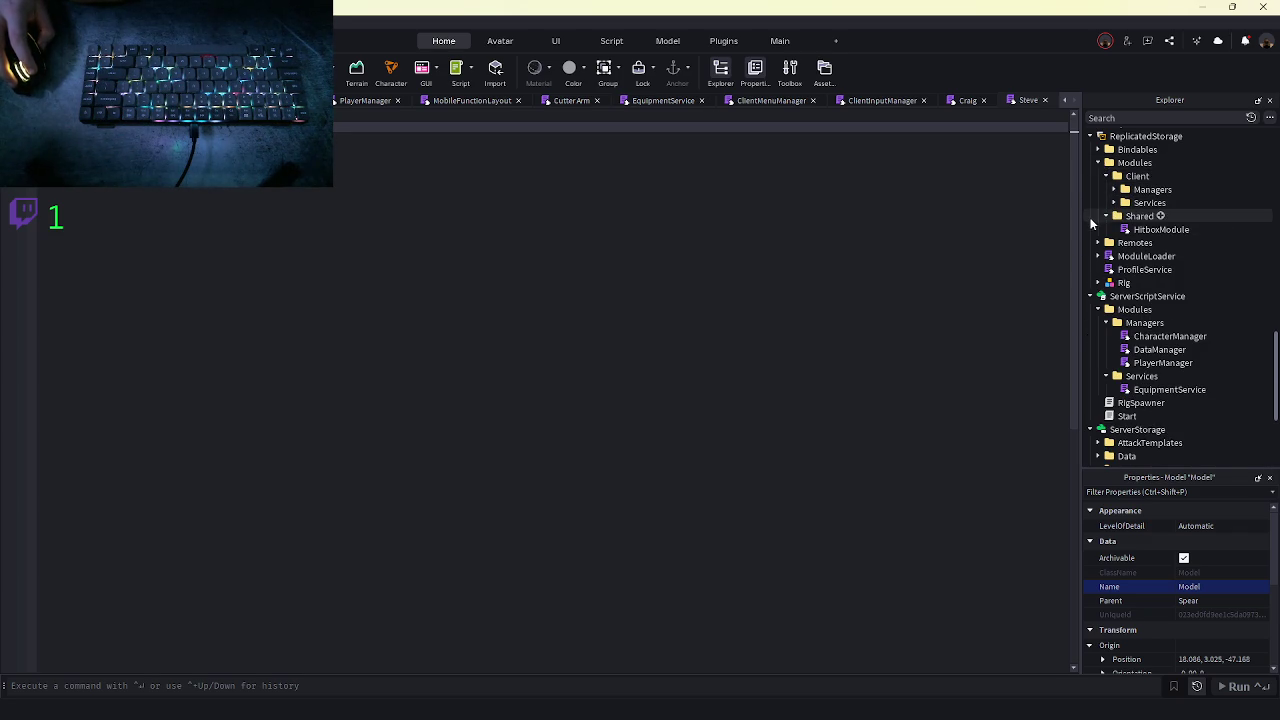
pyautogui.click(1105, 216)
pyautogui.click(1105, 176)
pyautogui.click(1098, 203)
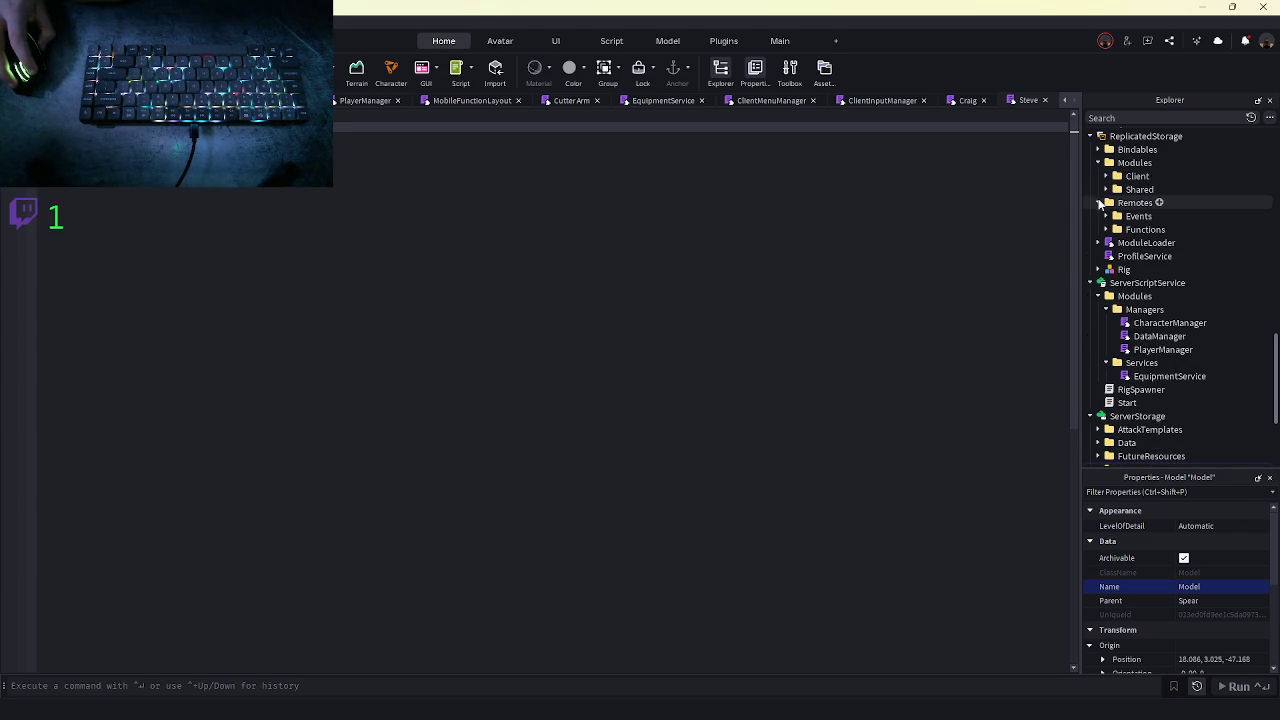
# - Peek into the Events remotes folder, then collapse Remotes, Modules, Managers and Services folders
pyautogui.click(1108, 216)
pyautogui.click(1105, 216)
pyautogui.click(1105, 216)
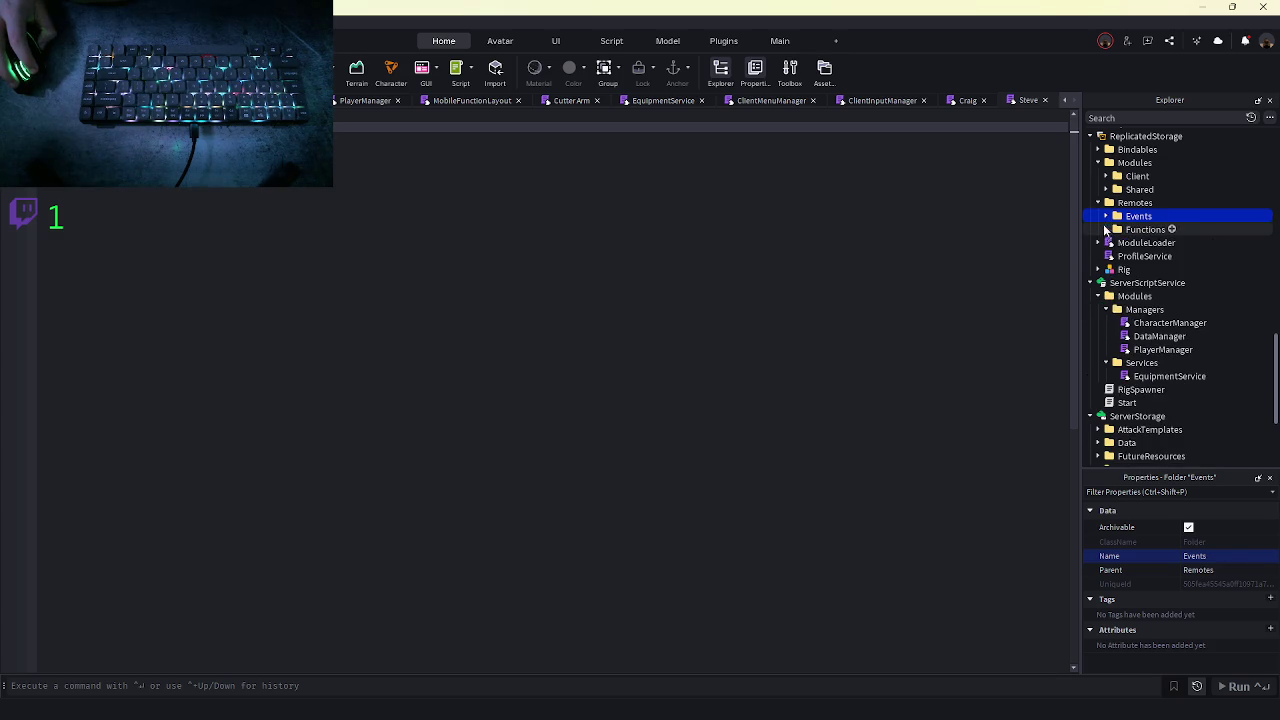
pyautogui.click(1098, 203)
pyautogui.click(1098, 163)
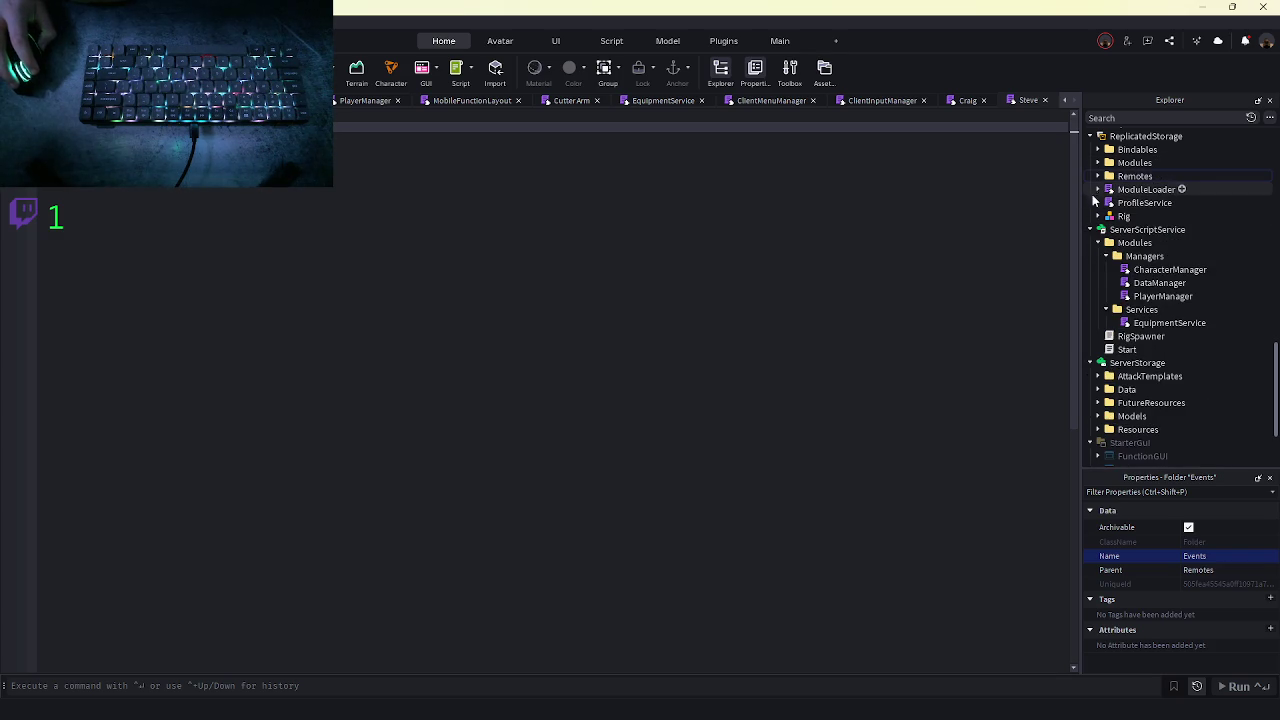
pyautogui.click(1106, 256)
pyautogui.click(1106, 269)
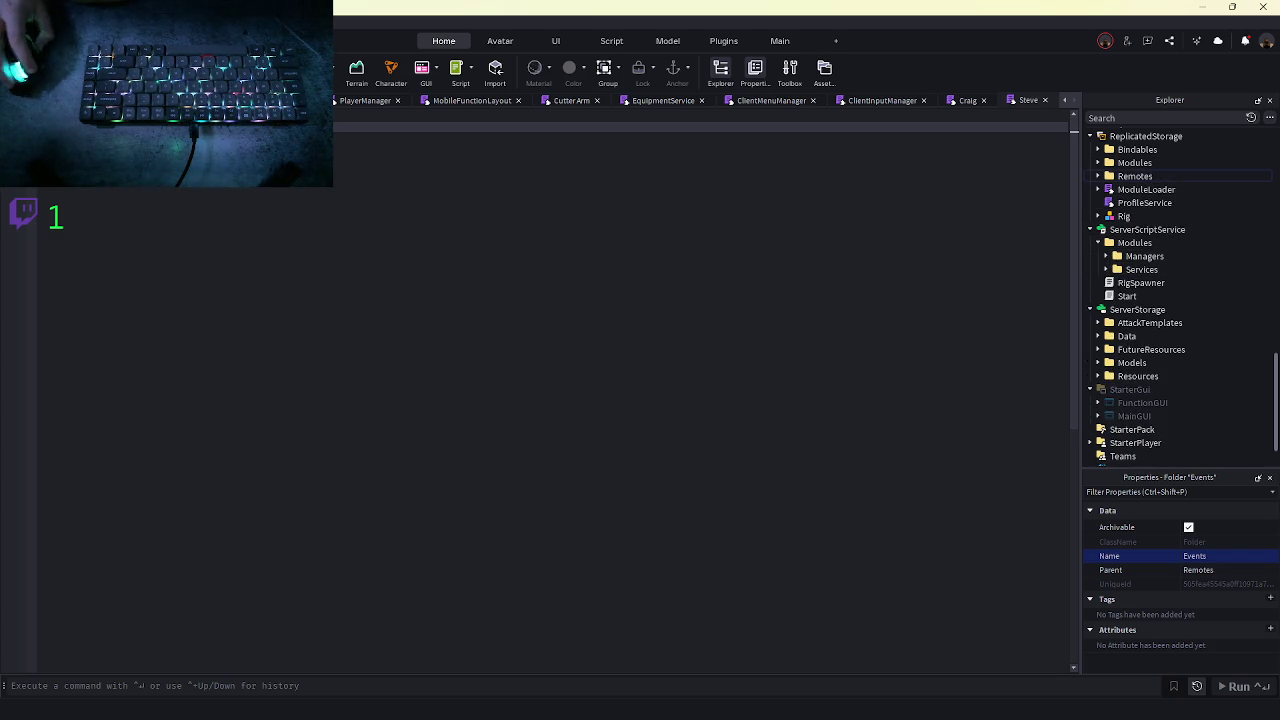
# - Expand Data > Constructs and open the Steve, Craig and Tony construct scripts
pyautogui.moveTo(124, 718)
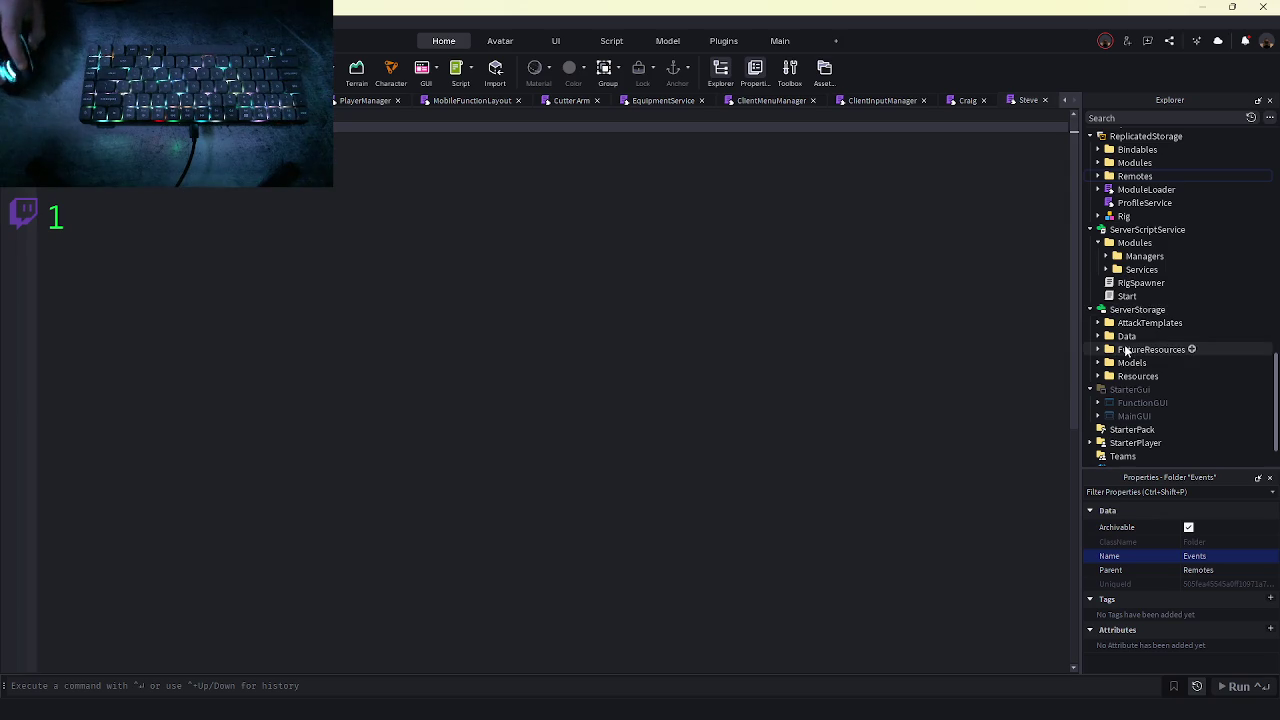
pyautogui.click(1098, 336)
pyautogui.click(1106, 363)
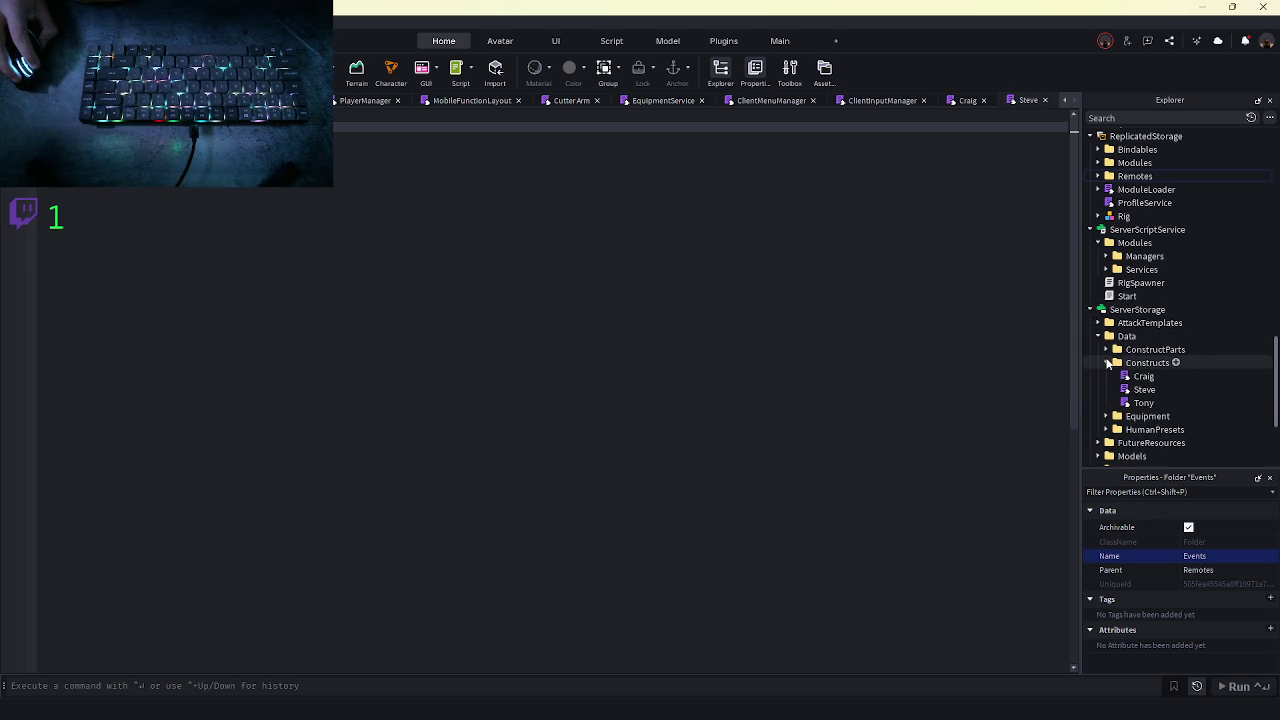
pyautogui.click(1106, 363)
pyautogui.click(1108, 363)
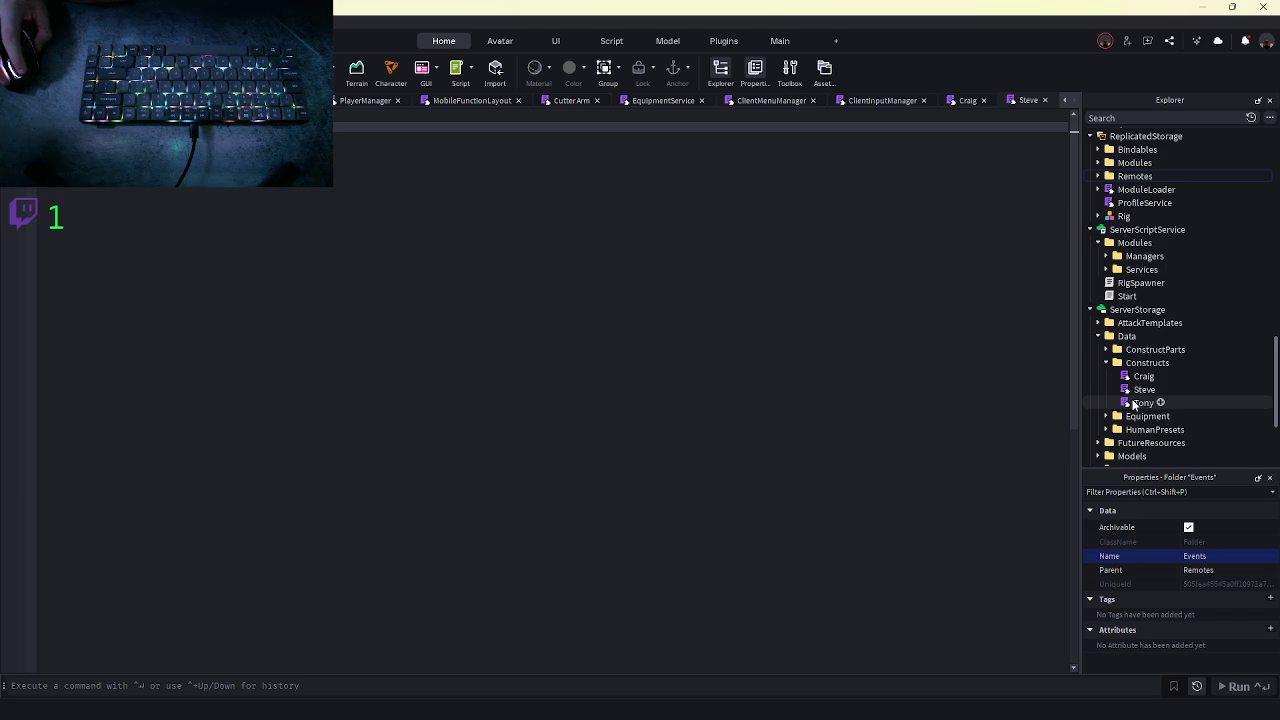
pyautogui.doubleClick(1140, 376)
pyautogui.click(1138, 389)
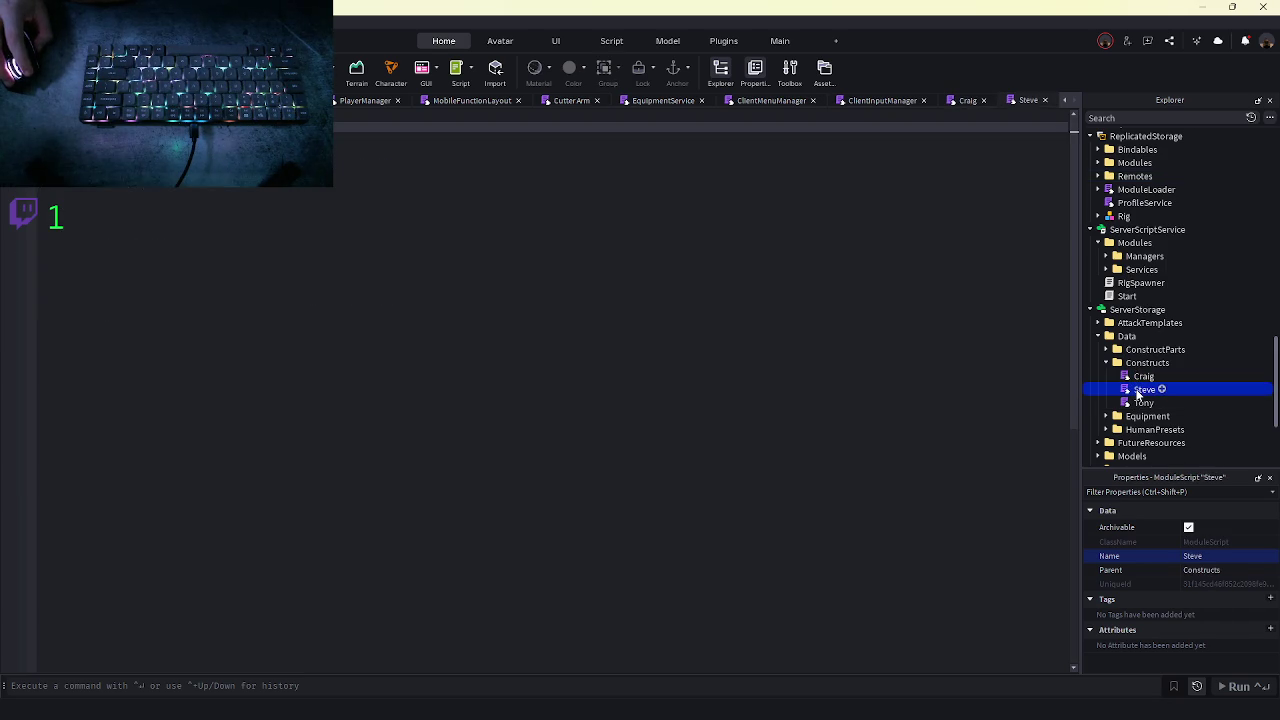
pyautogui.doubleClick(1138, 403)
pyautogui.click(1137, 378)
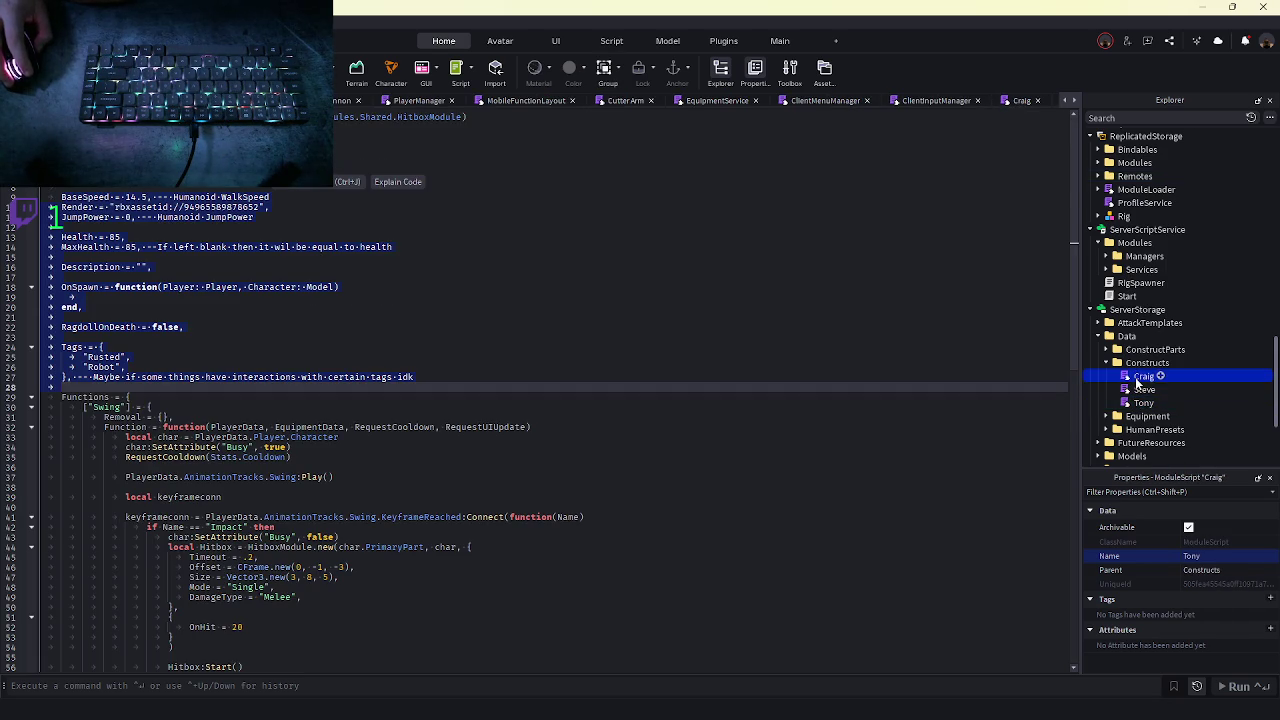
pyautogui.doubleClick(1137, 378)
pyautogui.doubleClick(1138, 403)
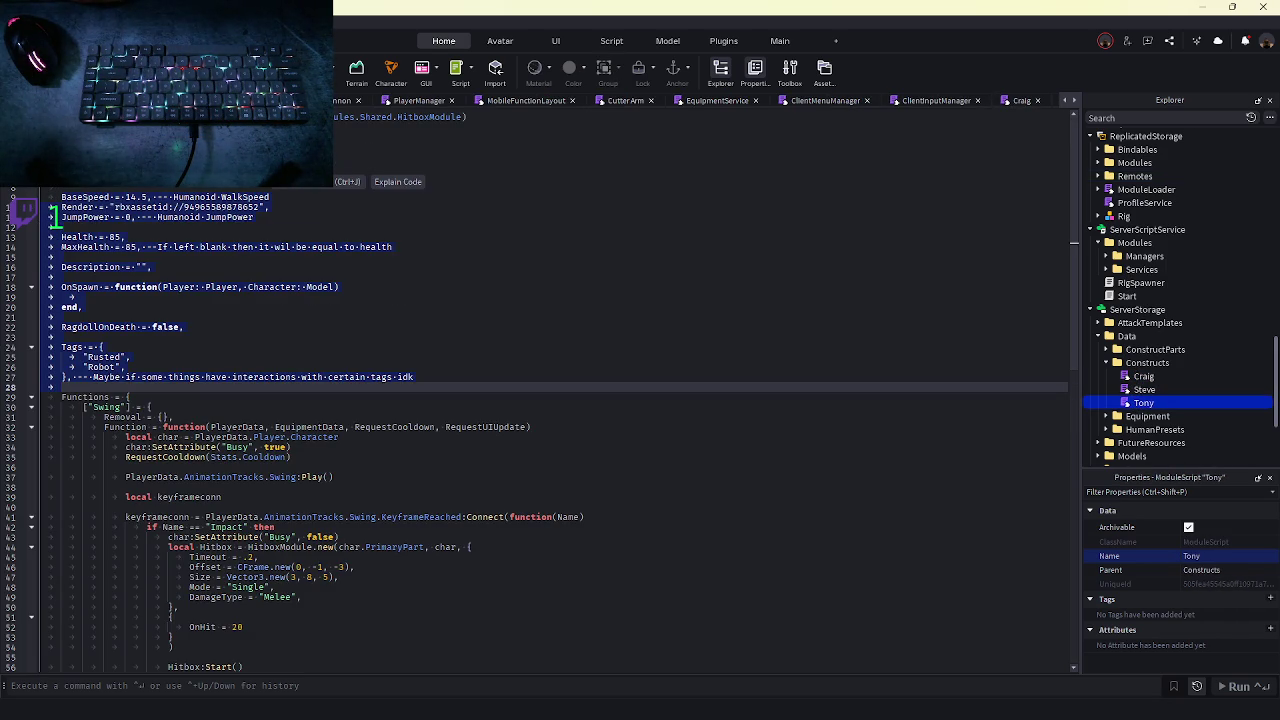
# - Inspect the Busy attribute reset on line 43, then collapse Constructs and show Equipment data scripts
pyautogui.scroll(-5, 270, 352)
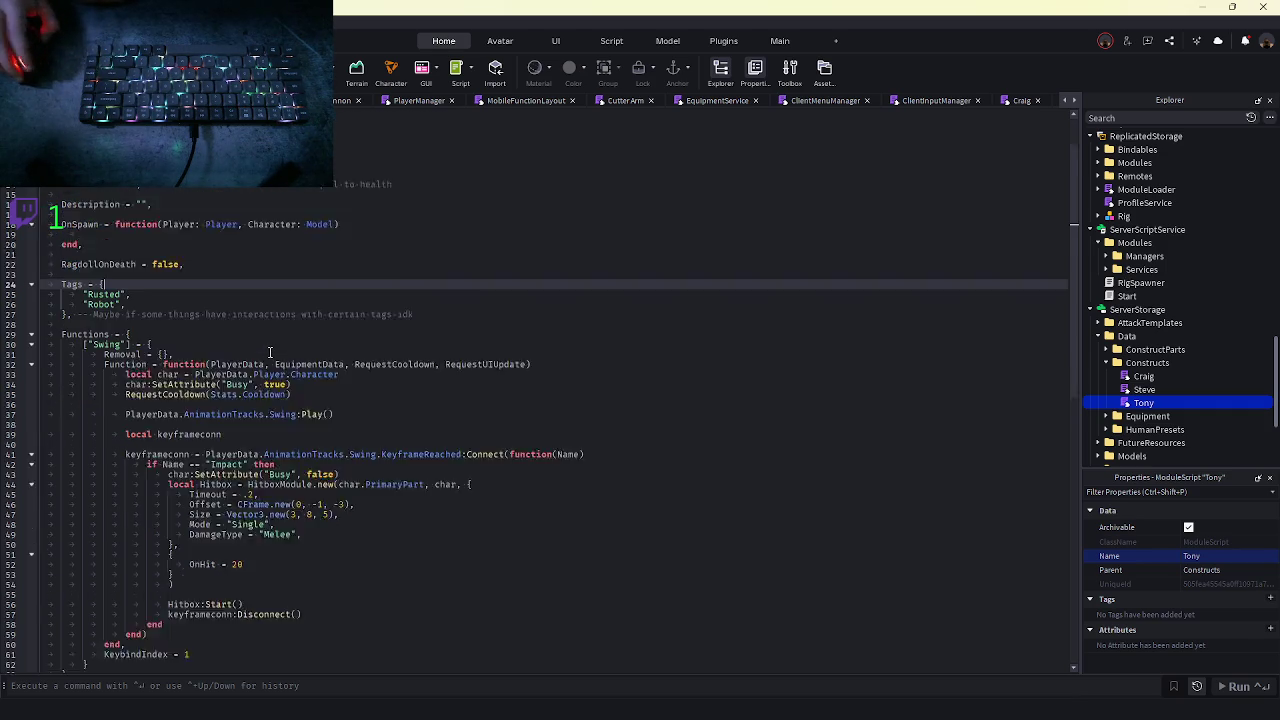
pyautogui.scroll(-1, 270, 352)
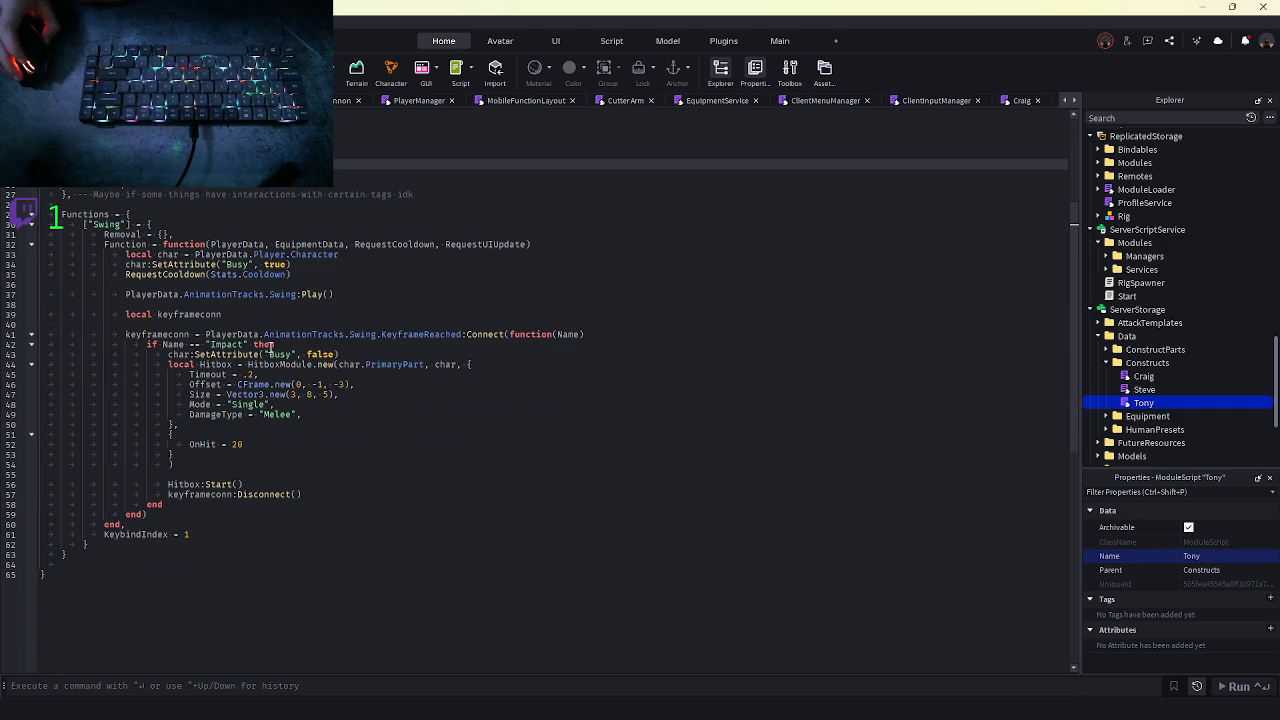
pyautogui.click(240, 355)
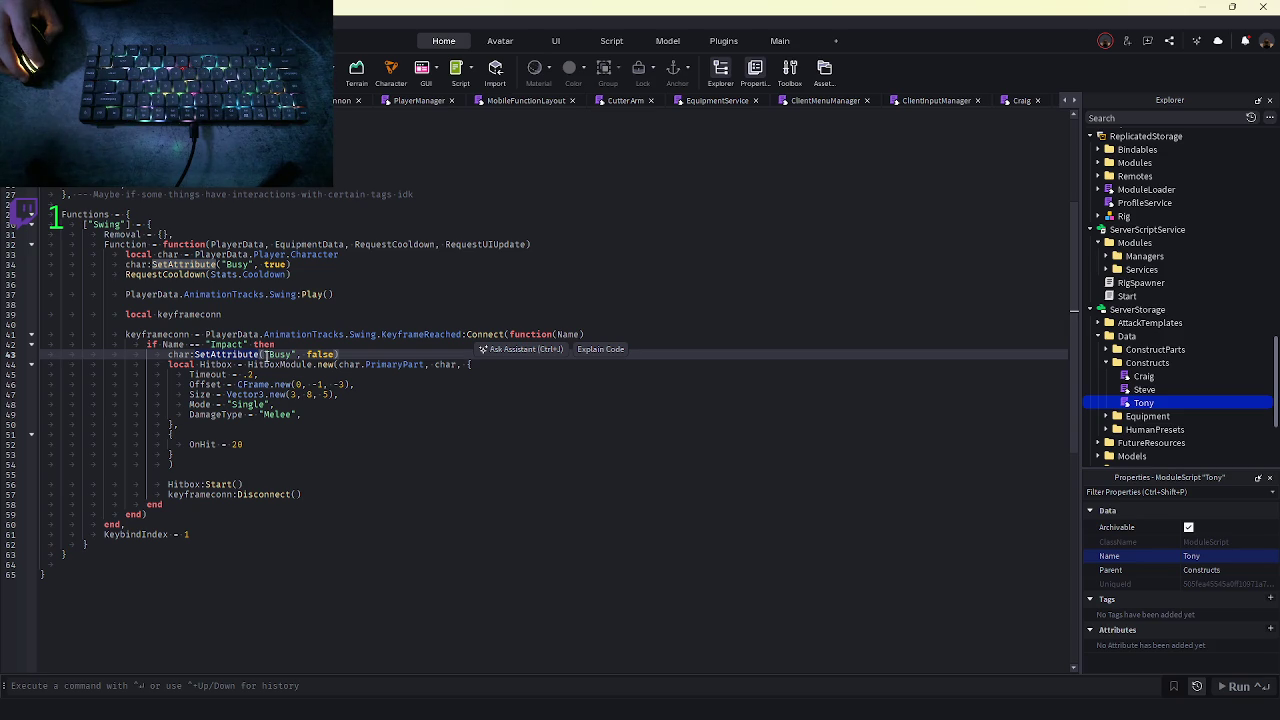
pyautogui.scroll(4, 262, 348)
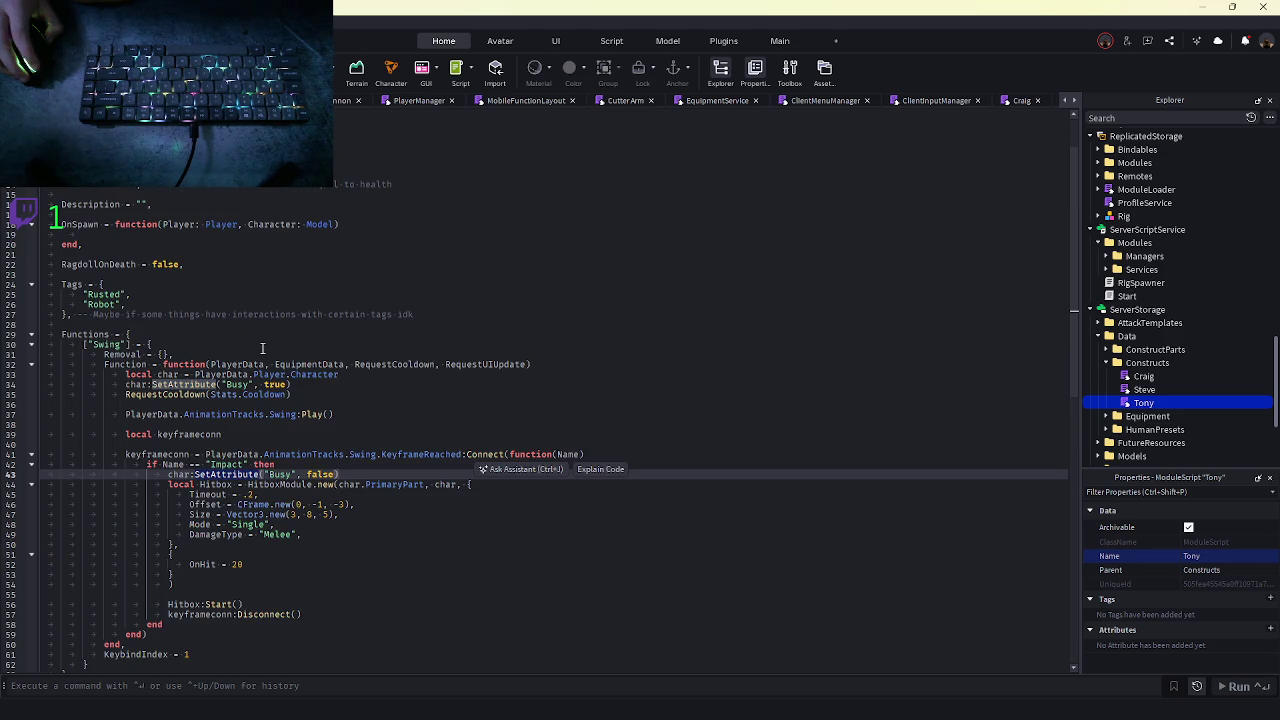
pyautogui.click(1105, 362)
pyautogui.click(1105, 376)
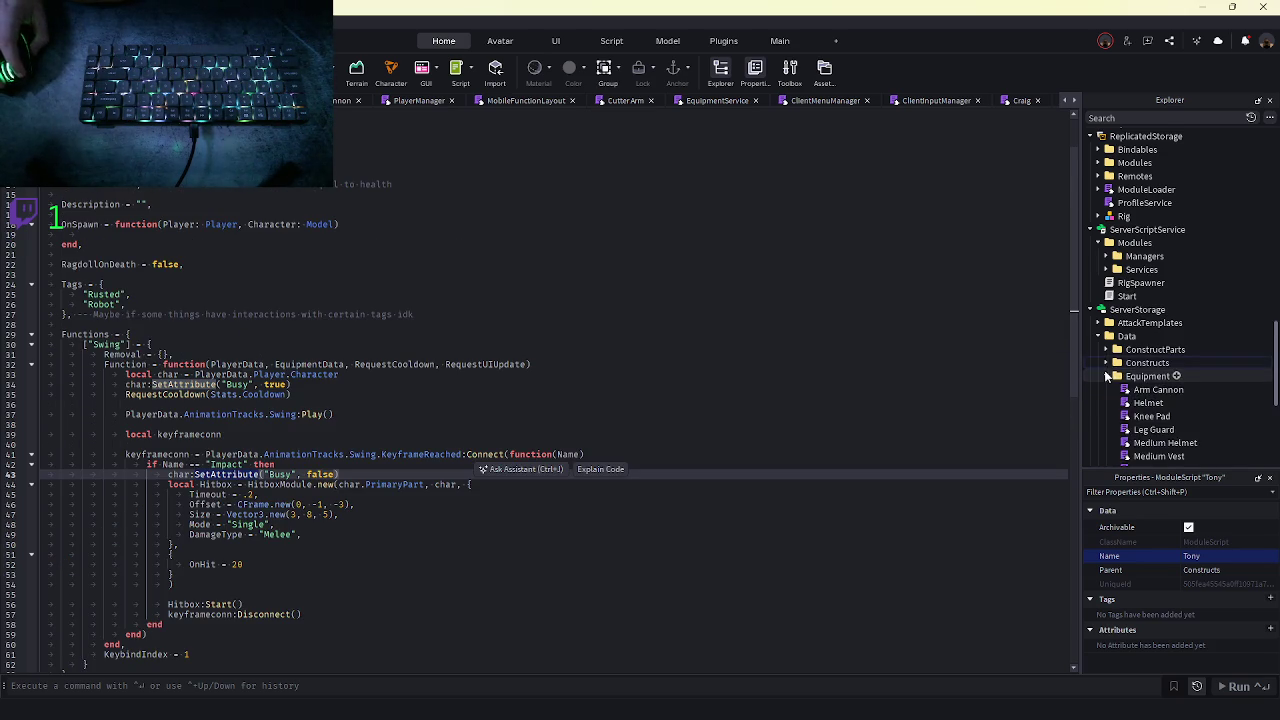
pyautogui.scroll(-3, 1117, 383)
# - Open the Spear equipment script and start a new "Spear Rush" attack entry after Swing
pyautogui.doubleClick(1118, 356)
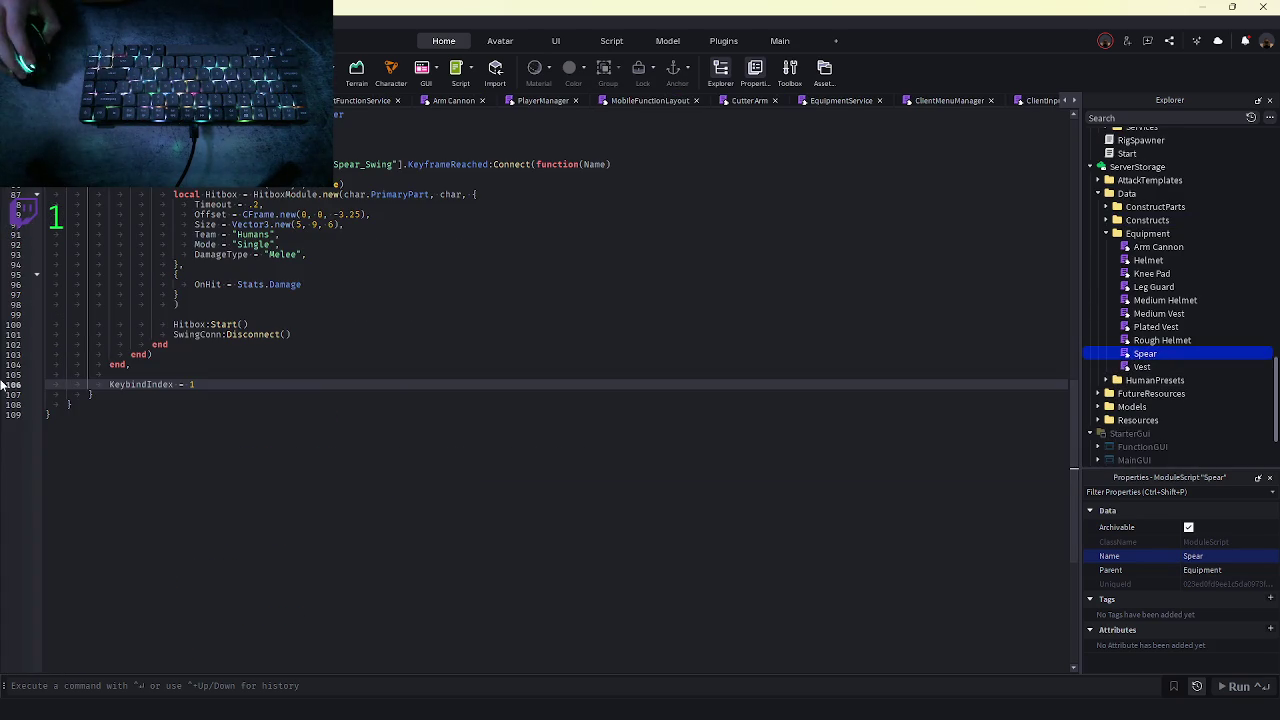
pyautogui.scroll(3, 266, 376)
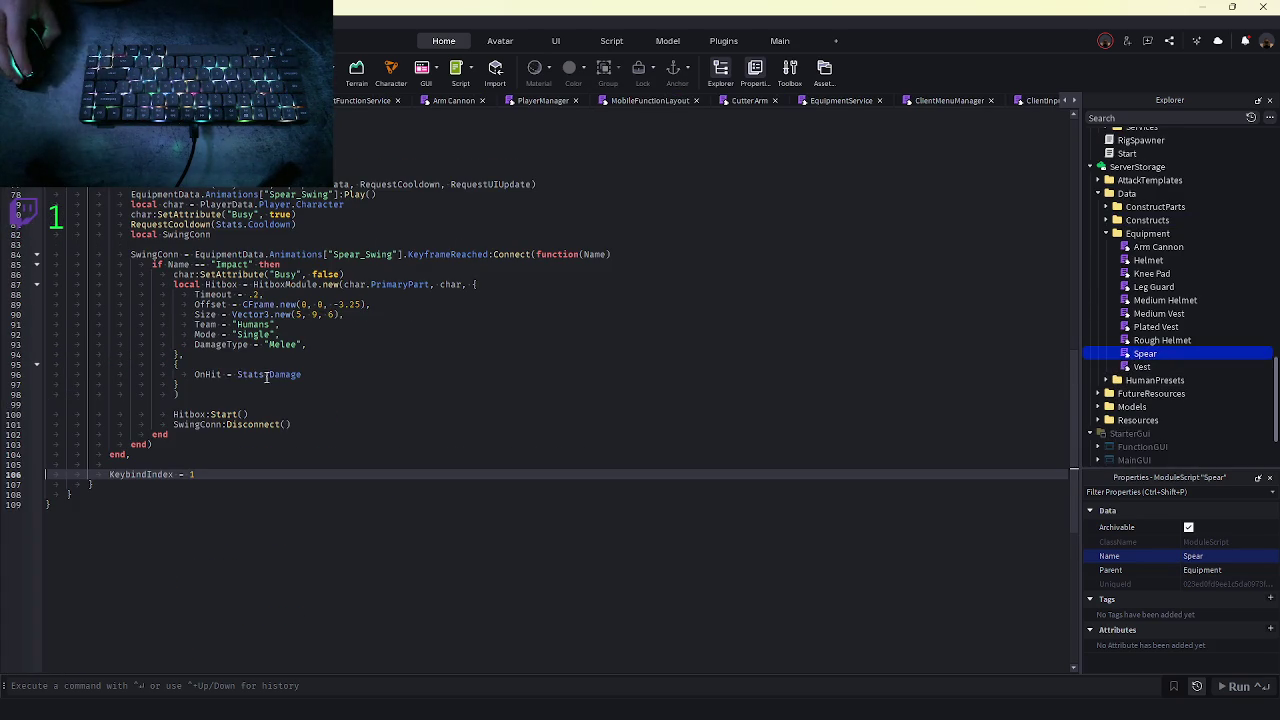
pyautogui.click(118, 483)
pyautogui.write(',')
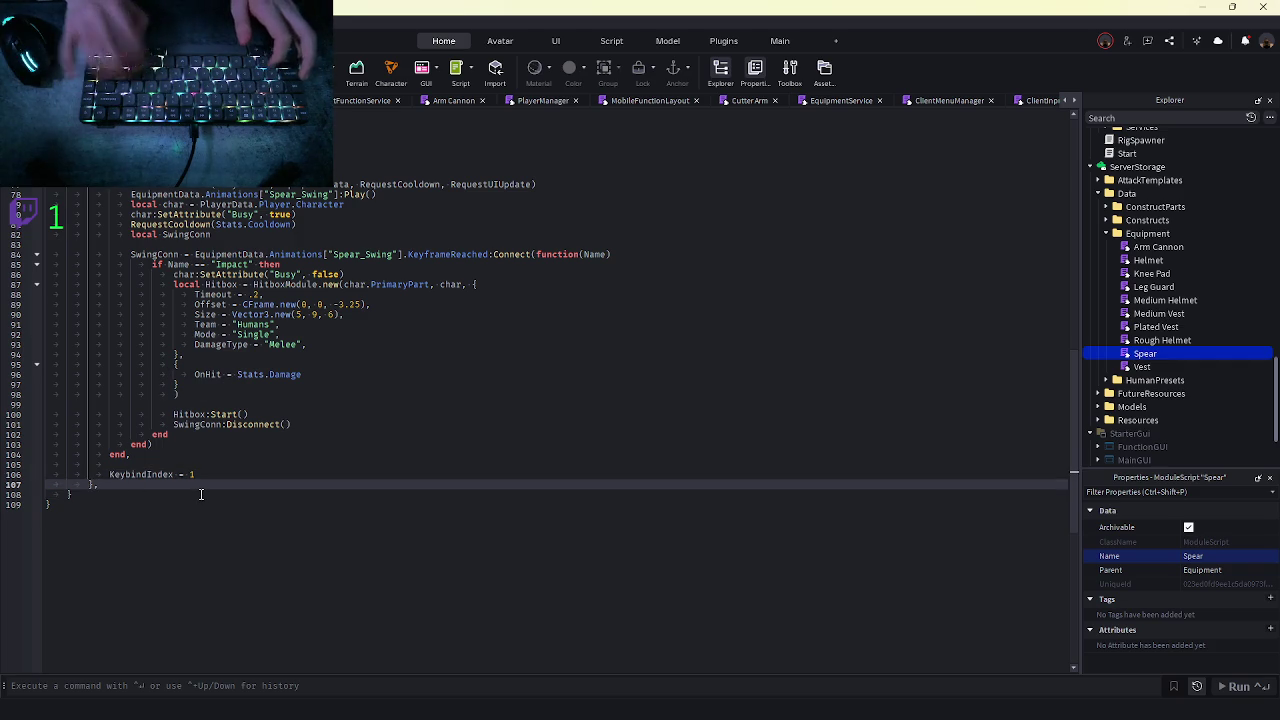
pyautogui.press('Return')
pyautogui.write('["S')
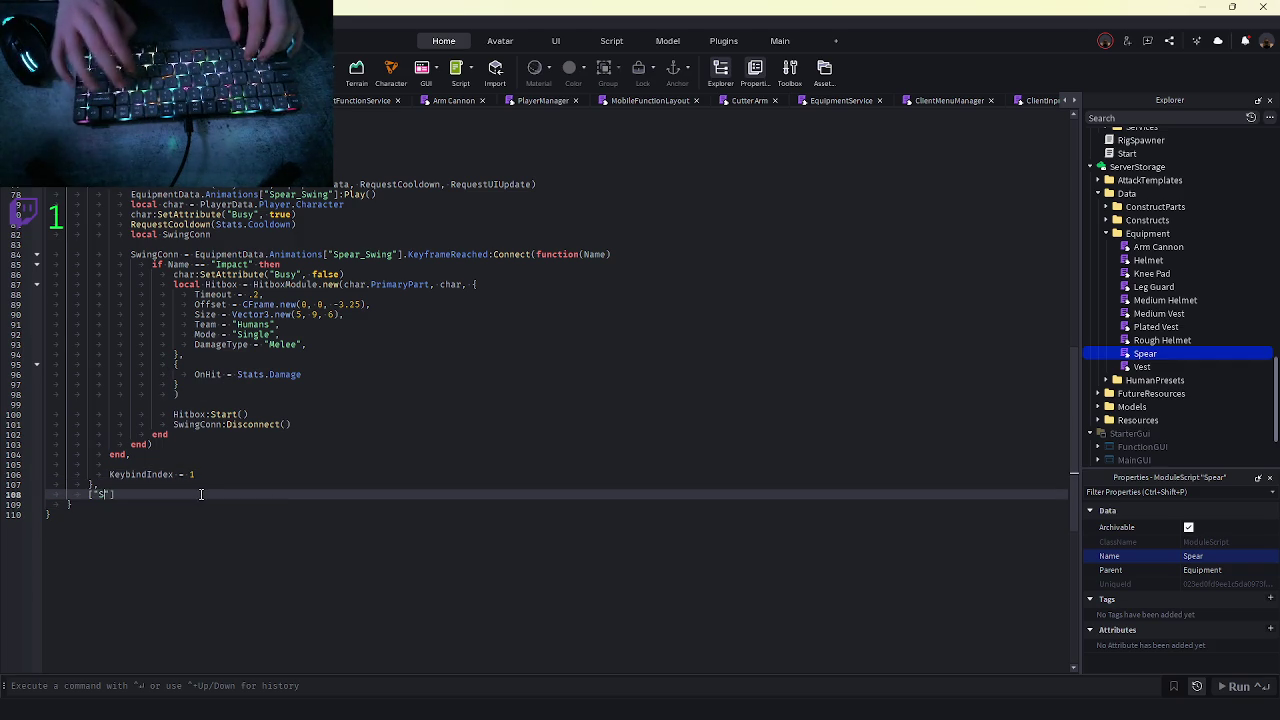
pyautogui.write('ar R')
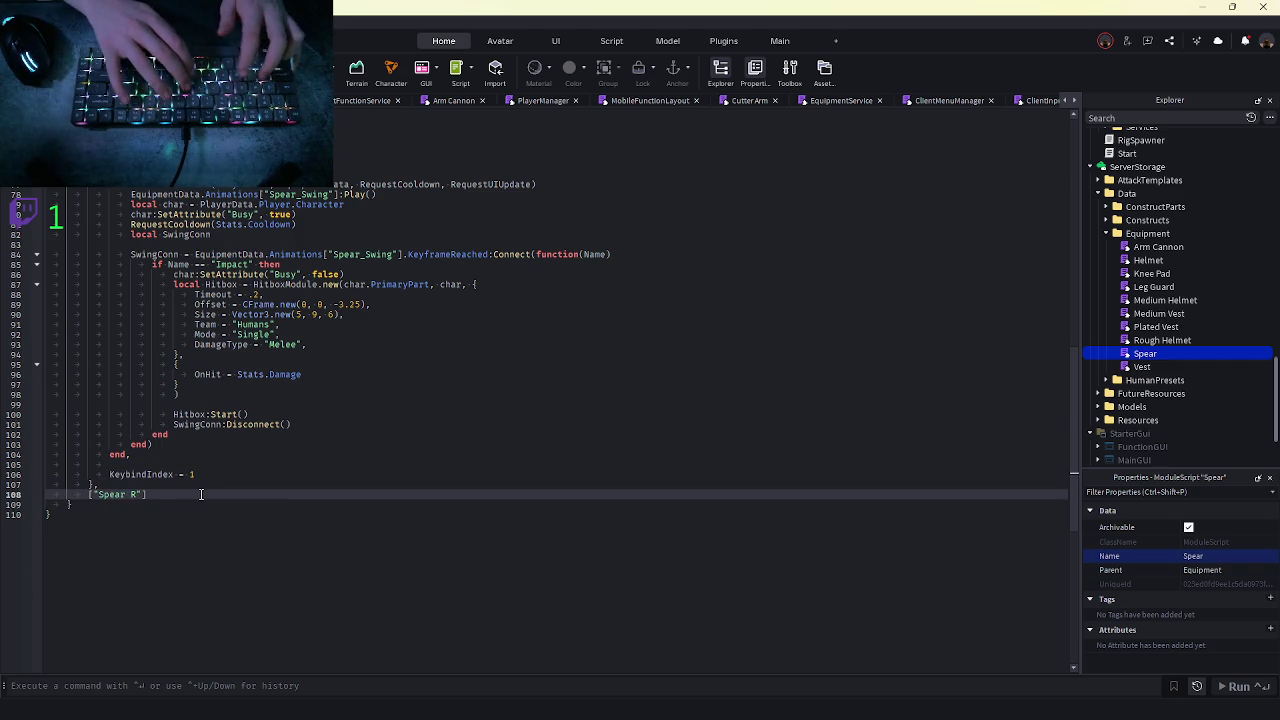
pyautogui.write('{')
pyautogui.press('Return')
pyautogui.write('function =')
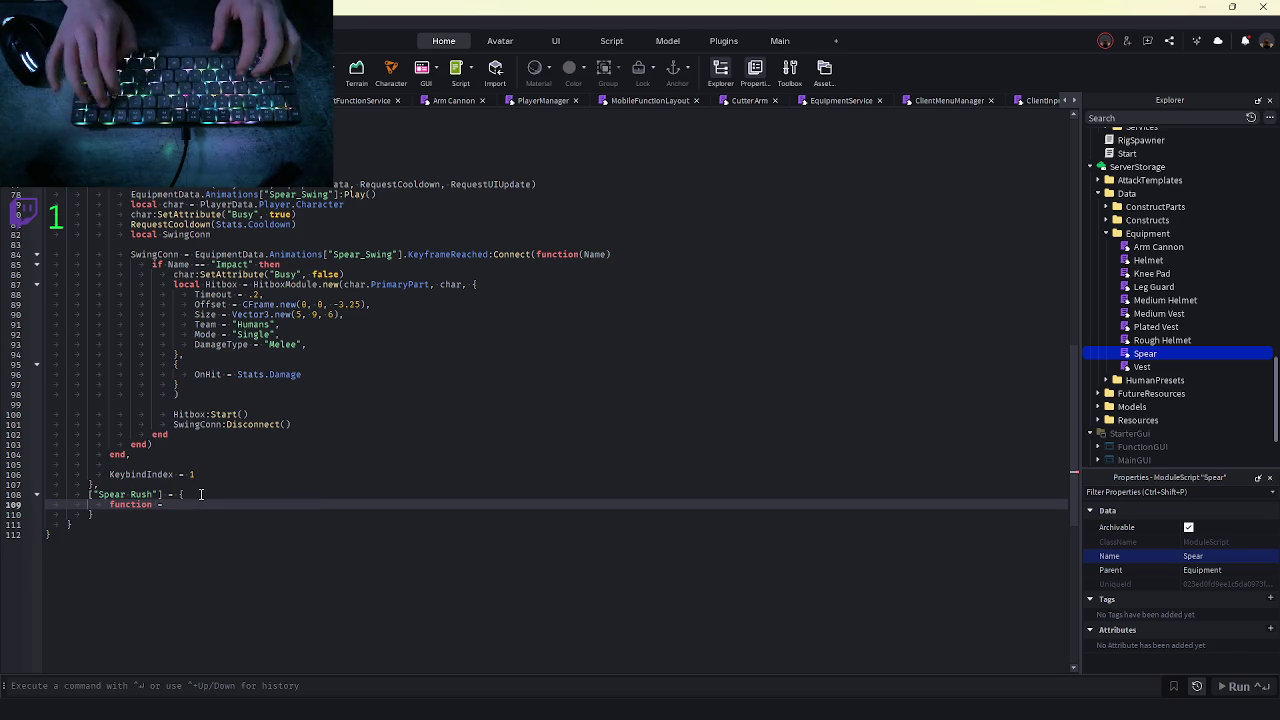
# - Give Spear Rush a Function with Spear Swing's parameters, closed with end, and add KeybindIndex = 2
pyautogui.press('BackSpace')
pyautogui.press('BackSpace')
pyautogui.press('BackSpace')
pyautogui.write('Functions')
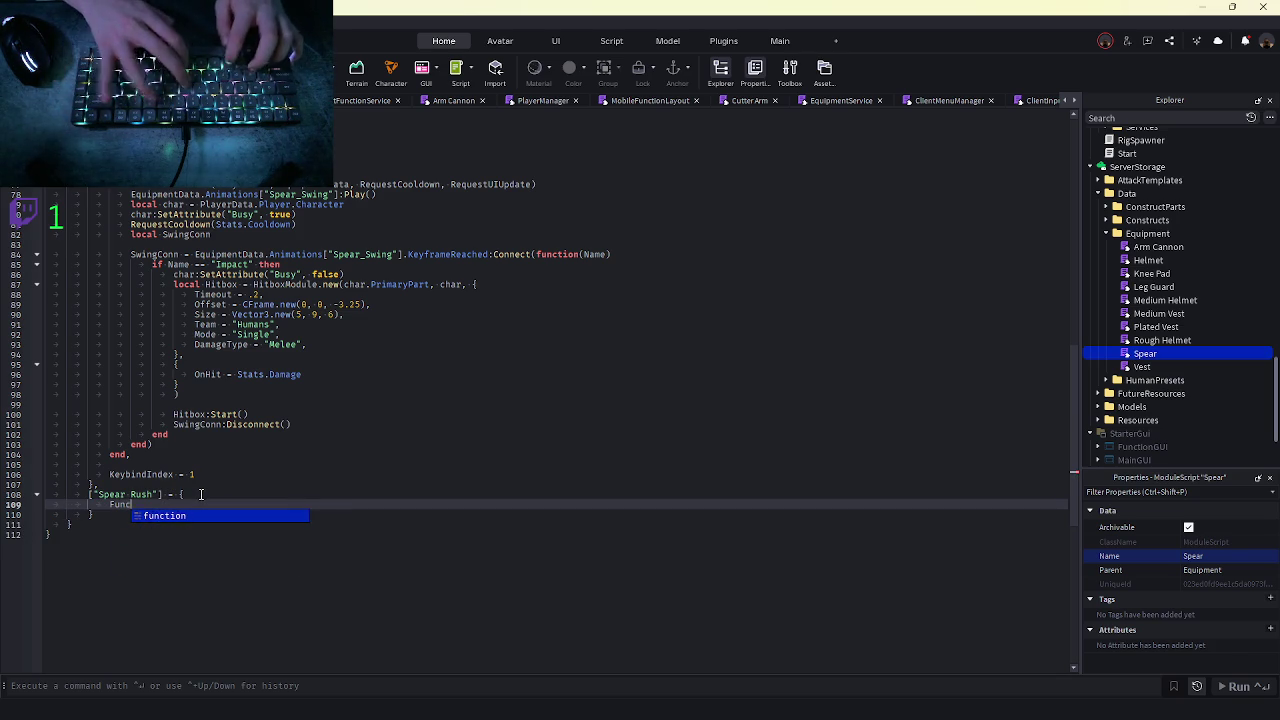
pyautogui.press('BackSpace')
pyautogui.write('= function(P')
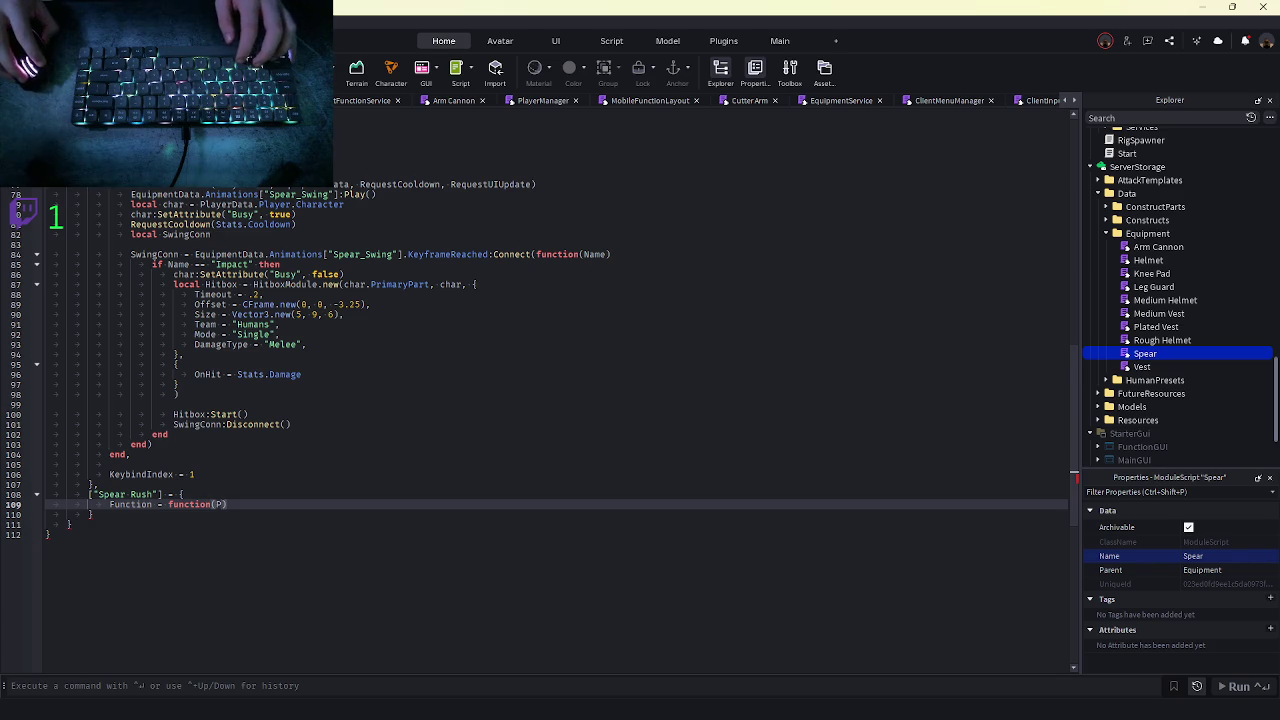
pyautogui.tripleClick(450, 184)
pyautogui.hotkey('ctrl', 'v')
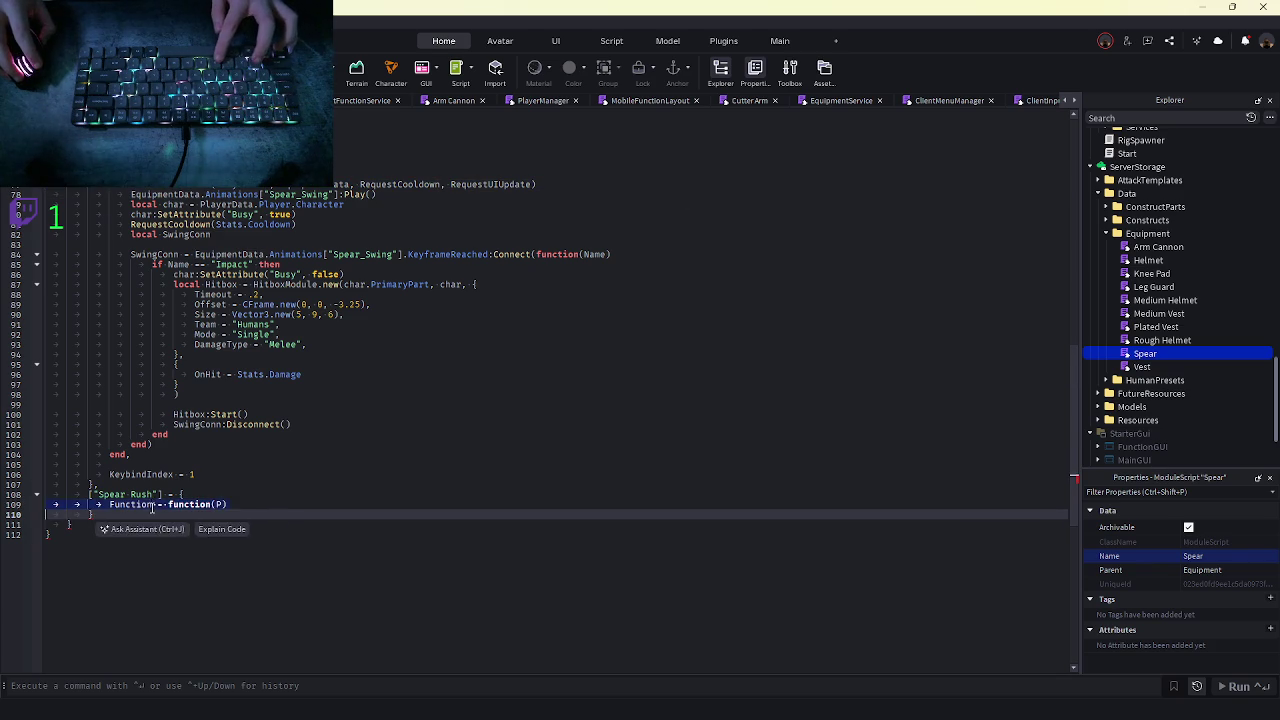
pyautogui.click(586, 508)
pyautogui.press('Return')
pyautogui.press('Down')
pyautogui.press('Return')
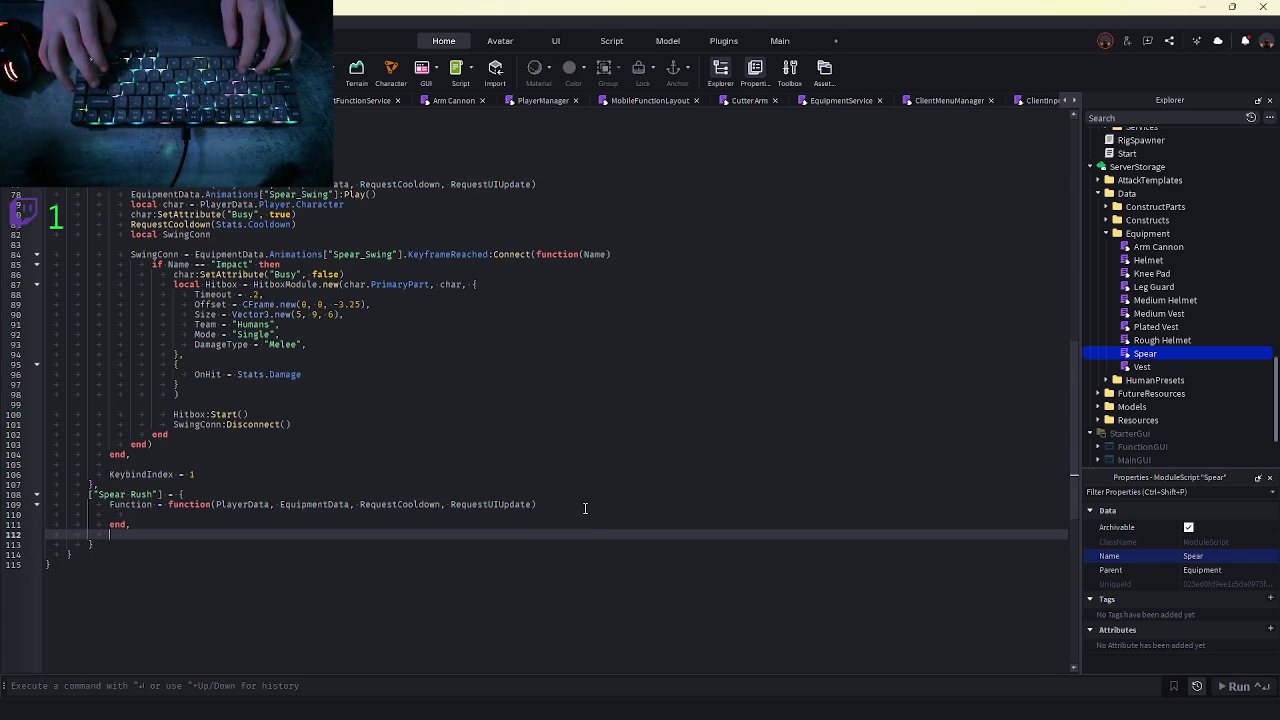
pyautogui.press('Return')
pyautogui.write('KeybindIndex = 2')
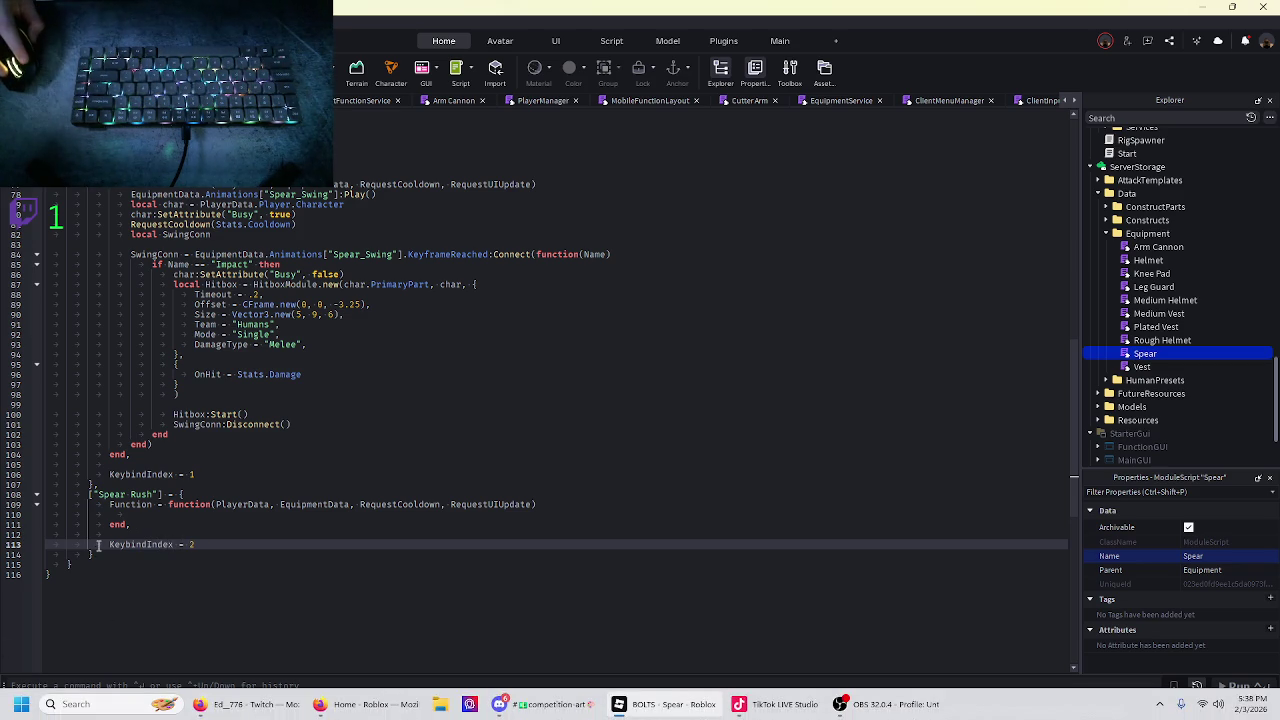
# - Make the Spear Rush function play EquipmentData.Animations["Spear_RushWindup"]
pyautogui.click(200, 514)
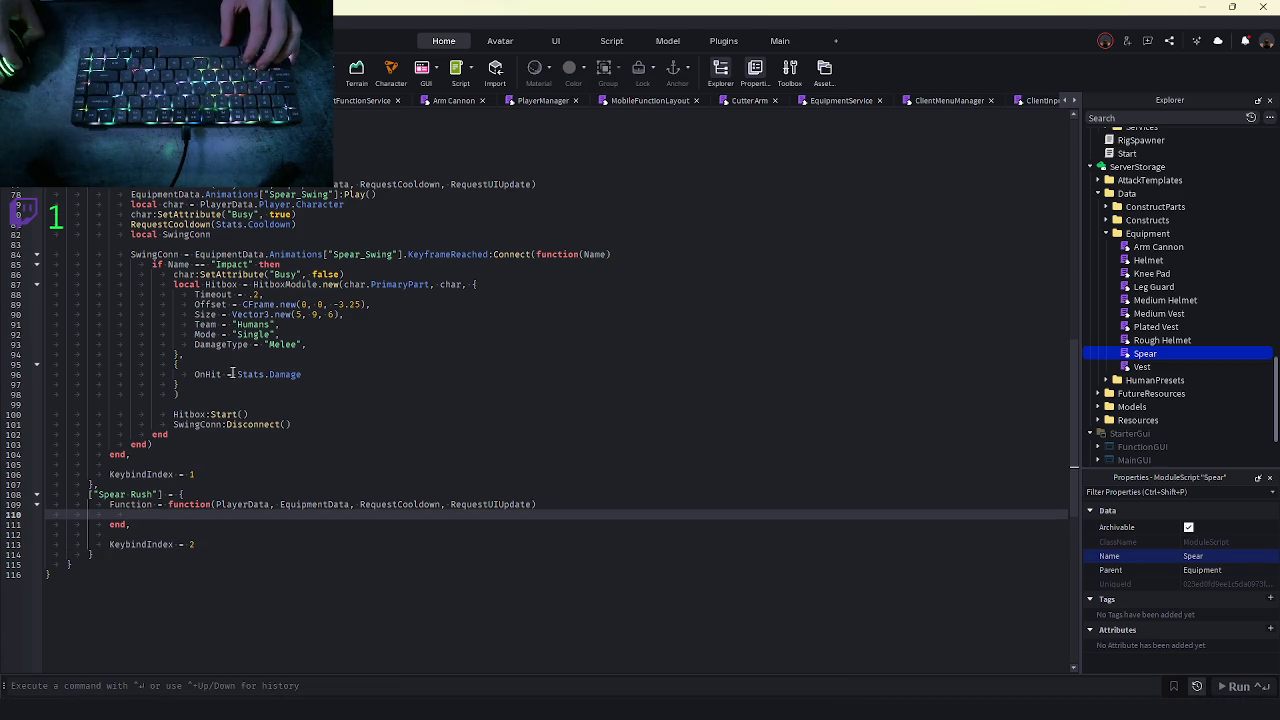
pyautogui.write('Eq')
pyautogui.press('Tab')
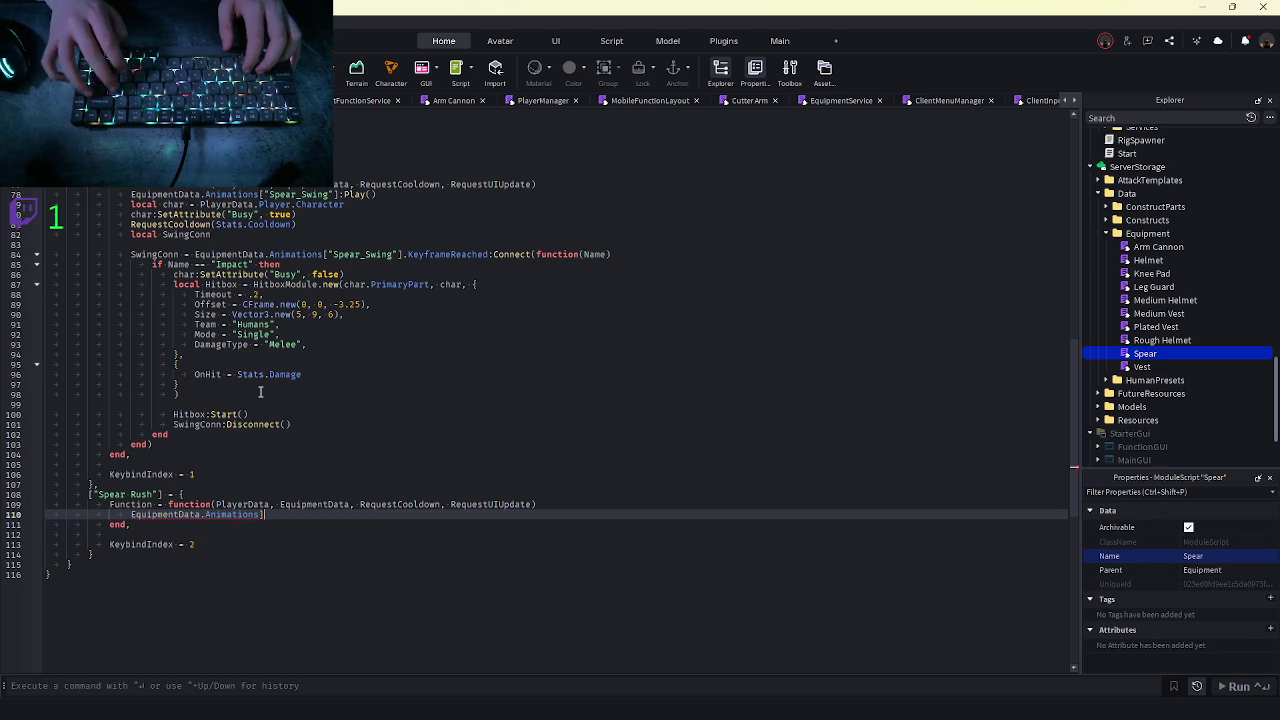
pyautogui.write('[Sp')
pyautogui.press('Escape')
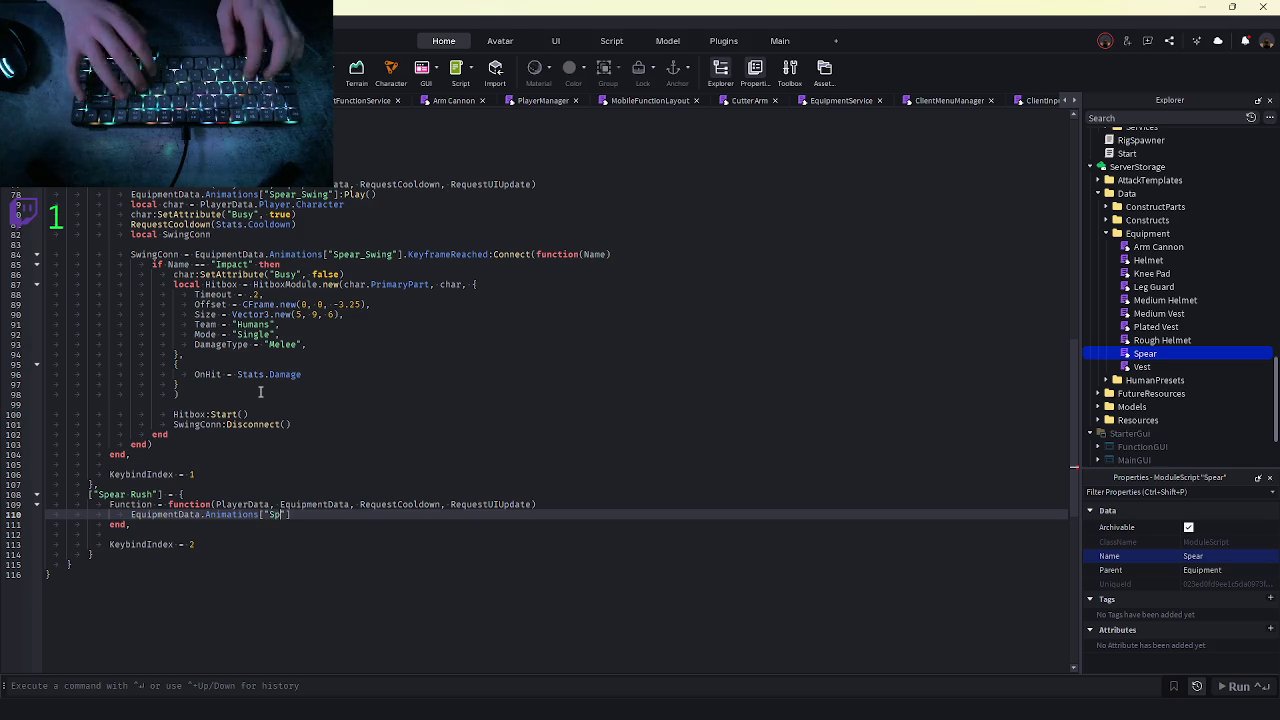
pyautogui.write('ear_RushWindup')
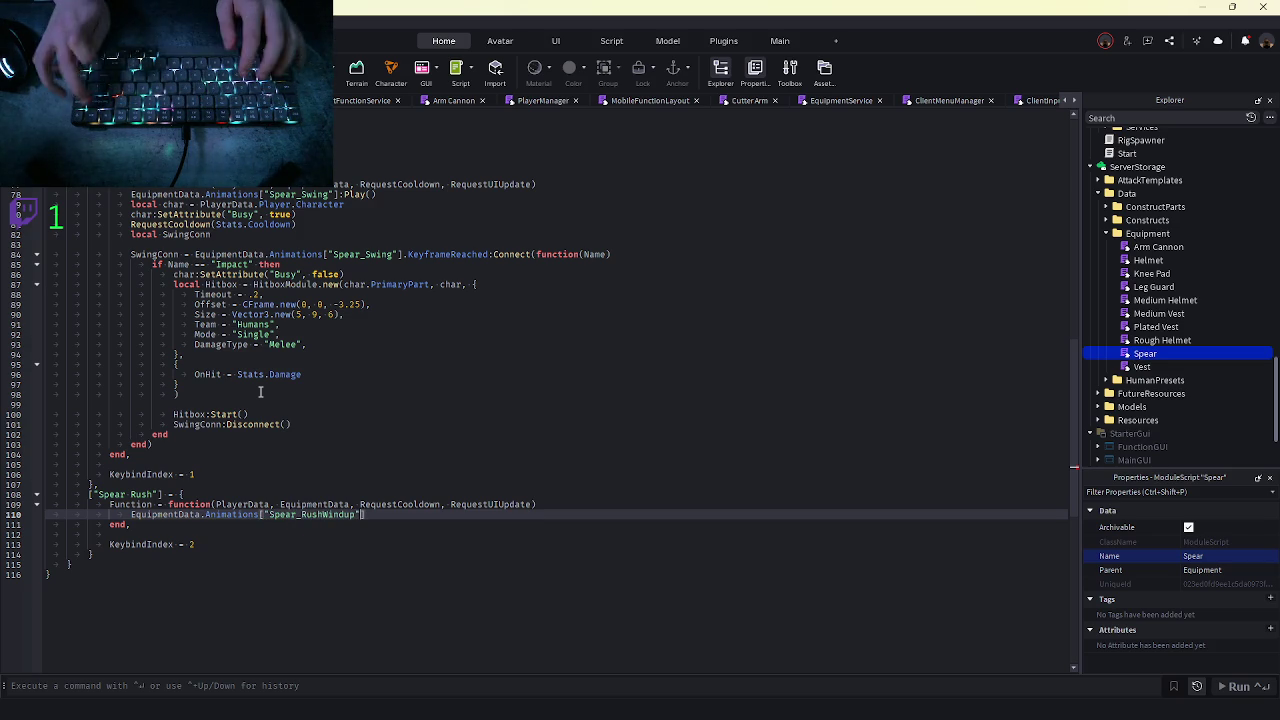
pyautogui.write('y()')
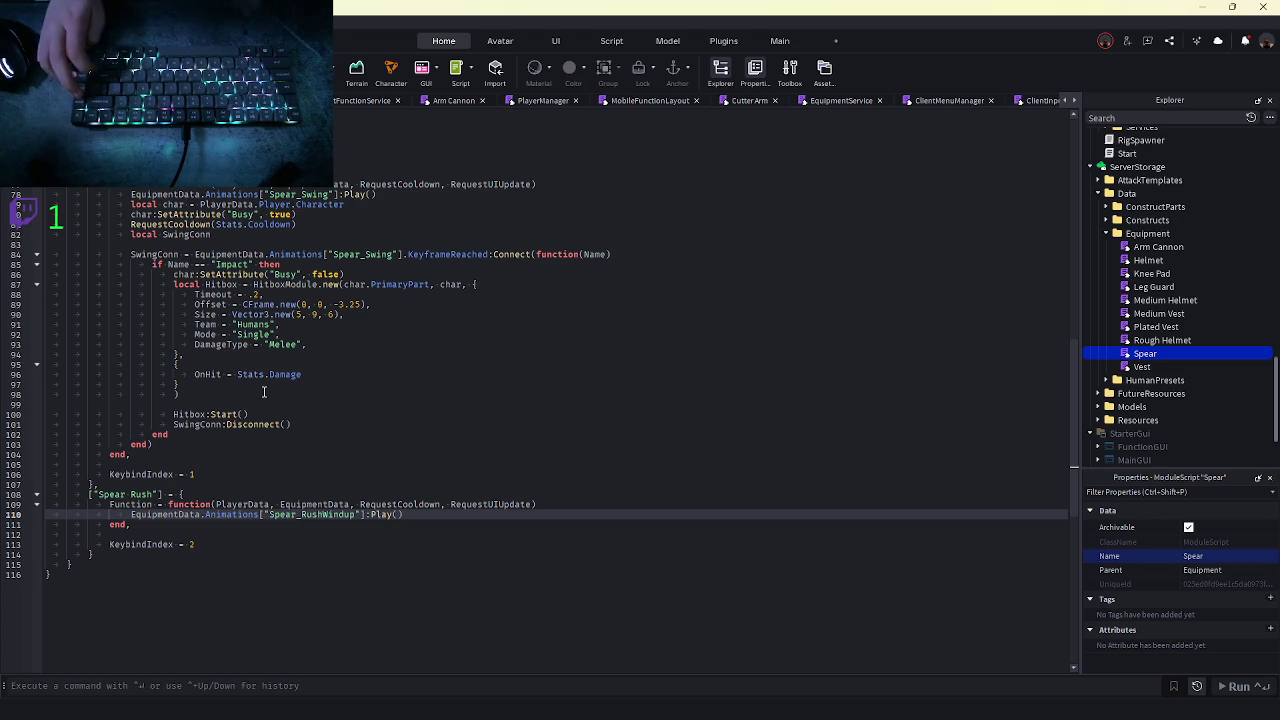
pyautogui.press('Return')
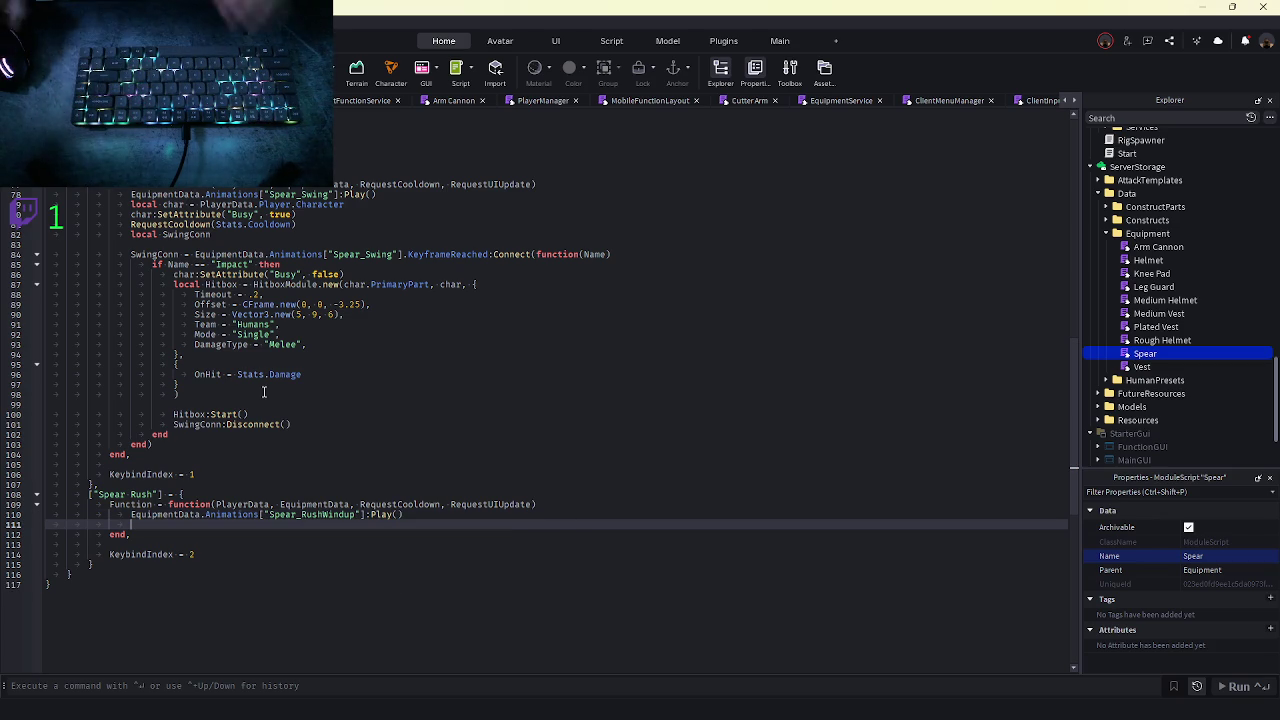
# - Copy Spear Swing's Busy = true line and local char definition into the Spear Rush function
pyautogui.tripleClick(298, 214)
pyautogui.hotkey('ctrl', 'c')
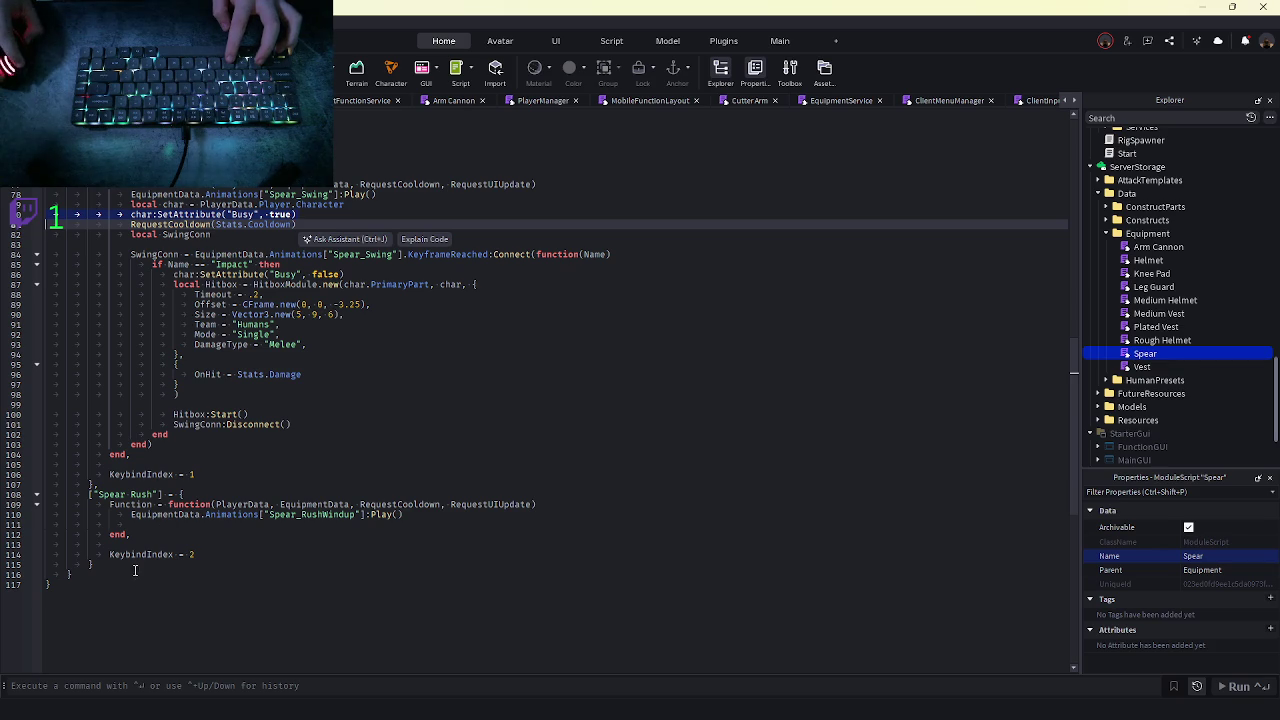
pyautogui.click(158, 530)
pyautogui.hotkey('ctrl', 'v')
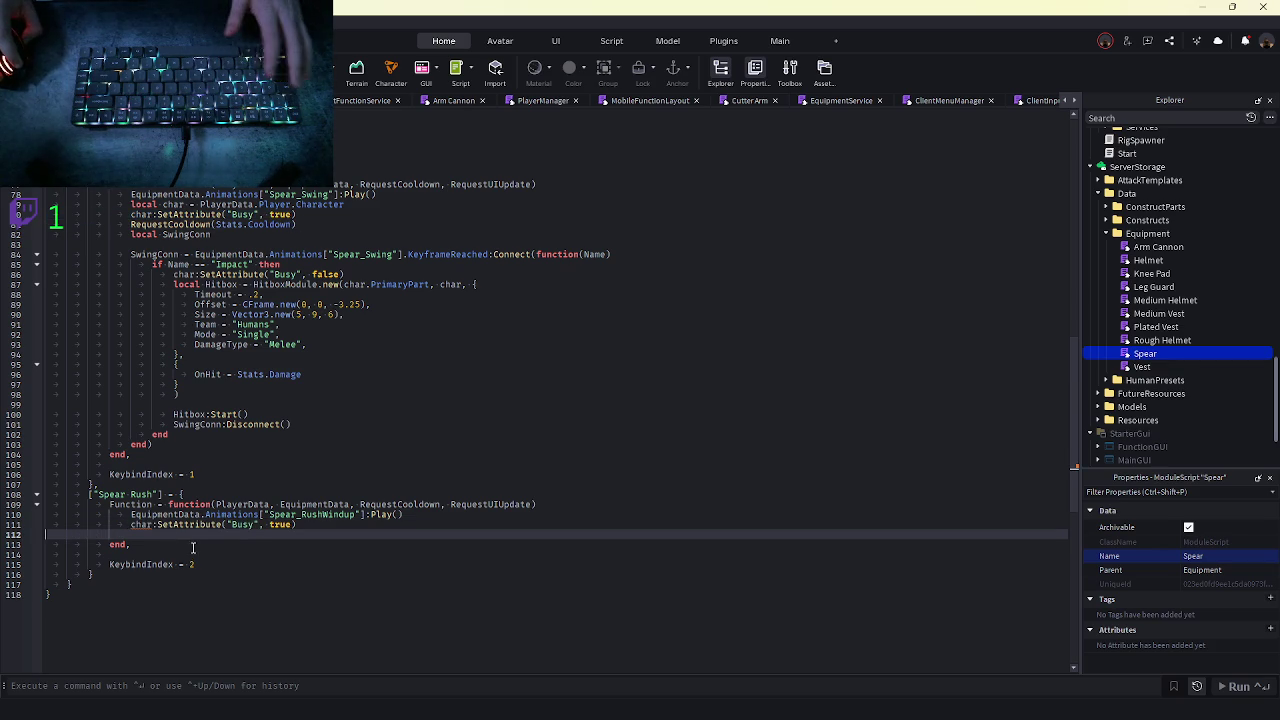
pyautogui.tripleClick(168, 205)
pyautogui.hotkey('ctrl', 'c')
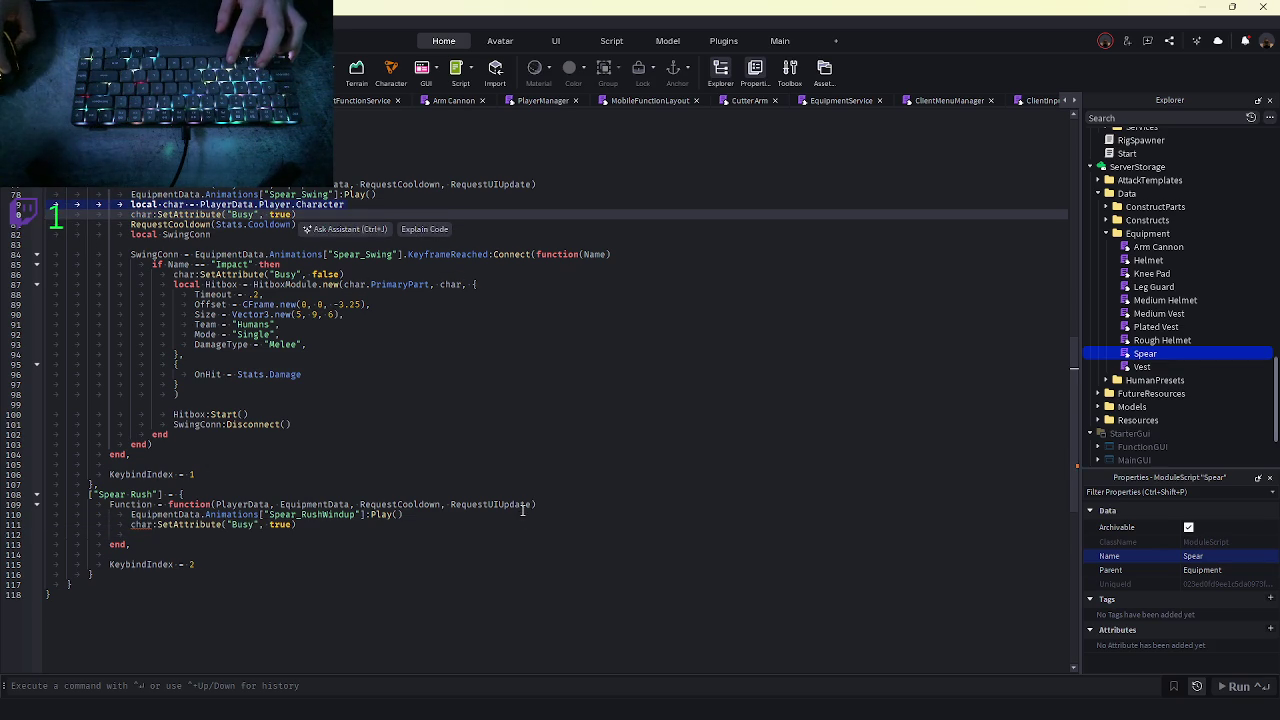
pyautogui.click(527, 504)
pyautogui.press('Return')
pyautogui.hotkey('ctrl', 'v')
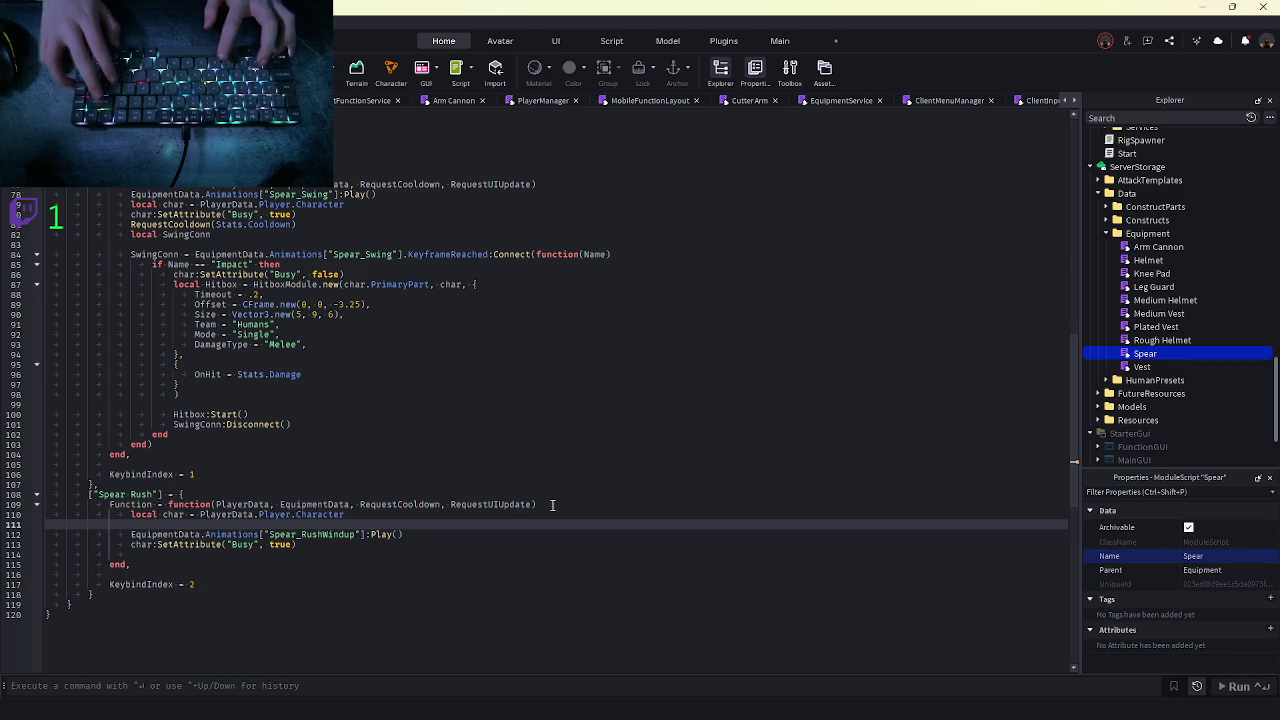
pyautogui.press('Delete')
pyautogui.click(386, 524)
pyautogui.press('Down')
pyautogui.press('Return')
pyautogui.press('Return')
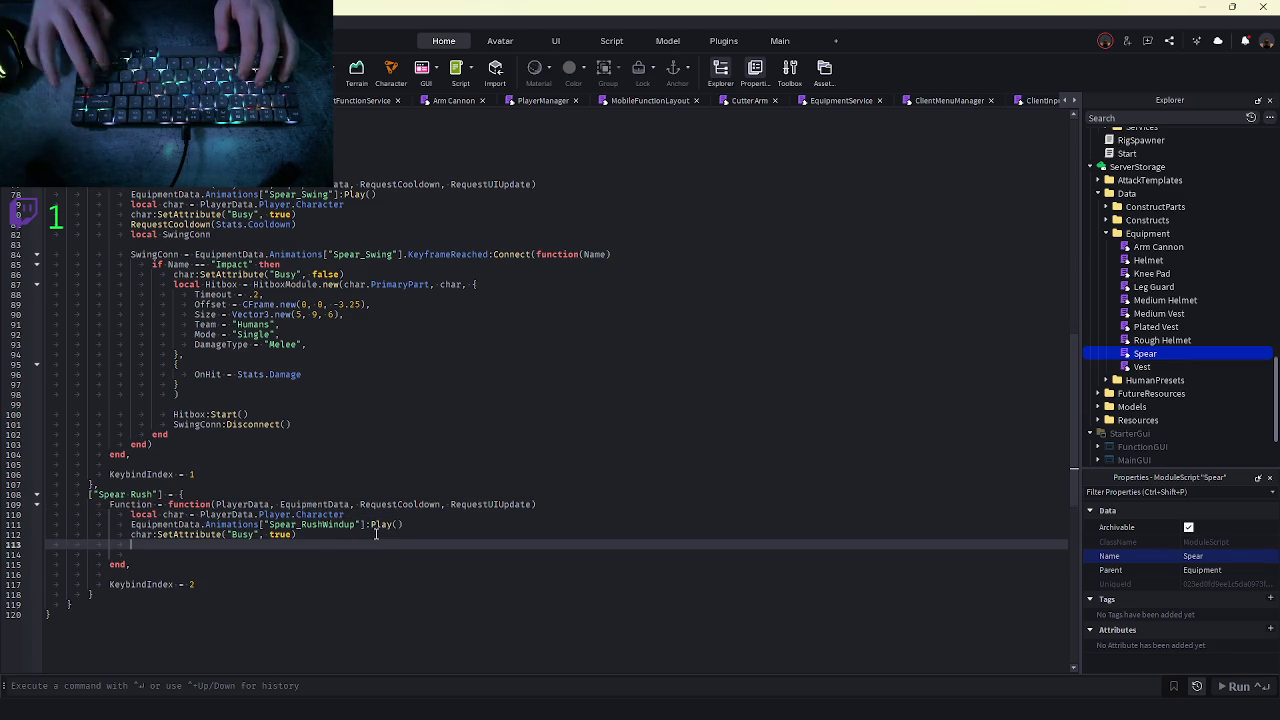
pyautogui.scroll(-2, 1192, 314)
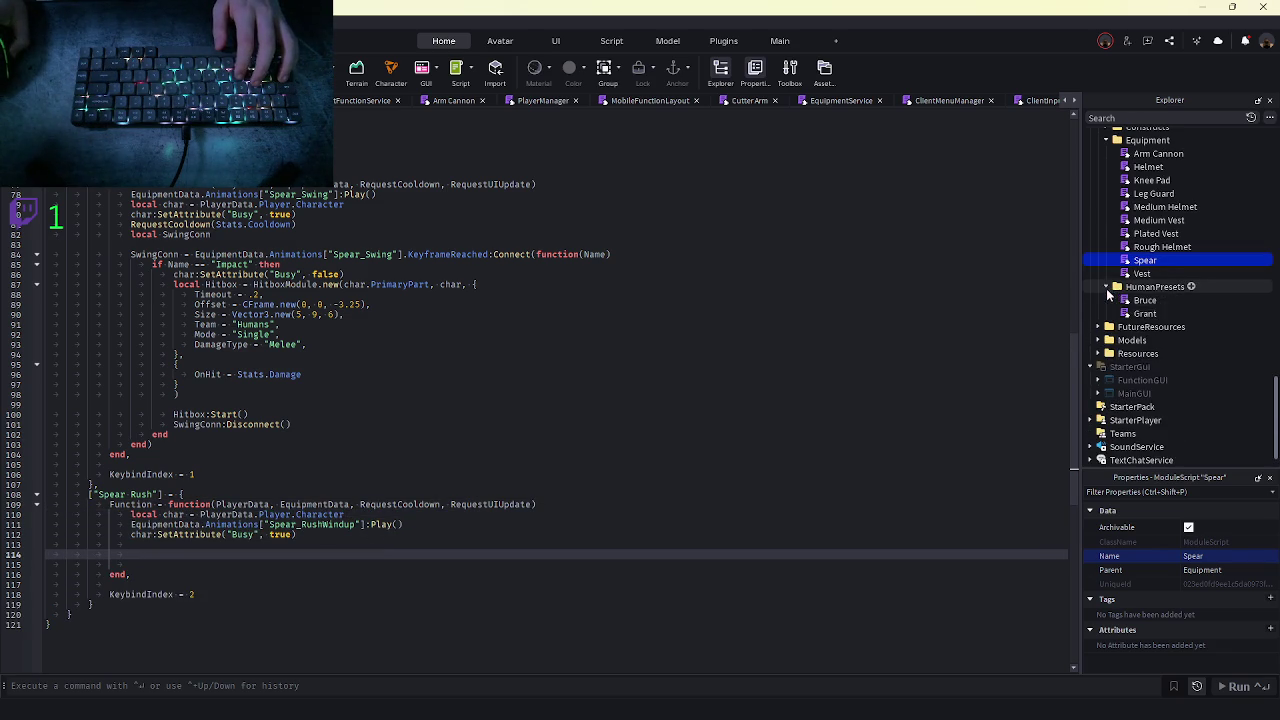
# - Browse ServerStorage Models > Equipment > Spear > Animations to inspect Spear_RushWindup
pyautogui.scroll(2, 1107, 195)
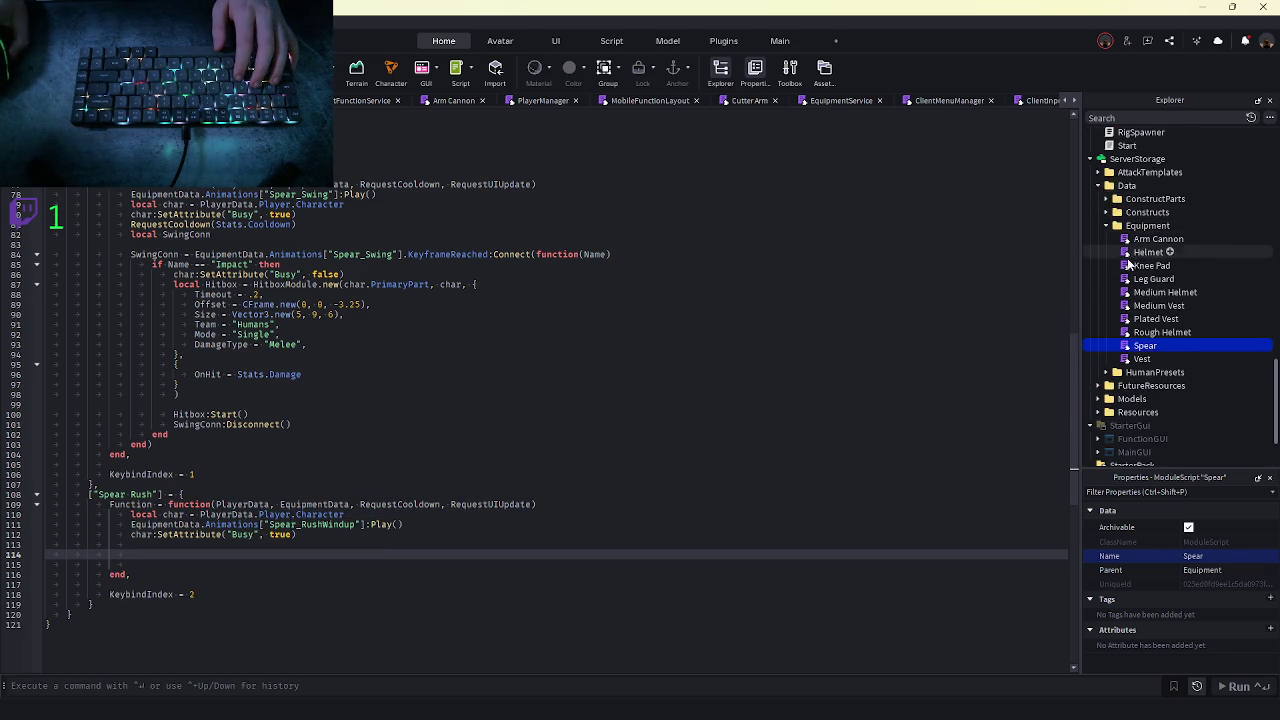
pyautogui.scroll(-2, 1125, 262)
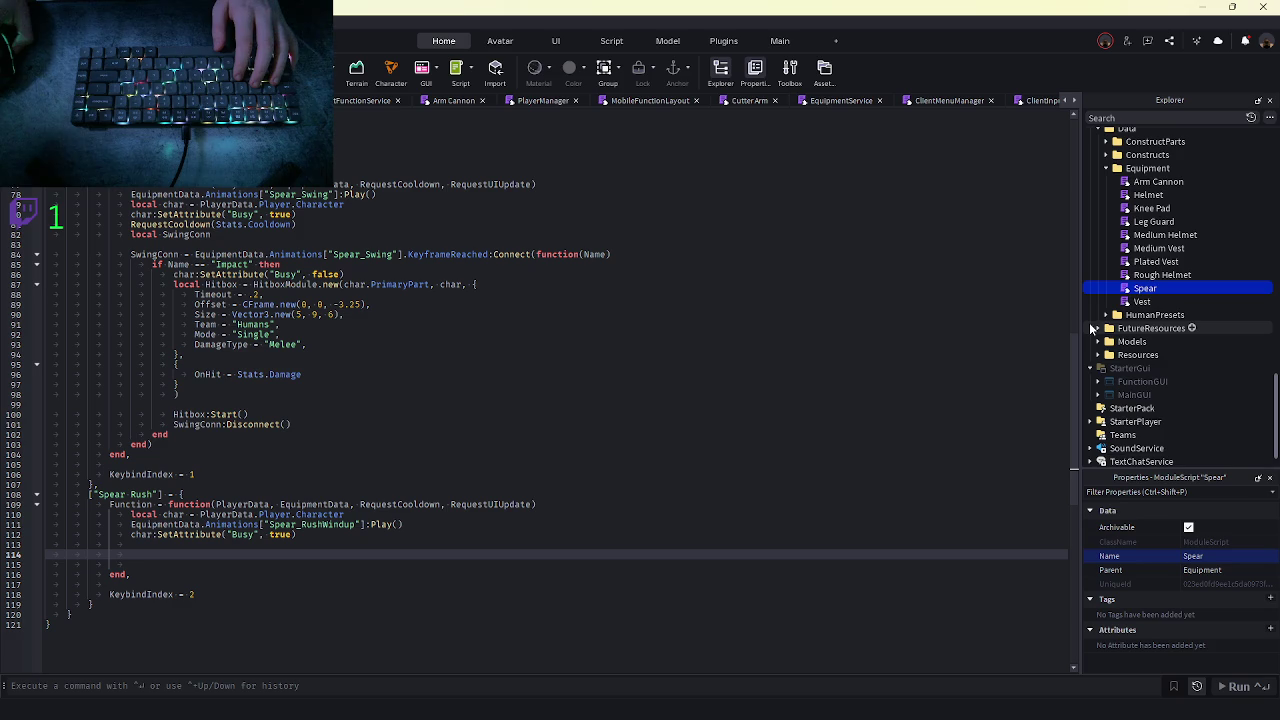
pyautogui.click(1110, 341)
pyautogui.click(1098, 341)
pyautogui.click(1106, 368)
pyautogui.click(1106, 368)
pyautogui.click(1106, 354)
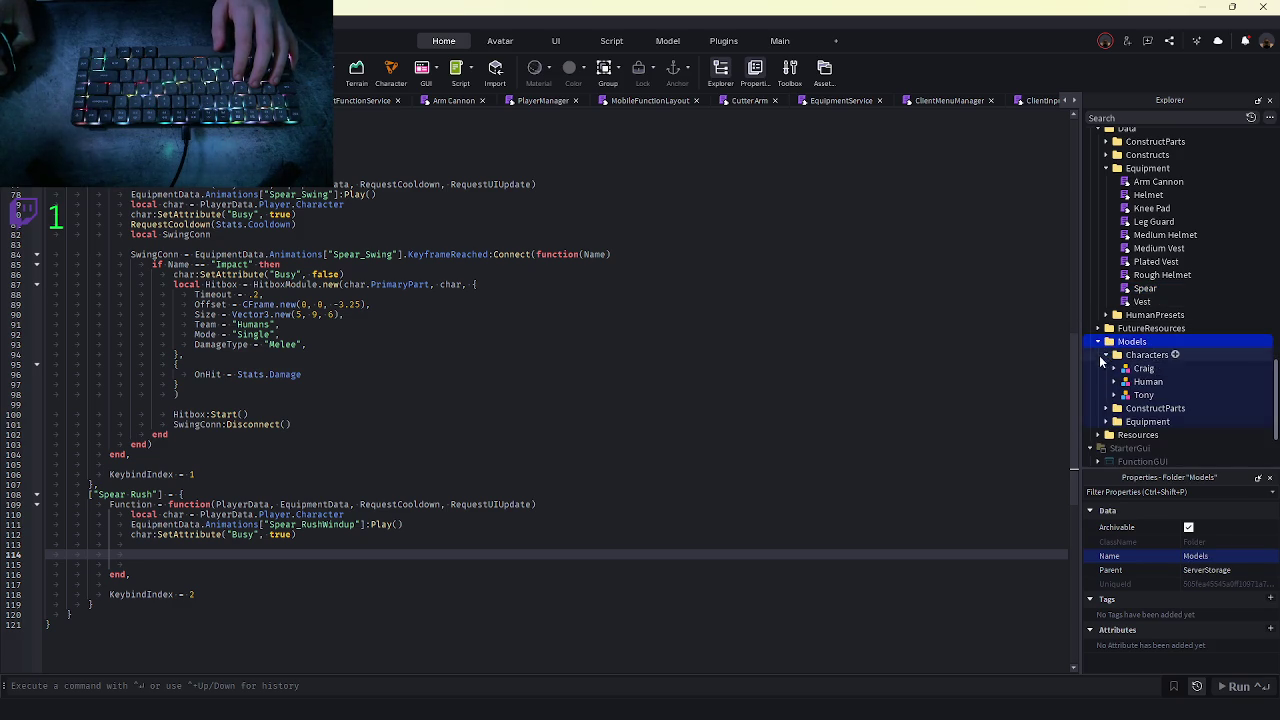
pyautogui.click(1106, 354)
pyautogui.click(1106, 381)
pyautogui.scroll(-3, 1112, 381)
pyautogui.click(1114, 358)
pyautogui.click(1125, 372)
pyautogui.click(1188, 398)
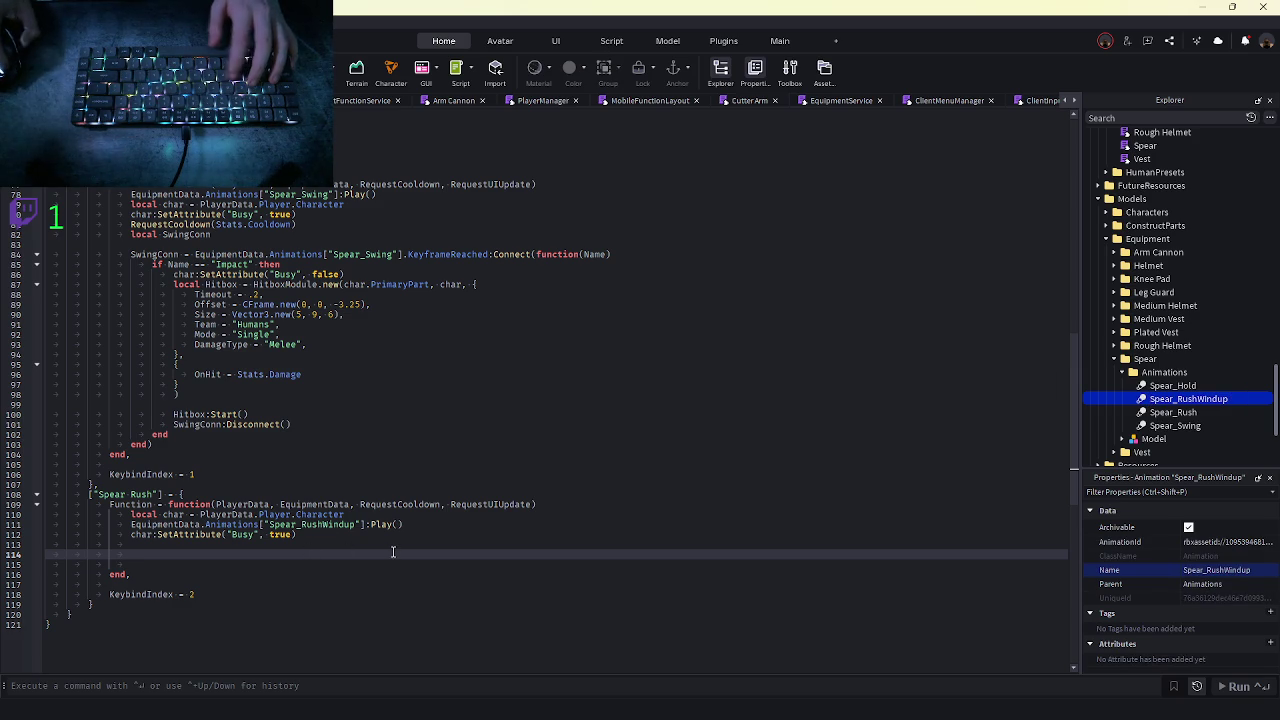
# - Add a task.delay timed to the windup animation's Length minus 0.1 with a delayed function
pyautogui.write('task.wait()')
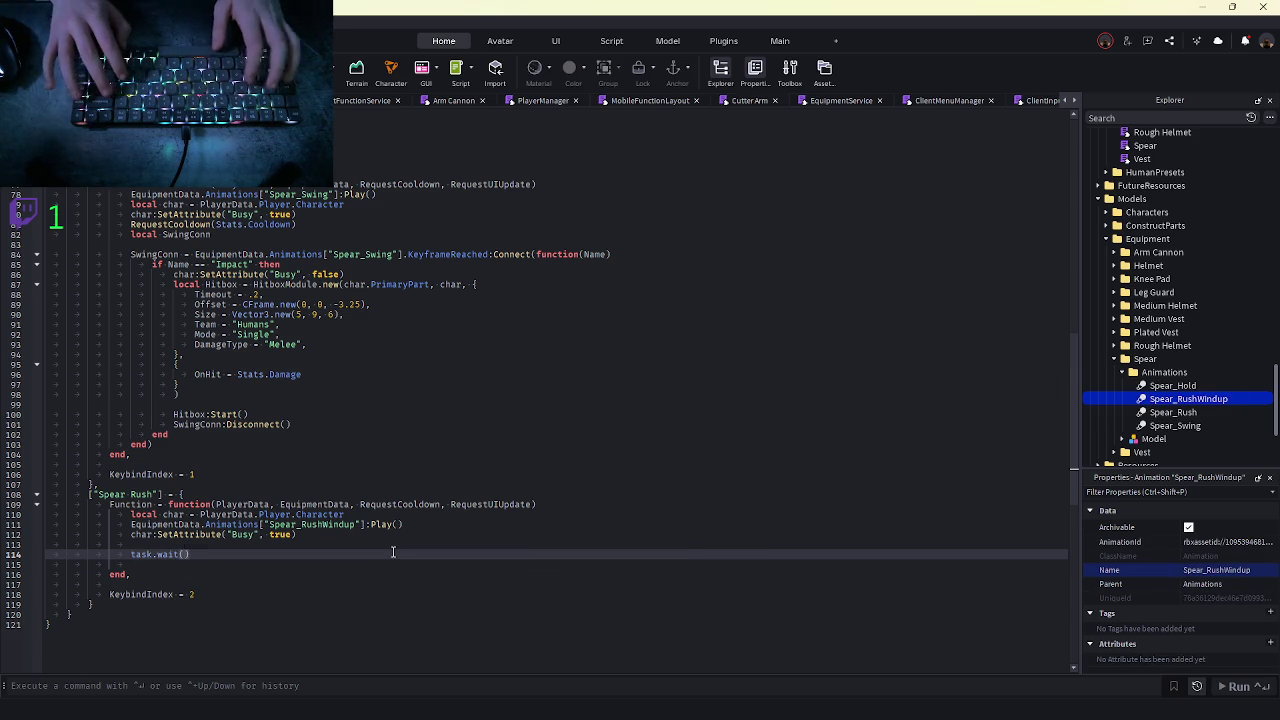
pyautogui.press('BackSpace')
pyautogui.press('BackSpace')
pyautogui.press('BackSpace')
pyautogui.write('delay(')
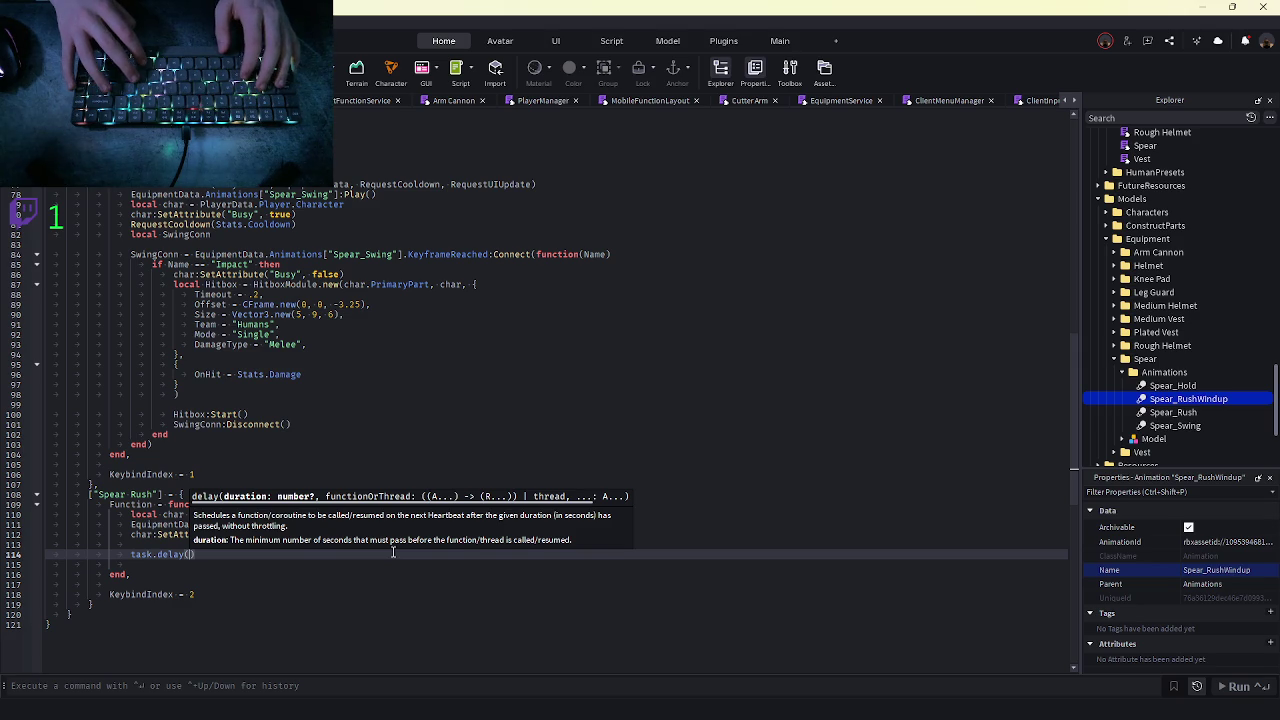
pyautogui.click(283, 632)
pyautogui.moveTo(132, 524); pyautogui.dragTo(345, 524)
pyautogui.hotkey('ctrl', 'c')
pyautogui.click(192, 555)
pyautogui.hotkey('ctrl', 'v')
pyautogui.write('.Length - 0.')
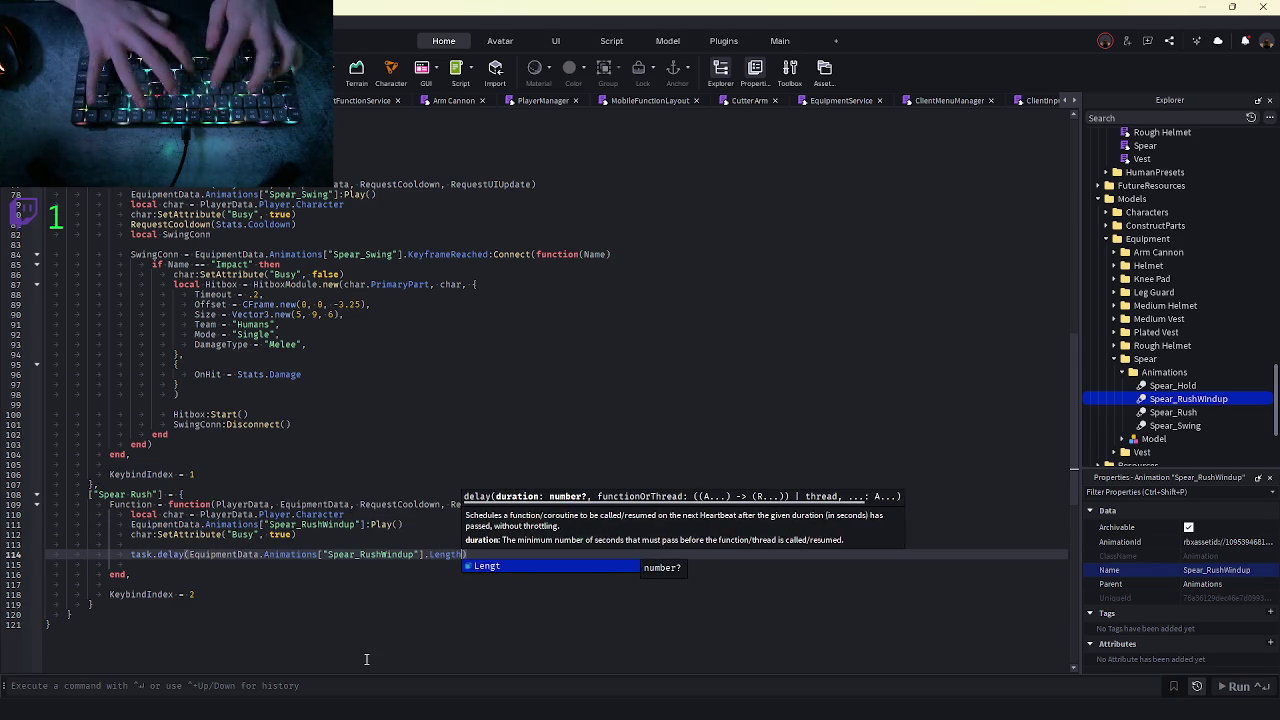
pyautogui.write('1, function()')
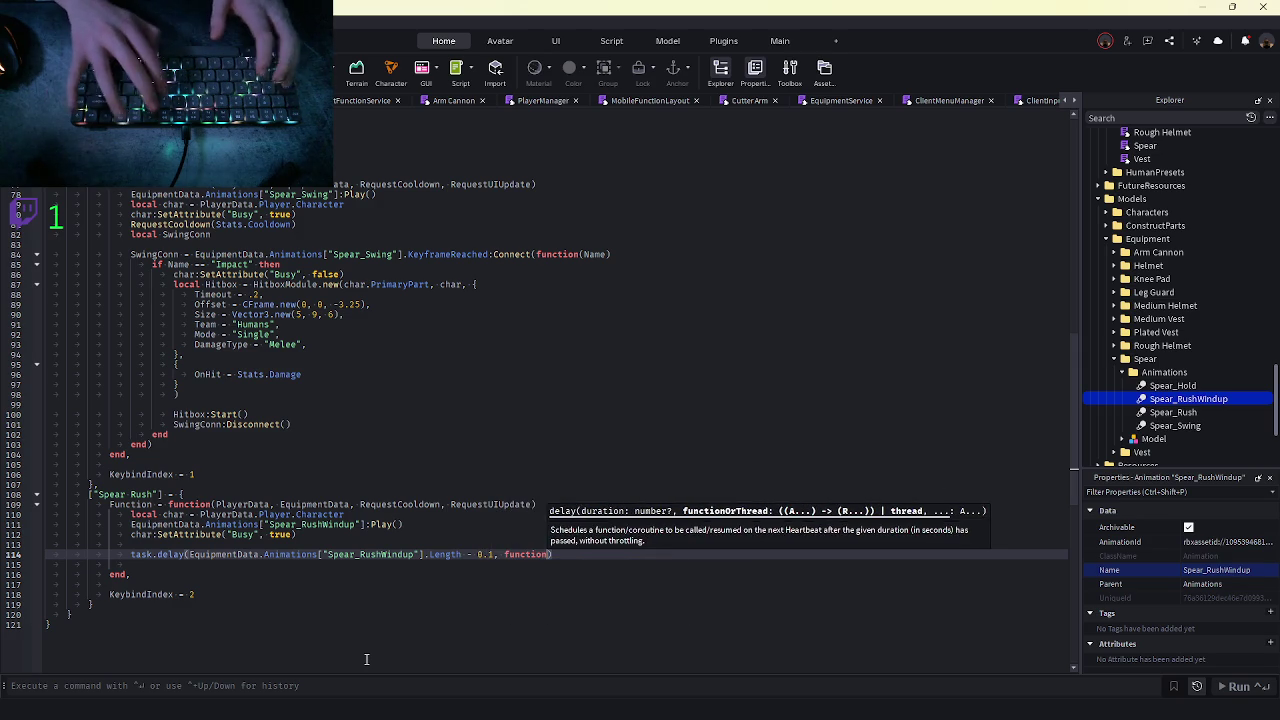
pyautogui.press('Return')
# - Play the Spear_Rush animation inside the delayed function and start a playtest
pyautogui.click(400, 525)
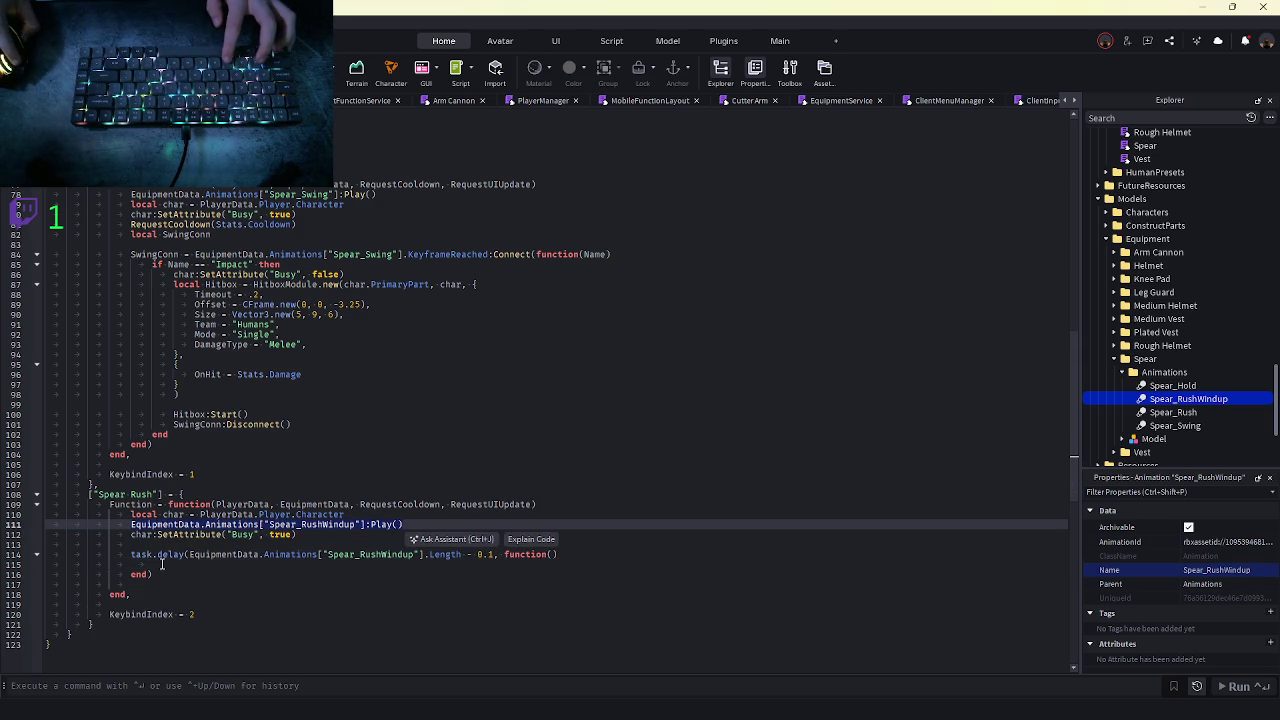
pyautogui.click(160, 565)
pyautogui.hotkey('ctrl', 'v')
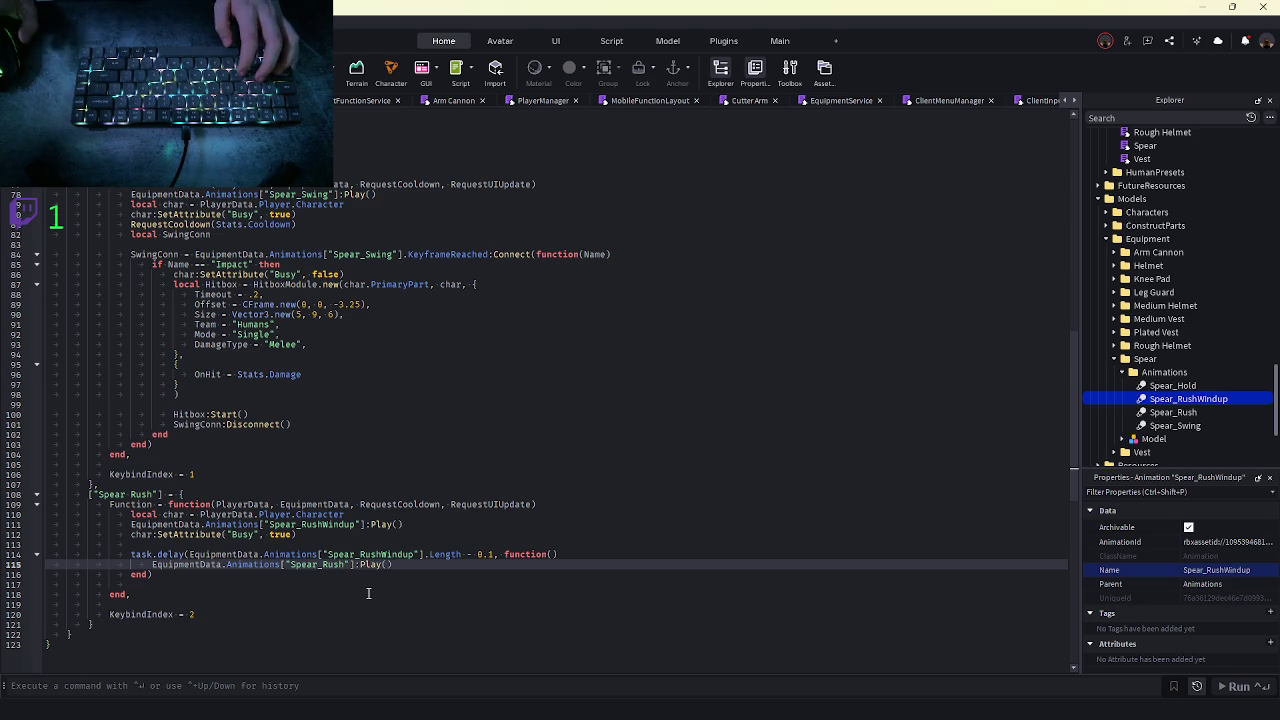
pyautogui.click(368, 593)
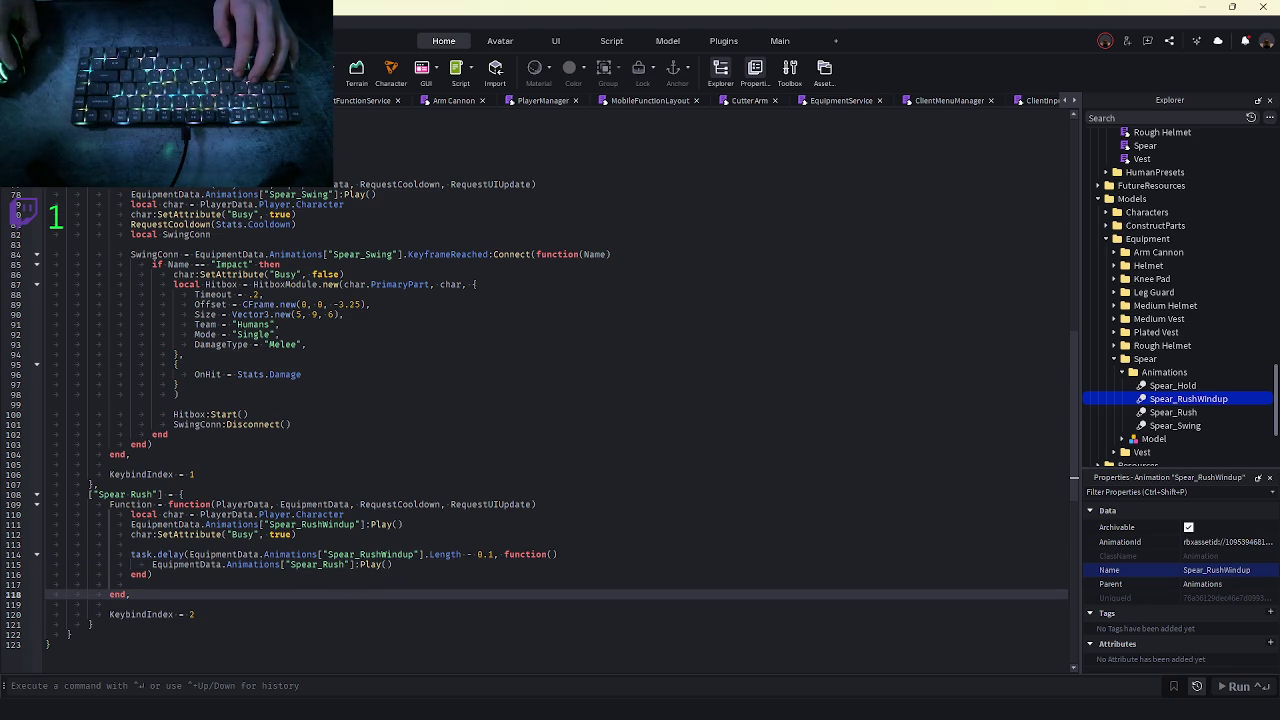
pyautogui.press('F5')
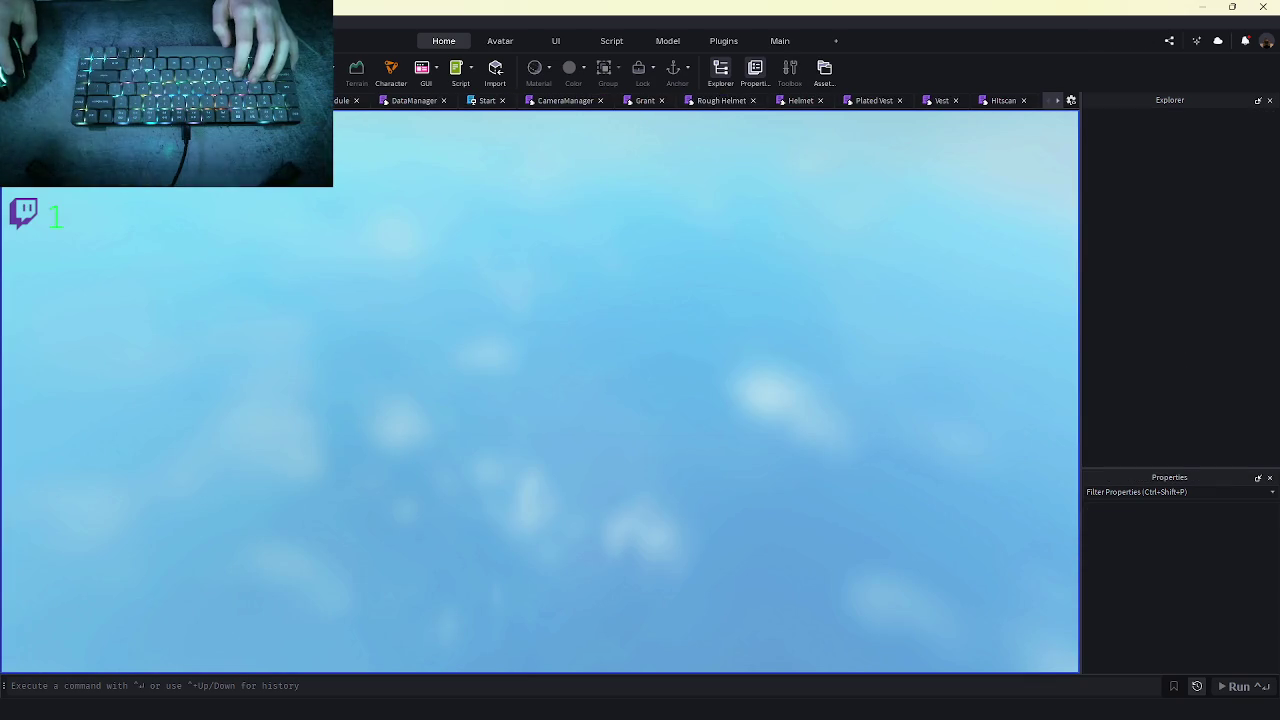
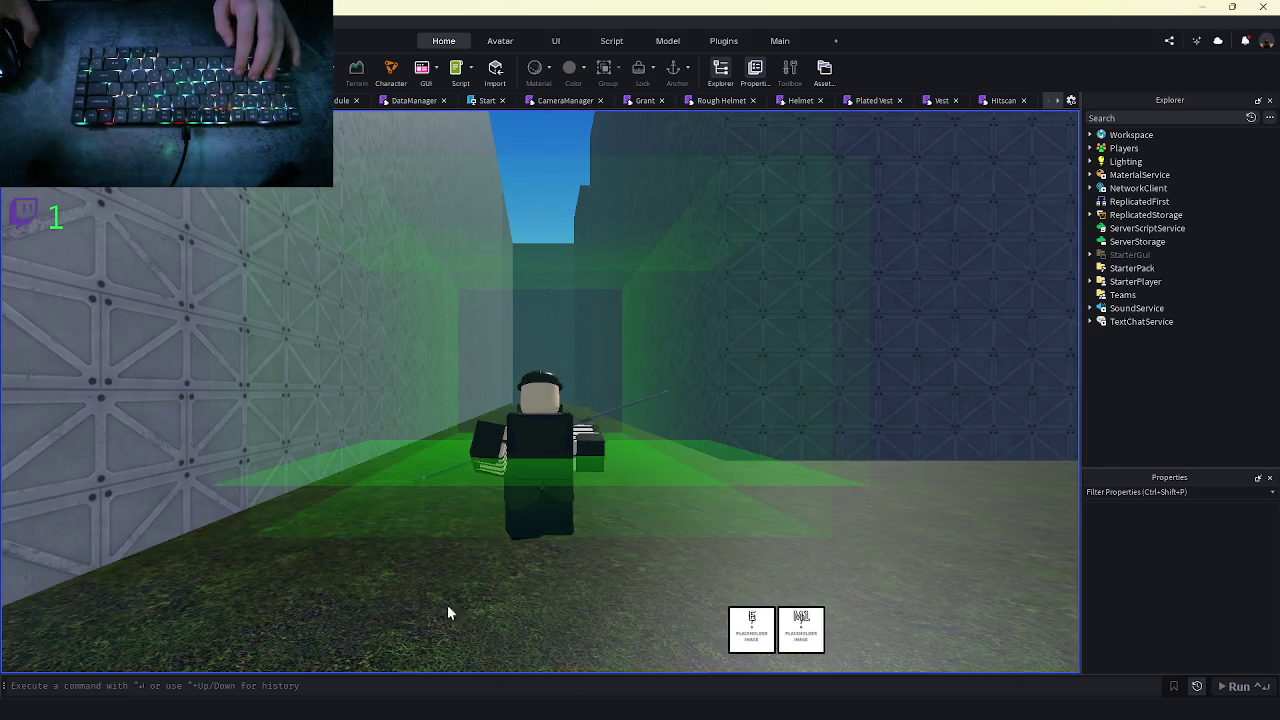
# - Walk the spear character down the corridors to check its animations, then stop the play-test
pyautogui.press('shift')
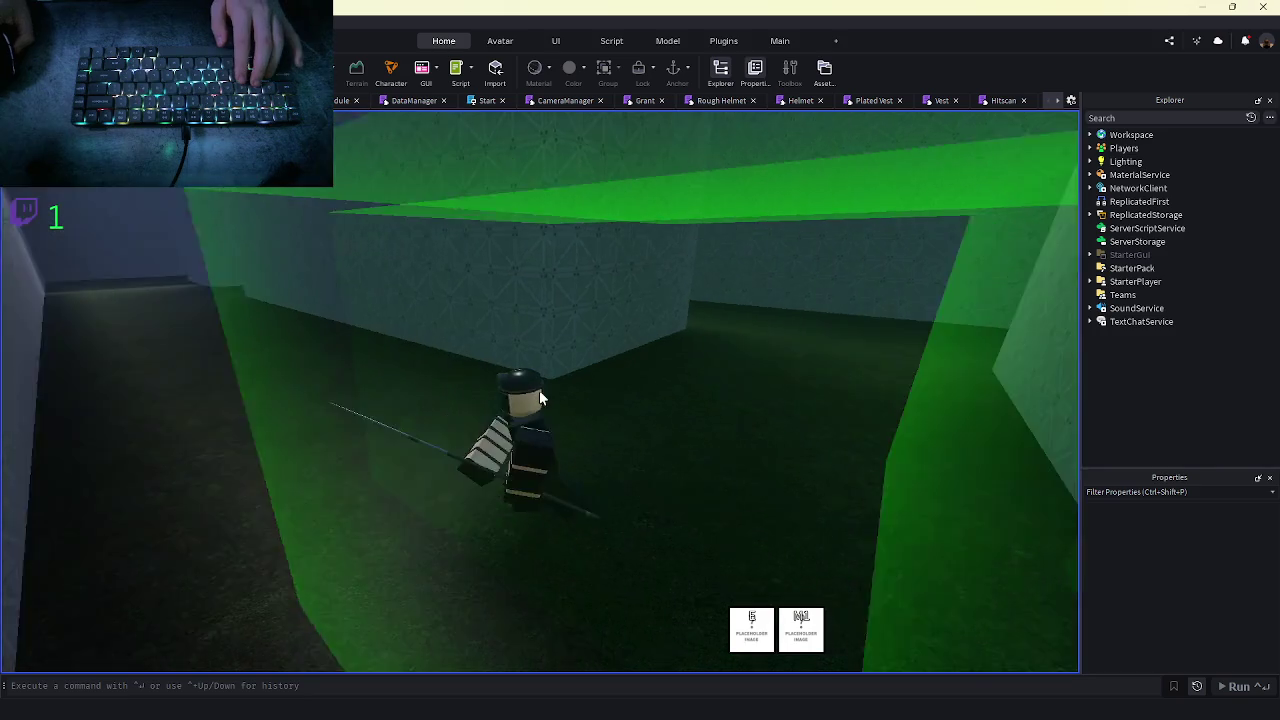
pyautogui.press('shift')
pyautogui.press('a')
pyautogui.press('w')
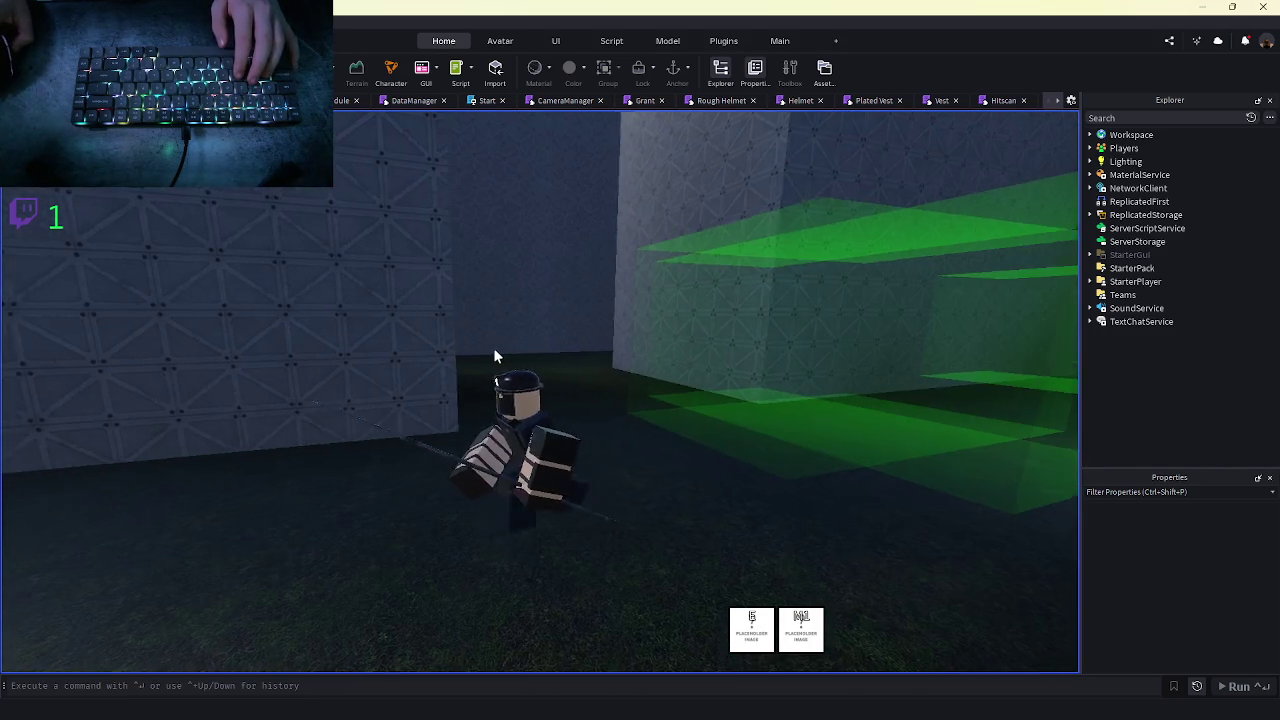
pyautogui.press('w')
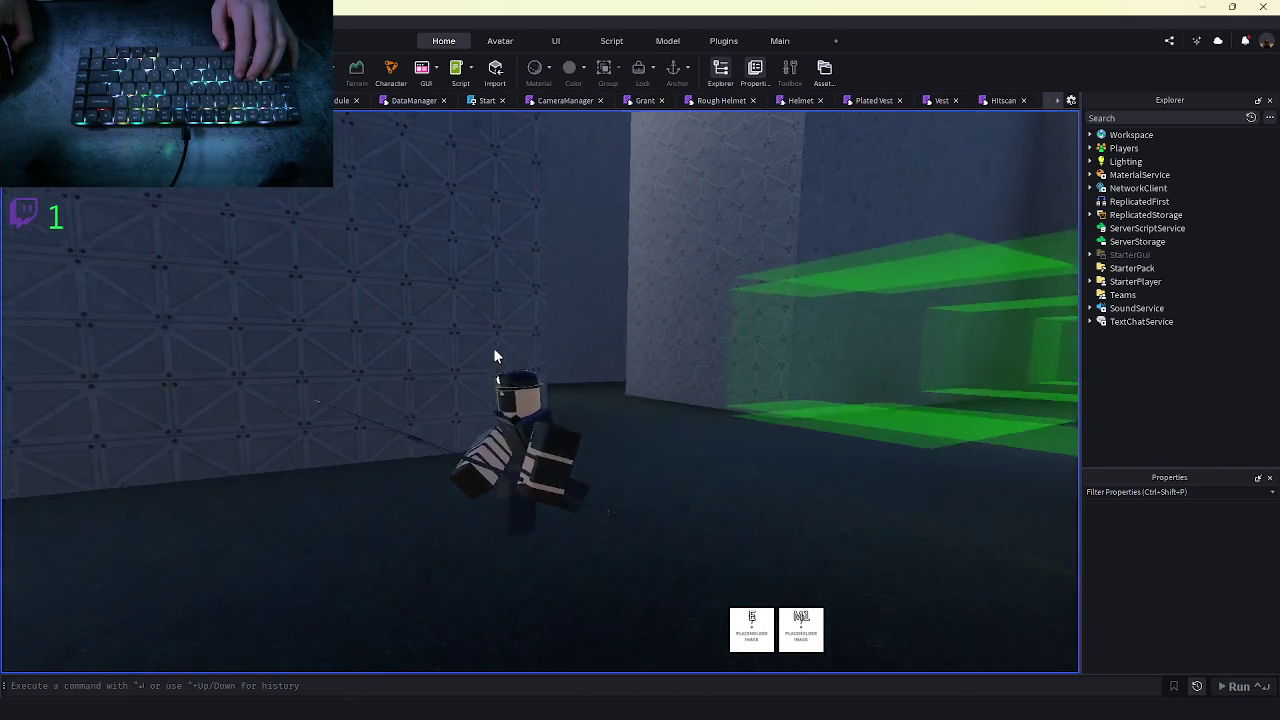
pyautogui.press('w')
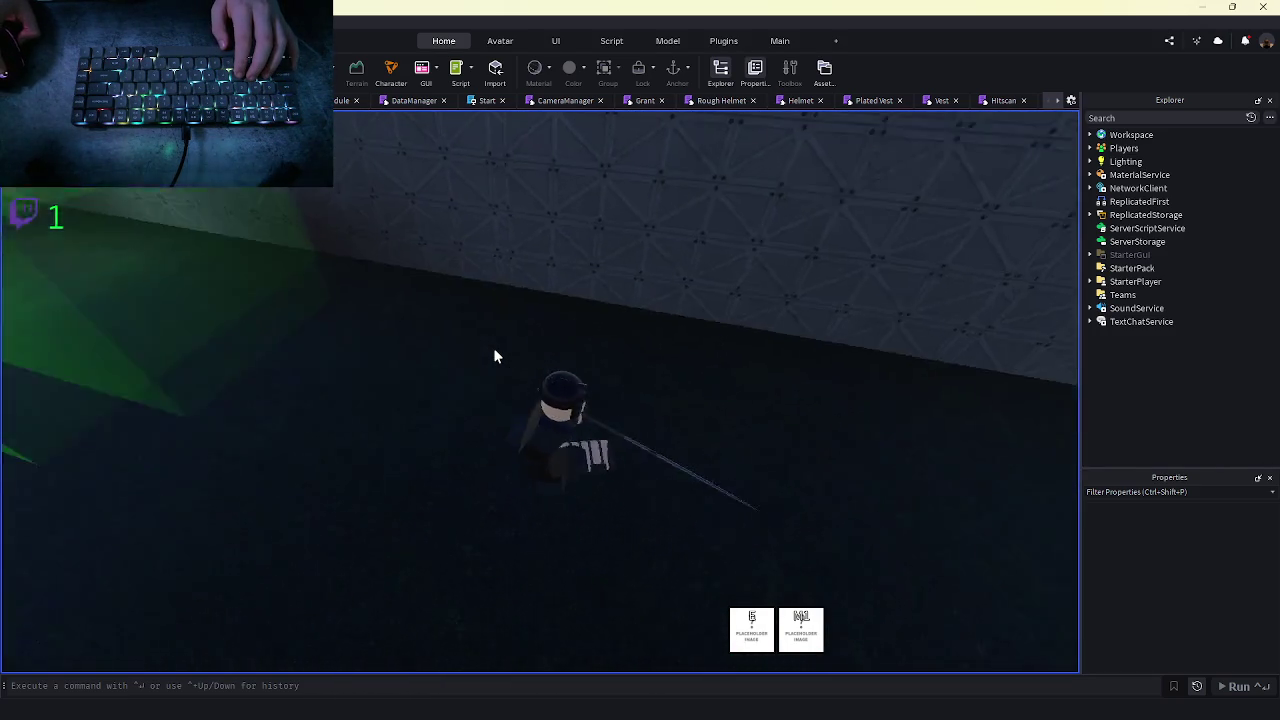
pyautogui.press('w')
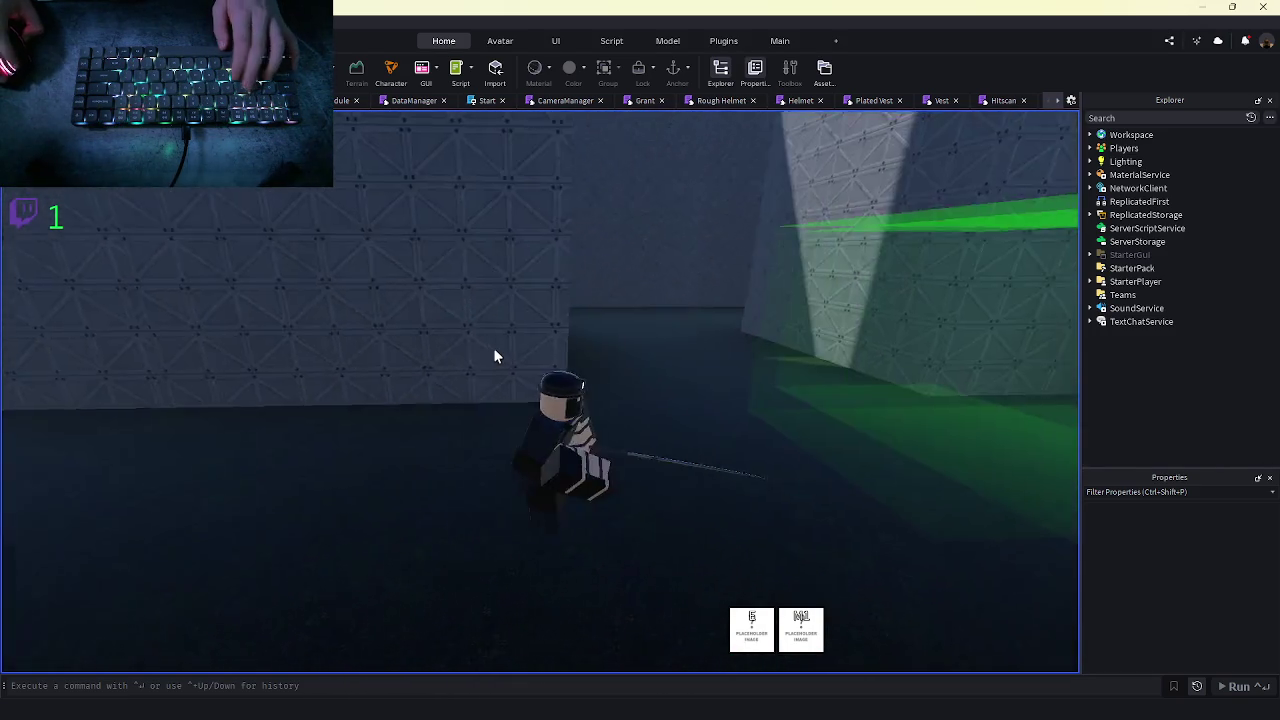
pyautogui.hotkey('shift', 'F5')
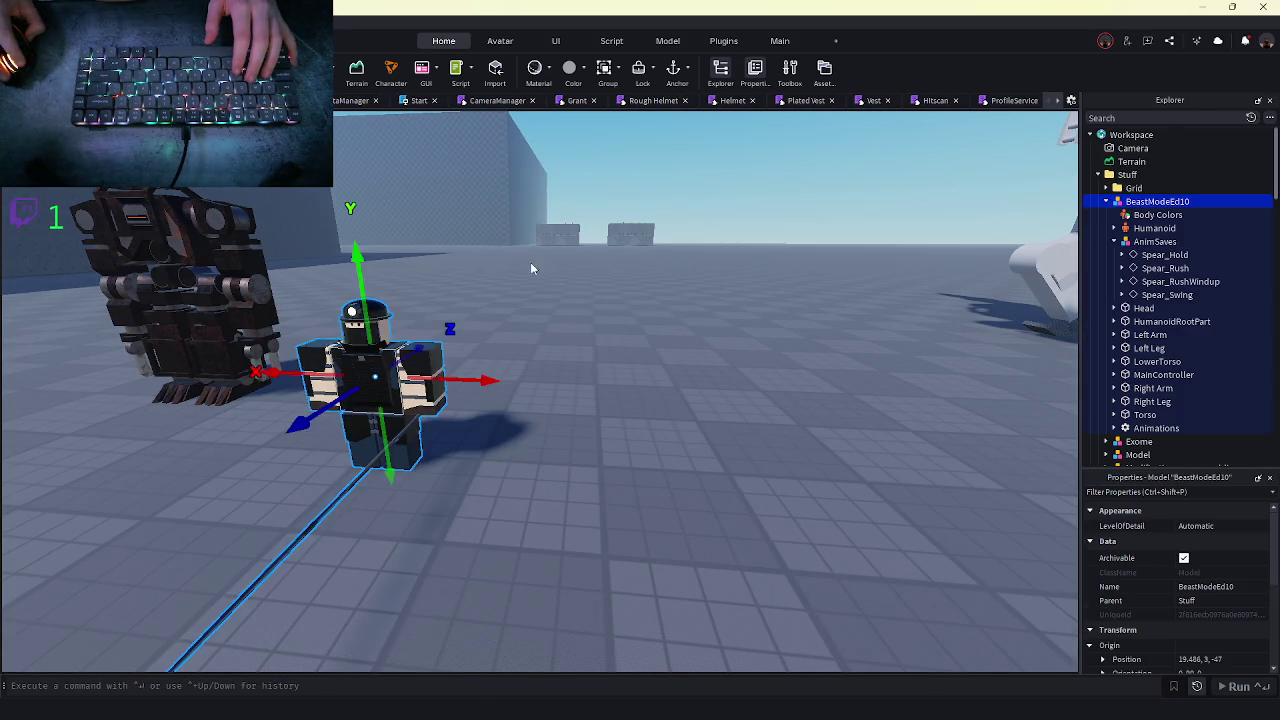
# - In Moon Animator, set the first Spear animation's priority to Action2 and close it
pyautogui.press('f')
pyautogui.click(790, 42)
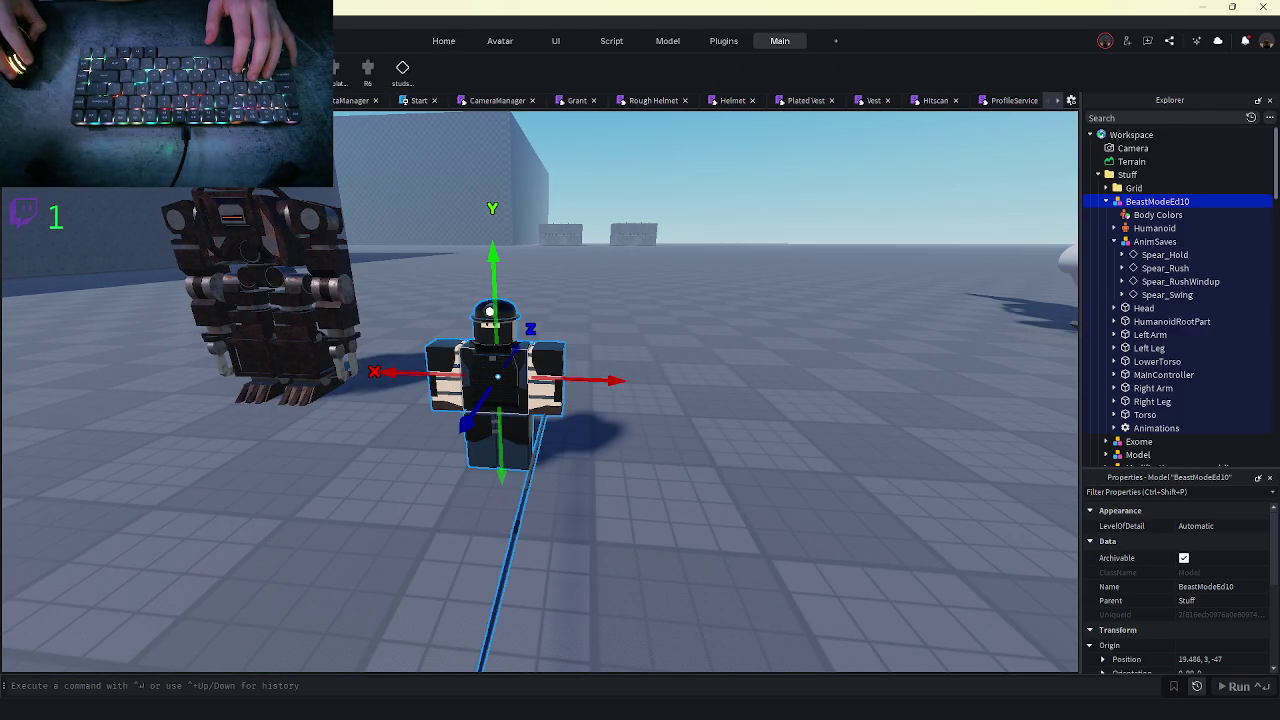
pyautogui.click(300, 67)
pyautogui.click(341, 220)
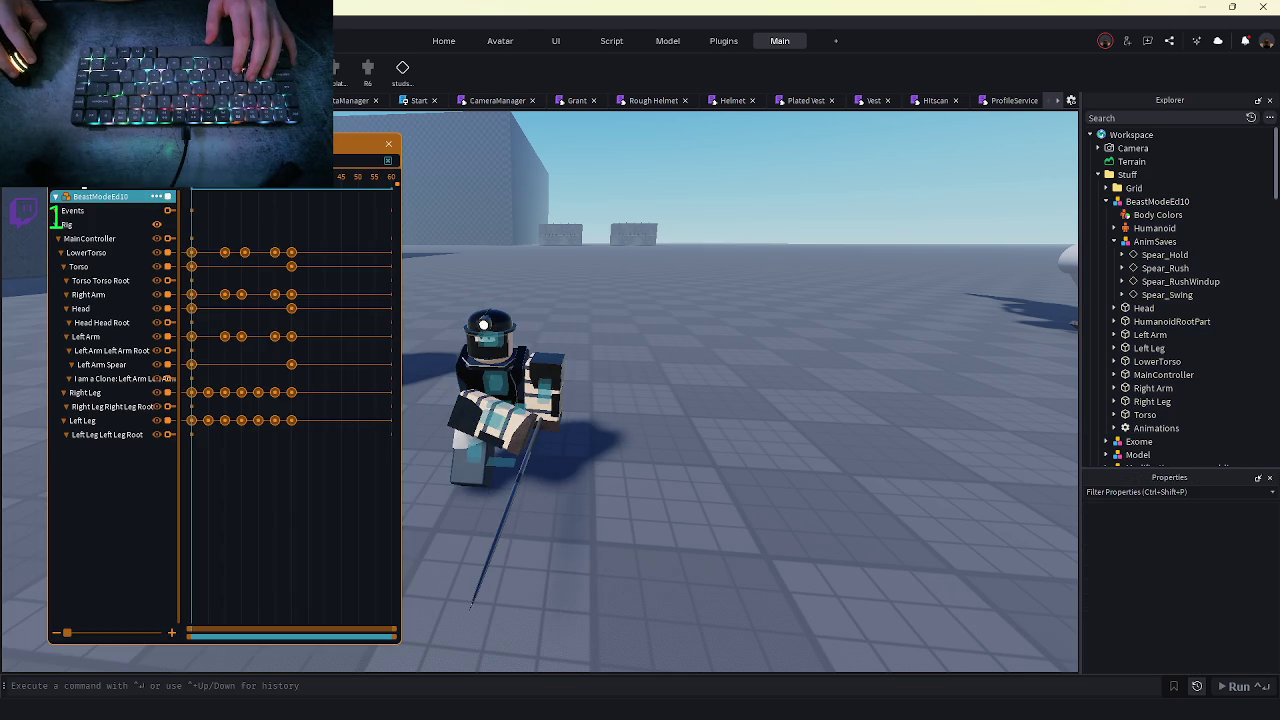
pyautogui.click(84, 190)
pyautogui.click(176, 283)
pyautogui.click(168, 352)
pyautogui.click(143, 304)
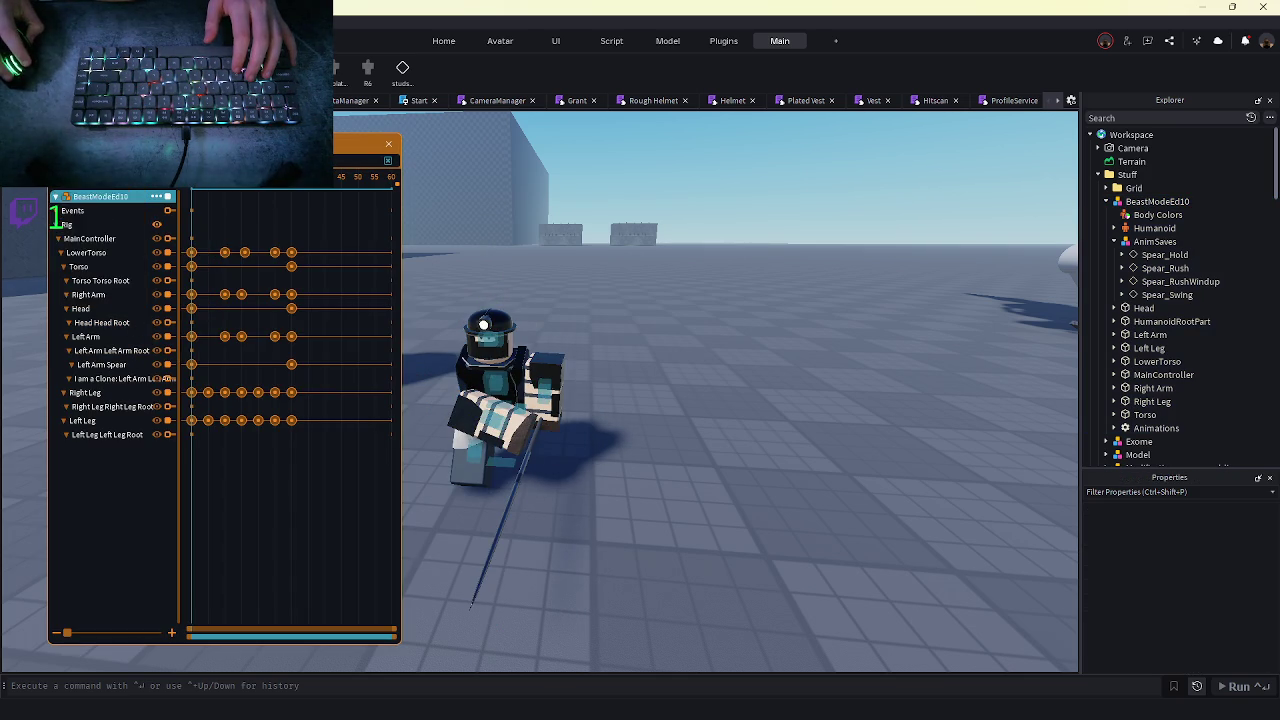
pyautogui.click(60, 196)
# - Set Spear_RushWindup's priority to Action2 and close it
pyautogui.click(340, 228)
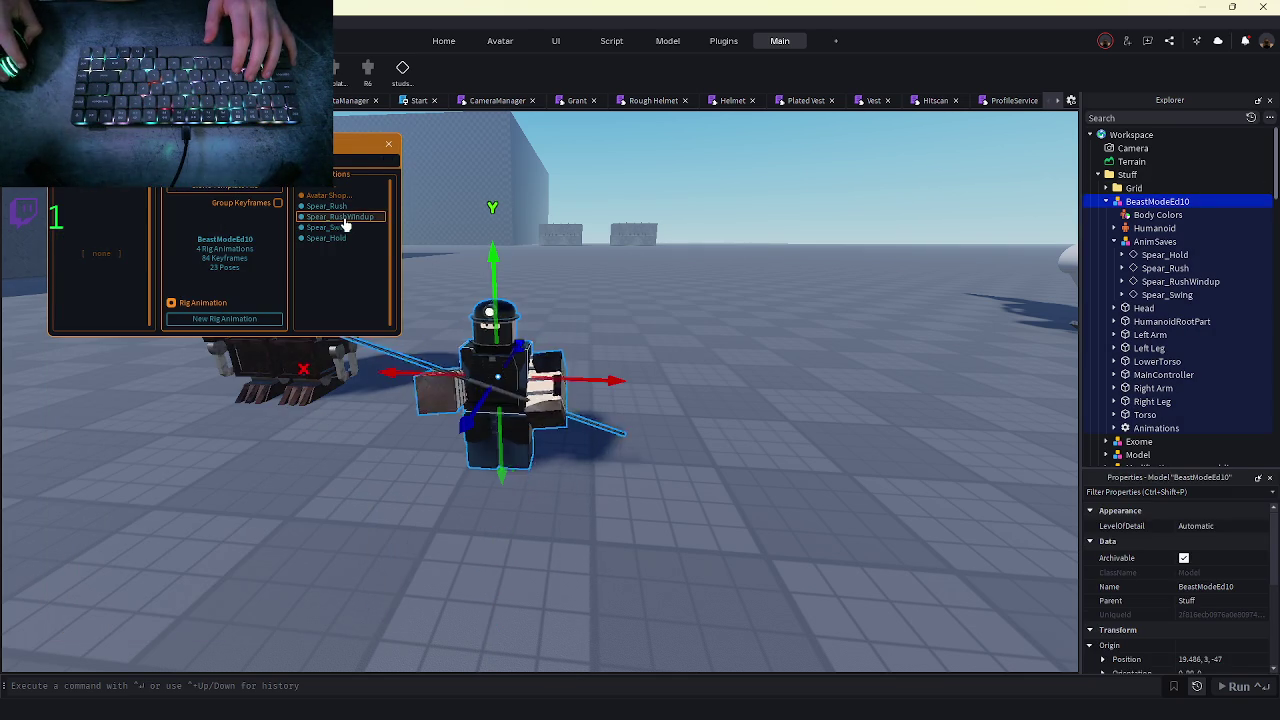
pyautogui.click(68, 205)
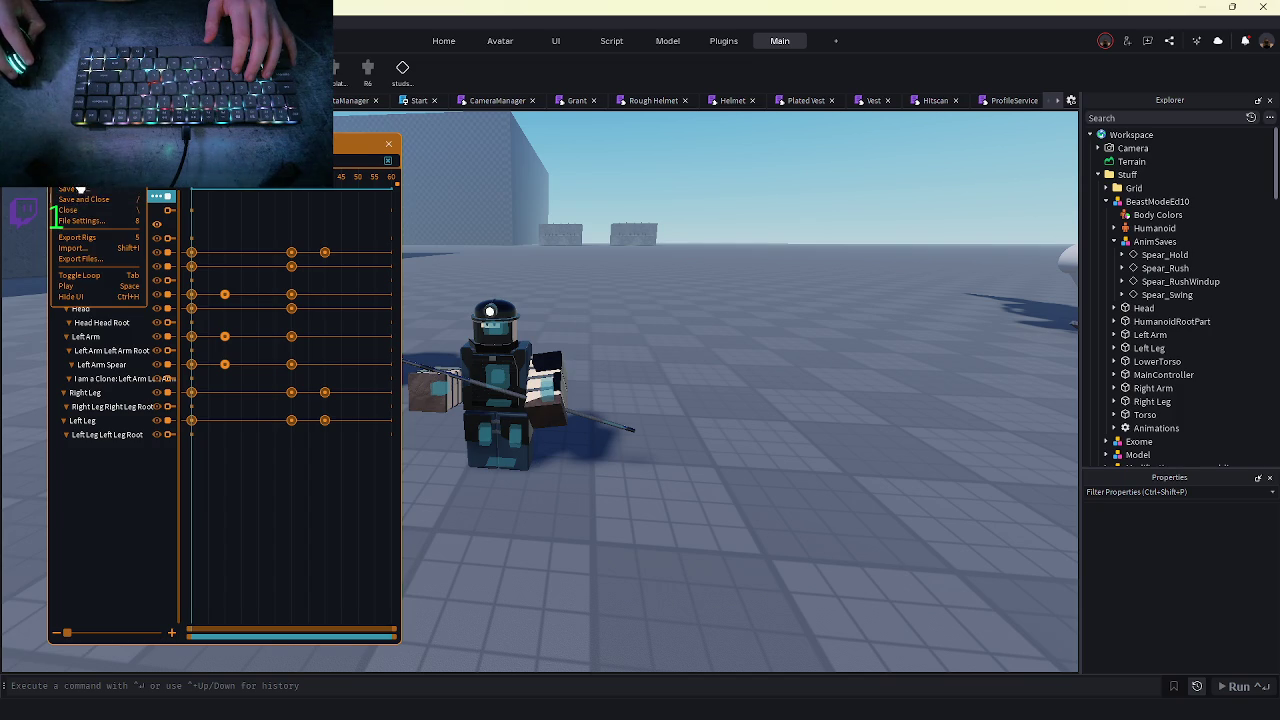
pyautogui.click(111, 220)
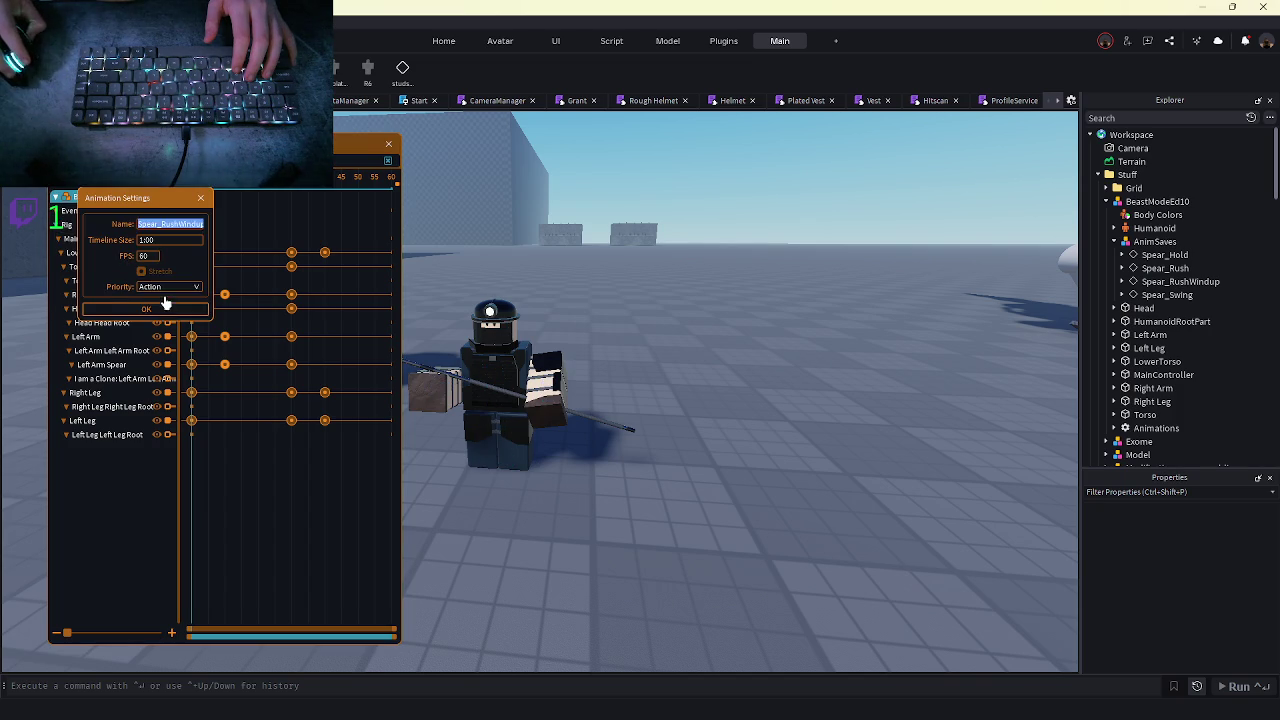
pyautogui.click(168, 287)
pyautogui.click(163, 357)
pyautogui.click(200, 197)
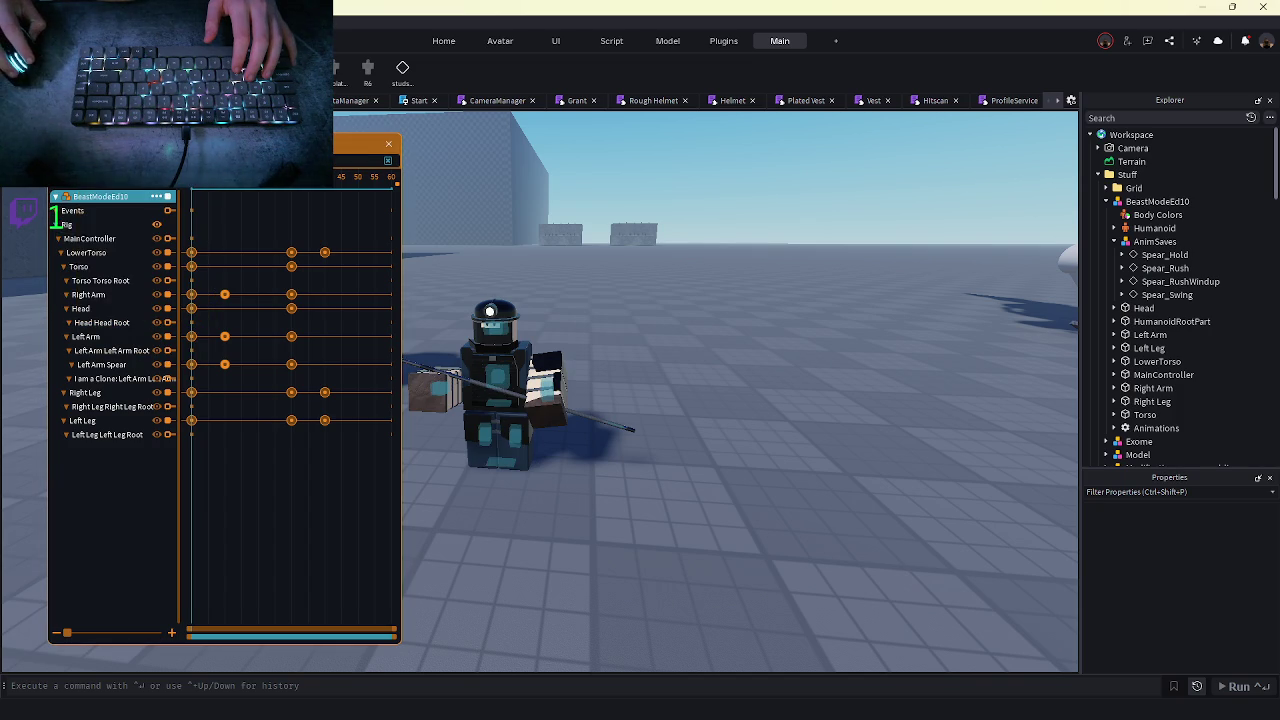
pyautogui.click(68, 200)
pyautogui.click(91, 212)
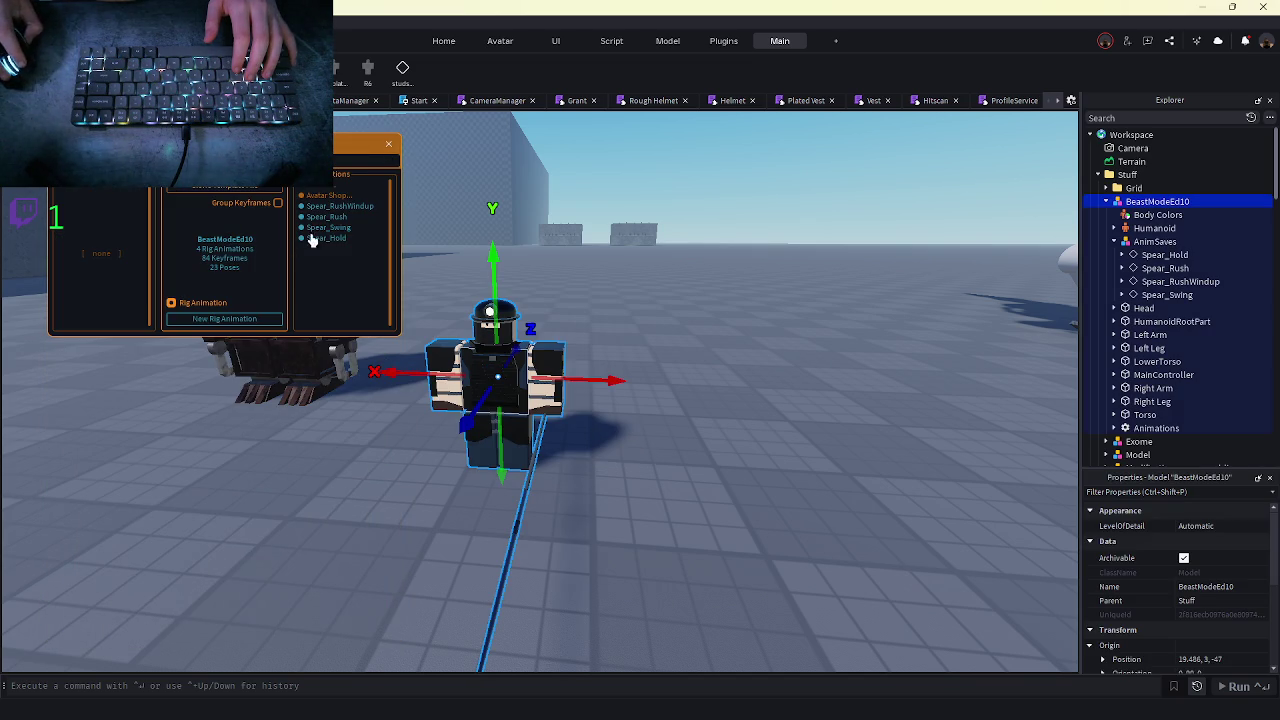
# - Re-save Spear_Swing under its current name, close it, and preview its pose on the rig
pyautogui.click(354, 236)
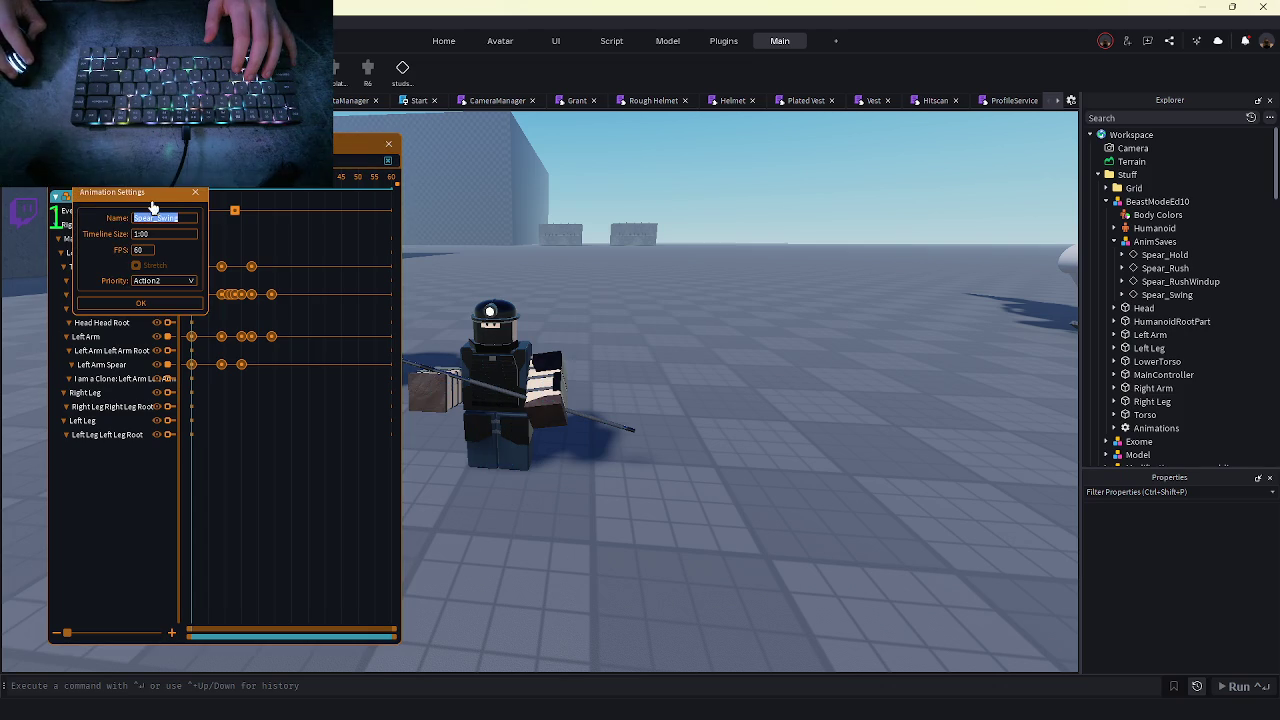
pyautogui.click(68, 197)
pyautogui.click(90, 286)
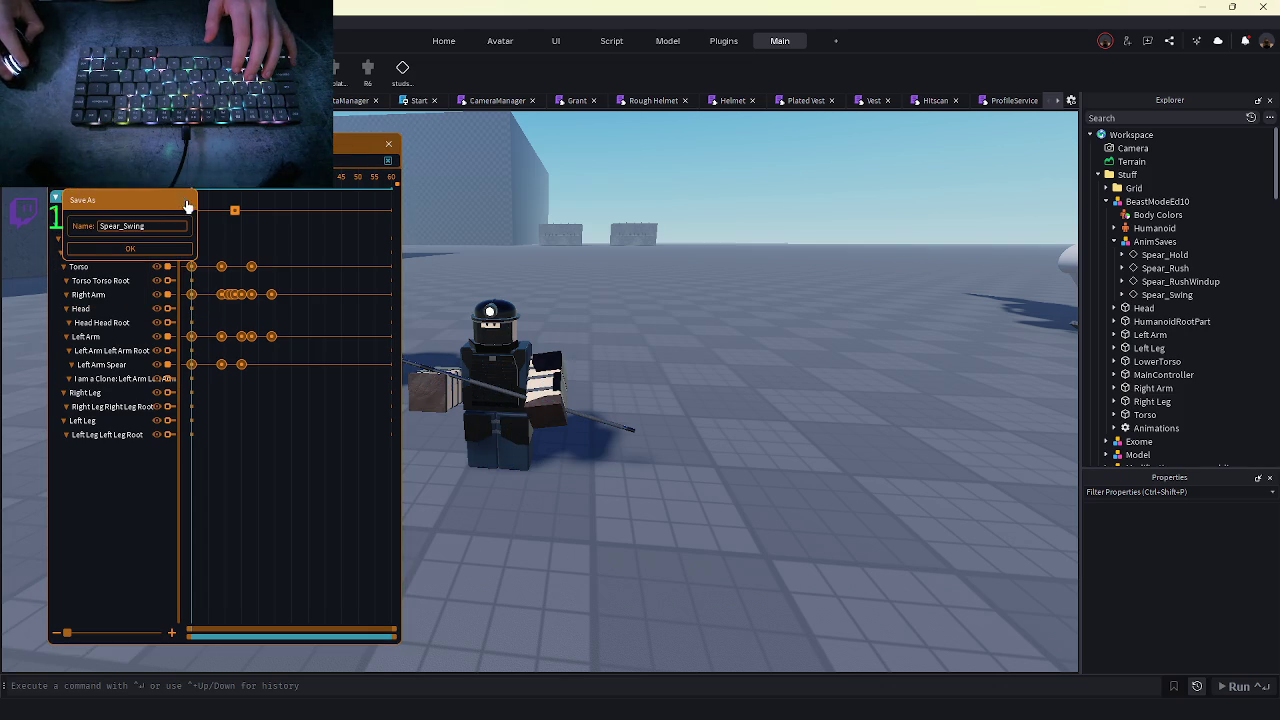
pyautogui.press('Return')
pyautogui.click(68, 197)
pyautogui.click(68, 197)
pyautogui.click(68, 197)
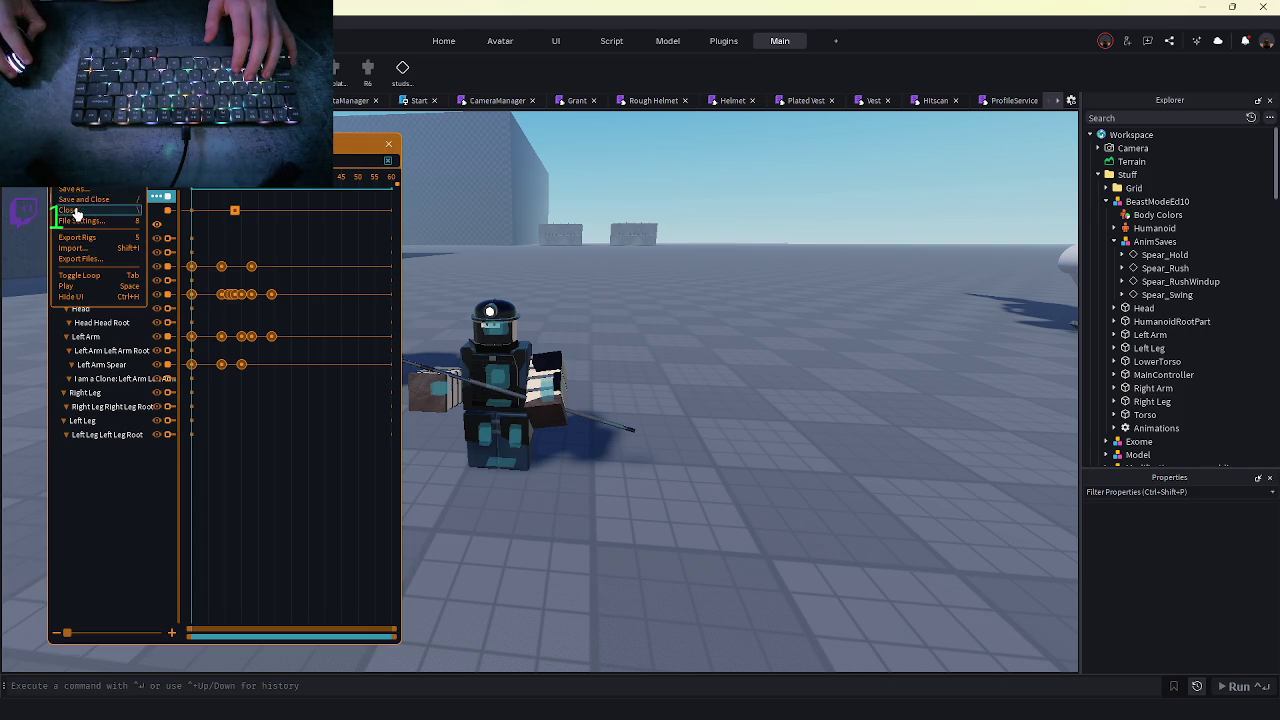
pyautogui.click(70, 210)
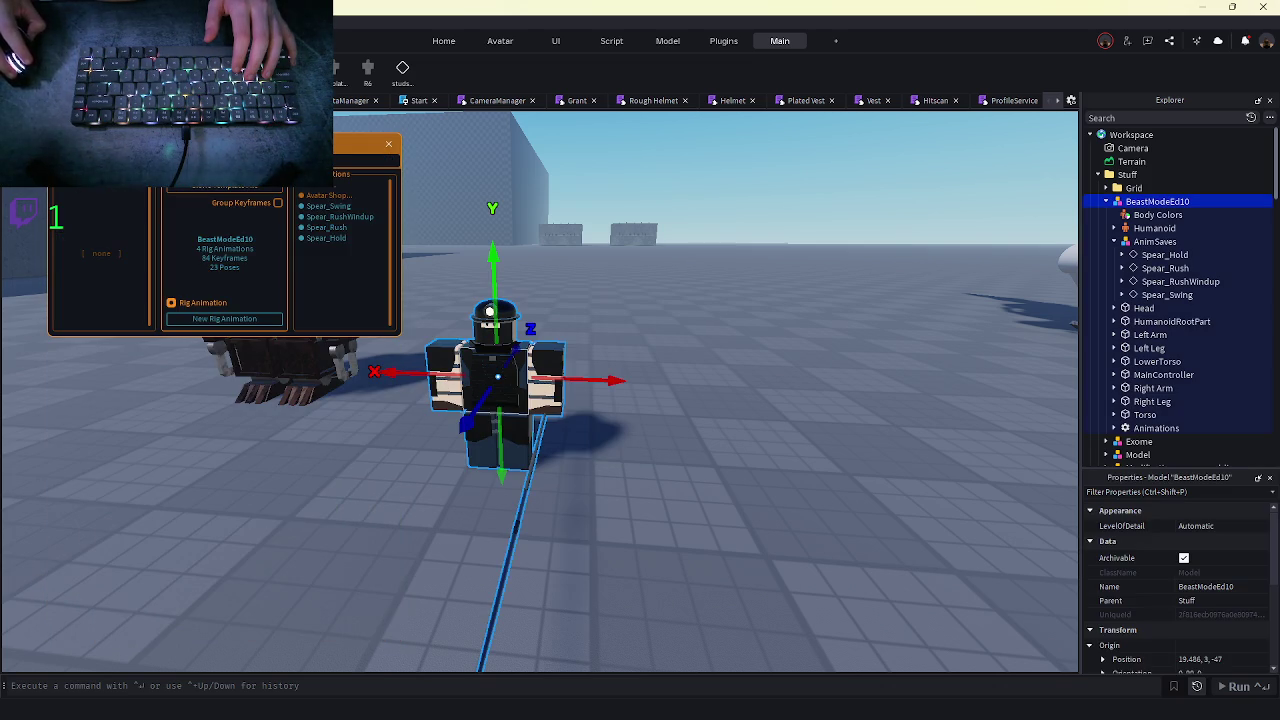
pyautogui.click(338, 206)
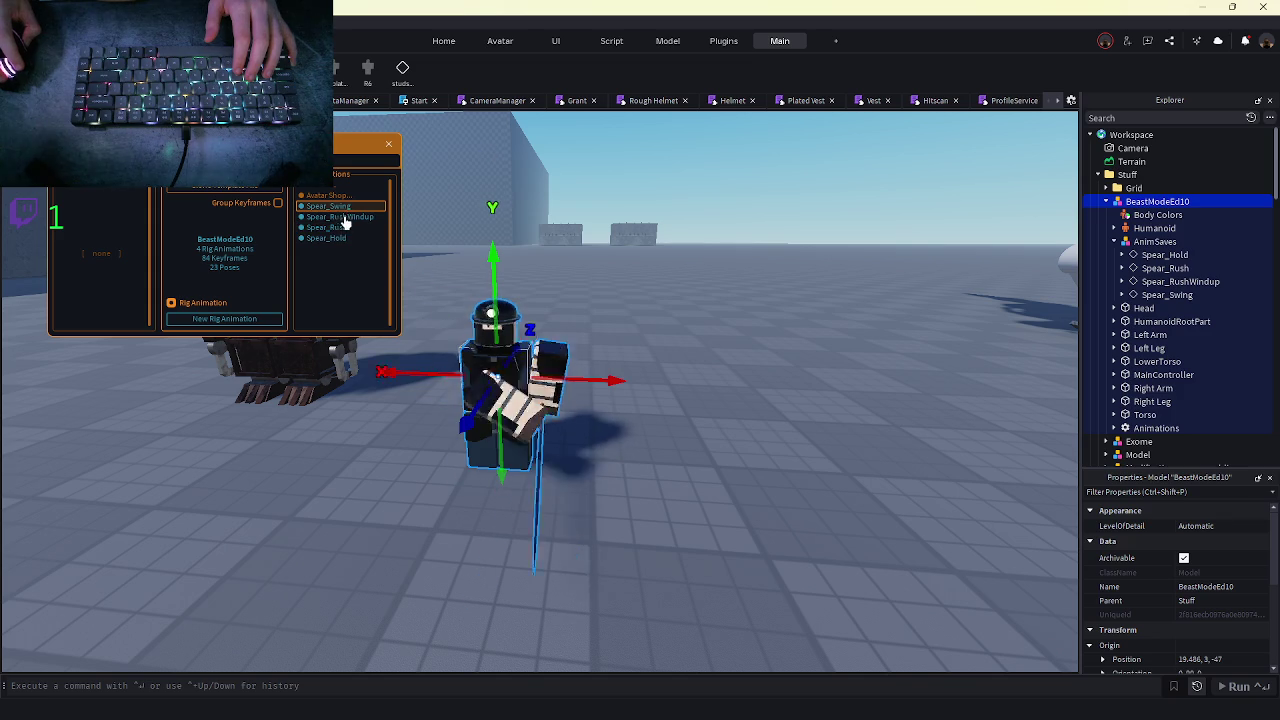
# - Save Spear_Rush to Roblox, overwriting its Gearvolt Industries animation asset, and close the confirmation
pyautogui.click(1165, 268)
pyautogui.rightClick(1165, 268)
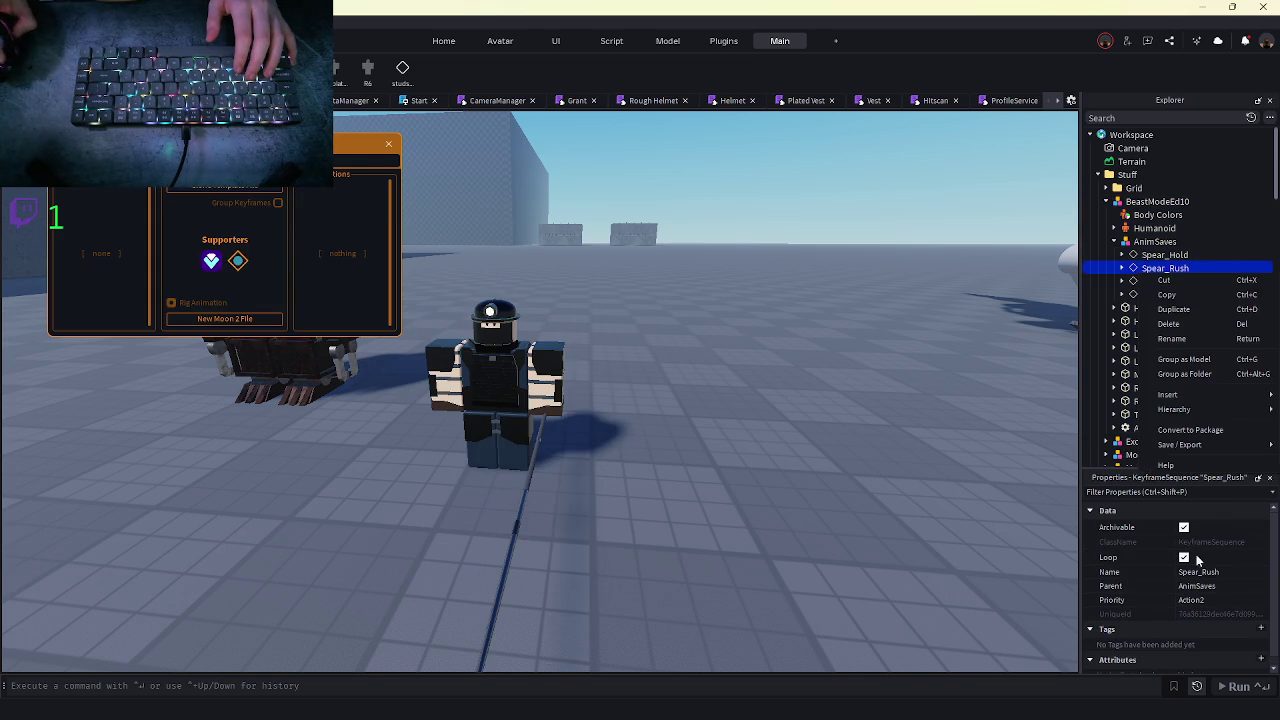
pyautogui.moveTo(1193, 444)
pyautogui.click(1089, 446)
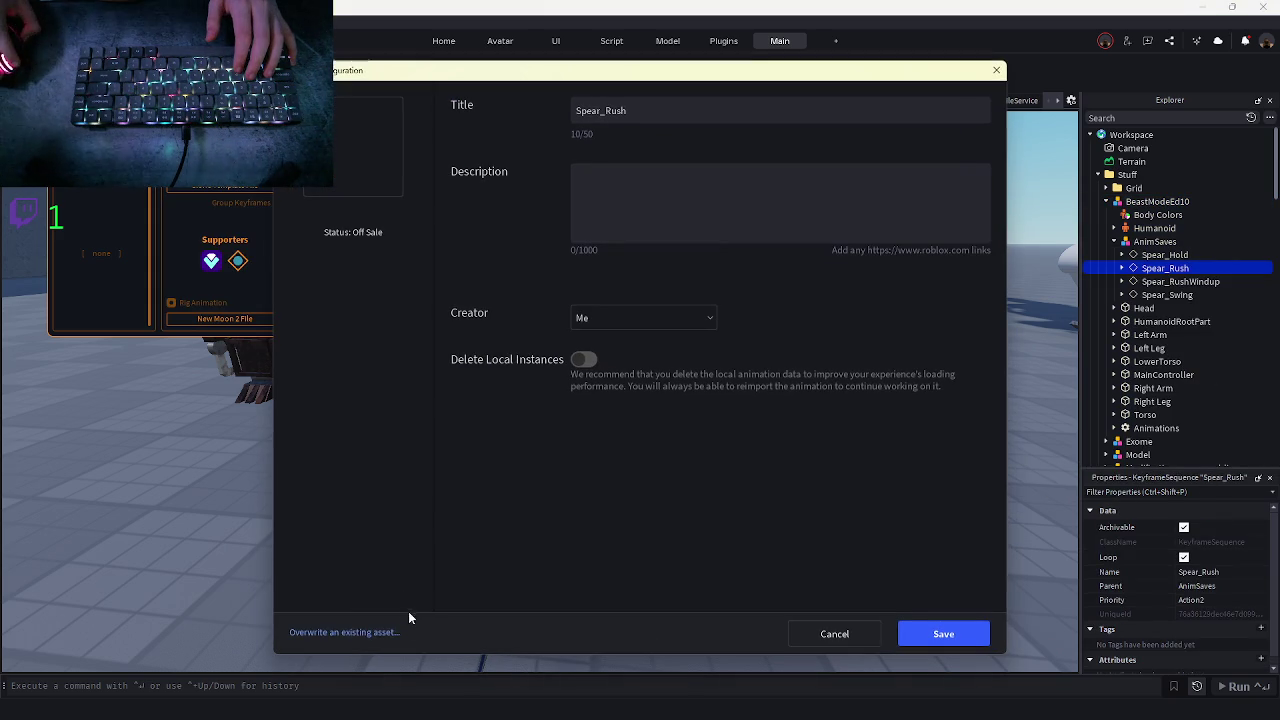
pyautogui.click(371, 632)
pyautogui.click(531, 158)
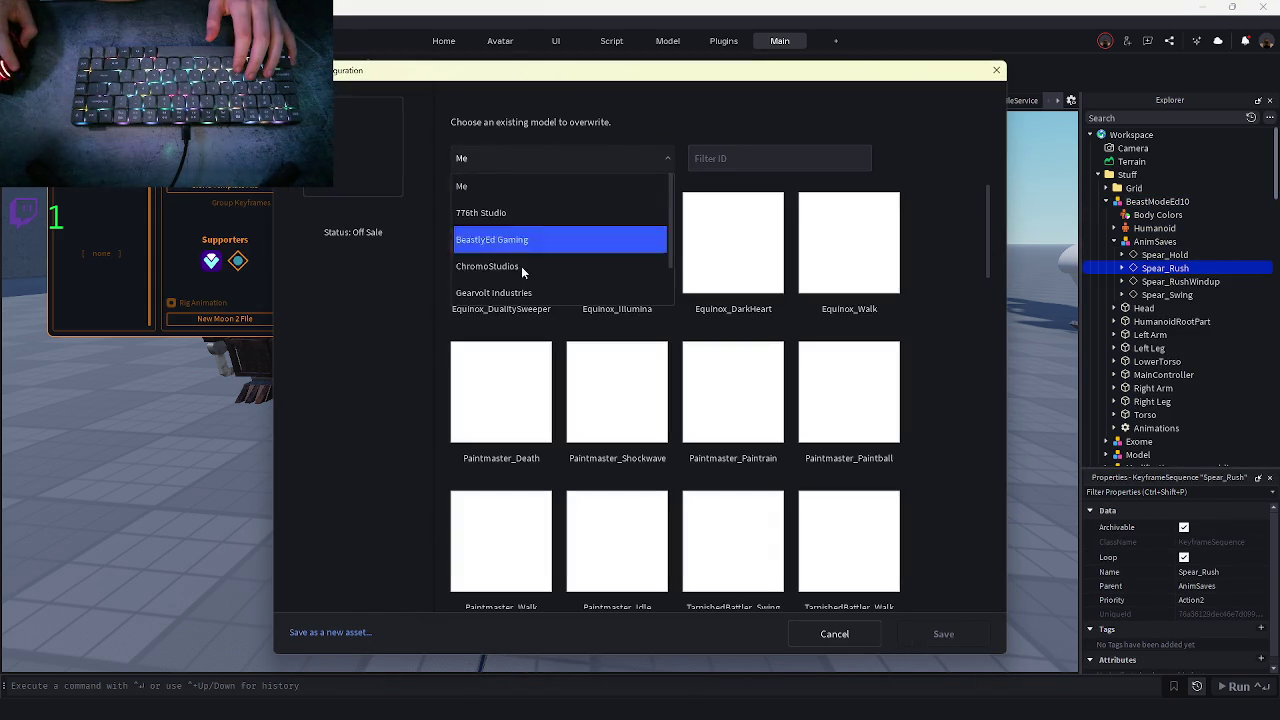
pyautogui.click(492, 245)
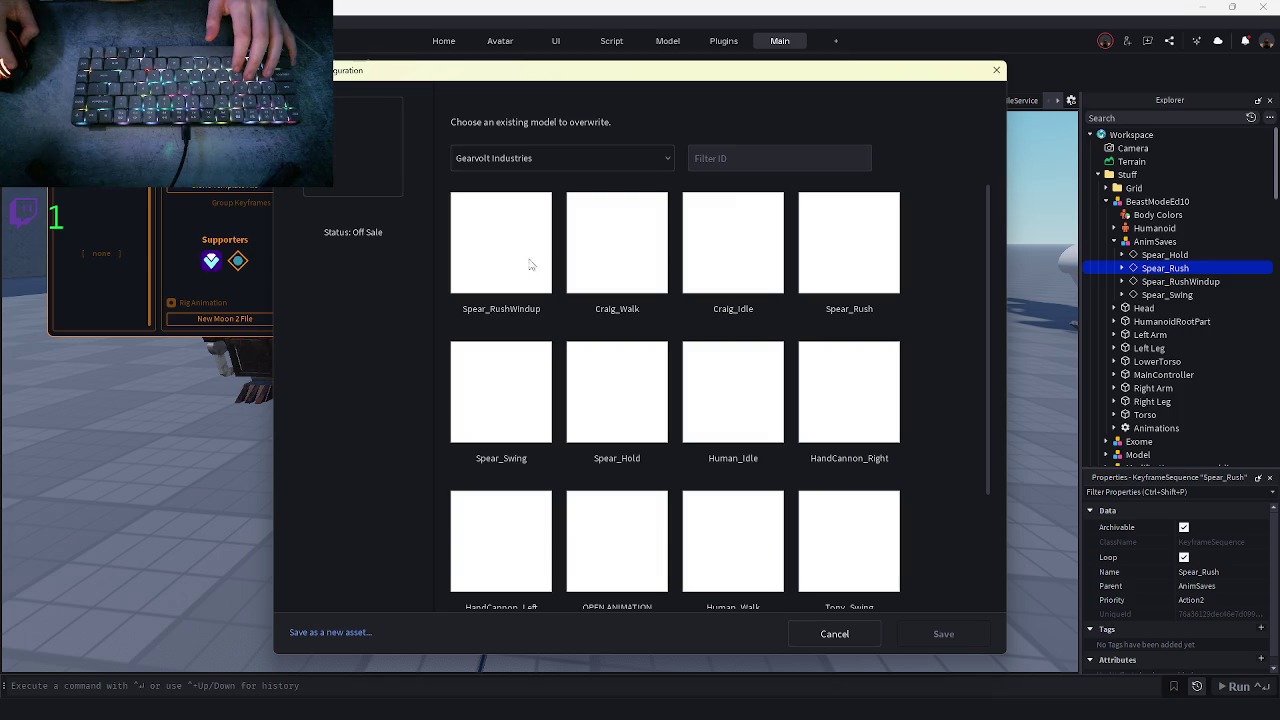
pyautogui.click(935, 624)
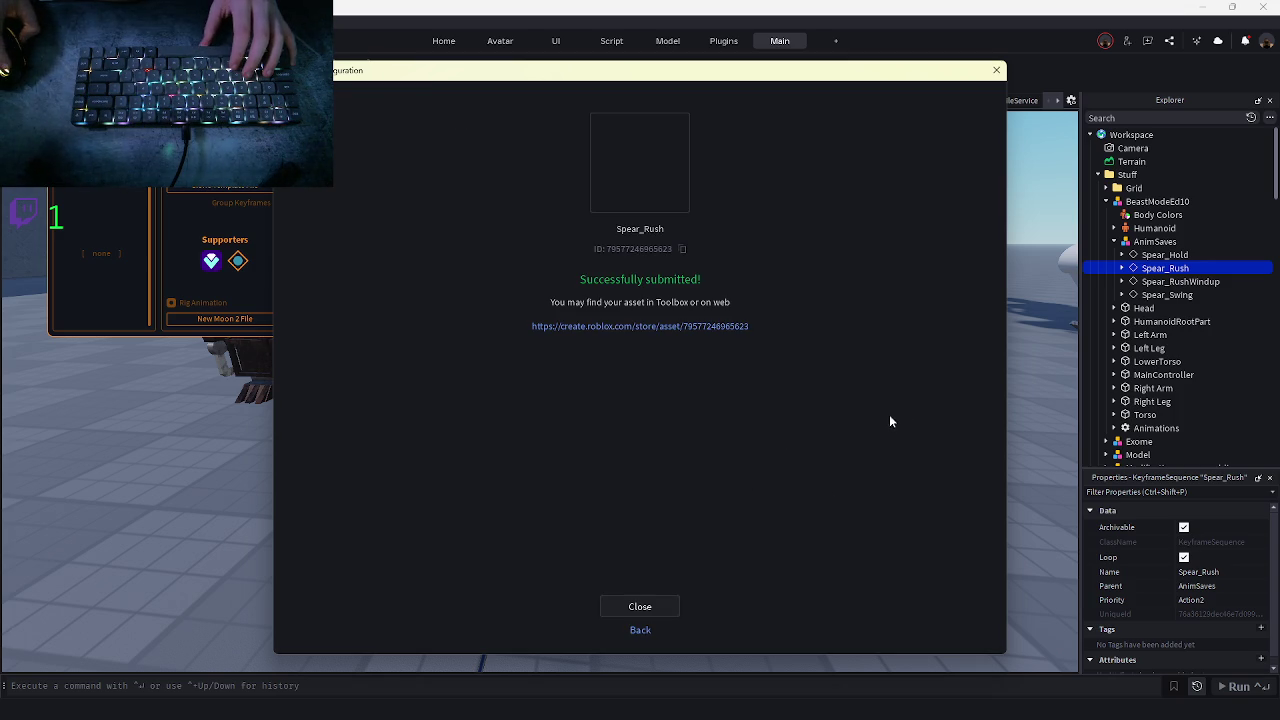
pyautogui.click(996, 70)
# - Save Spear_RushWindup to Roblox over the Gearvolt Industries Spear_RushWindup asset and close the result
pyautogui.click(1175, 283)
pyautogui.rightClick(1175, 283)
pyautogui.moveTo(1182, 455)
pyautogui.click(1094, 454)
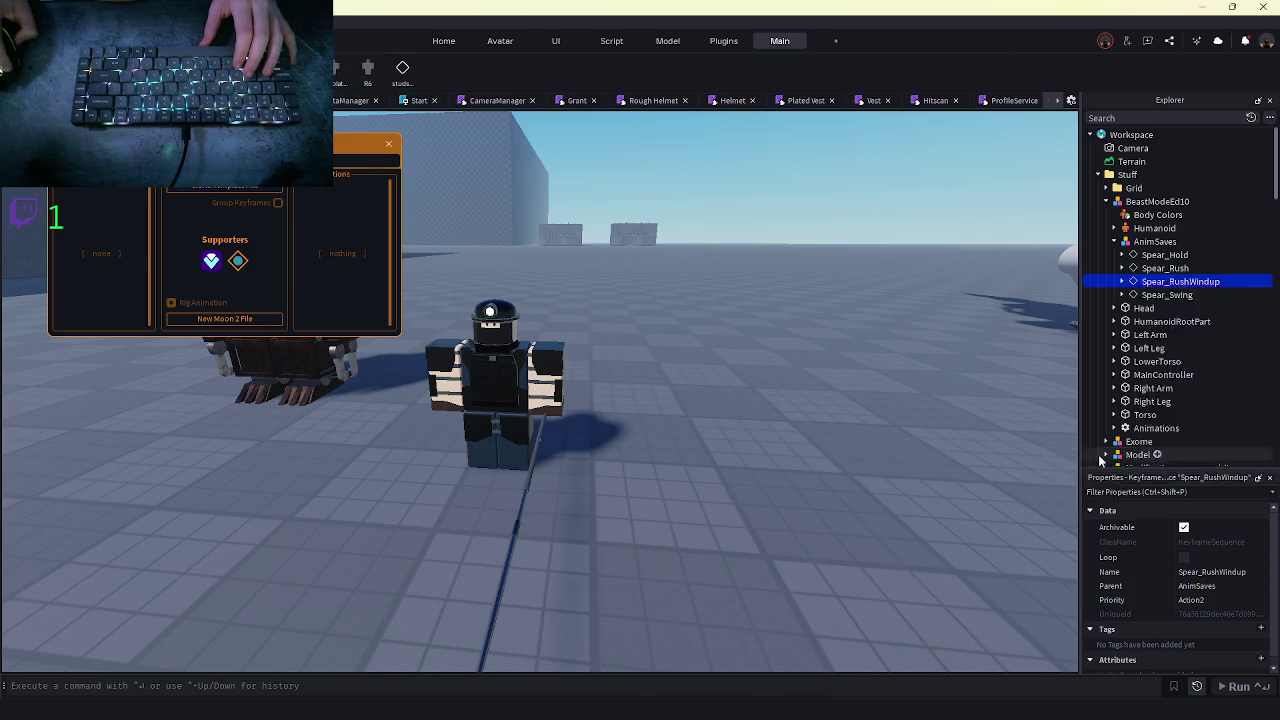
pyautogui.click(600, 317)
pyautogui.click(311, 630)
pyautogui.click(311, 630)
pyautogui.click(548, 158)
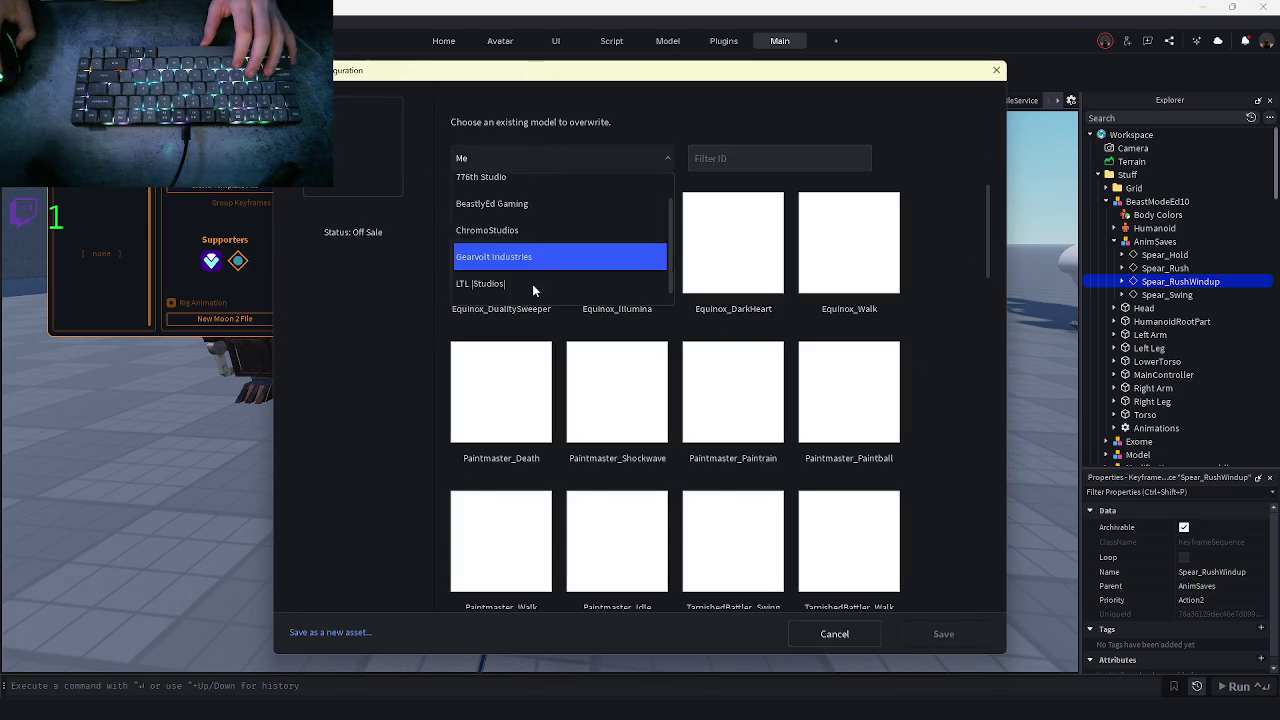
pyautogui.click(503, 247)
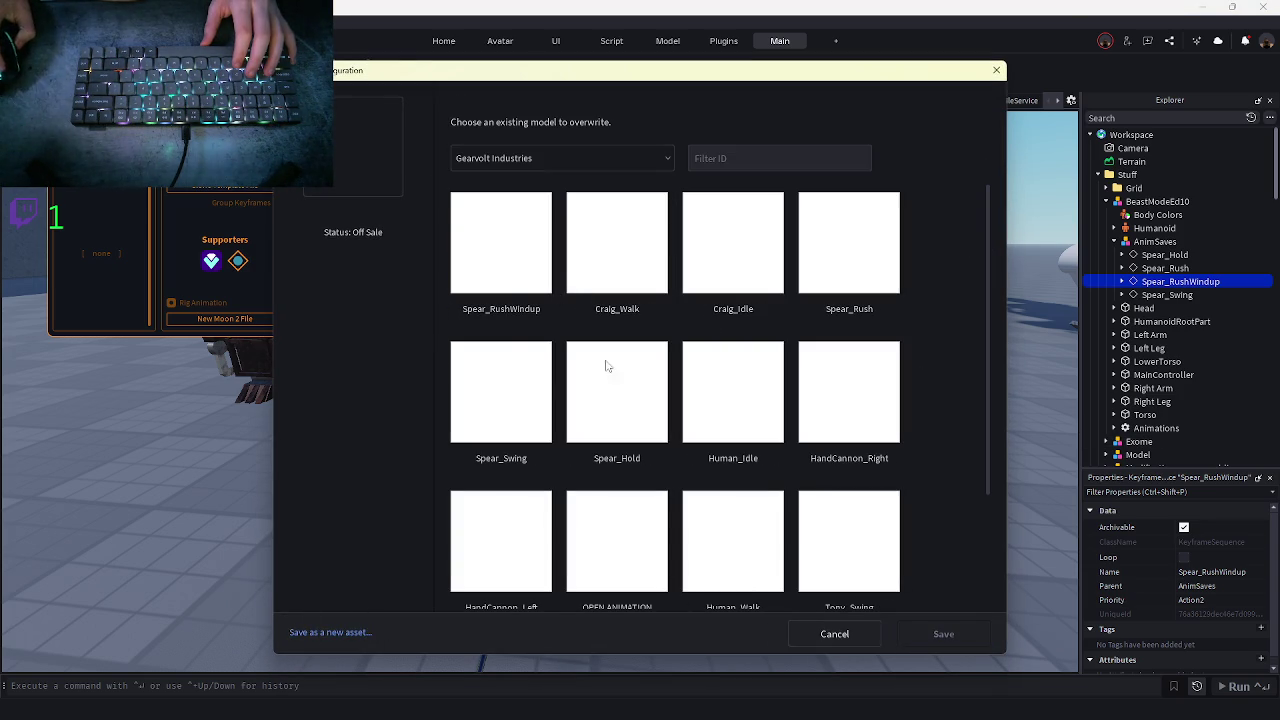
pyautogui.click(506, 289)
pyautogui.click(929, 630)
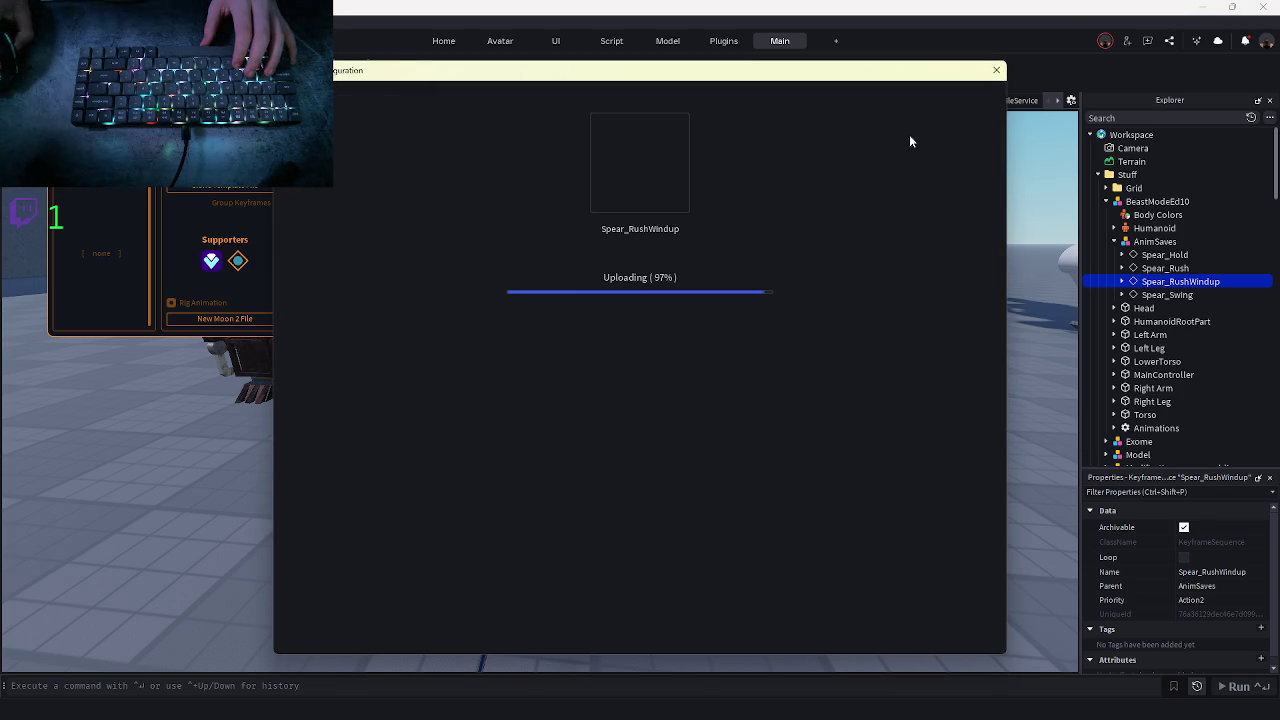
pyautogui.click(996, 71)
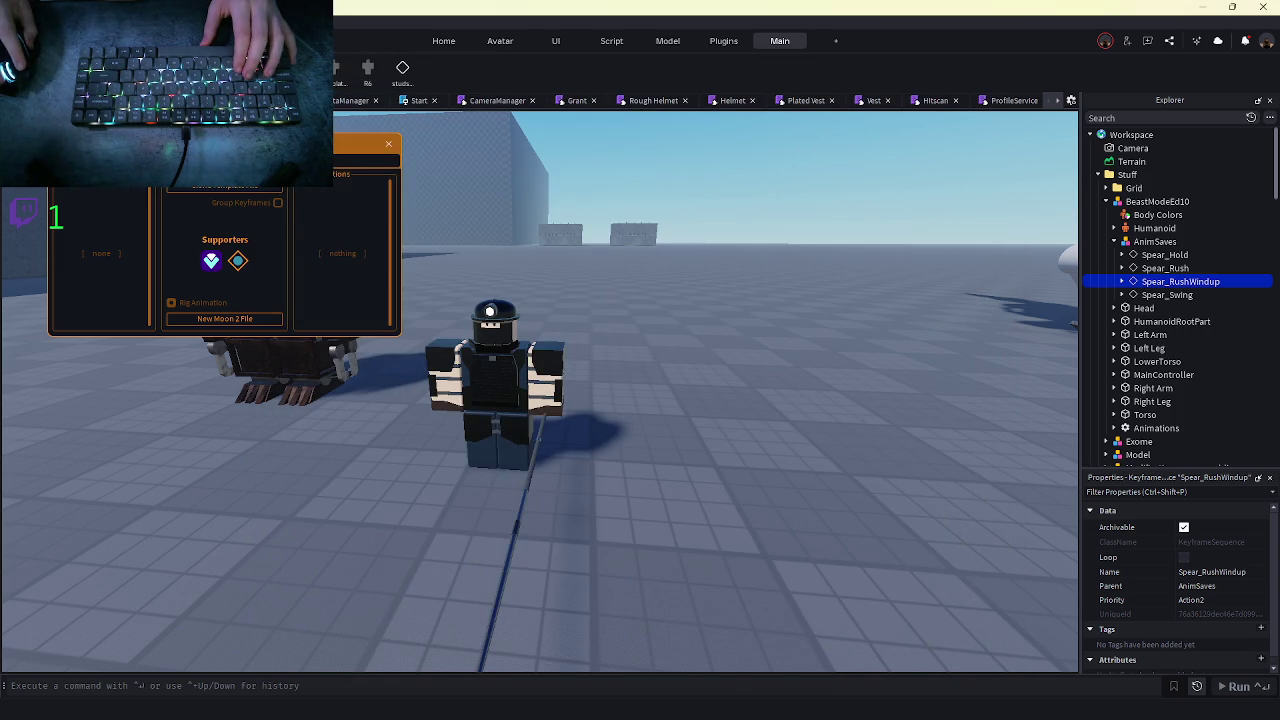
# - Play-test with F5, deploy into the level, walk along the green zone, then stop the test
pyautogui.press('F5')
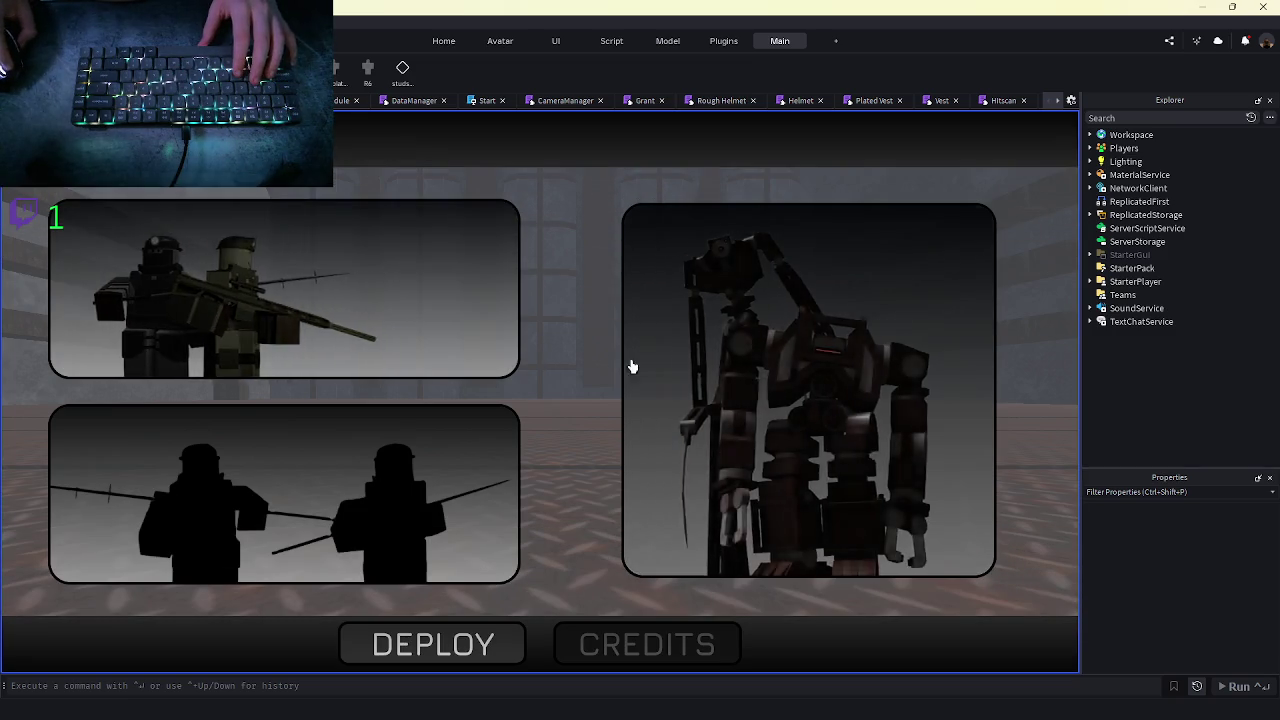
pyautogui.click(434, 643)
pyautogui.click(449, 631)
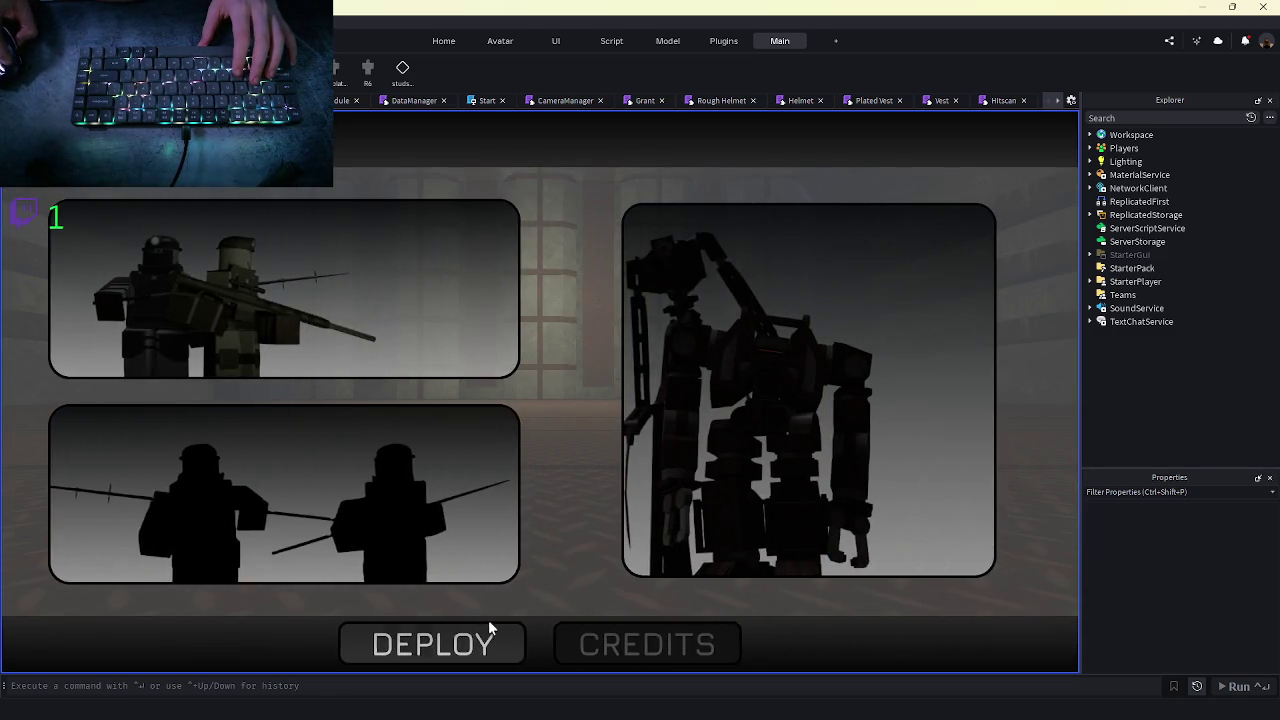
pyautogui.click(489, 627)
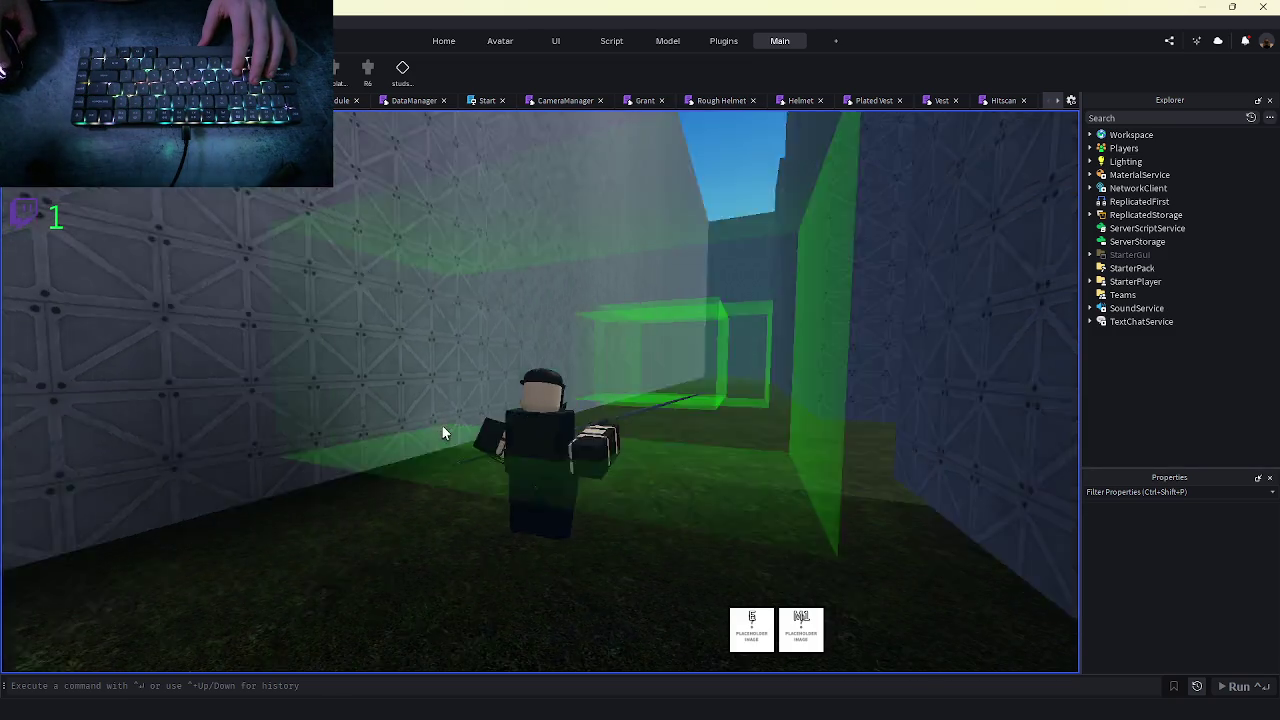
pyautogui.press('w')
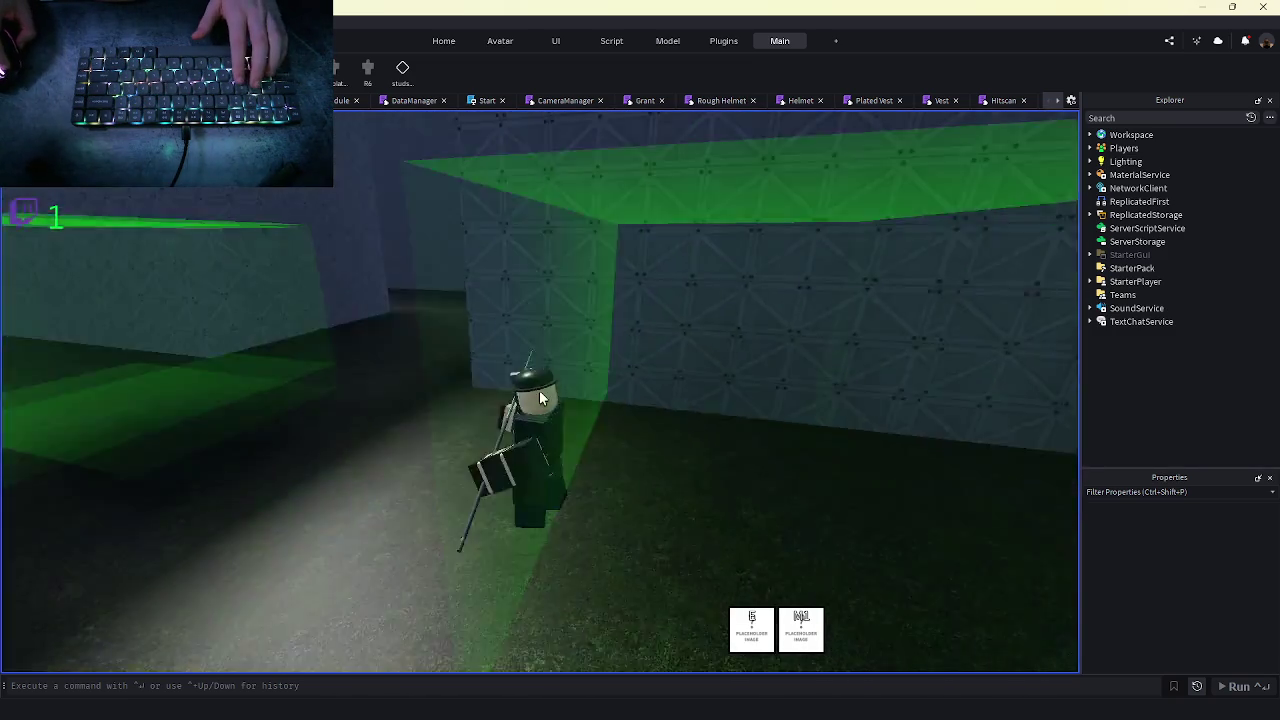
pyautogui.press('w')
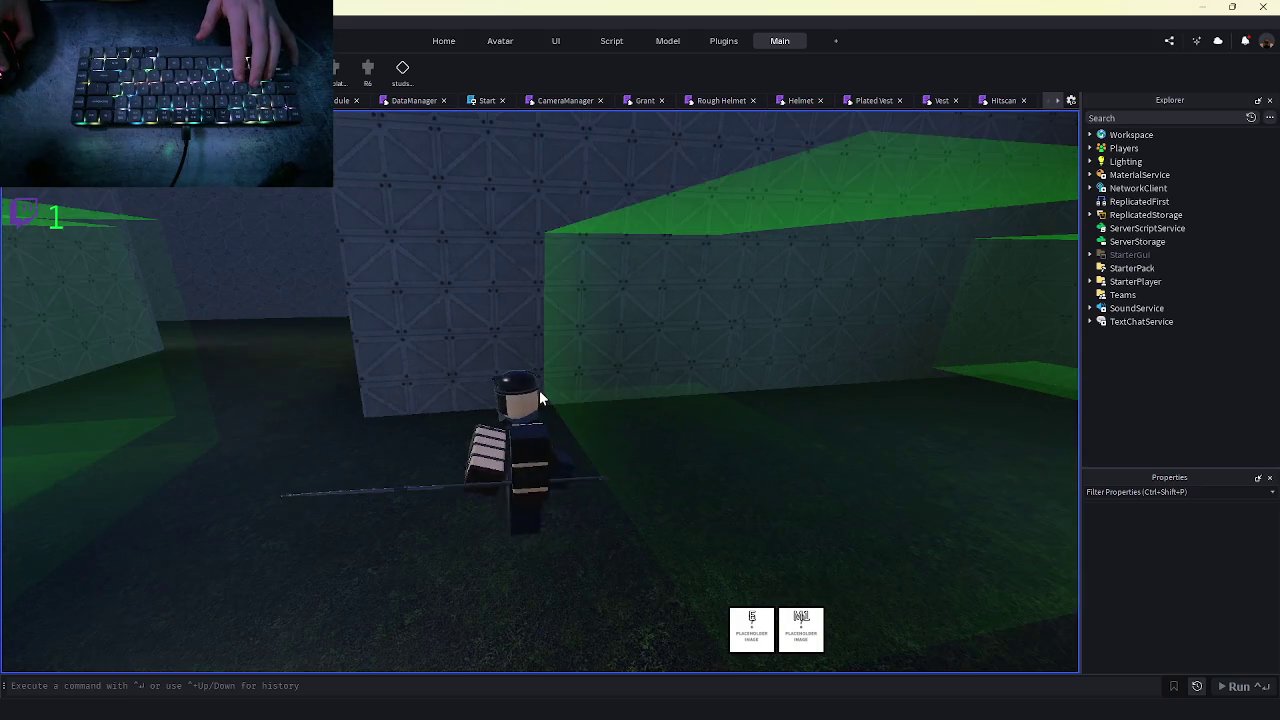
pyautogui.press('w')
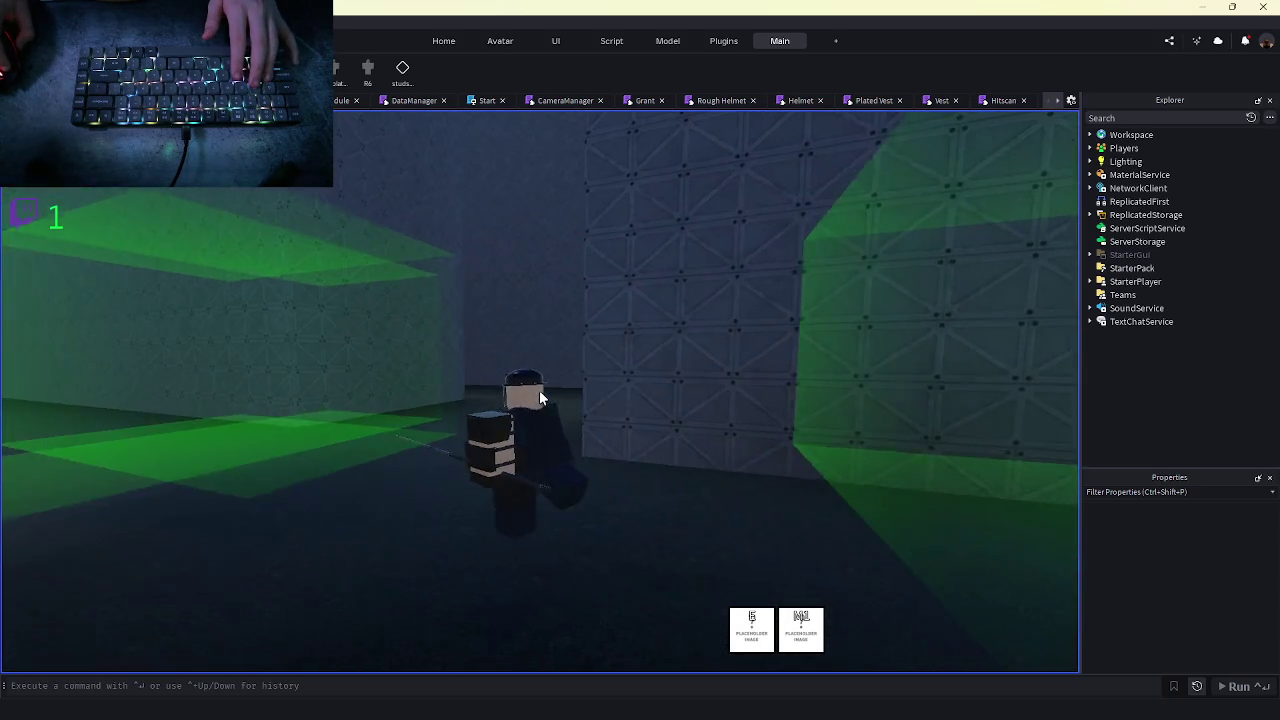
pyautogui.press('w')
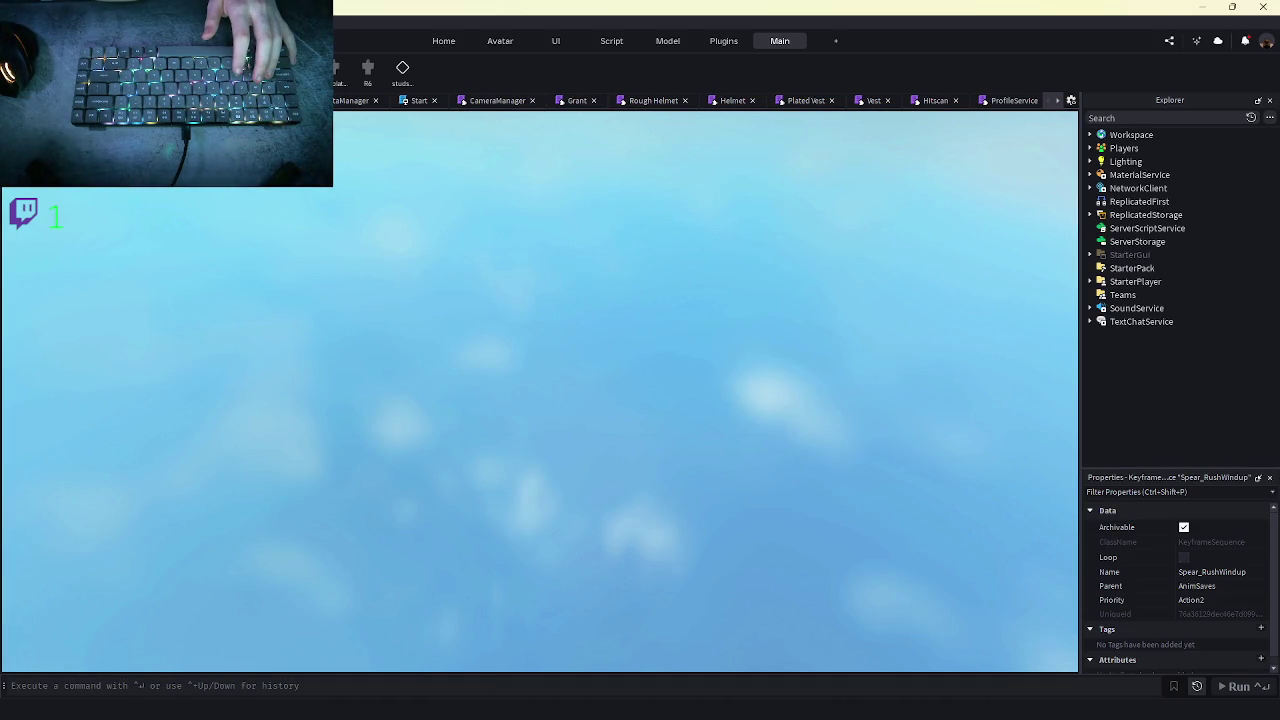
pyautogui.hotkey('shift', 'F5')
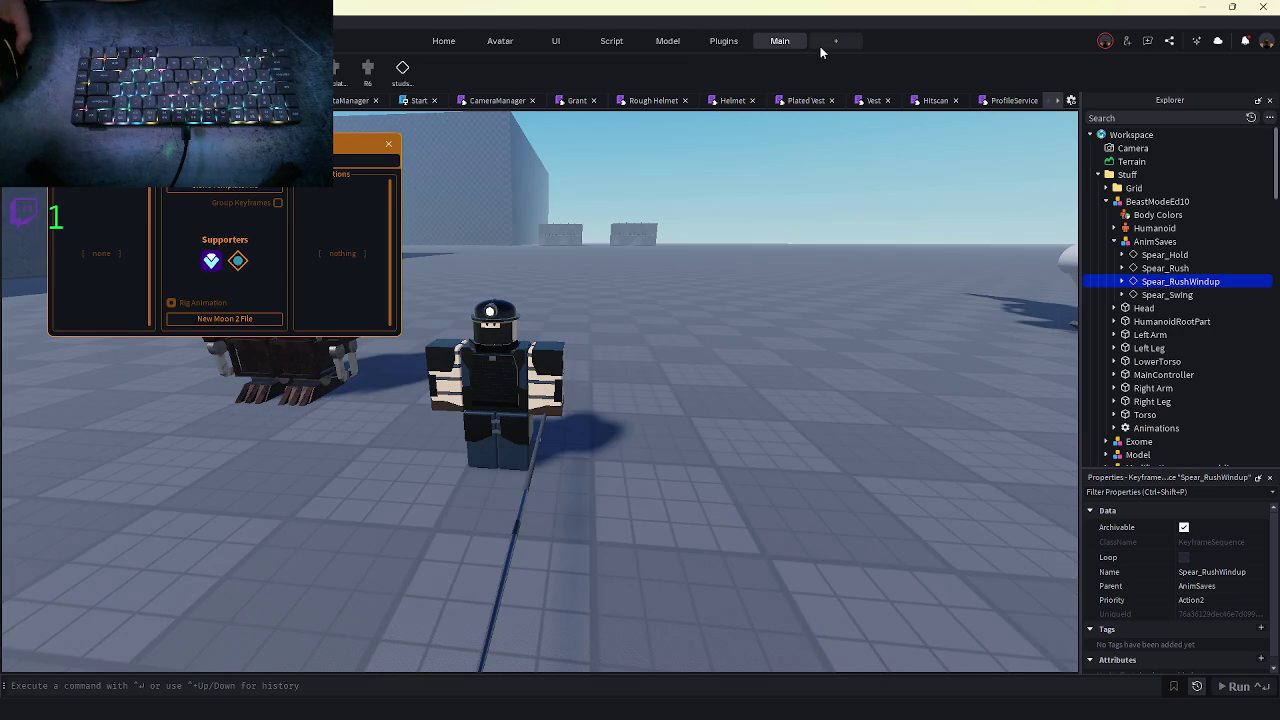
# - Browse the Steve, ClientMenuManager and EquipmentService scripts, then open the Spear module from Equipment
pyautogui.click(1015, 101)
pyautogui.click(1013, 101)
pyautogui.click(966, 101)
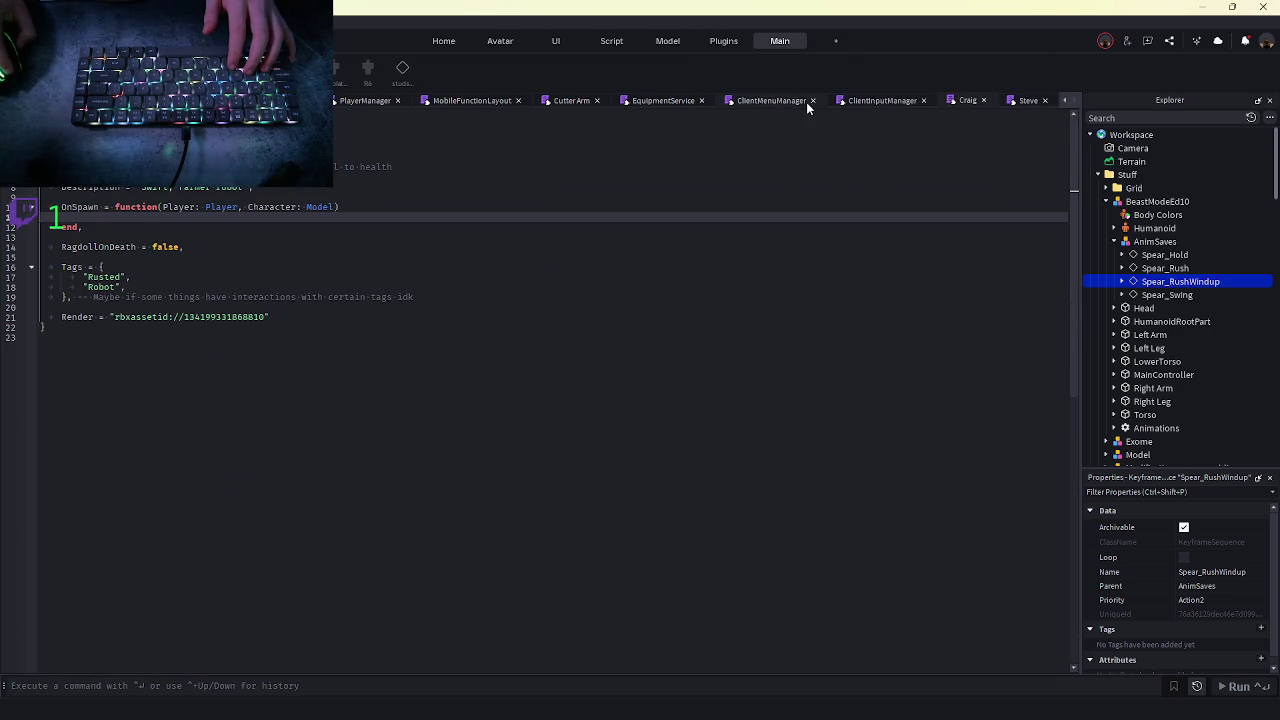
pyautogui.scroll(-8, 1178, 348)
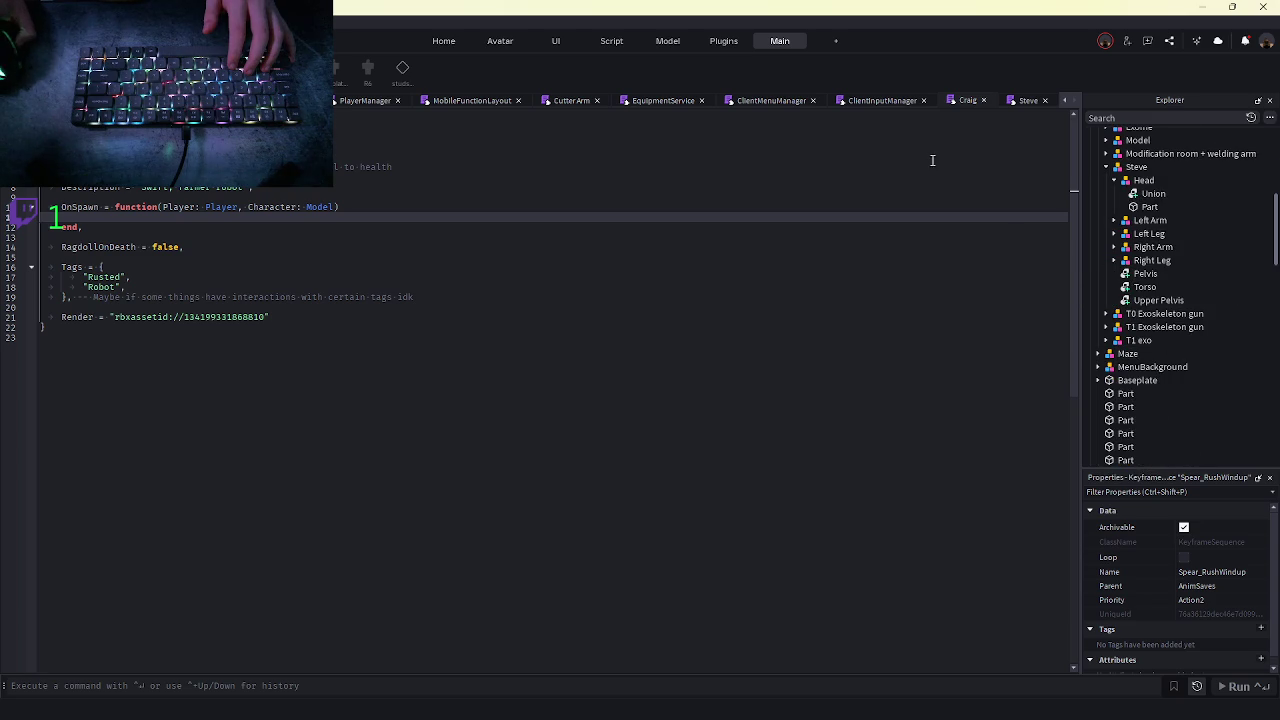
pyautogui.click(1026, 102)
pyautogui.click(737, 103)
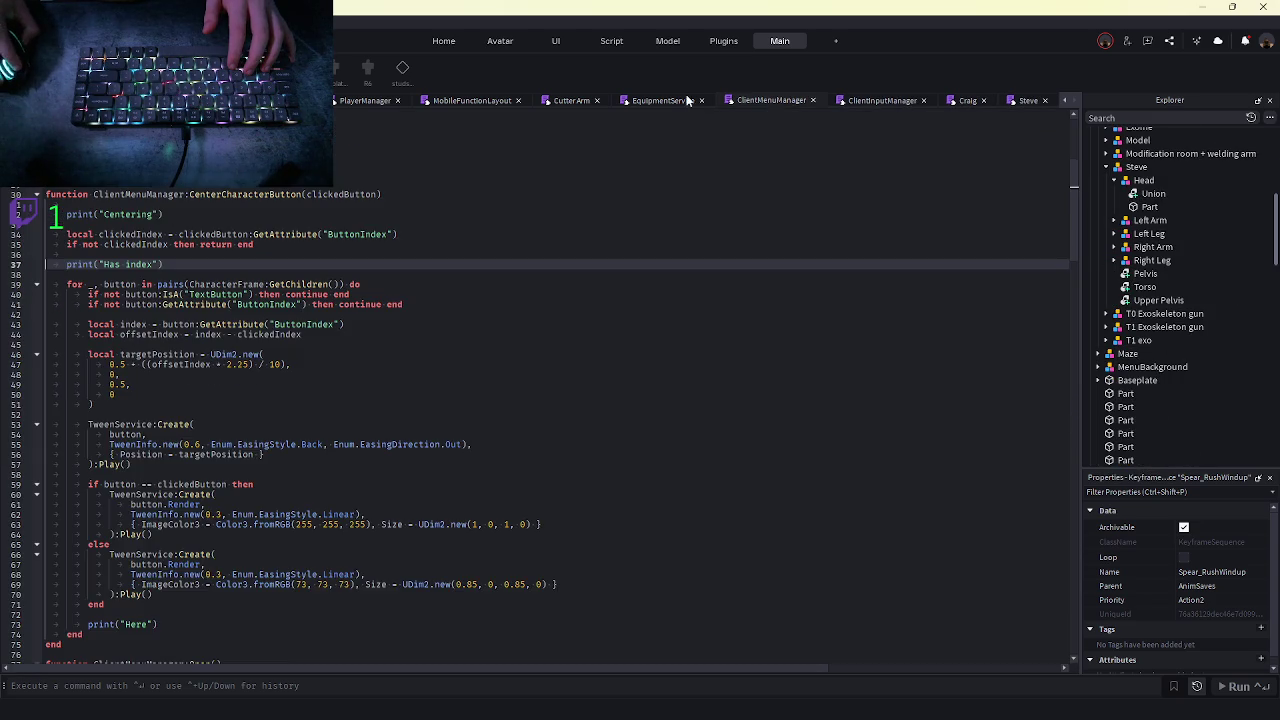
pyautogui.click(651, 101)
pyautogui.scroll(-10, 1169, 280)
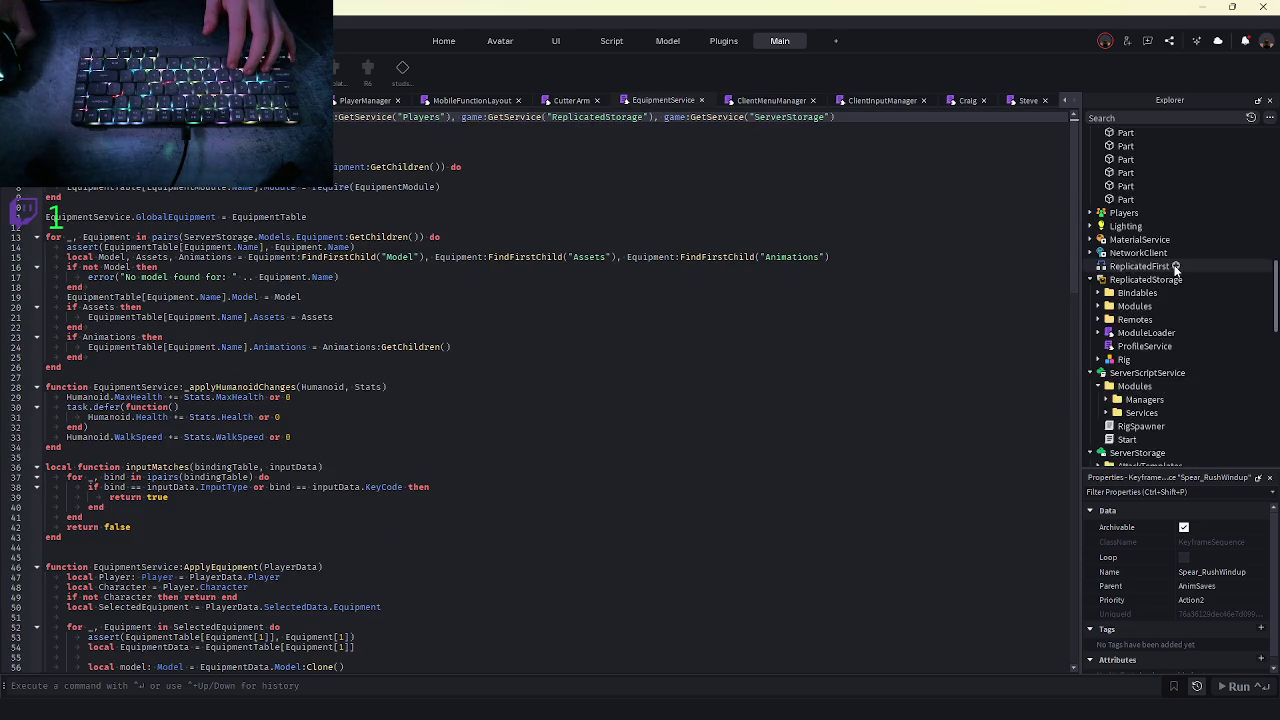
pyautogui.scroll(-10, 1140, 290)
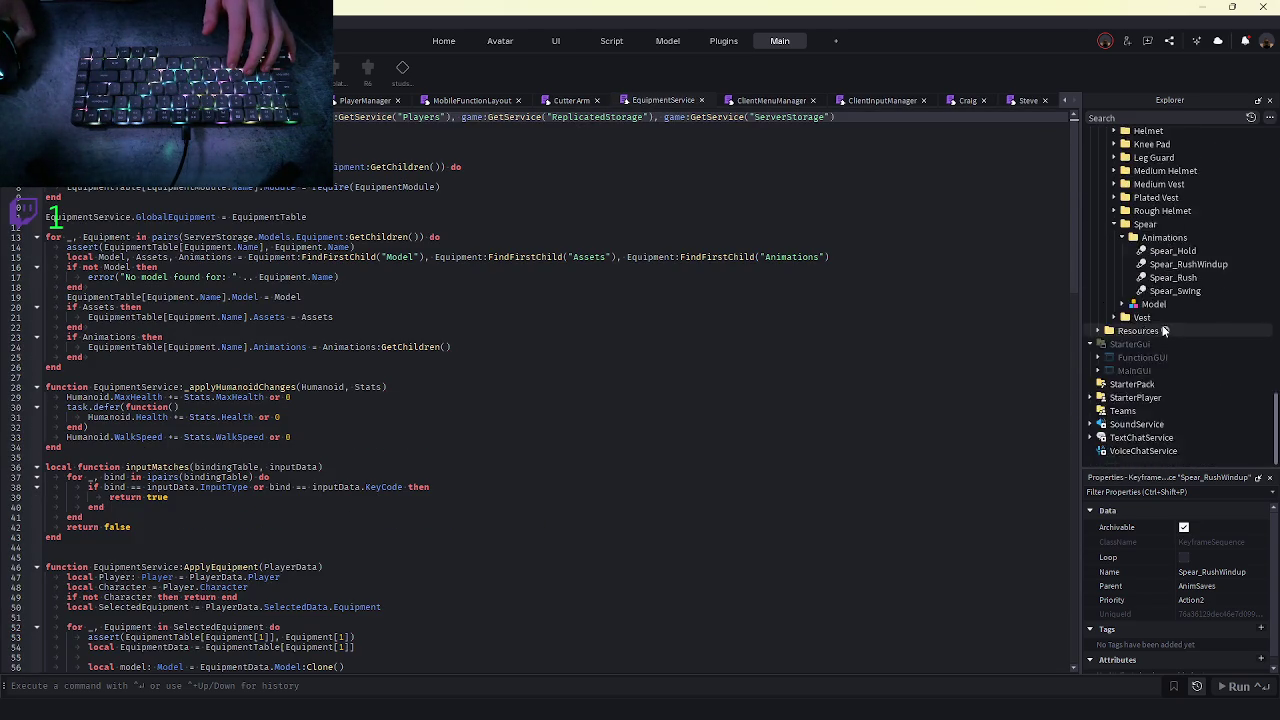
pyautogui.scroll(3, 1108, 300)
pyautogui.doubleClick(1145, 268)
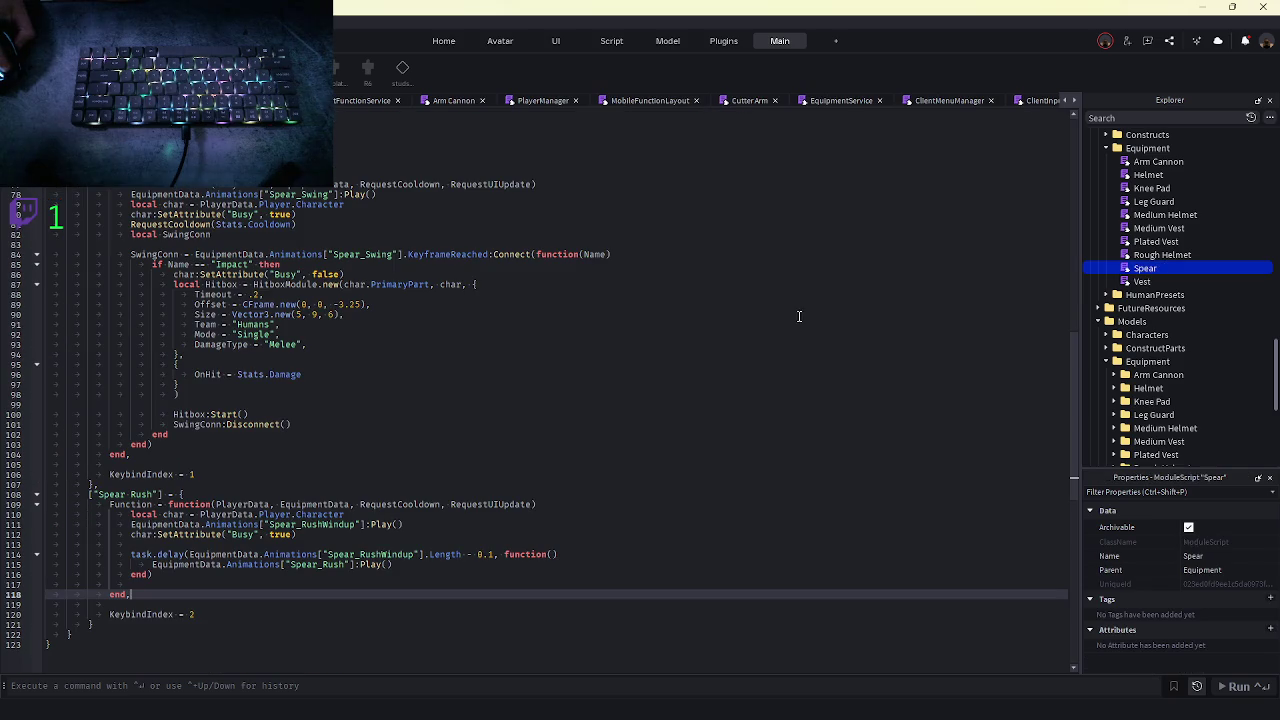
# - Add 'char.Humanoid.WalkSpeed = 0' after the char definition in the Spear Rush function
pyautogui.click(208, 572)
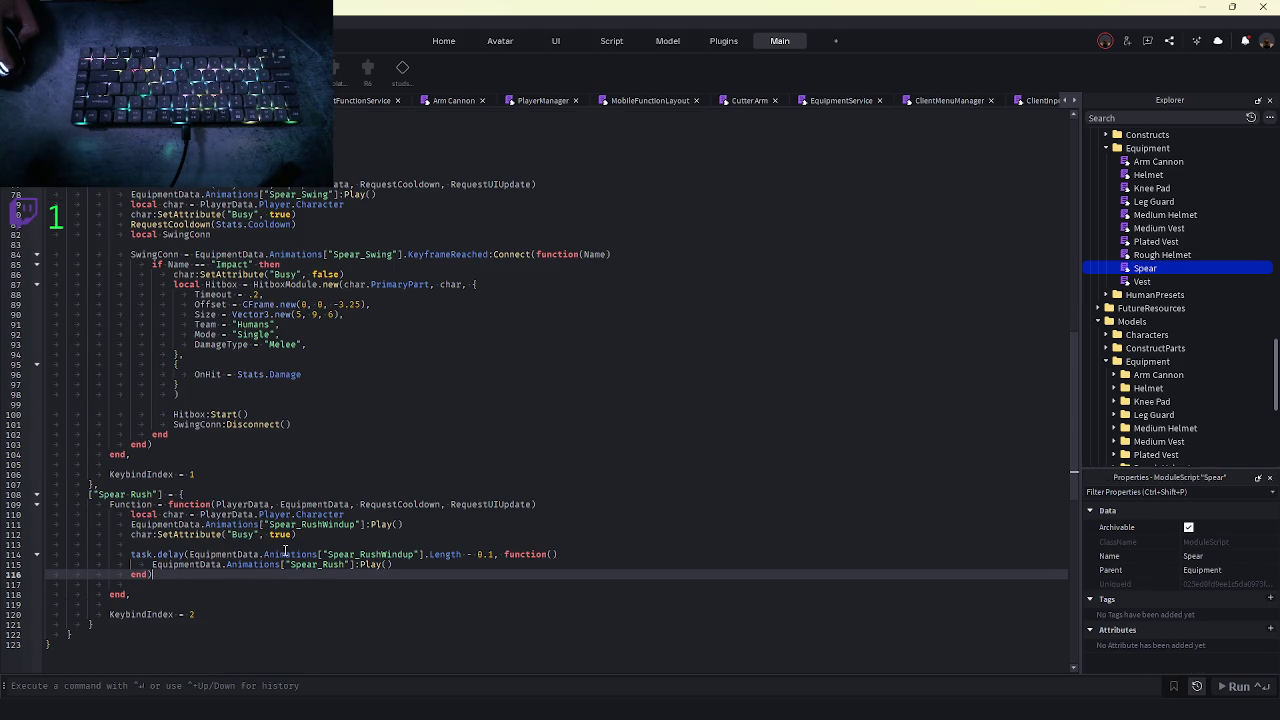
pyautogui.click(354, 515)
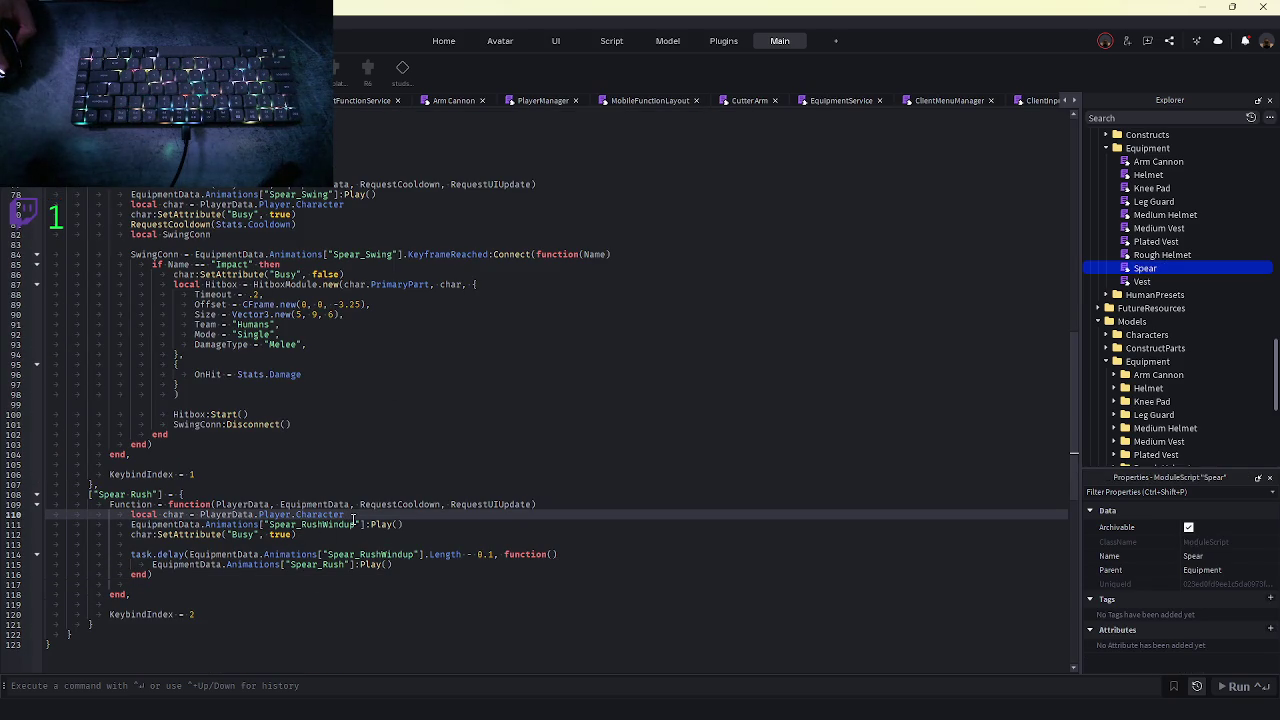
pyautogui.moveTo(344, 516)
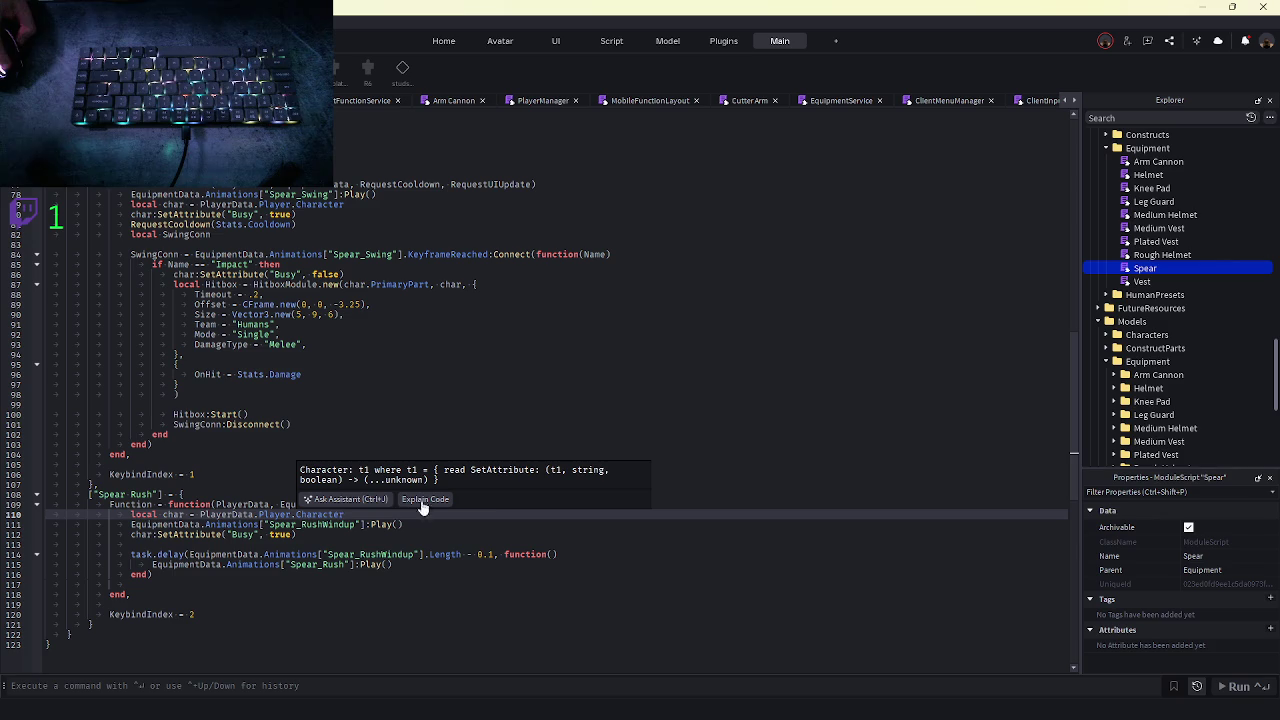
pyautogui.press('Return')
pyautogui.write('char')
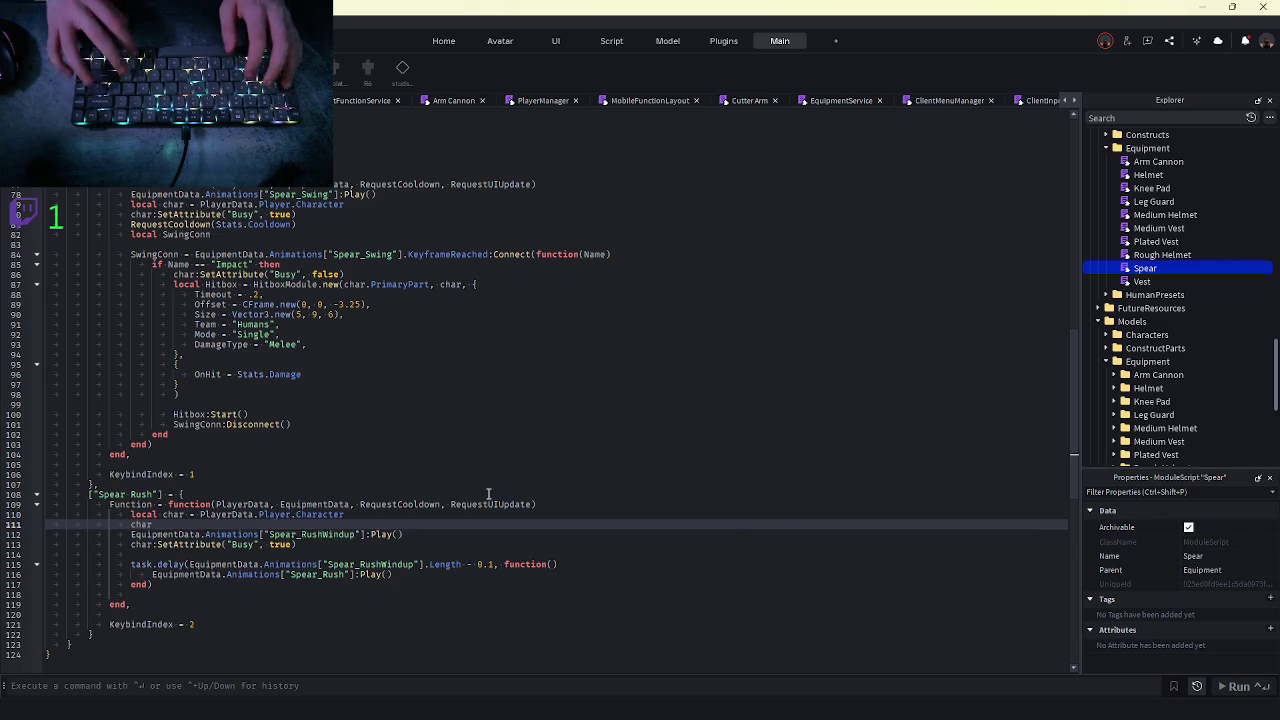
pyautogui.write('.Humanoid.WalkSpeed = 0')
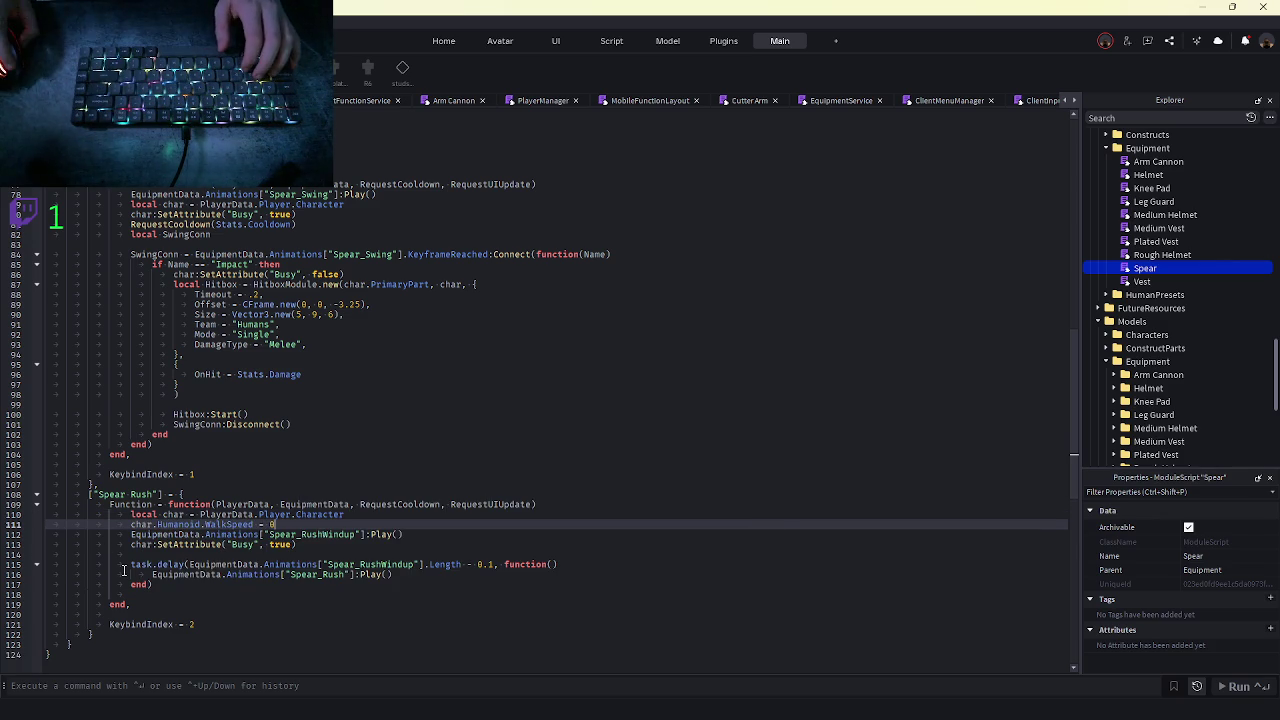
# - Add lines after the task.delay rush block and start typing 'local Direcitn'
pyautogui.click(170, 585)
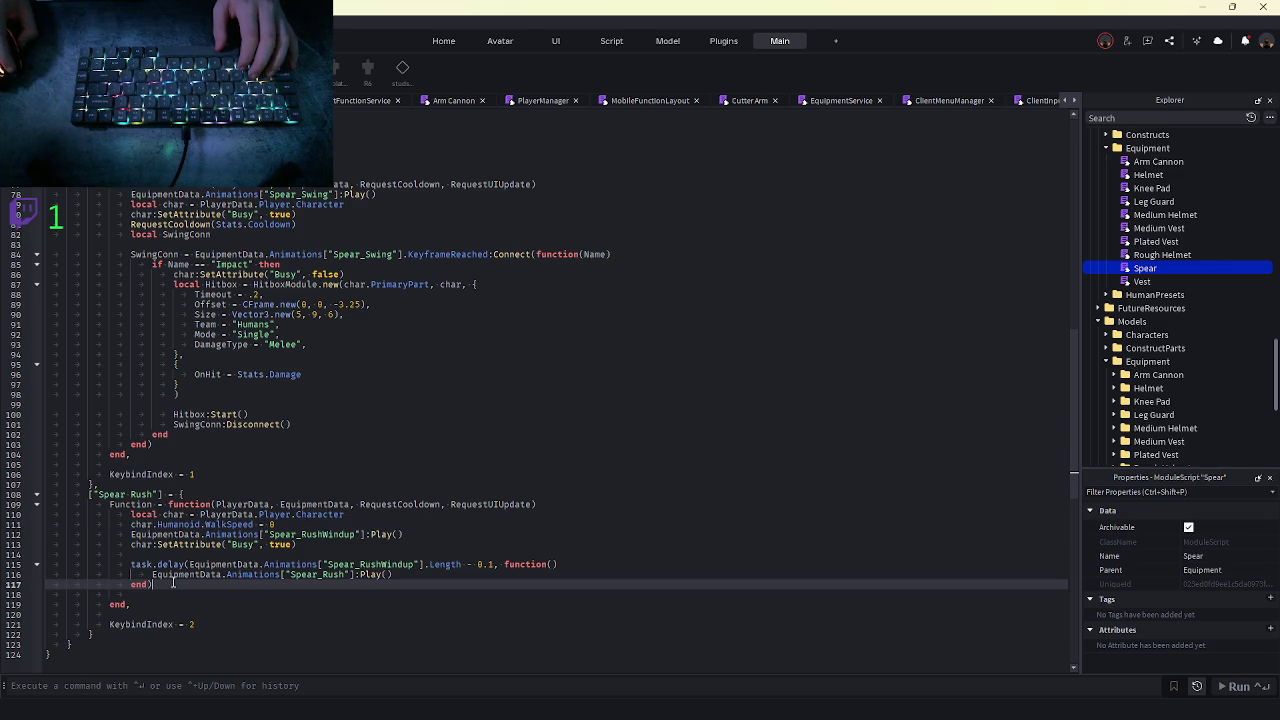
pyautogui.press('Return')
pyautogui.press('Return')
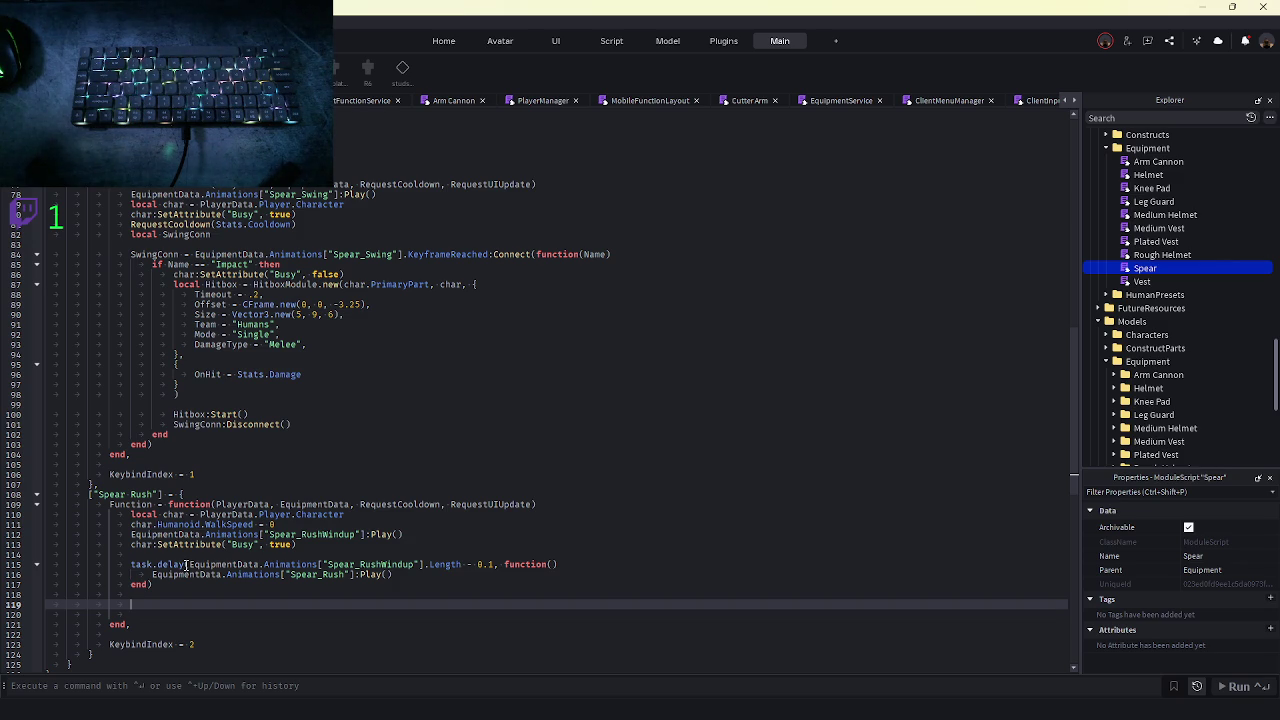
pyautogui.write('local')
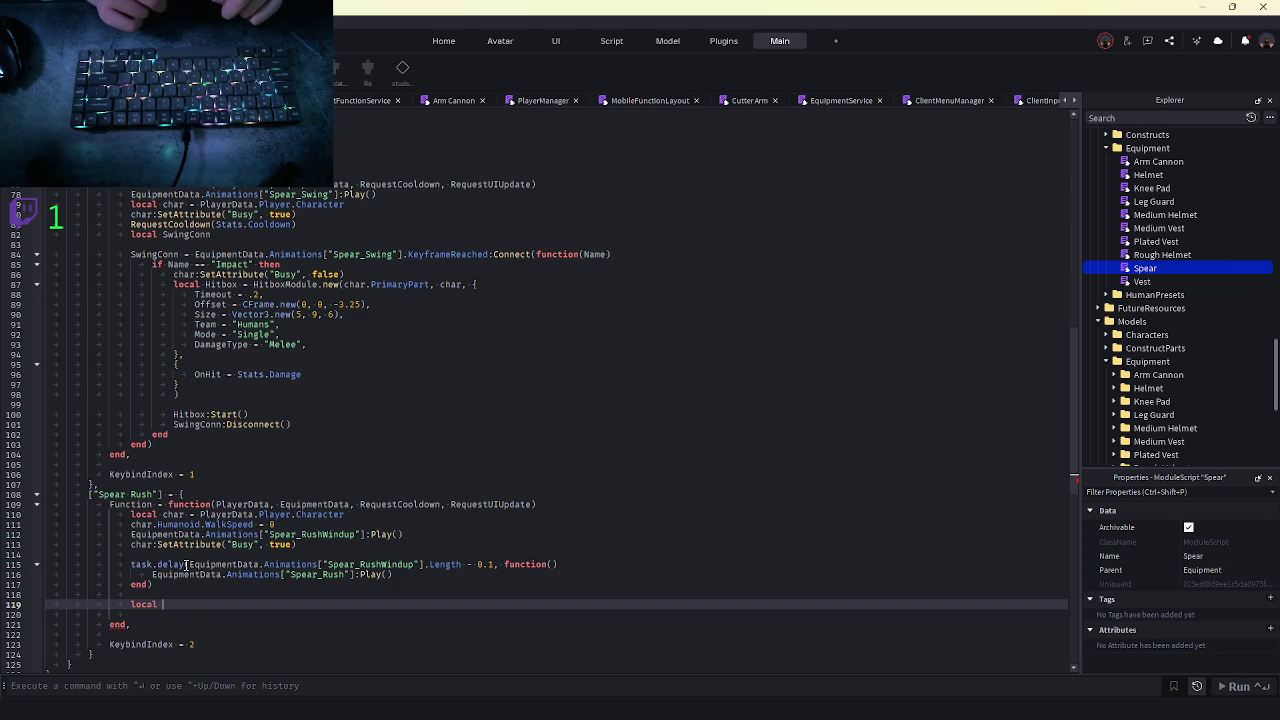
pyautogui.write('Direcit')
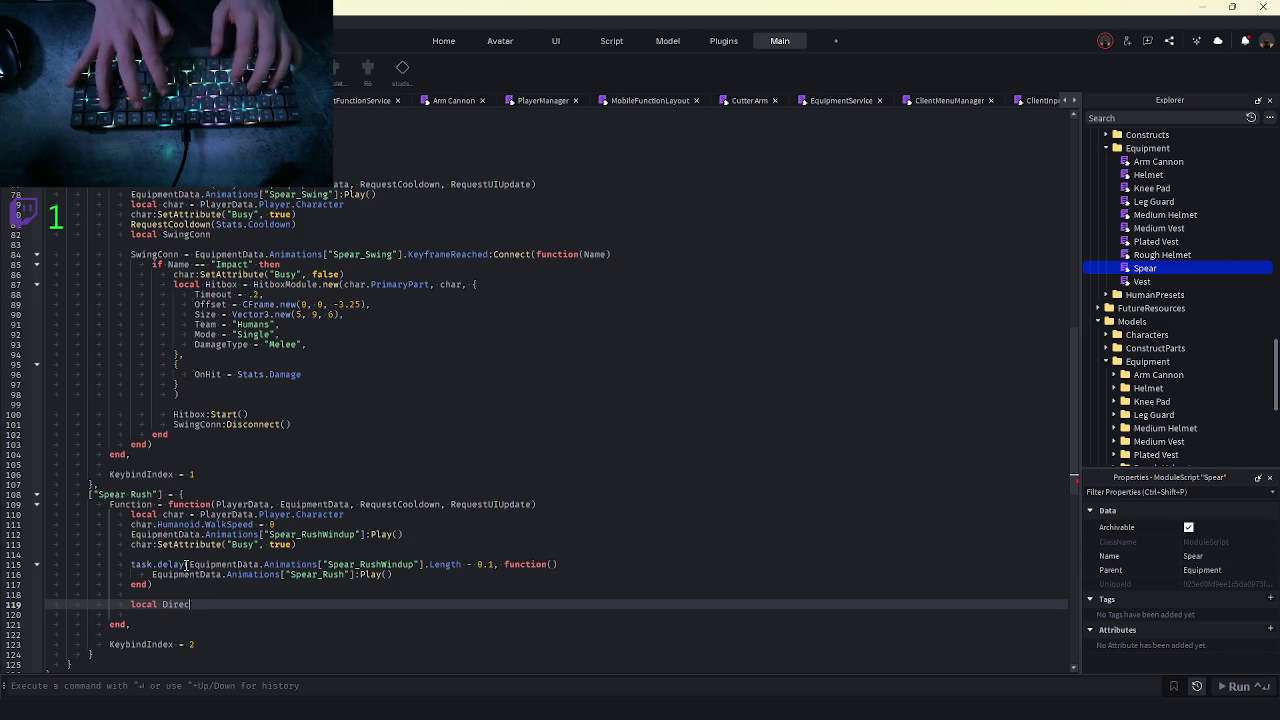